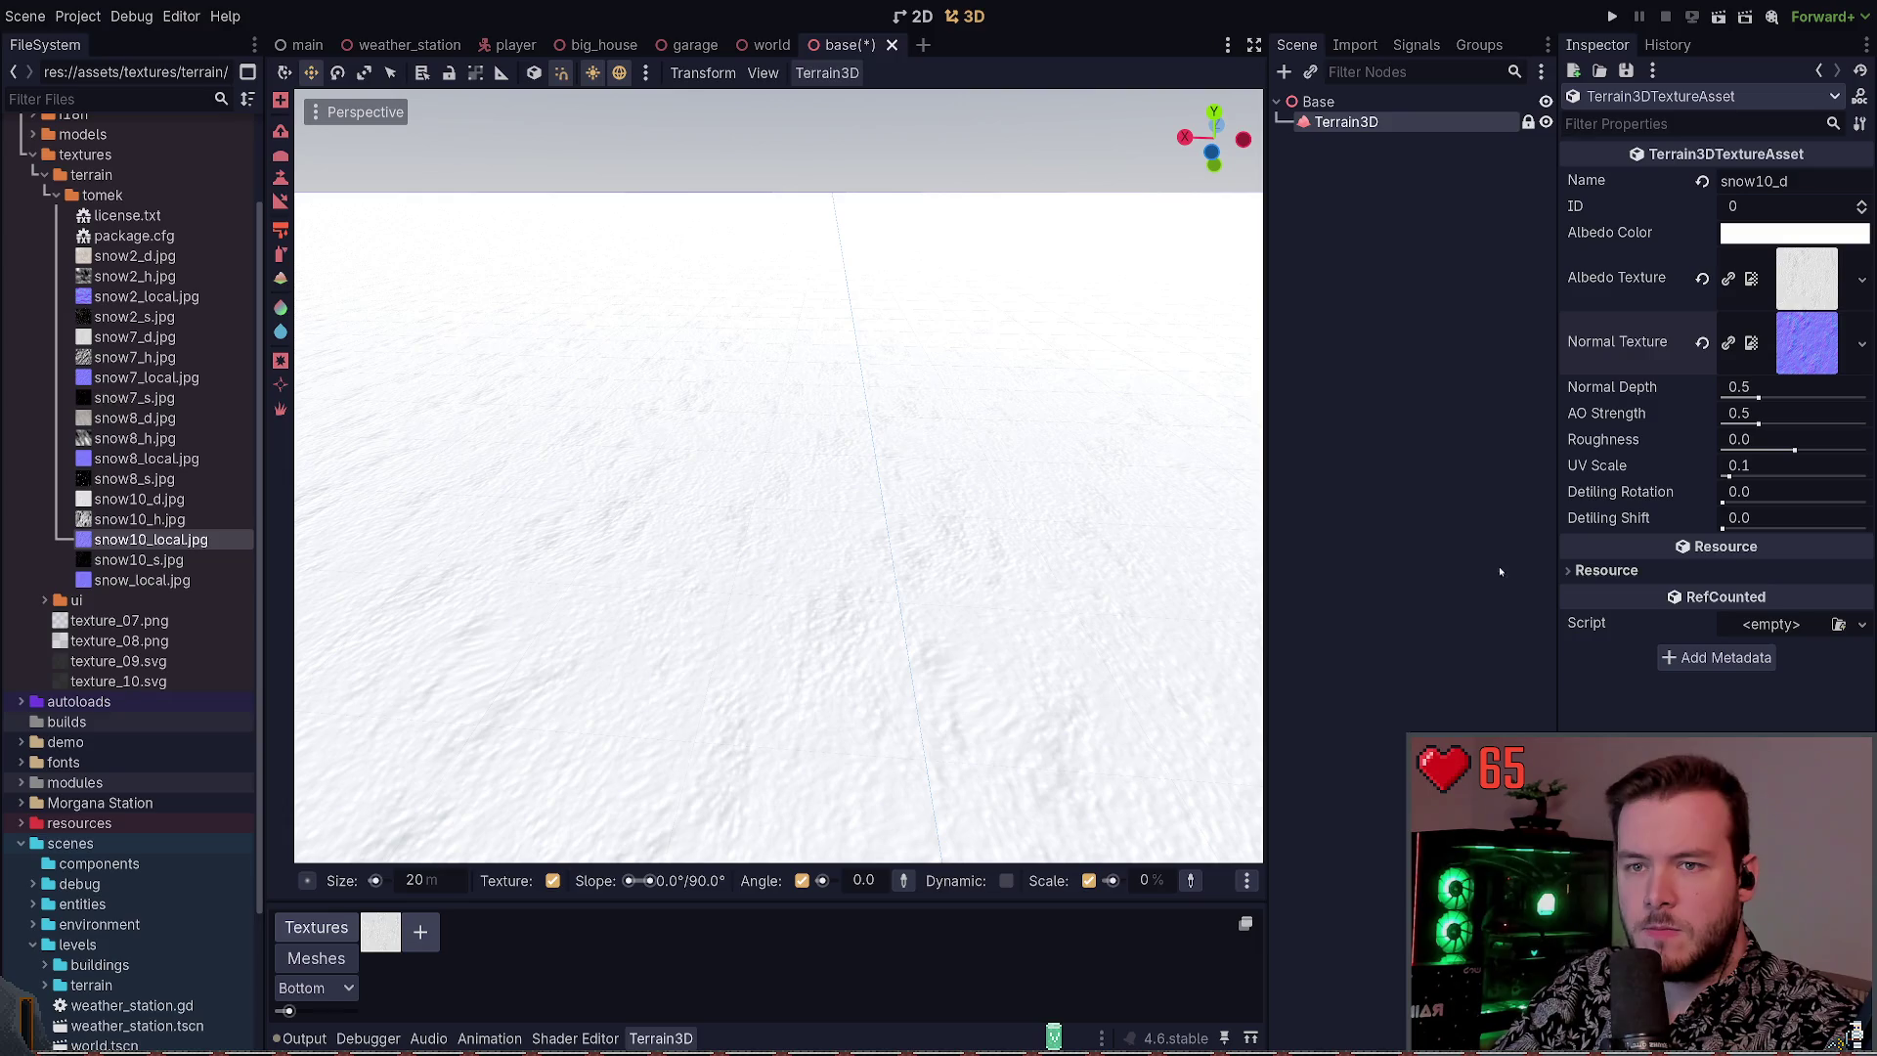
Try the roughness and detiling rotation sliders, then reset roughness, rotation and shift to defaults
{"action": "mouse_move", "coordinate": [1795, 450]}
{"action": "left_mouse_down"}
{"action": "mouse_move", "coordinate": [1775, 454]}
{"action": "mouse_move", "coordinate": [1770, 505]}
{"action": "left_mouse_up"}
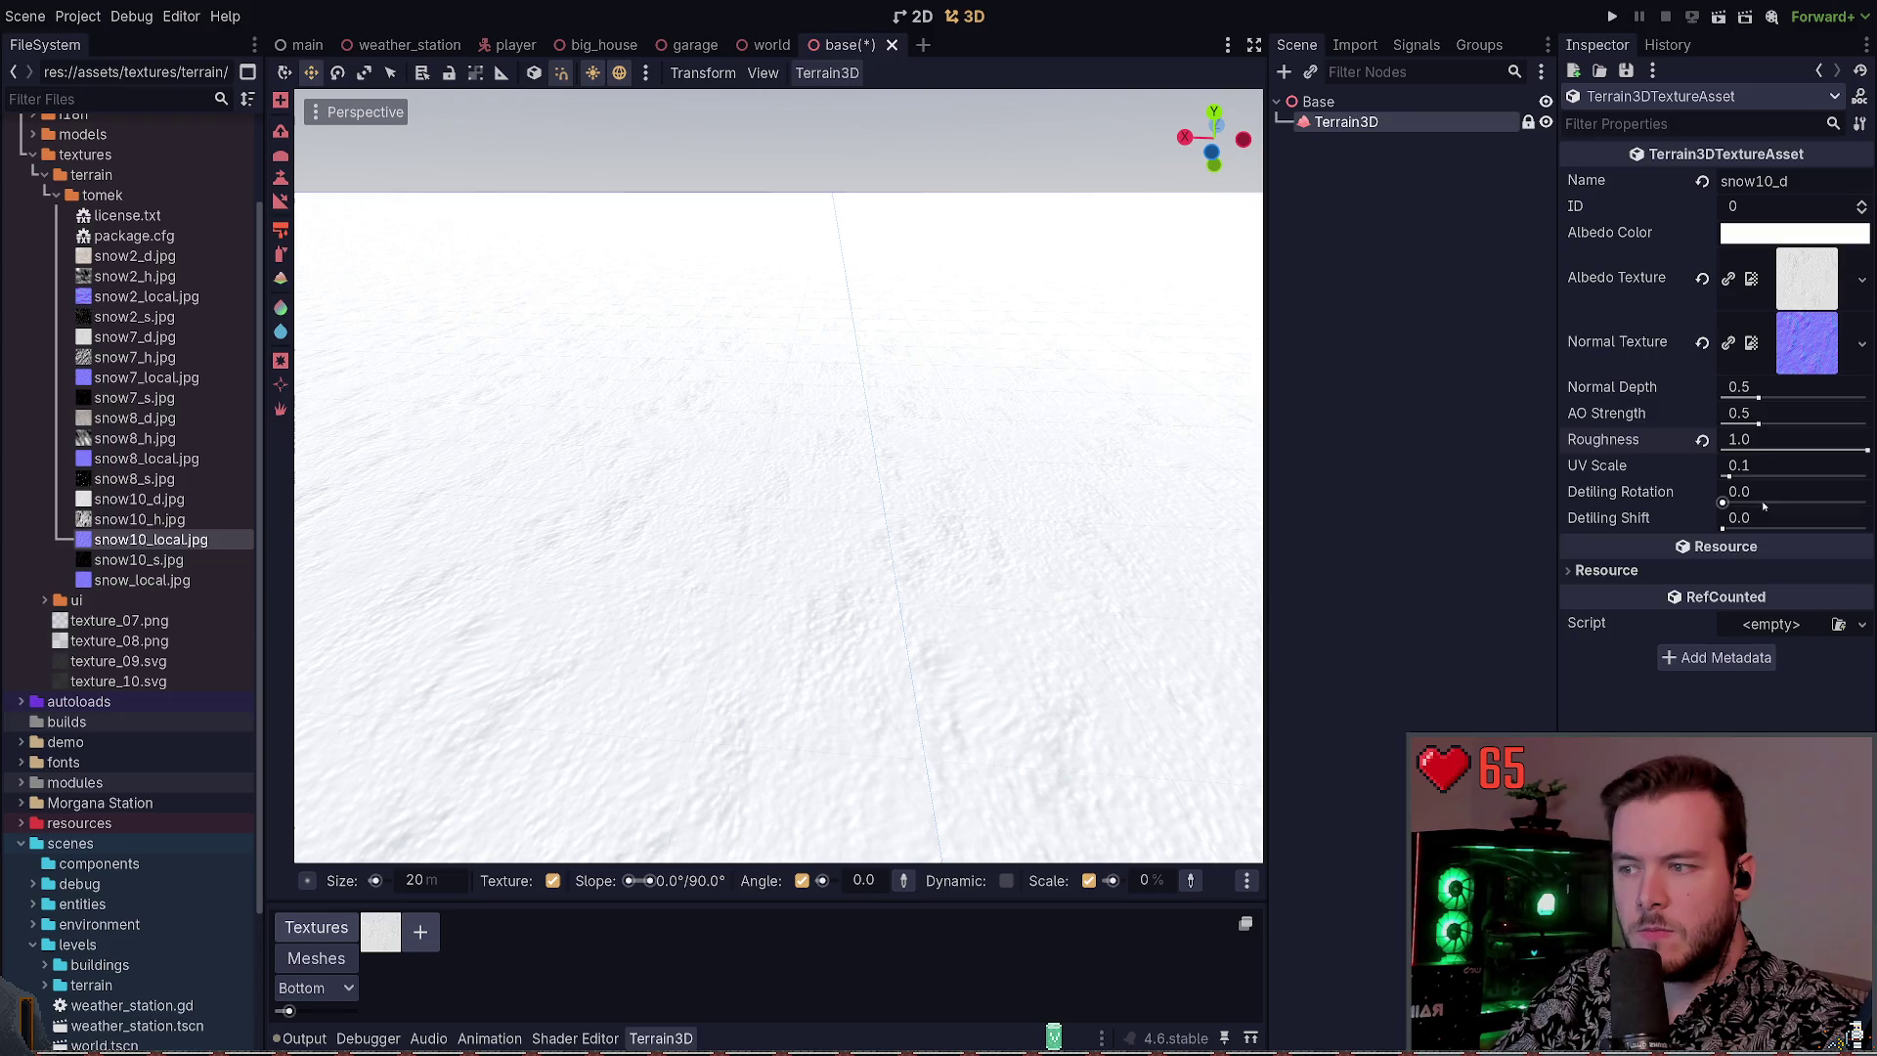
{"action": "left_click", "coordinate": [1702, 442]}
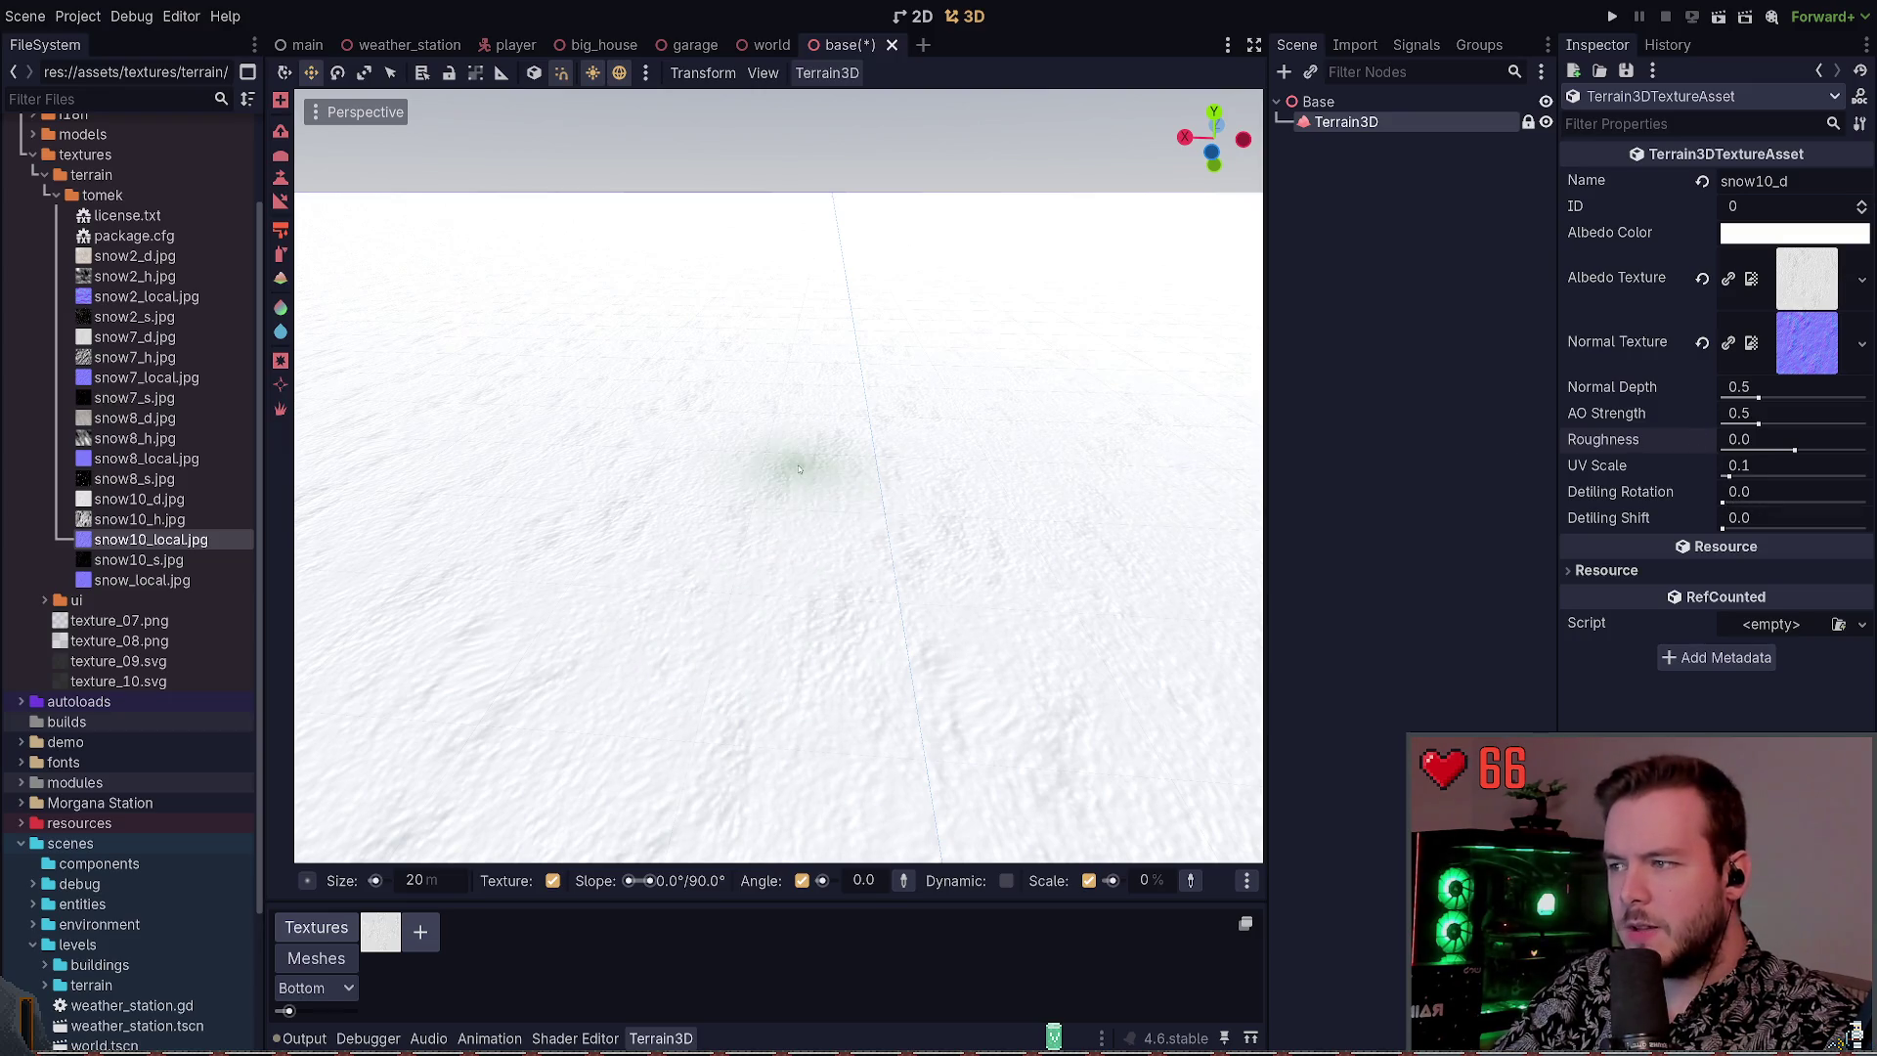
{"action": "left_click_drag", "start_coordinate": [1736, 499], "coordinate": [1734, 528]}
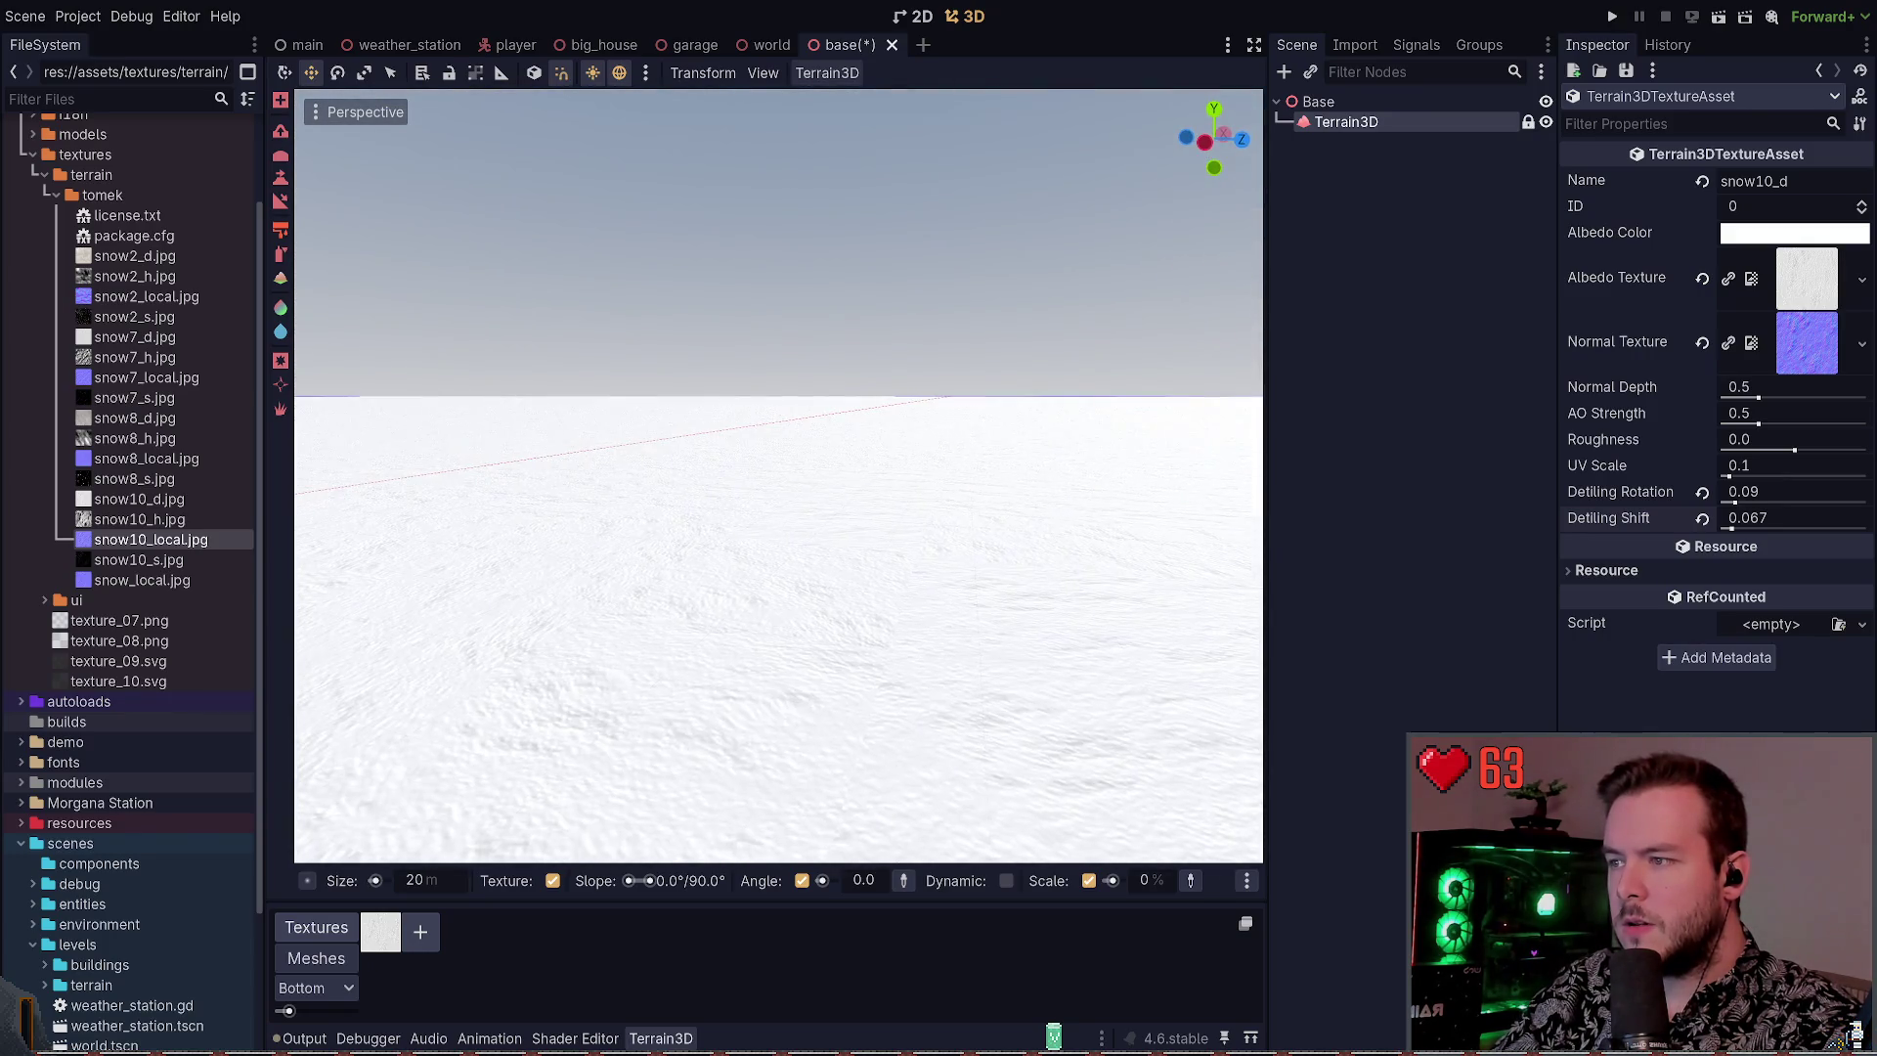
{"action": "left_click_drag", "start_coordinate": [1735, 502], "coordinate": [1738, 502]}
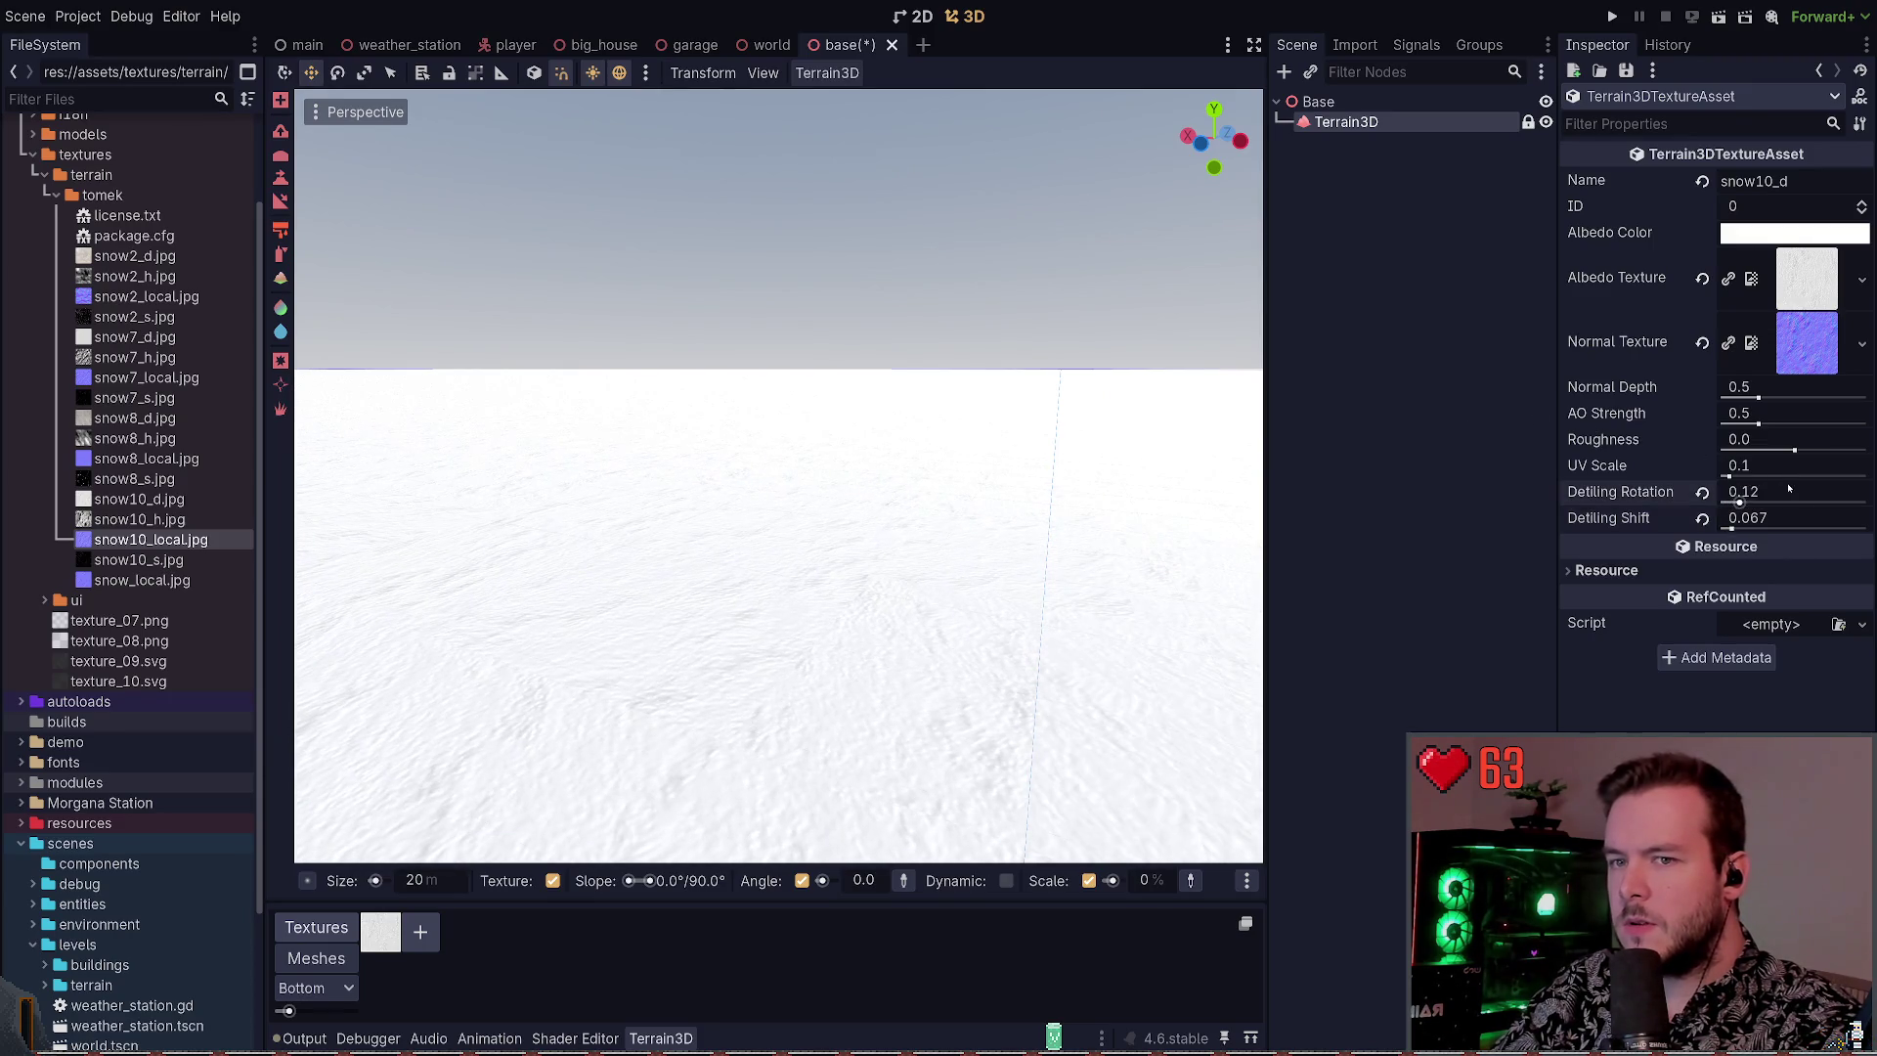
{"action": "type", "text": "0"}
{"action": "key", "text": "Return"}
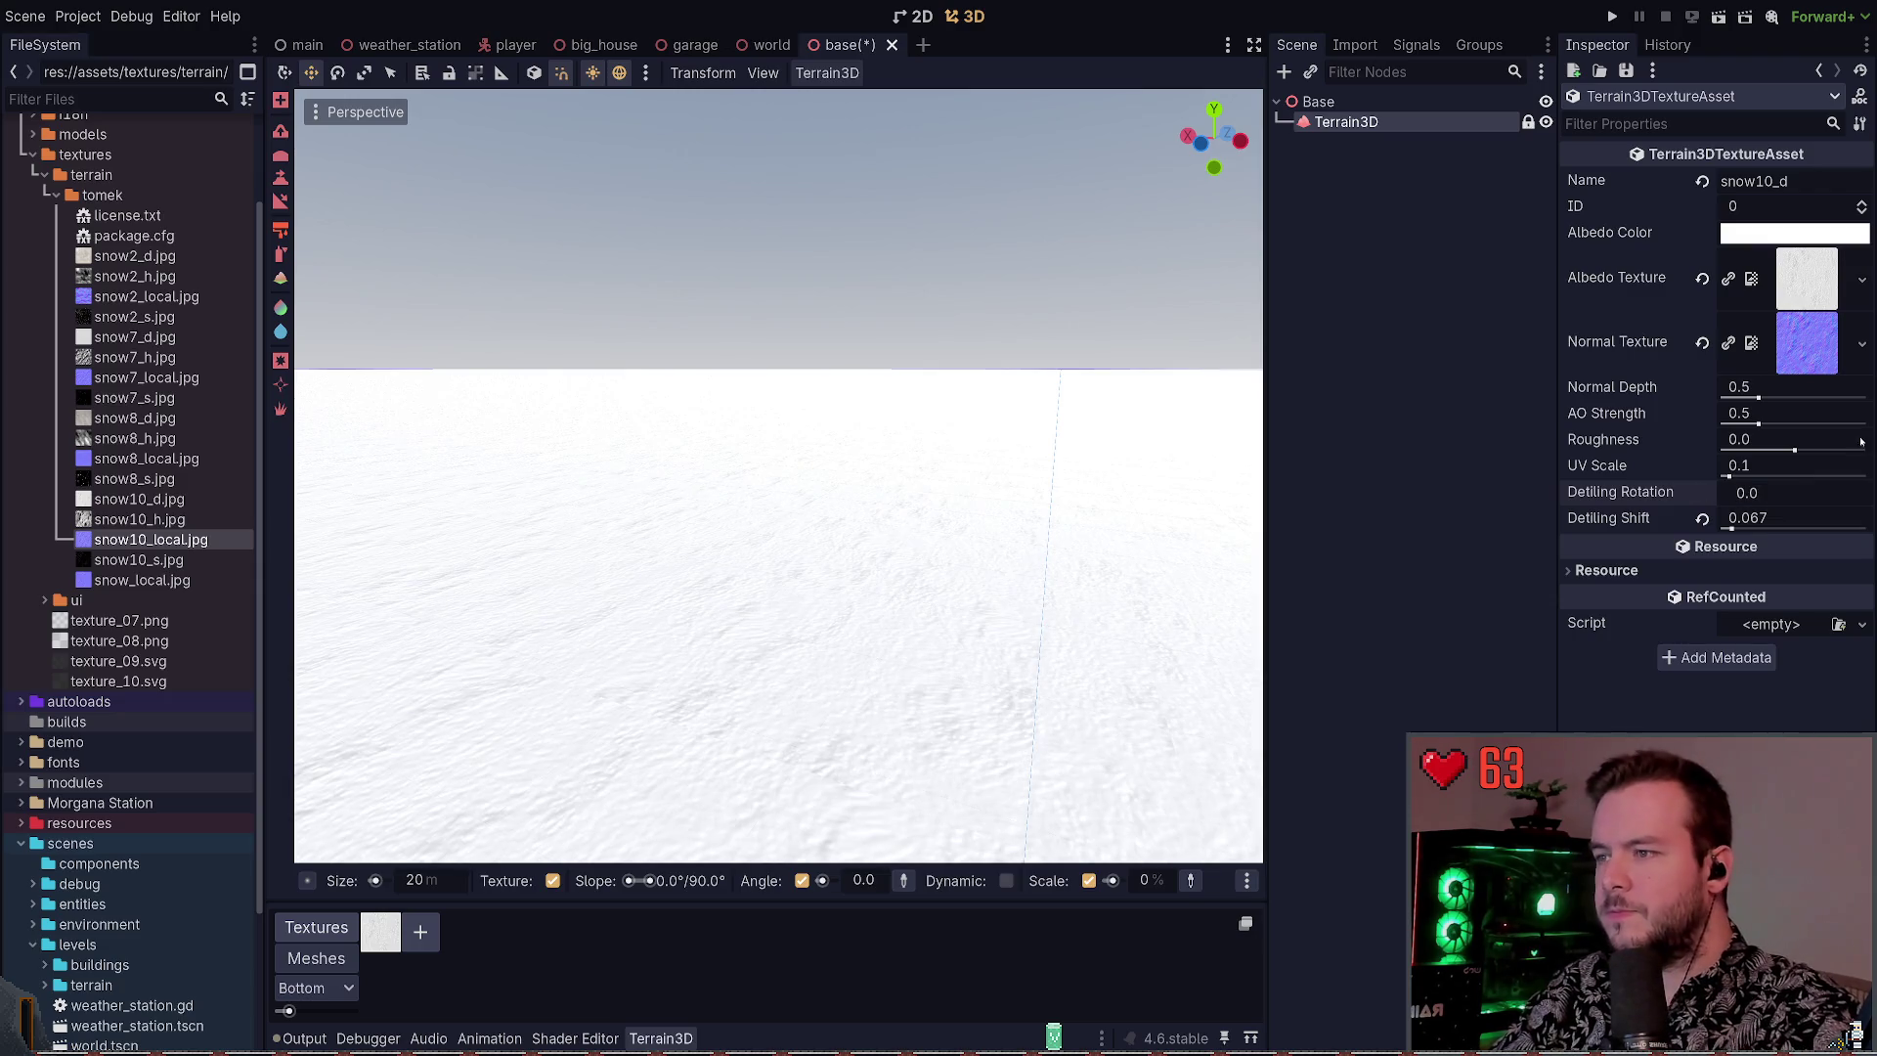
{"action": "left_click", "coordinate": [1703, 519]}
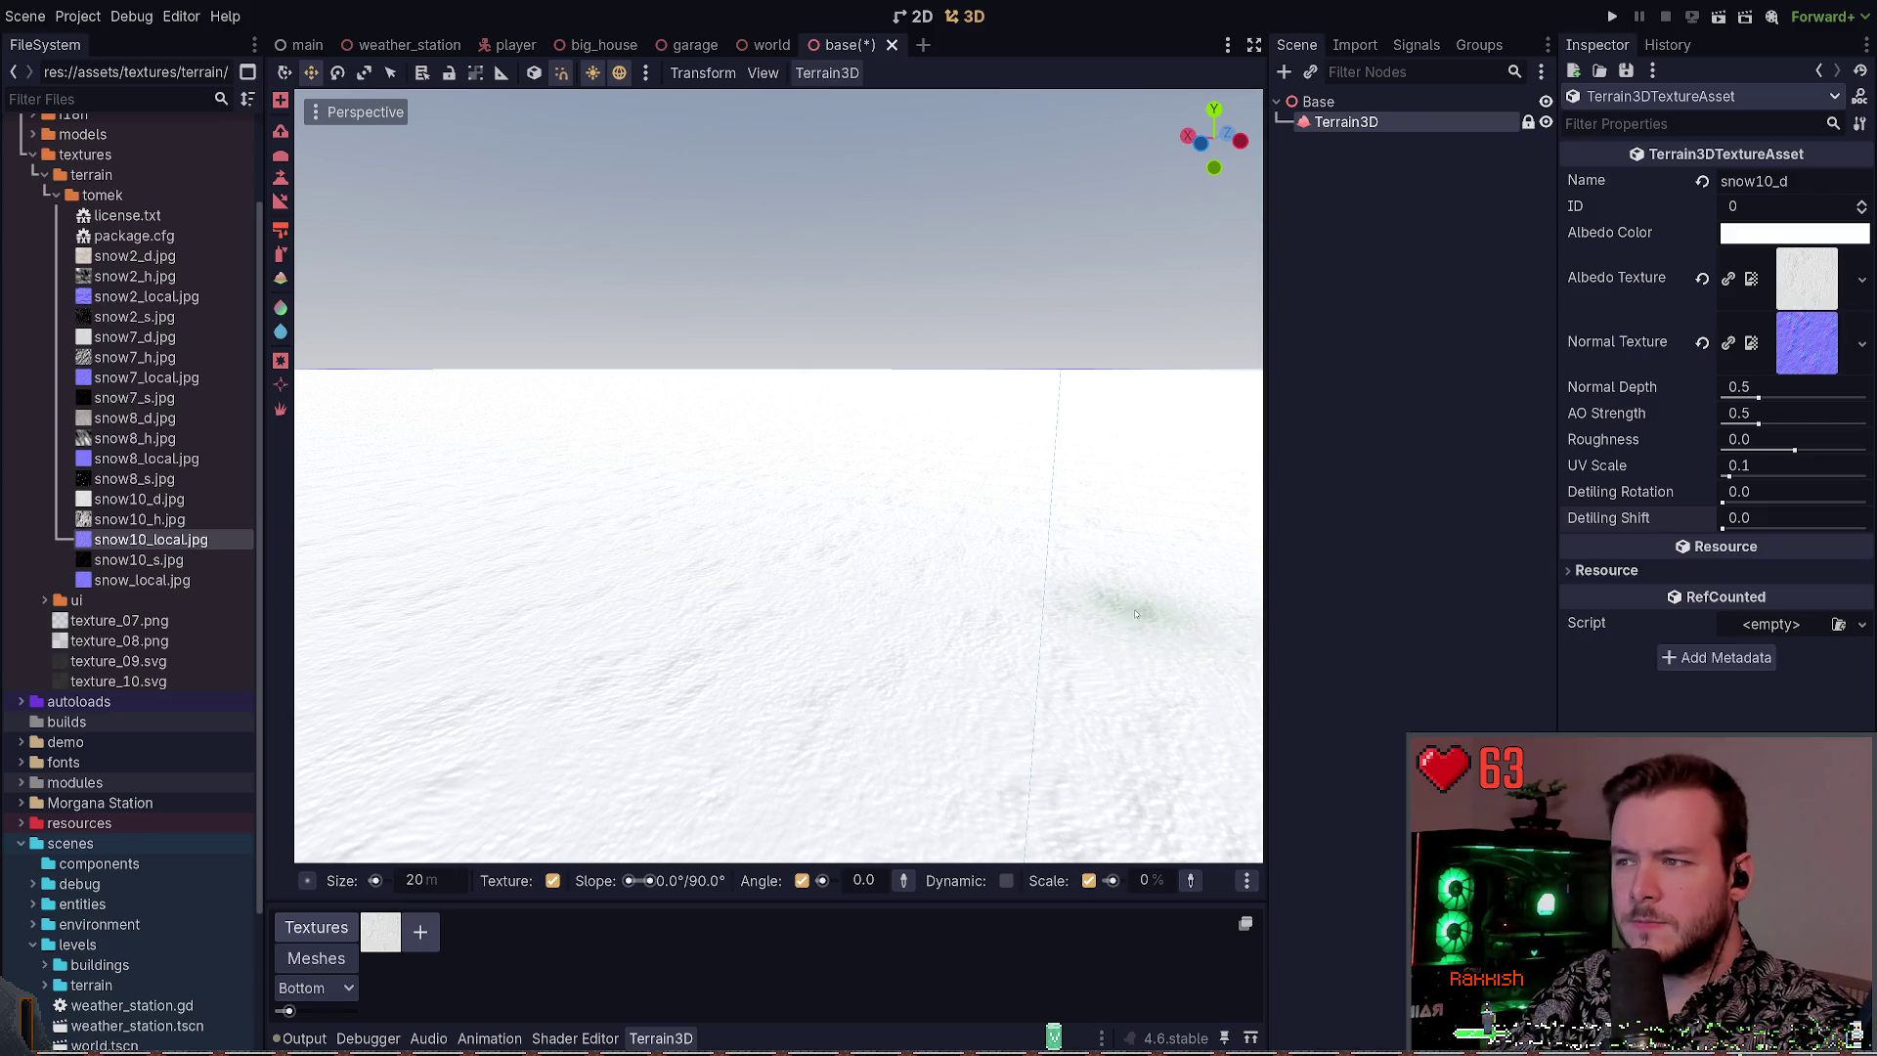
Raise the ambient occlusion strength, add a slight detiling rotation, and select snow2_d.jpg
{"action": "mouse_move", "coordinate": [1759, 424]}
{"action": "left_mouse_down"}
{"action": "mouse_move", "coordinate": [1834, 423]}
{"action": "mouse_move", "coordinate": [1759, 424]}
{"action": "mouse_move", "coordinate": [1799, 398]}
{"action": "mouse_move", "coordinate": [1703, 391]}
{"action": "left_mouse_up"}
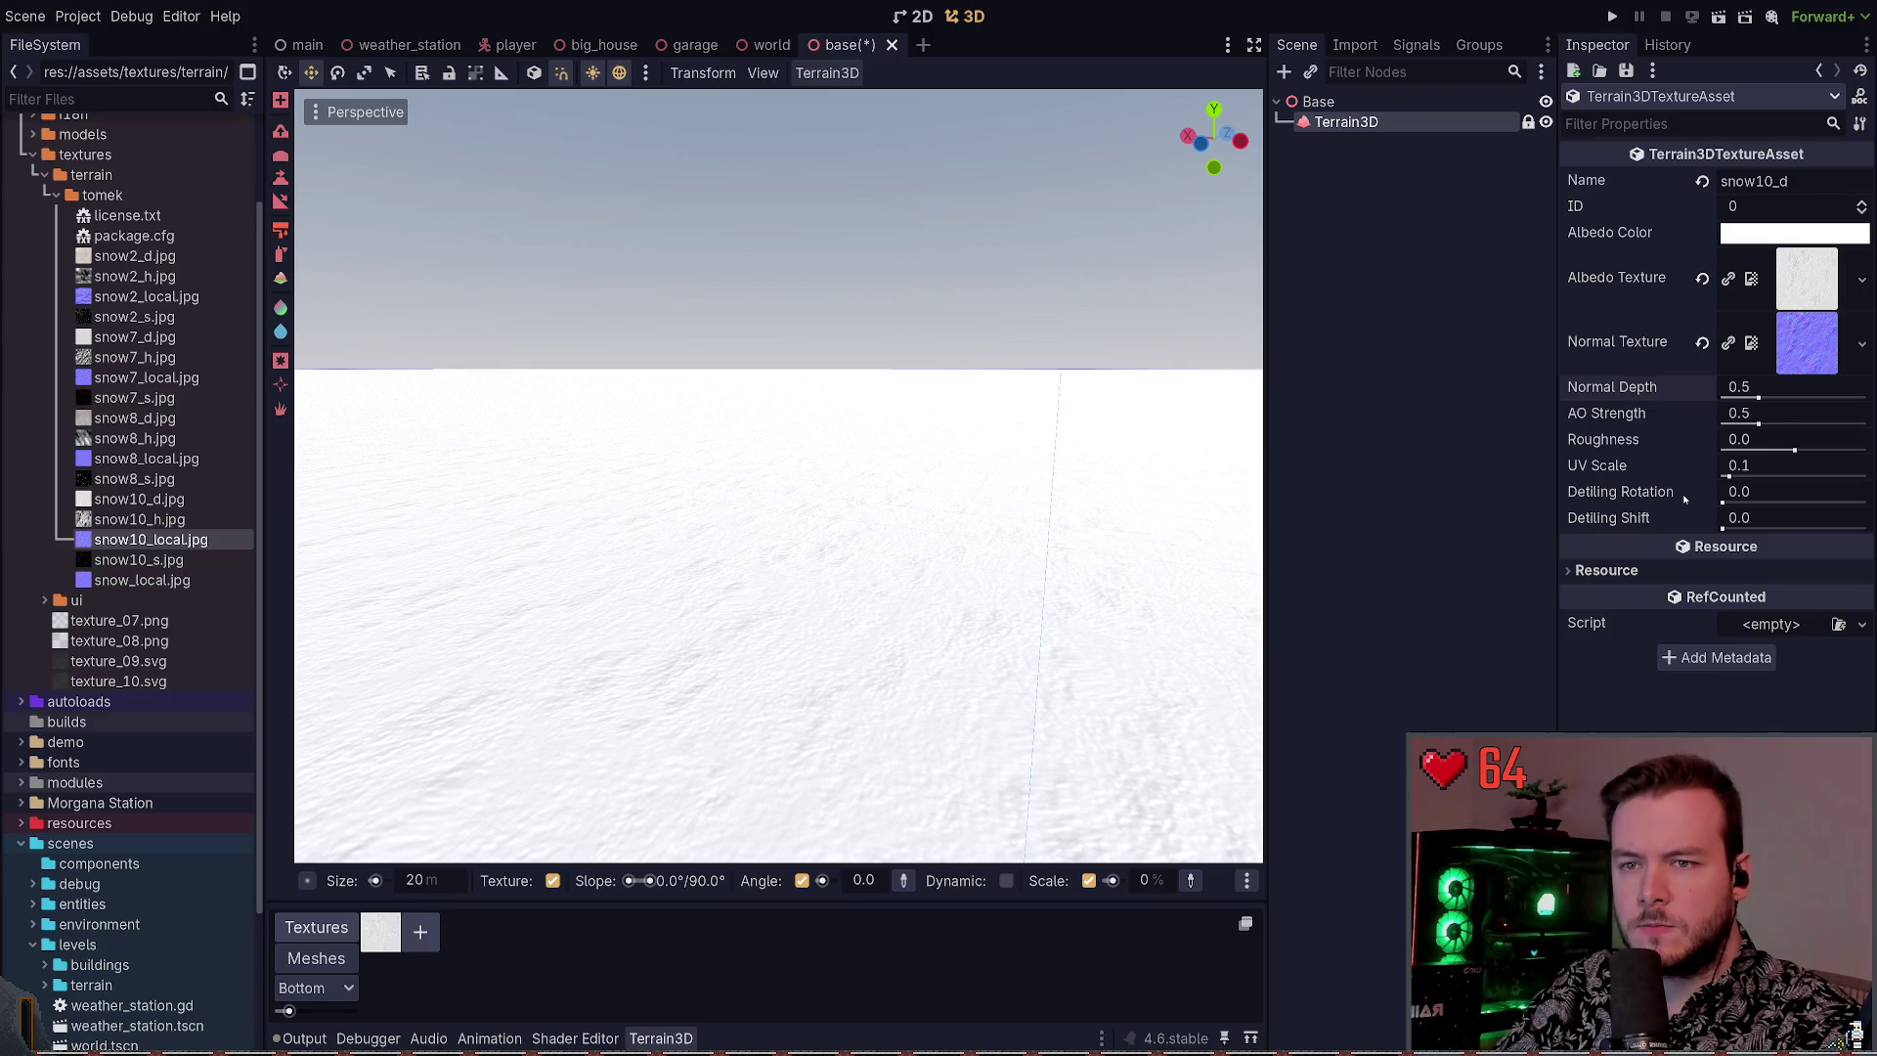
{"action": "mouse_move", "coordinate": [1723, 502]}
{"action": "left_mouse_down"}
{"action": "mouse_move", "coordinate": [1750, 495]}
{"action": "mouse_move", "coordinate": [1733, 496]}
{"action": "mouse_move", "coordinate": [1760, 517]}
{"action": "mouse_move", "coordinate": [1809, 489]}
{"action": "mouse_move", "coordinate": [1743, 475]}
{"action": "left_mouse_up"}
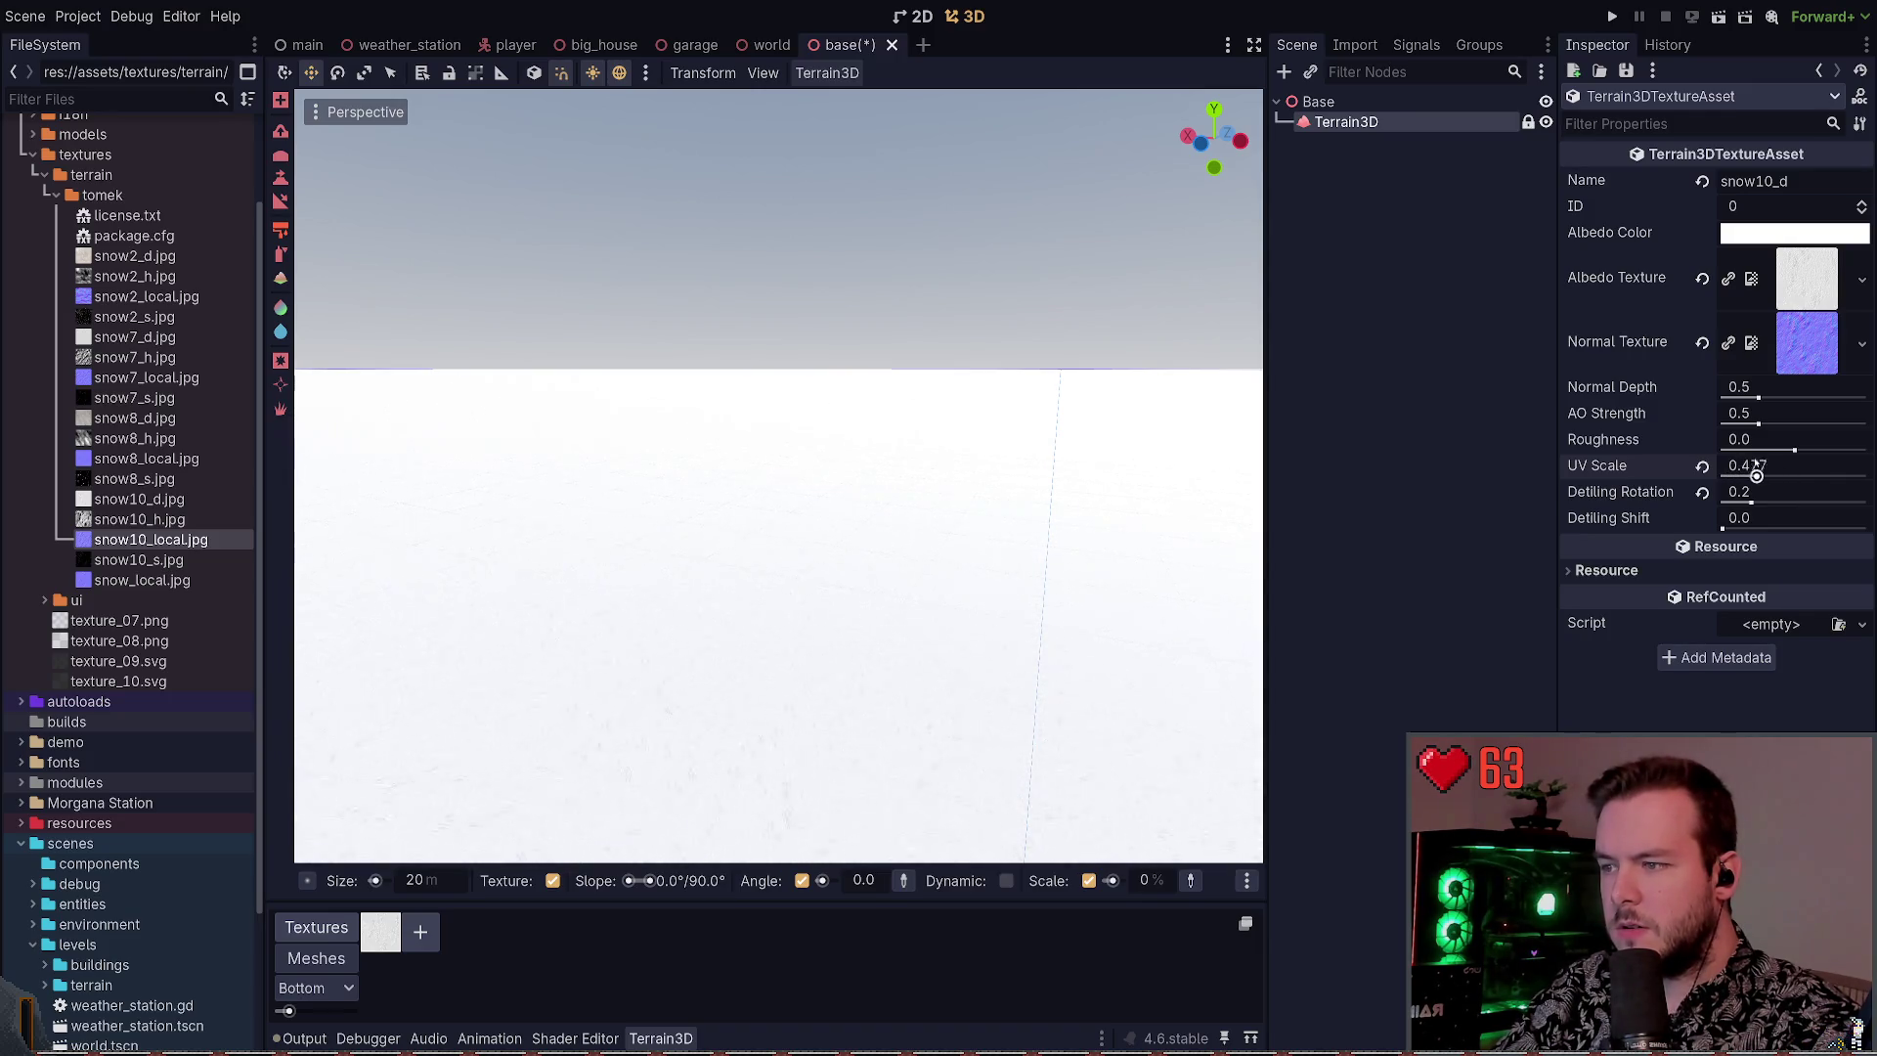
{"action": "mouse_move", "coordinate": [782, 489]}
{"action": "left_mouse_down"}
{"action": "mouse_move", "coordinate": [783, 547]}
{"action": "mouse_move", "coordinate": [782, 484]}
{"action": "left_mouse_up"}
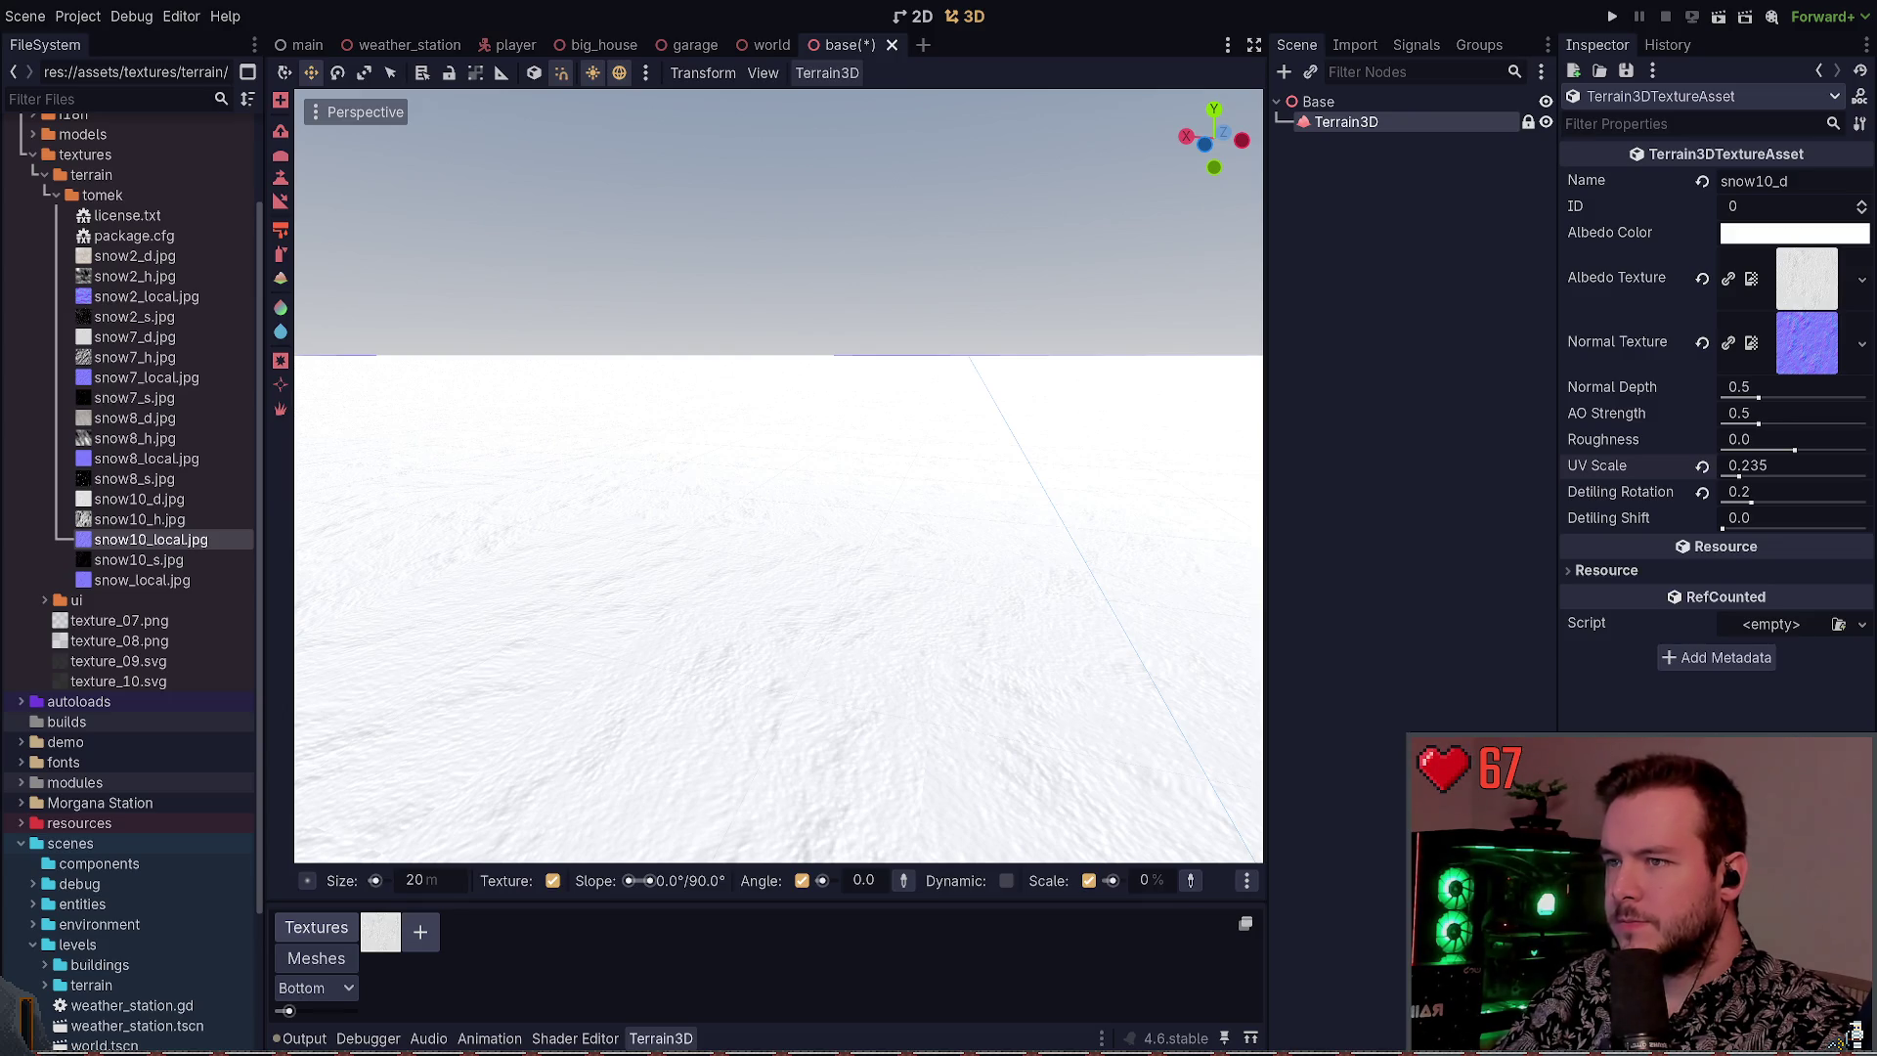
{"action": "left_click", "coordinate": [122, 254]}
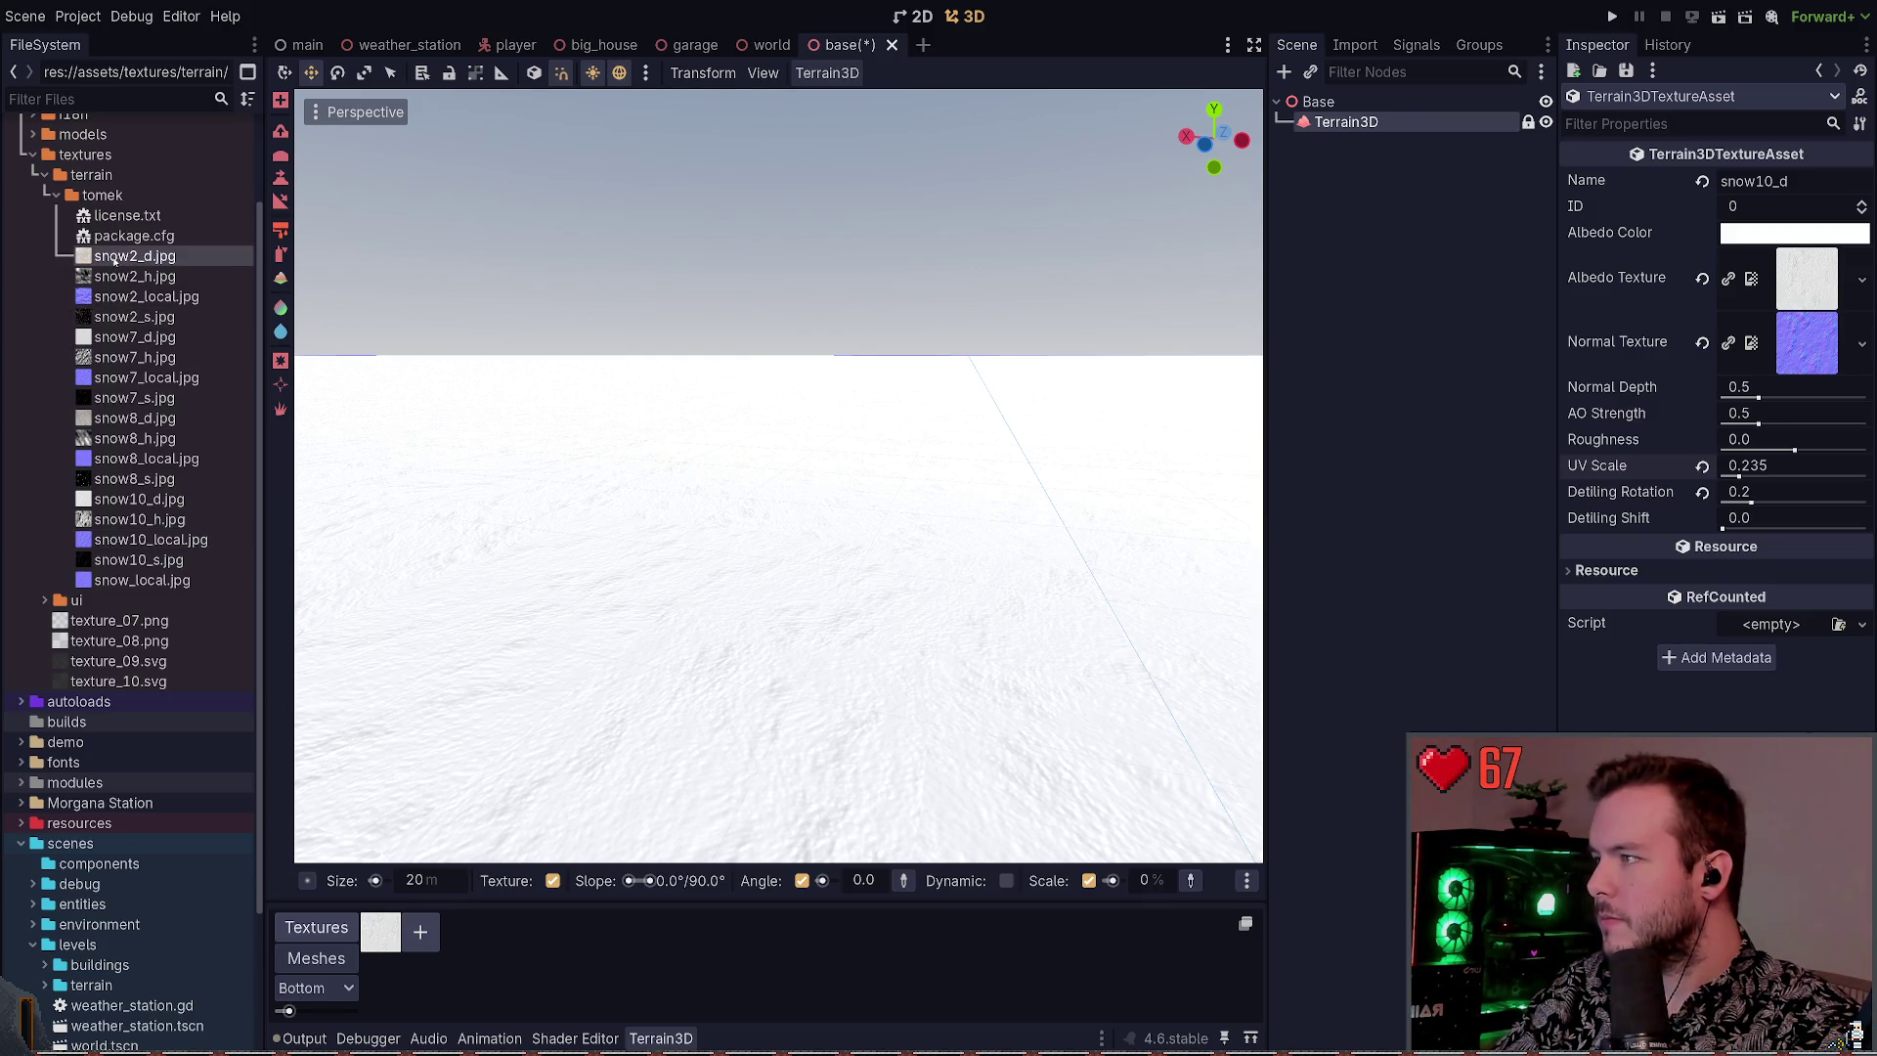
Add snow2_d.jpg as a second terrain texture and look at the Terrain3D material settings
{"action": "mouse_move", "coordinate": [115, 257]}
{"action": "left_mouse_down"}
{"action": "mouse_move", "coordinate": [460, 772]}
{"action": "mouse_move", "coordinate": [361, 557]}
{"action": "mouse_move", "coordinate": [410, 909]}
{"action": "mouse_move", "coordinate": [433, 933]}
{"action": "left_mouse_up"}
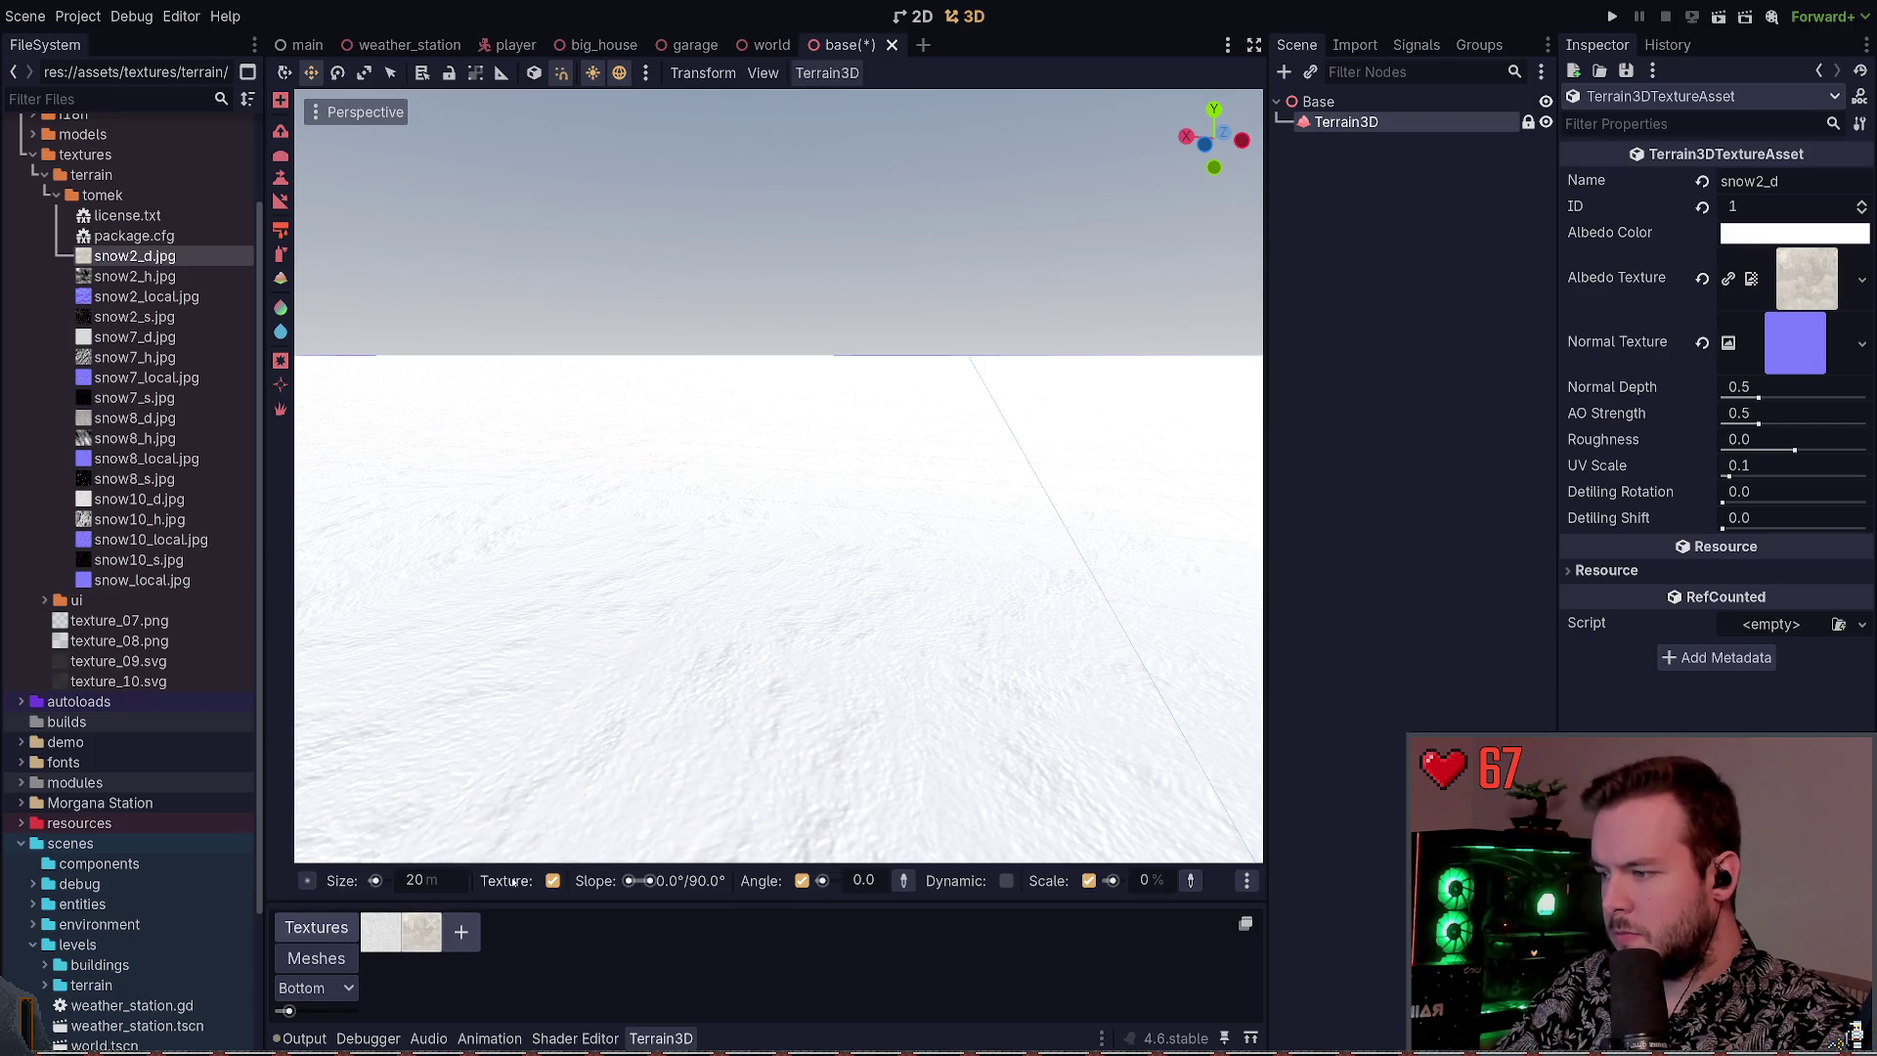
{"action": "left_click", "coordinate": [1460, 241]}
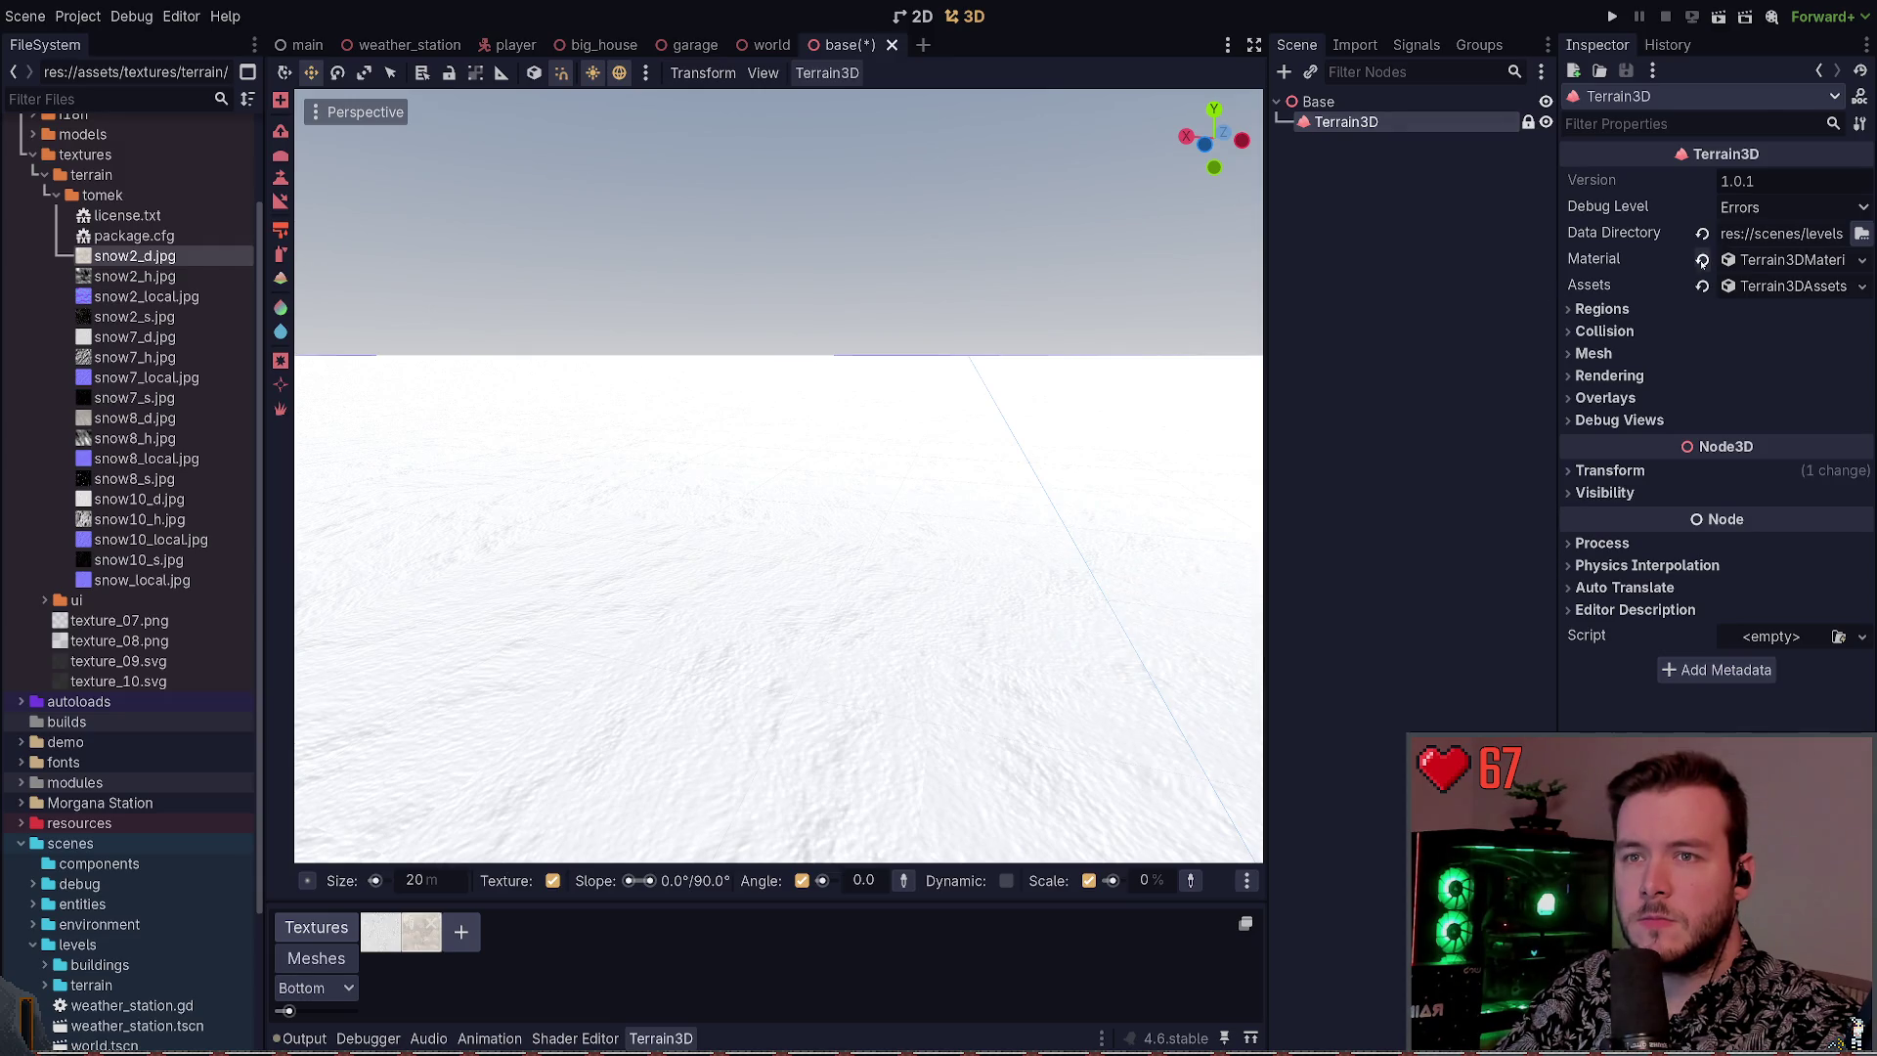
{"action": "left_click", "coordinate": [1797, 258]}
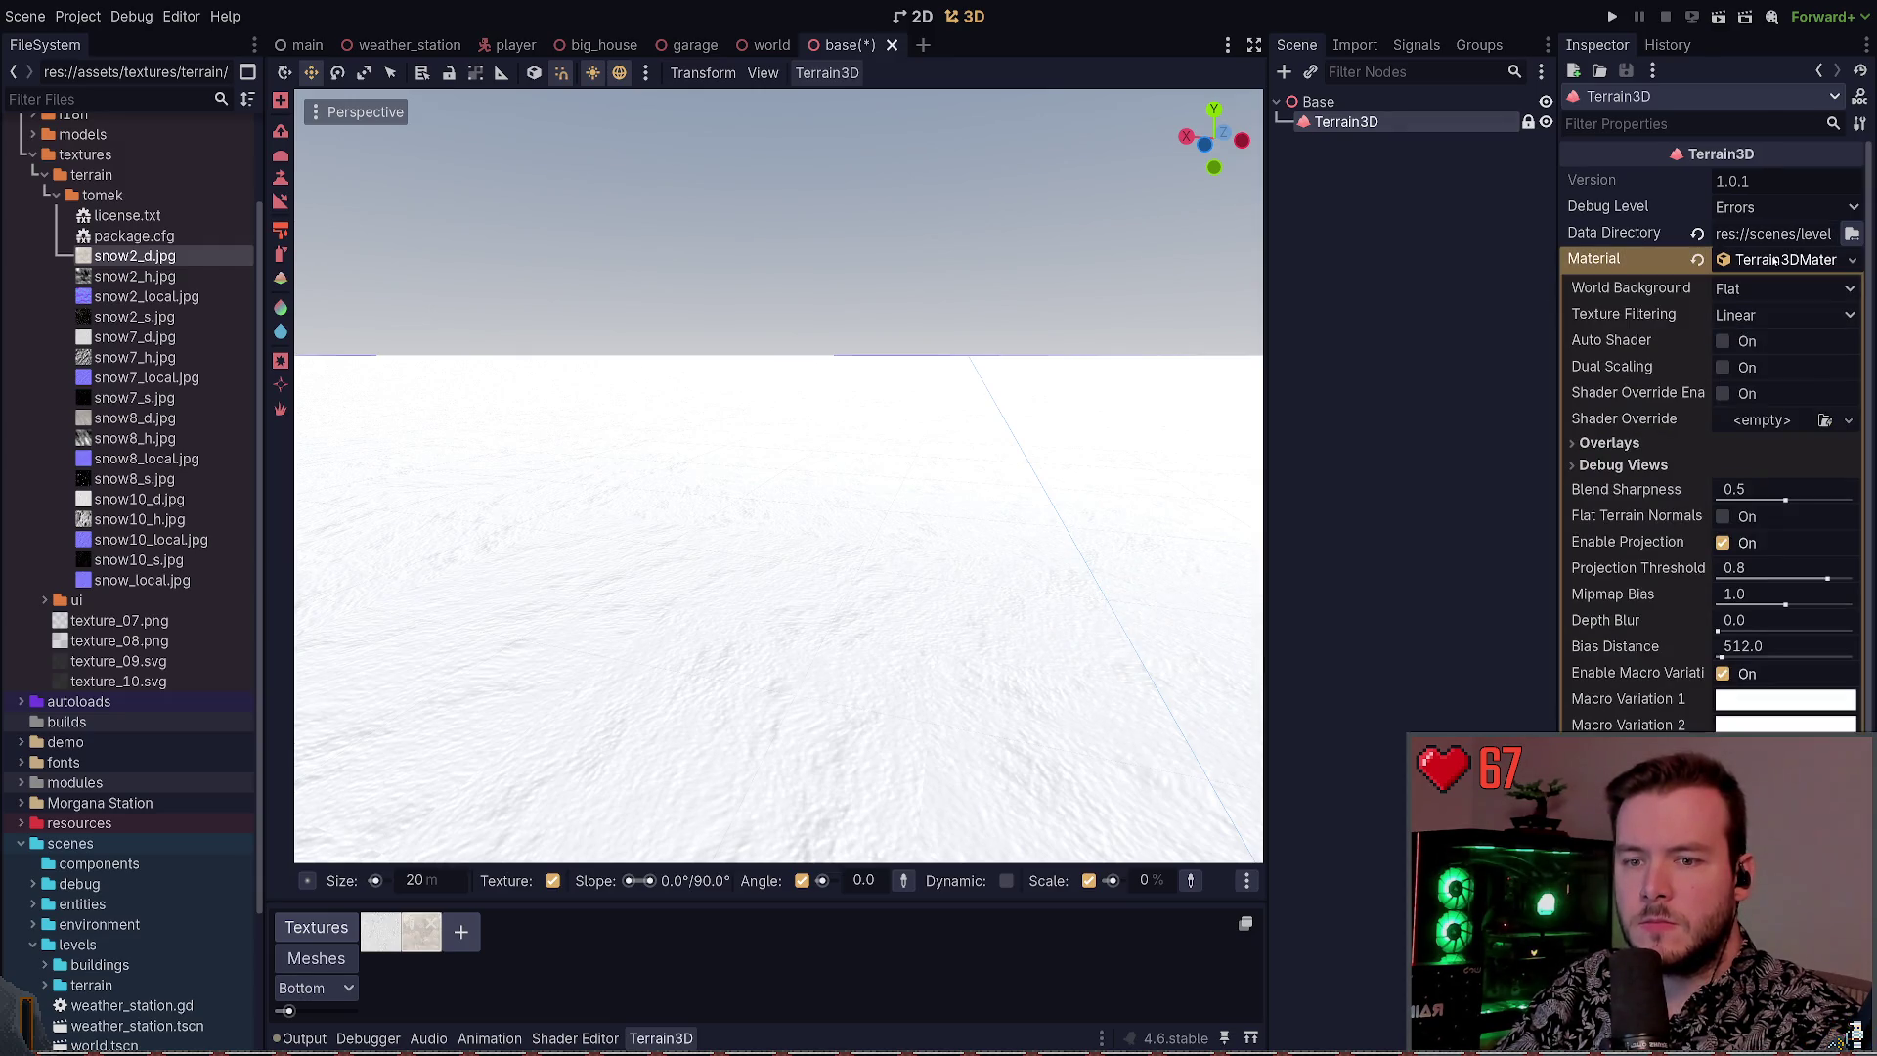
{"action": "left_click", "coordinate": [1774, 259]}
Inspect the Terrain3D assets' mesh and texture lists, then open the first texture's settings
{"action": "left_click", "coordinate": [1760, 286]}
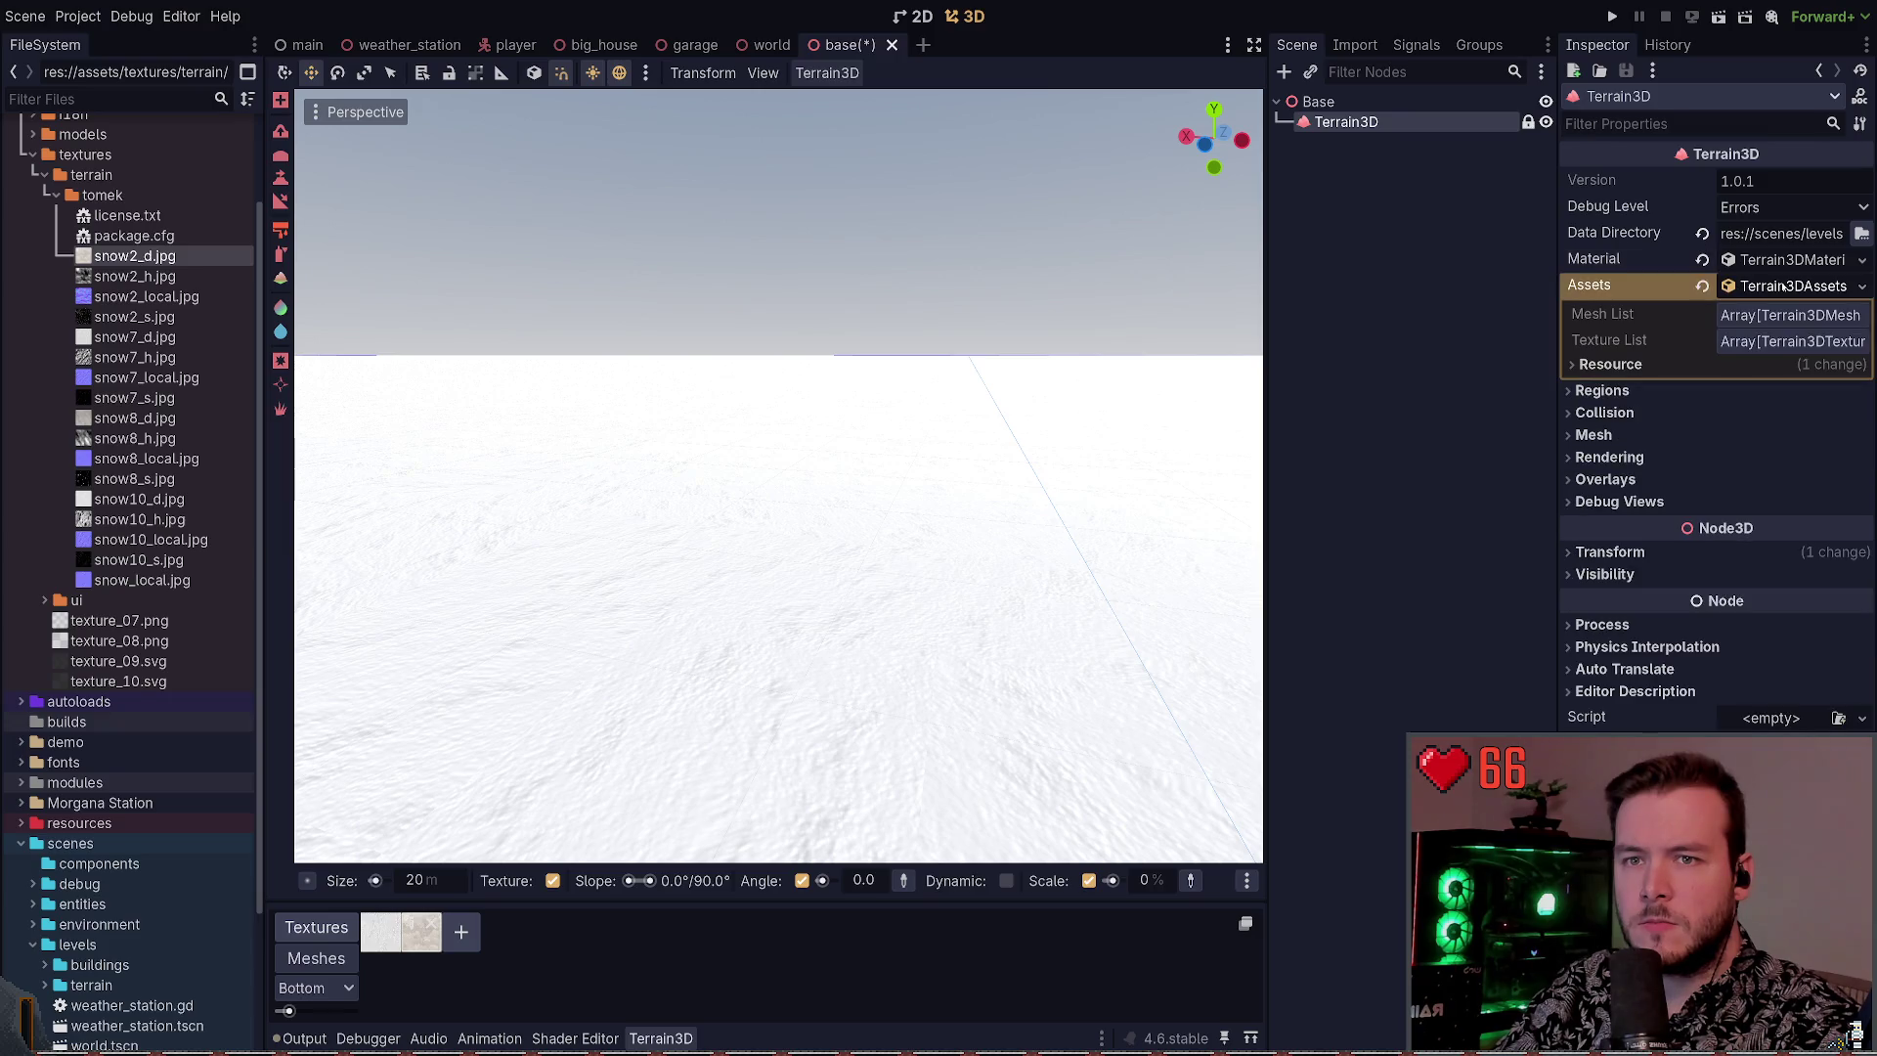
{"action": "left_click", "coordinate": [1746, 316]}
{"action": "left_click", "coordinate": [1769, 315]}
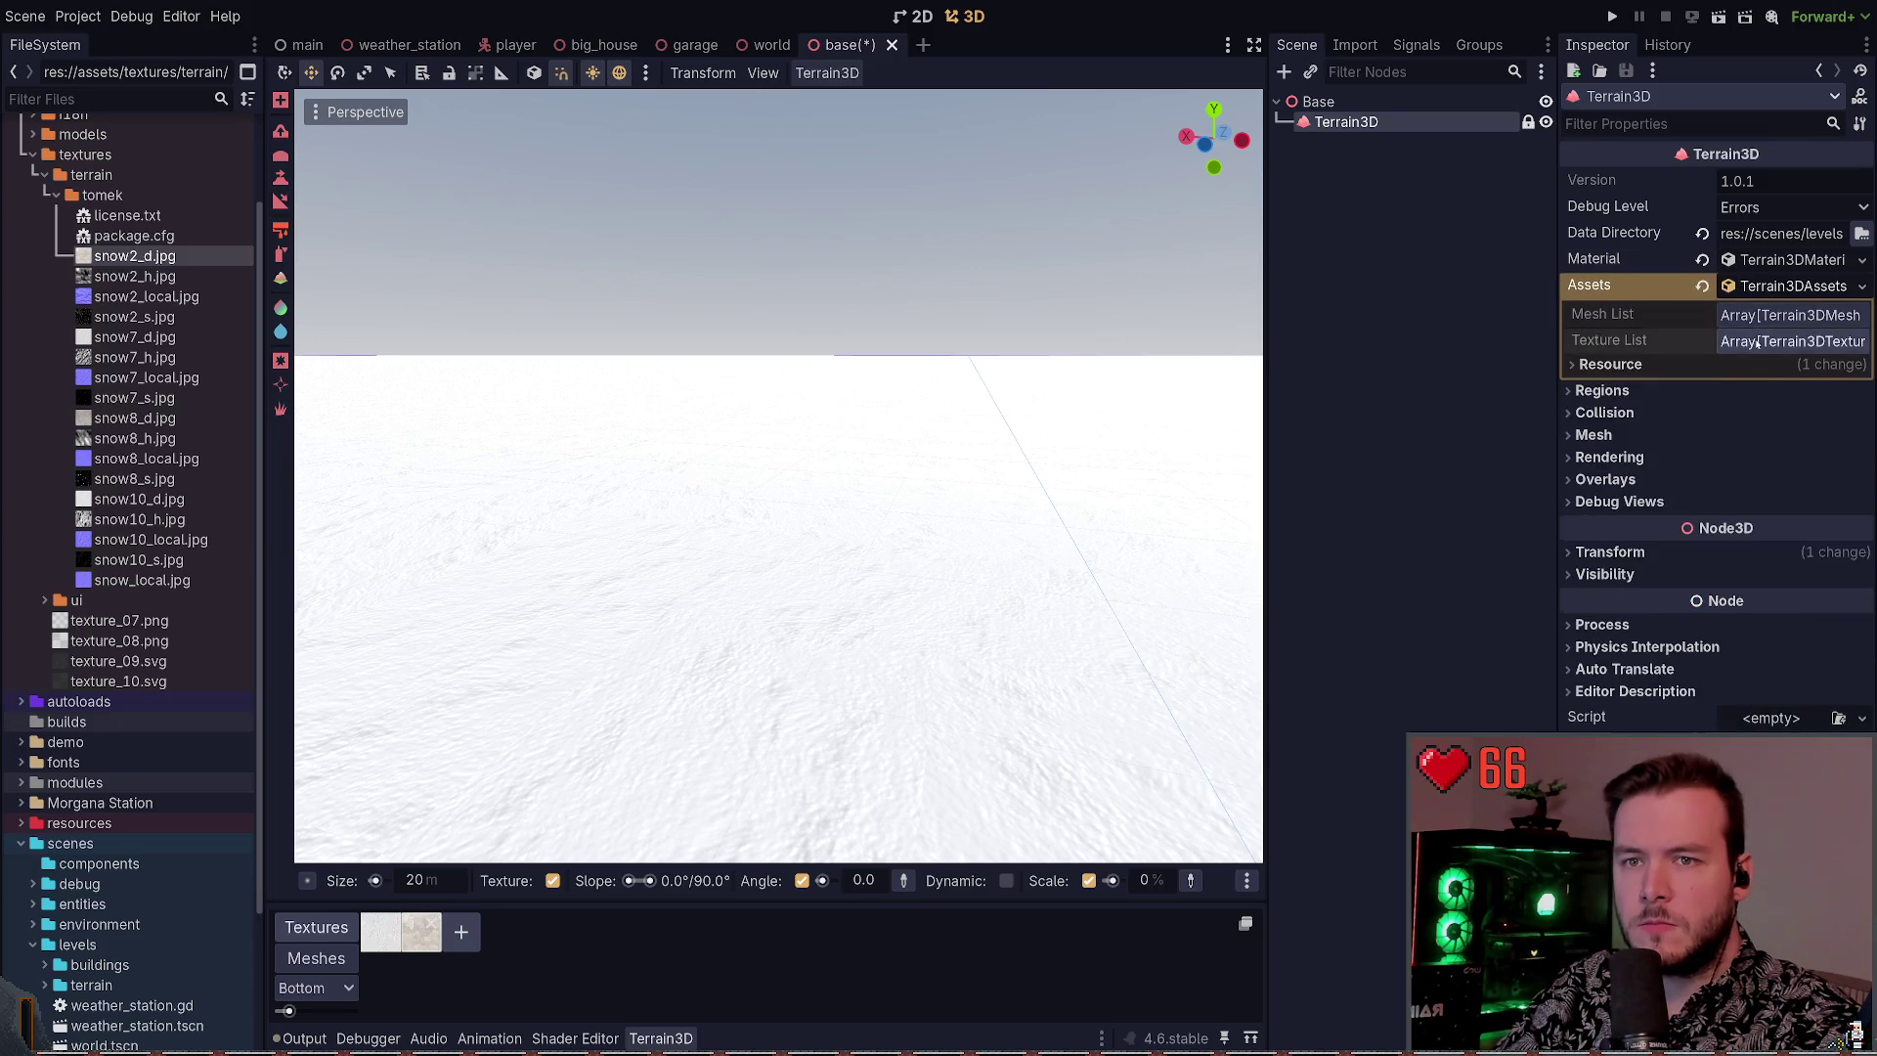
{"action": "left_click", "coordinate": [1758, 341]}
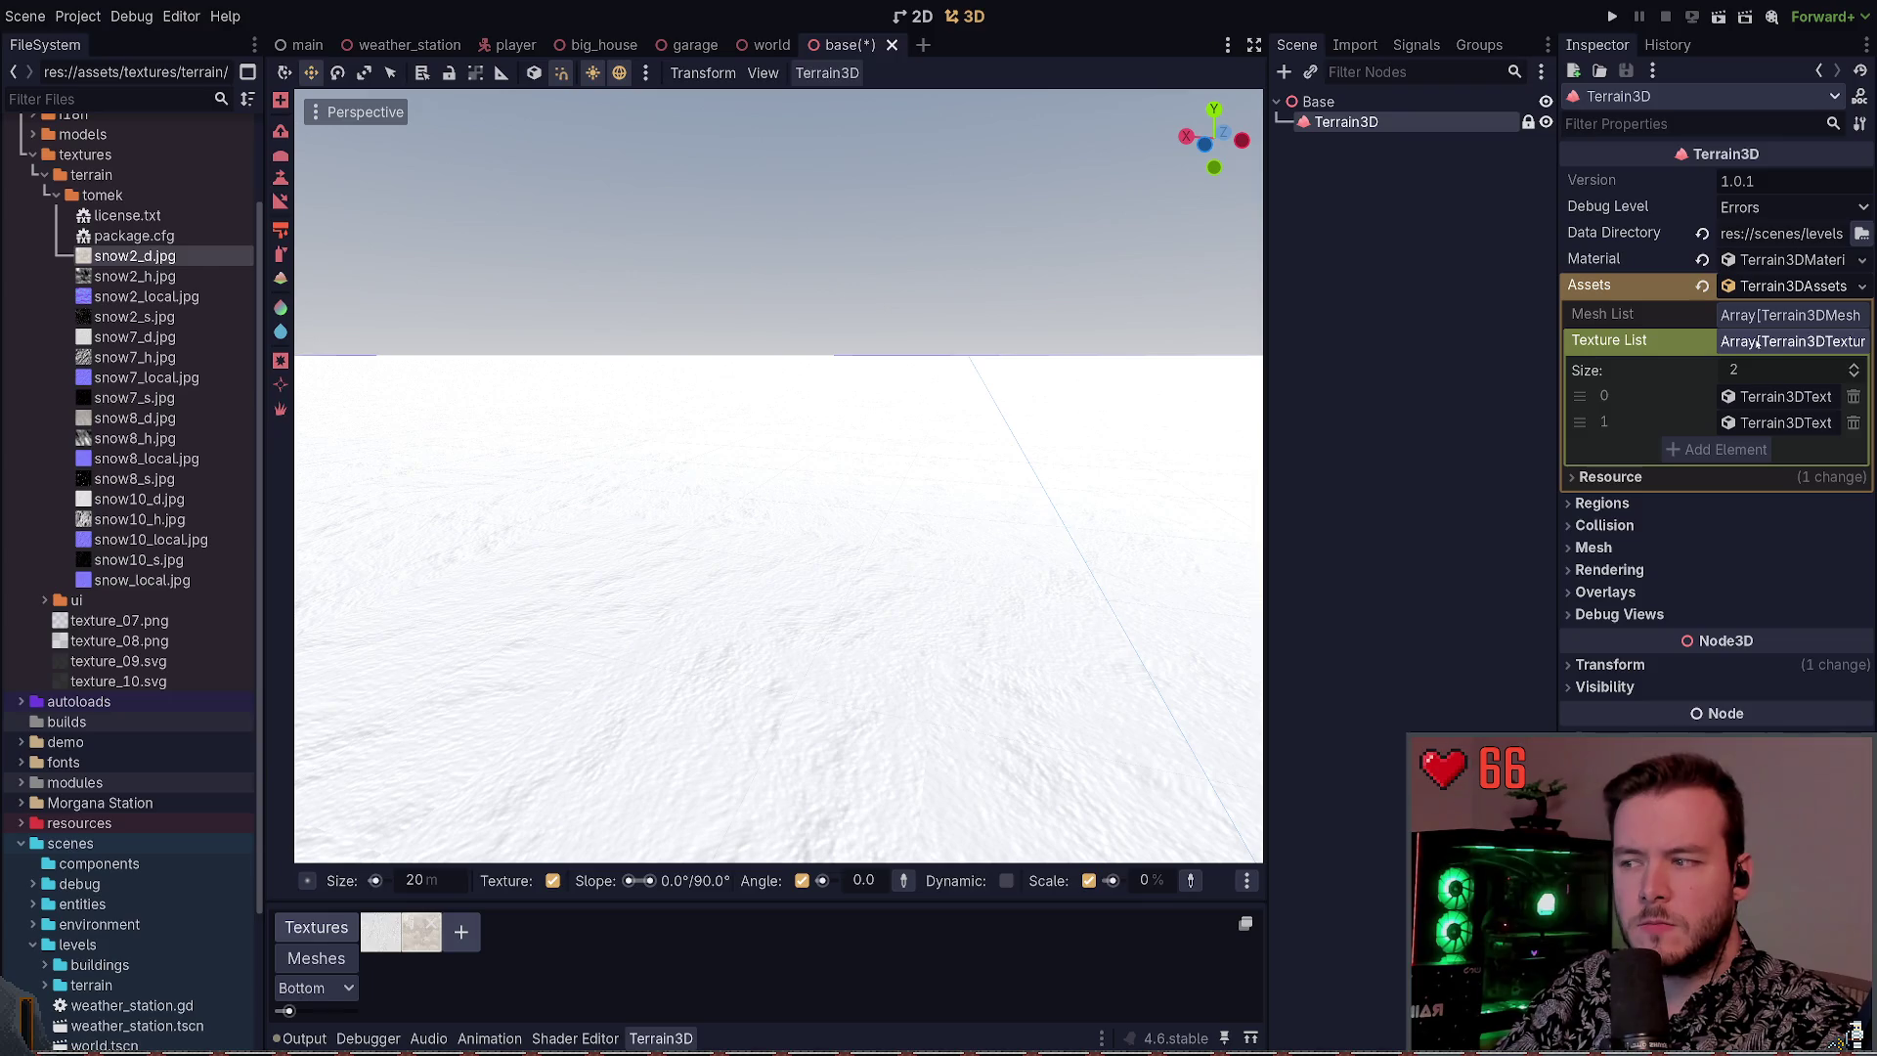
{"action": "left_click", "coordinate": [1758, 341]}
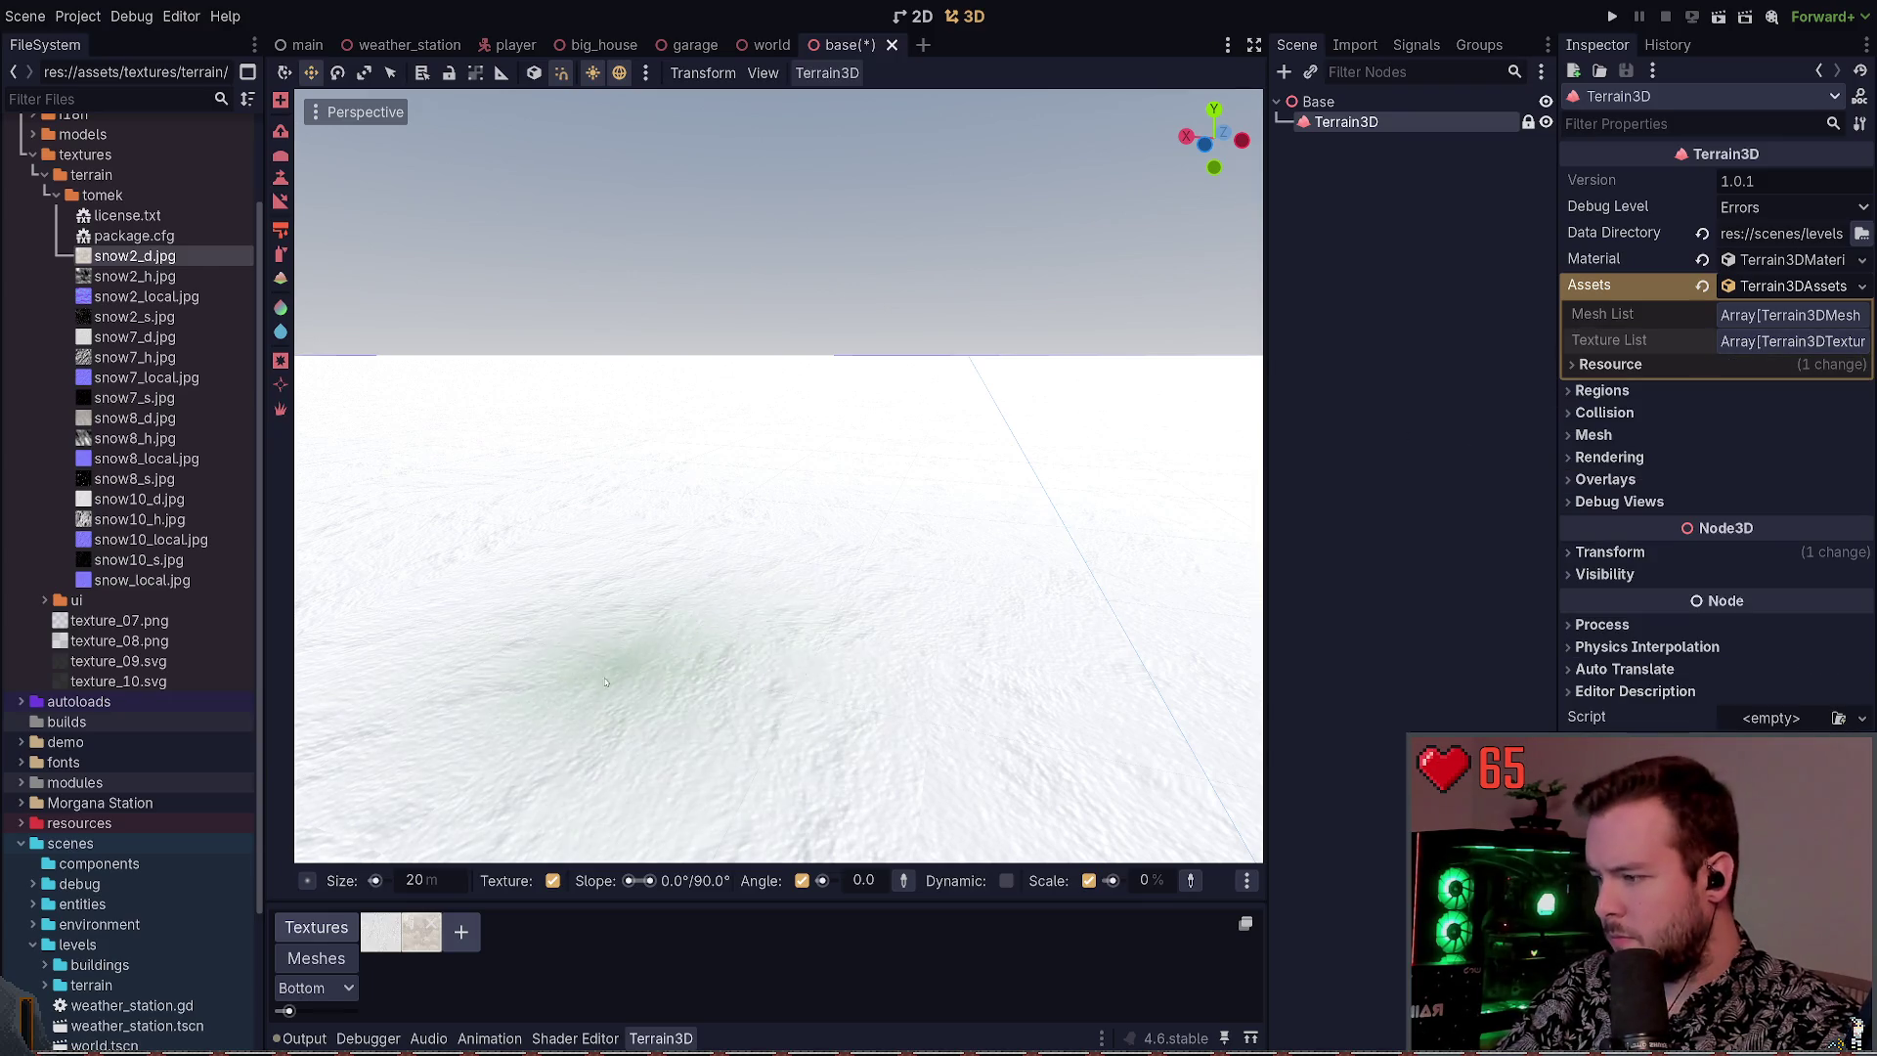
{"action": "double_click", "coordinate": [382, 928]}
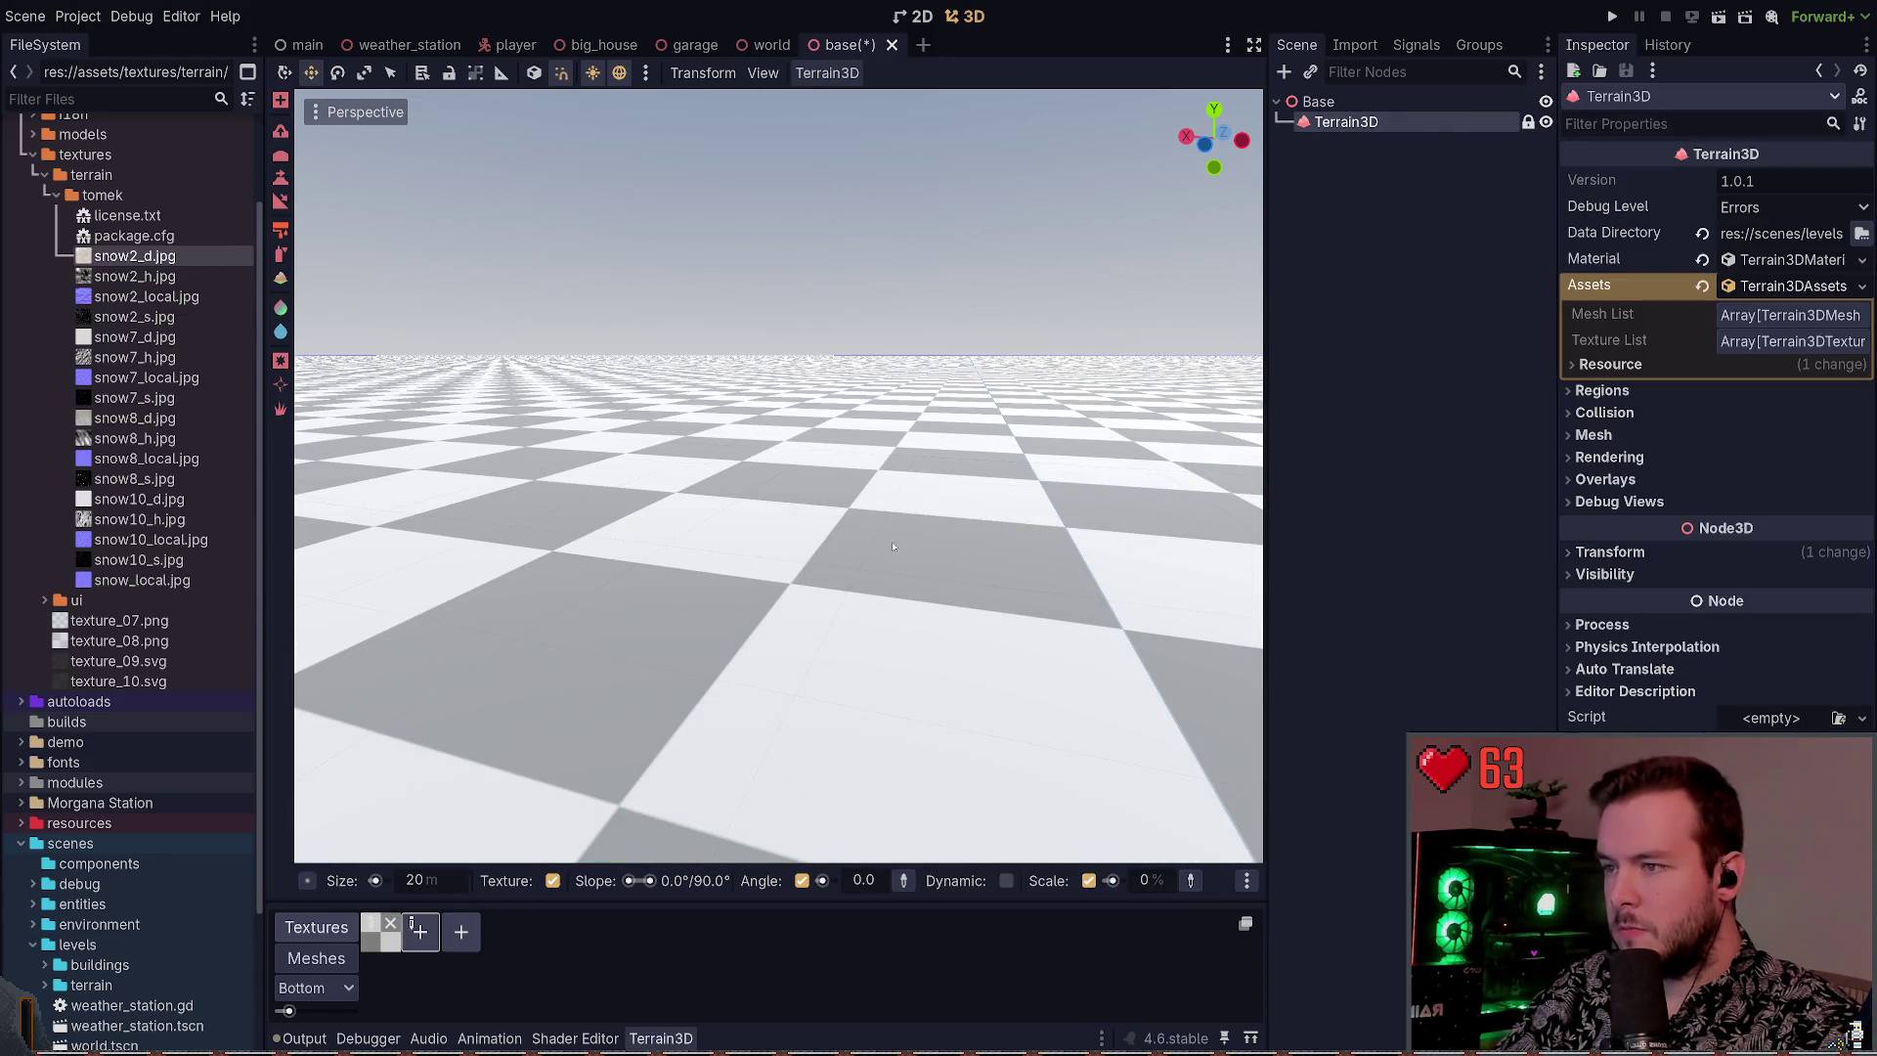
Replace the terrain texture with snow8_d.jpg and snow8_h.jpg normal map, after trying snow2_d and snow7_d
{"action": "left_click", "coordinate": [390, 924]}
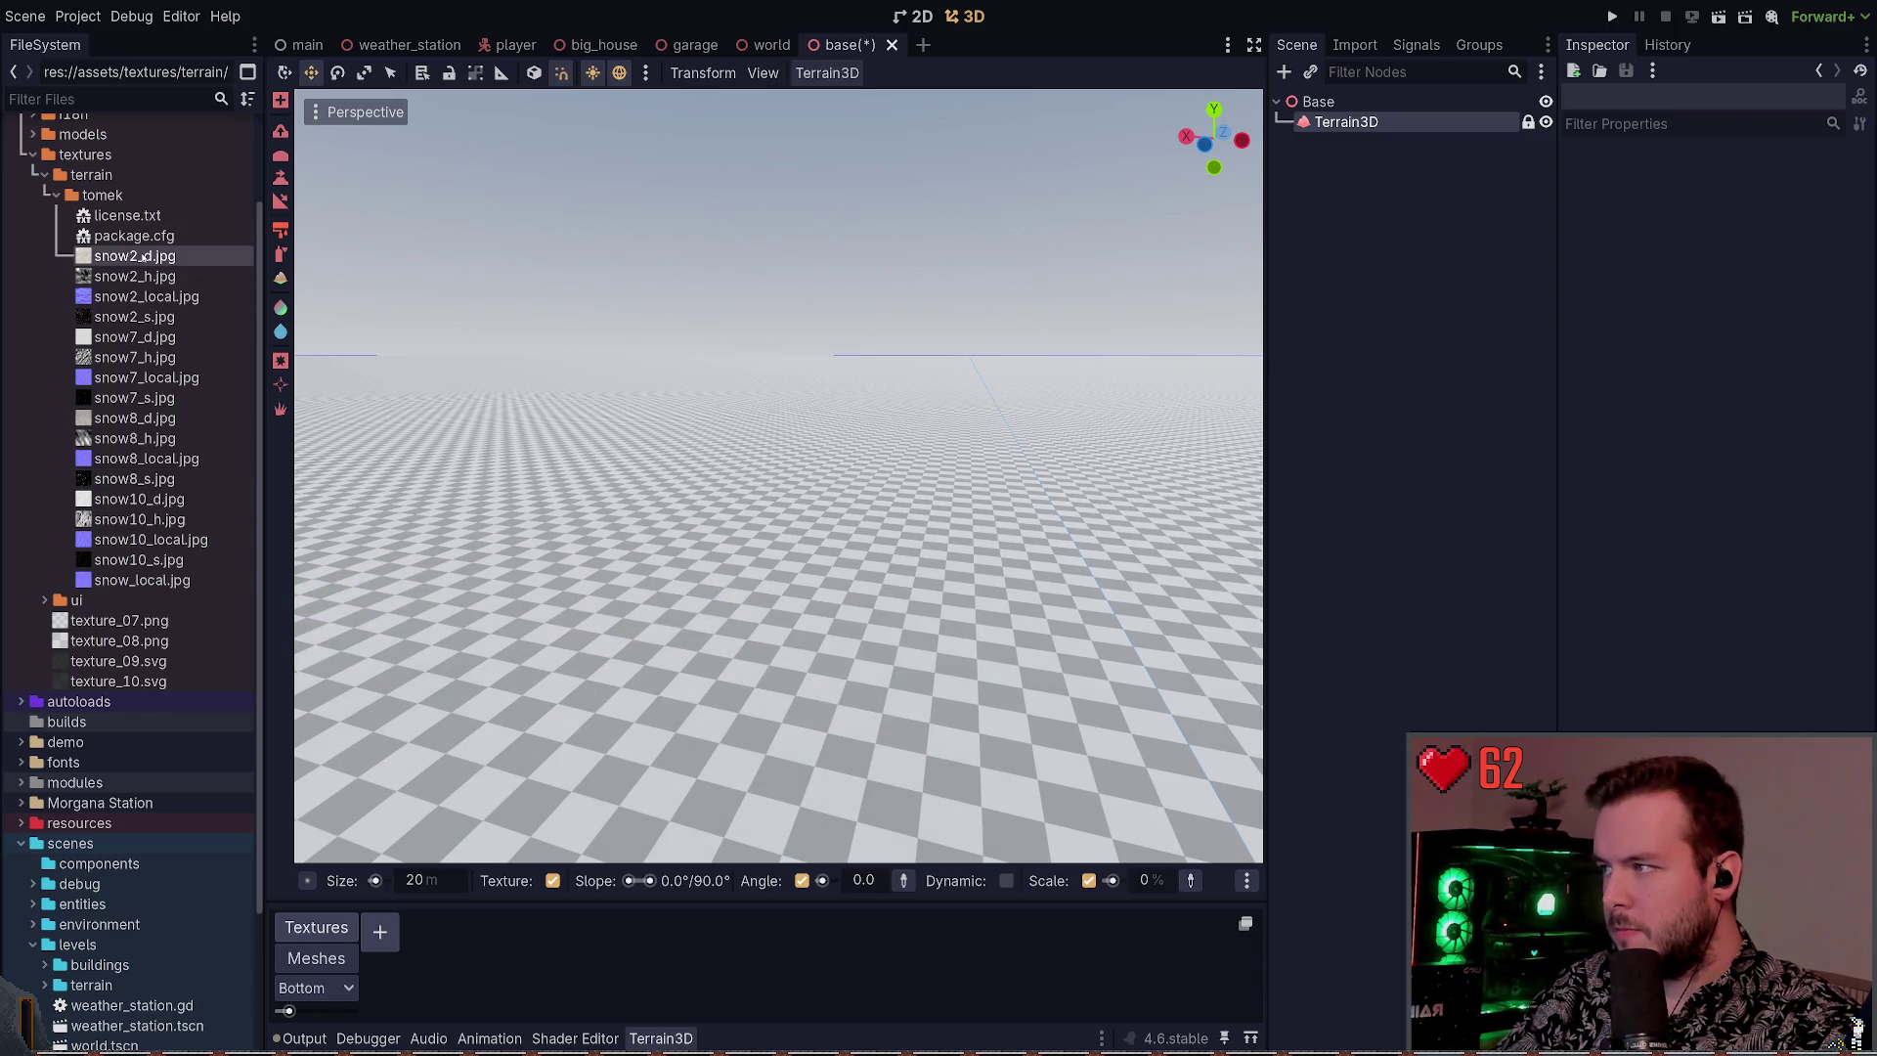
{"action": "mouse_move", "coordinate": [142, 256]}
{"action": "left_mouse_down"}
{"action": "mouse_move", "coordinate": [294, 797]}
{"action": "mouse_move", "coordinate": [381, 933]}
{"action": "left_mouse_up"}
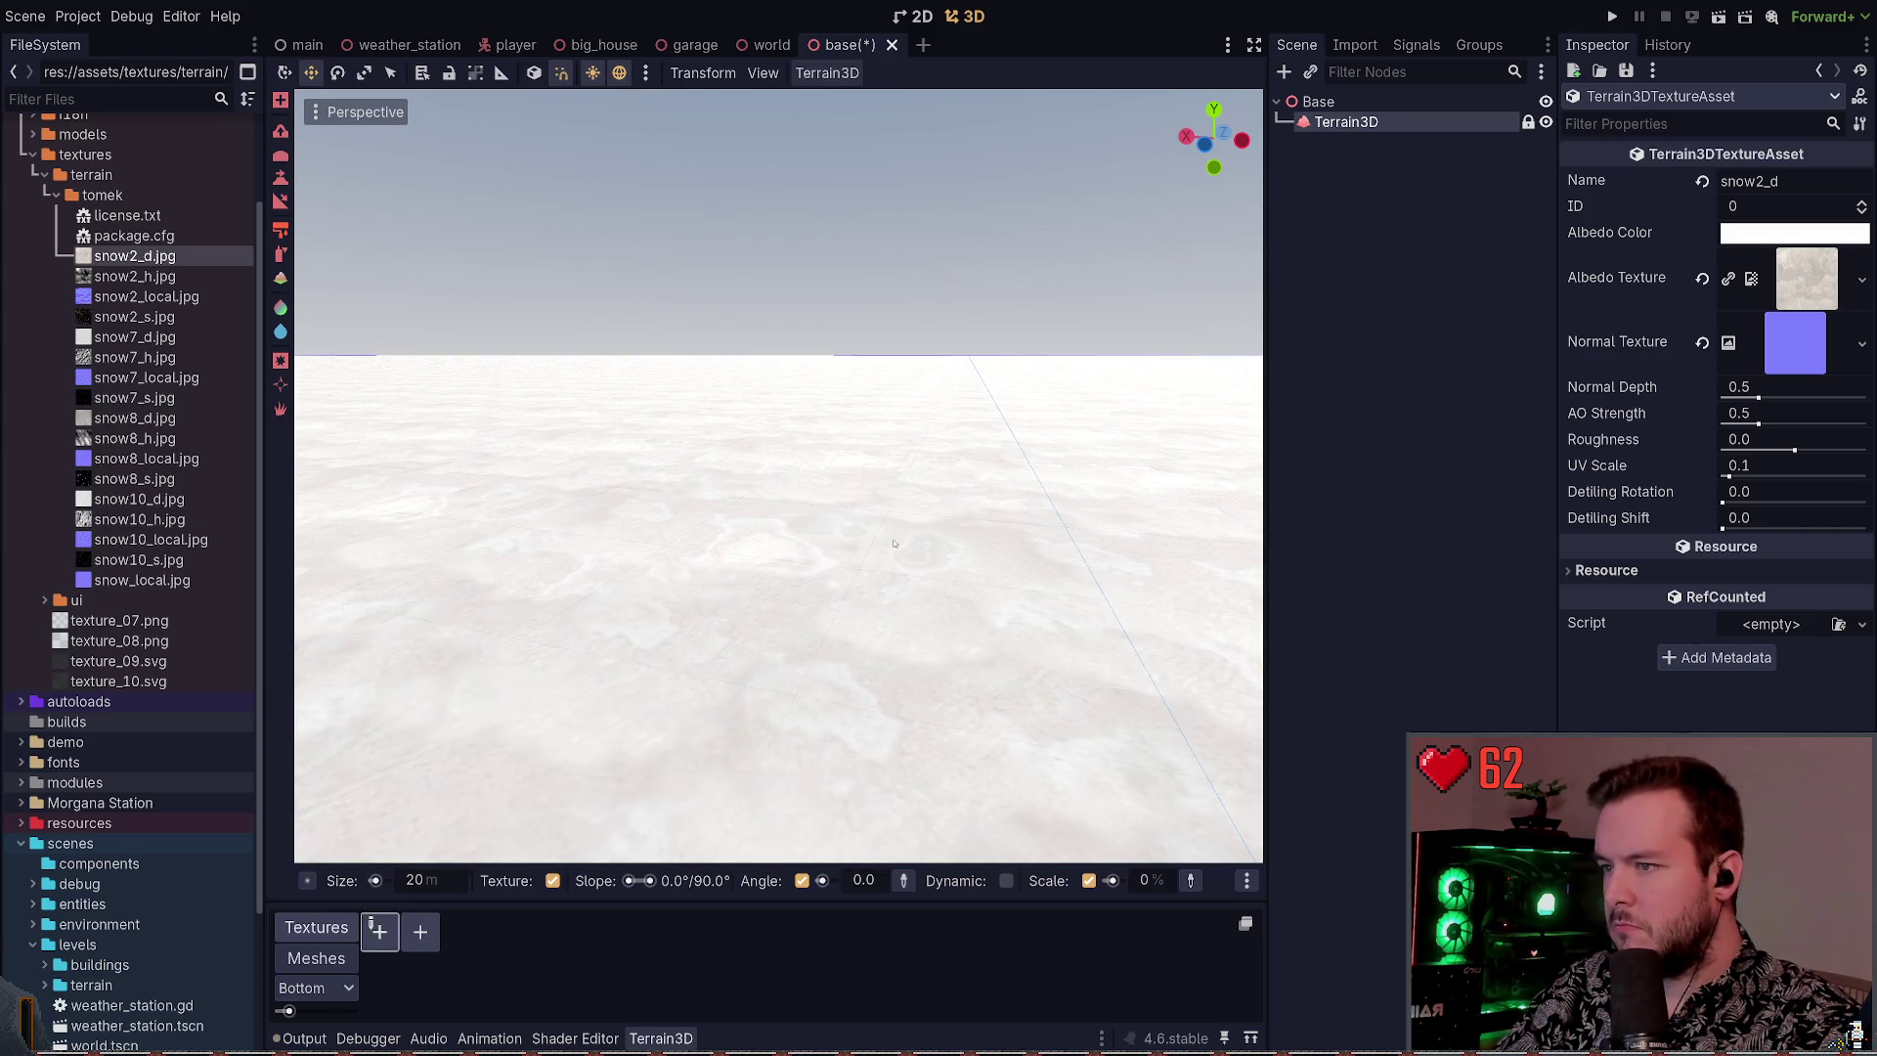
{"action": "key", "text": "ctrl+z"}
{"action": "left_click_drag", "start_coordinate": [123, 344], "coordinate": [381, 933]}
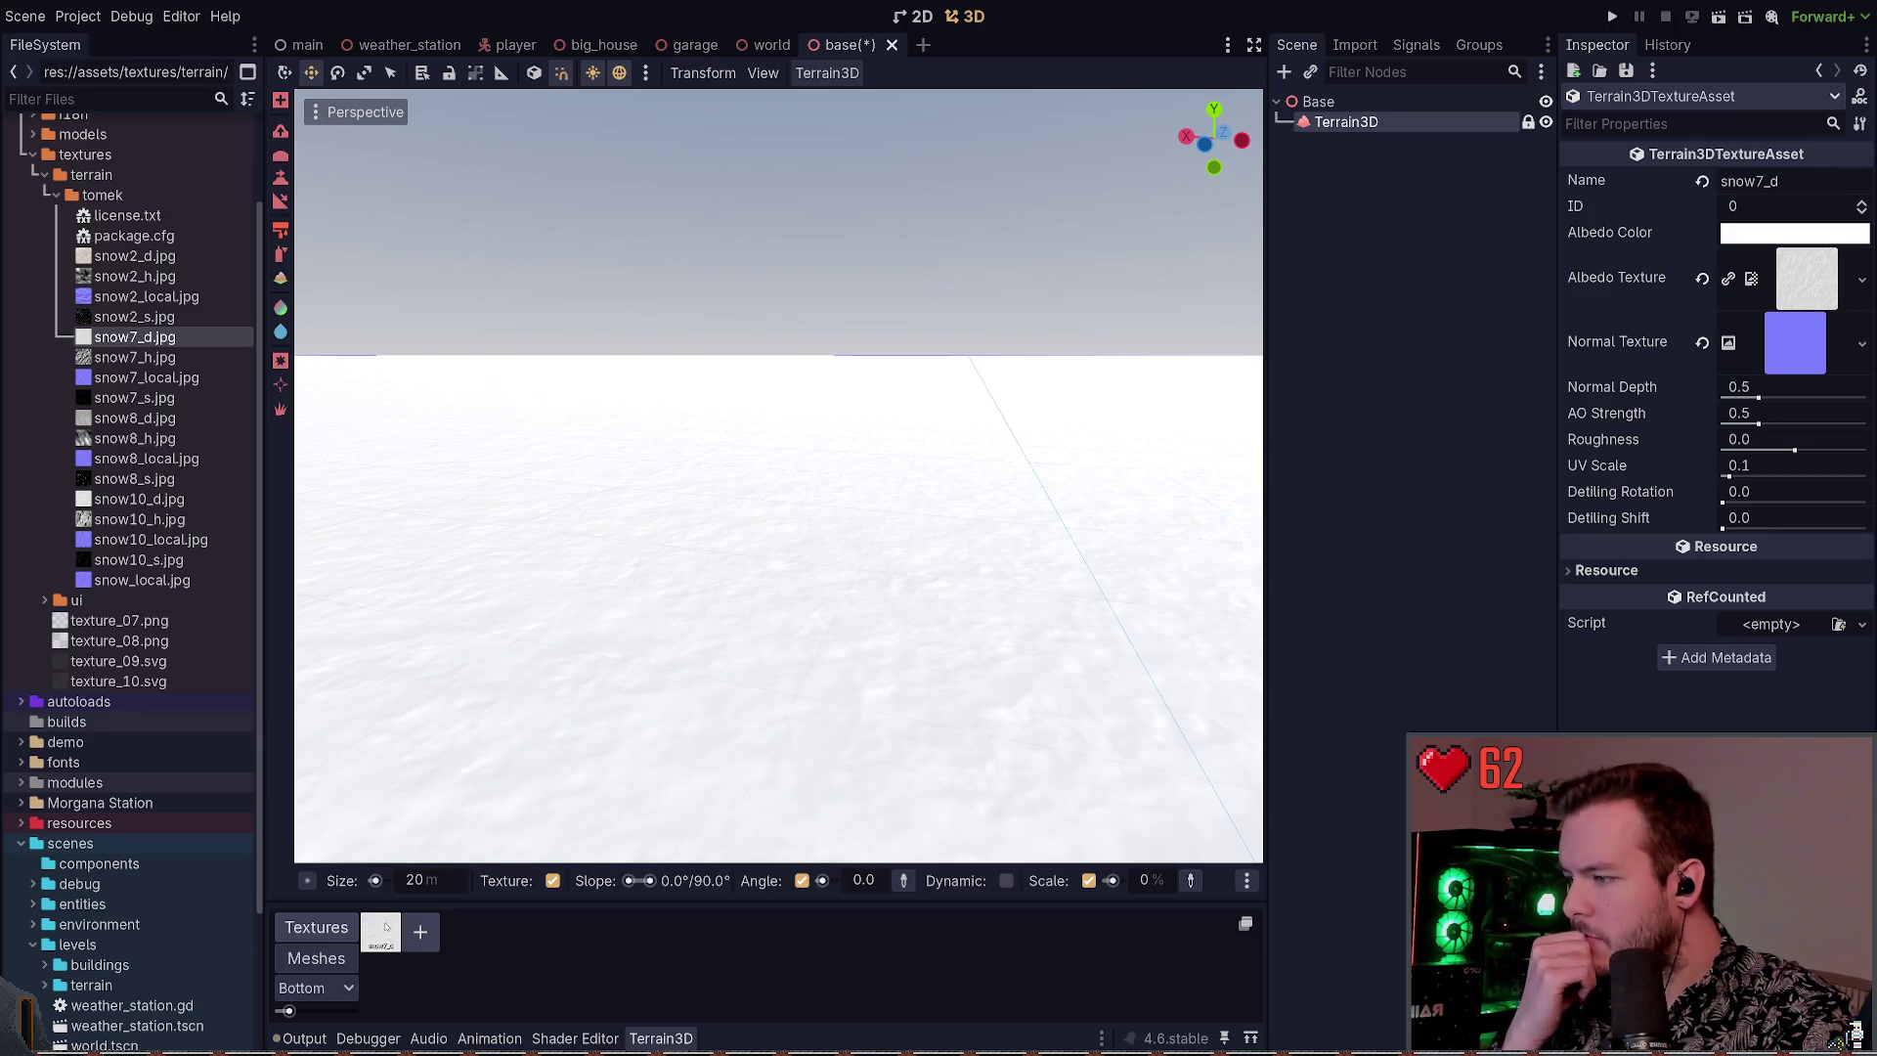
{"action": "key", "text": "ctrl+z"}
{"action": "left_click_drag", "start_coordinate": [127, 417], "coordinate": [381, 930]}
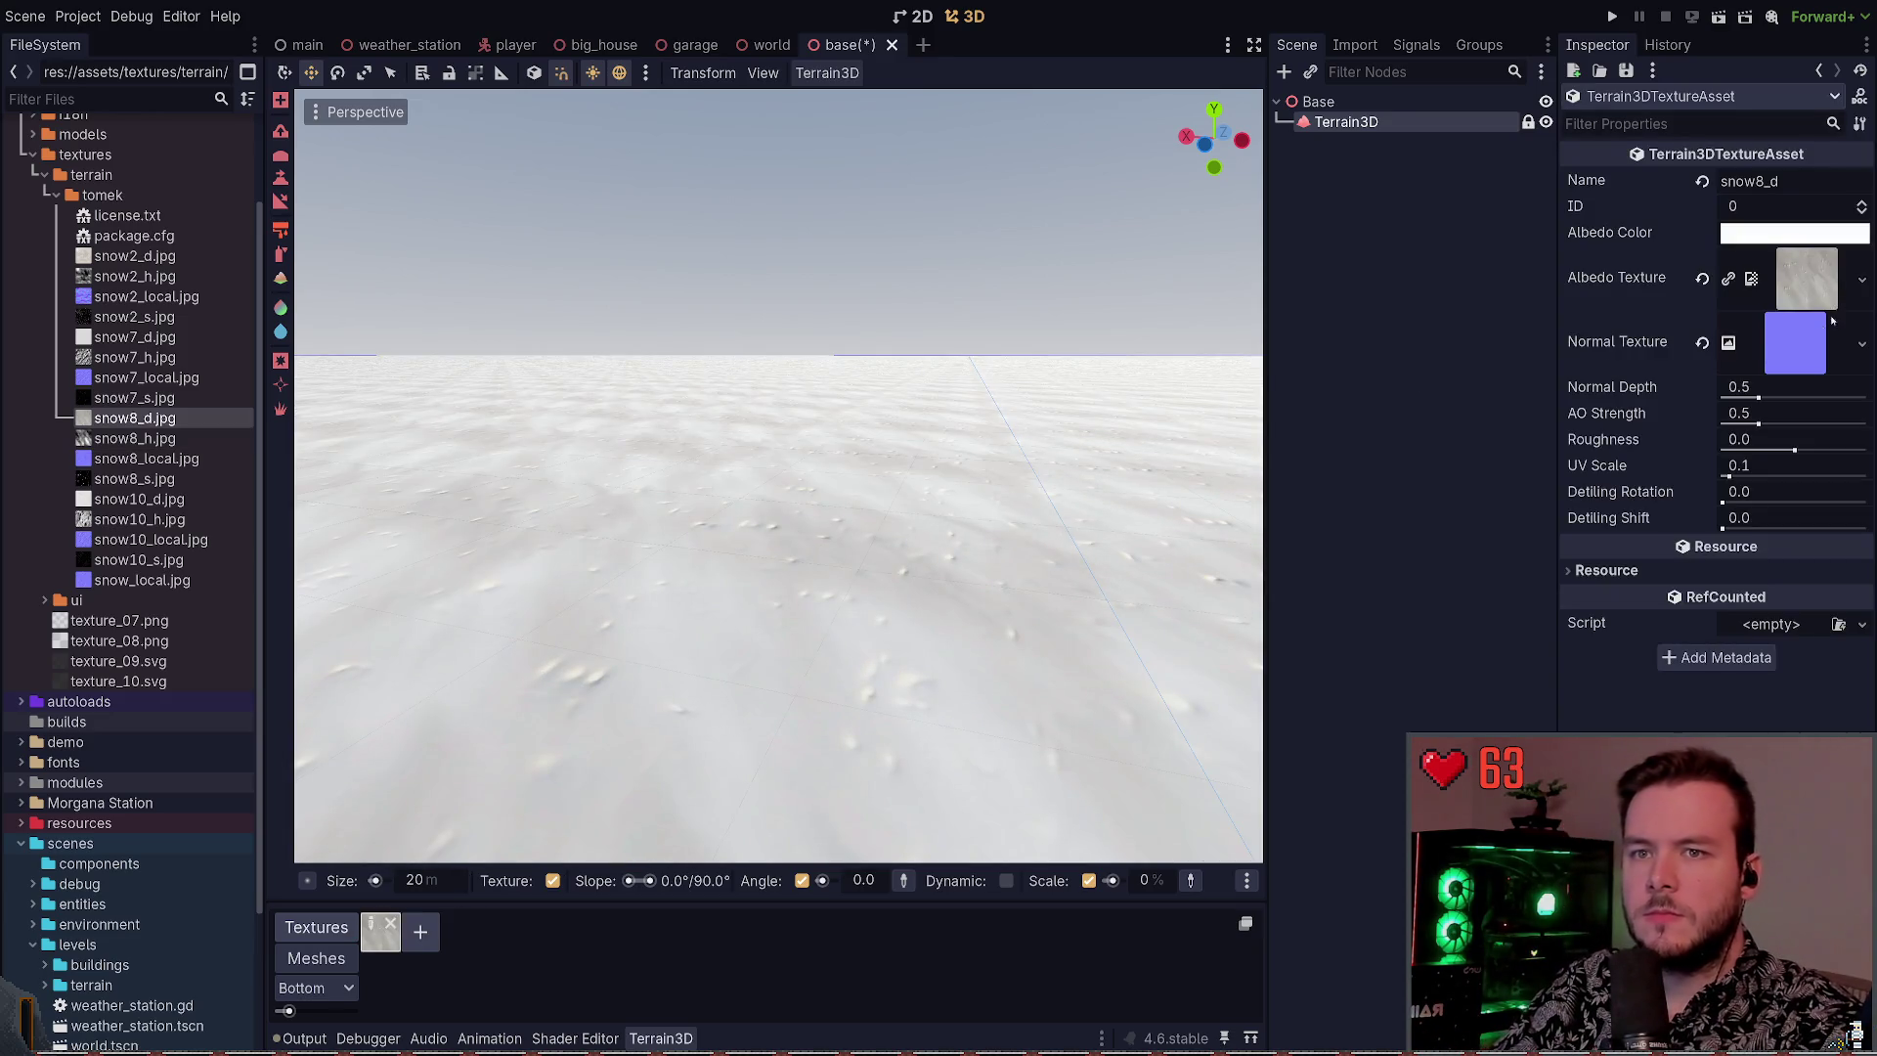
{"action": "mouse_move", "coordinate": [135, 438]}
{"action": "left_mouse_down"}
{"action": "mouse_move", "coordinate": [1730, 374]}
{"action": "mouse_move", "coordinate": [1809, 352]}
{"action": "left_mouse_up"}
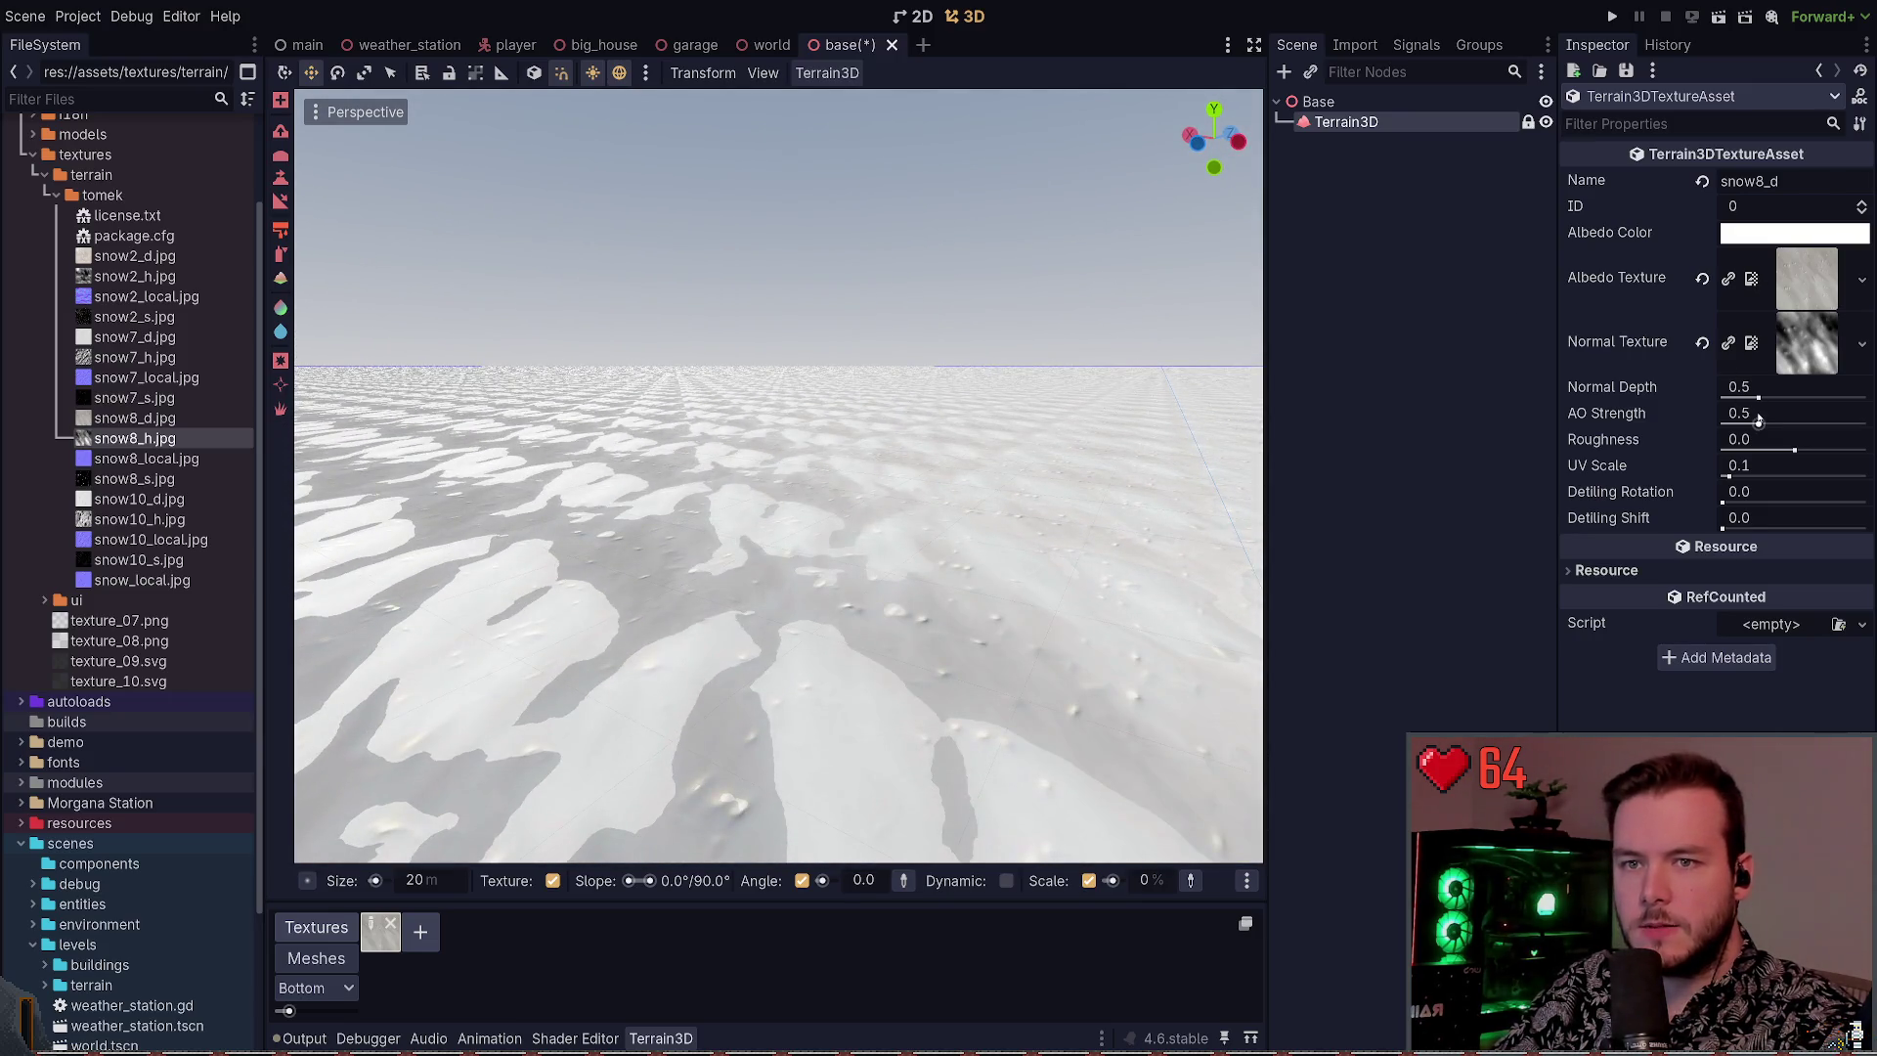
Test normal depth at 0 and 2.0, a small detiling rotation, and higher AO strength
{"action": "mouse_move", "coordinate": [1758, 398]}
{"action": "left_mouse_down"}
{"action": "mouse_move", "coordinate": [1718, 391]}
{"action": "mouse_move", "coordinate": [1733, 397]}
{"action": "left_mouse_up"}
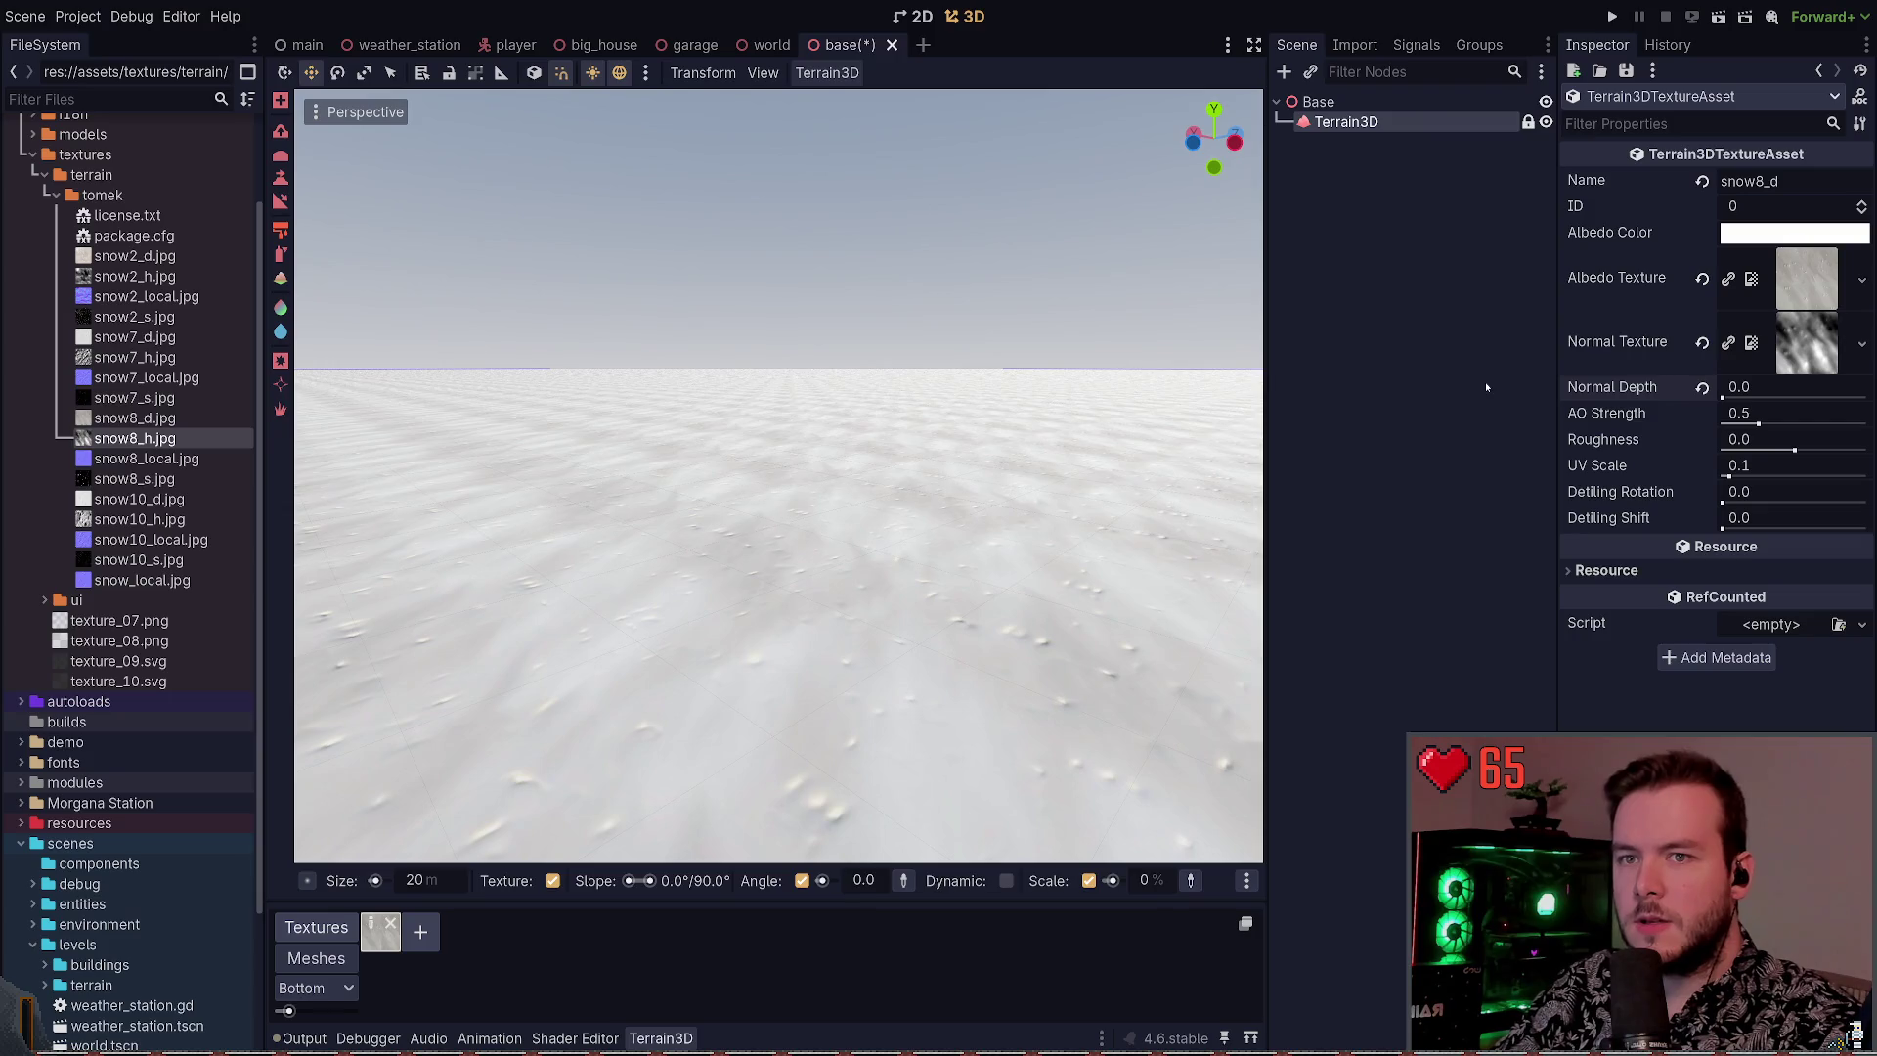
{"action": "mouse_move", "coordinate": [1732, 399]}
{"action": "left_mouse_down"}
{"action": "mouse_move", "coordinate": [1868, 398]}
{"action": "mouse_move", "coordinate": [1680, 391]}
{"action": "left_mouse_up"}
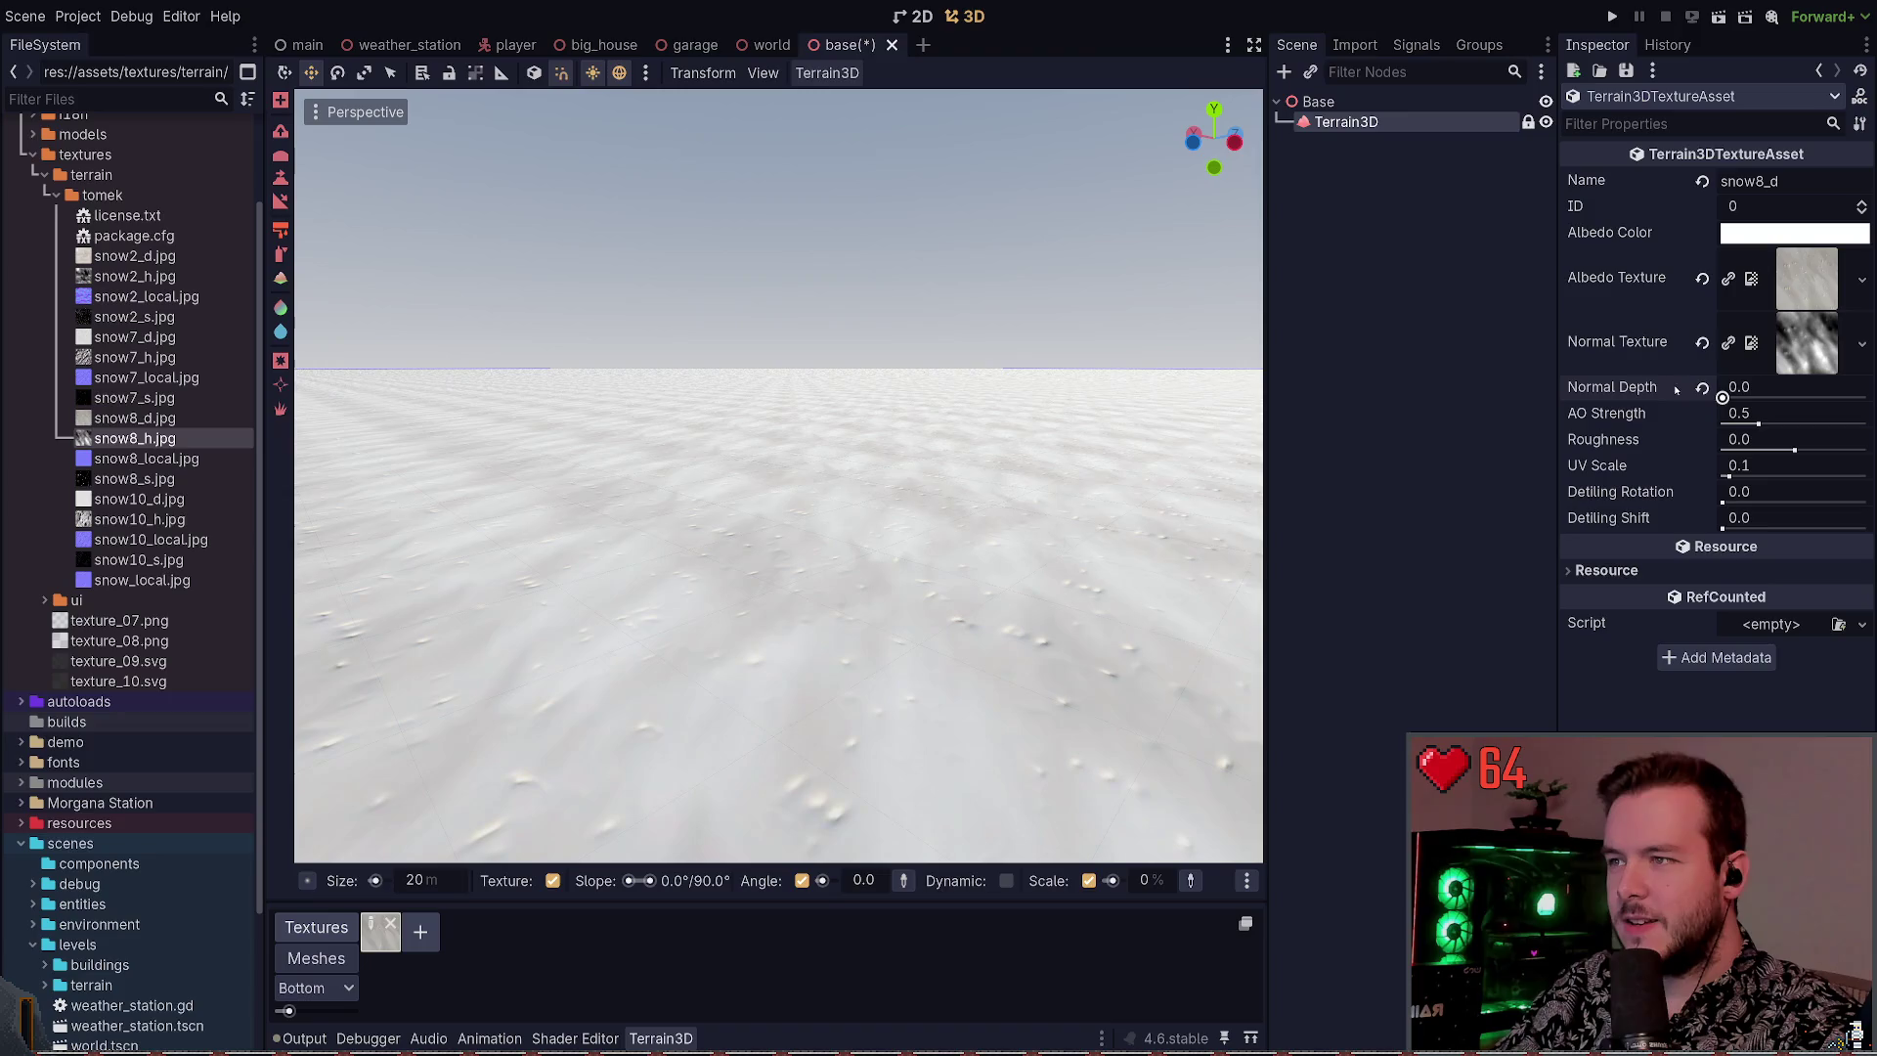
{"action": "mouse_move", "coordinate": [1723, 502]}
{"action": "left_mouse_down"}
{"action": "mouse_move", "coordinate": [1756, 503]}
{"action": "mouse_move", "coordinate": [1736, 525]}
{"action": "left_mouse_up"}
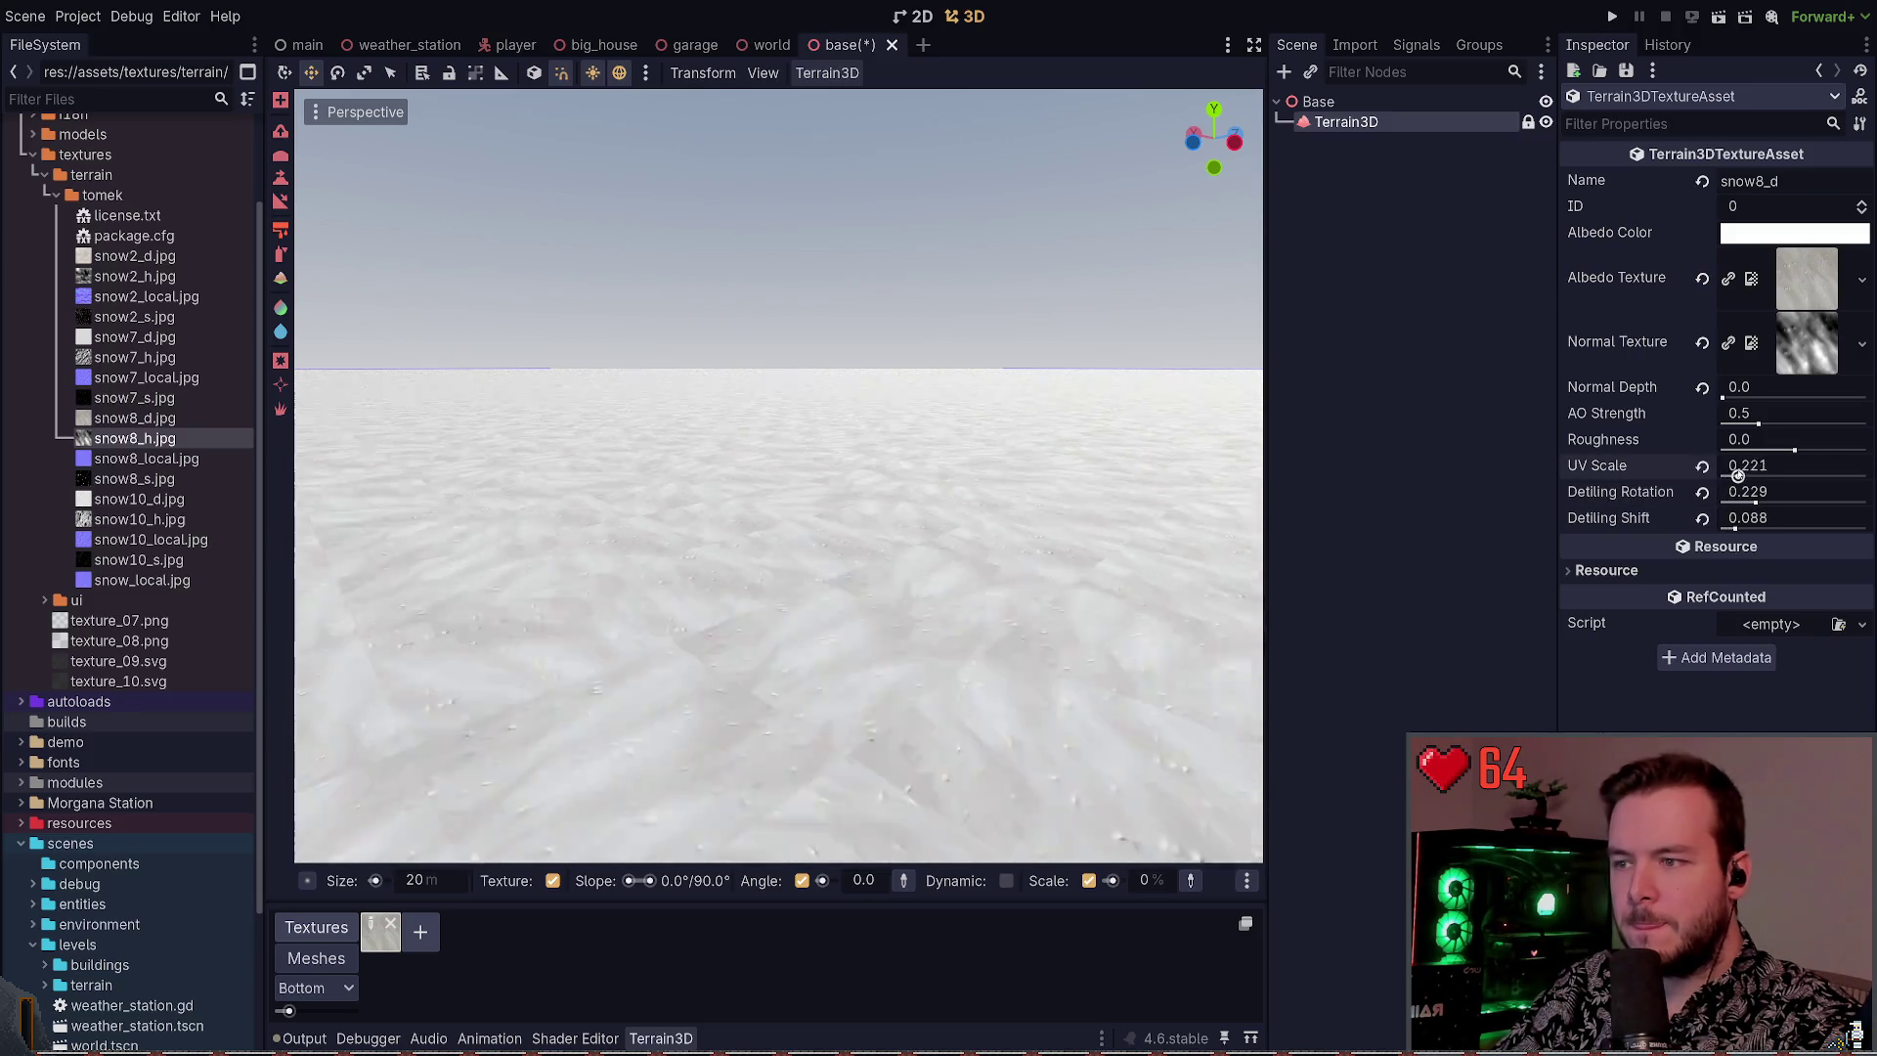
{"action": "left_click_drag", "start_coordinate": [1758, 423], "coordinate": [1769, 424]}
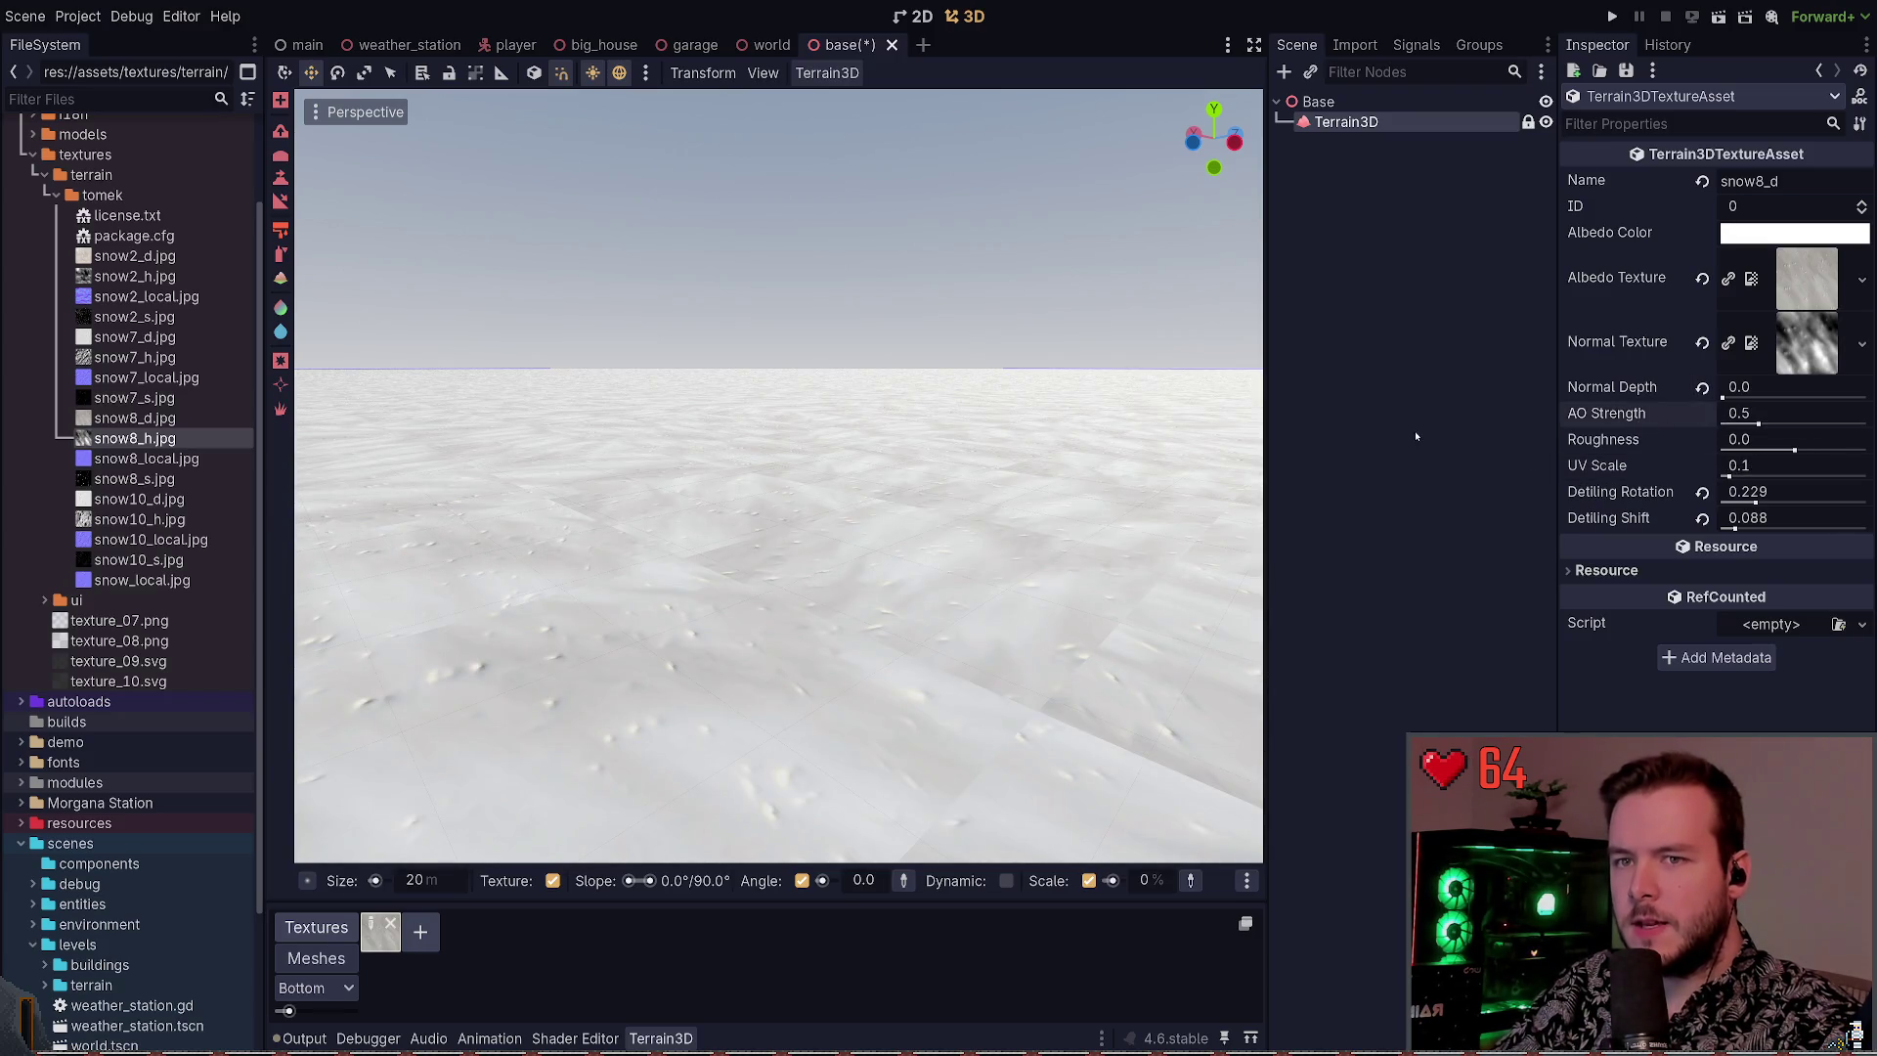
Drop roughness to -1.0, undo the tweaks, and delete the snow8 texture from the list
{"action": "mouse_move", "coordinate": [1794, 449]}
{"action": "left_mouse_down"}
{"action": "mouse_move", "coordinate": [1711, 448]}
{"action": "mouse_move", "coordinate": [1786, 450]}
{"action": "left_mouse_up"}
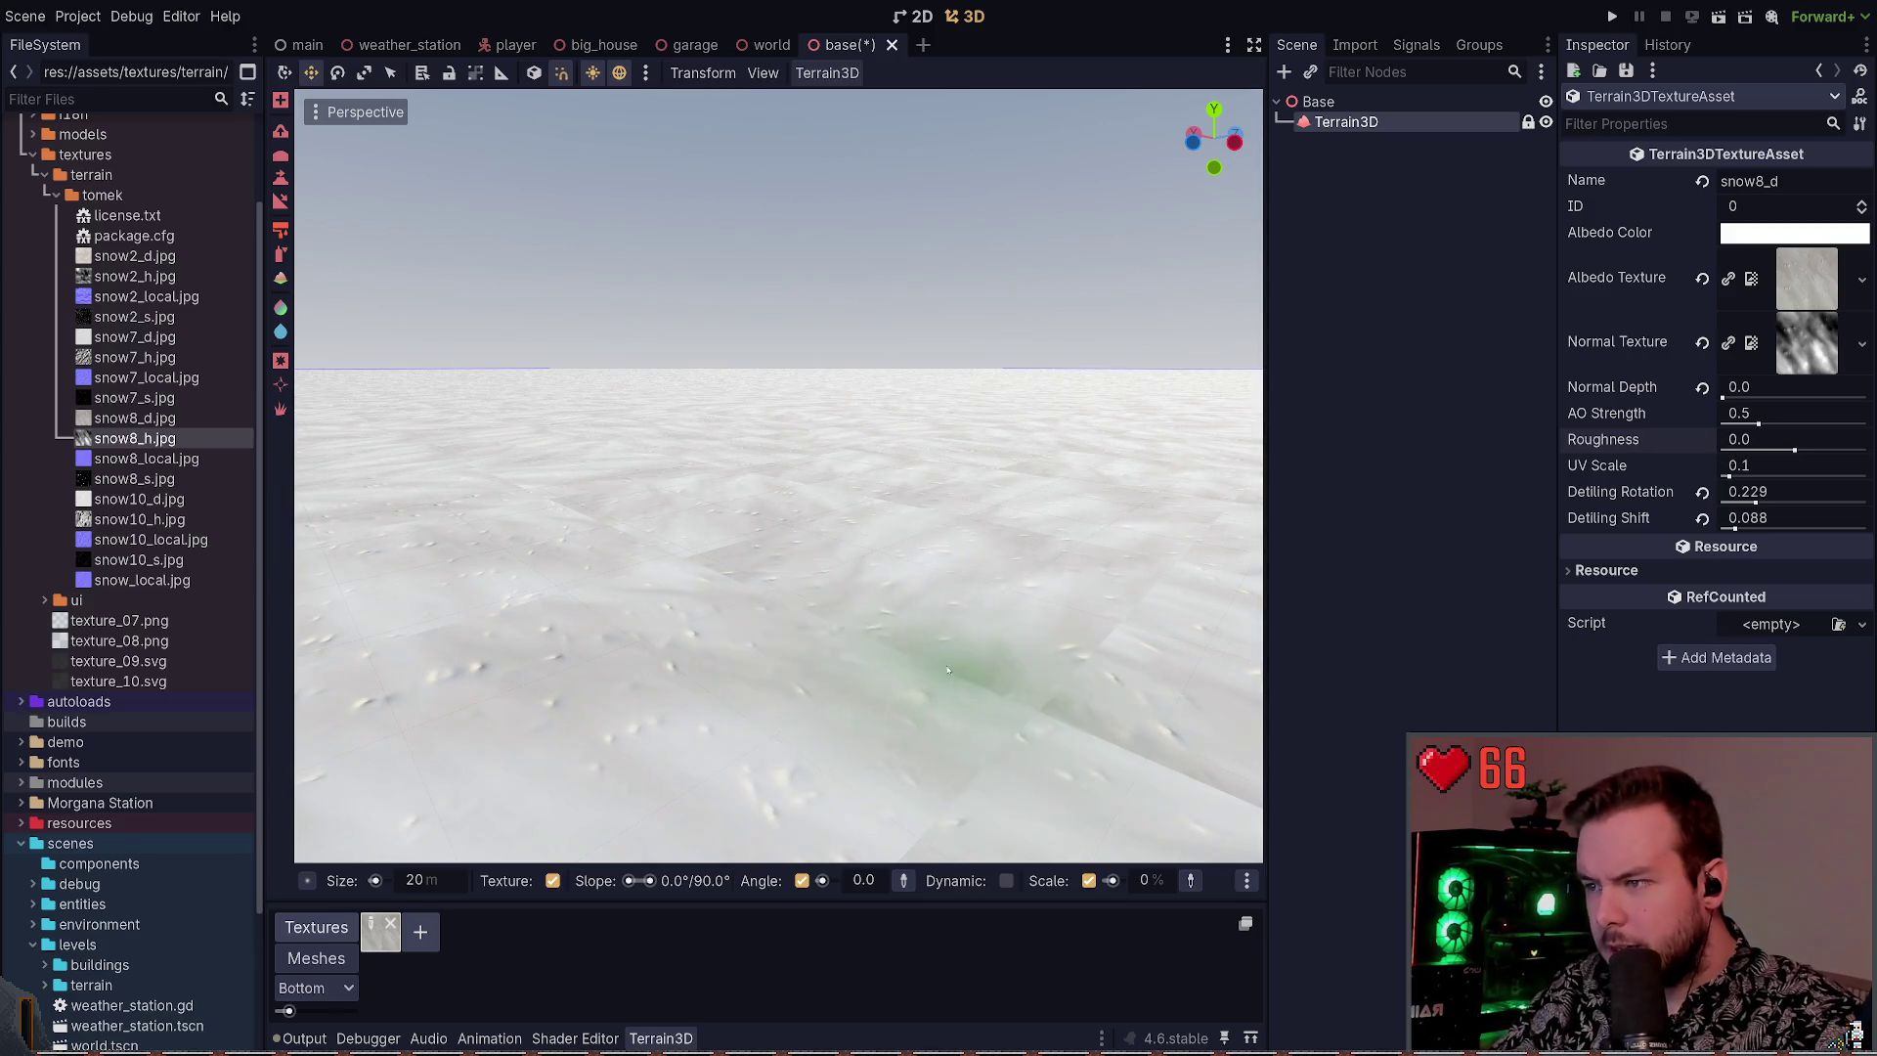
{"action": "key", "text": "ctrl+z"}
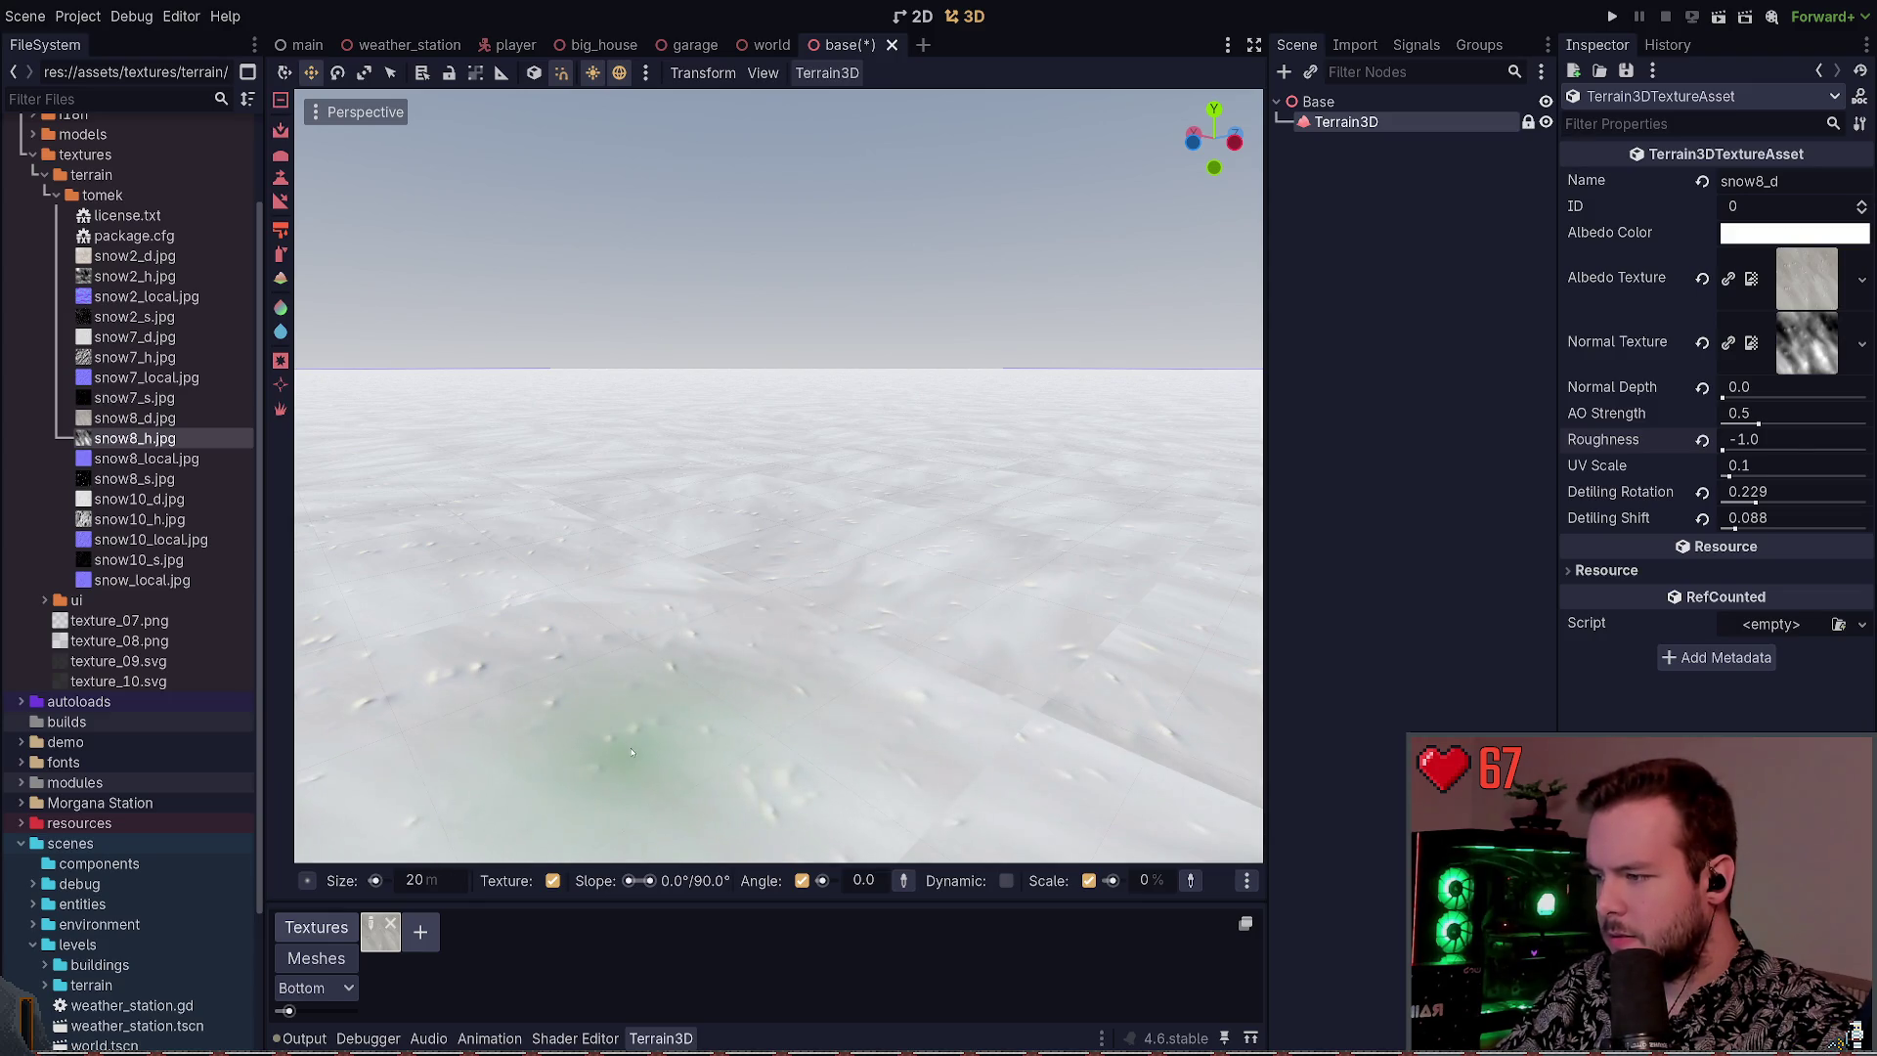
{"action": "key", "text": "ctrl+z"}
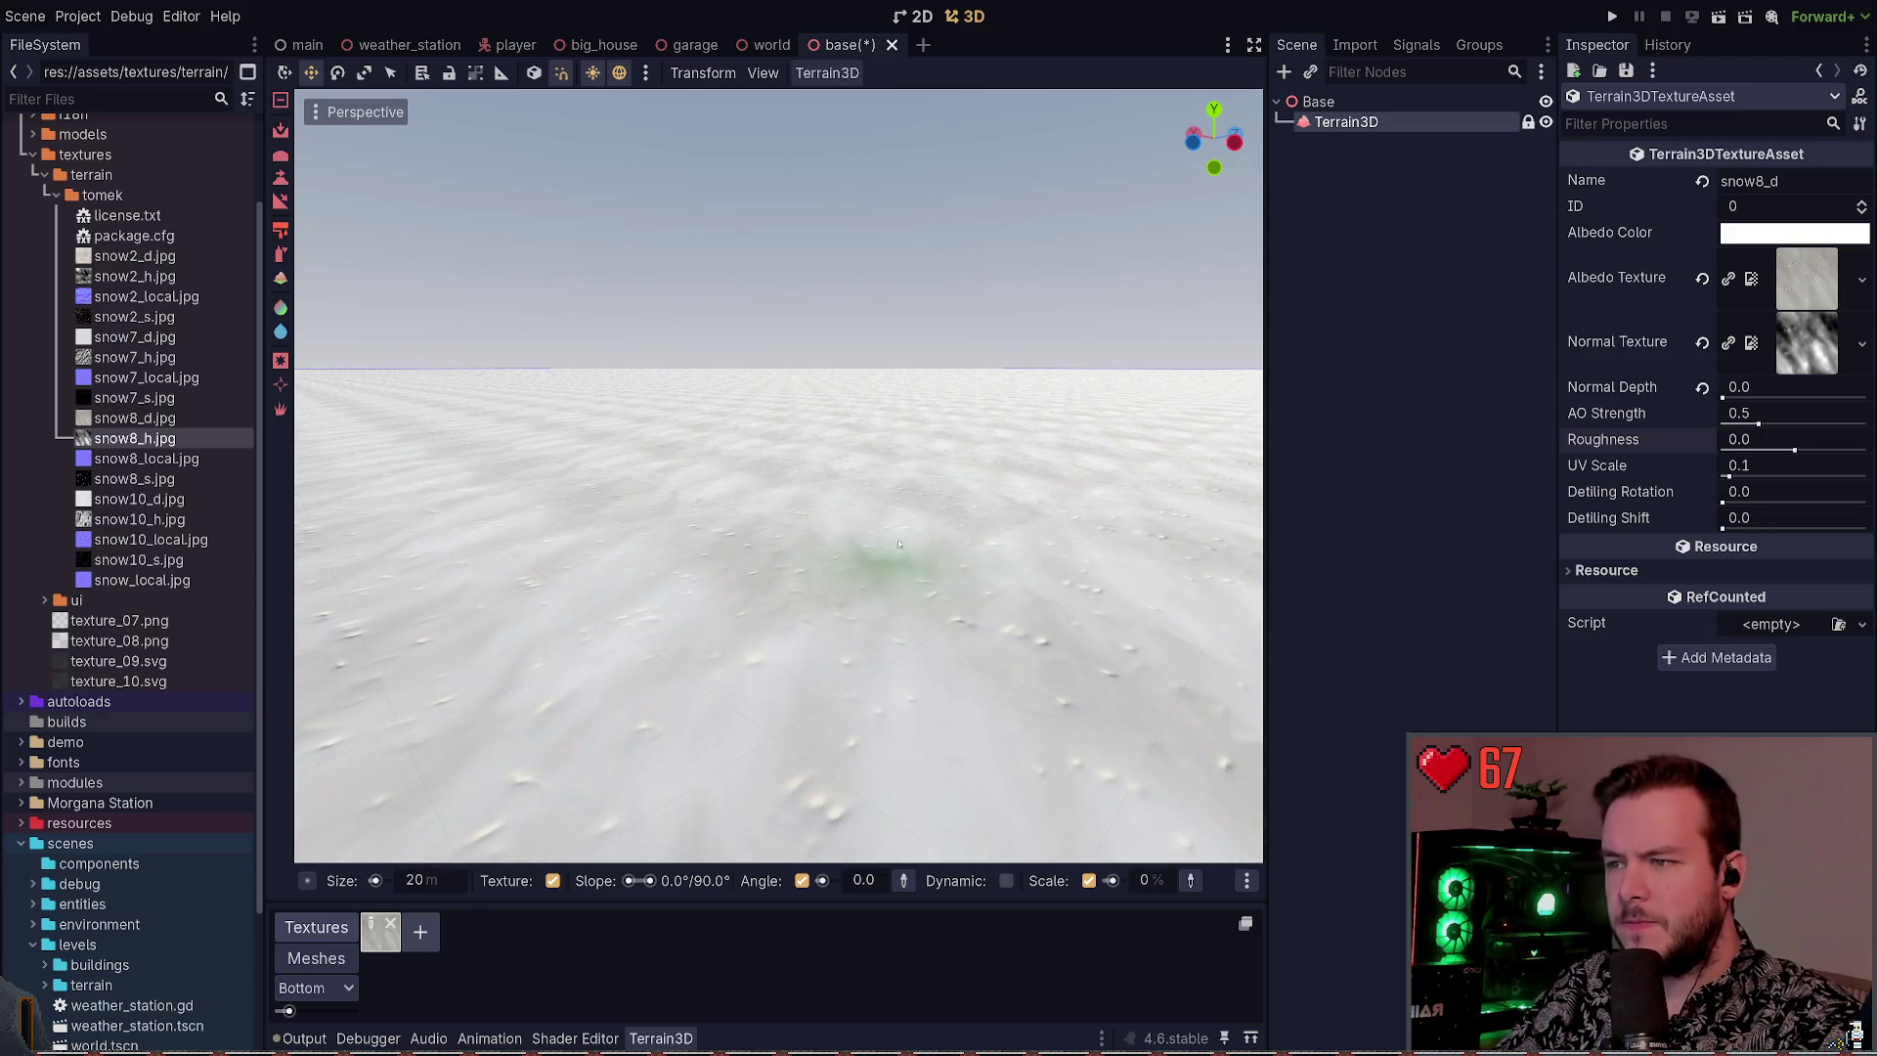
{"action": "left_click", "coordinate": [388, 925]}
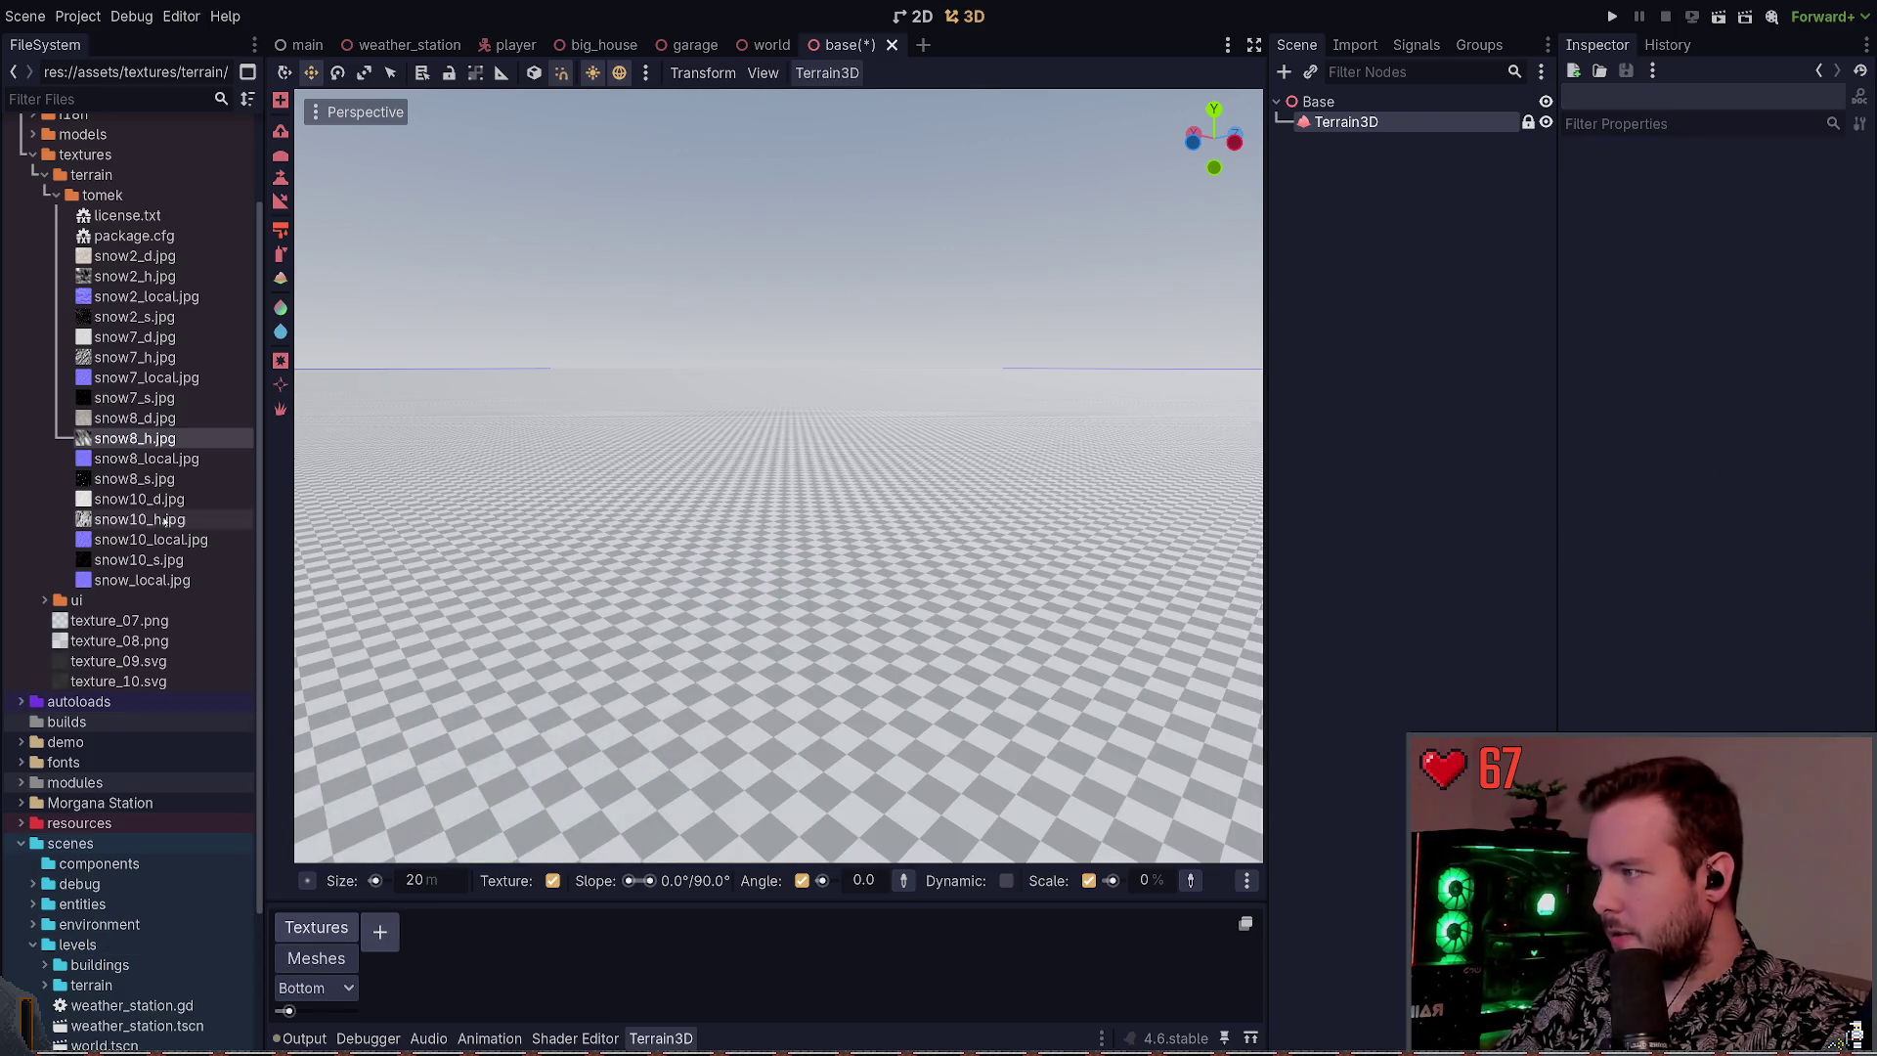
Add snow10_d.jpg as a terrain texture with snow10_h.jpg as its normal map, adjusting detiling rotation
{"action": "left_click", "coordinate": [127, 501]}
{"action": "mouse_move", "coordinate": [103, 501]}
{"action": "left_mouse_down"}
{"action": "mouse_move", "coordinate": [386, 885]}
{"action": "mouse_move", "coordinate": [381, 931]}
{"action": "left_mouse_up"}
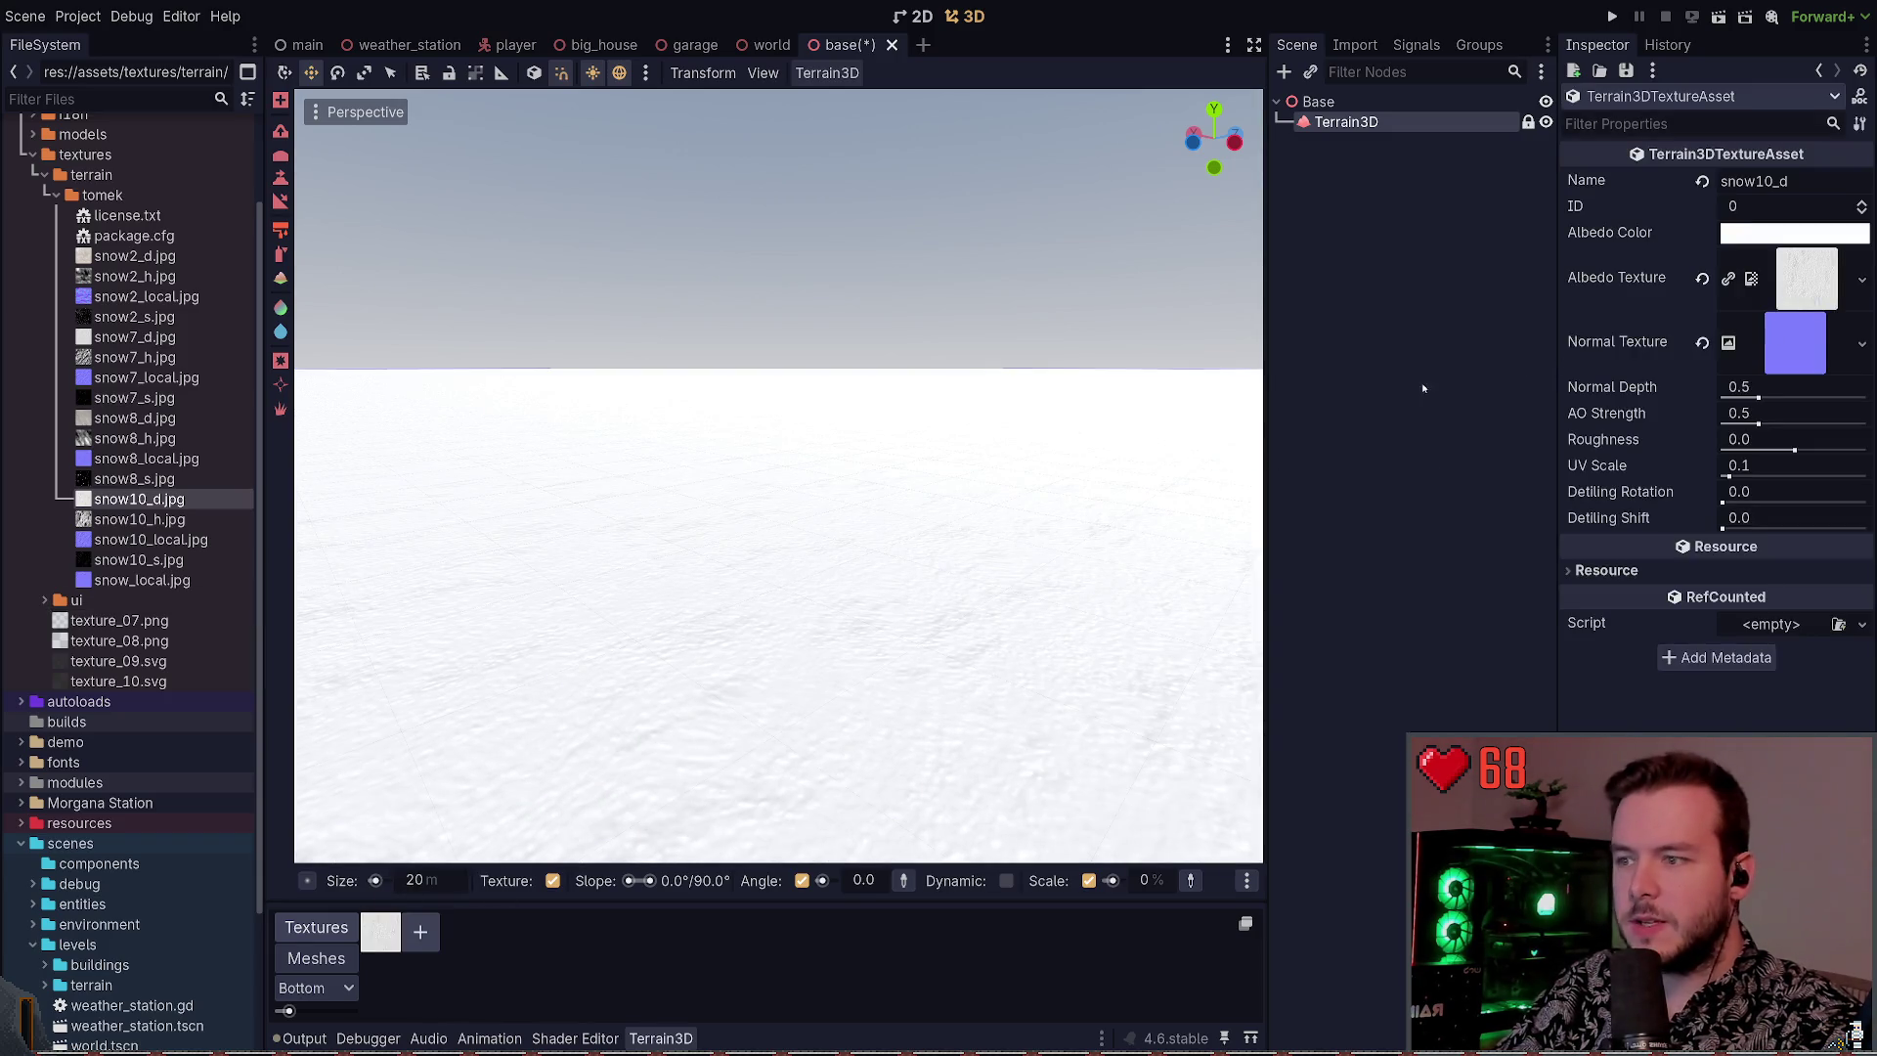
{"action": "mouse_move", "coordinate": [139, 519]}
{"action": "left_mouse_down"}
{"action": "mouse_move", "coordinate": [1544, 386]}
{"action": "mouse_move", "coordinate": [1789, 339]}
{"action": "mouse_move", "coordinate": [1729, 398]}
{"action": "left_mouse_up"}
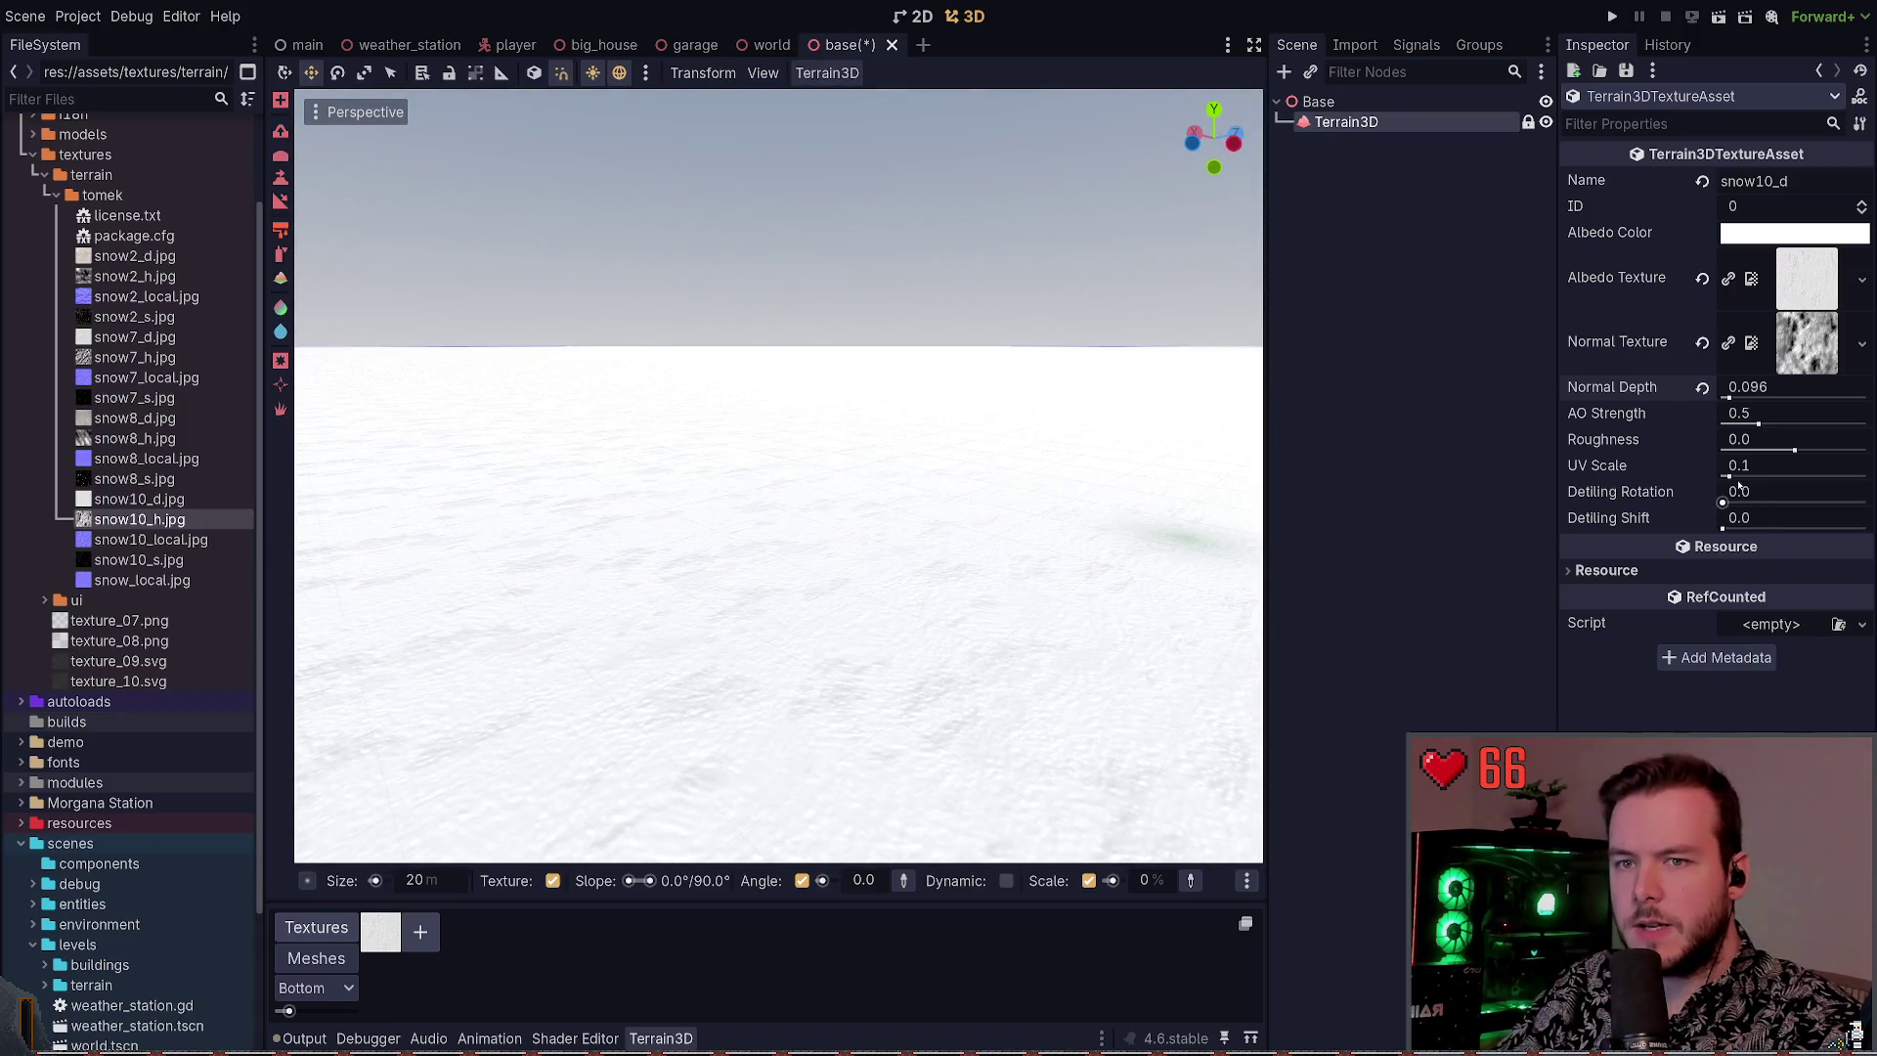
{"action": "mouse_move", "coordinate": [1724, 503]}
{"action": "left_mouse_down"}
{"action": "mouse_move", "coordinate": [1823, 503]}
{"action": "mouse_move", "coordinate": [1722, 502]}
{"action": "left_mouse_up"}
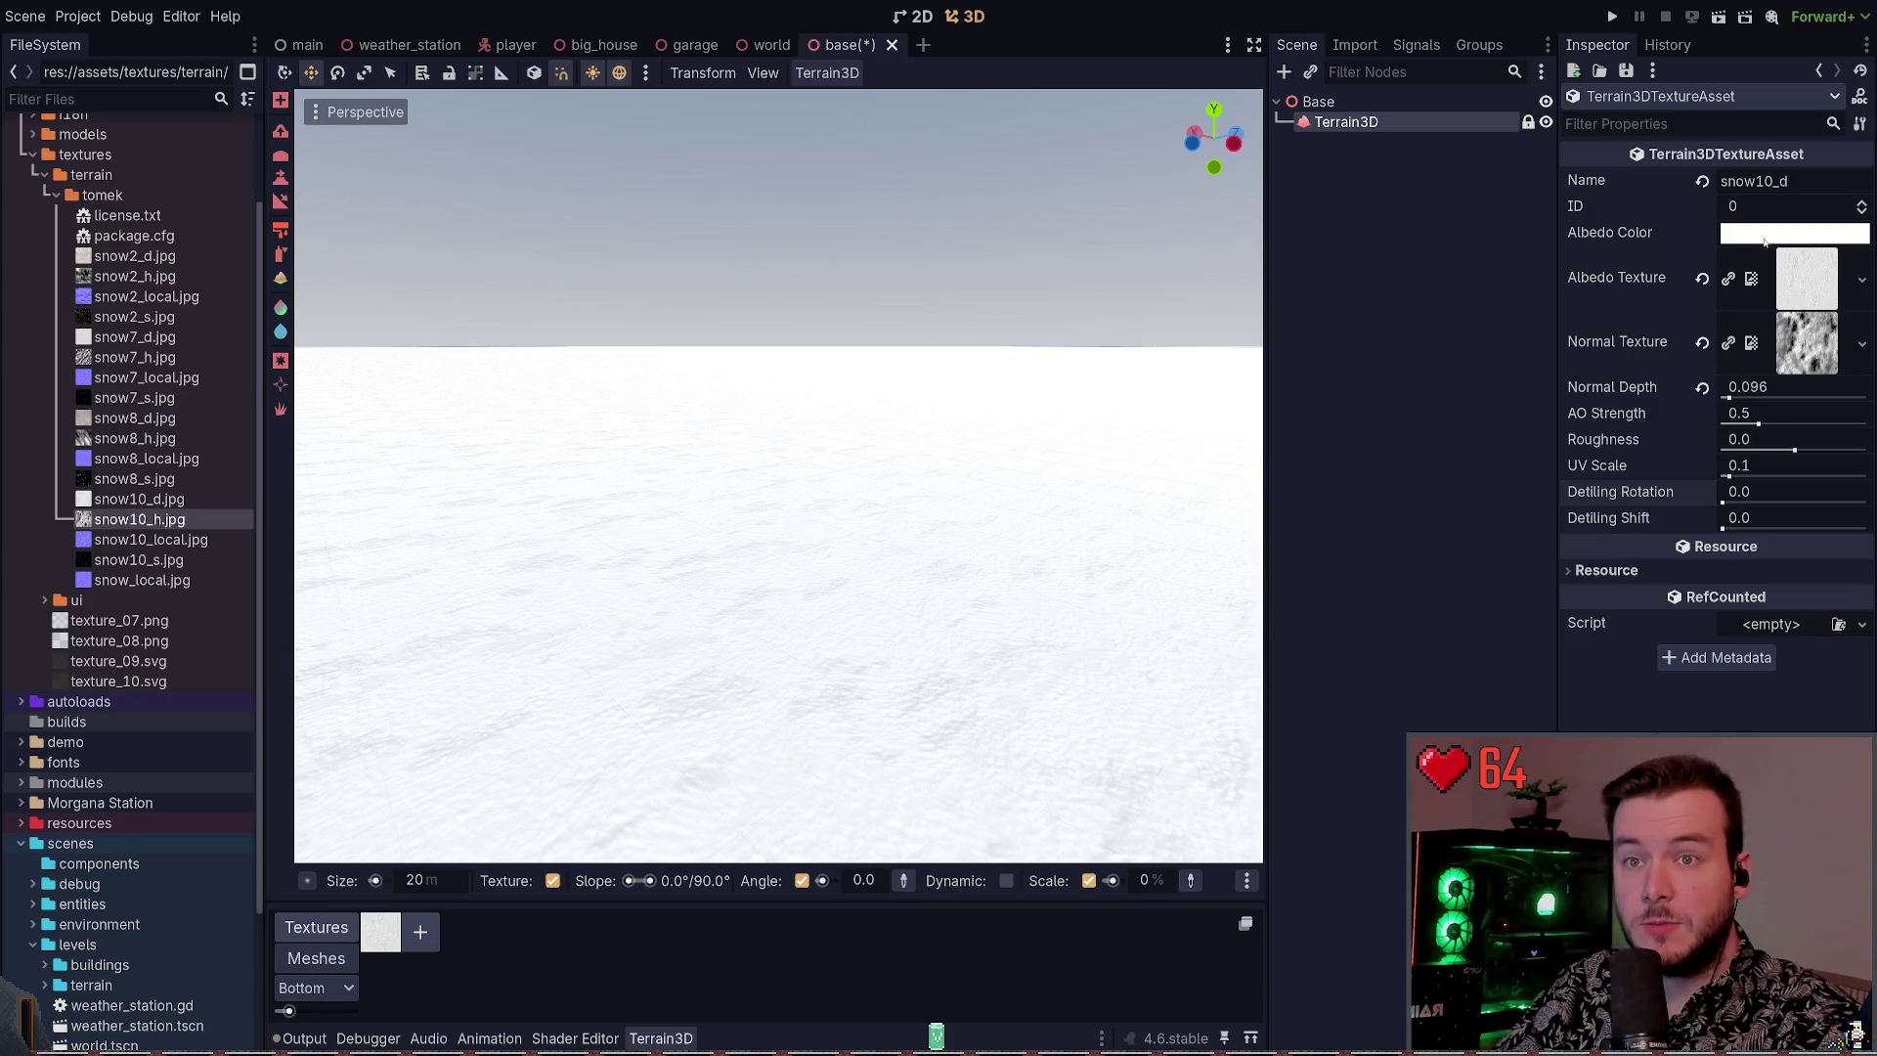
{"action": "left_click", "coordinate": [1357, 241]}
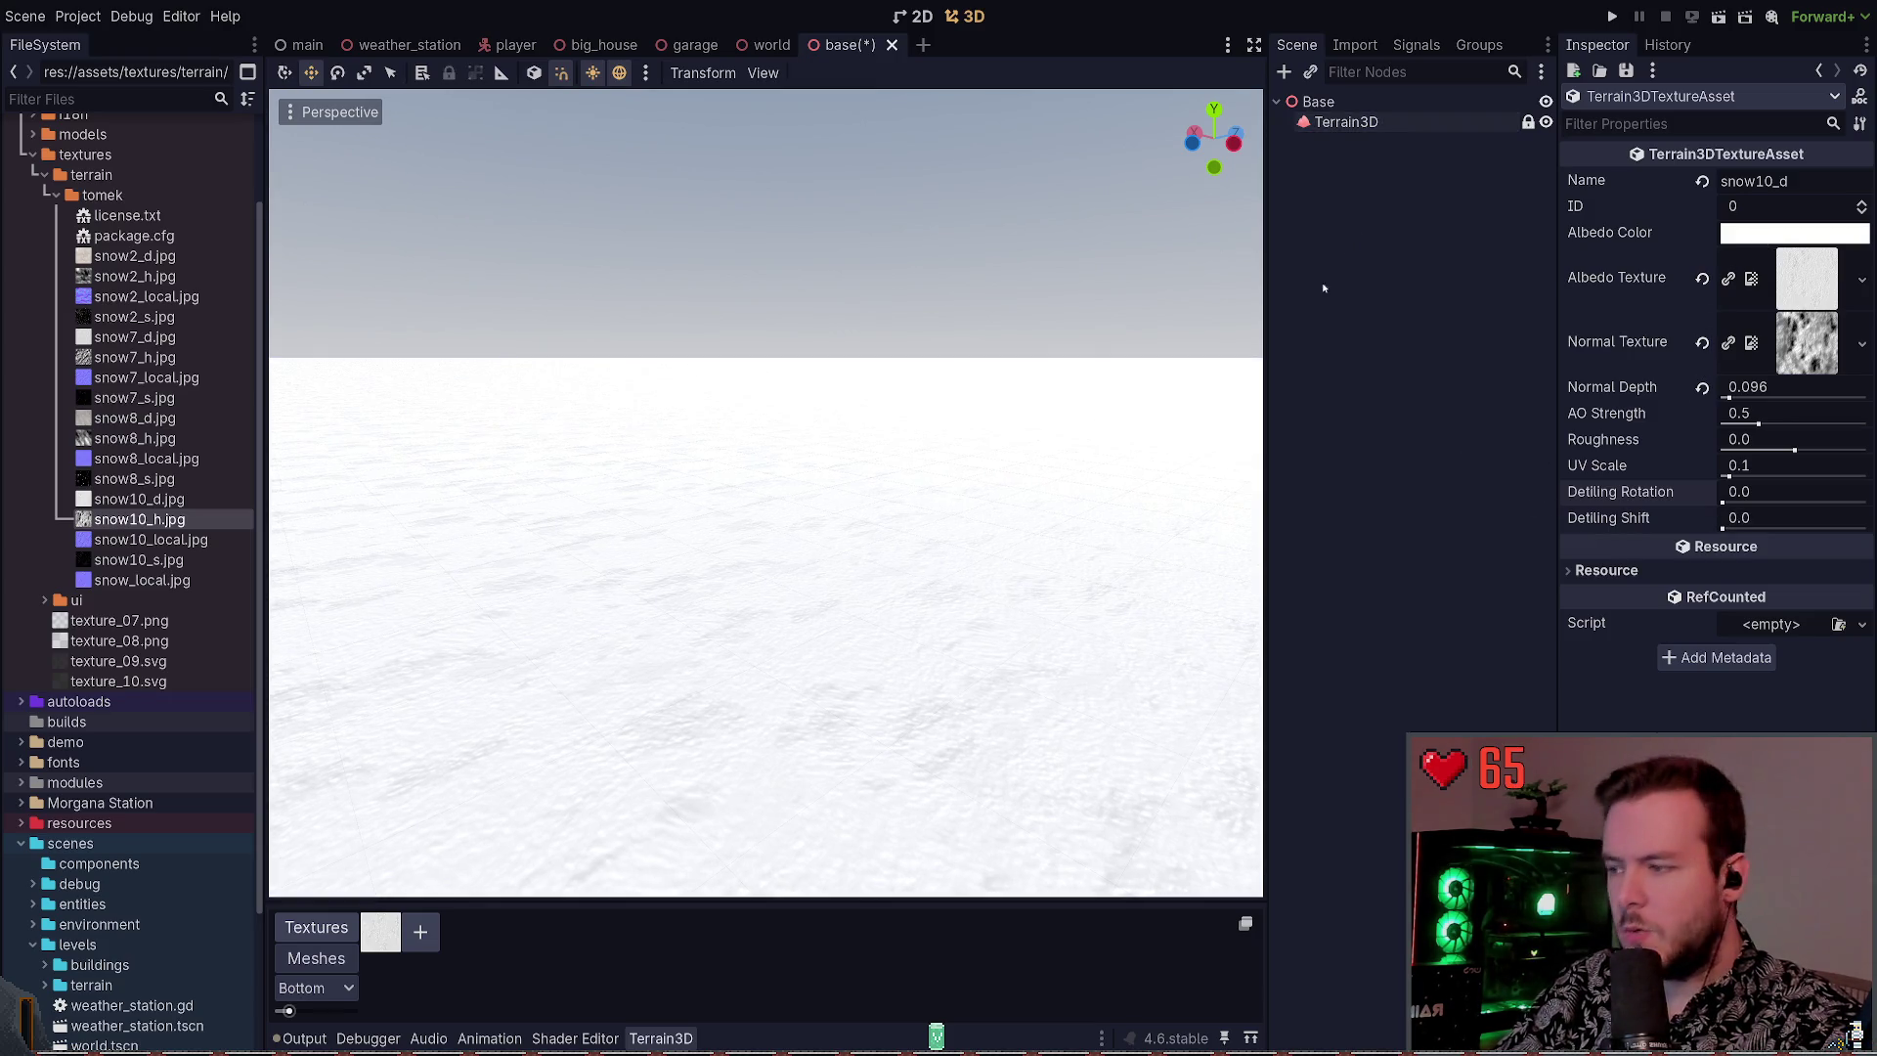
Reselect Terrain3D, zoom toward the ground, and choose the Paint Texture tool
{"action": "left_click", "coordinate": [337, 944]}
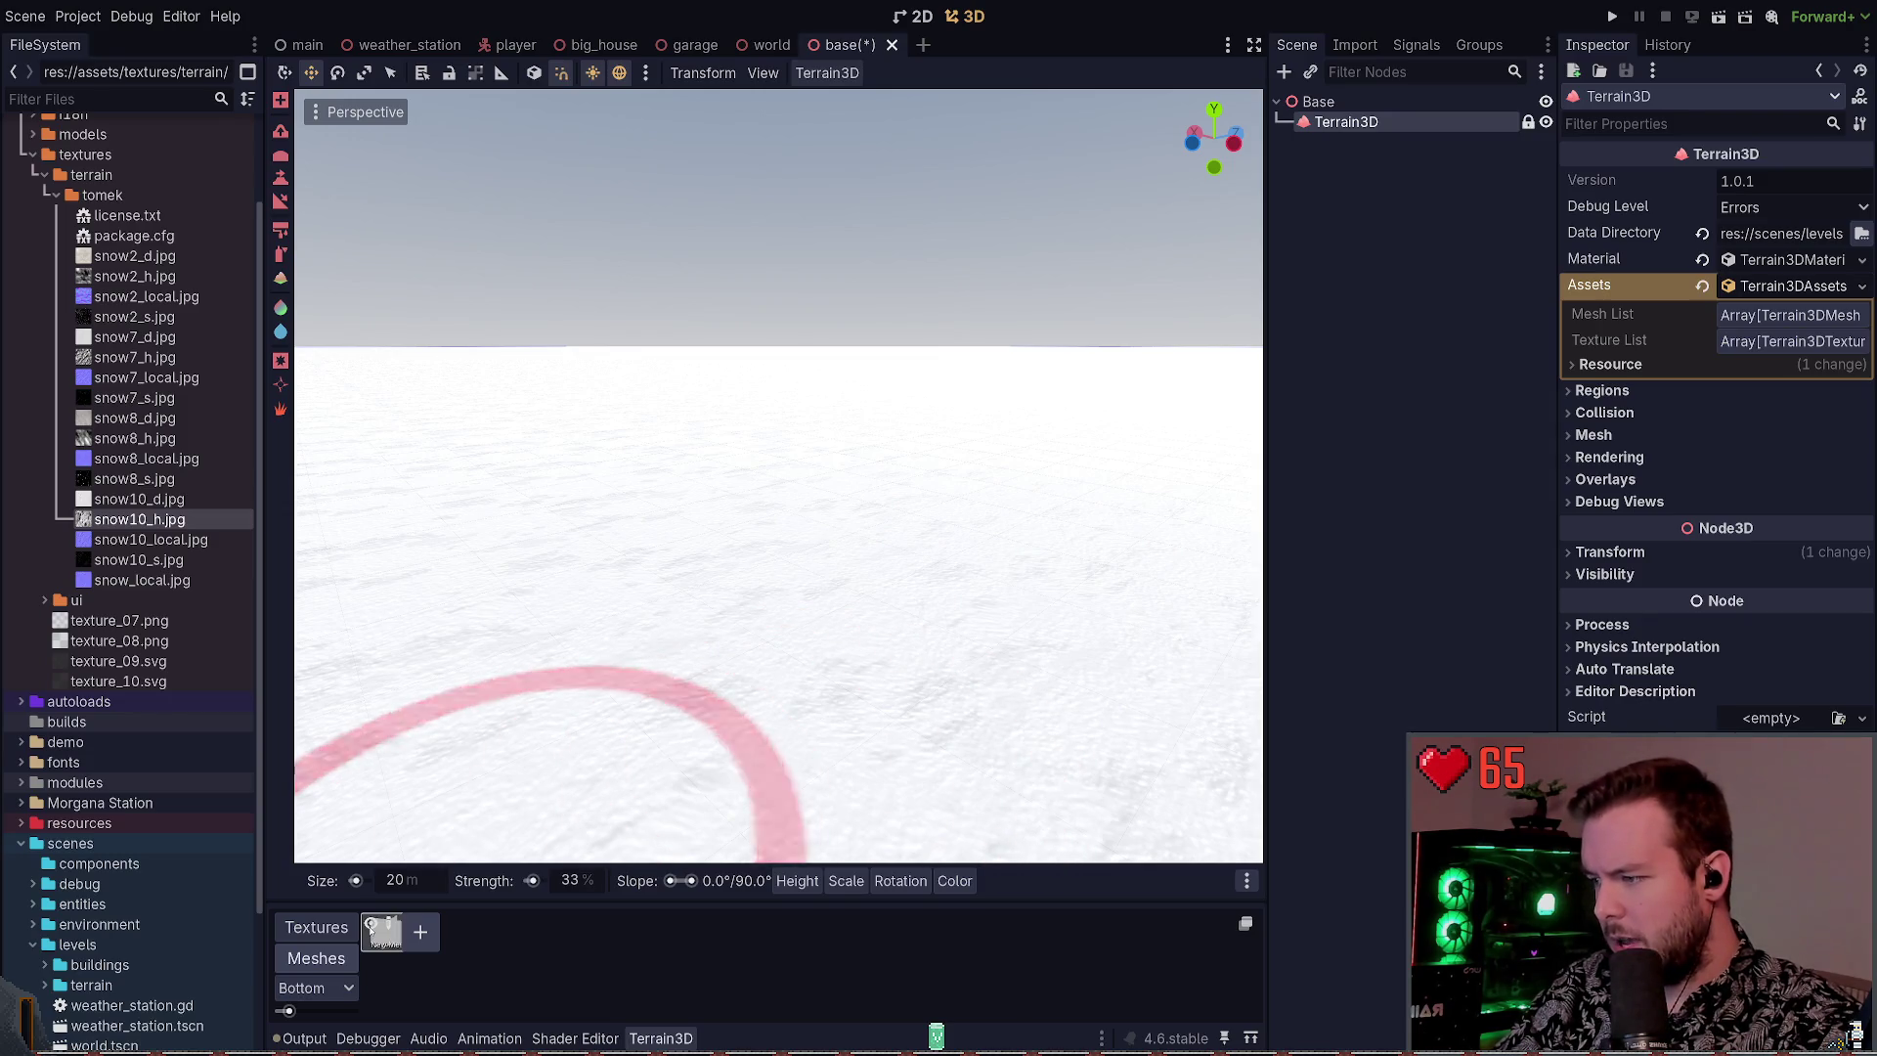
{"action": "scroll", "coordinate": [767, 639], "scroll_direction": "up", "scroll_amount": 10}
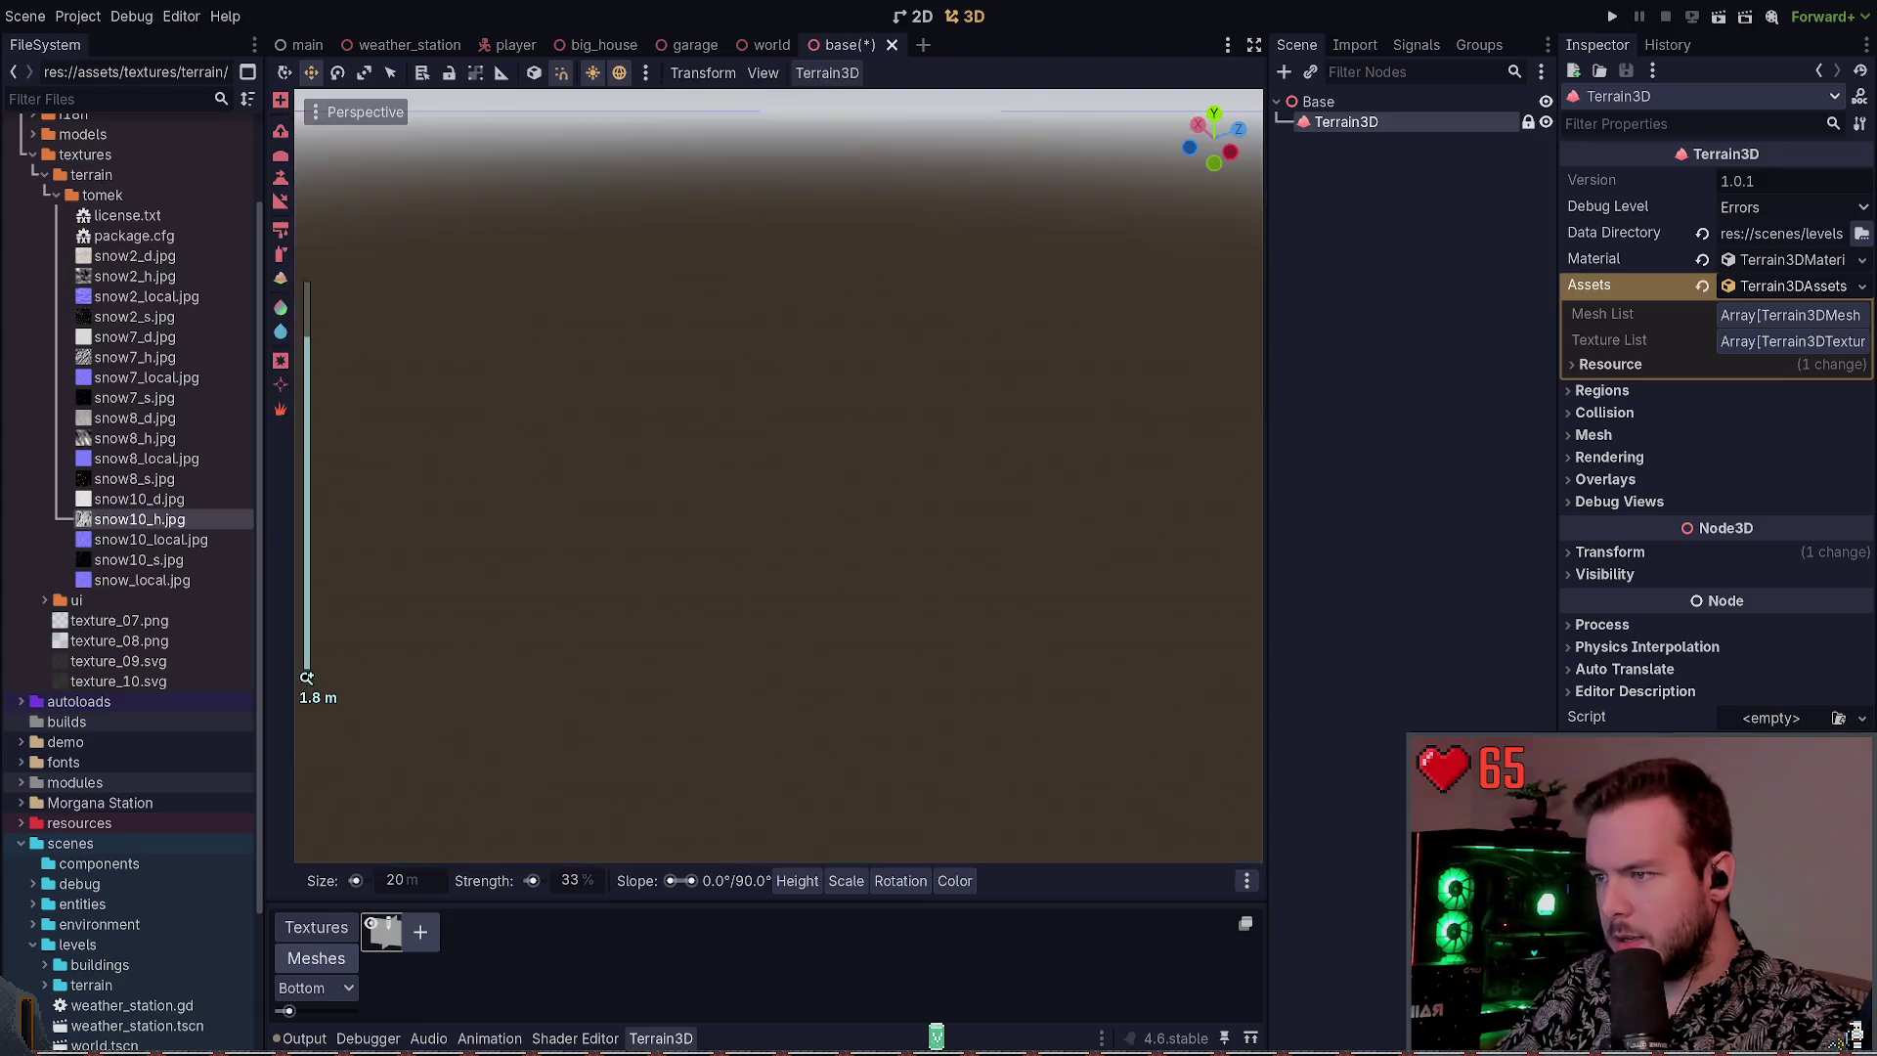
{"action": "scroll", "coordinate": [768, 638], "scroll_direction": "down", "scroll_amount": 5}
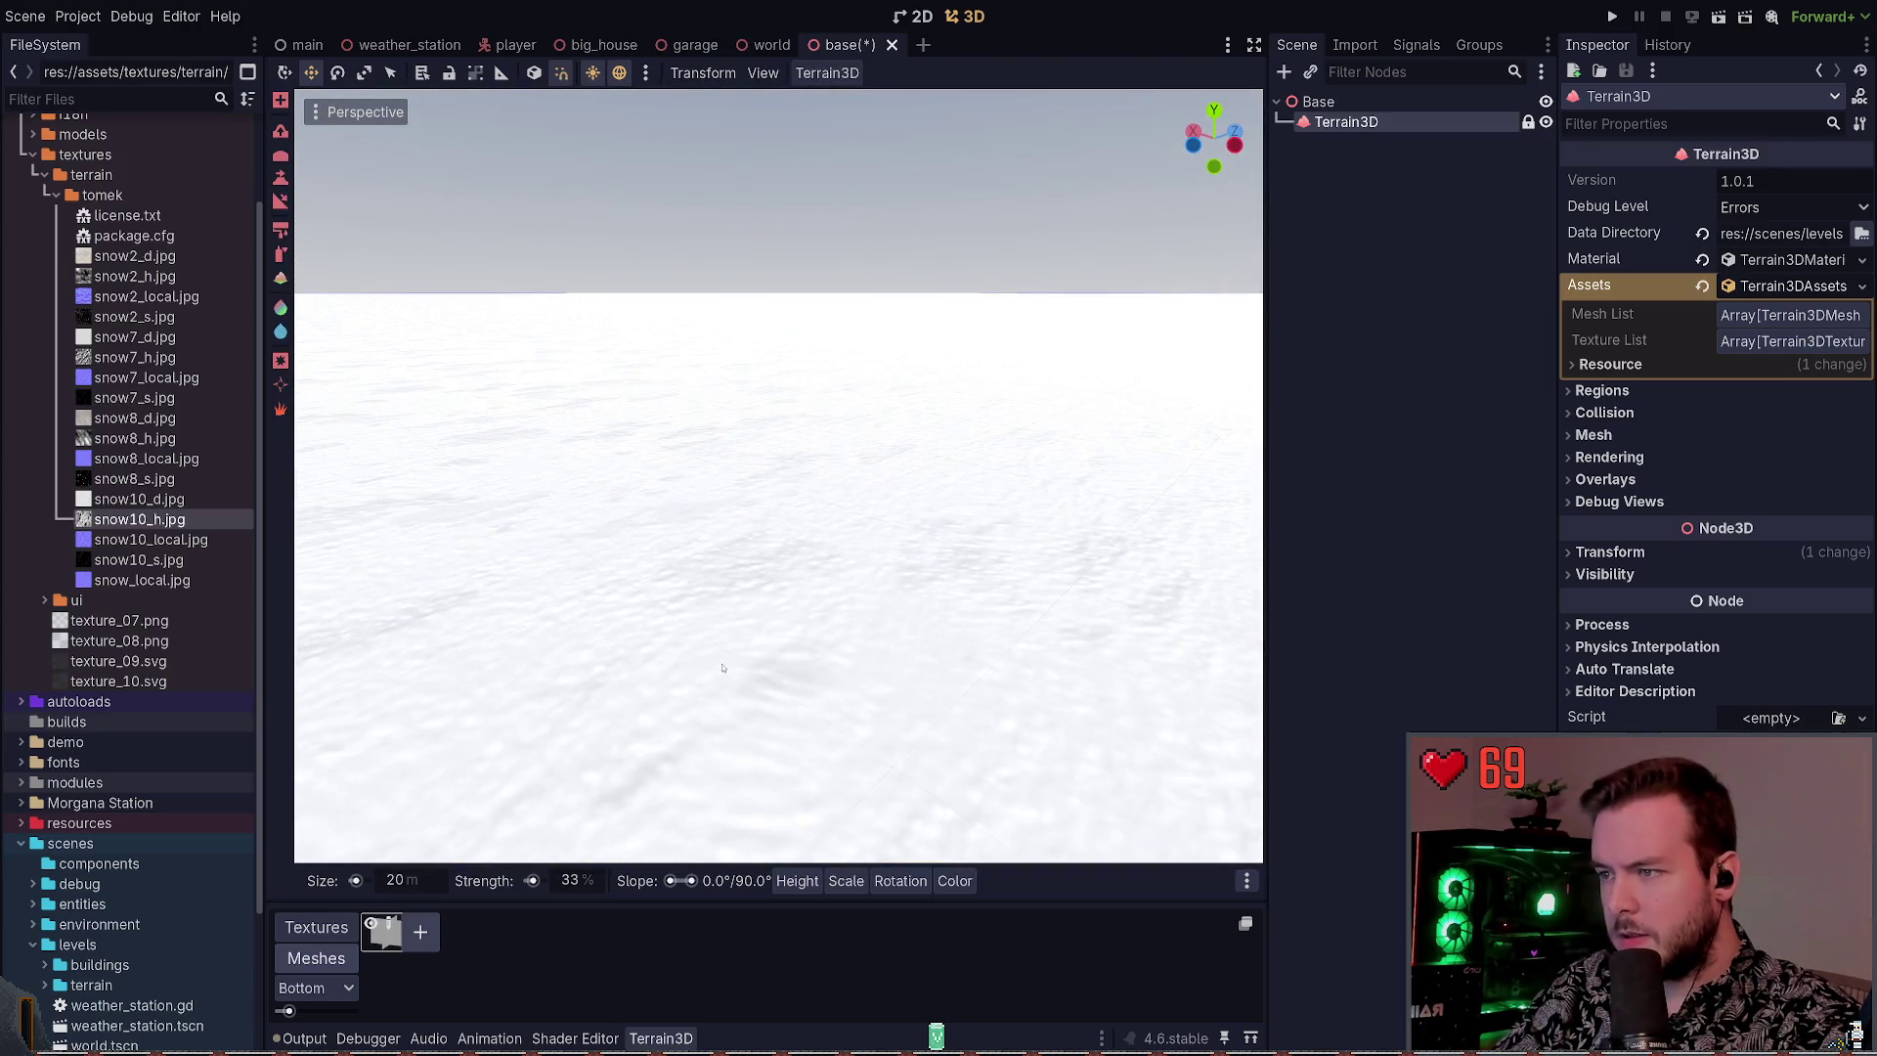
{"action": "scroll", "coordinate": [767, 638], "scroll_direction": "up", "scroll_amount": 3}
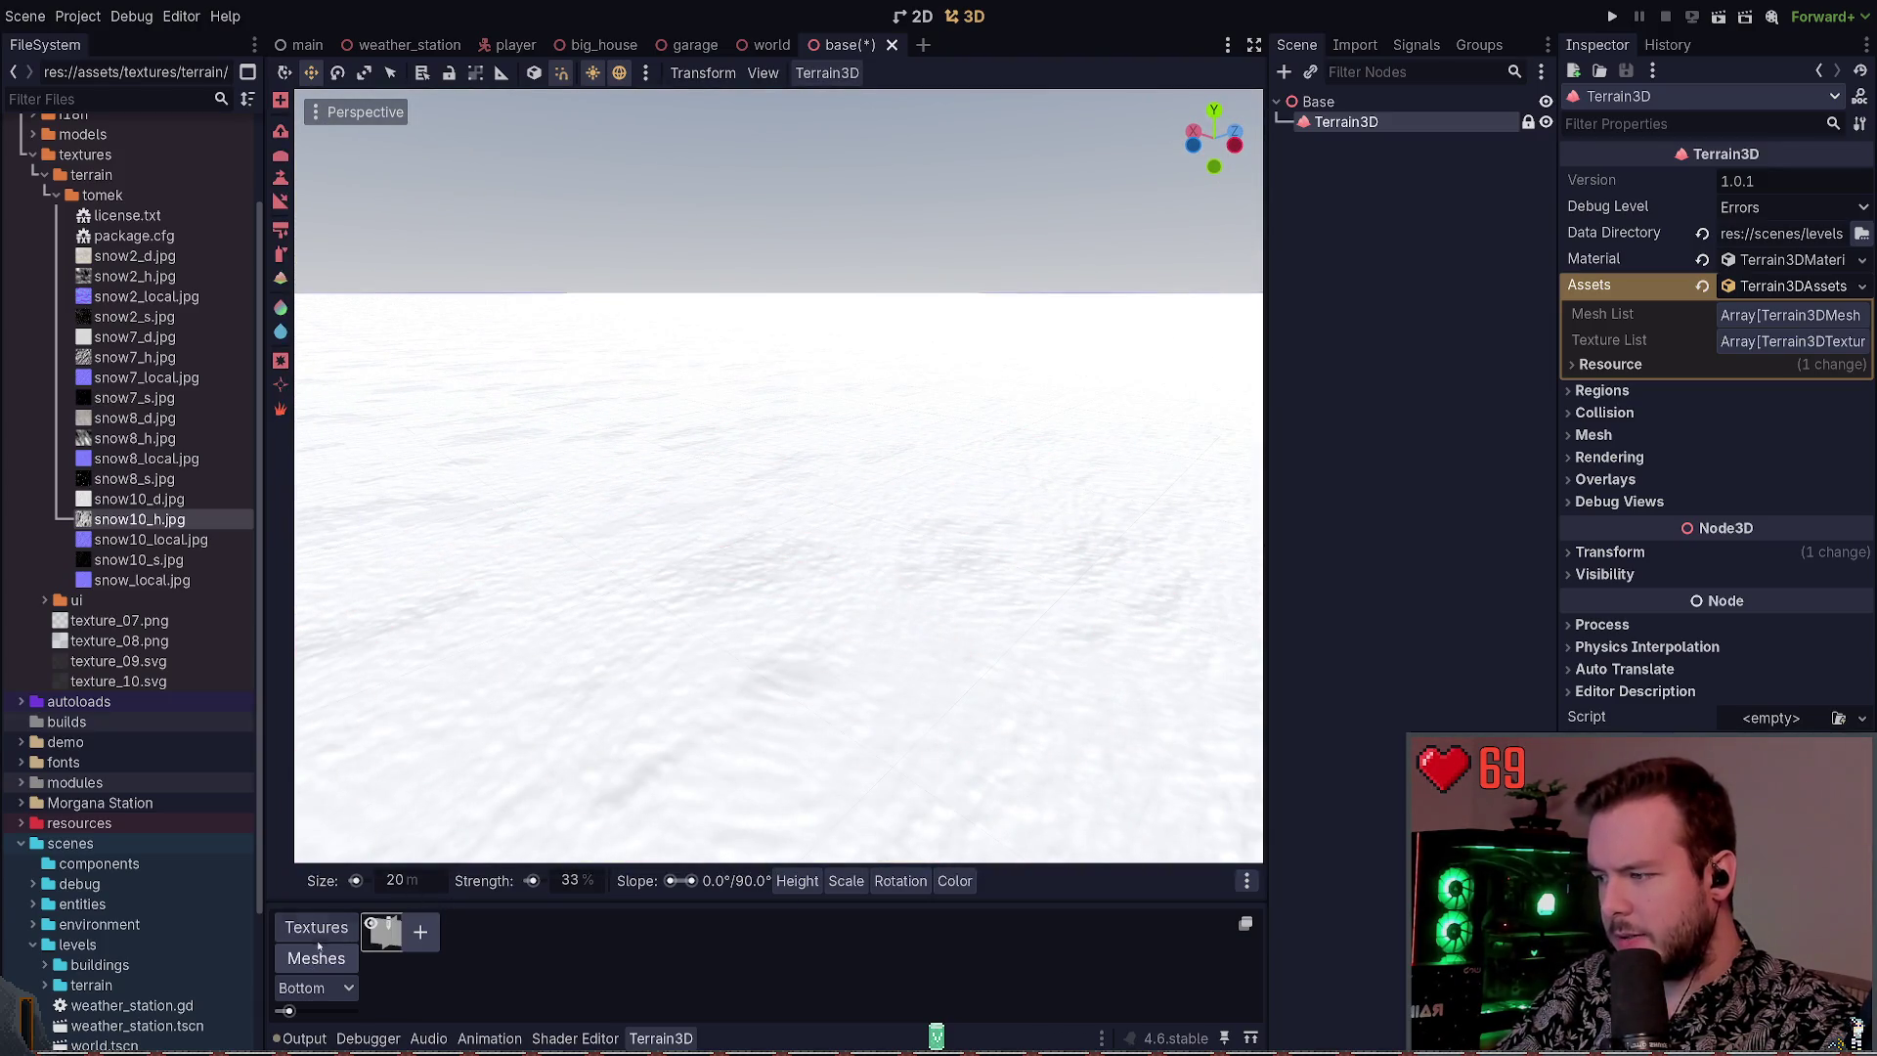
{"action": "left_click", "coordinate": [380, 932]}
{"action": "scroll", "coordinate": [824, 606], "scroll_direction": "down", "scroll_amount": 2}
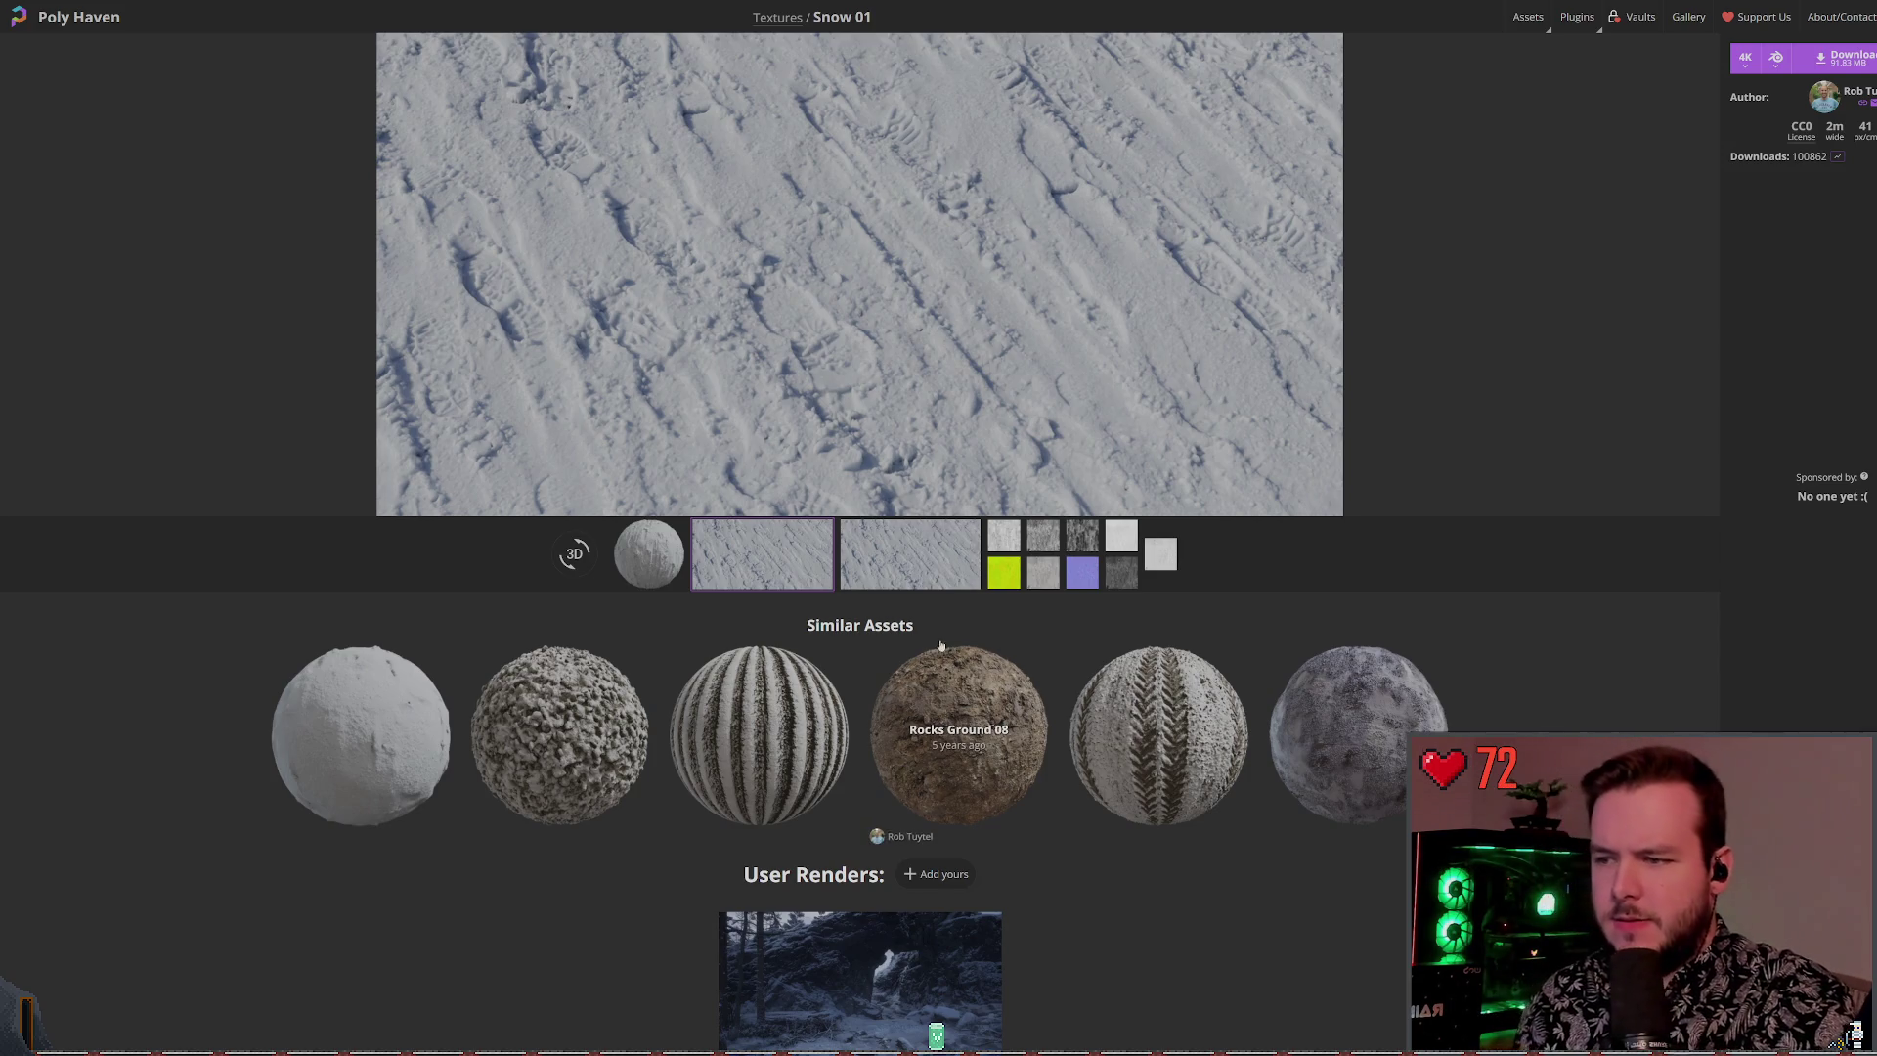
Scroll down the Snow 01 page toward the Similar Assets row
{"action": "scroll", "coordinate": [962, 418], "scroll_direction": "down", "scroll_amount": 1}
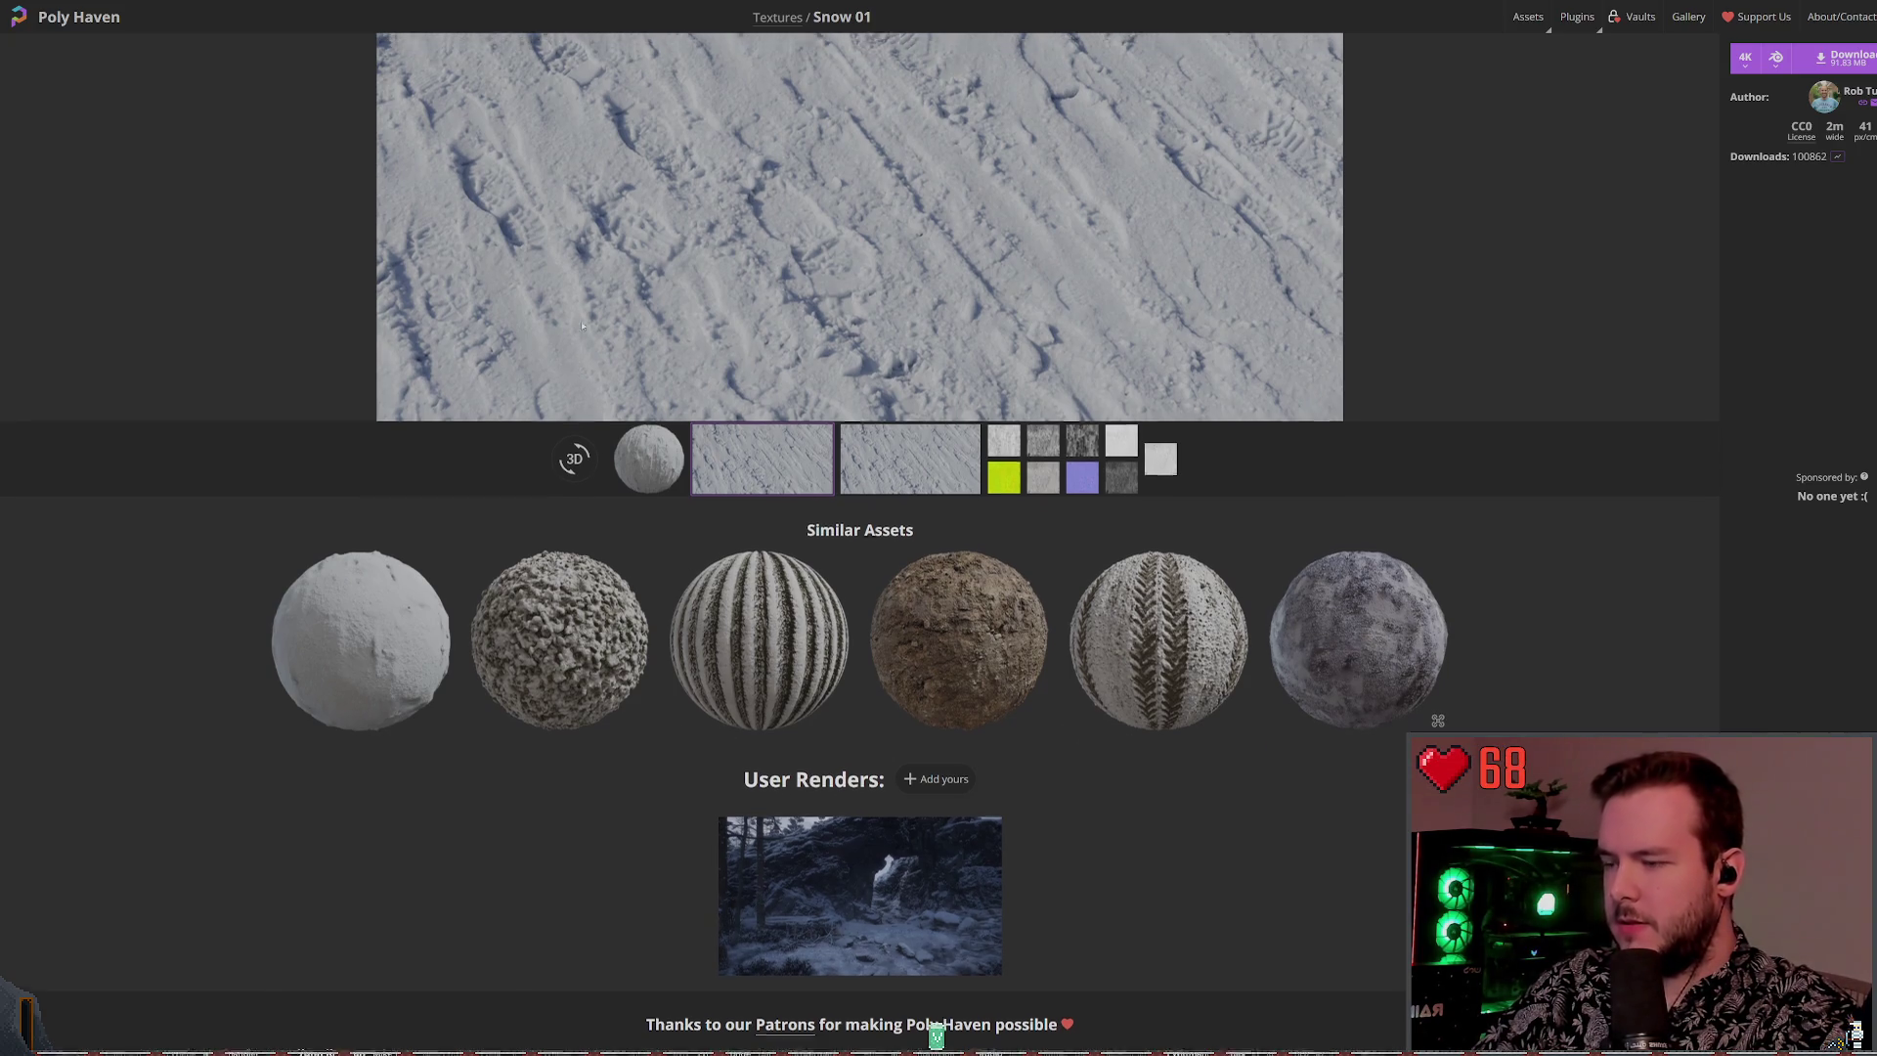
{"action": "scroll", "coordinate": [654, 409], "scroll_direction": "down", "scroll_amount": 4}
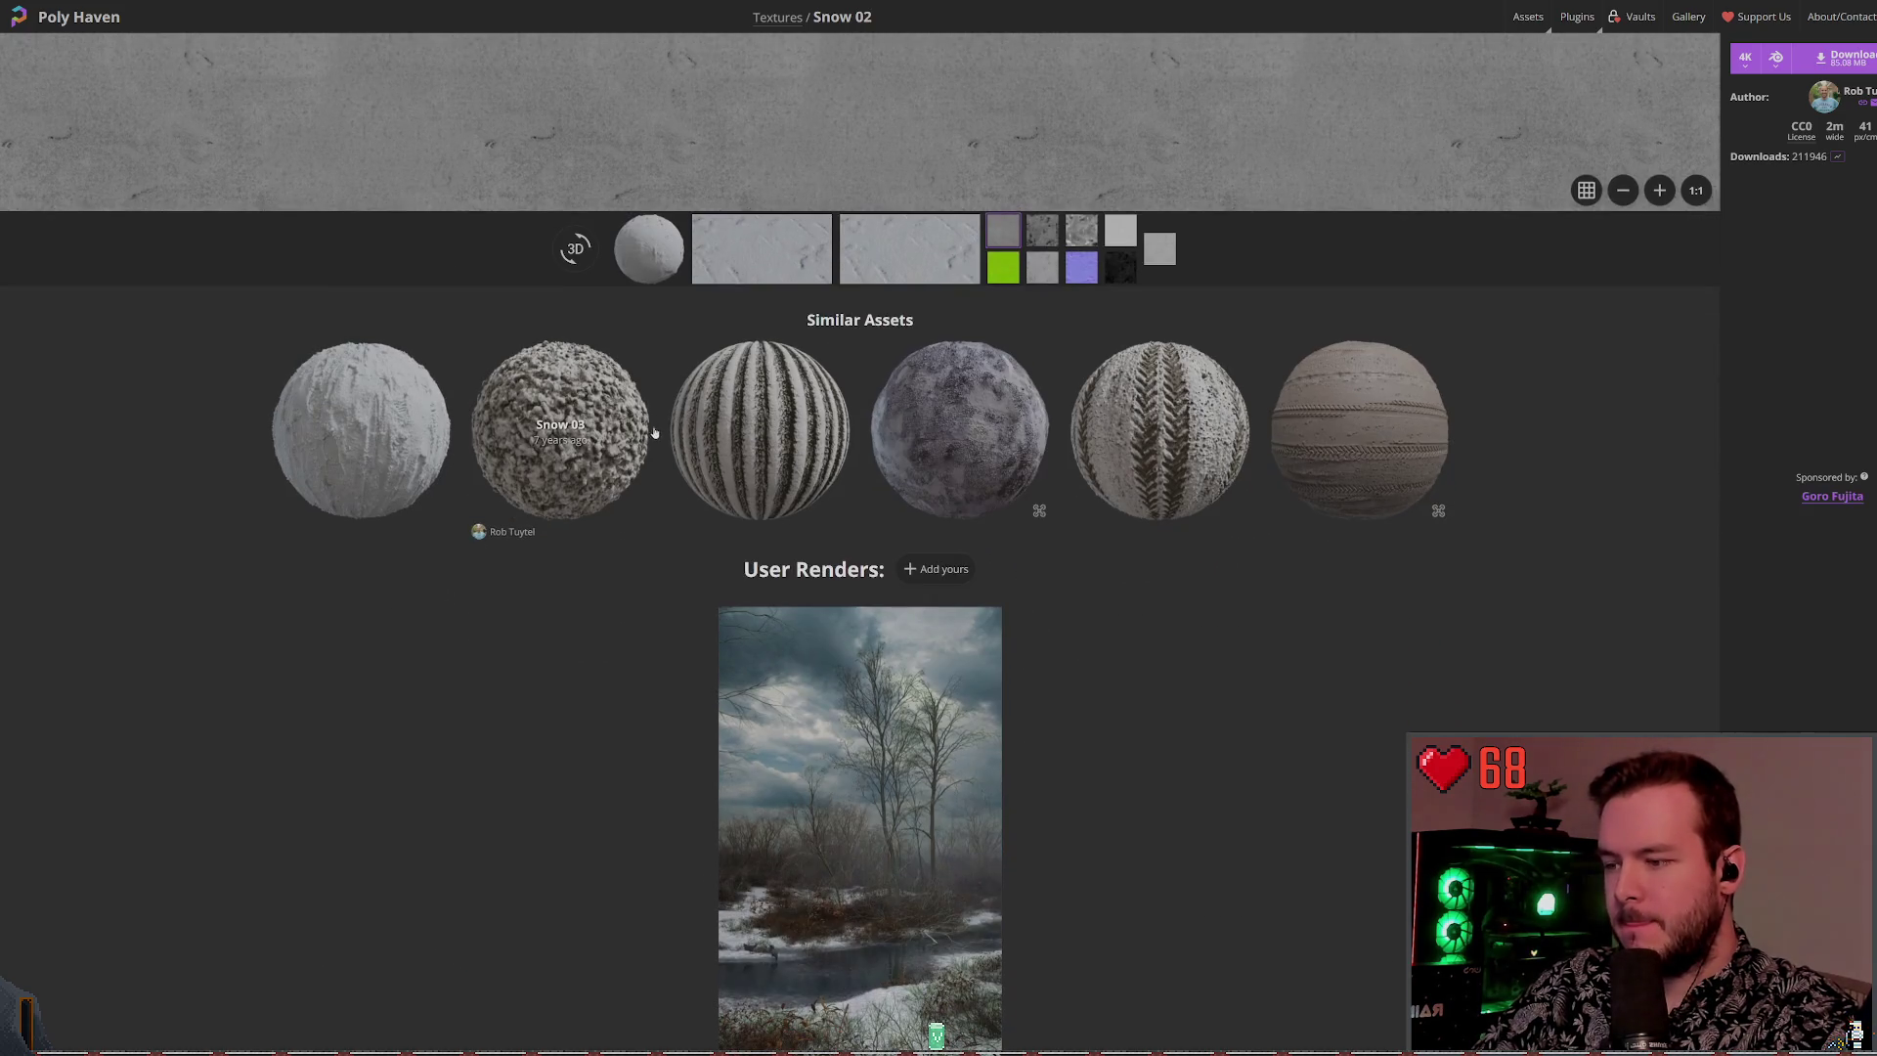
Review the Snow 02 download options: 4K resolution and the individual-maps format list
{"action": "scroll", "coordinate": [732, 388], "scroll_direction": "up", "scroll_amount": 3}
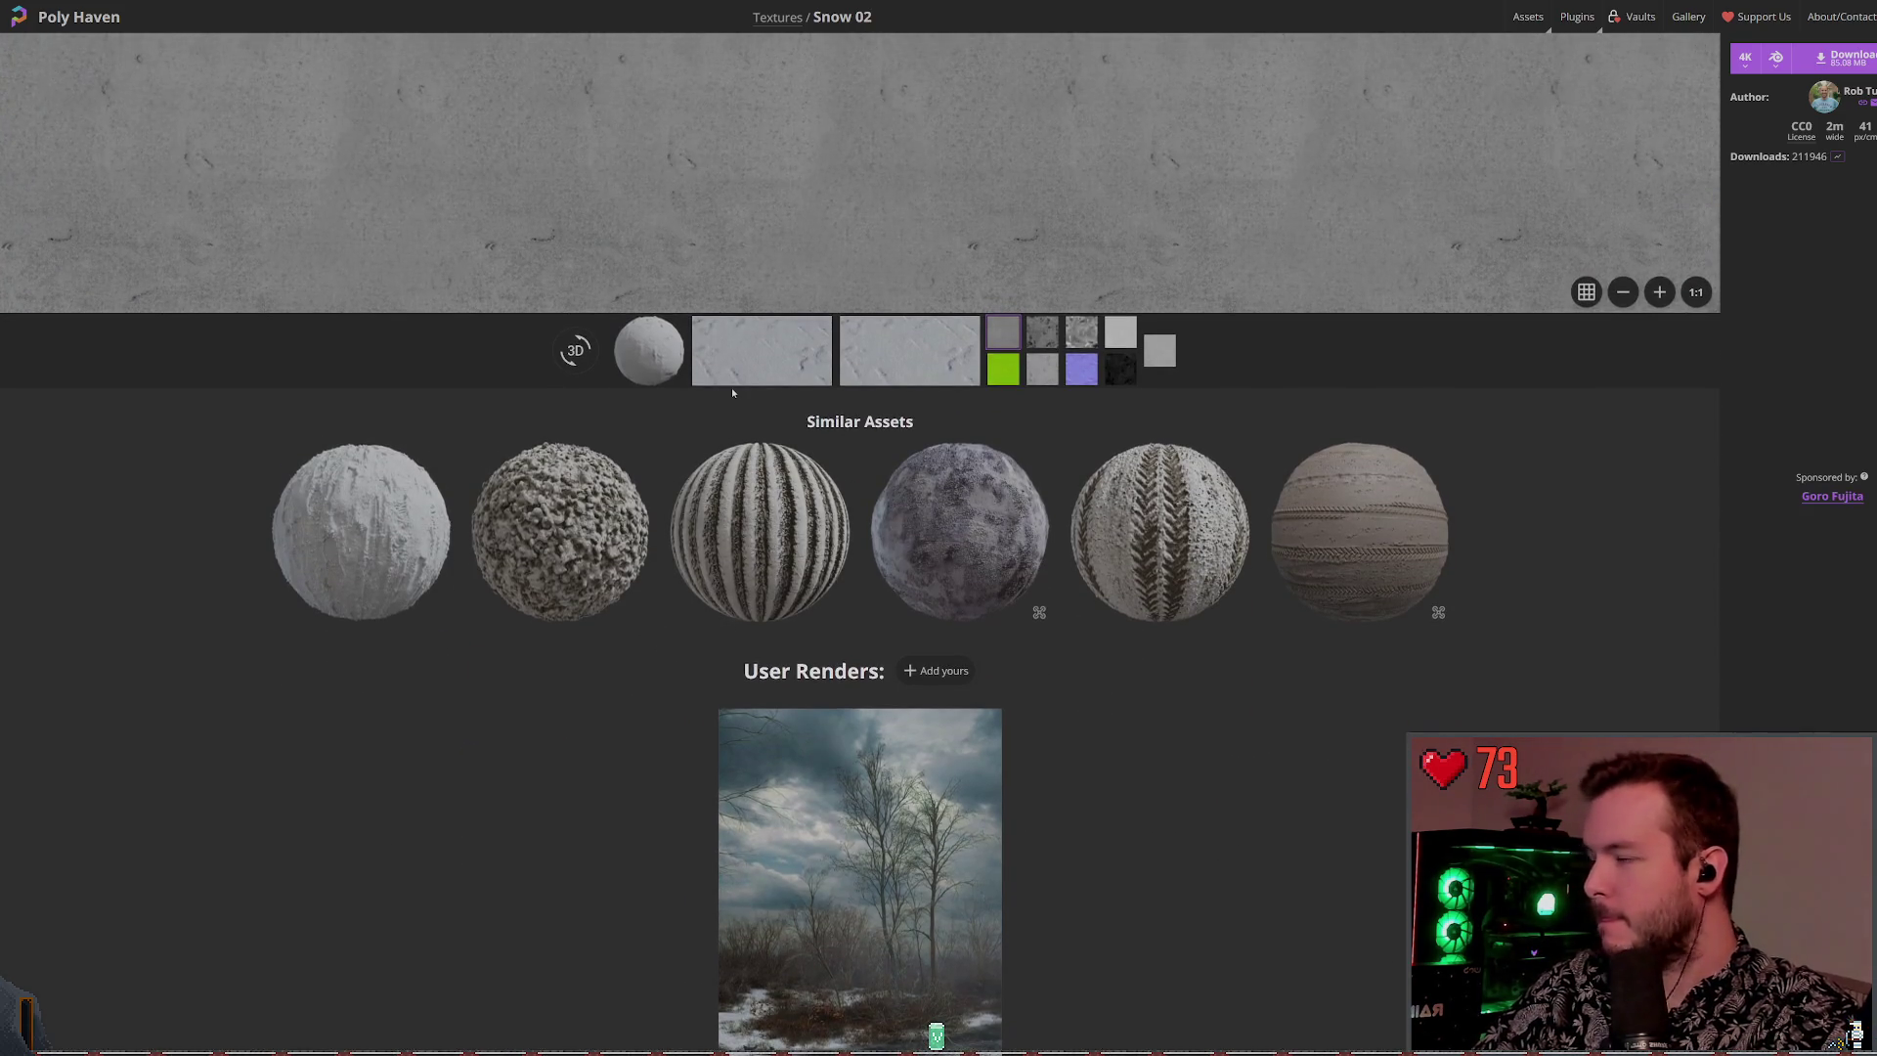
{"action": "scroll", "coordinate": [909, 352], "scroll_direction": "up", "scroll_amount": 2}
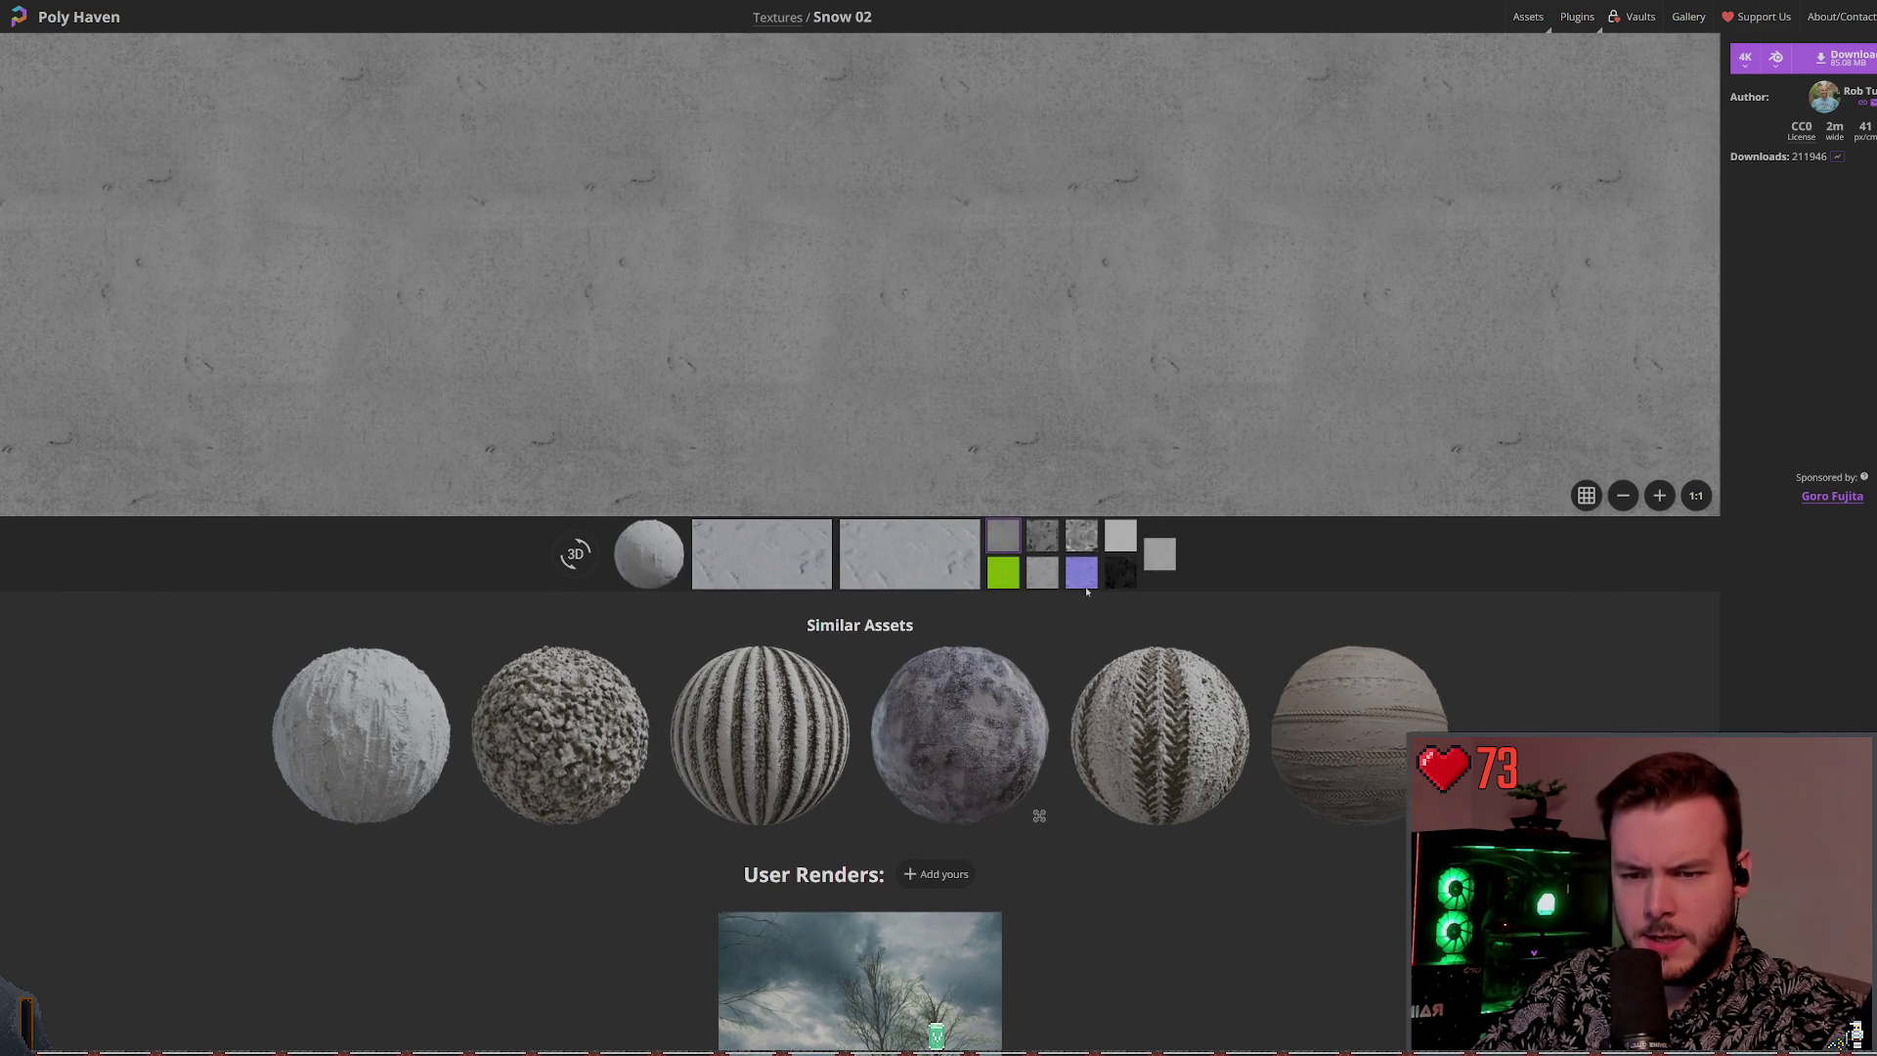
{"action": "left_click", "coordinate": [1745, 56]}
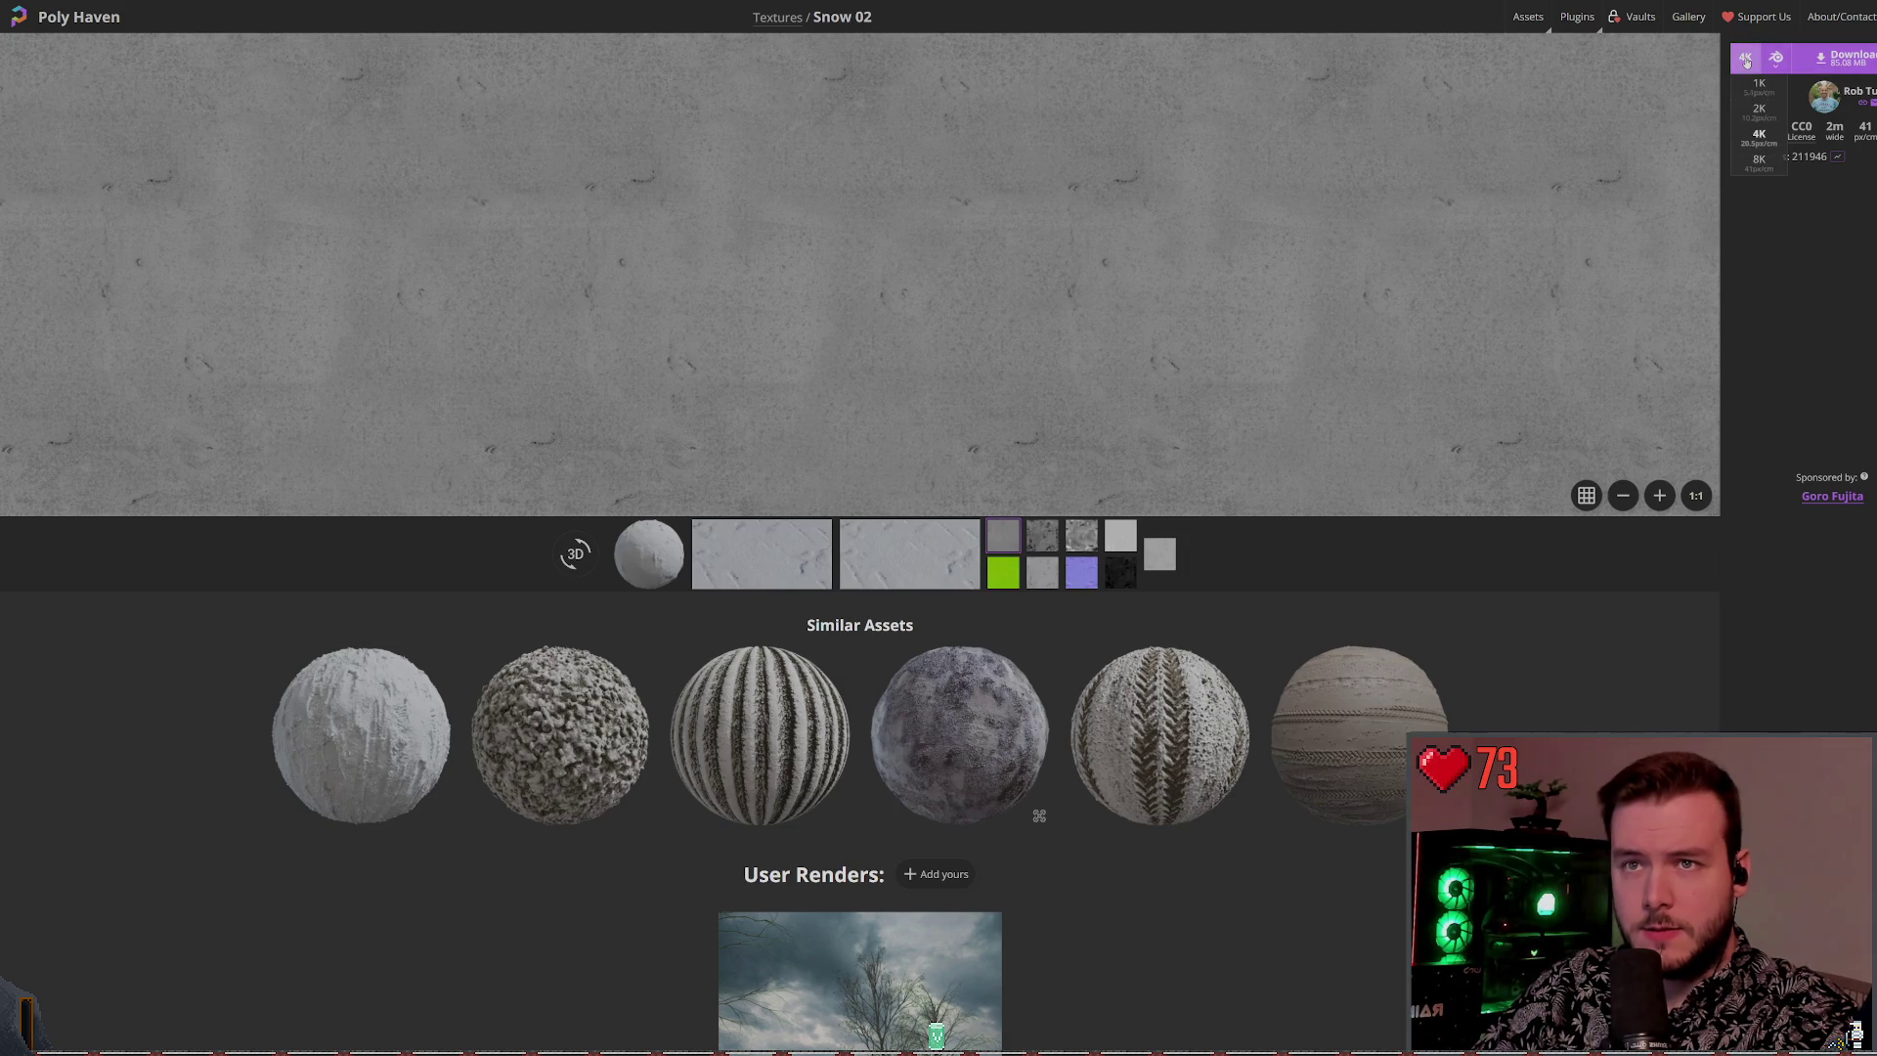
{"action": "left_click", "coordinate": [1776, 57]}
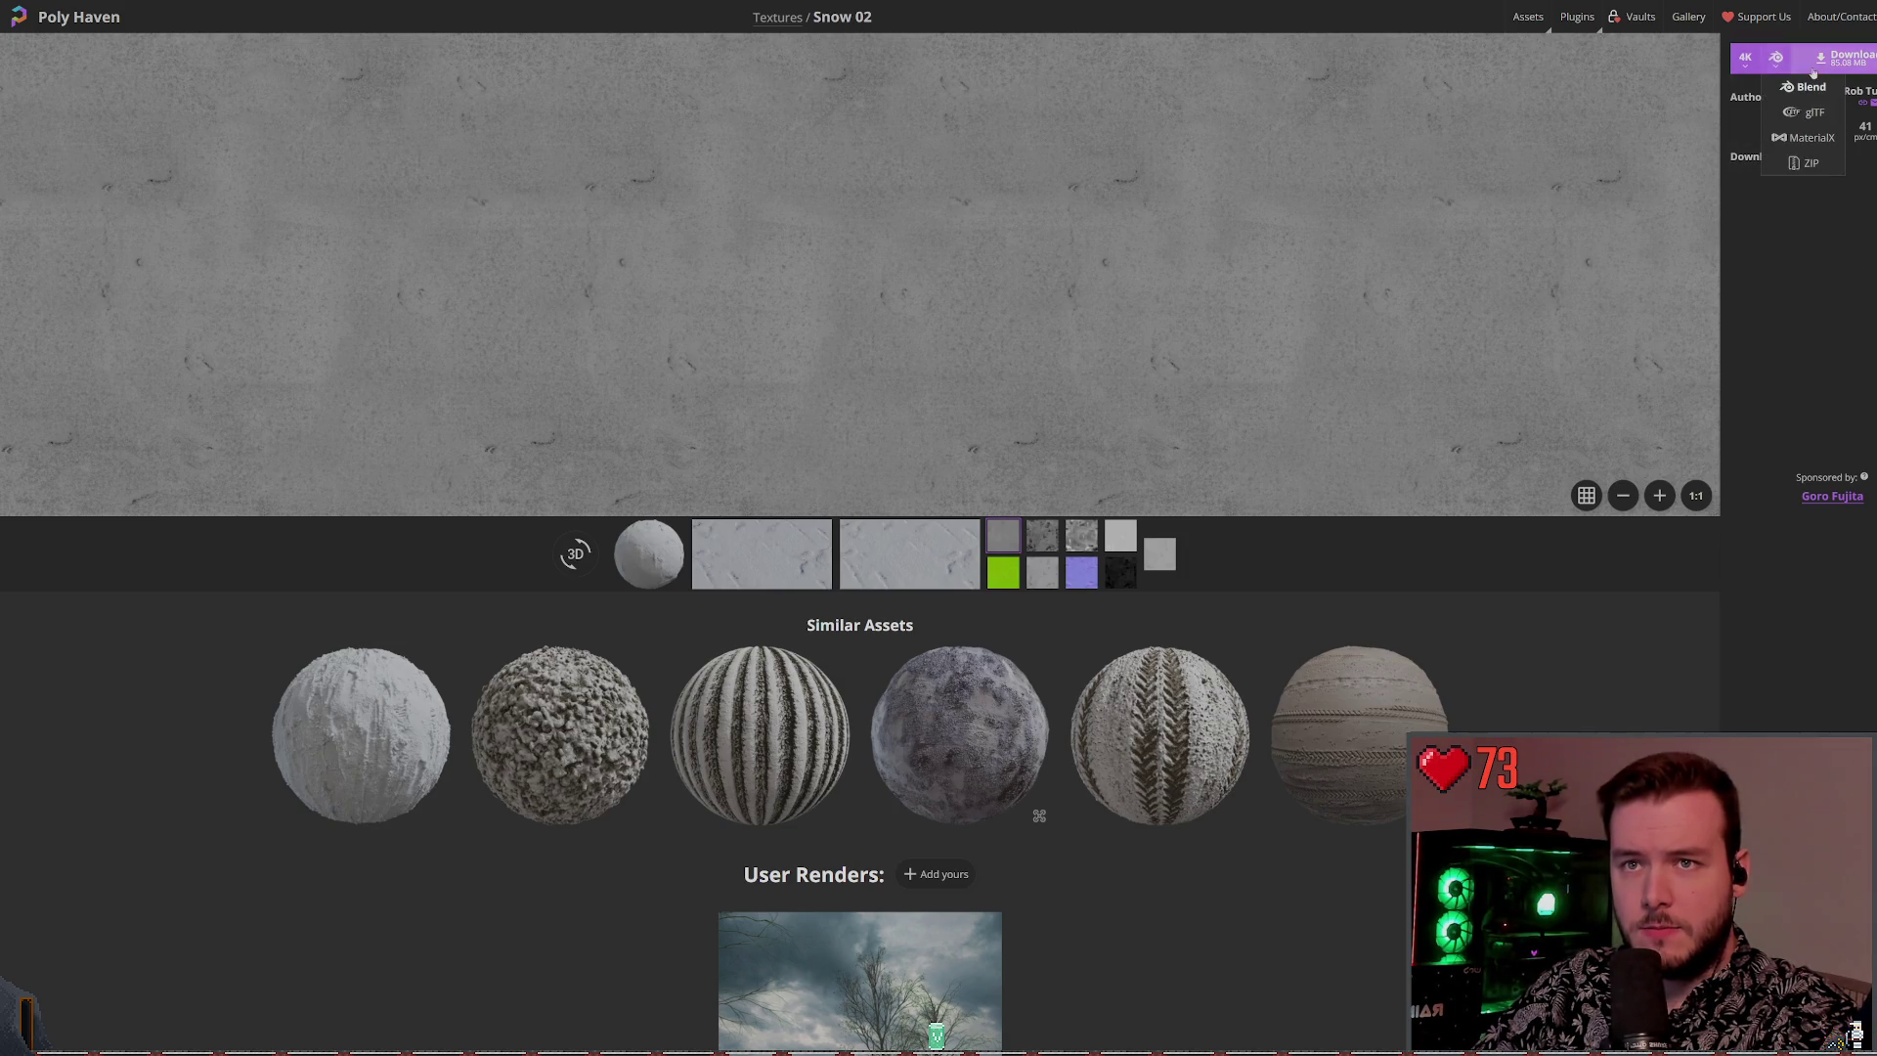
{"action": "left_click", "coordinate": [1867, 59]}
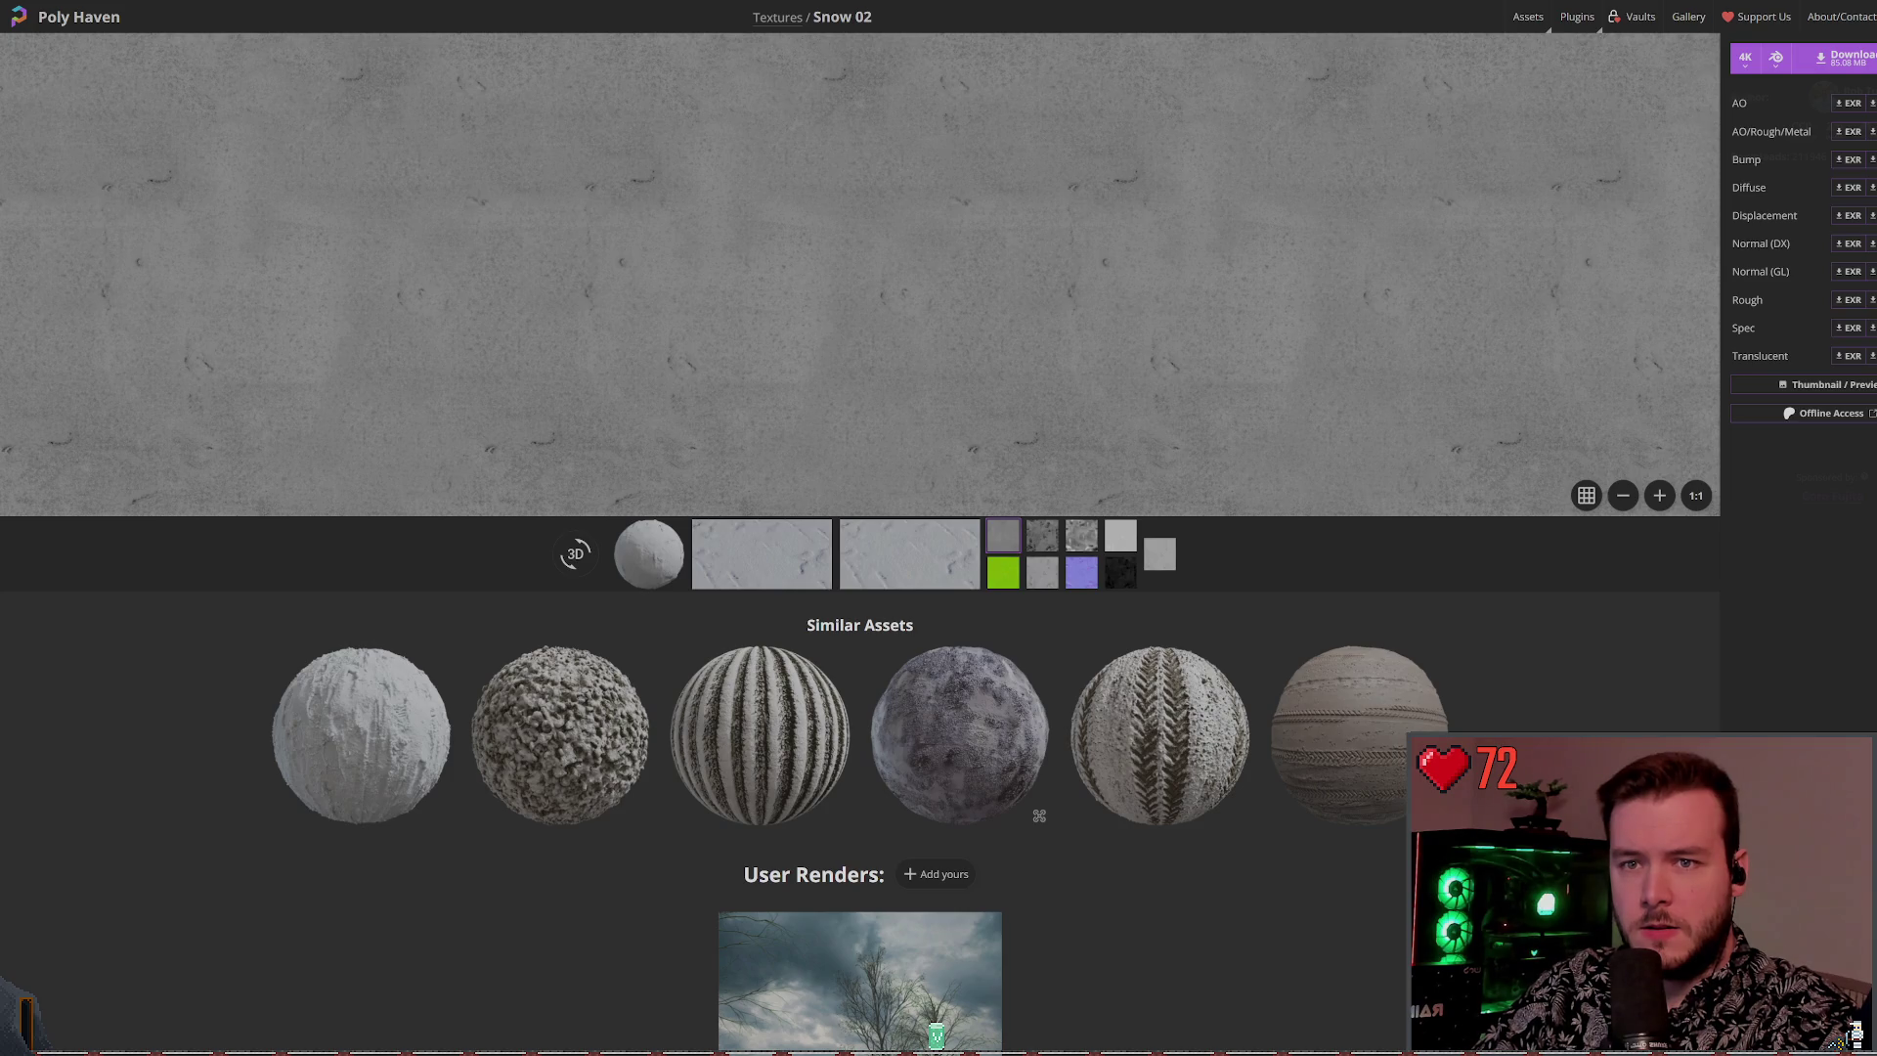
{"action": "left_click", "coordinate": [1841, 58]}
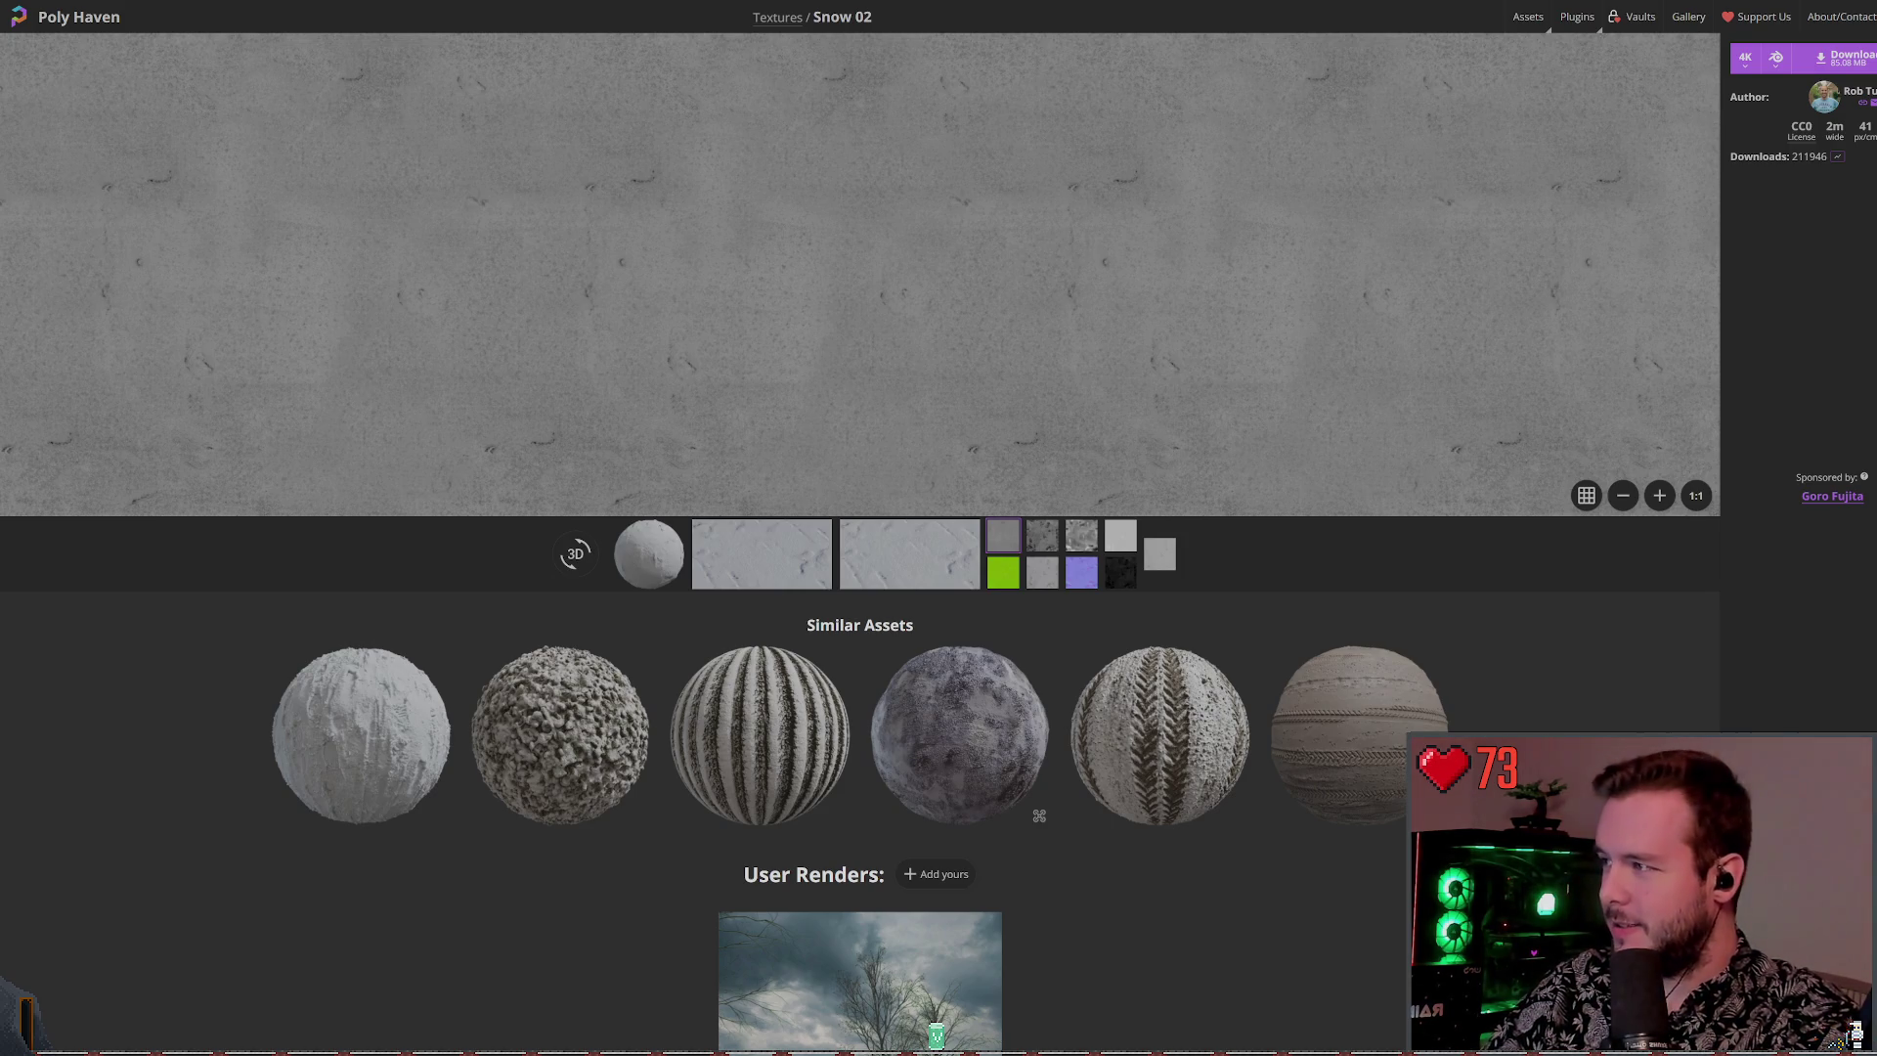
{"action": "key", "text": "alt+Tab"}
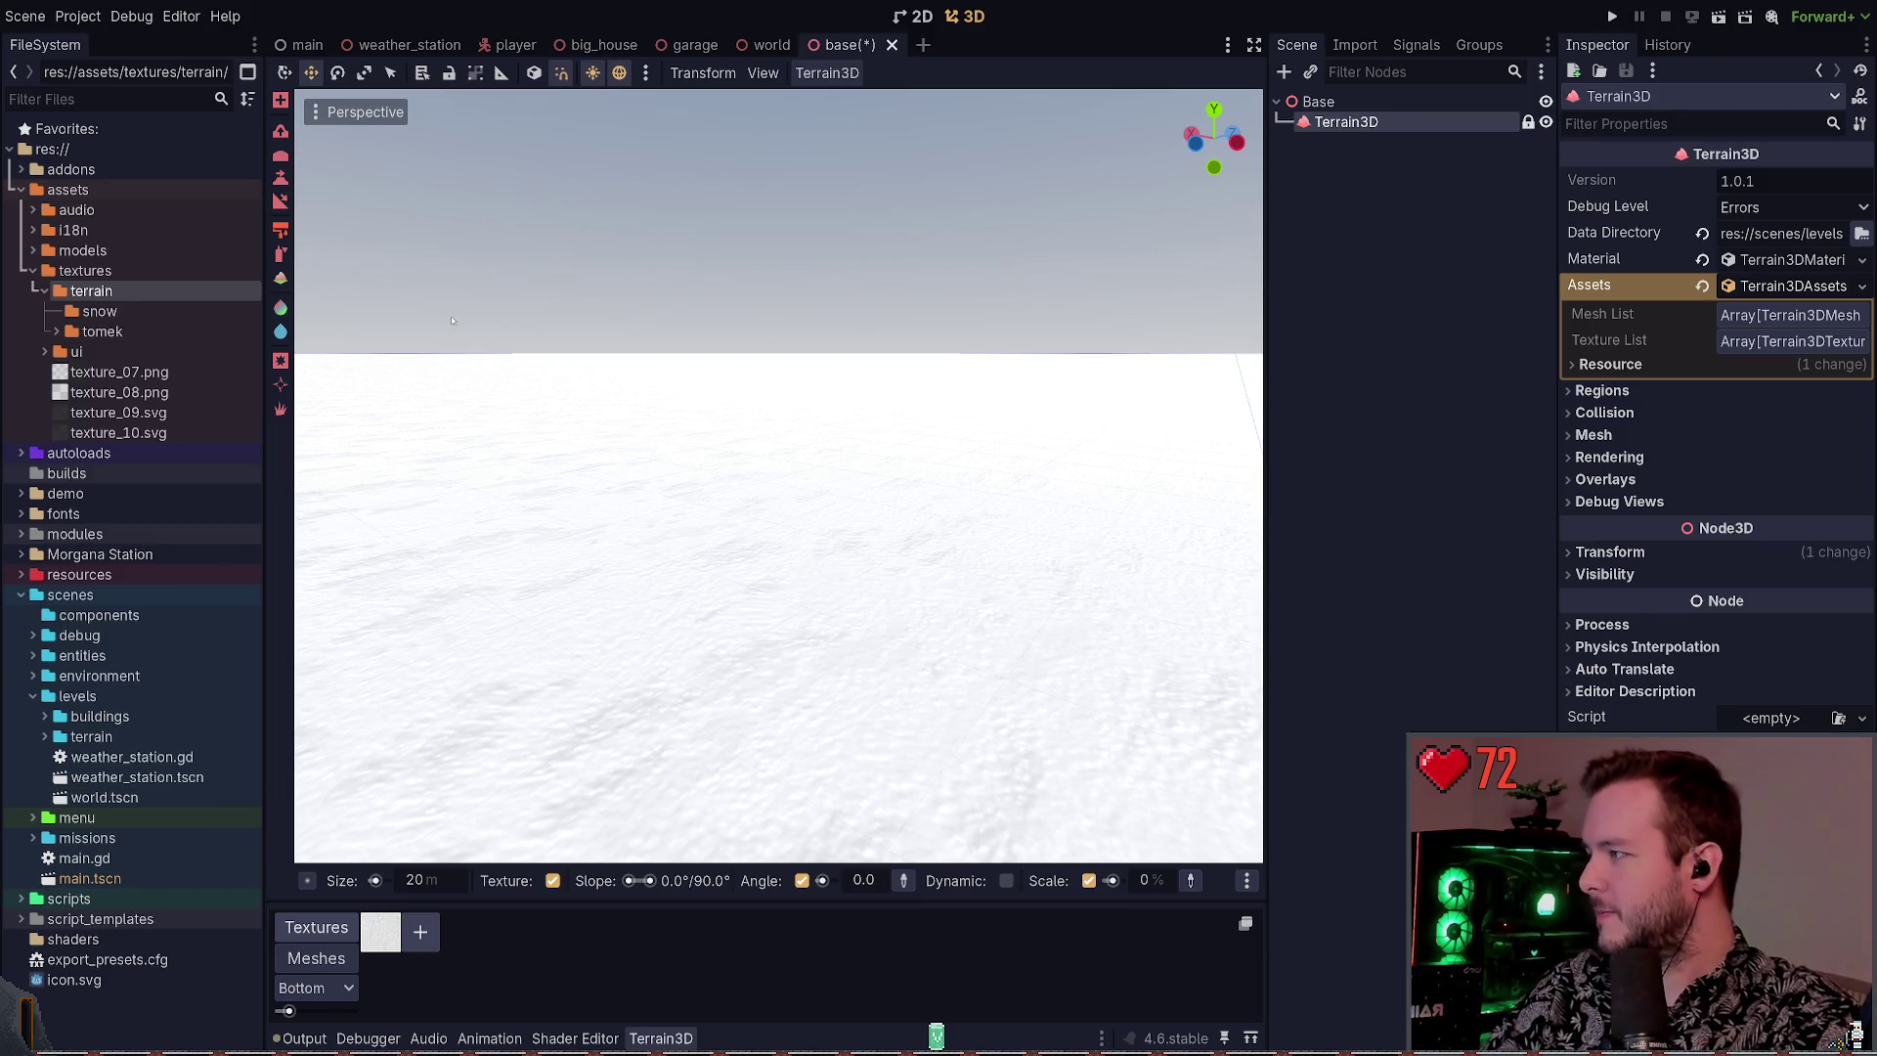
Select the new snow folder, then the Terrain3D node, and undo to remove its texture
{"action": "left_click", "coordinate": [162, 313]}
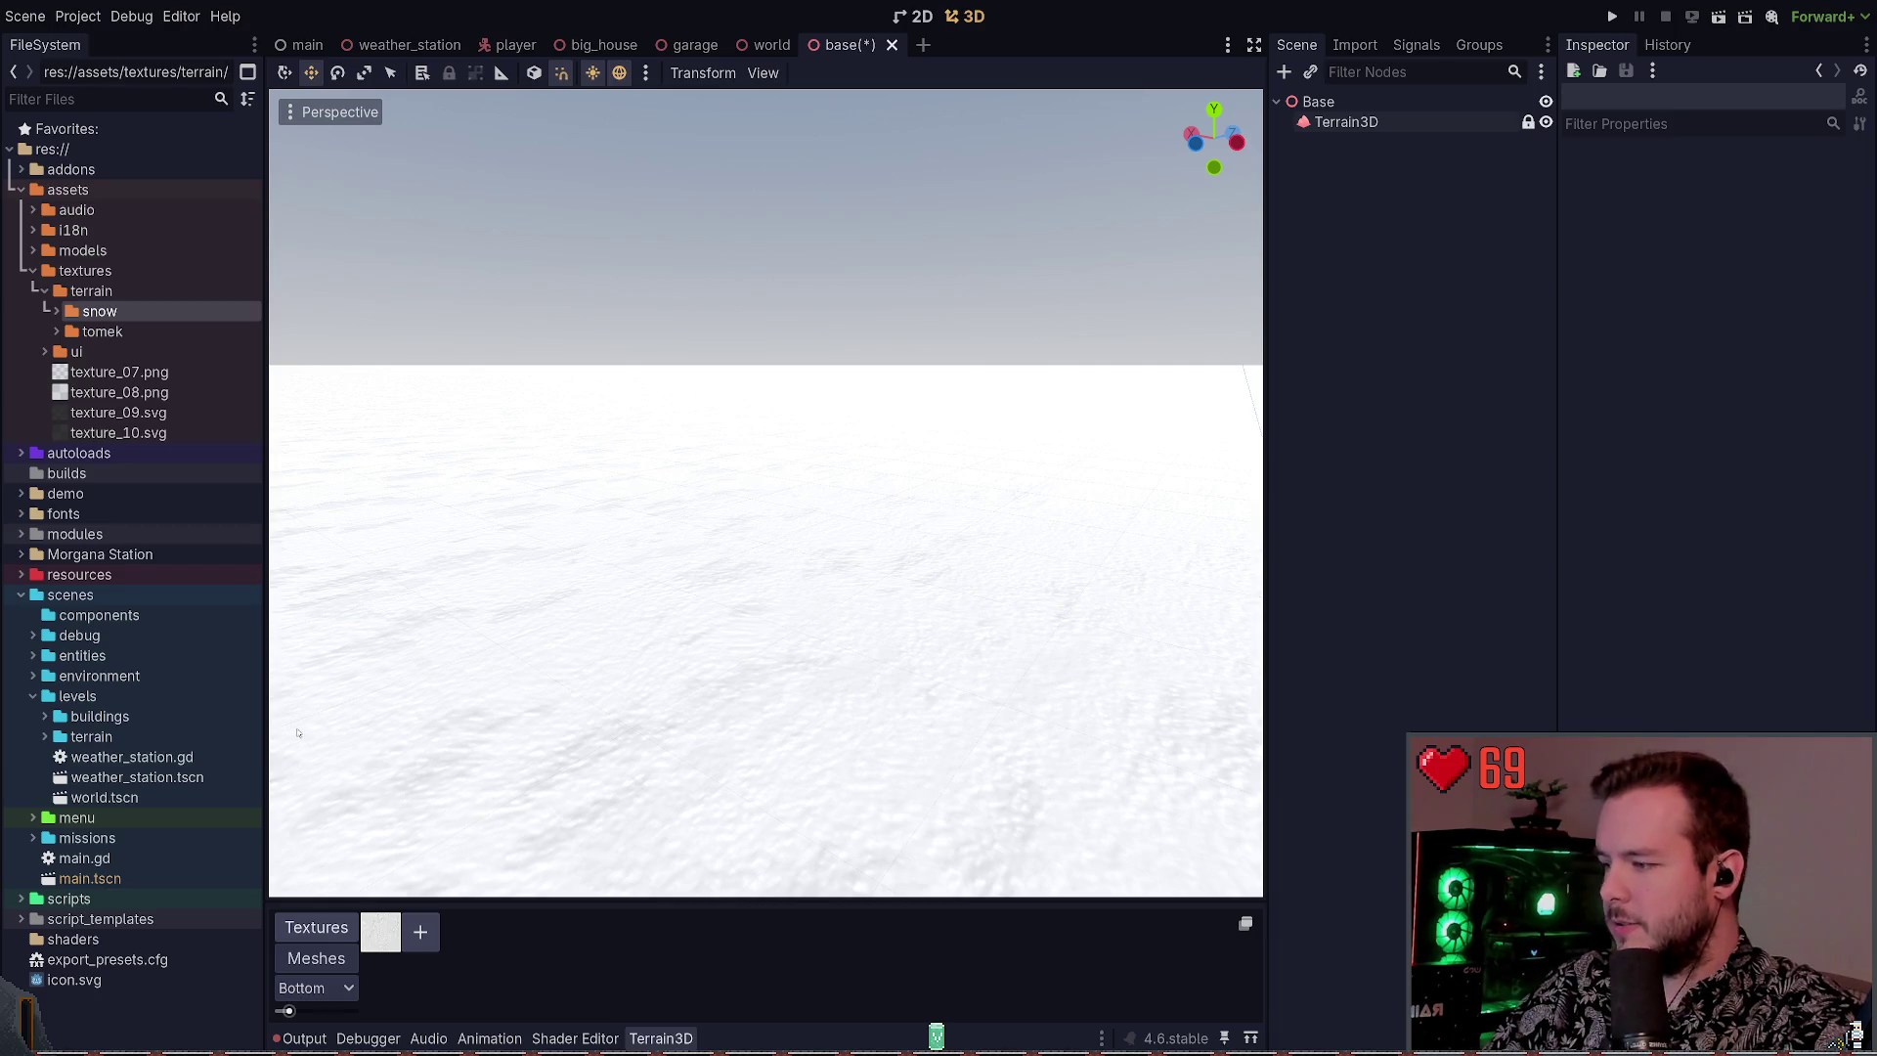
{"action": "left_click", "coordinate": [370, 925]}
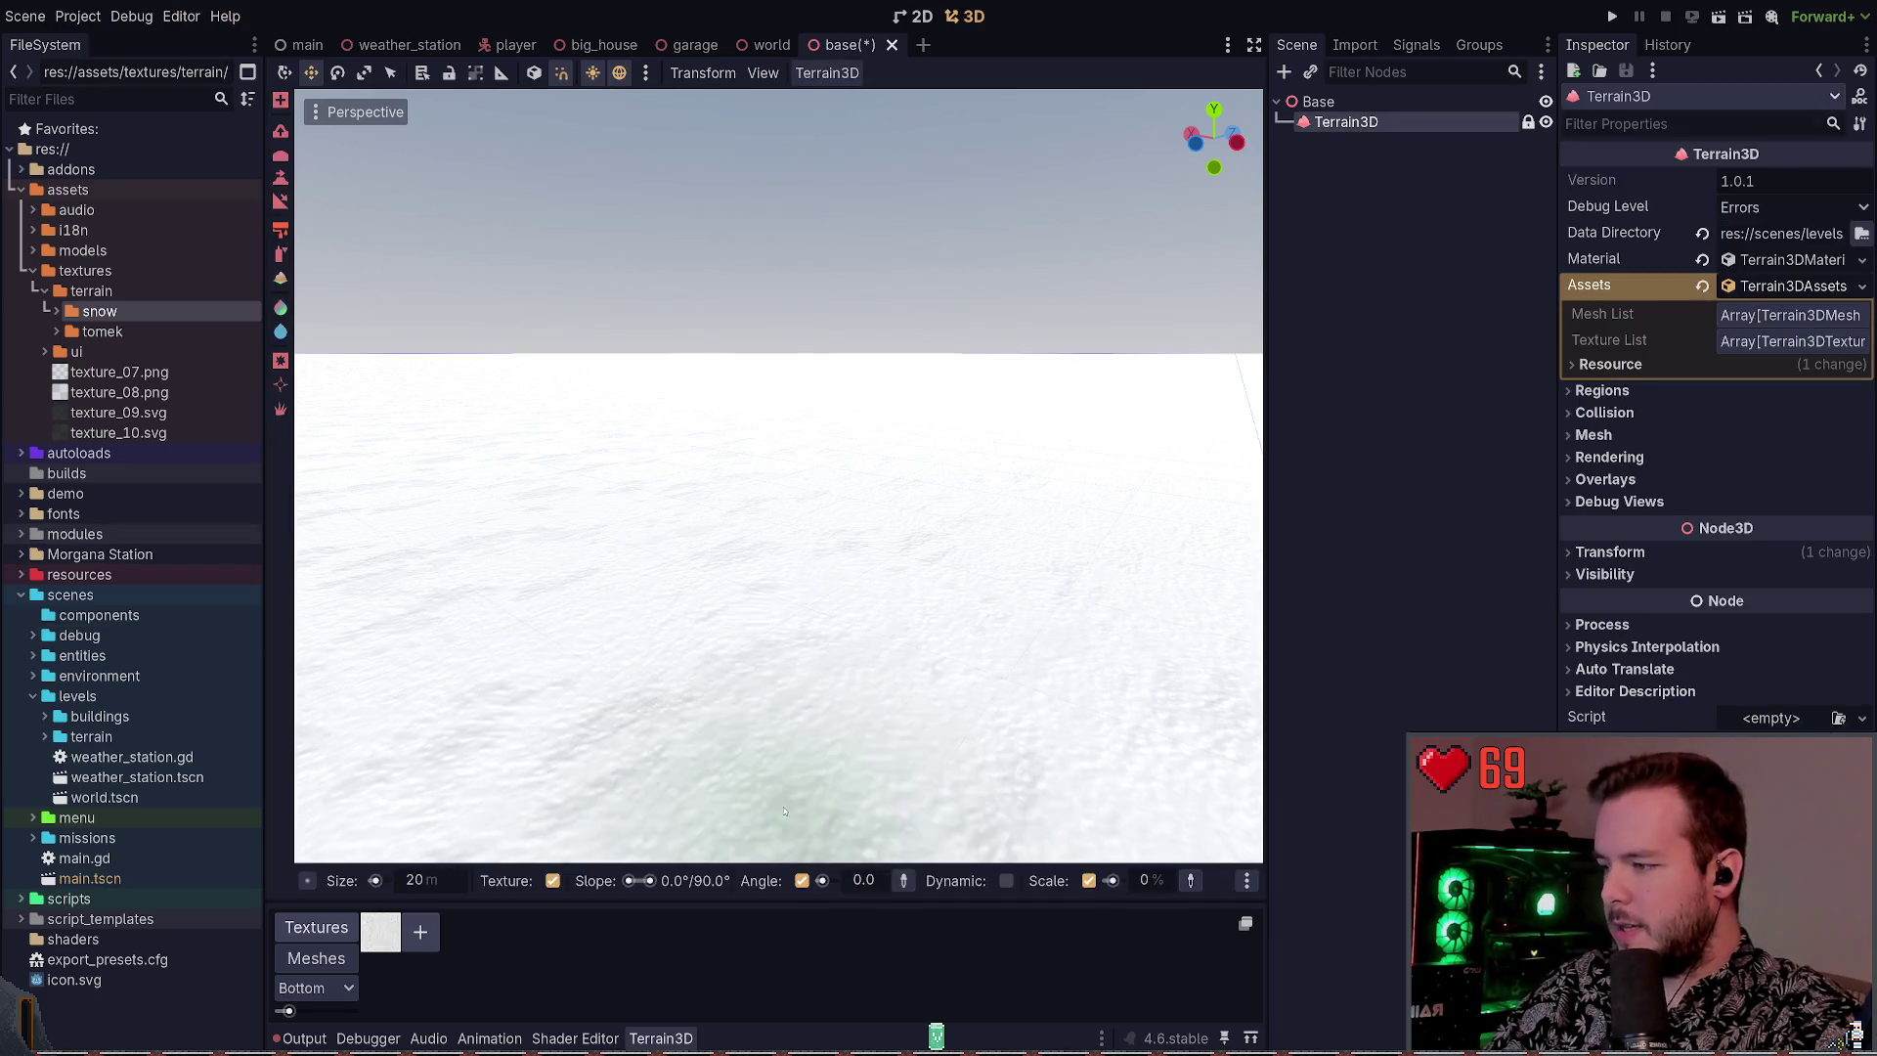
{"action": "key", "text": "ctrl+z"}
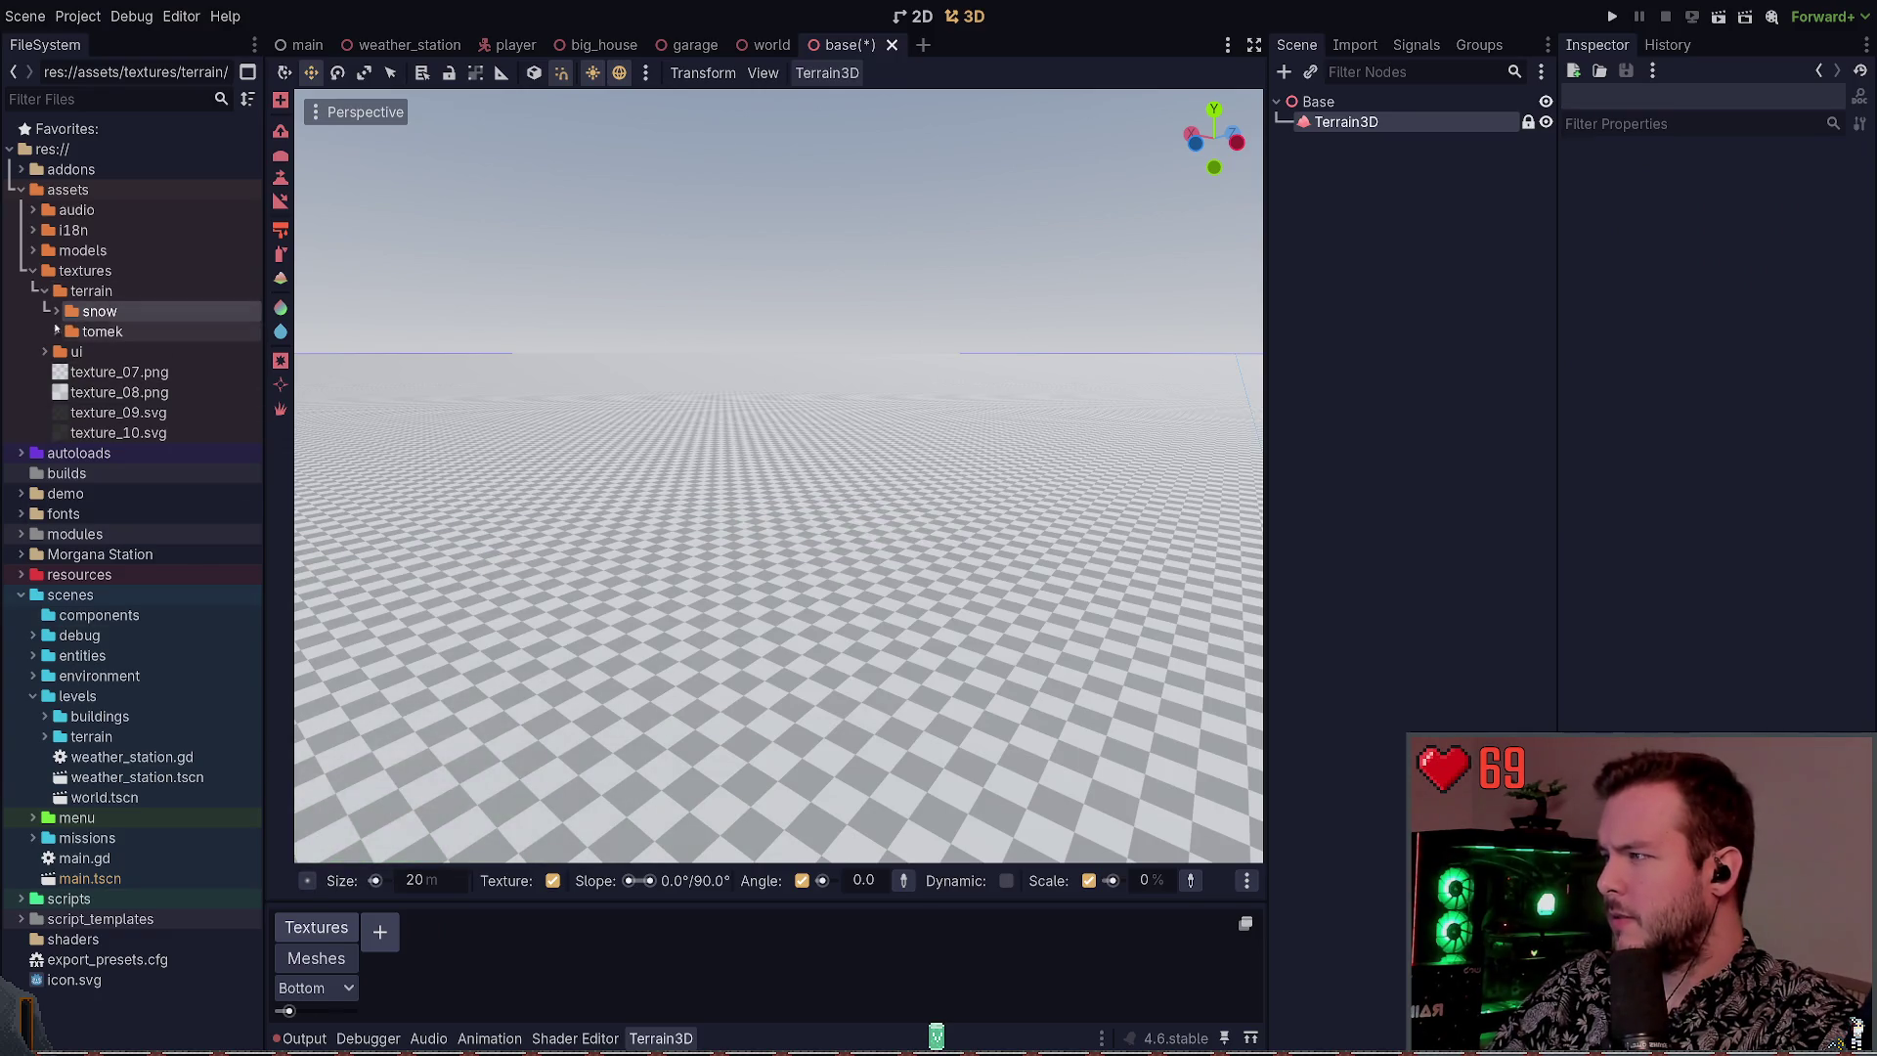
Expand snow/textures to list the five snow_02 files and widen the FileSystem dock
{"action": "double_click", "coordinate": [137, 311]}
{"action": "double_click", "coordinate": [120, 331]}
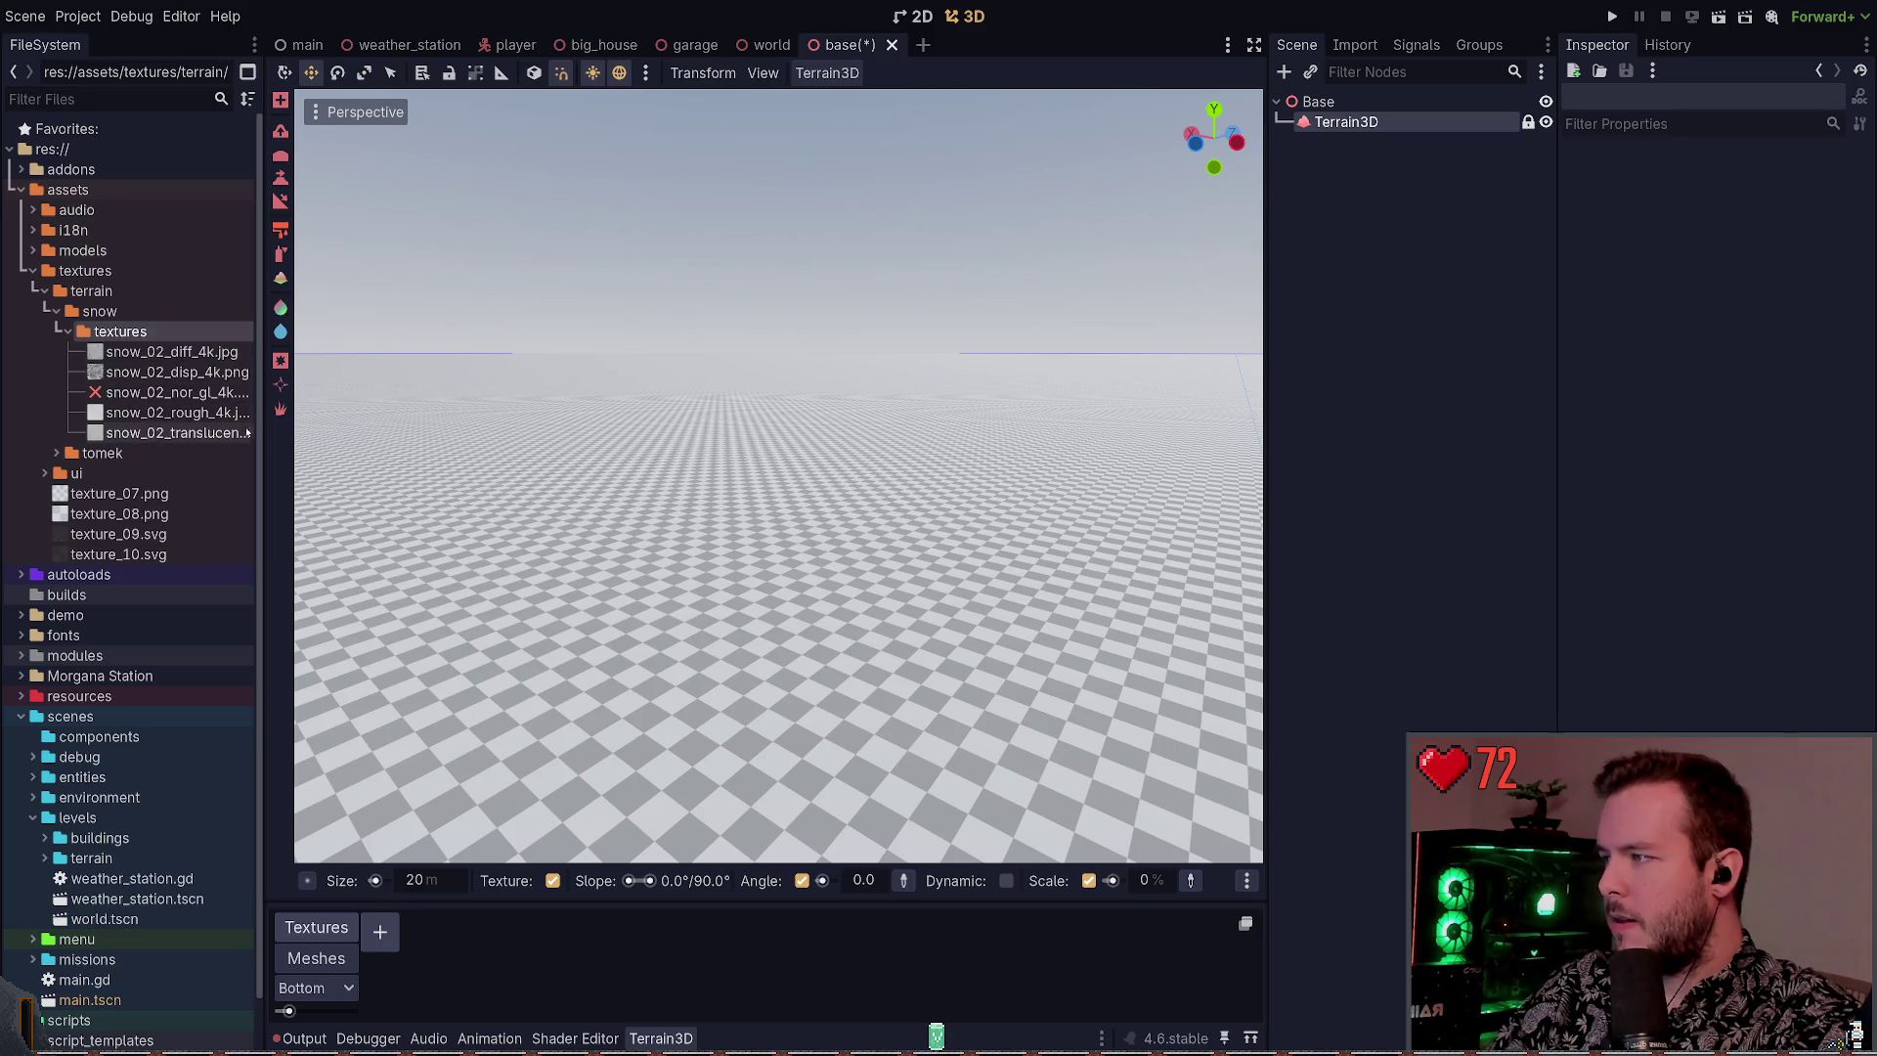
{"action": "mouse_move", "coordinate": [261, 415]}
{"action": "left_mouse_down"}
{"action": "mouse_move", "coordinate": [342, 392]}
{"action": "mouse_move", "coordinate": [310, 390]}
{"action": "left_mouse_up"}
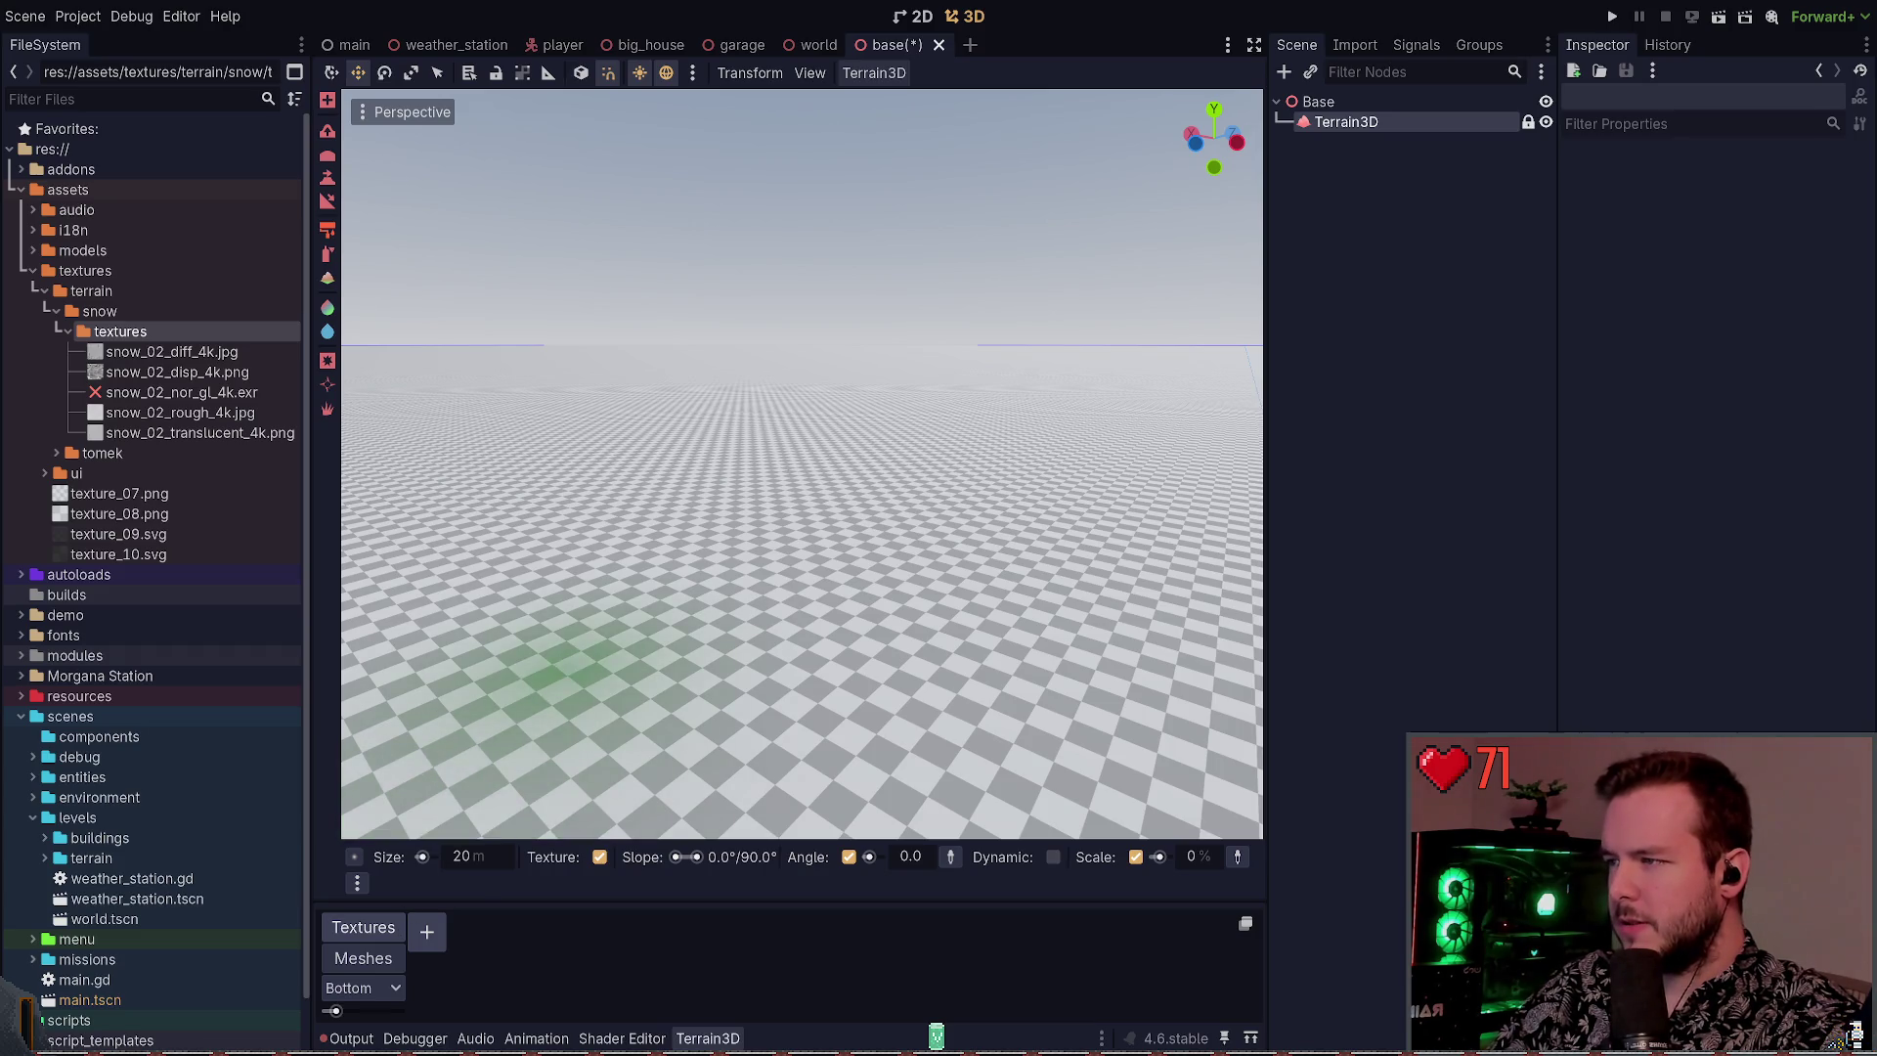
{"action": "key", "text": "alt+Tab"}
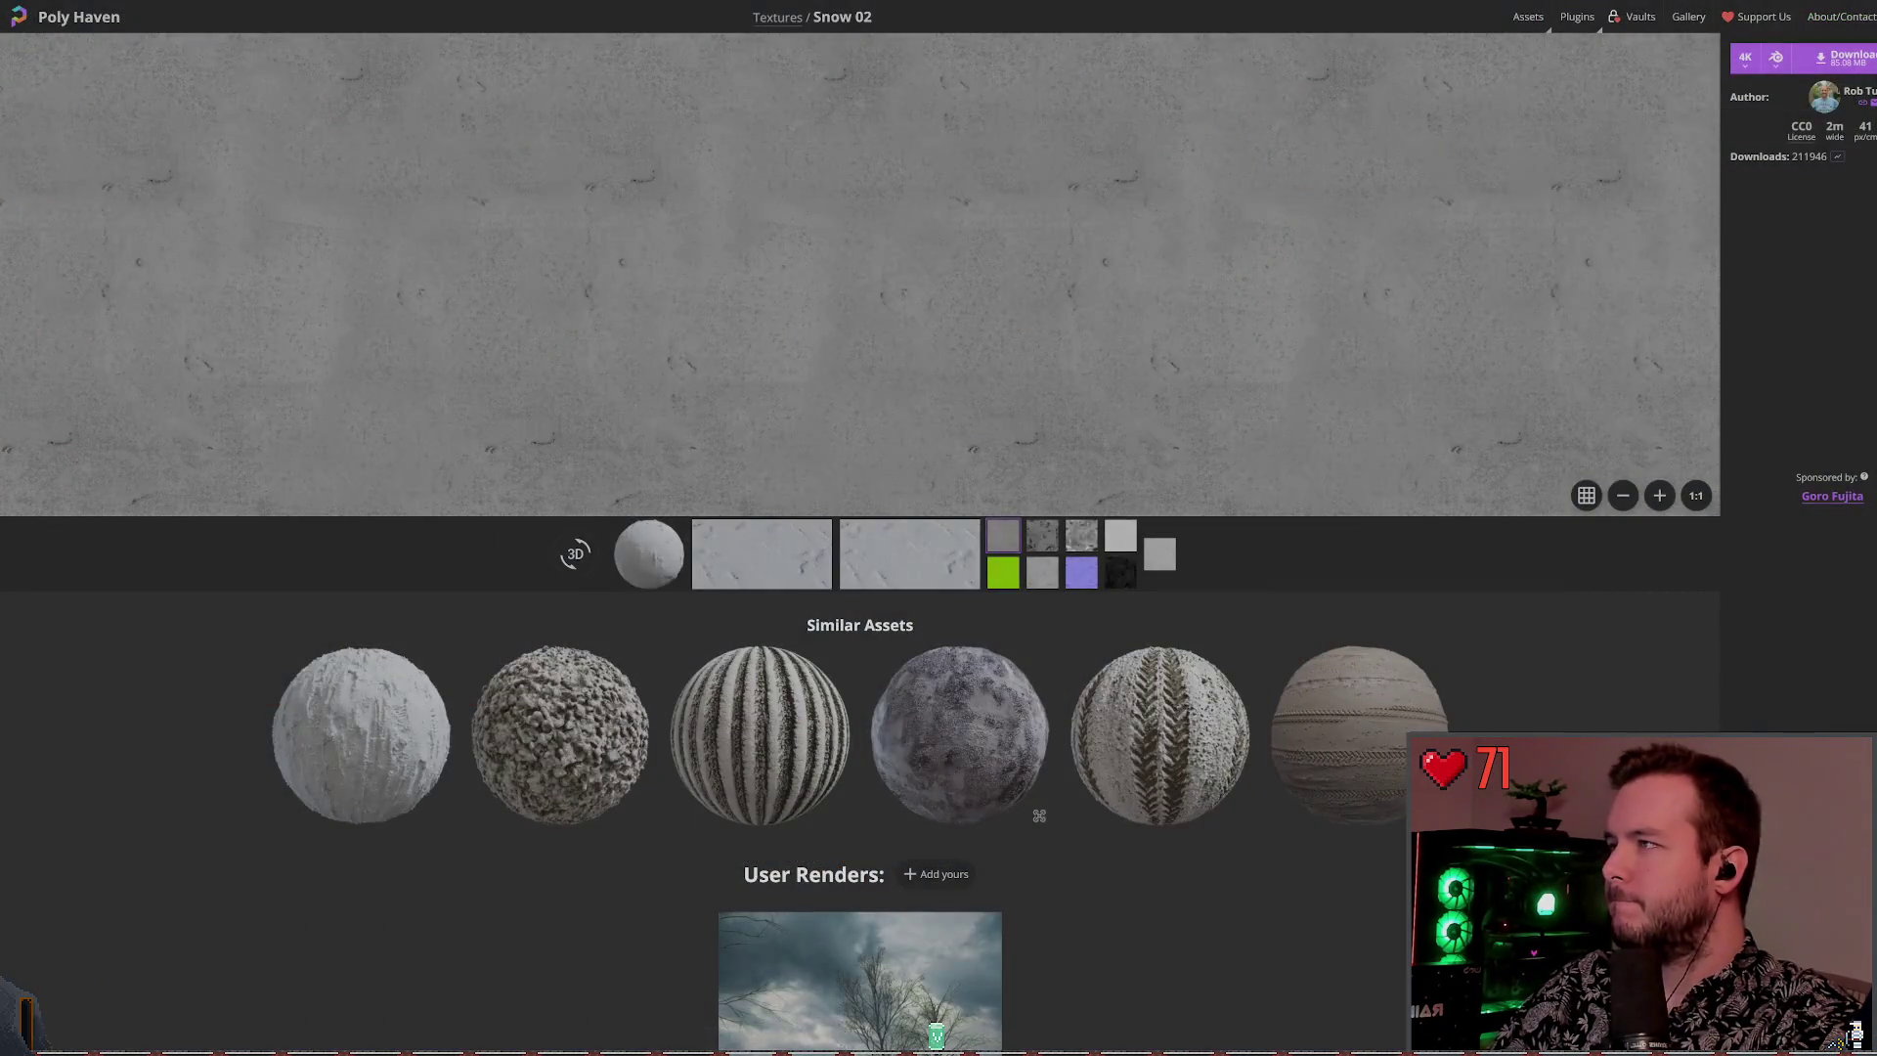
{"action": "key", "text": "alt+Tab"}
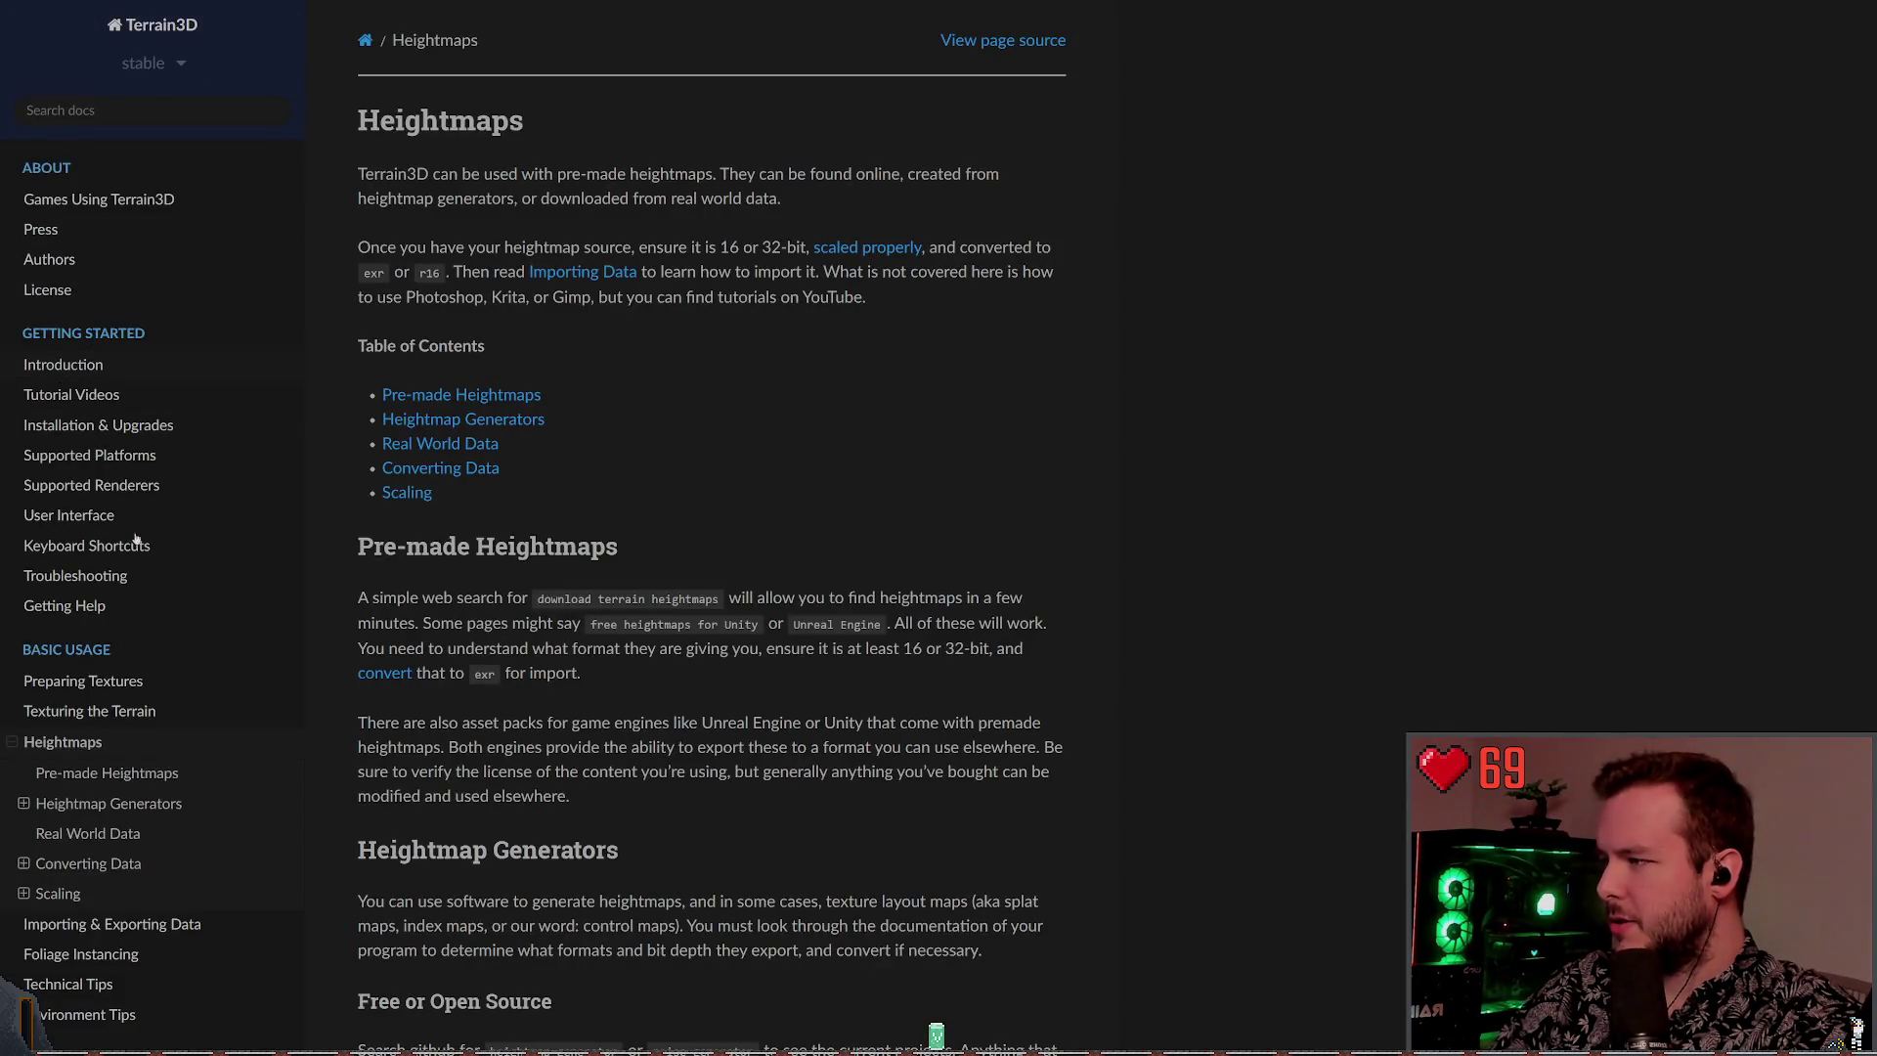
Navigate the Terrain3D docs from Texturing the Terrain to the Preparing Textures page
{"action": "scroll", "coordinate": [134, 513], "scroll_direction": "down", "scroll_amount": 3}
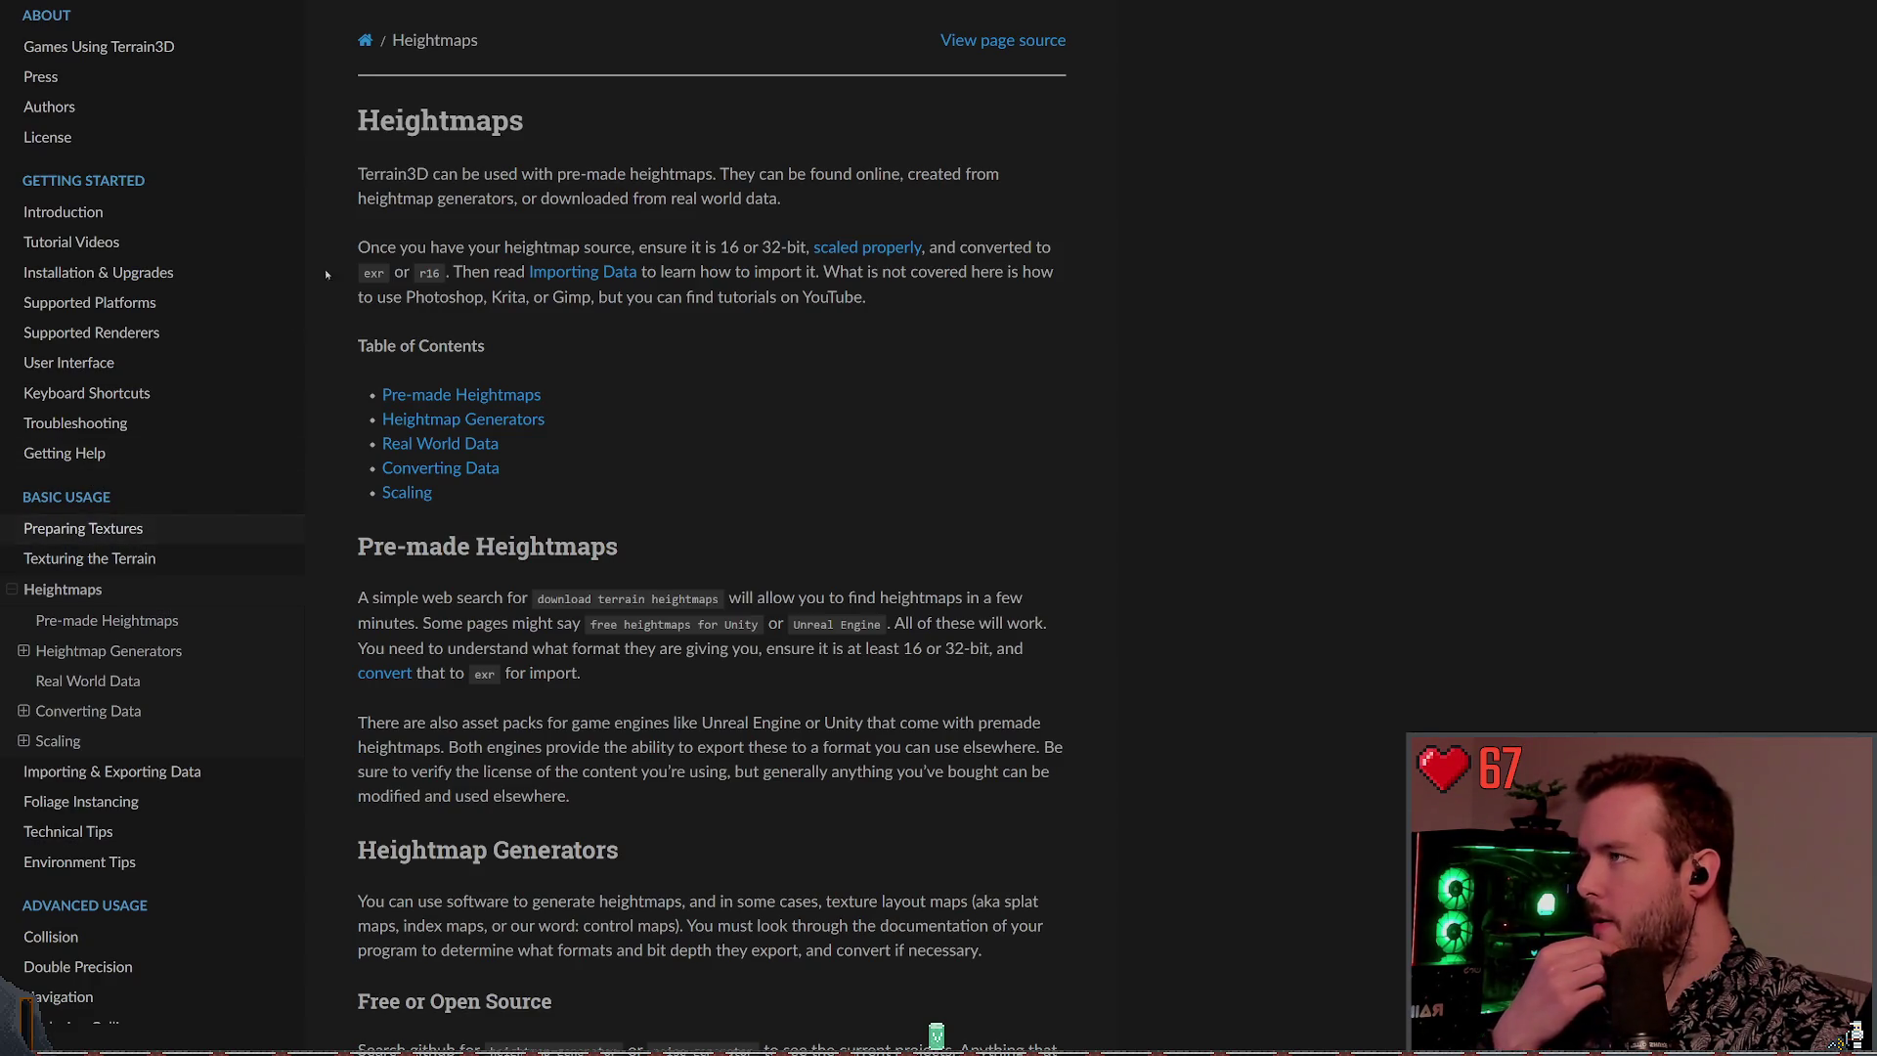
{"action": "left_click", "coordinate": [83, 528]}
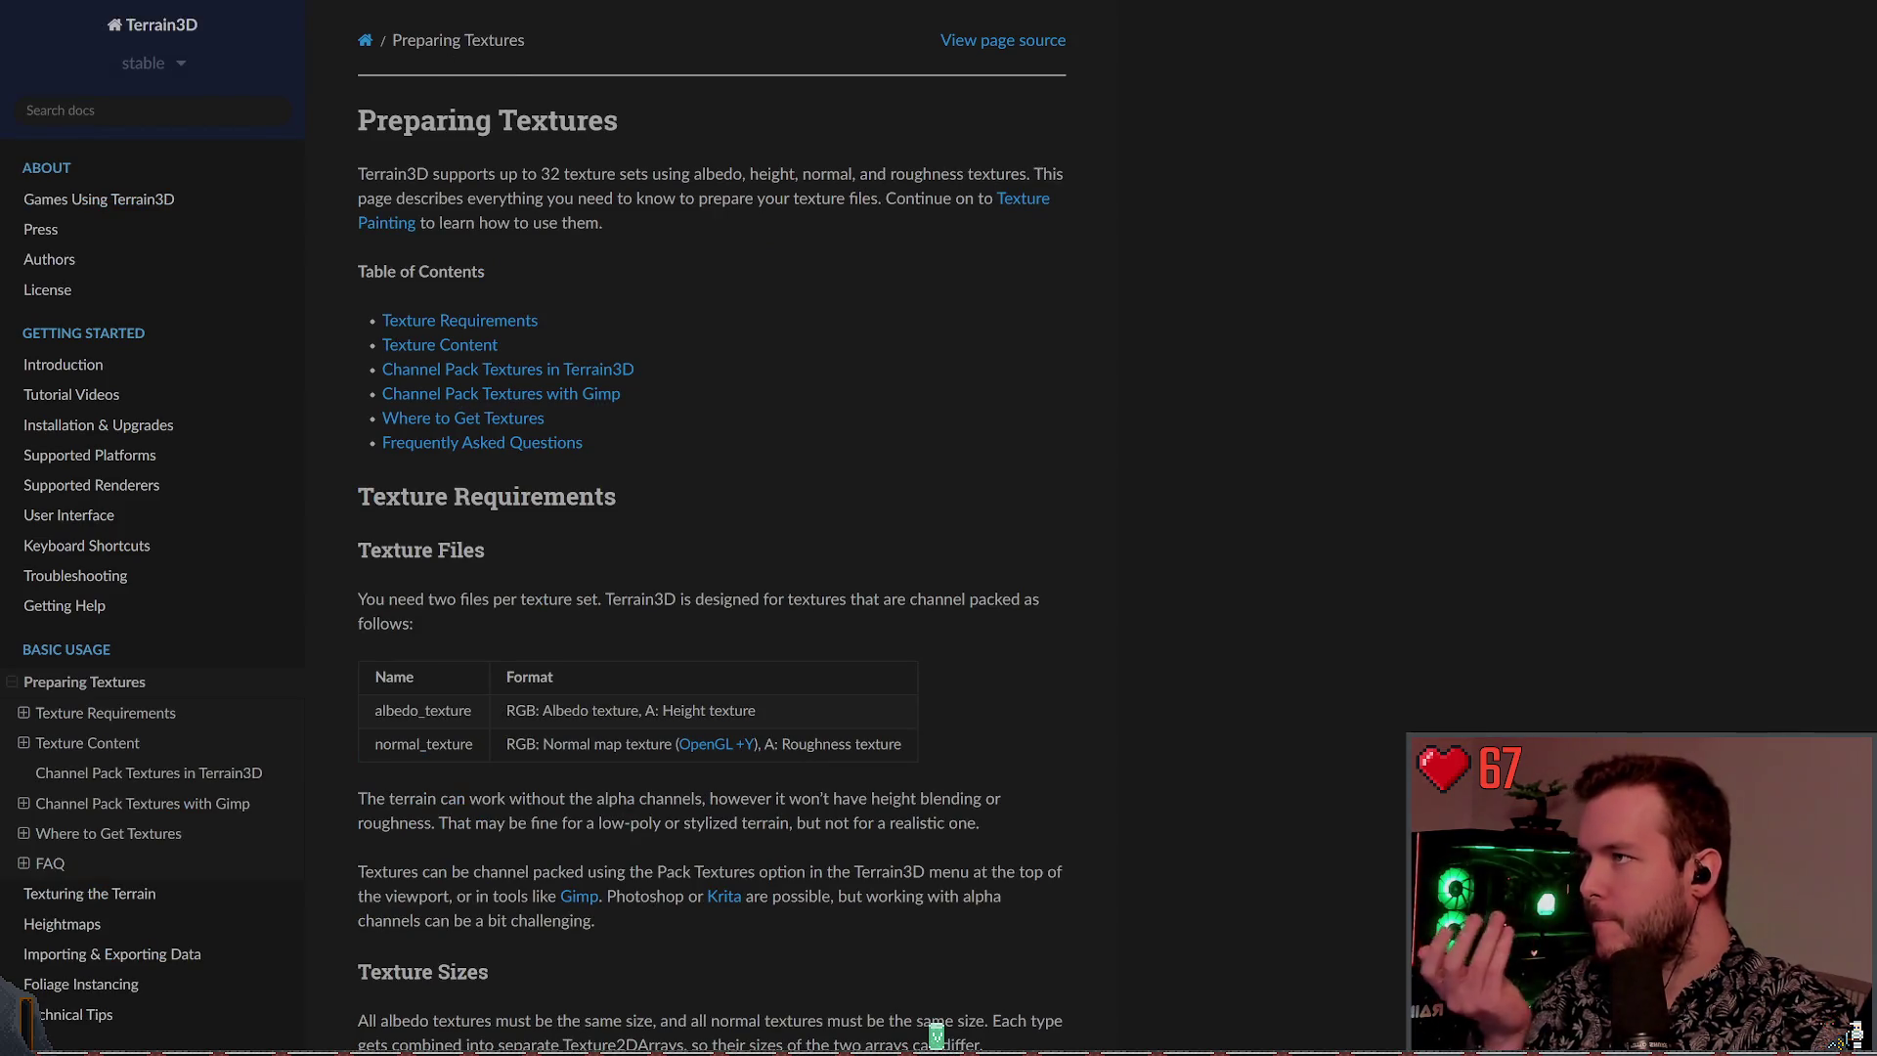
{"action": "left_click", "coordinate": [99, 364]}
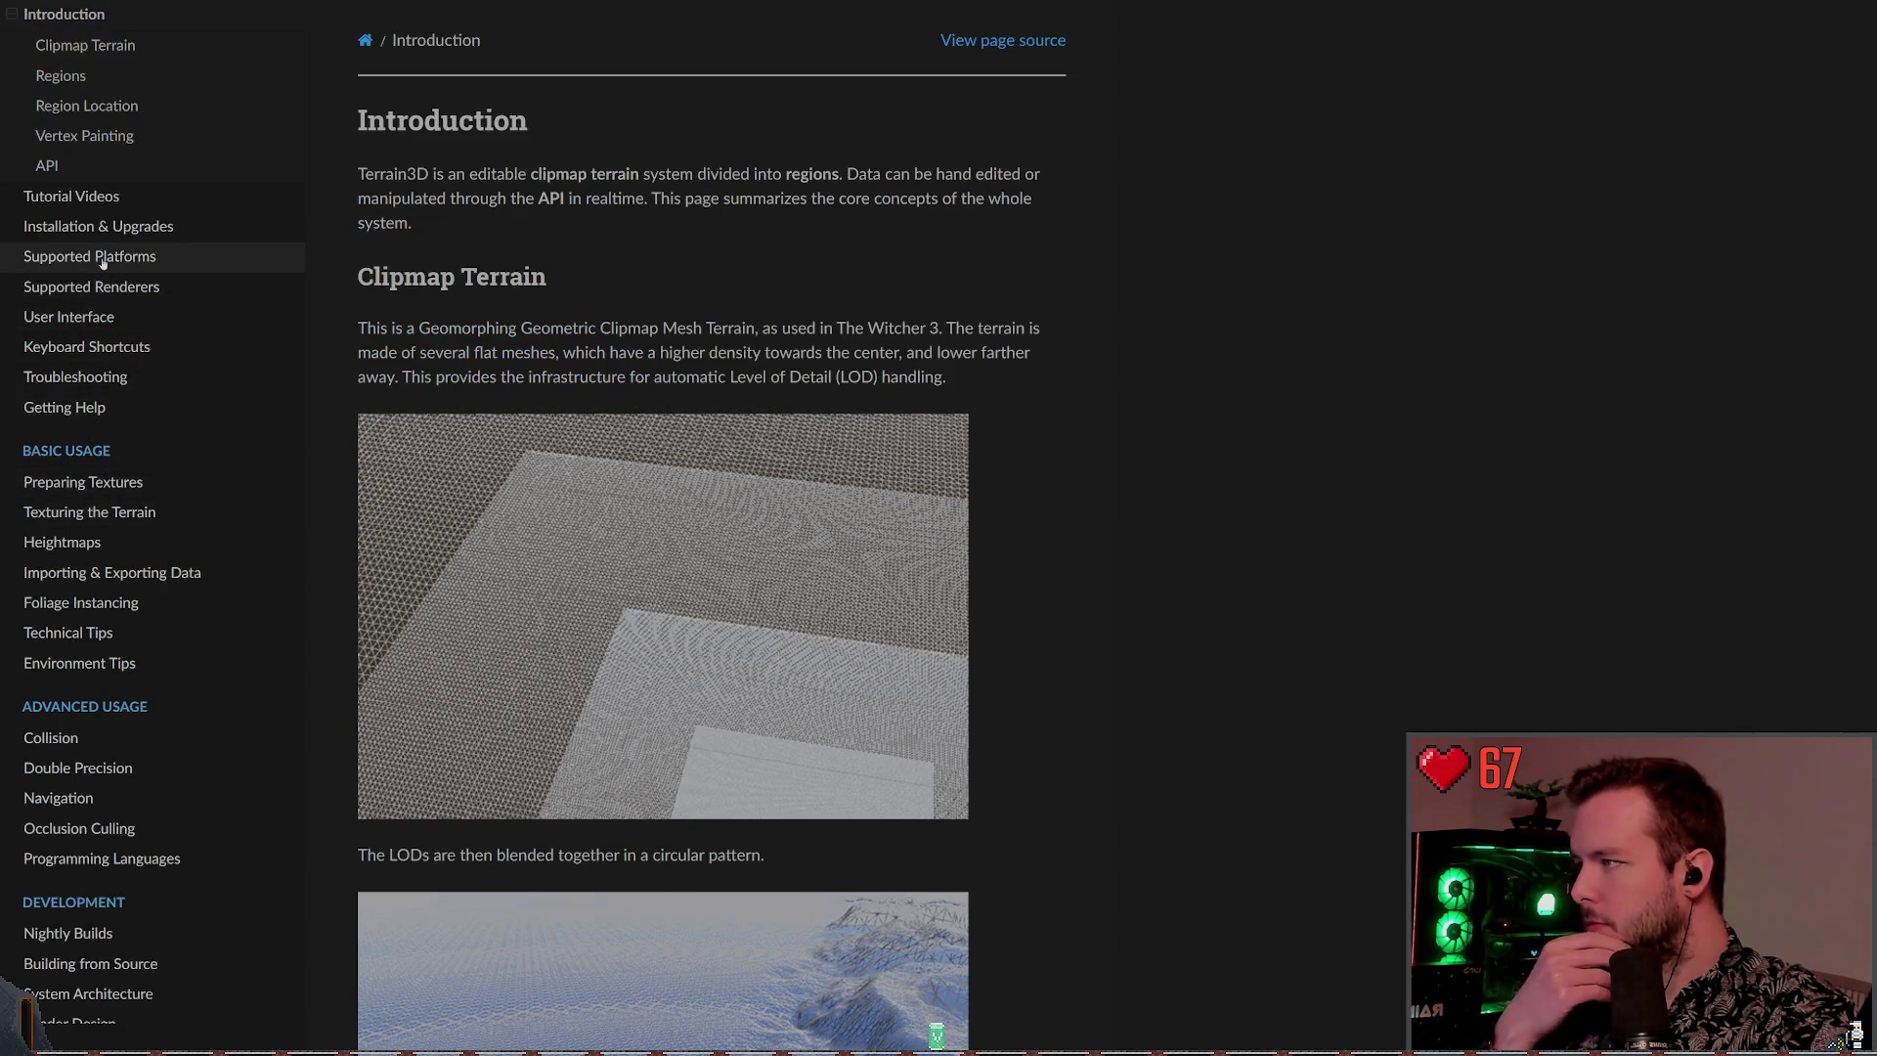
{"action": "left_click", "coordinate": [88, 511]}
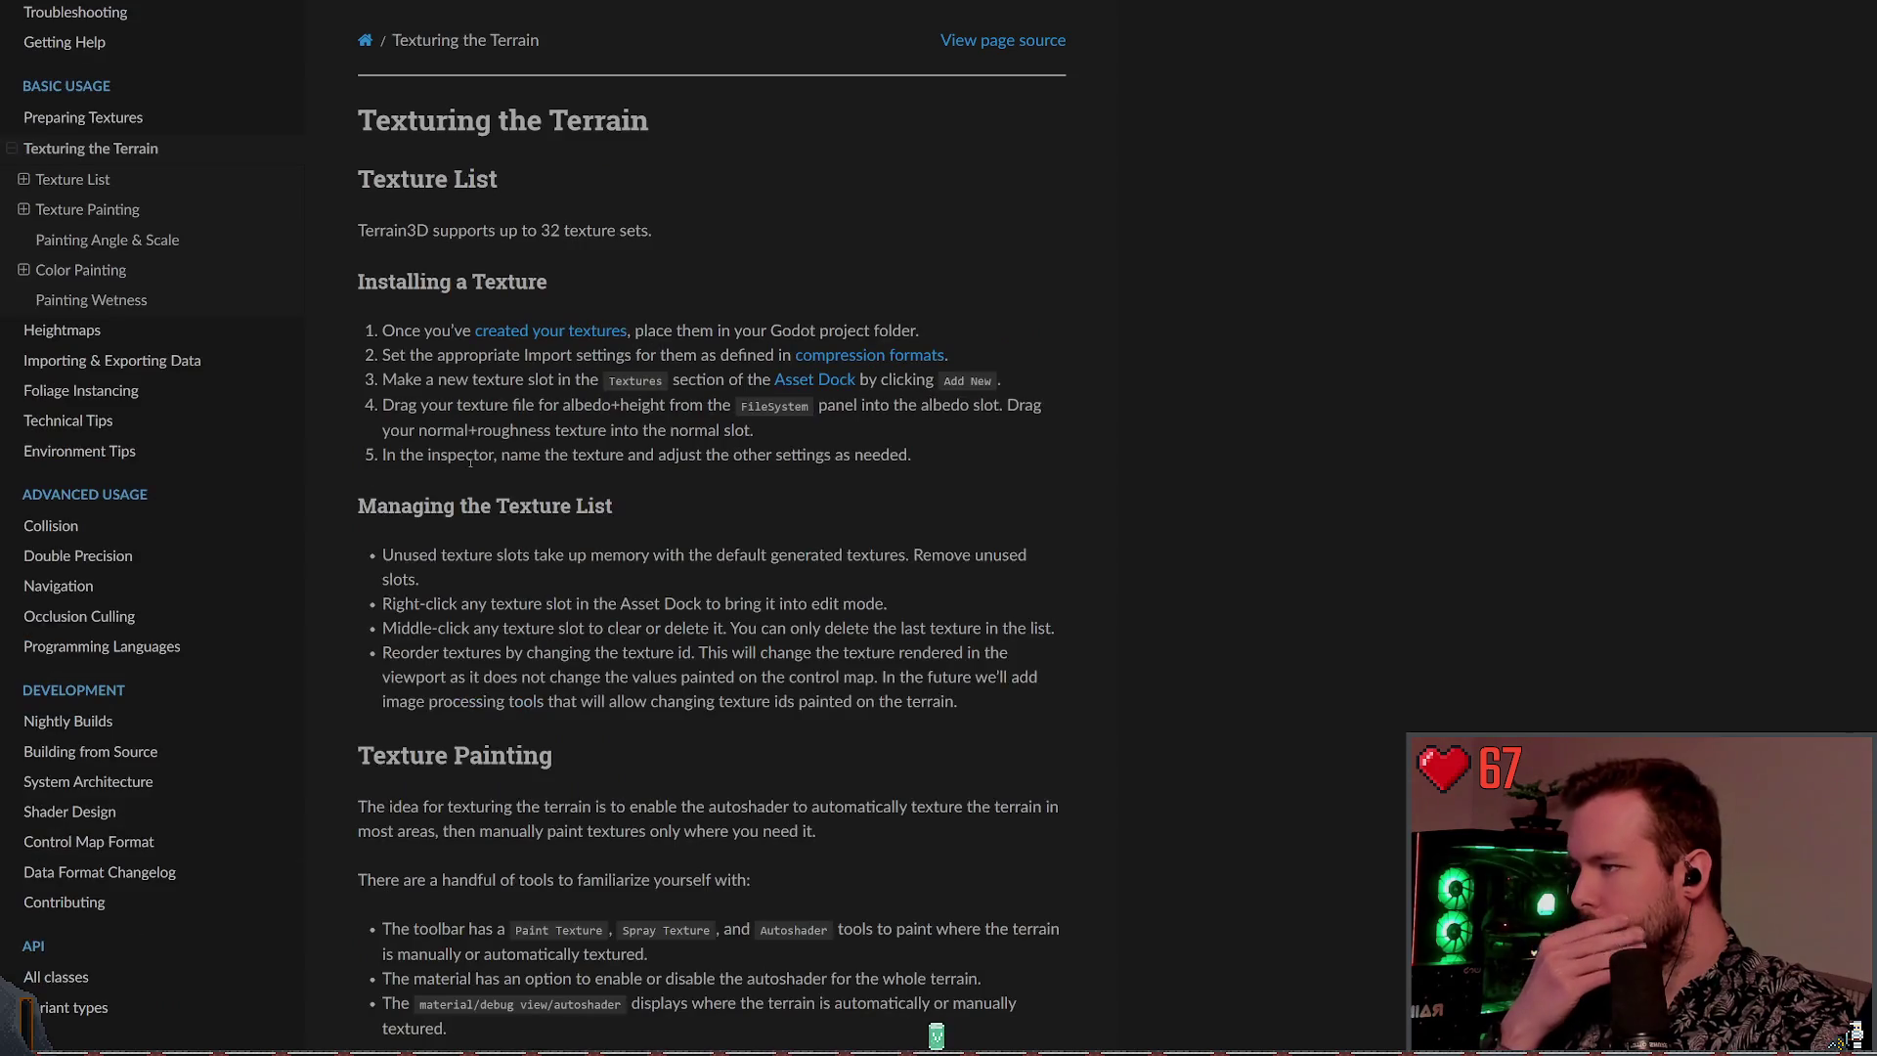
{"action": "left_click", "coordinate": [531, 335]}
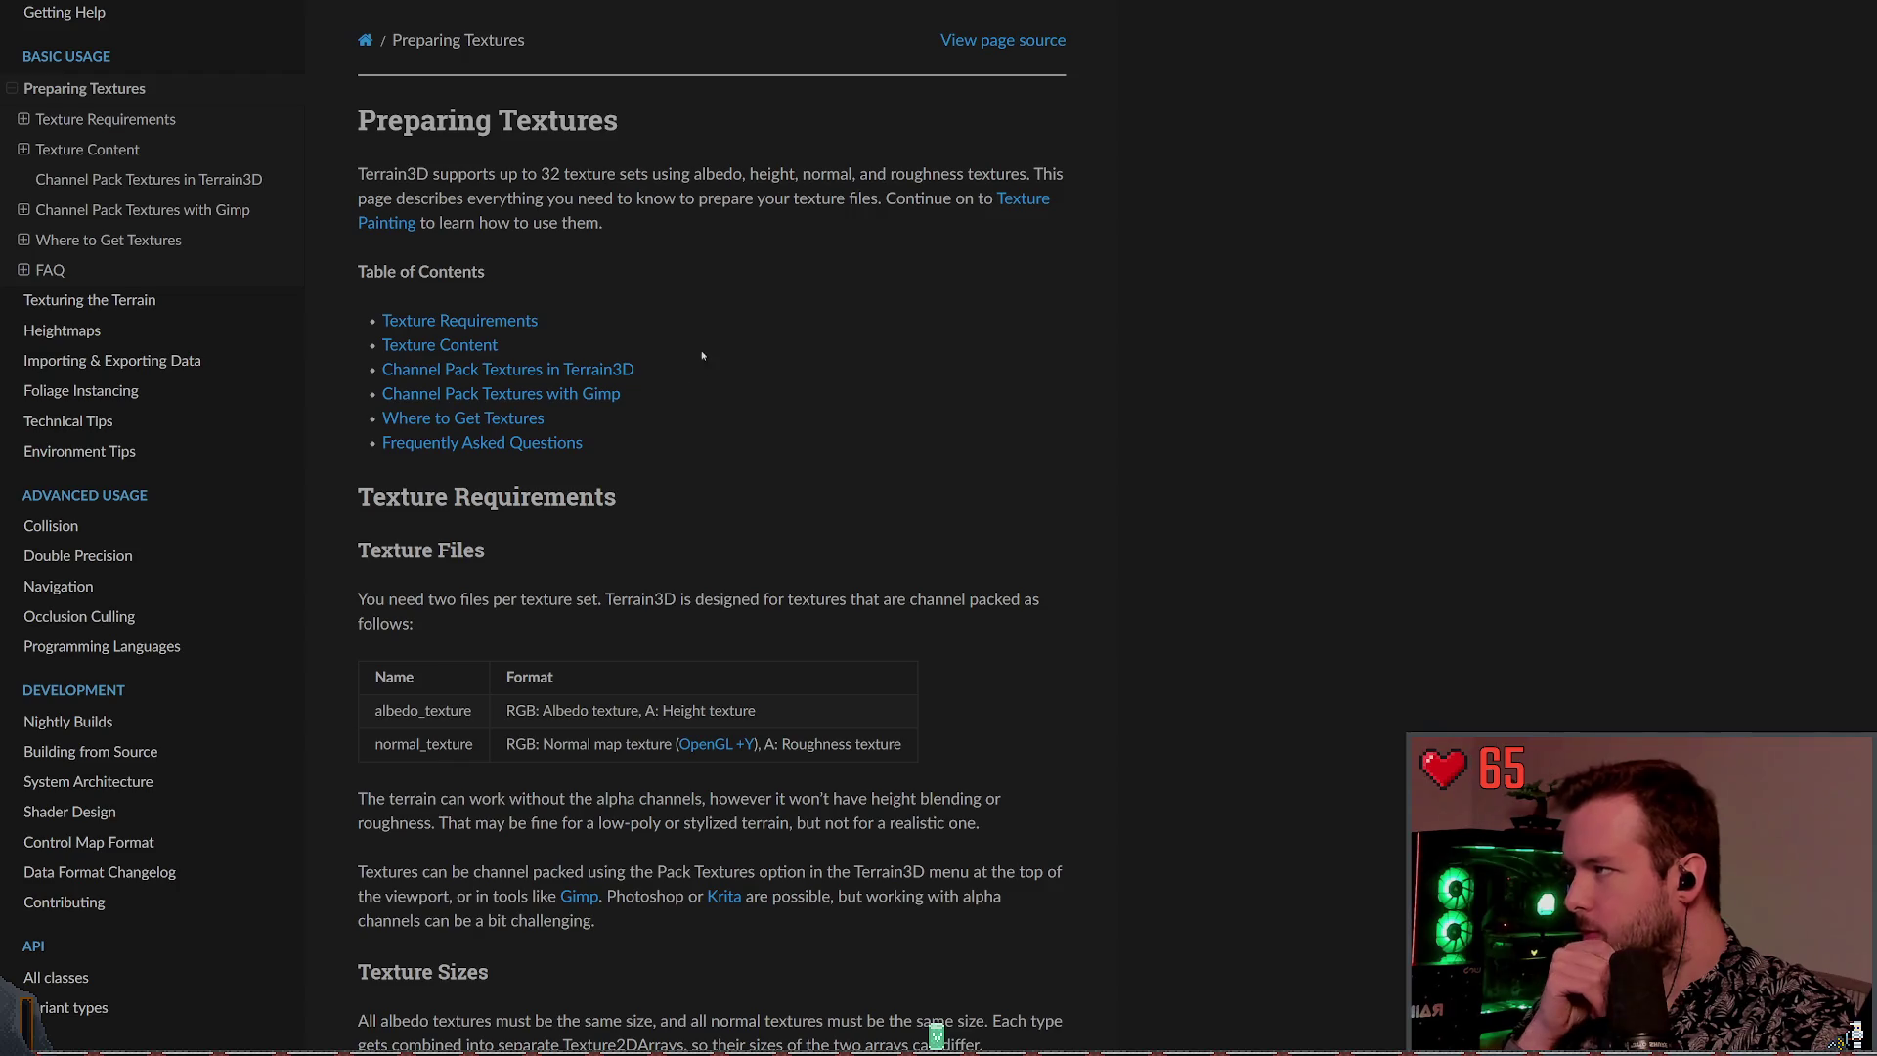
Read the PNG import settings section of Preparing Textures, checking back against the Godot editor
{"action": "scroll", "coordinate": [157, 341], "scroll_direction": "up", "scroll_amount": 1}
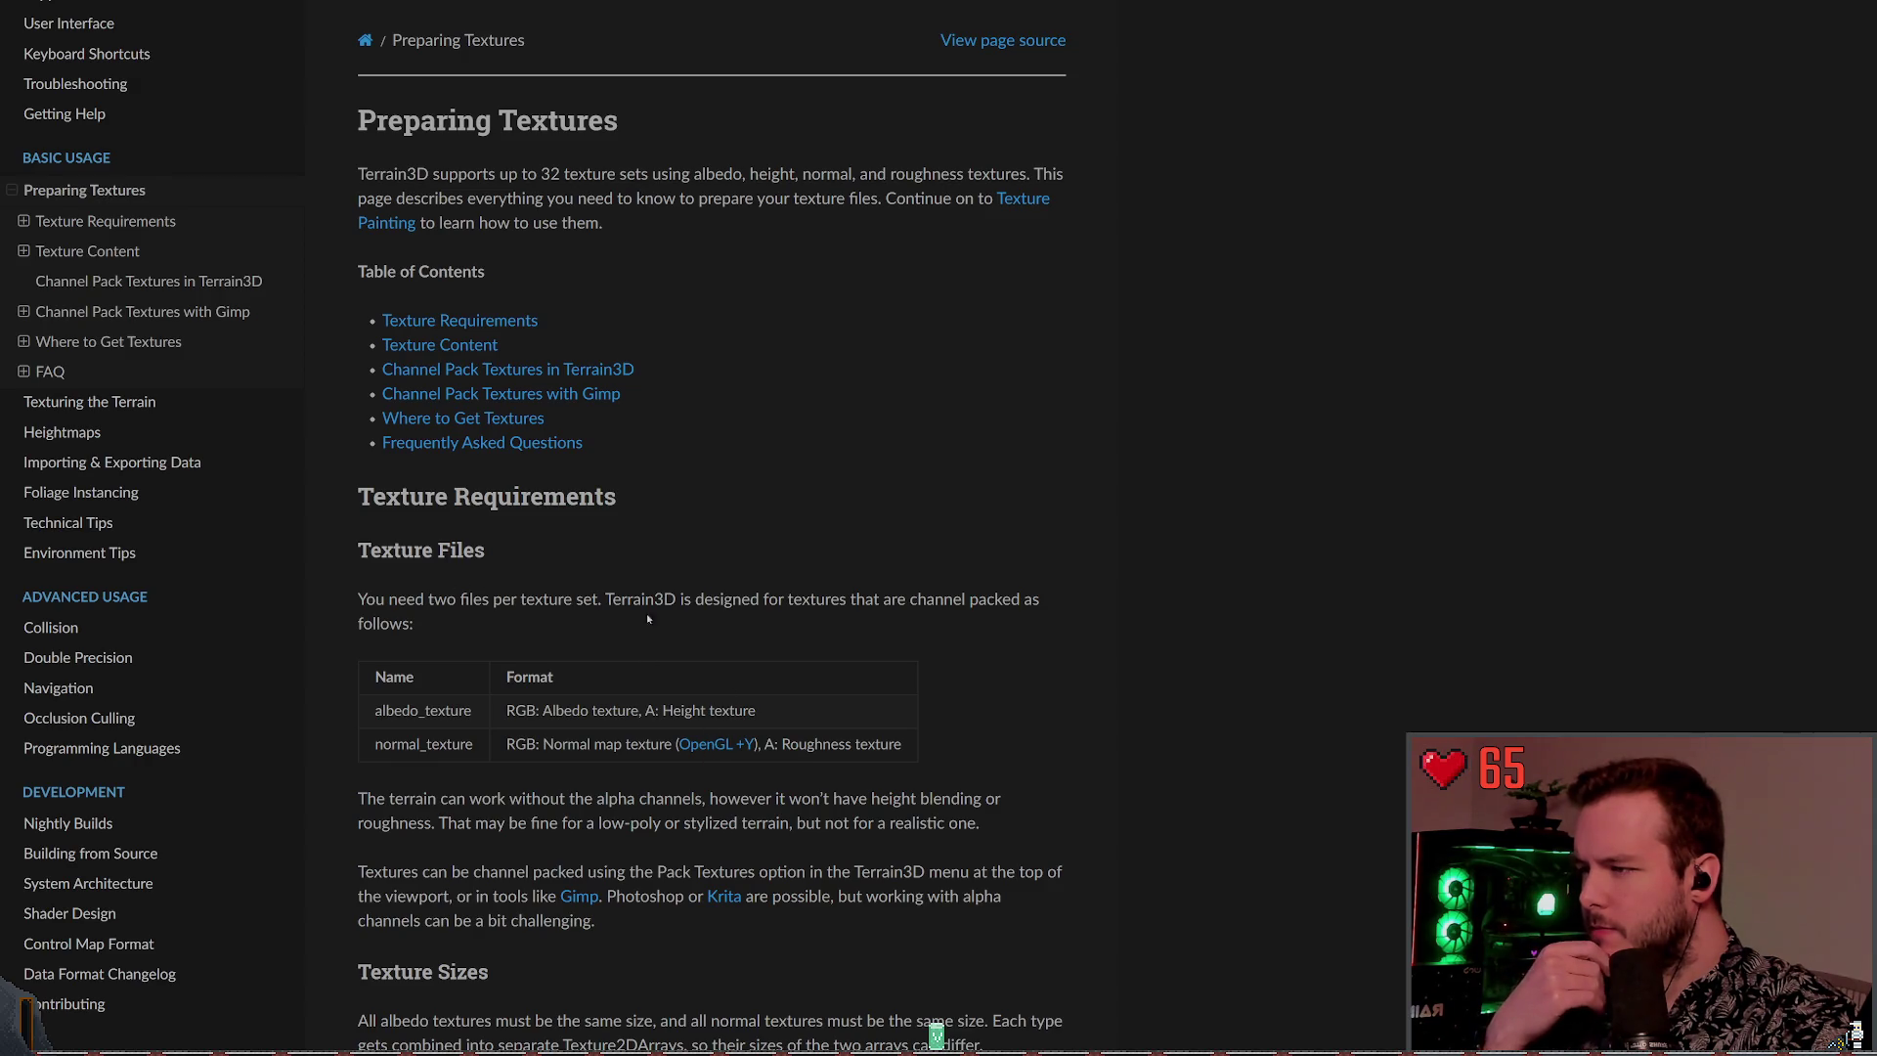
{"action": "scroll", "coordinate": [421, 589], "scroll_direction": "down", "scroll_amount": 3}
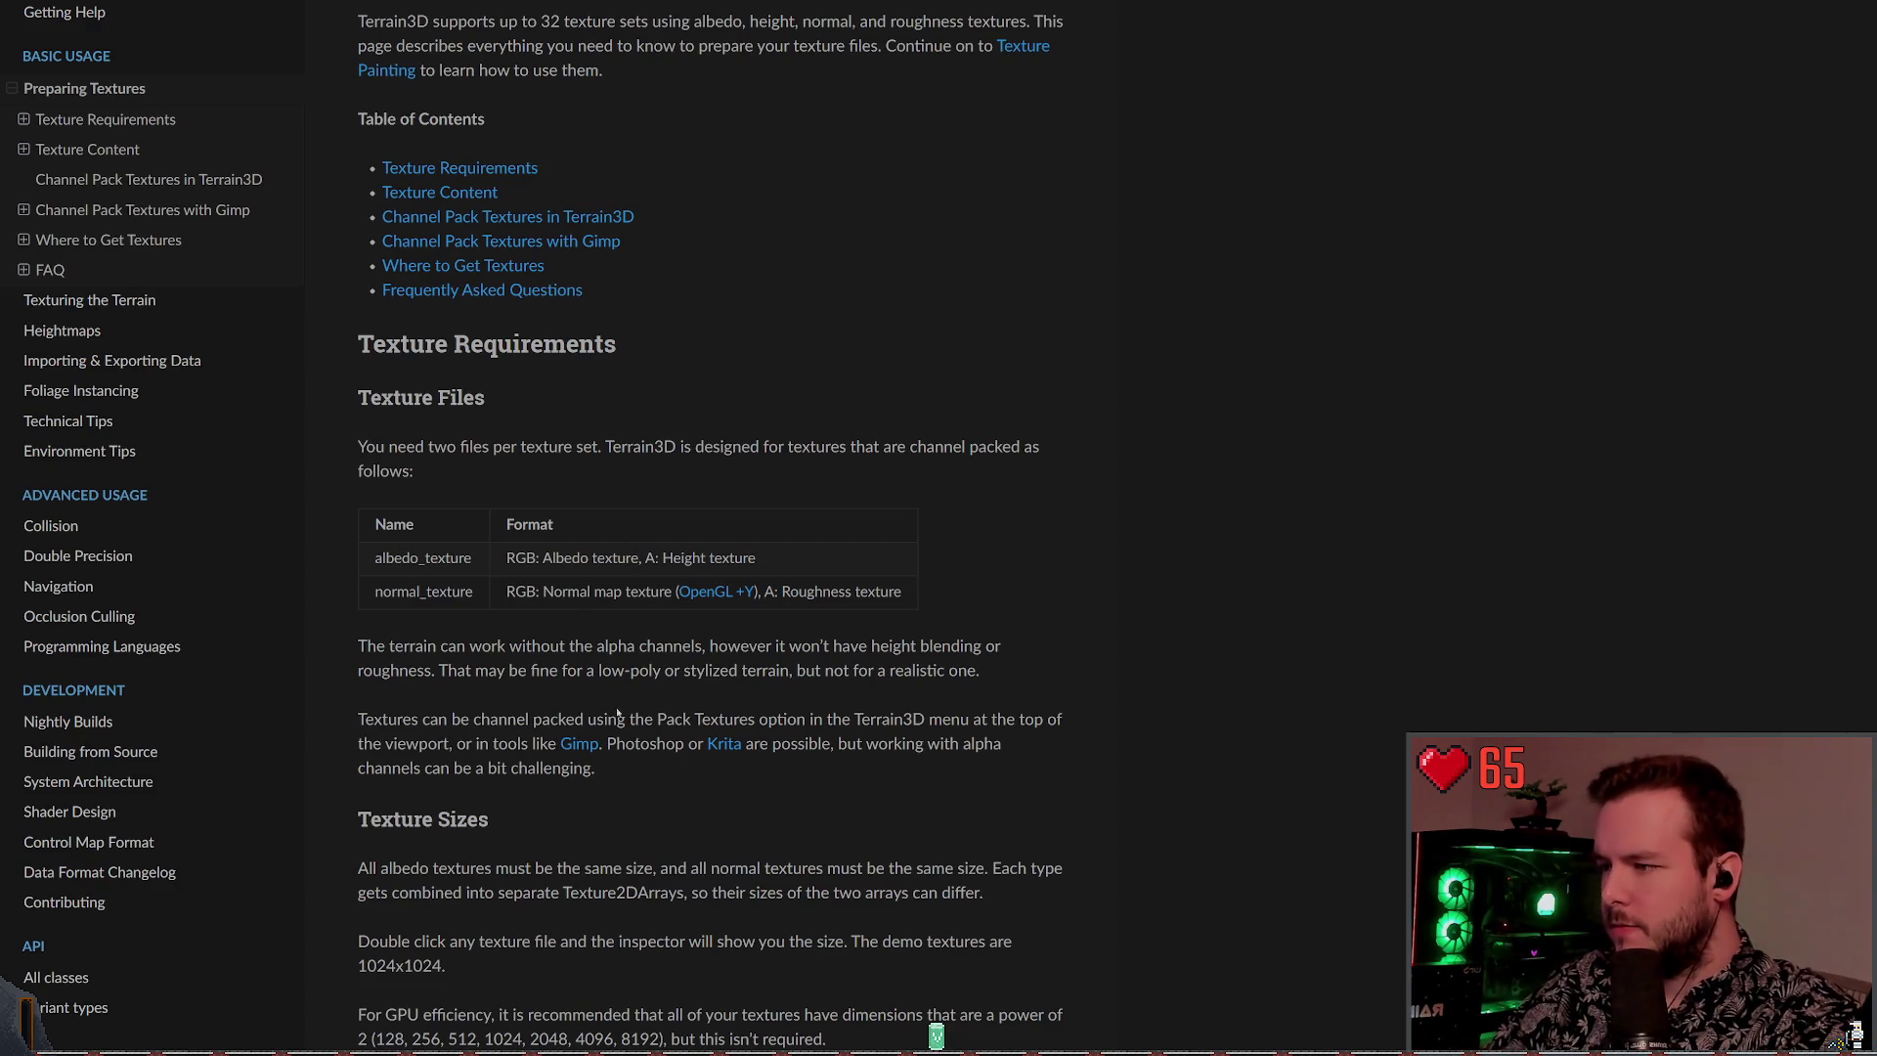
{"action": "scroll", "coordinate": [507, 696], "scroll_direction": "down", "scroll_amount": 1}
{"action": "scroll", "coordinate": [521, 648], "scroll_direction": "down", "scroll_amount": 6}
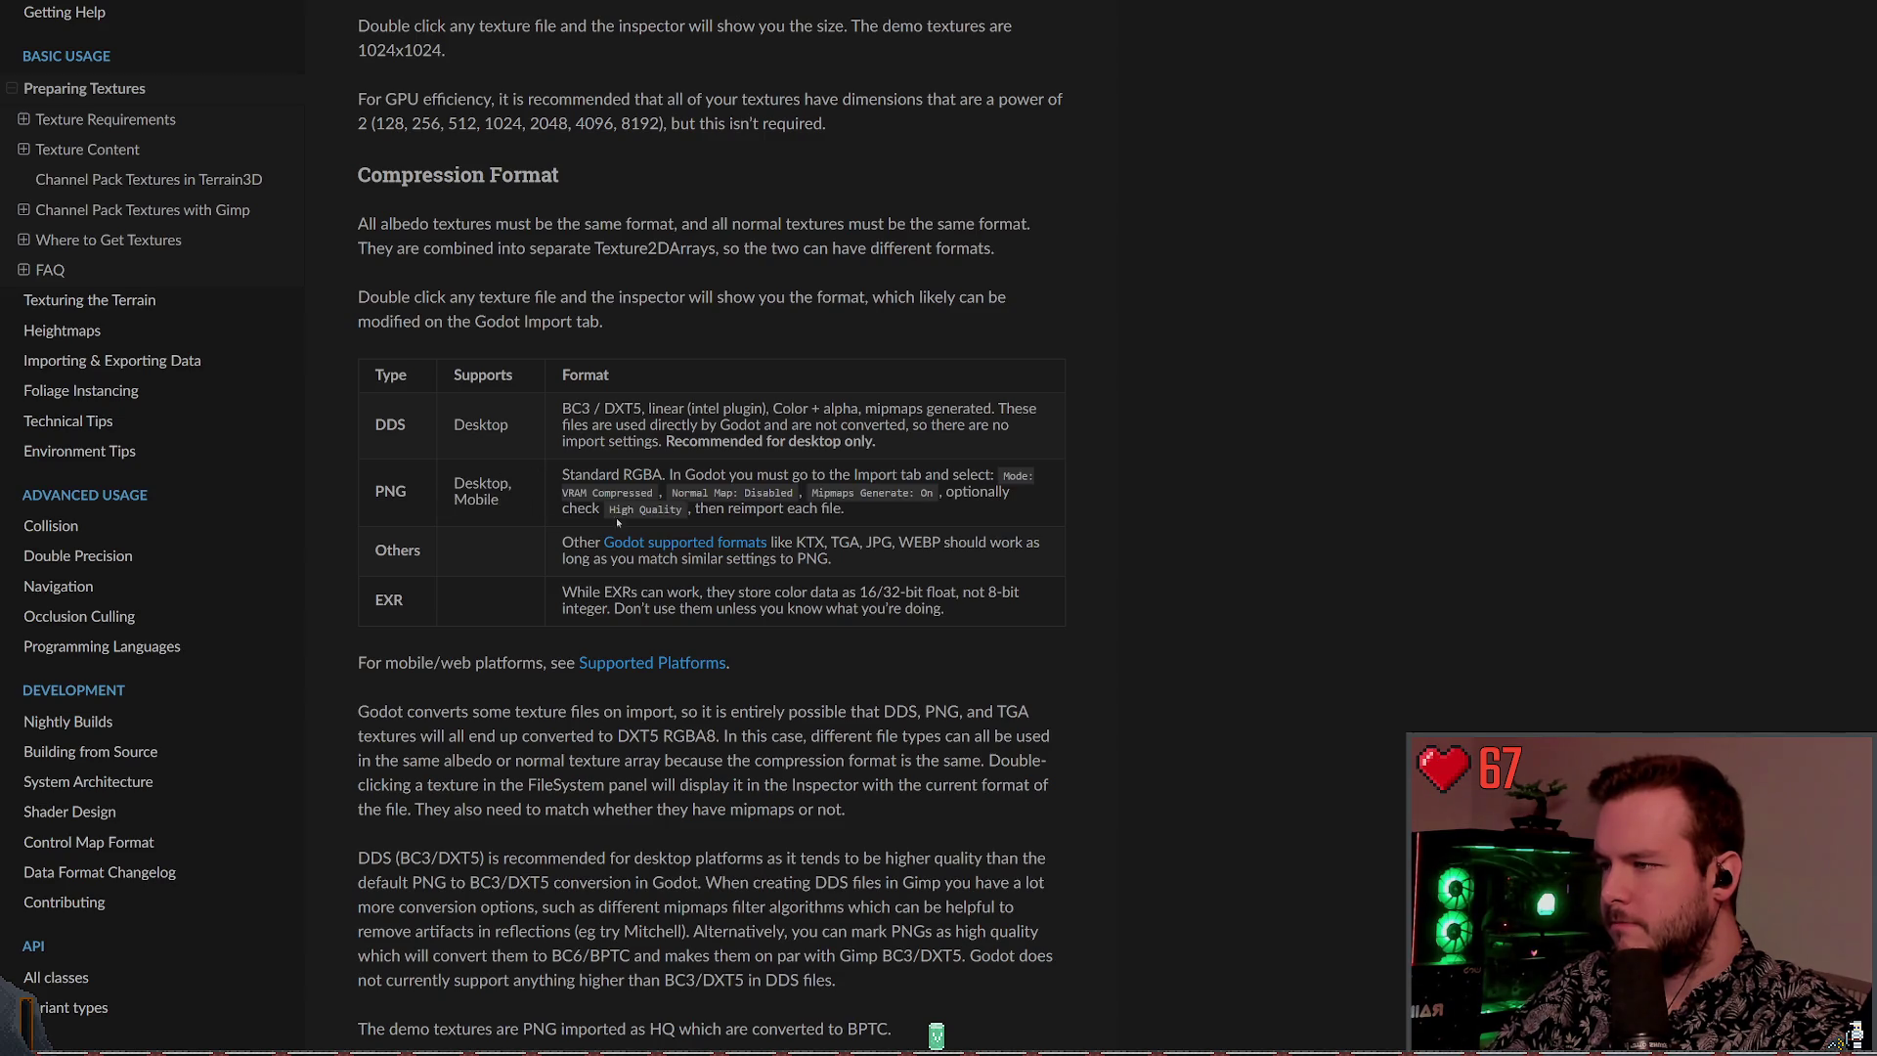
{"action": "mouse_move", "coordinate": [889, 528]}
{"action": "left_mouse_down"}
{"action": "mouse_move", "coordinate": [685, 486]}
{"action": "mouse_move", "coordinate": [460, 489]}
{"action": "left_mouse_up"}
{"action": "left_click", "coordinate": [459, 489]}
{"action": "key", "text": "alt+Tab"}
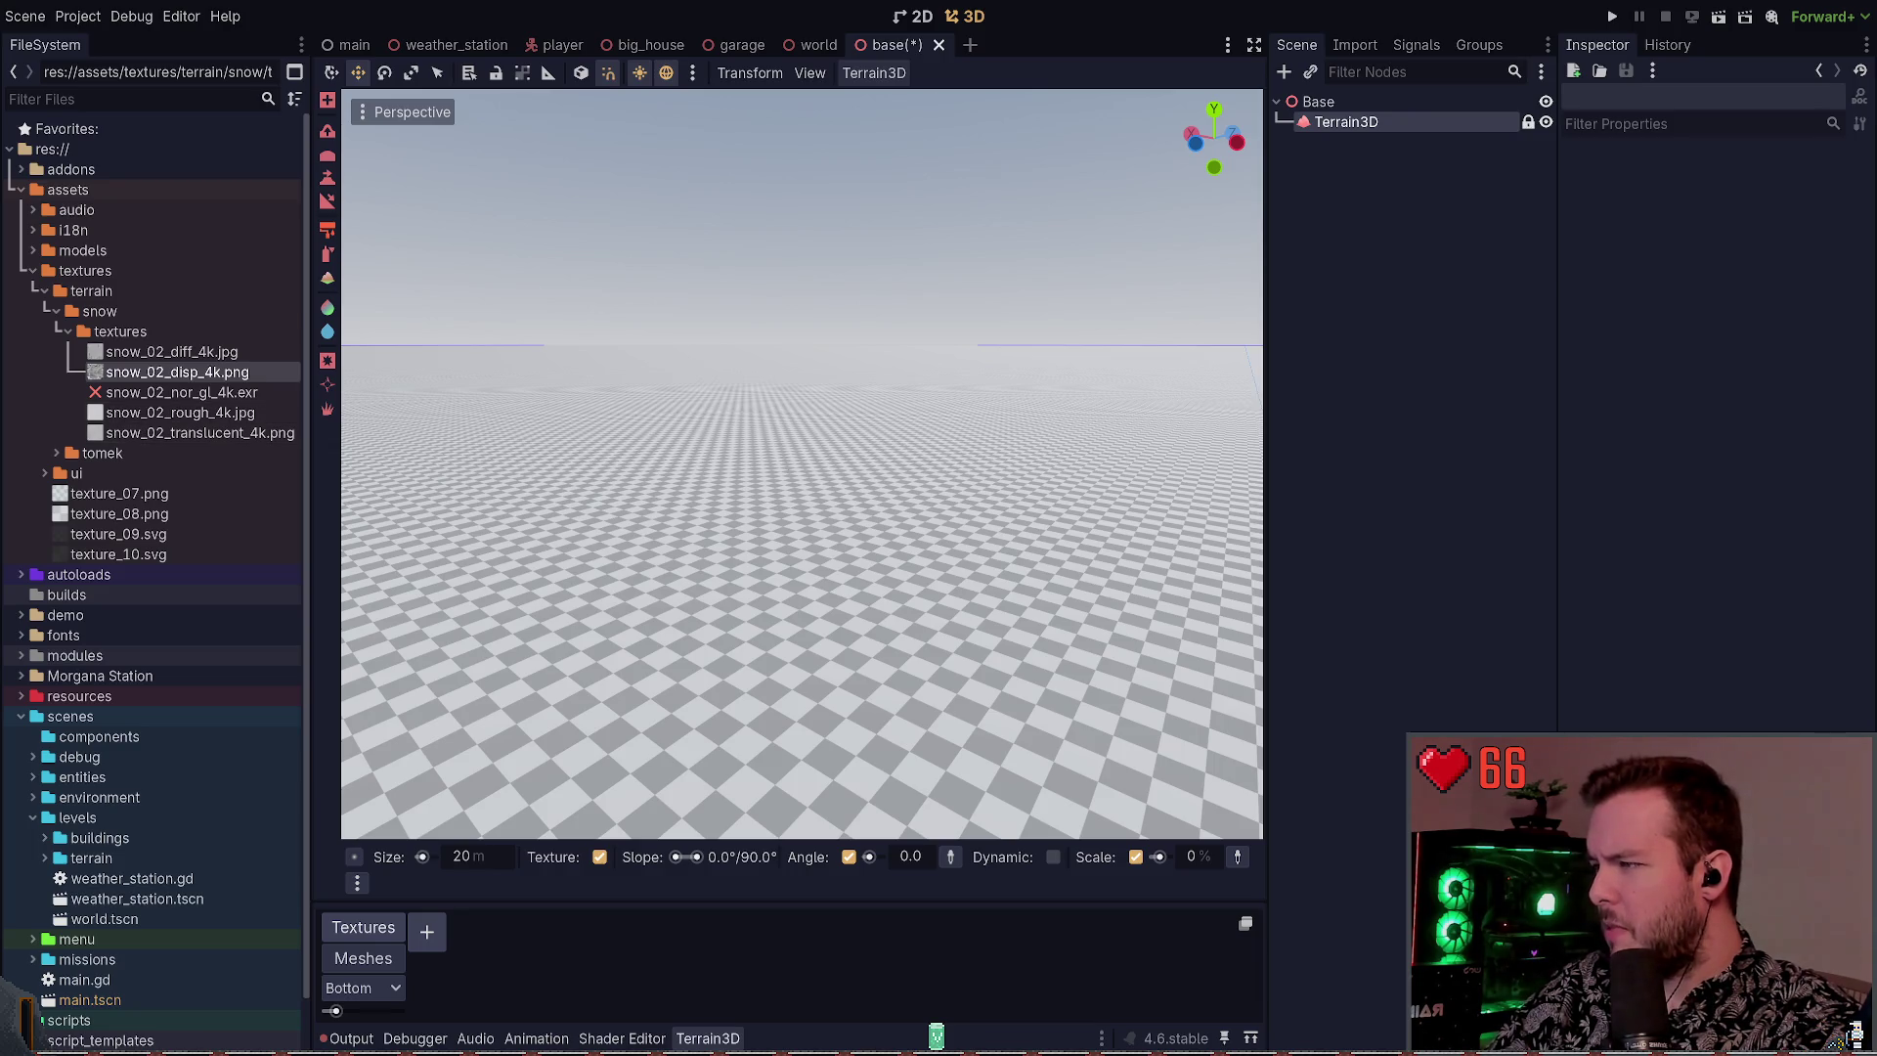
{"action": "key", "text": "alt+Tab"}
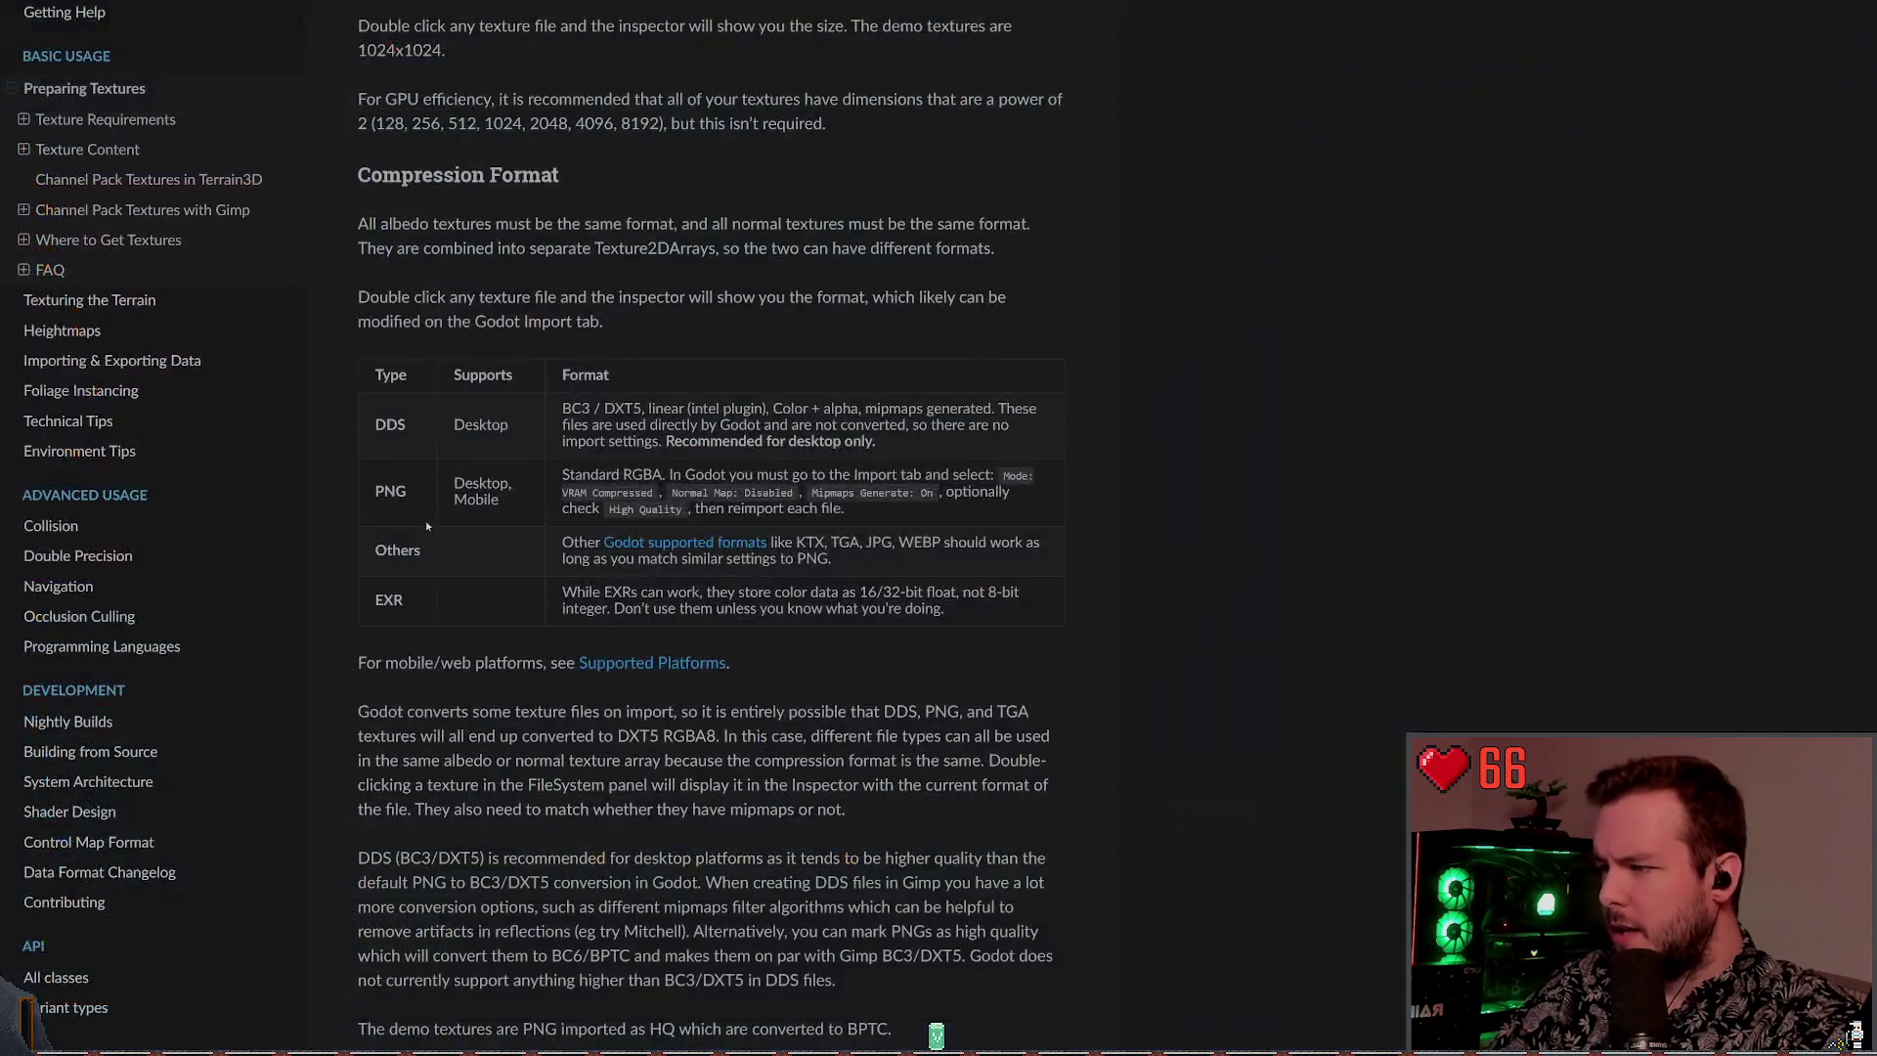
Scroll to Channel Pack Textures in Terrain3D and highlight the packing and optional normal/roughness steps
{"action": "scroll", "coordinate": [415, 537], "scroll_direction": "down", "scroll_amount": 3}
{"action": "scroll", "coordinate": [417, 533], "scroll_direction": "down", "scroll_amount": 5}
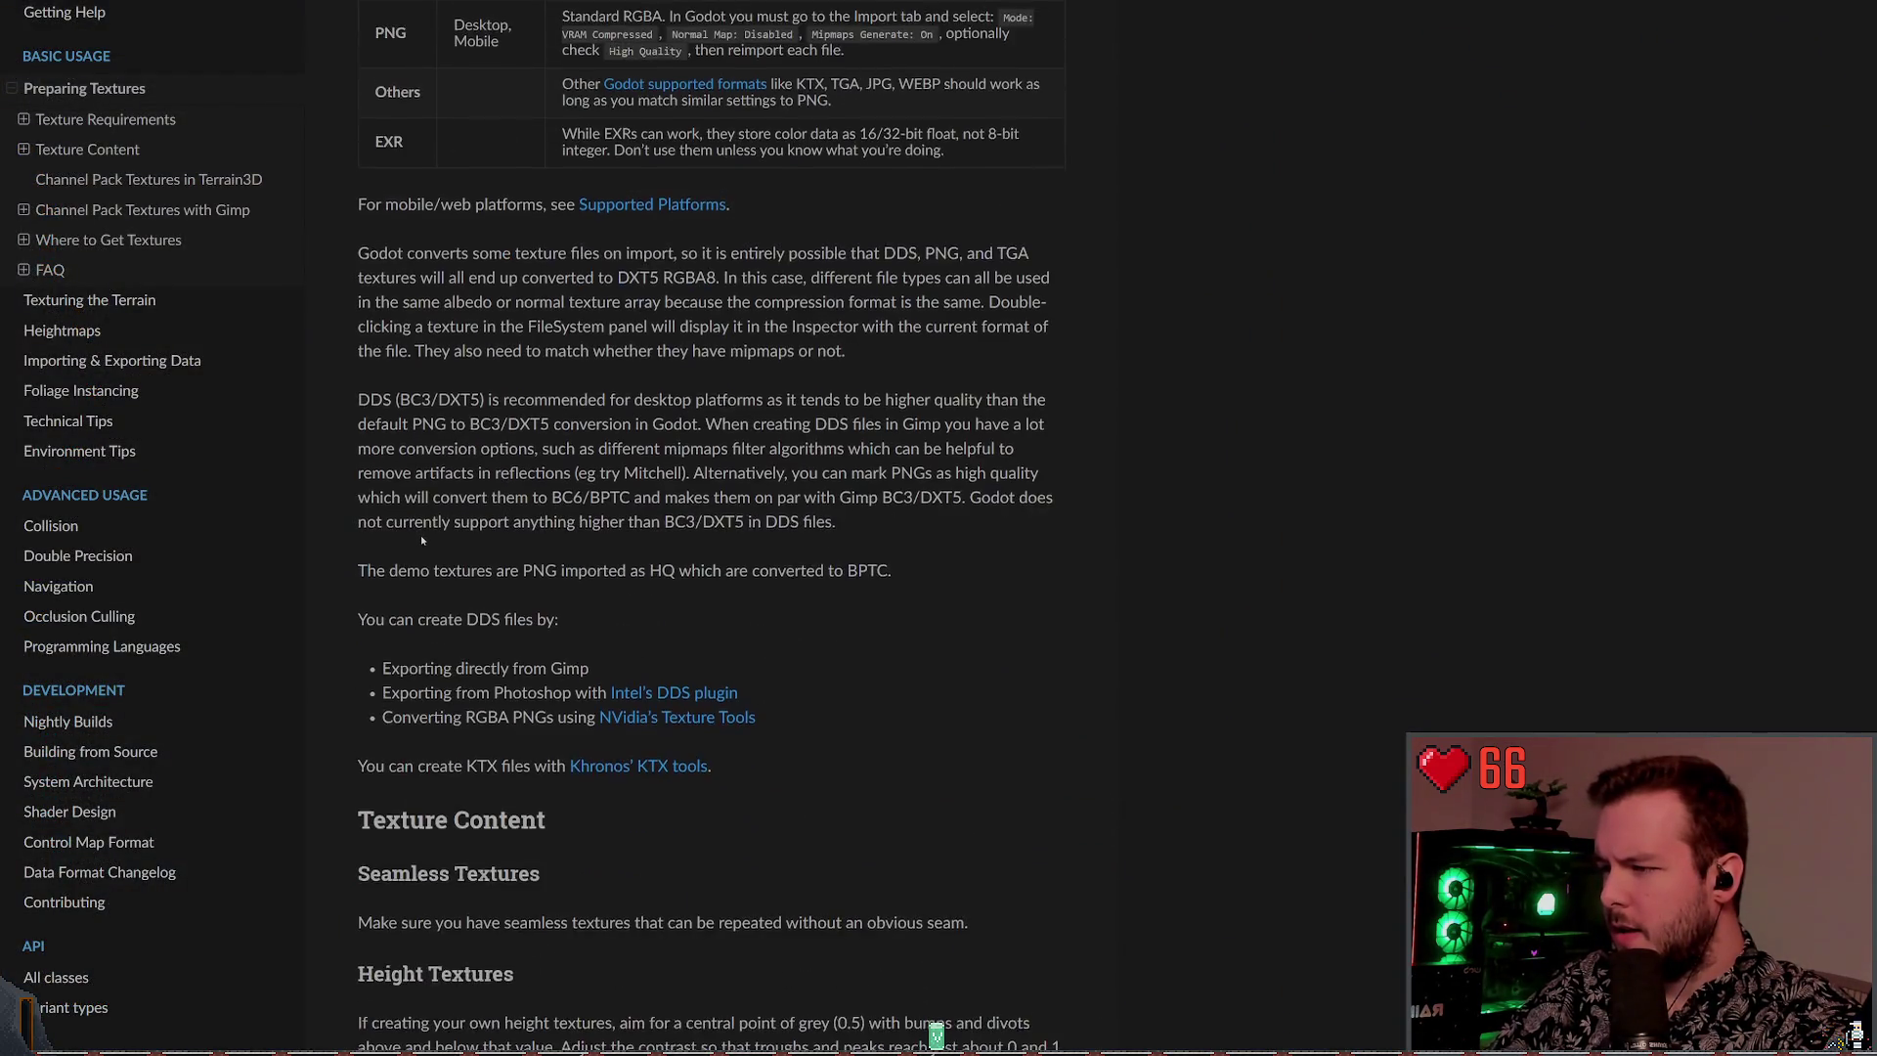
{"action": "scroll", "coordinate": [423, 537], "scroll_direction": "down", "scroll_amount": 2}
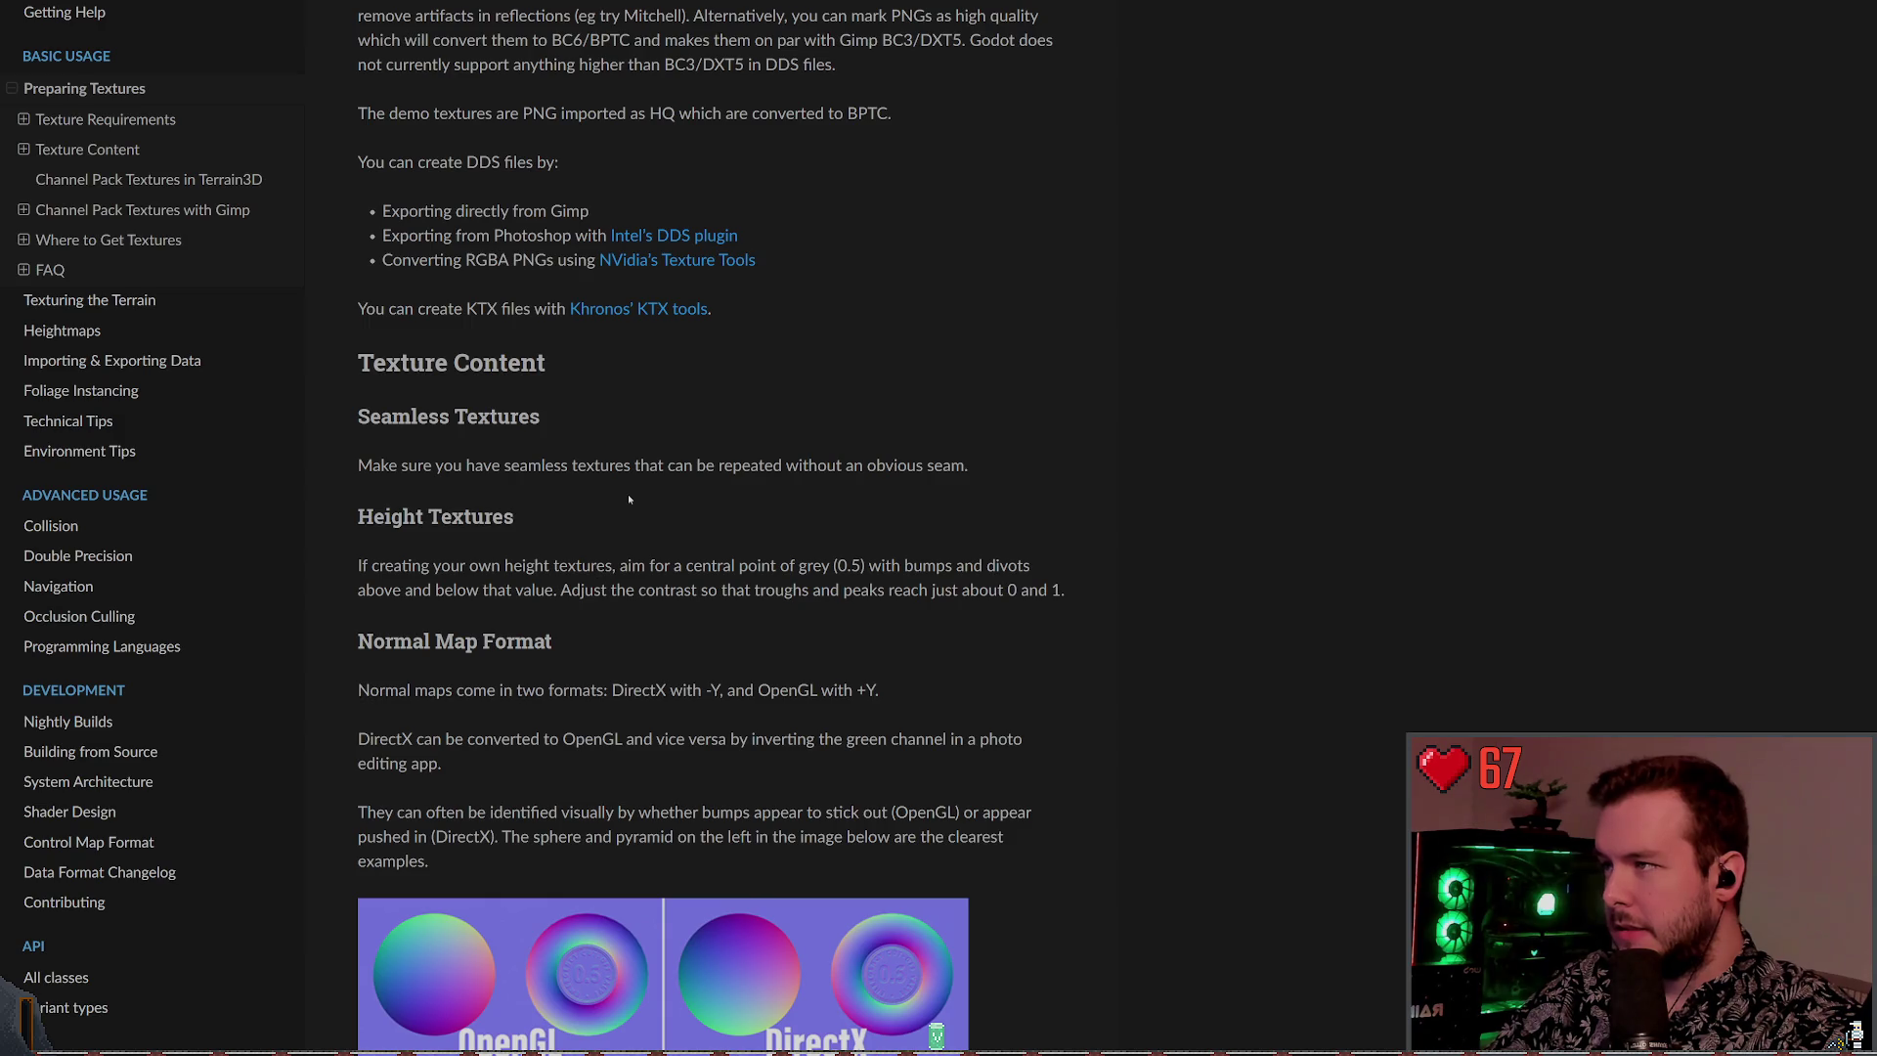
{"action": "scroll", "coordinate": [620, 513], "scroll_direction": "down", "scroll_amount": 1}
{"action": "scroll", "coordinate": [620, 513], "scroll_direction": "down", "scroll_amount": 15}
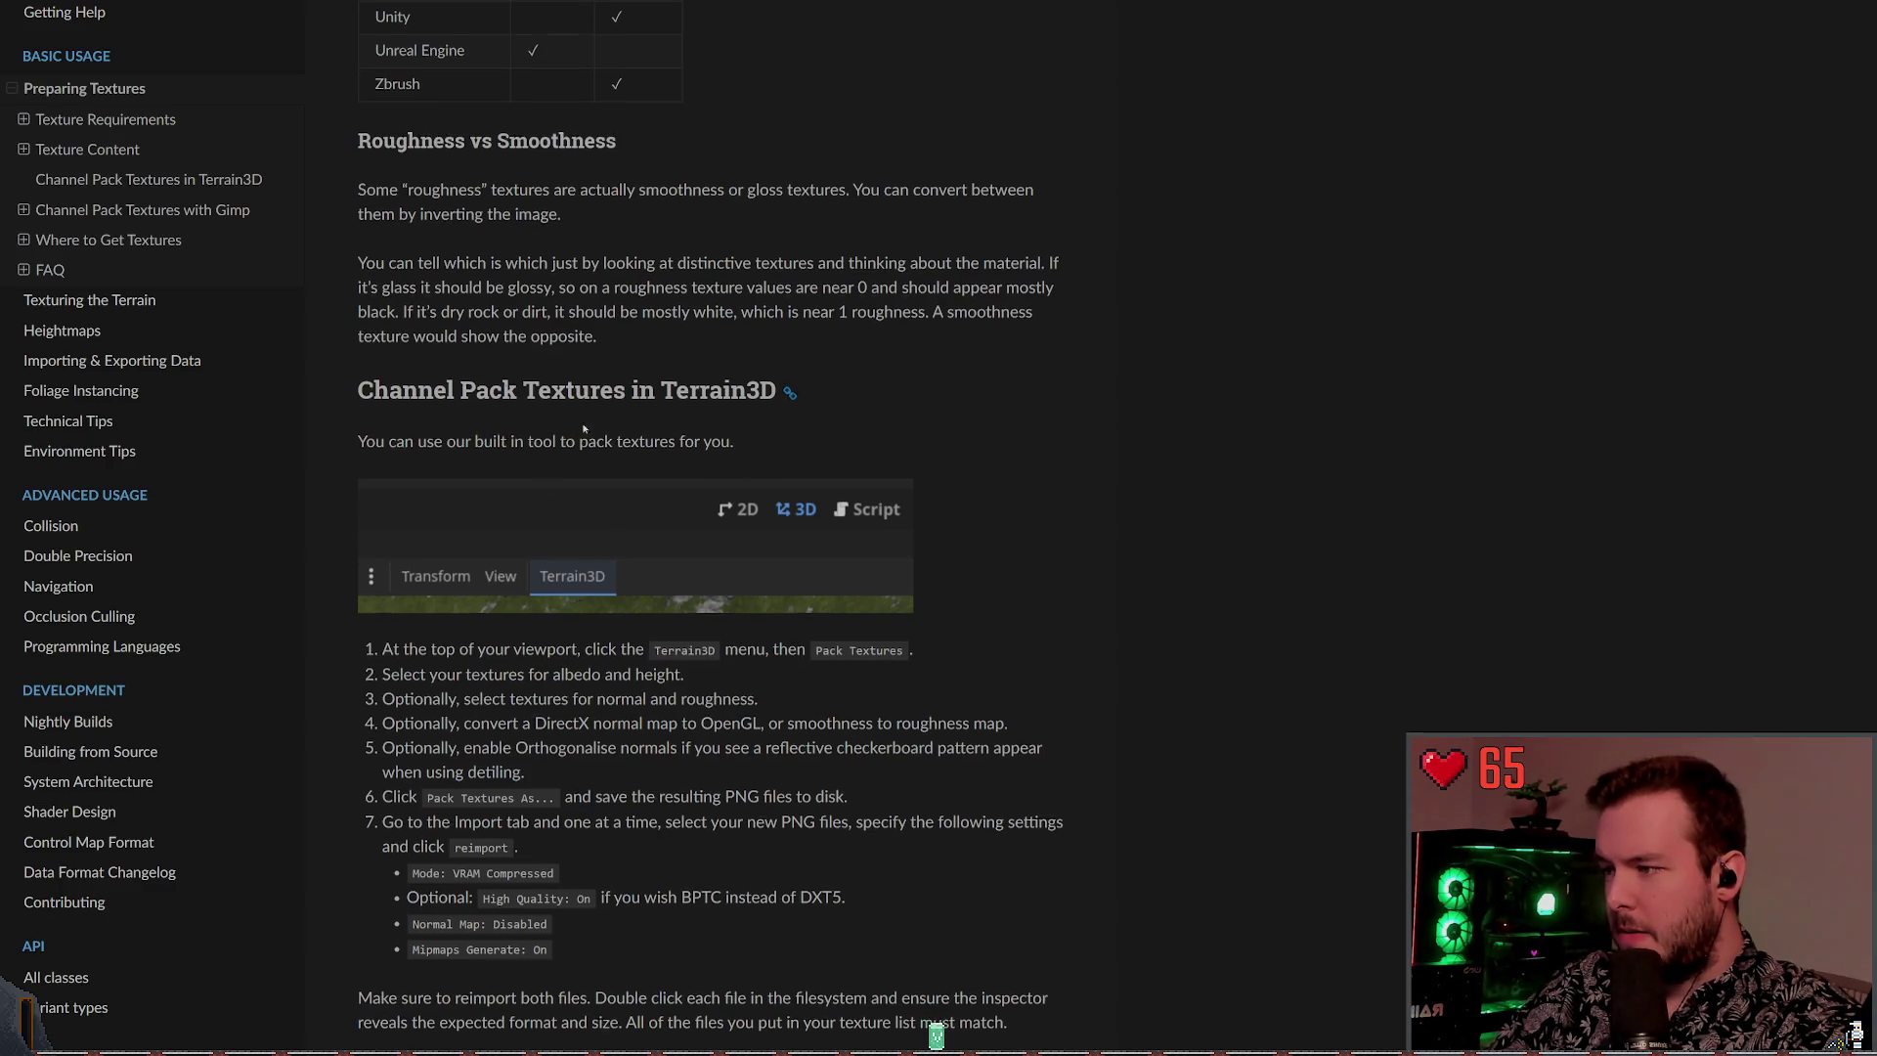
{"action": "scroll", "coordinate": [563, 427], "scroll_direction": "down", "scroll_amount": 2}
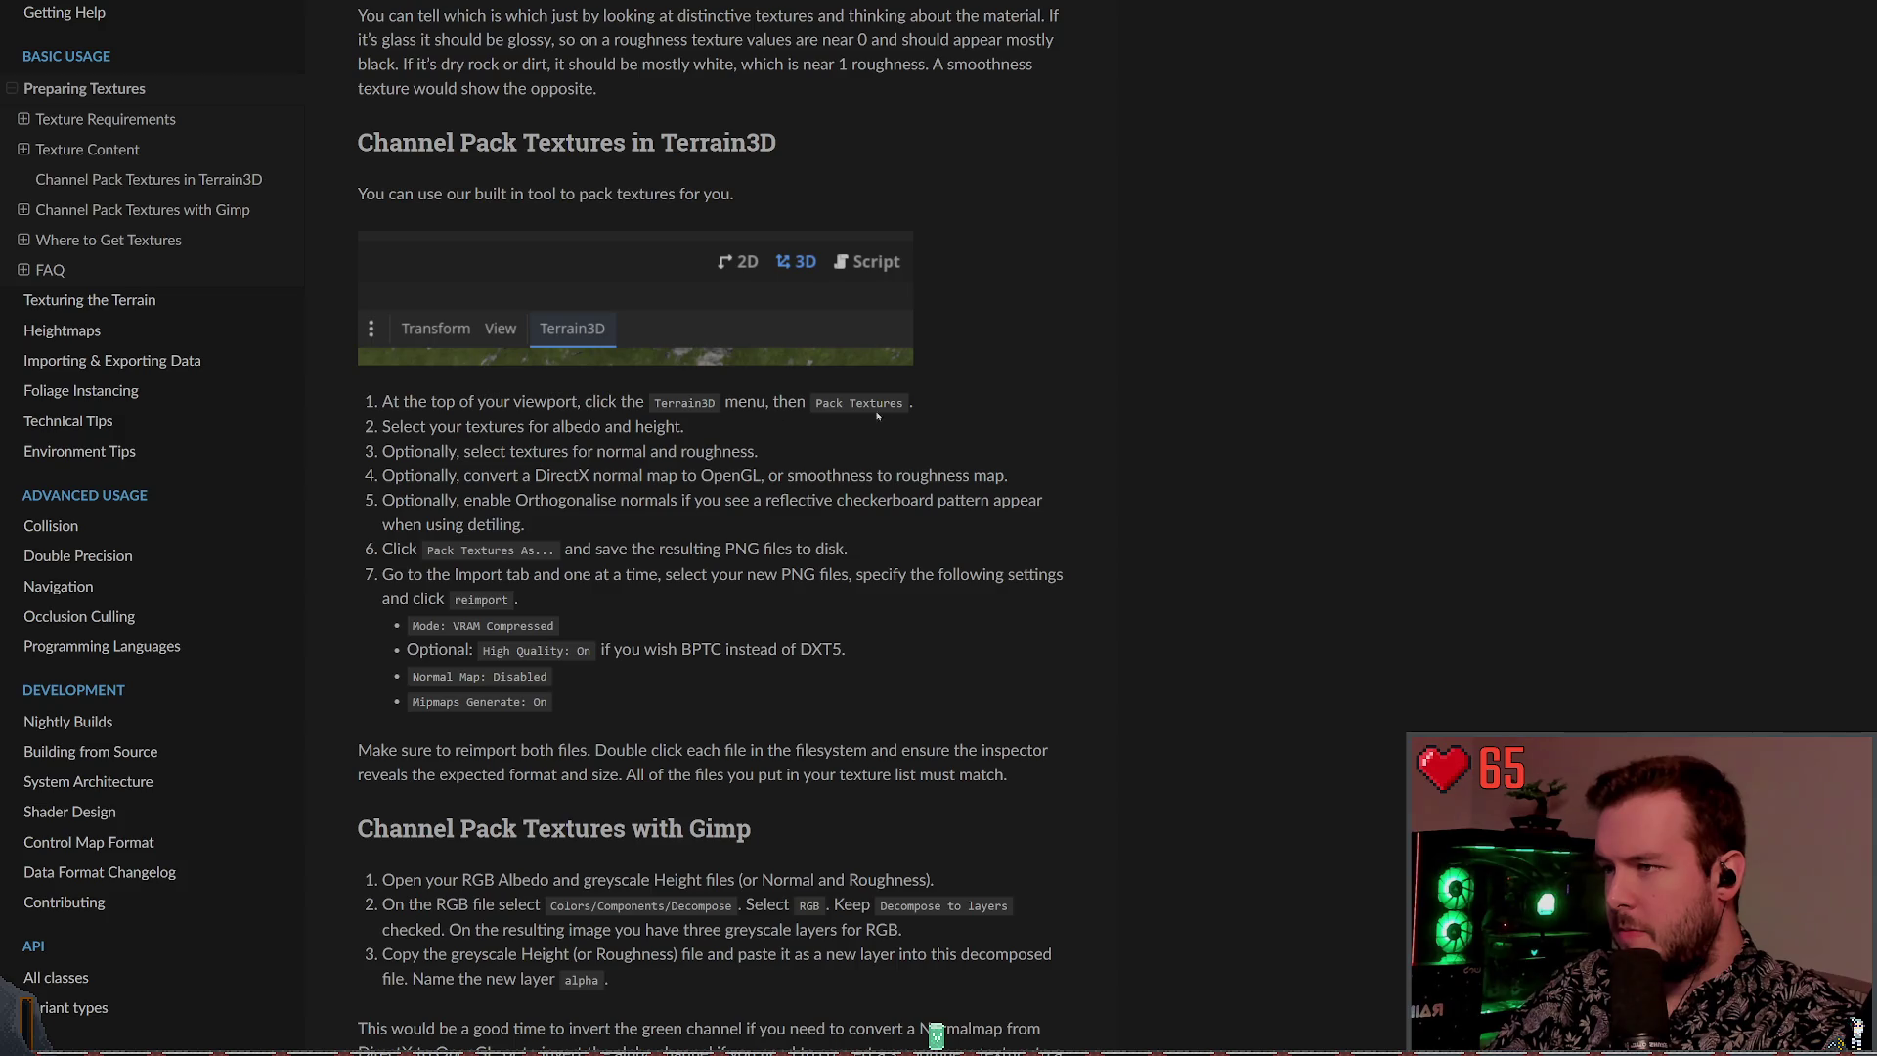
{"action": "left_click_drag", "start_coordinate": [821, 401], "coordinate": [903, 402]}
{"action": "mouse_move", "coordinate": [399, 427]}
{"action": "left_mouse_down"}
{"action": "mouse_move", "coordinate": [601, 427]}
{"action": "mouse_move", "coordinate": [564, 427]}
{"action": "left_mouse_up"}
{"action": "left_click", "coordinate": [564, 427]}
{"action": "left_click_drag", "start_coordinate": [382, 452], "coordinate": [568, 452]}
{"action": "left_click", "coordinate": [541, 451]}
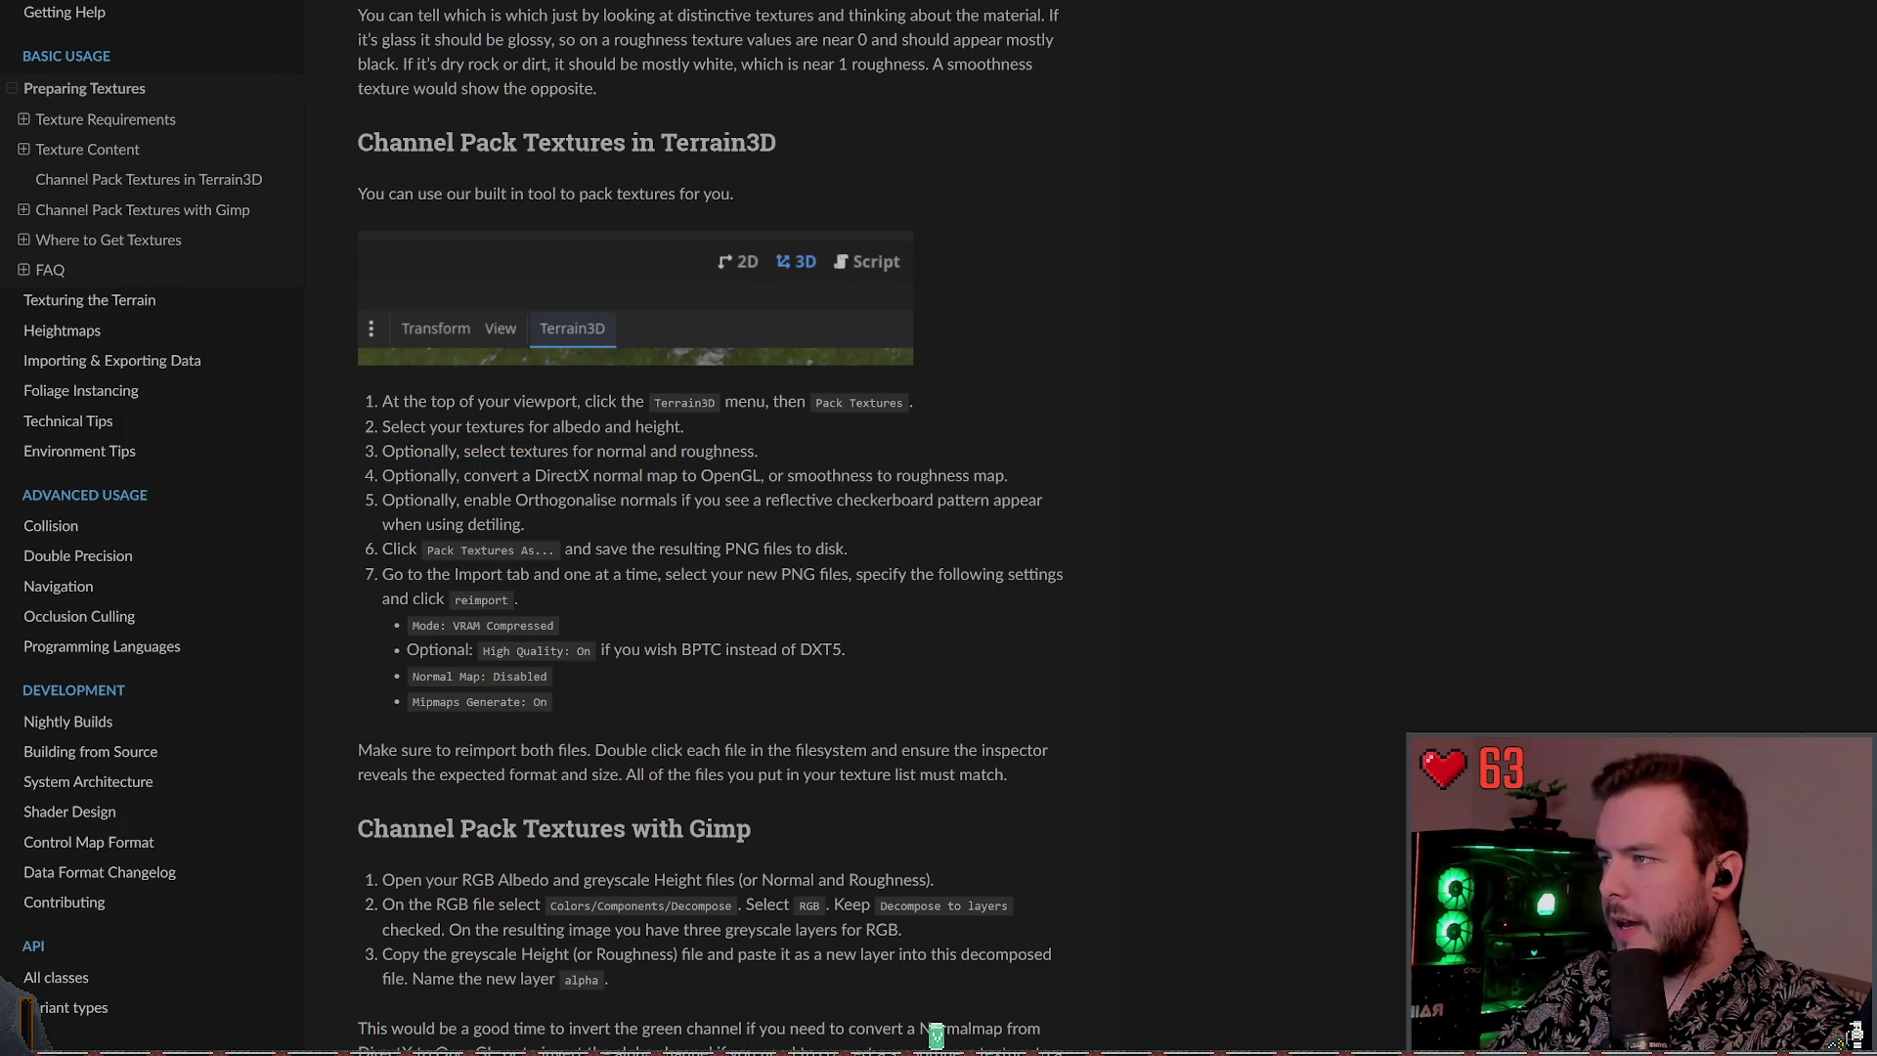
{"action": "key", "text": "alt+Tab"}
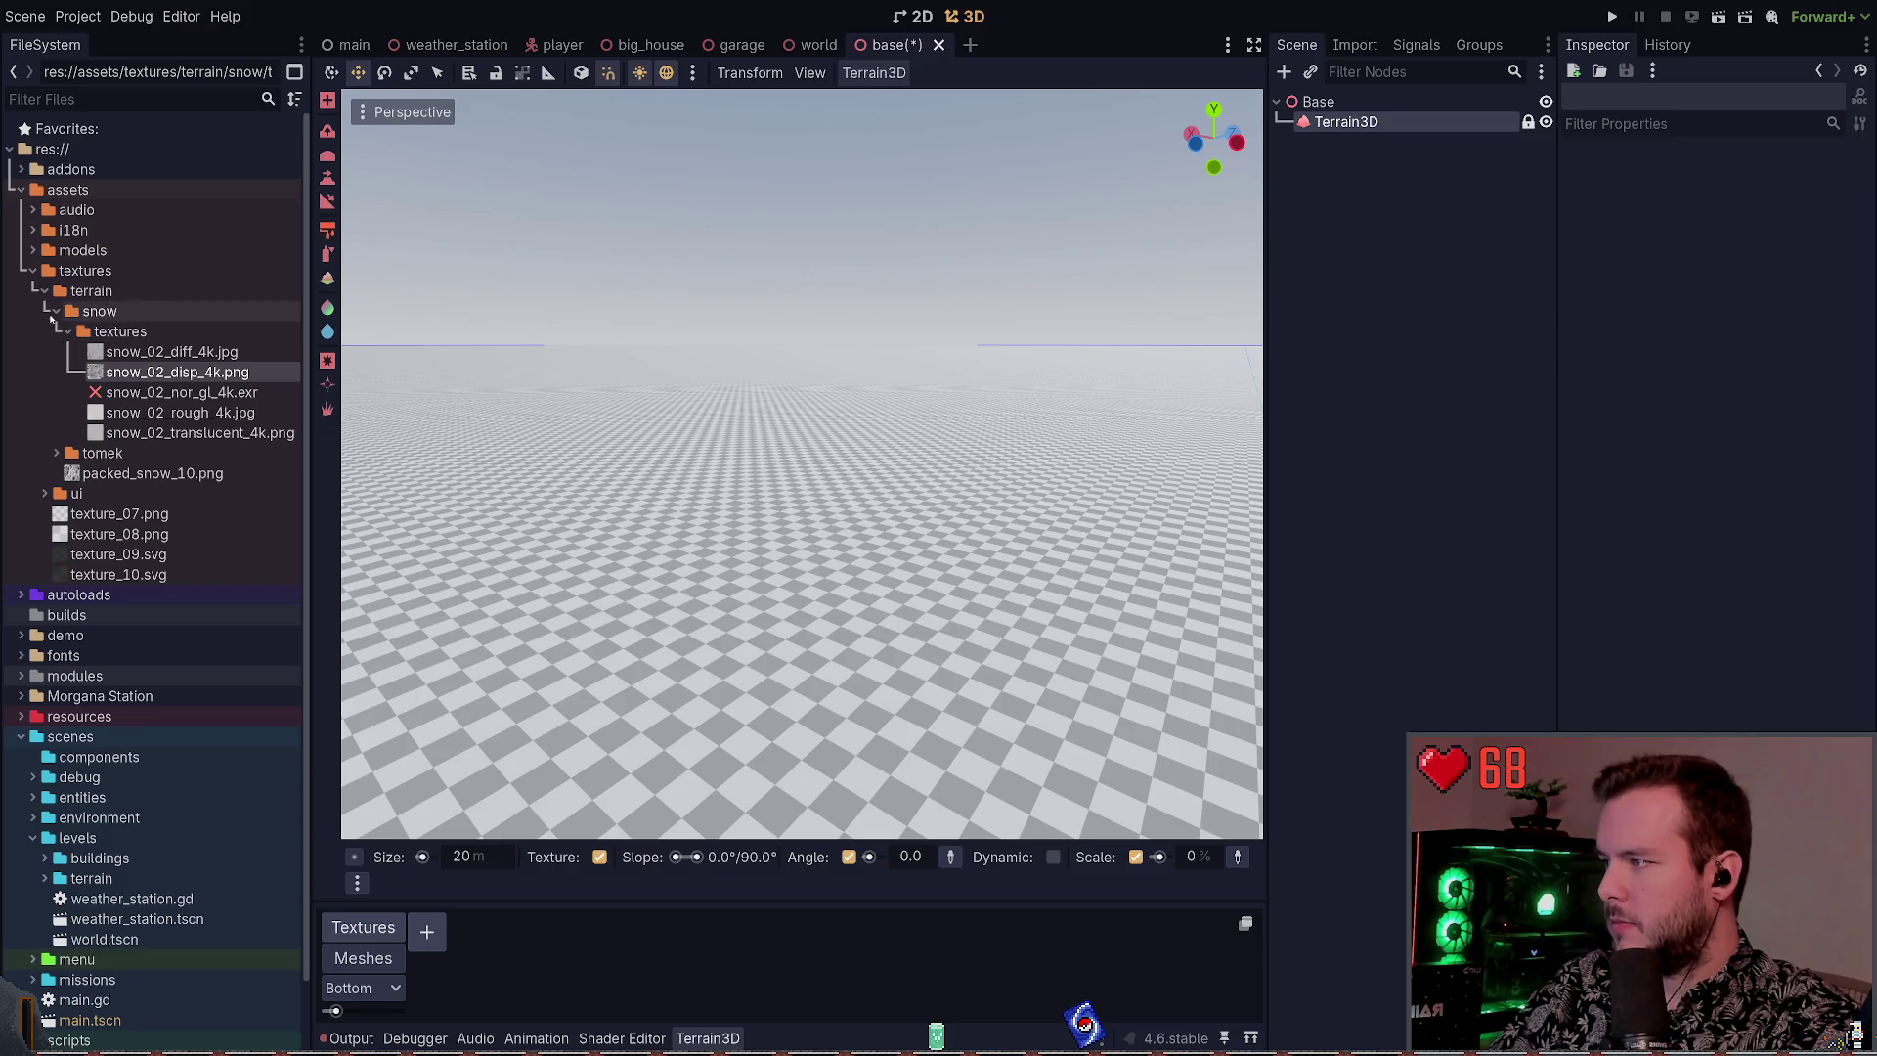
Select packed_snow_10.png in the FileSystem dock to inspect its 256×256 BPTC_RGBA import
{"action": "left_click", "coordinate": [147, 473]}
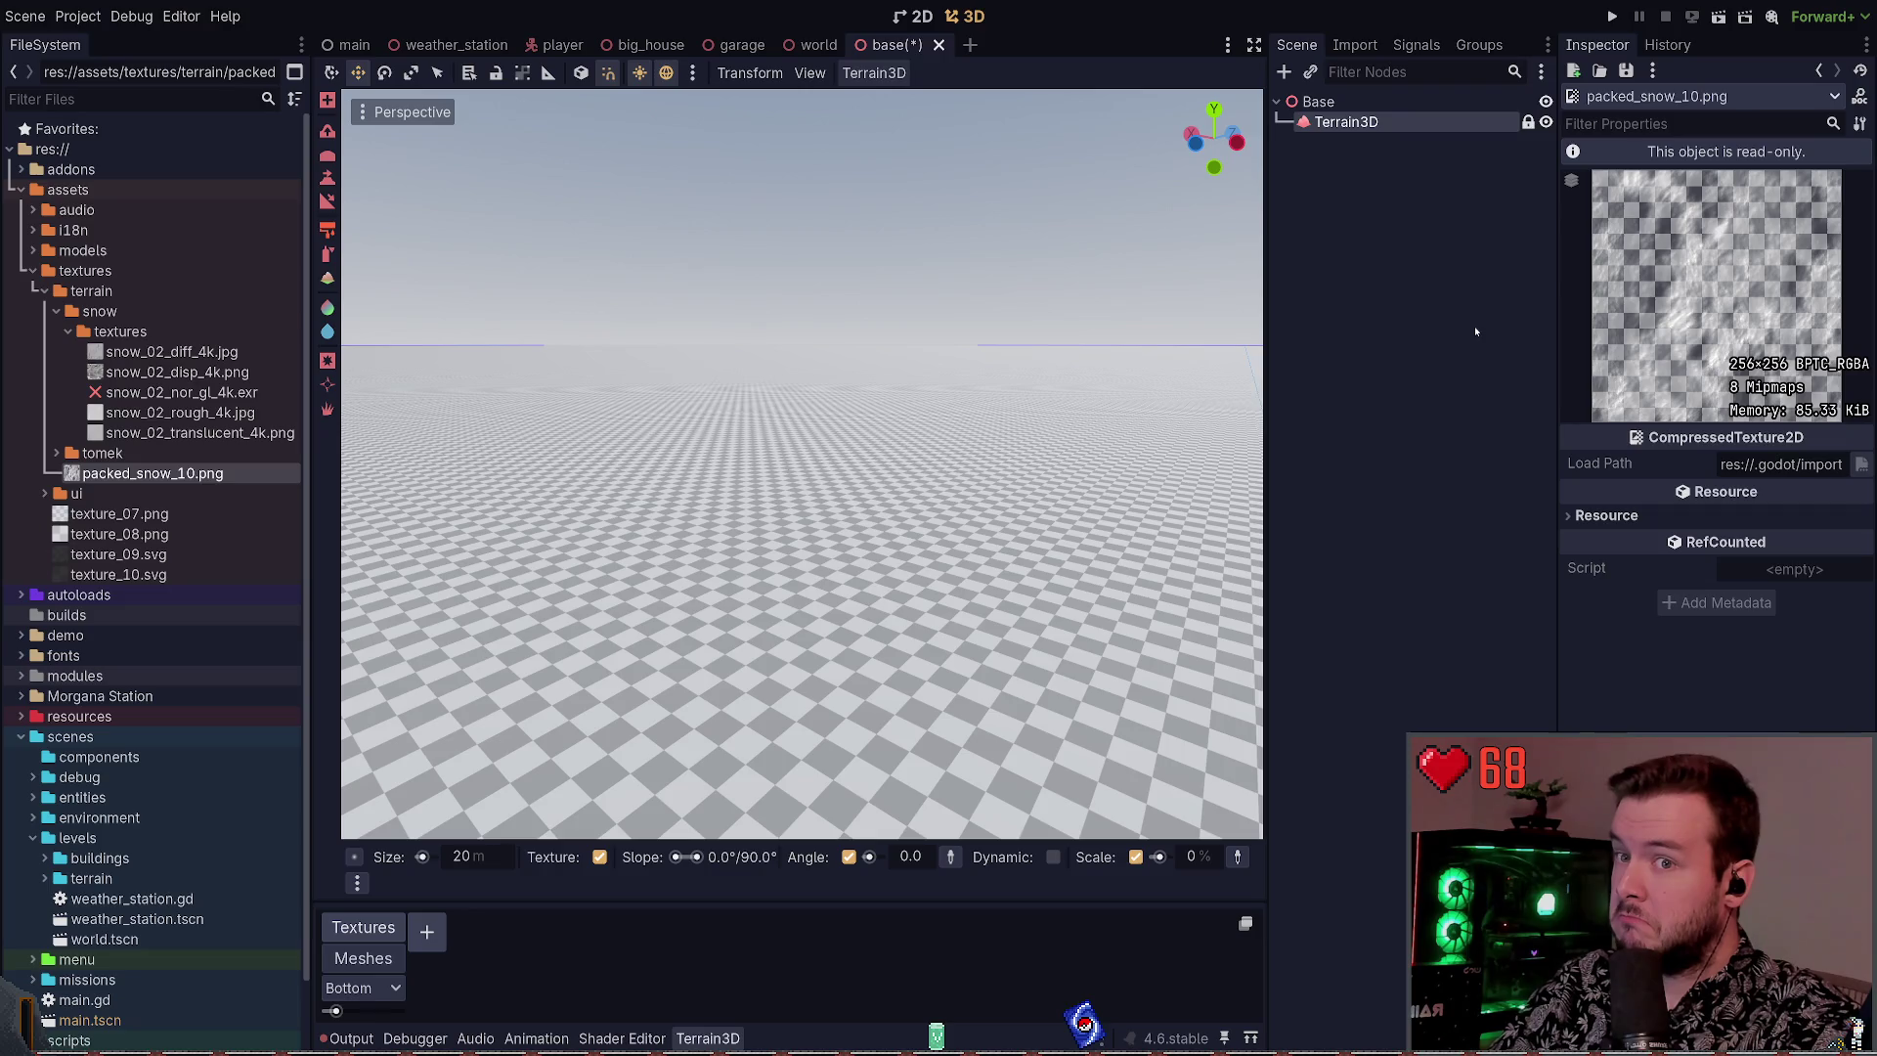
Add packed_snow_10.png to the Terrain3D Textures list, preview its normal map, and orbit the snowy ground
{"action": "left_click", "coordinate": [1359, 121]}
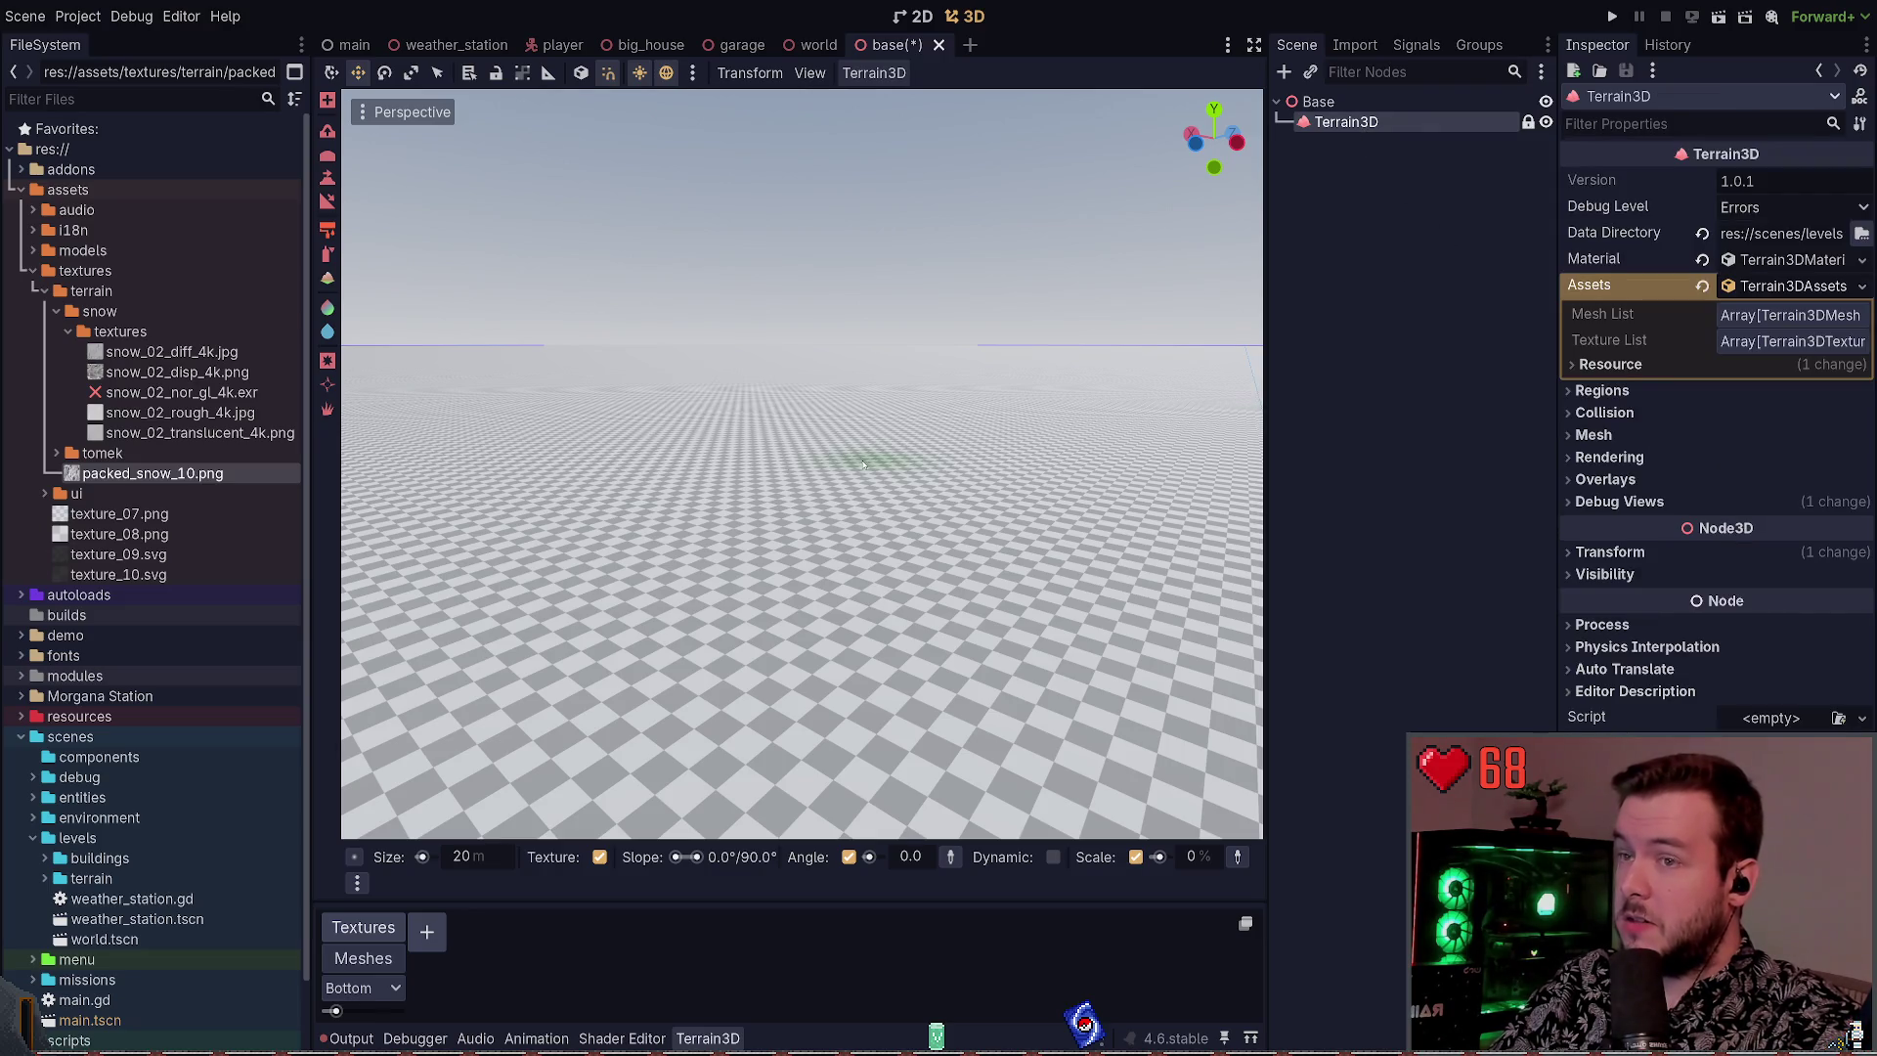
{"action": "left_click_drag", "start_coordinate": [189, 473], "coordinate": [427, 934]}
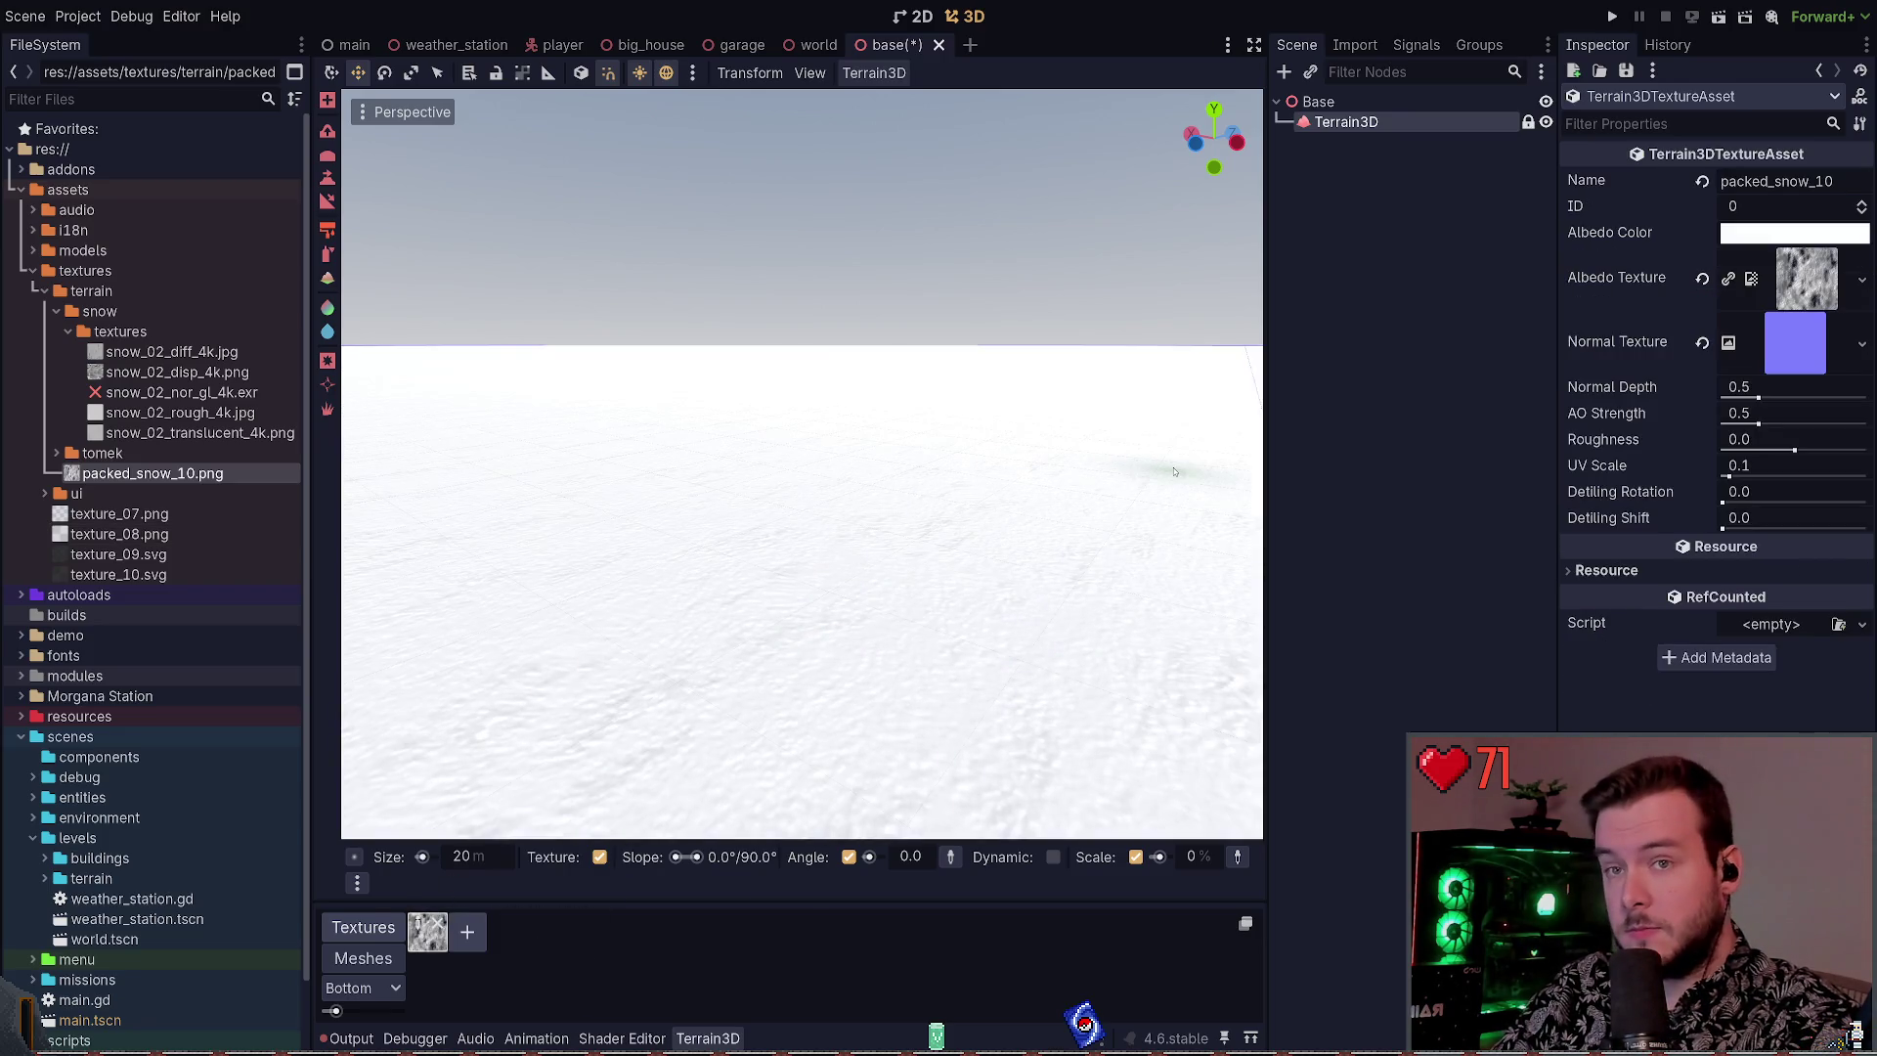
{"action": "left_click", "coordinate": [1779, 344]}
{"action": "left_click", "coordinate": [1793, 336]}
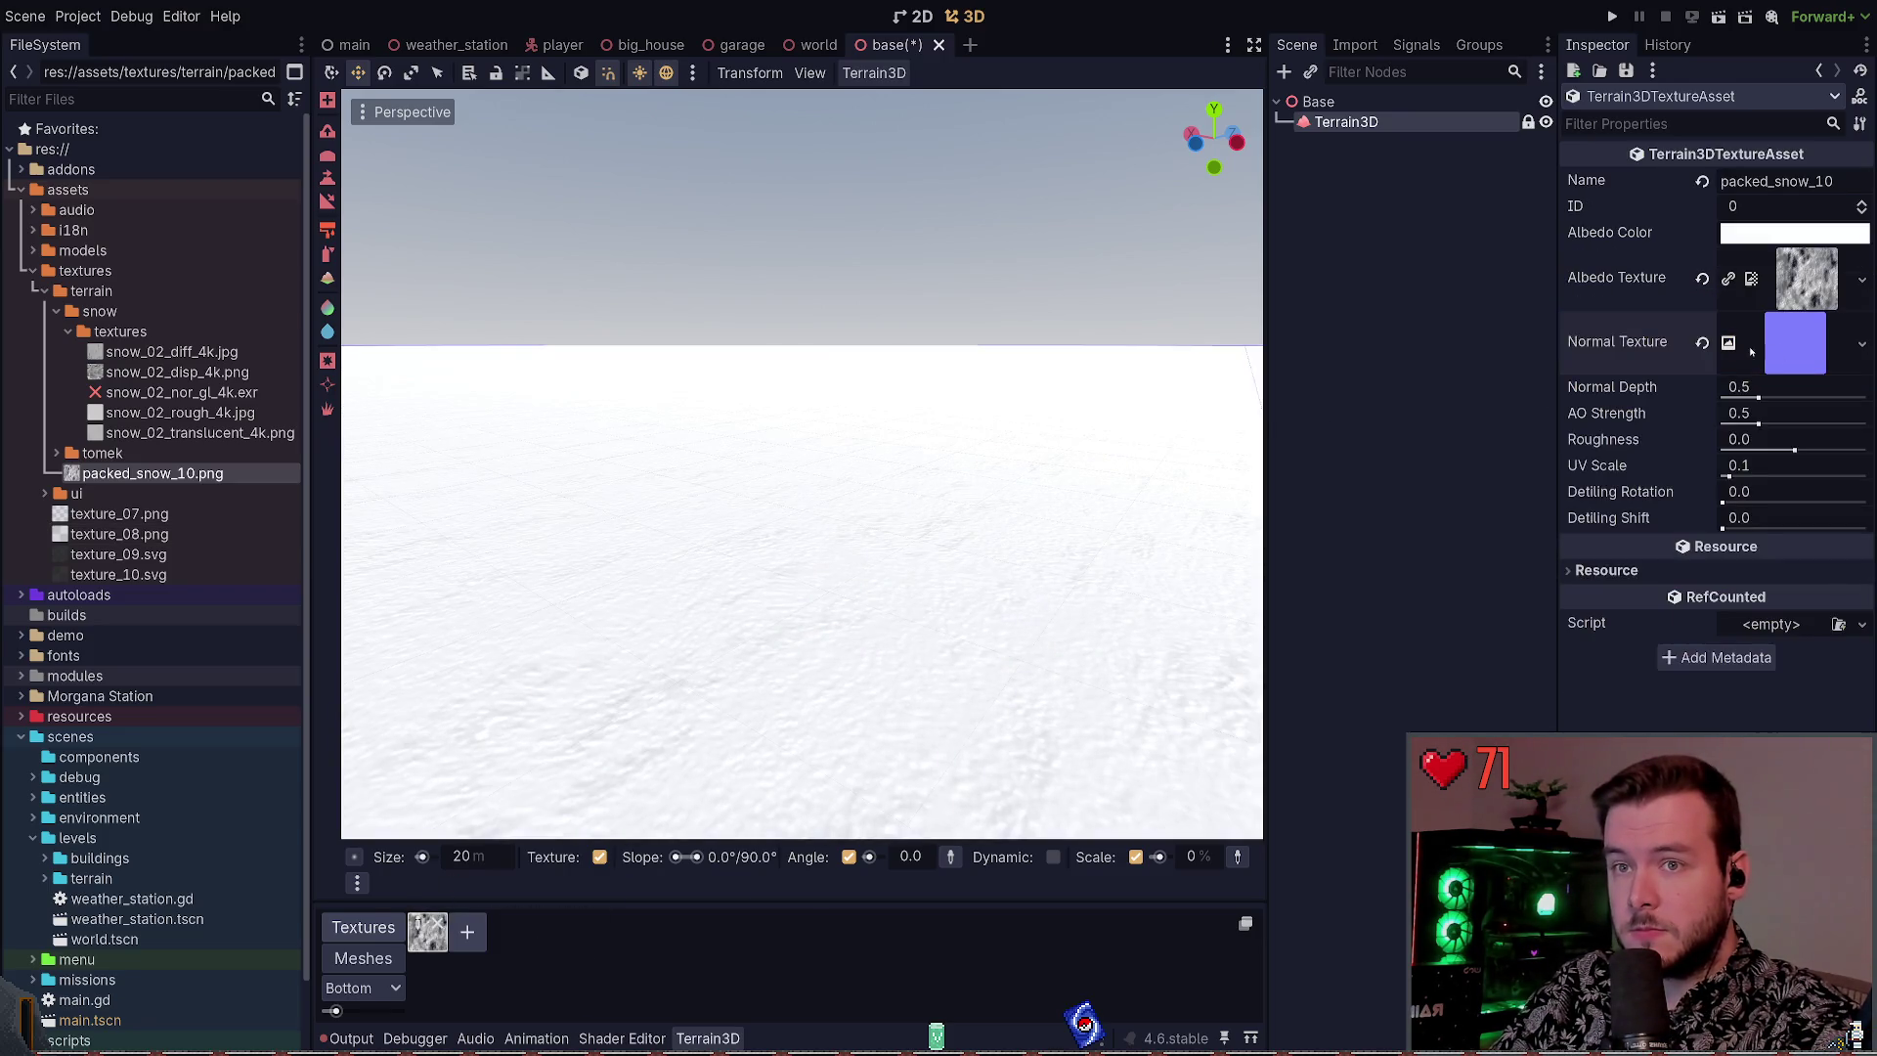
{"action": "mouse_move", "coordinate": [1213, 626]}
{"action": "left_mouse_down"}
{"action": "mouse_move", "coordinate": [1222, 684]}
{"action": "mouse_move", "coordinate": [1227, 616]}
{"action": "mouse_move", "coordinate": [1238, 650]}
{"action": "mouse_move", "coordinate": [1120, 422]}
{"action": "left_mouse_up"}
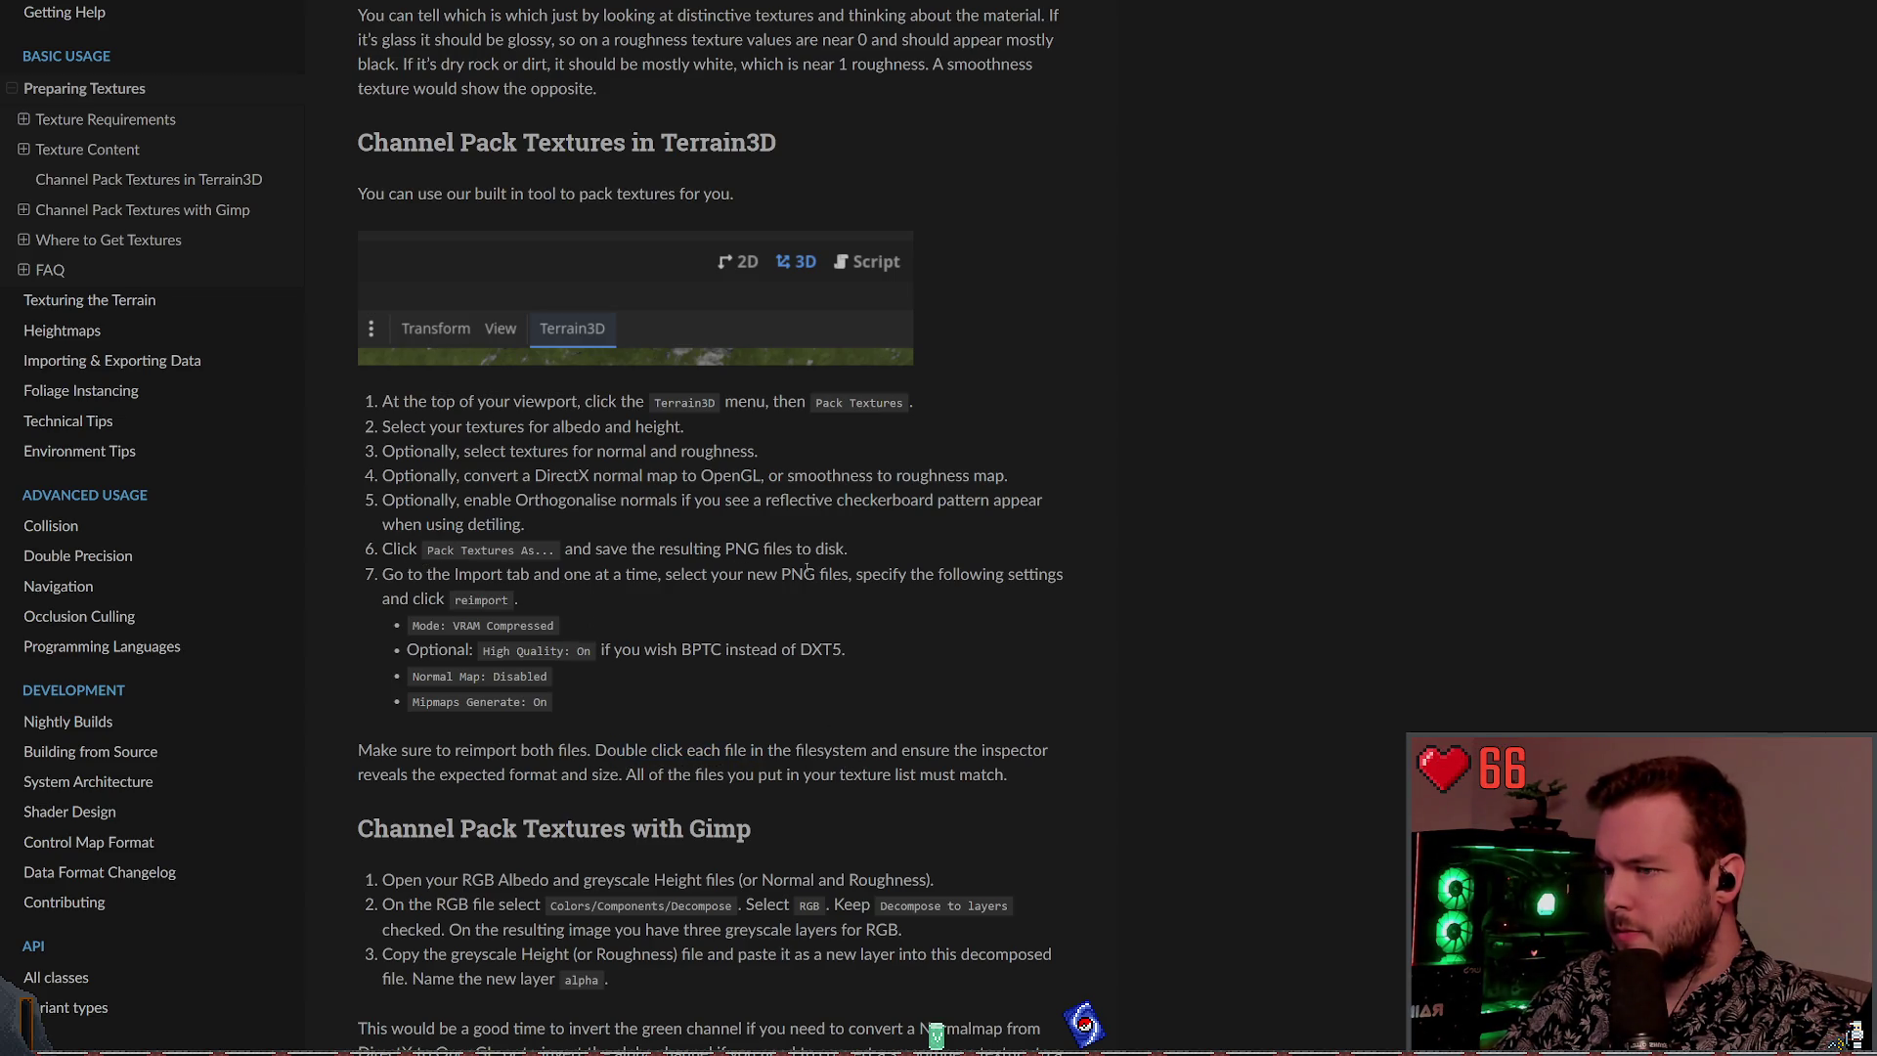
Read the Gimp, DDS/PNG export and FAQ sections down to the page footer, then return to Godot
{"action": "scroll", "coordinate": [673, 609], "scroll_direction": "up", "scroll_amount": 3}
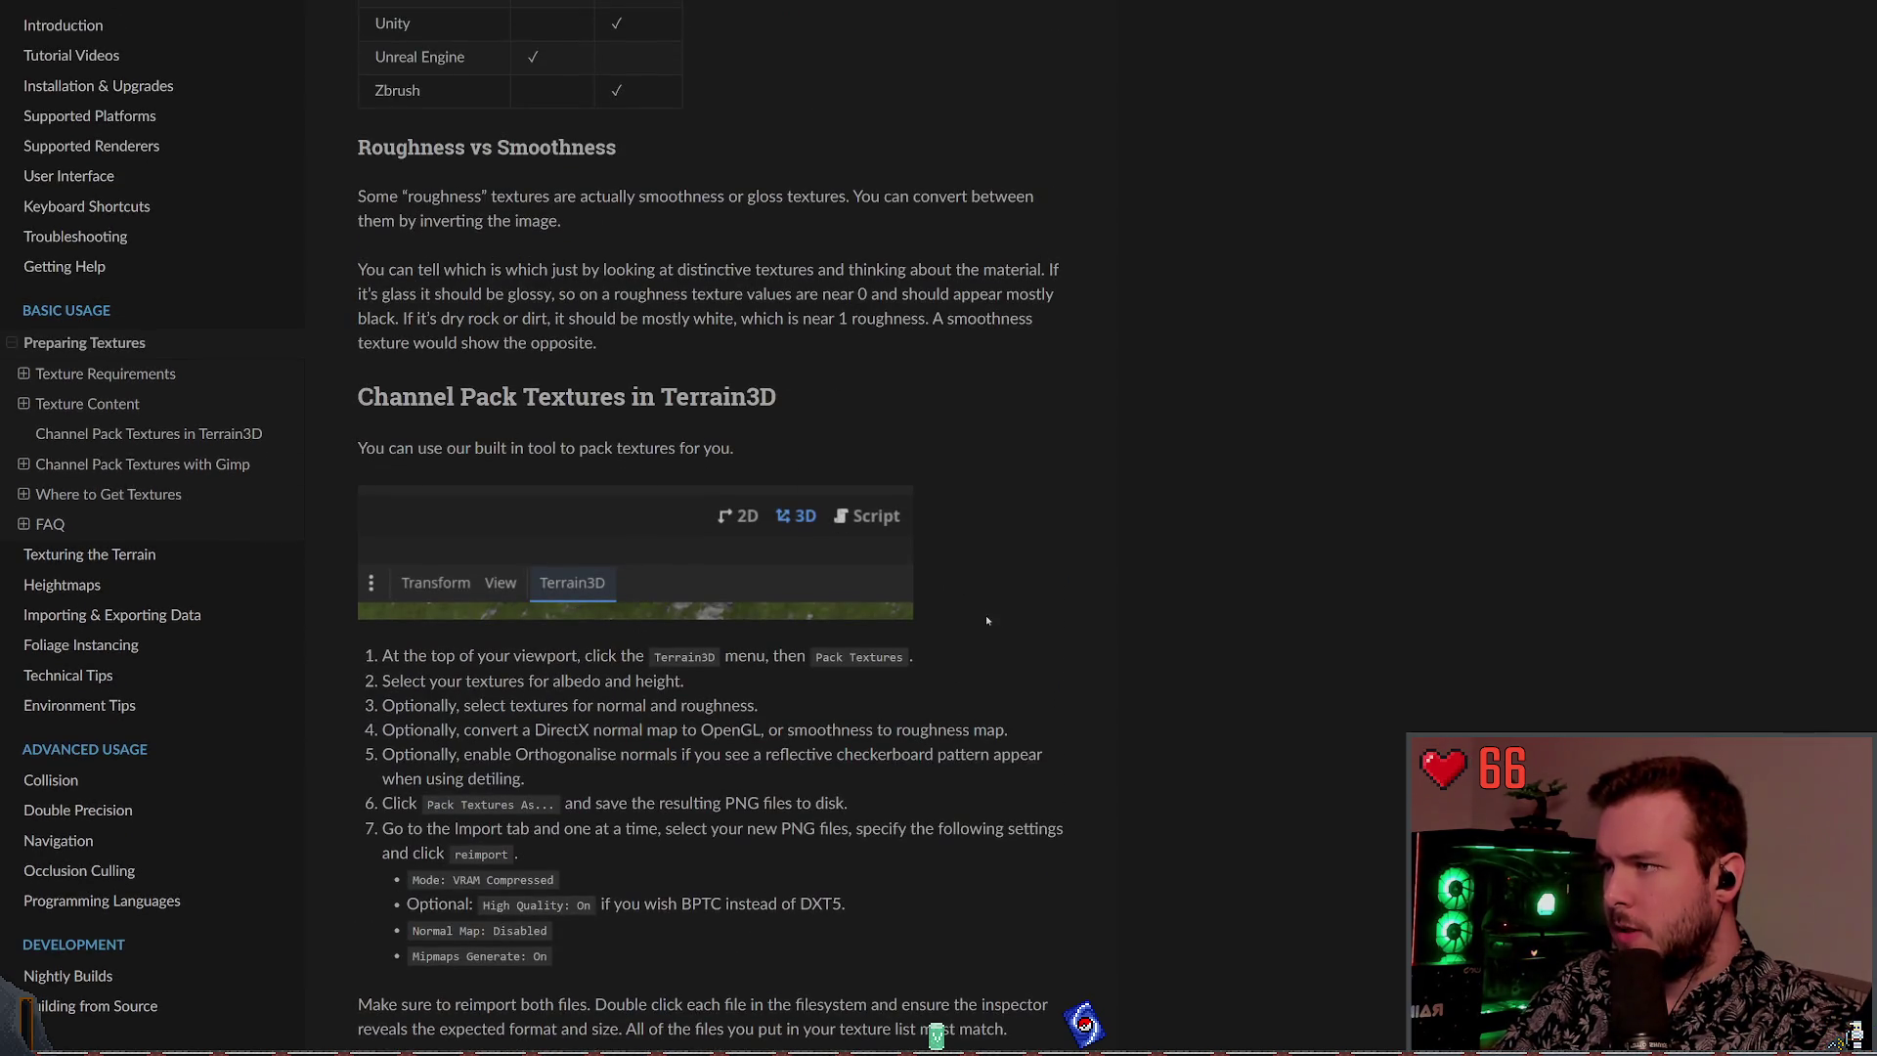
{"action": "scroll", "coordinate": [985, 614], "scroll_direction": "down", "scroll_amount": 8}
{"action": "scroll", "coordinate": [963, 583], "scroll_direction": "down", "scroll_amount": 15}
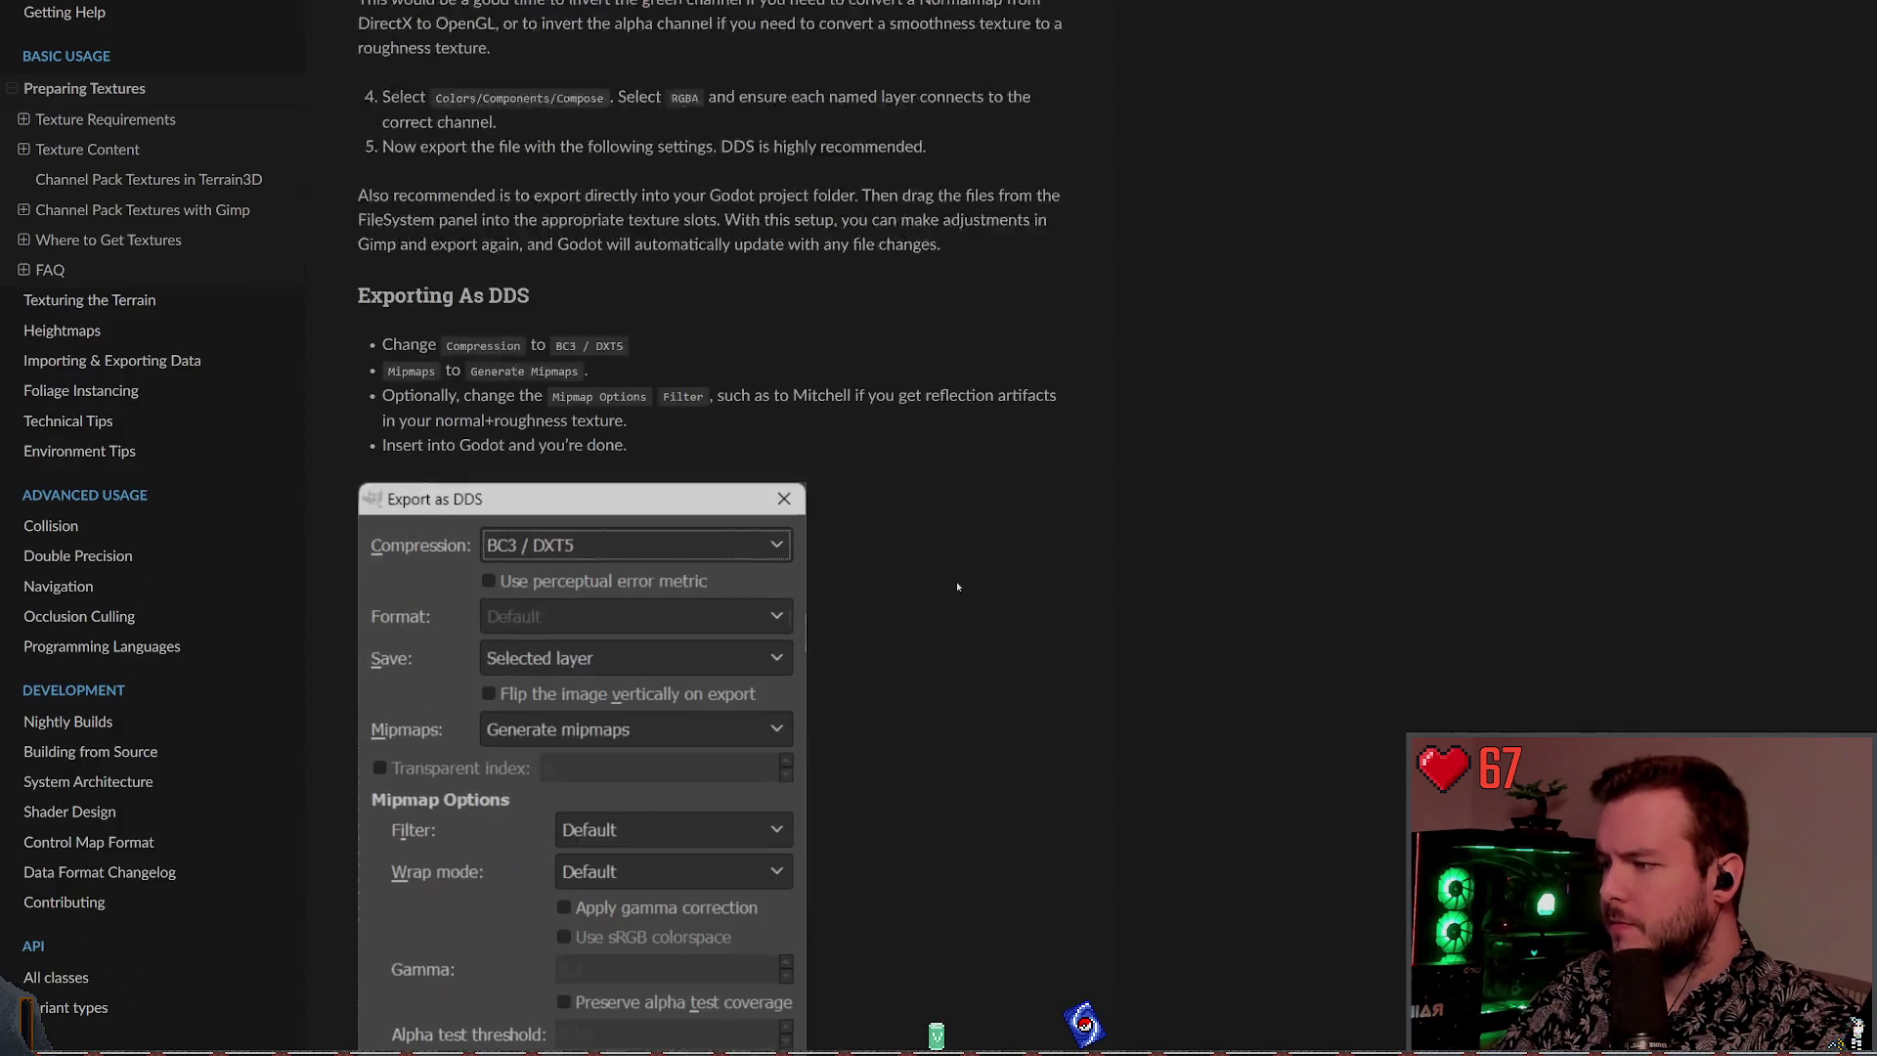
{"action": "scroll", "coordinate": [922, 526], "scroll_direction": "down", "scroll_amount": 10}
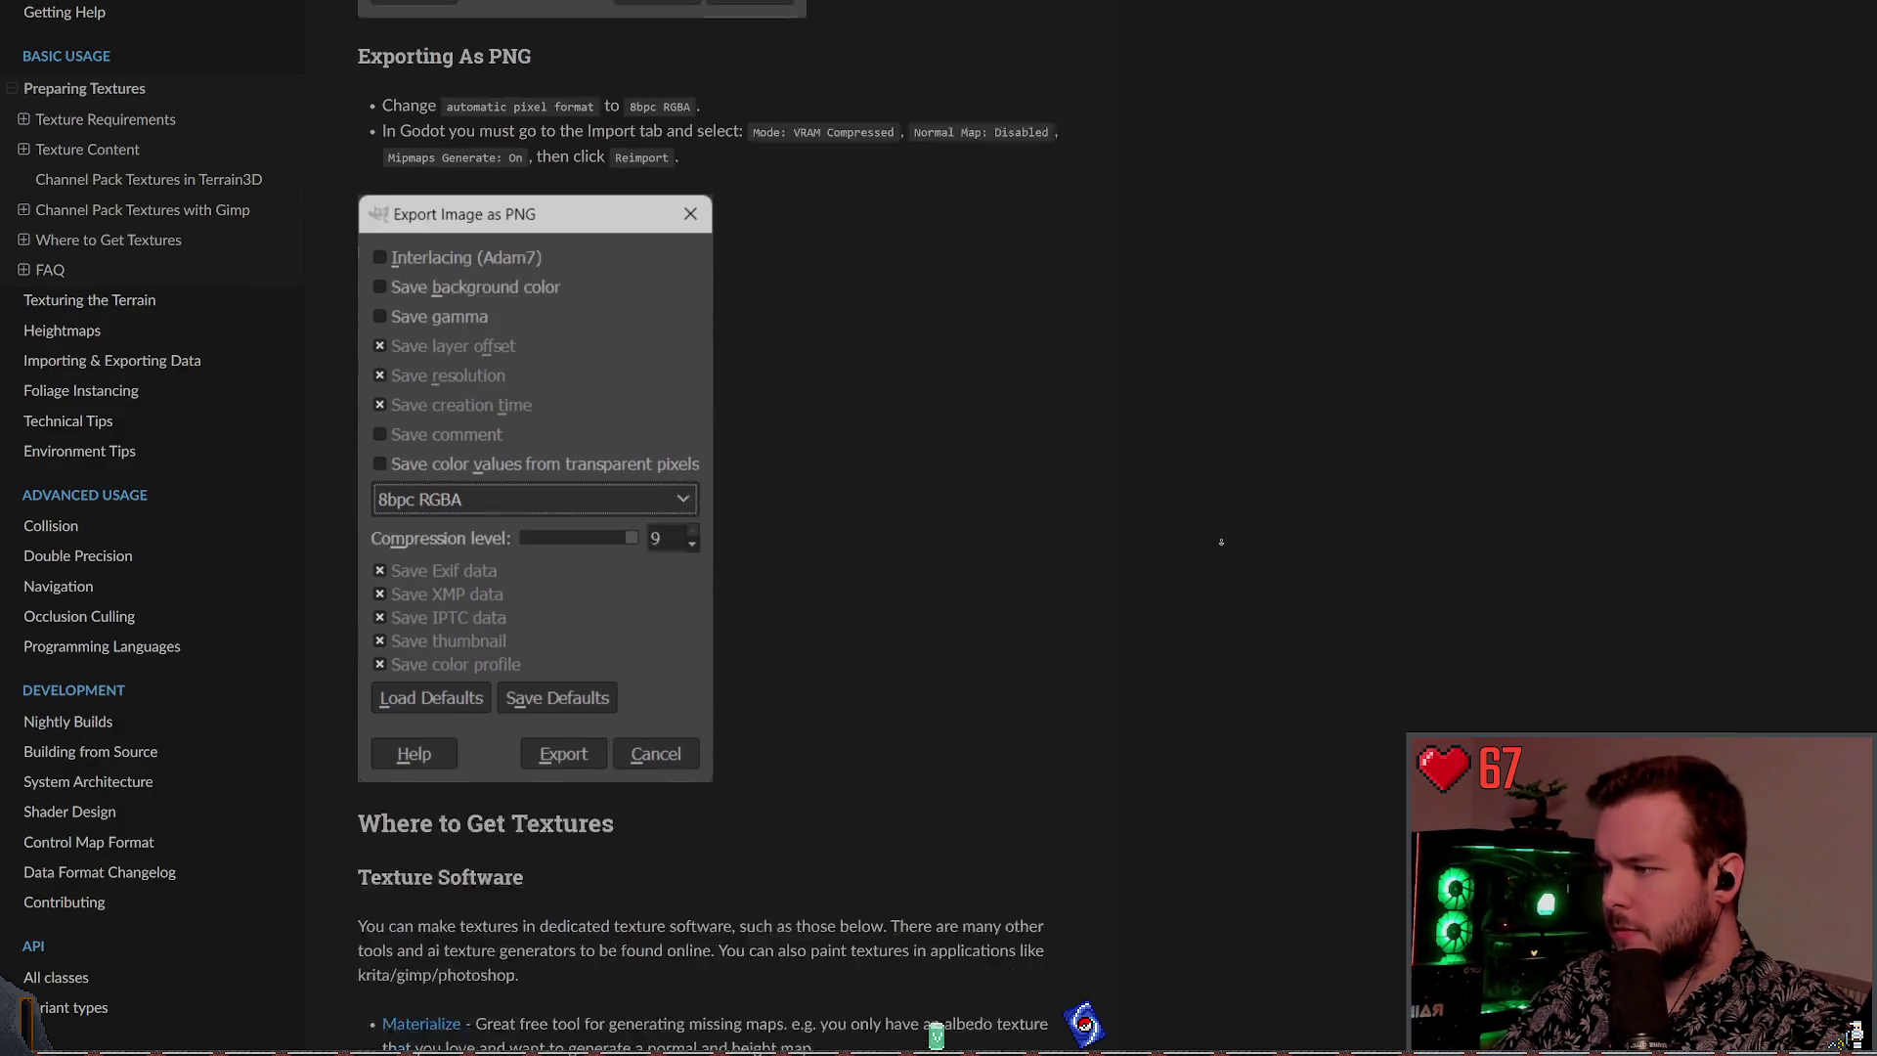
{"action": "scroll", "coordinate": [1235, 648], "scroll_direction": "down", "scroll_amount": 8}
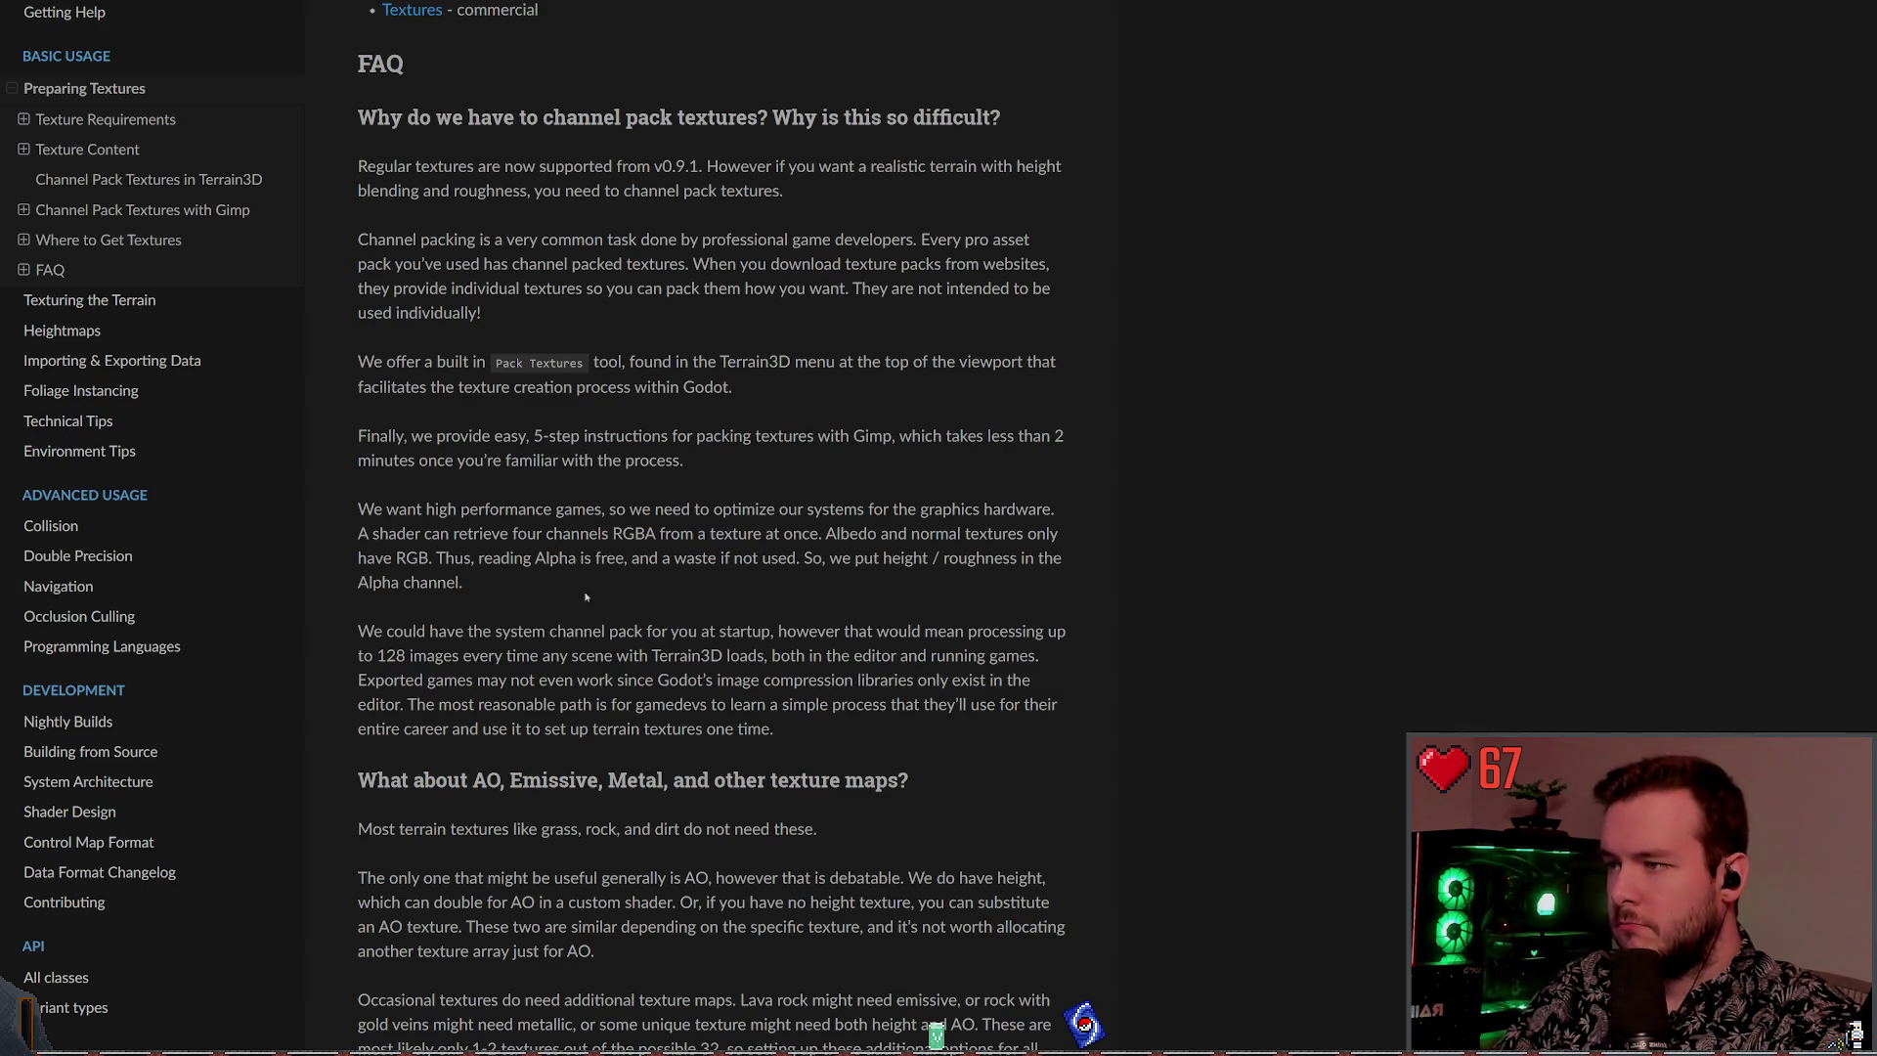
{"action": "scroll", "coordinate": [603, 589], "scroll_direction": "down", "scroll_amount": 2}
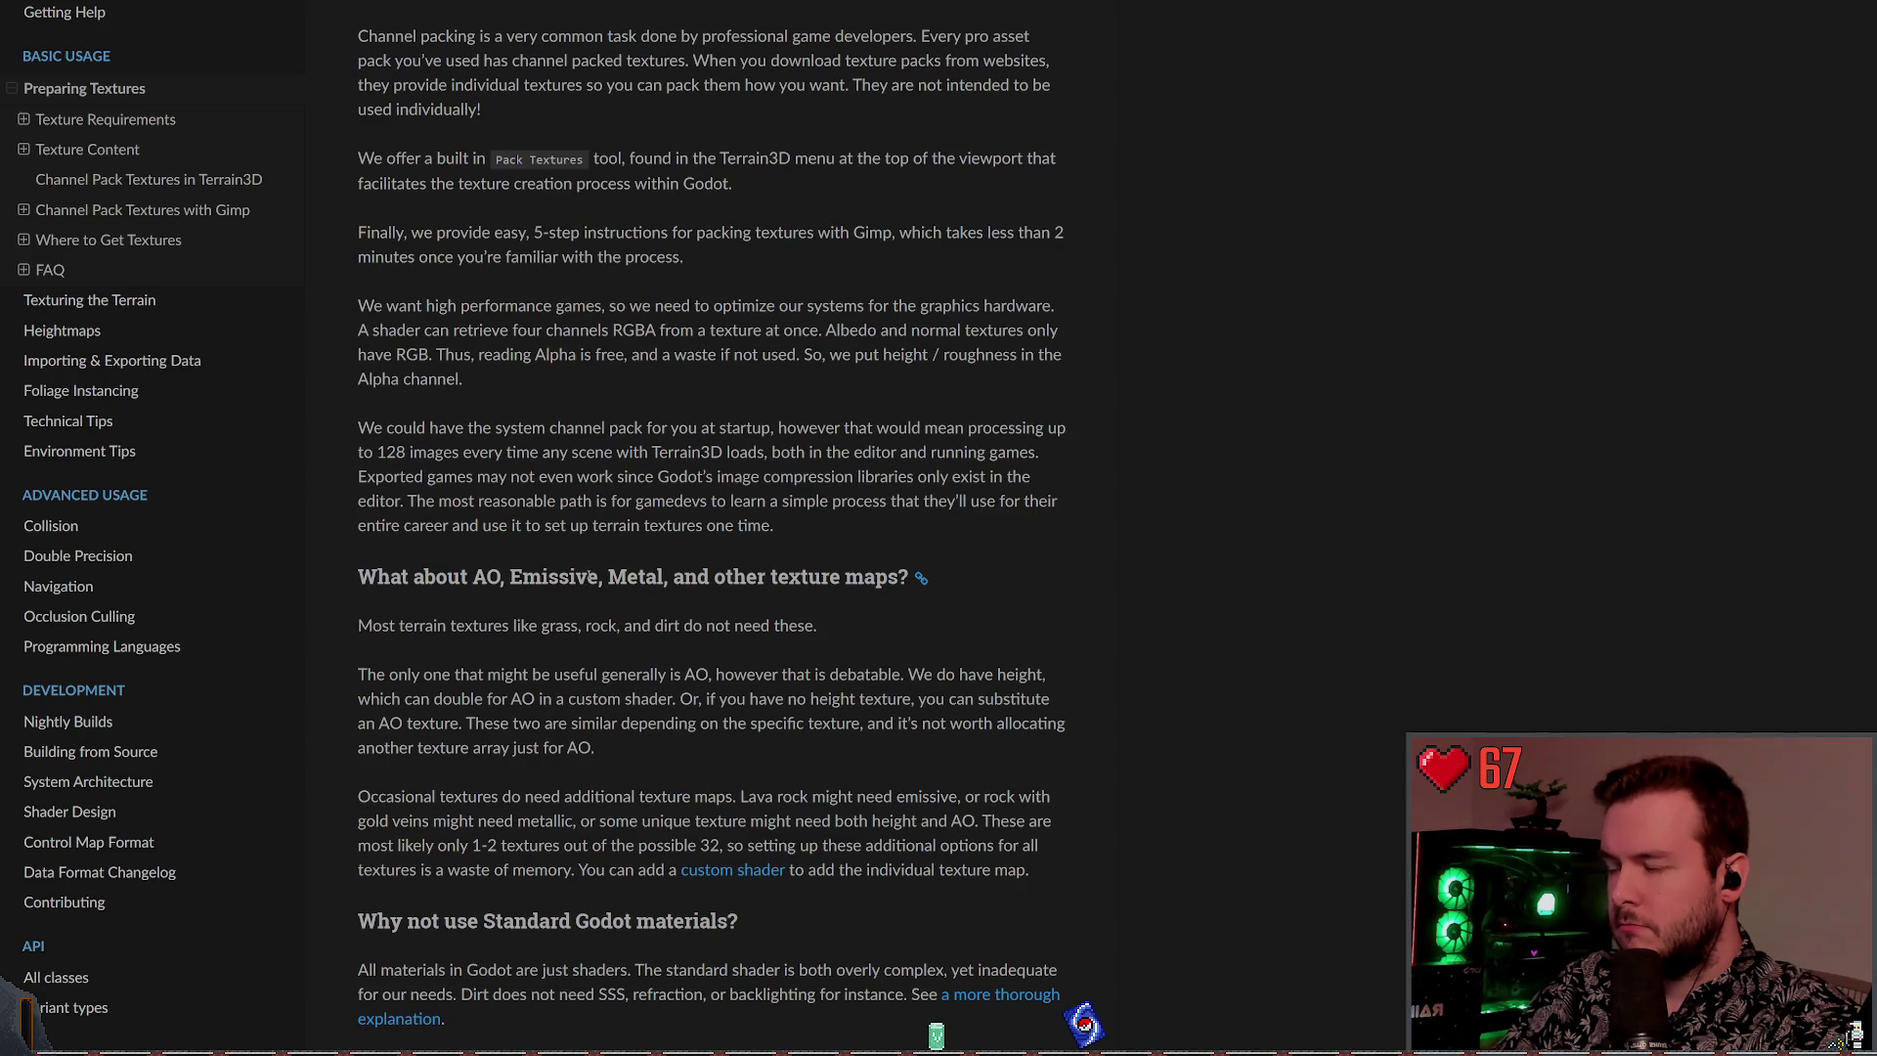
{"action": "scroll", "coordinate": [590, 574], "scroll_direction": "down", "scroll_amount": 2}
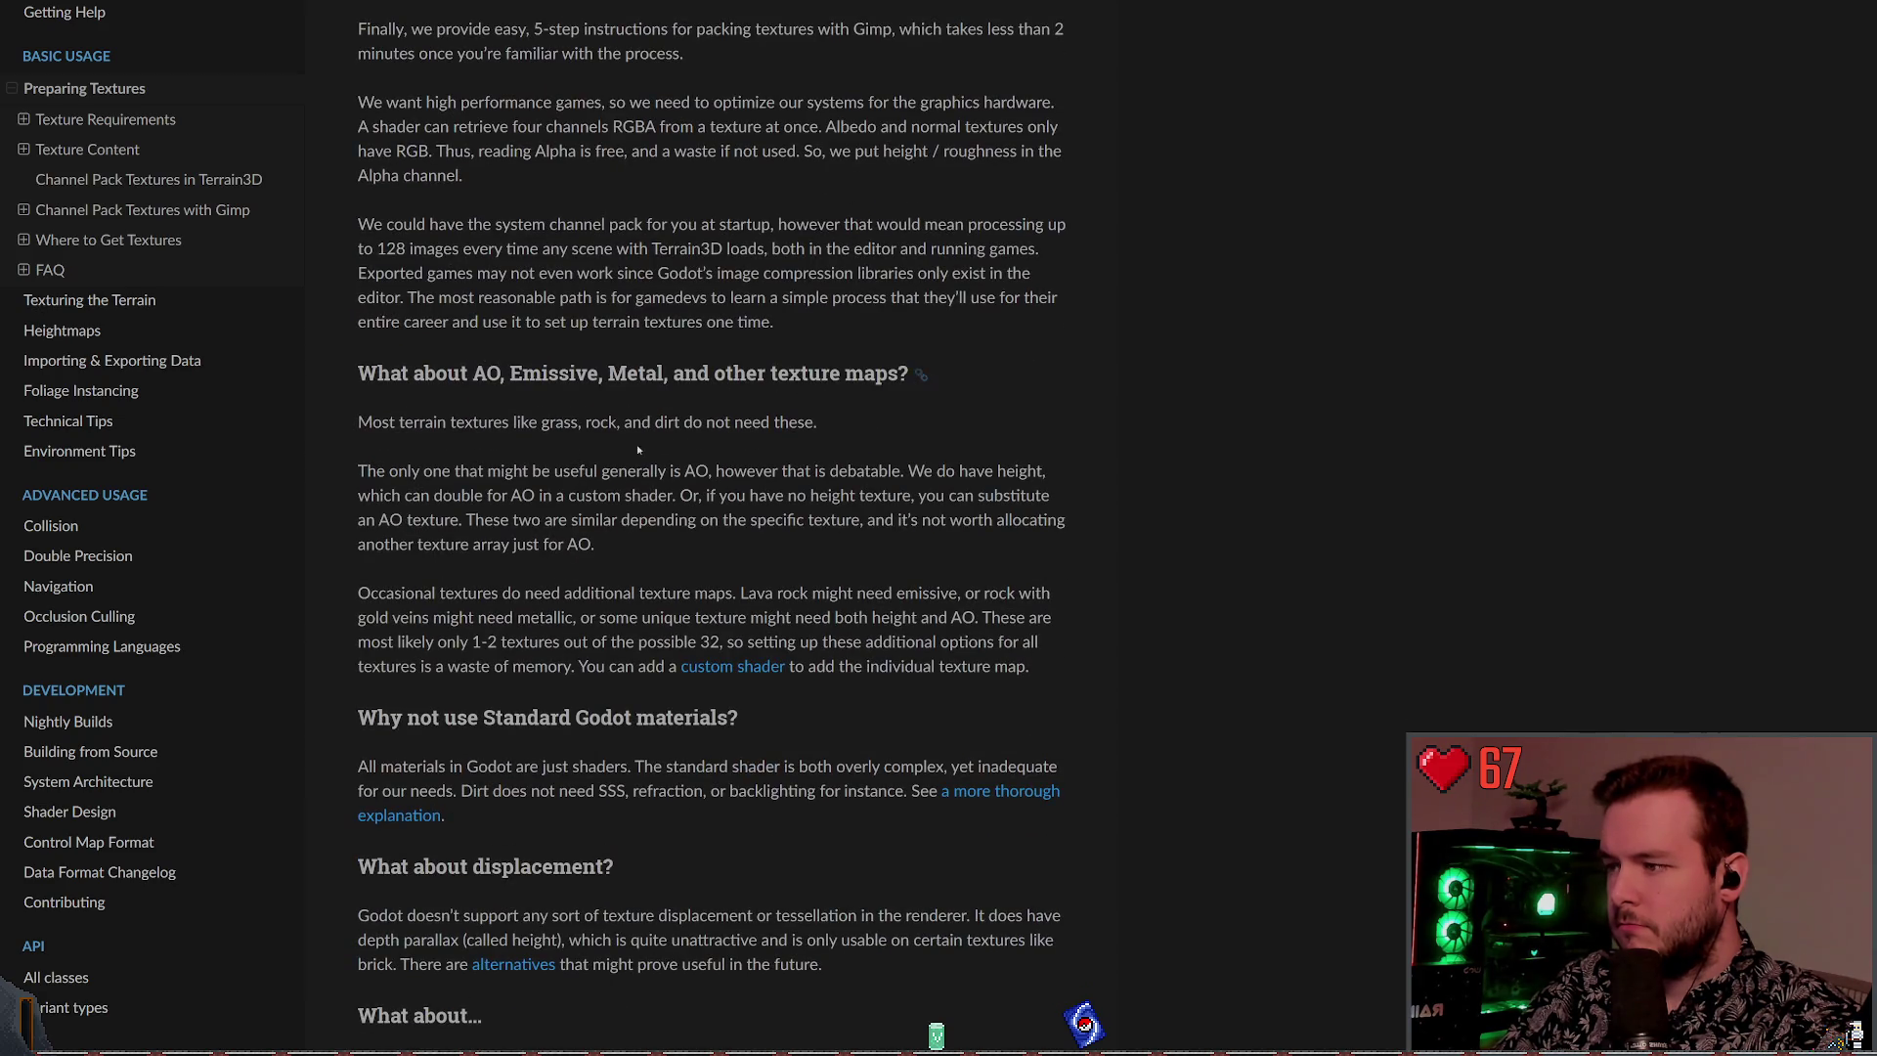
{"action": "scroll", "coordinate": [662, 440], "scroll_direction": "down", "scroll_amount": 2}
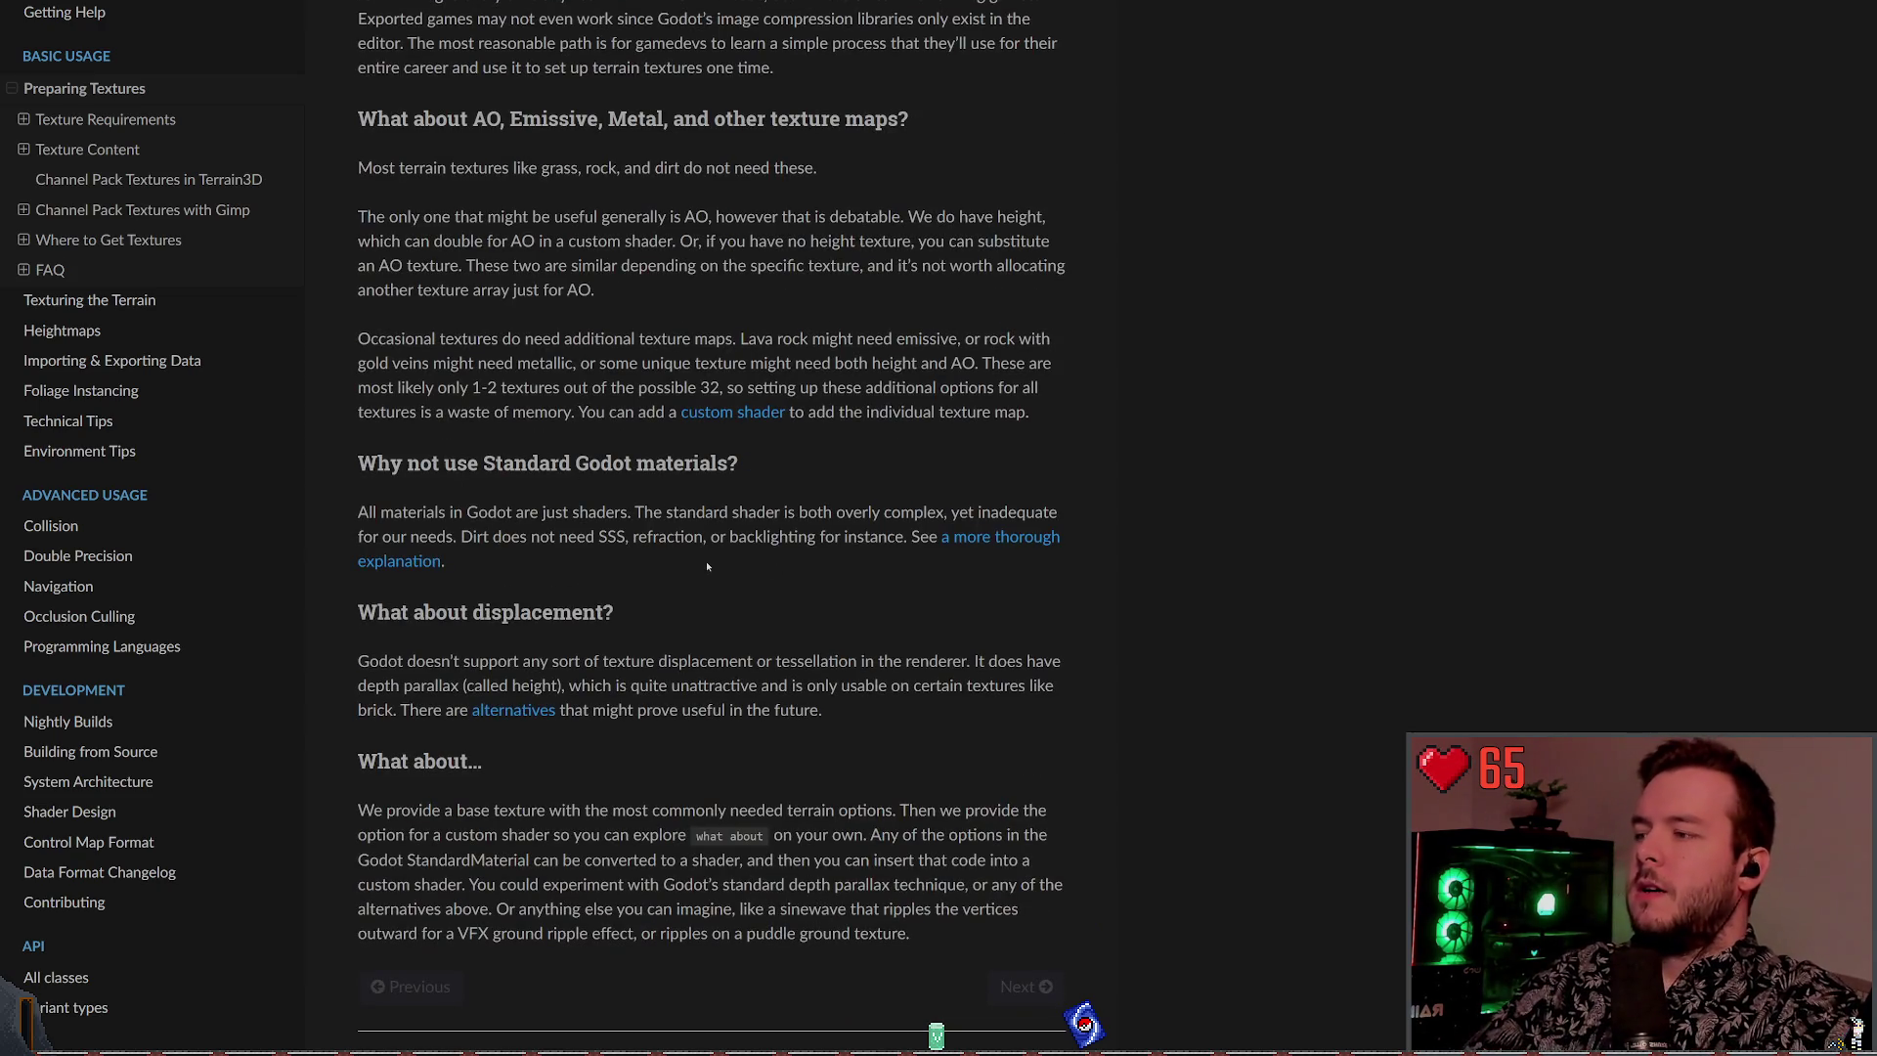
{"action": "scroll", "coordinate": [834, 605], "scroll_direction": "down", "scroll_amount": 1}
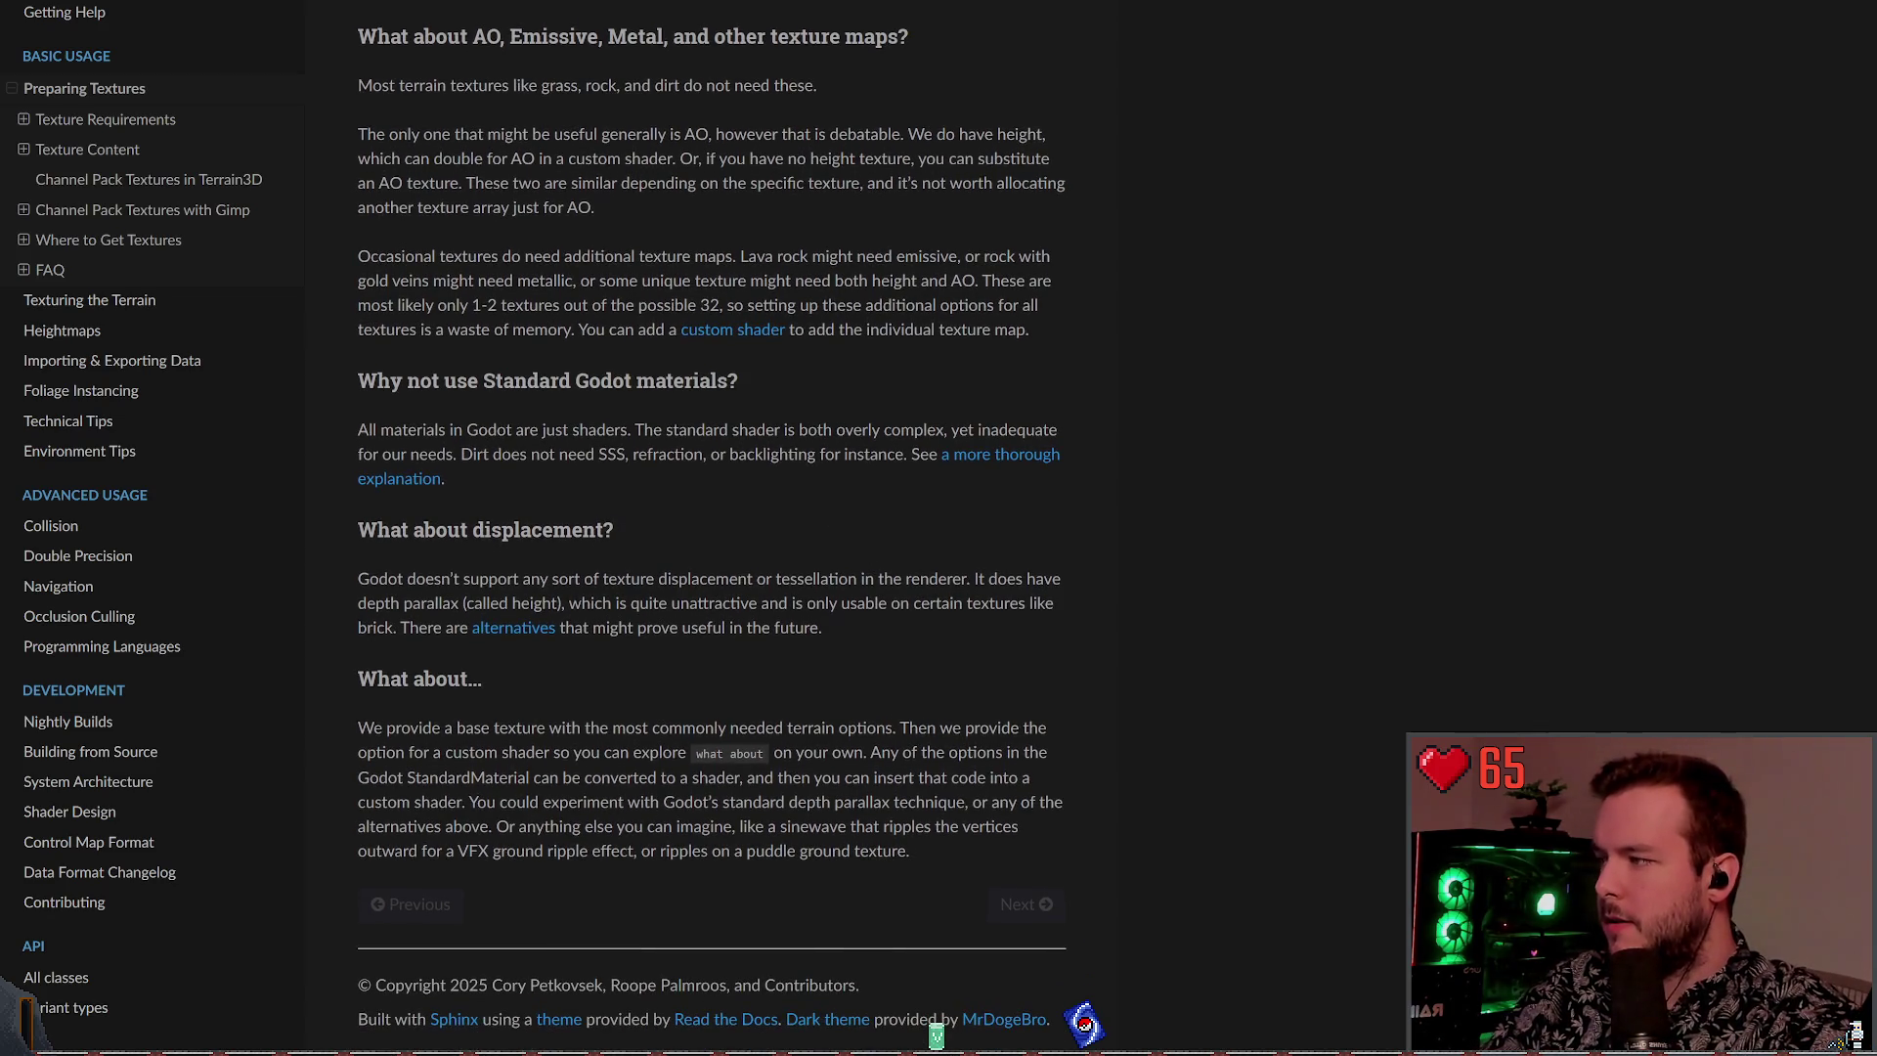
{"action": "key", "text": "alt+Tab"}
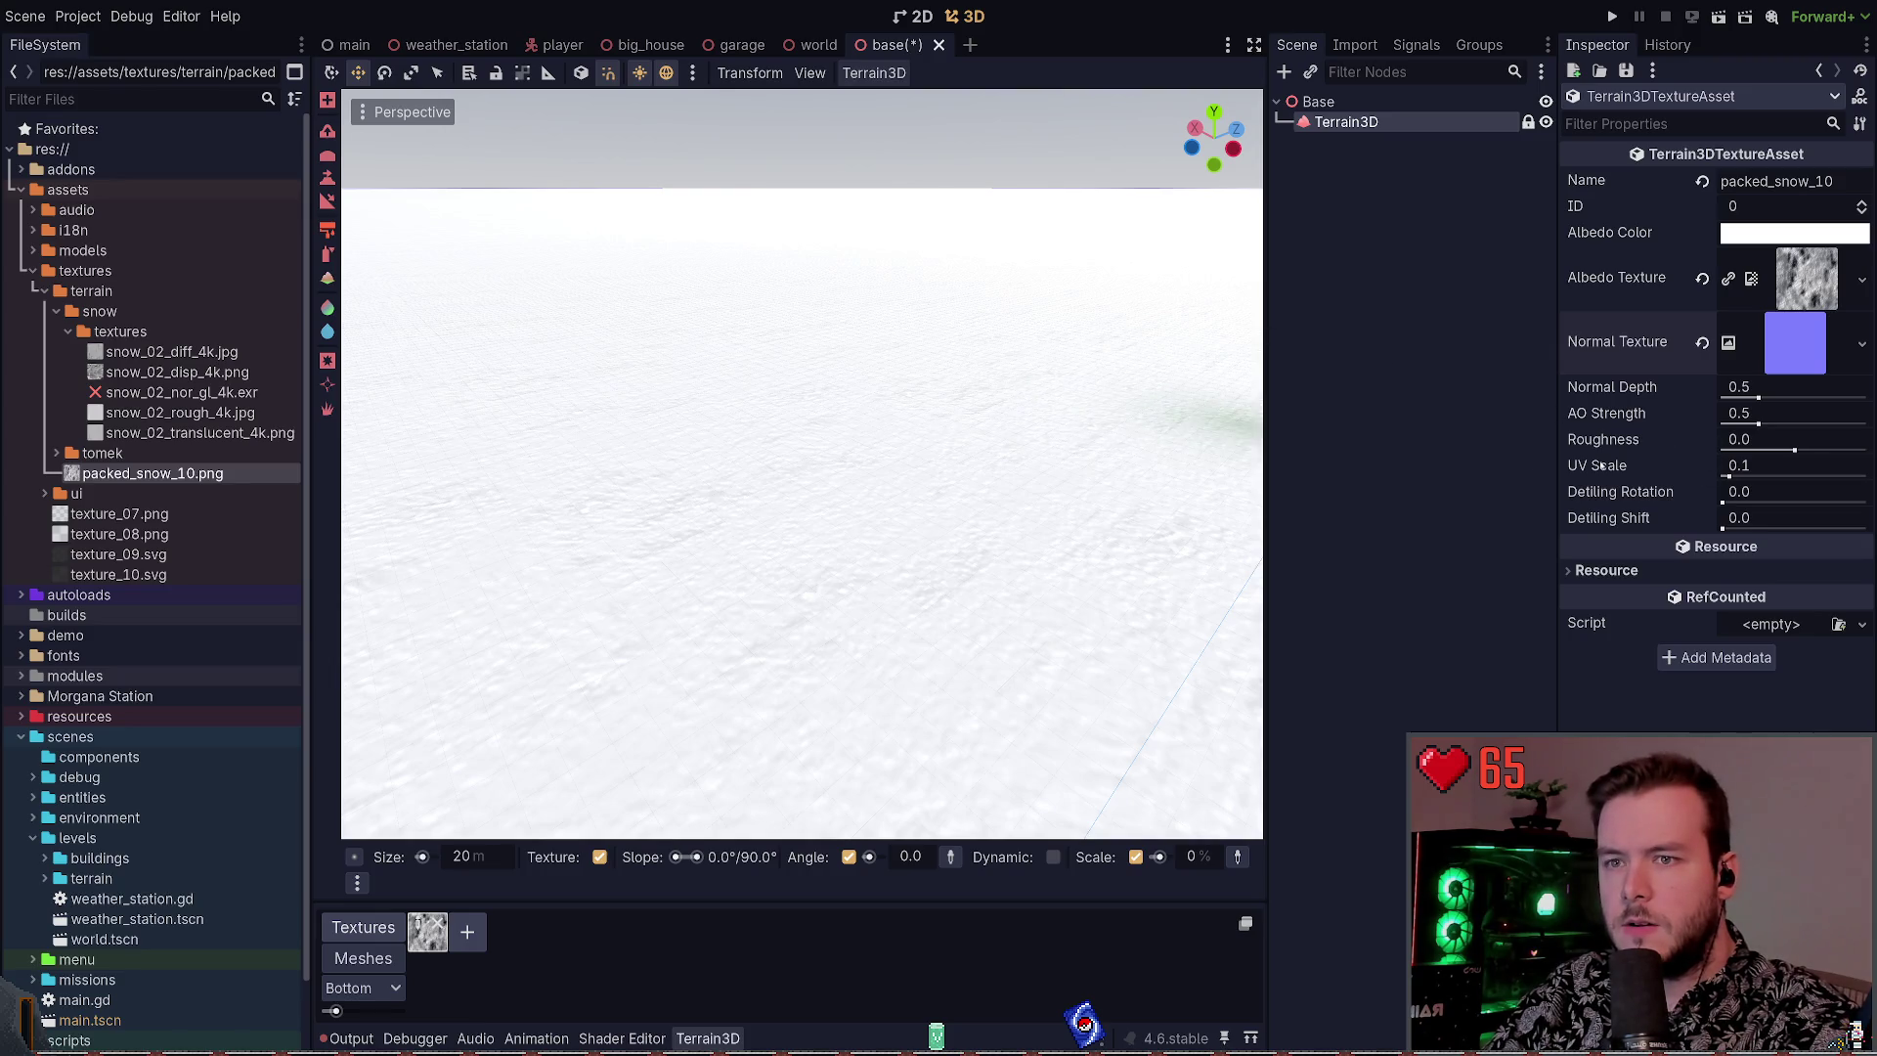
Use packed snow as the normal texture, try several Normal Depth values, then undo the last one
{"action": "left_click_drag", "start_coordinate": [1759, 398], "coordinate": [1802, 398]}
{"action": "left_click", "coordinate": [1703, 387]}
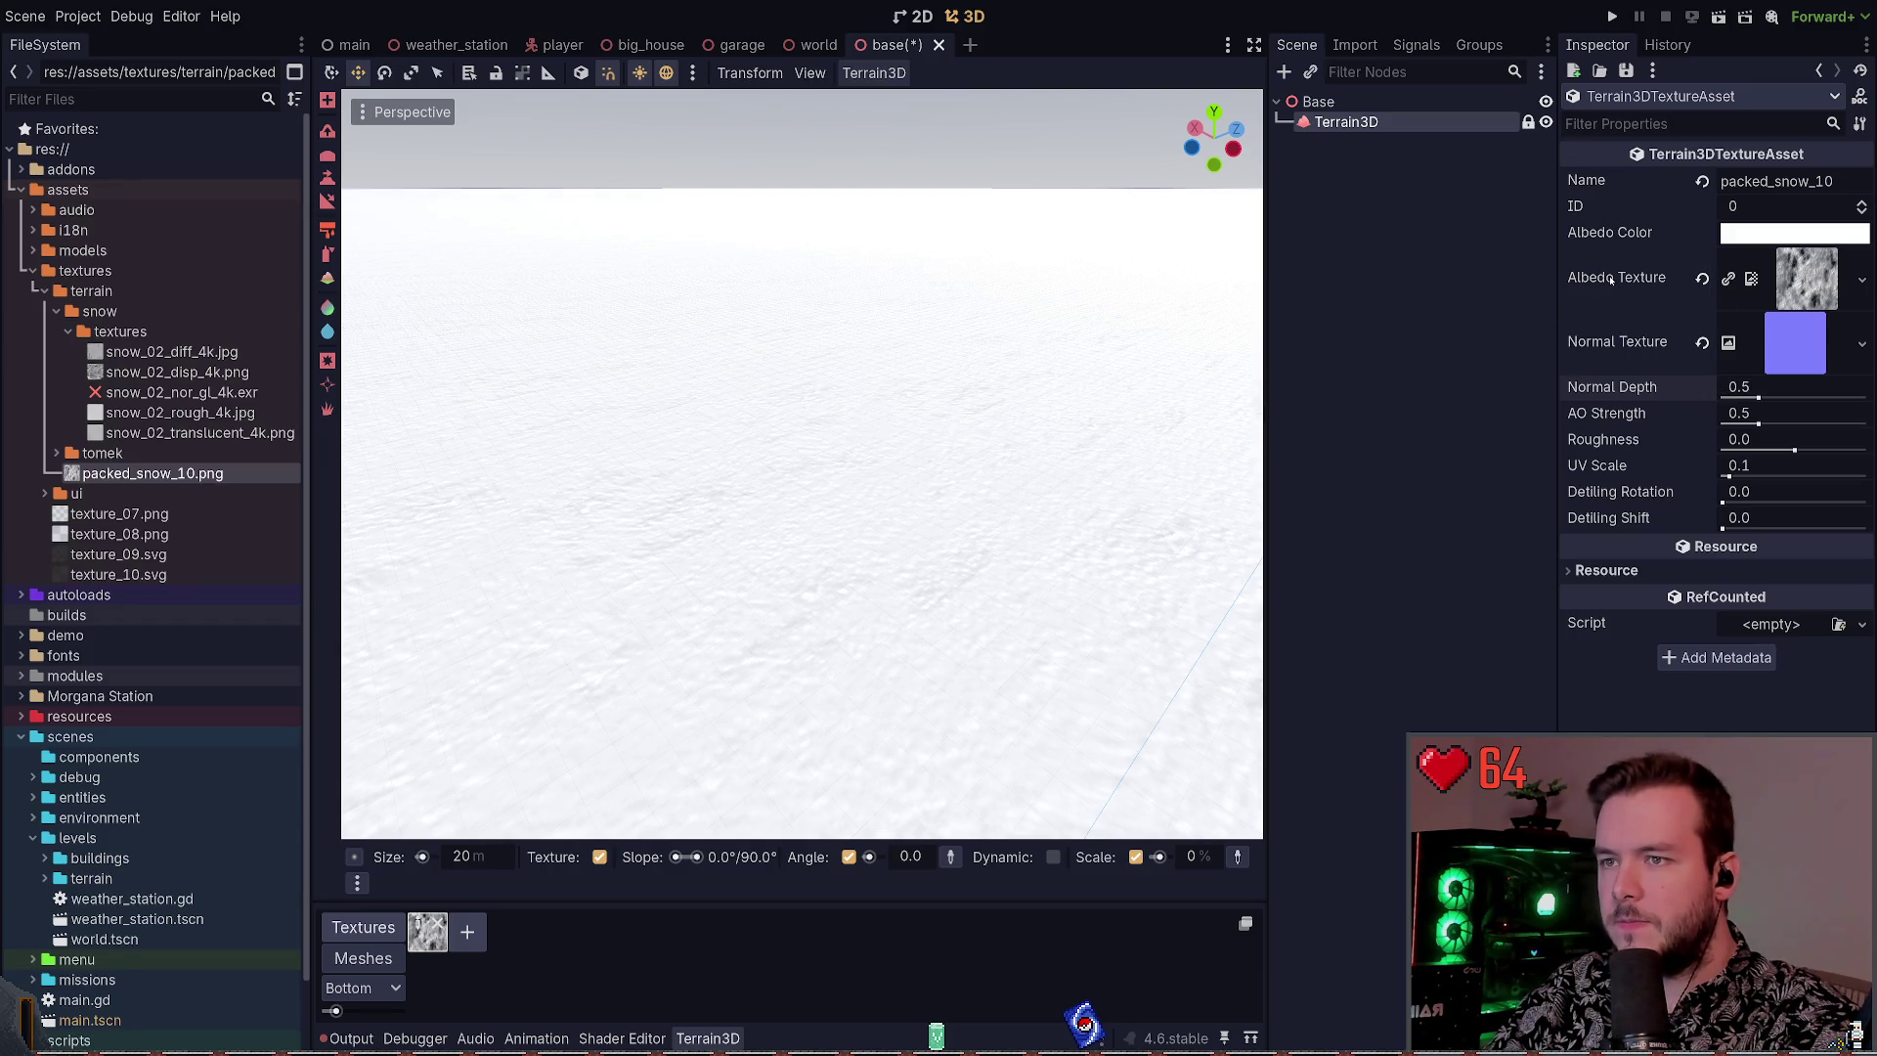
{"action": "left_click_drag", "start_coordinate": [1806, 279], "coordinate": [1795, 345]}
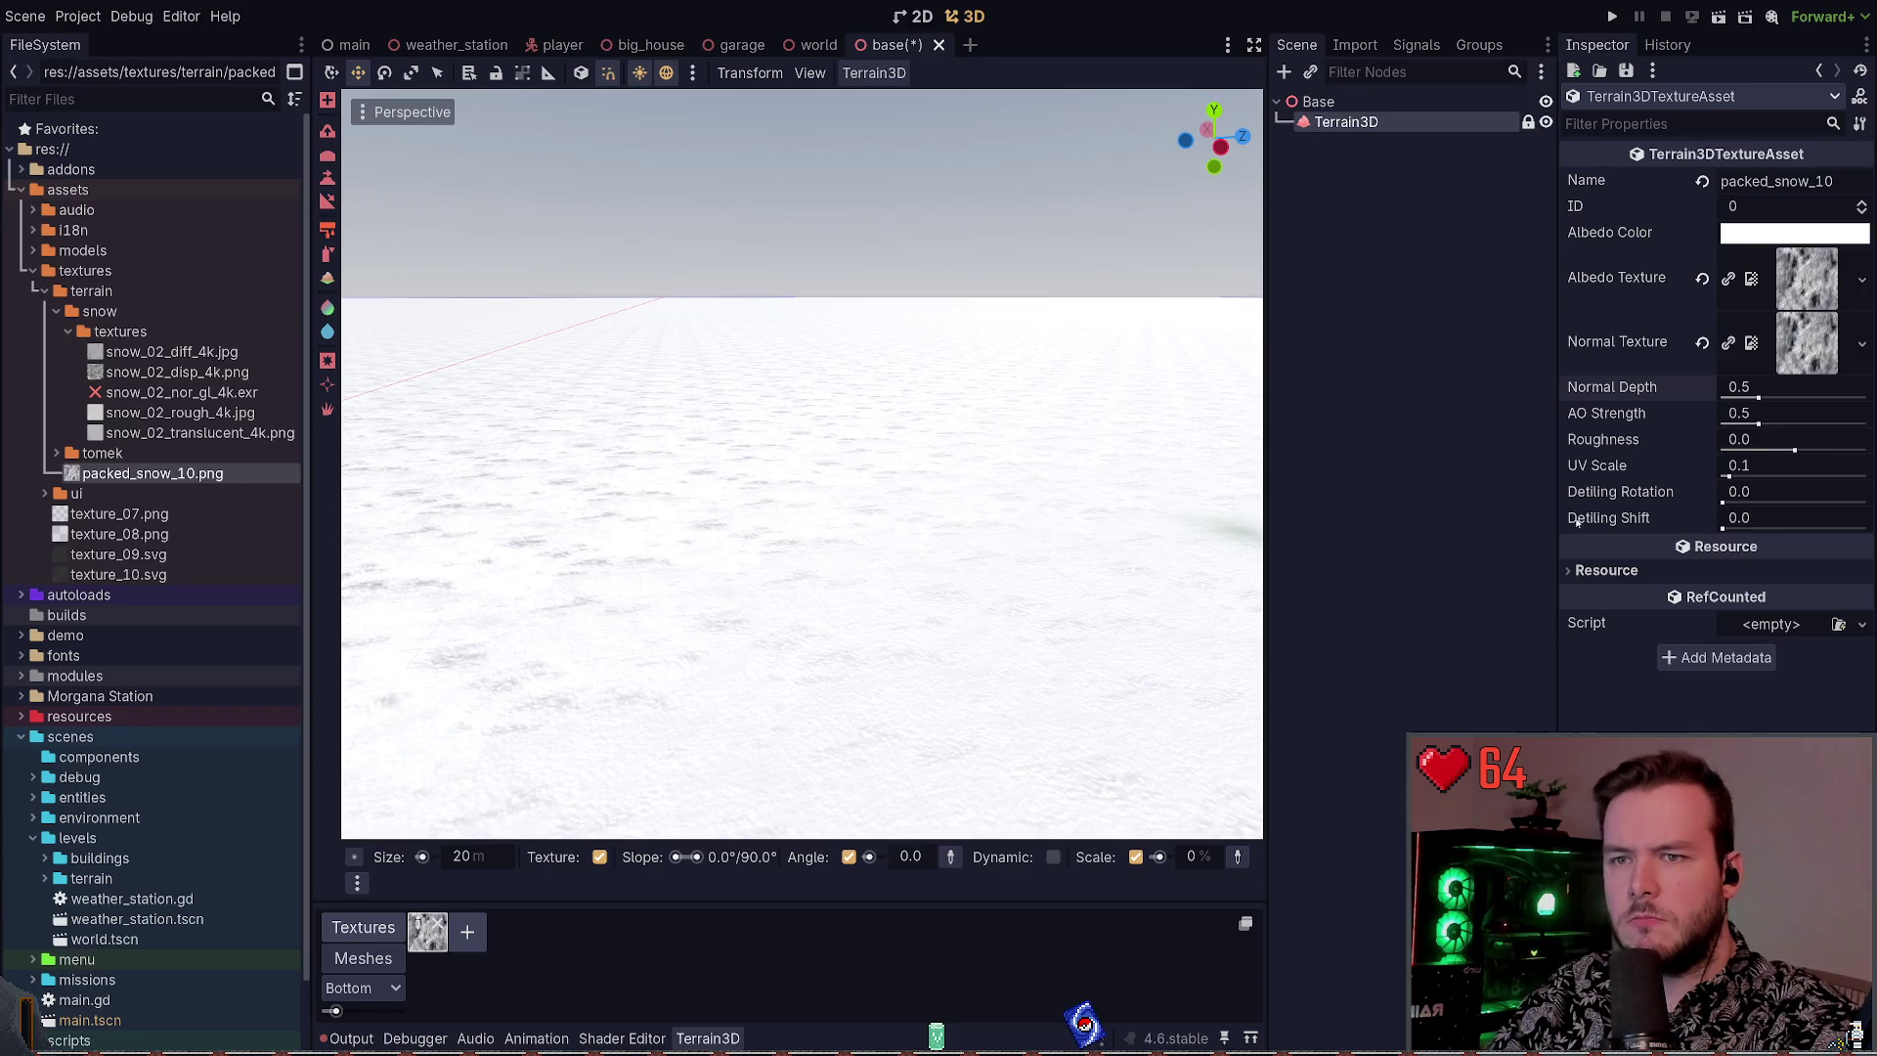
{"action": "left_click_drag", "start_coordinate": [1757, 403], "coordinate": [1834, 399]}
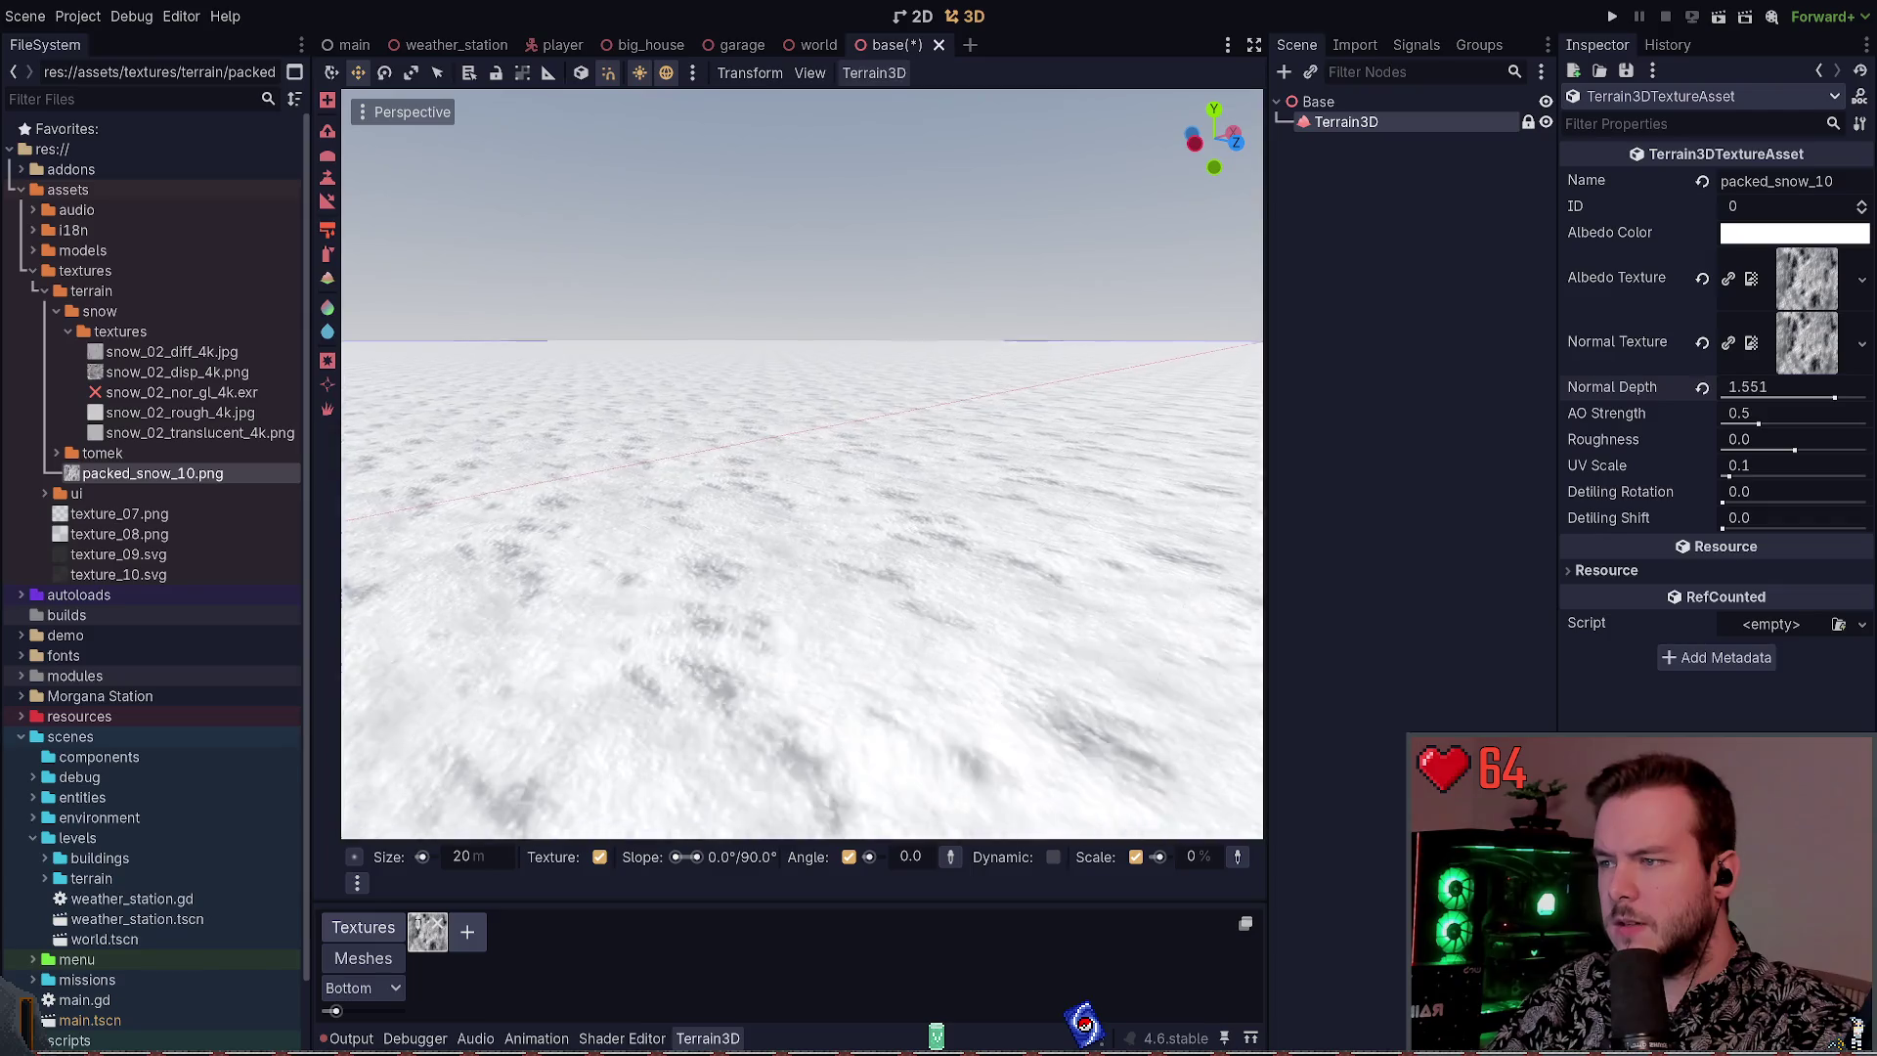
{"action": "mouse_move", "coordinate": [1836, 398]}
{"action": "left_mouse_down"}
{"action": "mouse_move", "coordinate": [1726, 398]}
{"action": "mouse_move", "coordinate": [1868, 398]}
{"action": "left_mouse_up"}
{"action": "key", "text": "ctrl+z"}
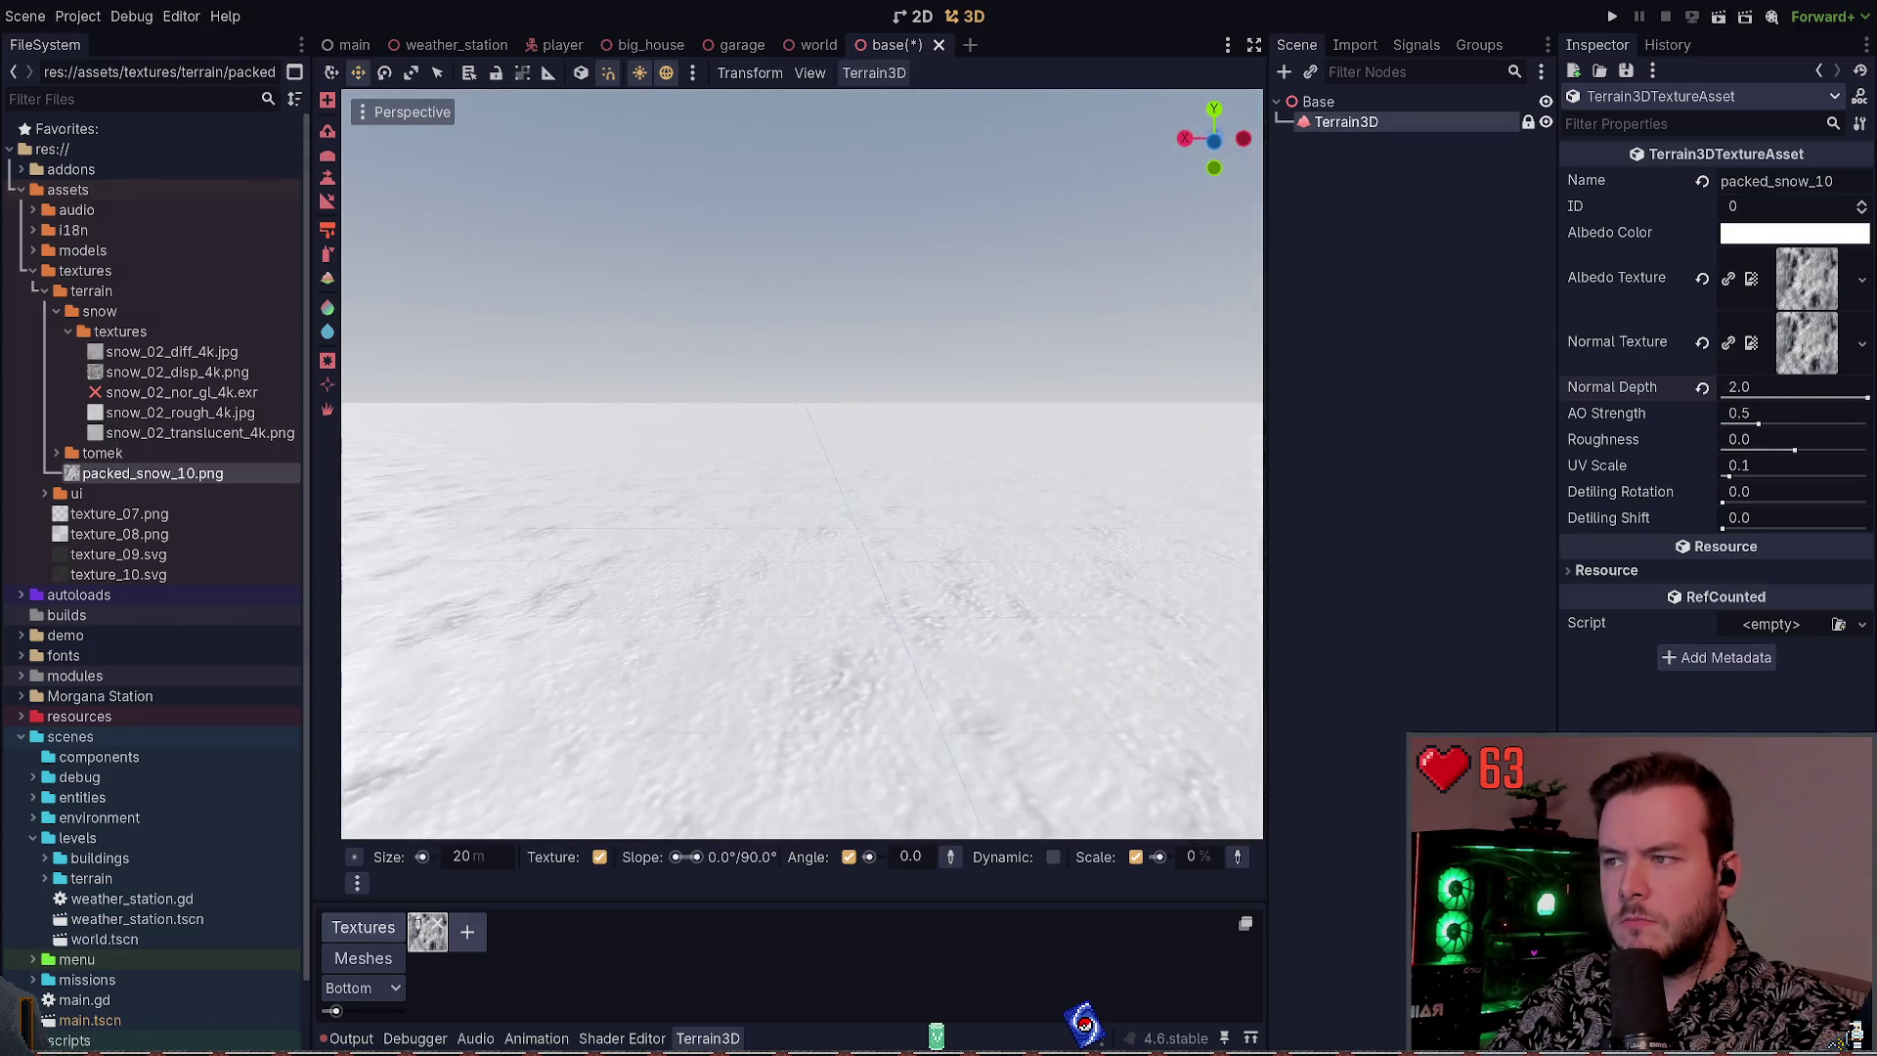
Raise AO Strength to 0.803, tile the snow finer, set Detiling Rotation 0.357 and Normal Depth 0
{"action": "mouse_move", "coordinate": [1761, 425]}
{"action": "left_mouse_down"}
{"action": "mouse_move", "coordinate": [1805, 424]}
{"action": "mouse_move", "coordinate": [1787, 449]}
{"action": "mouse_move", "coordinate": [1739, 449]}
{"action": "mouse_move", "coordinate": [1818, 449]}
{"action": "mouse_move", "coordinate": [1794, 450]}
{"action": "mouse_move", "coordinate": [1840, 427]}
{"action": "left_mouse_up"}
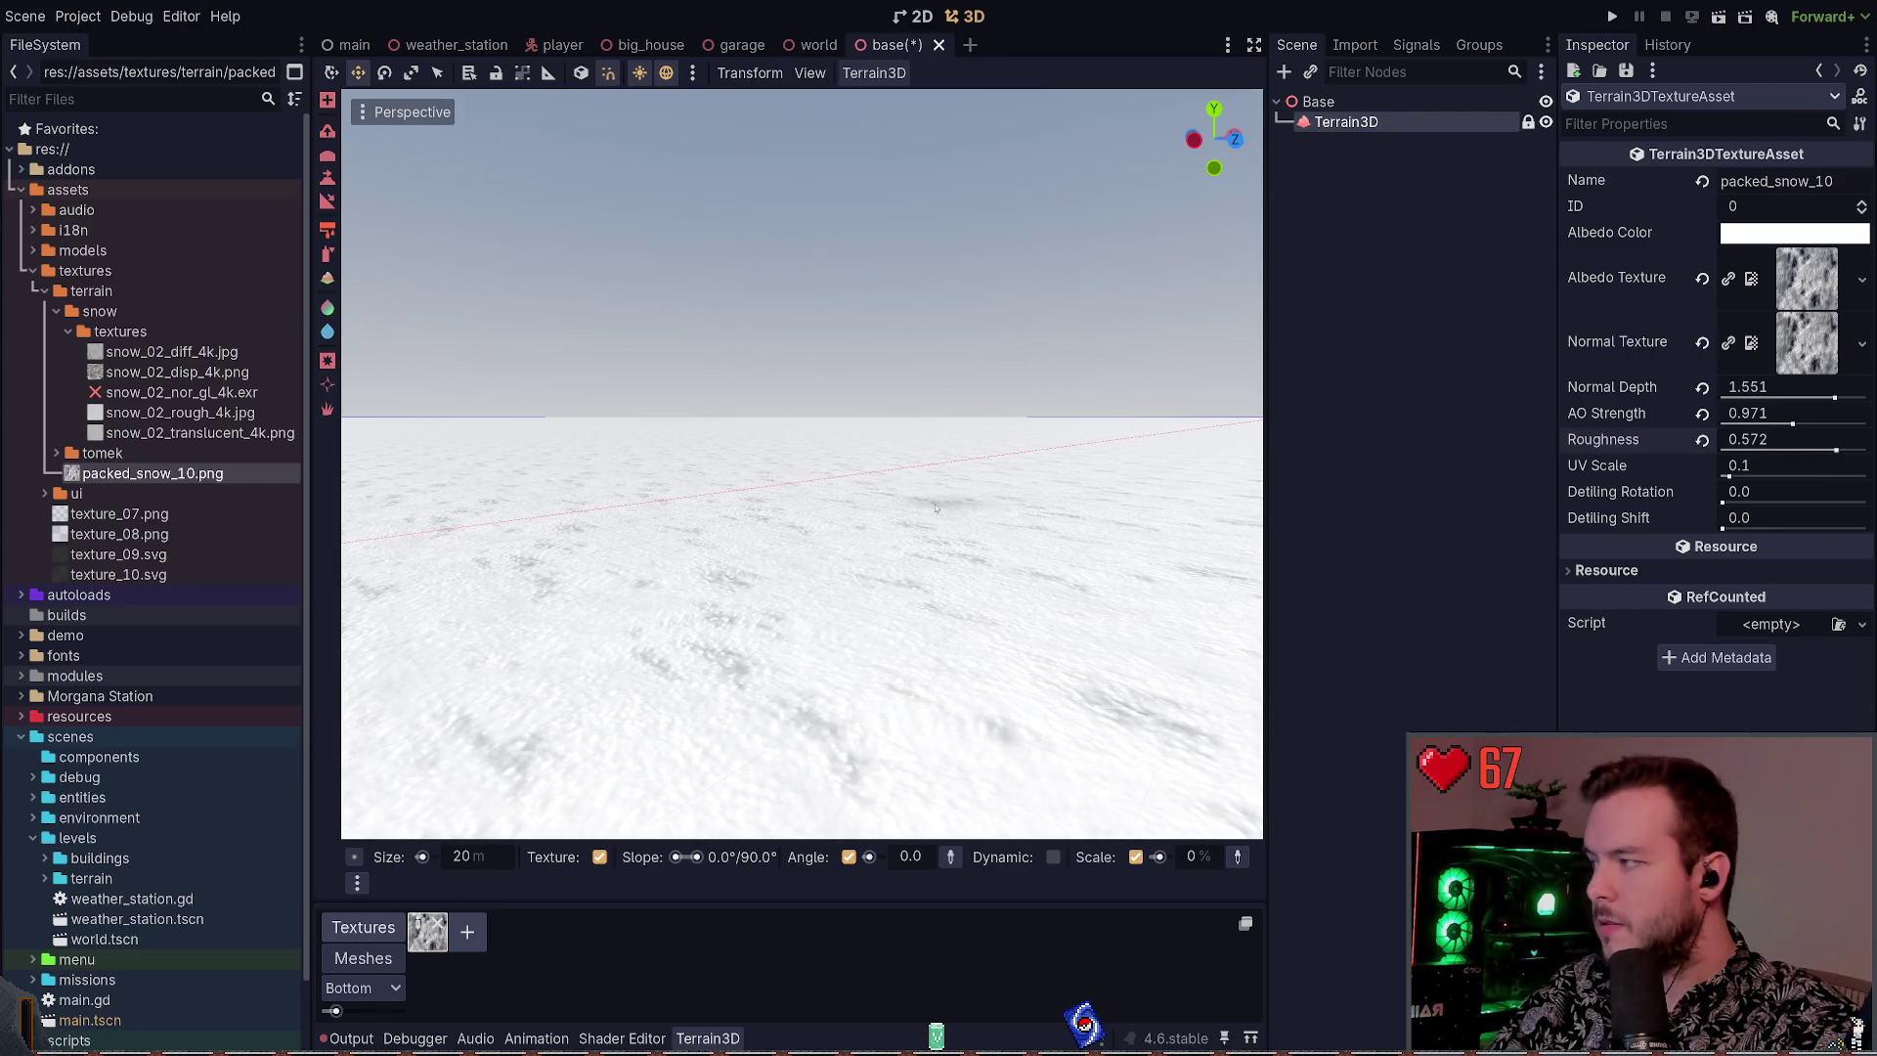
{"action": "mouse_move", "coordinate": [1749, 479]}
{"action": "left_mouse_down"}
{"action": "mouse_move", "coordinate": [1726, 489]}
{"action": "mouse_move", "coordinate": [1831, 502]}
{"action": "mouse_move", "coordinate": [1786, 483]}
{"action": "mouse_move", "coordinate": [1723, 501]}
{"action": "mouse_move", "coordinate": [1732, 528]}
{"action": "mouse_move", "coordinate": [1727, 501]}
{"action": "mouse_move", "coordinate": [1774, 502]}
{"action": "left_mouse_up"}
{"action": "mouse_move", "coordinate": [1792, 423]}
{"action": "left_mouse_down"}
{"action": "mouse_move", "coordinate": [1723, 422]}
{"action": "mouse_move", "coordinate": [1820, 423]}
{"action": "mouse_move", "coordinate": [1779, 422]}
{"action": "mouse_move", "coordinate": [1793, 398]}
{"action": "mouse_move", "coordinate": [1740, 397]}
{"action": "mouse_move", "coordinate": [1853, 398]}
{"action": "mouse_move", "coordinate": [1722, 397]}
{"action": "mouse_move", "coordinate": [1795, 397]}
{"action": "left_mouse_up"}
{"action": "key", "text": "w"}
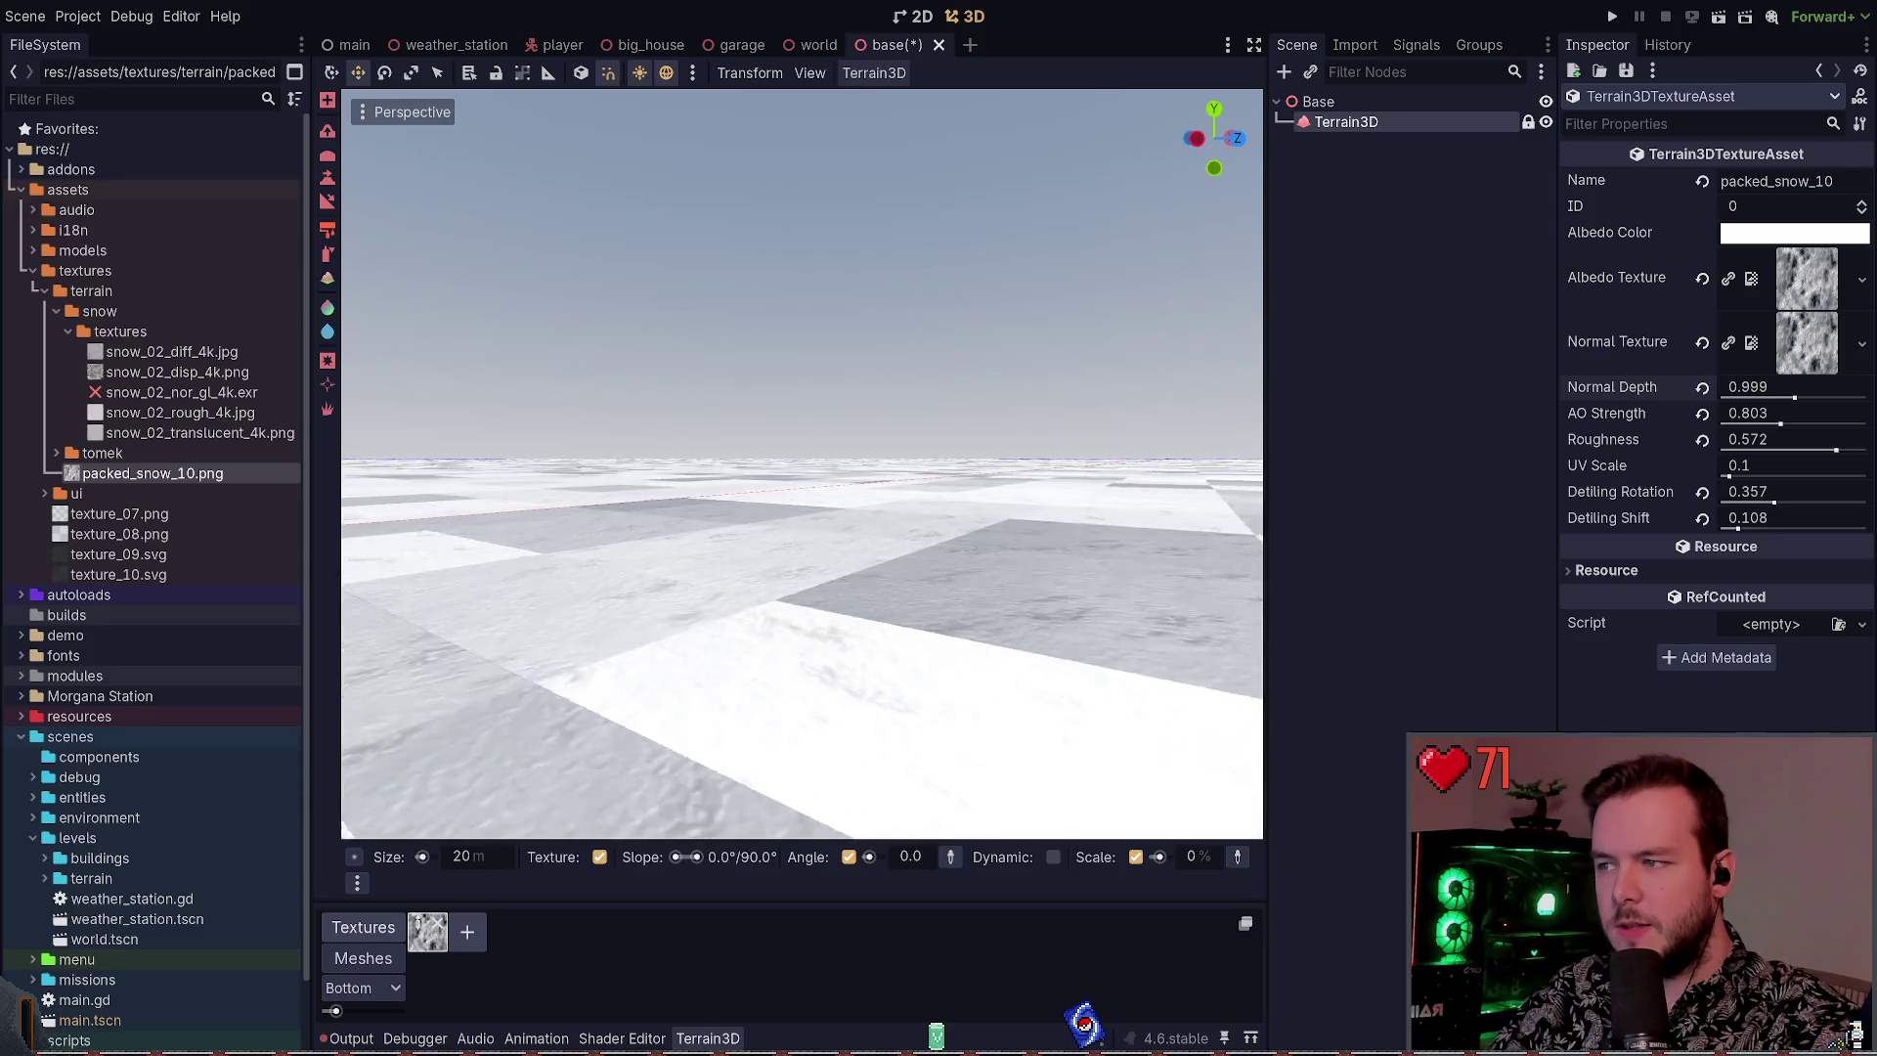
{"action": "key", "text": "w"}
{"action": "left_click_drag", "start_coordinate": [1795, 398], "coordinate": [1712, 398]}
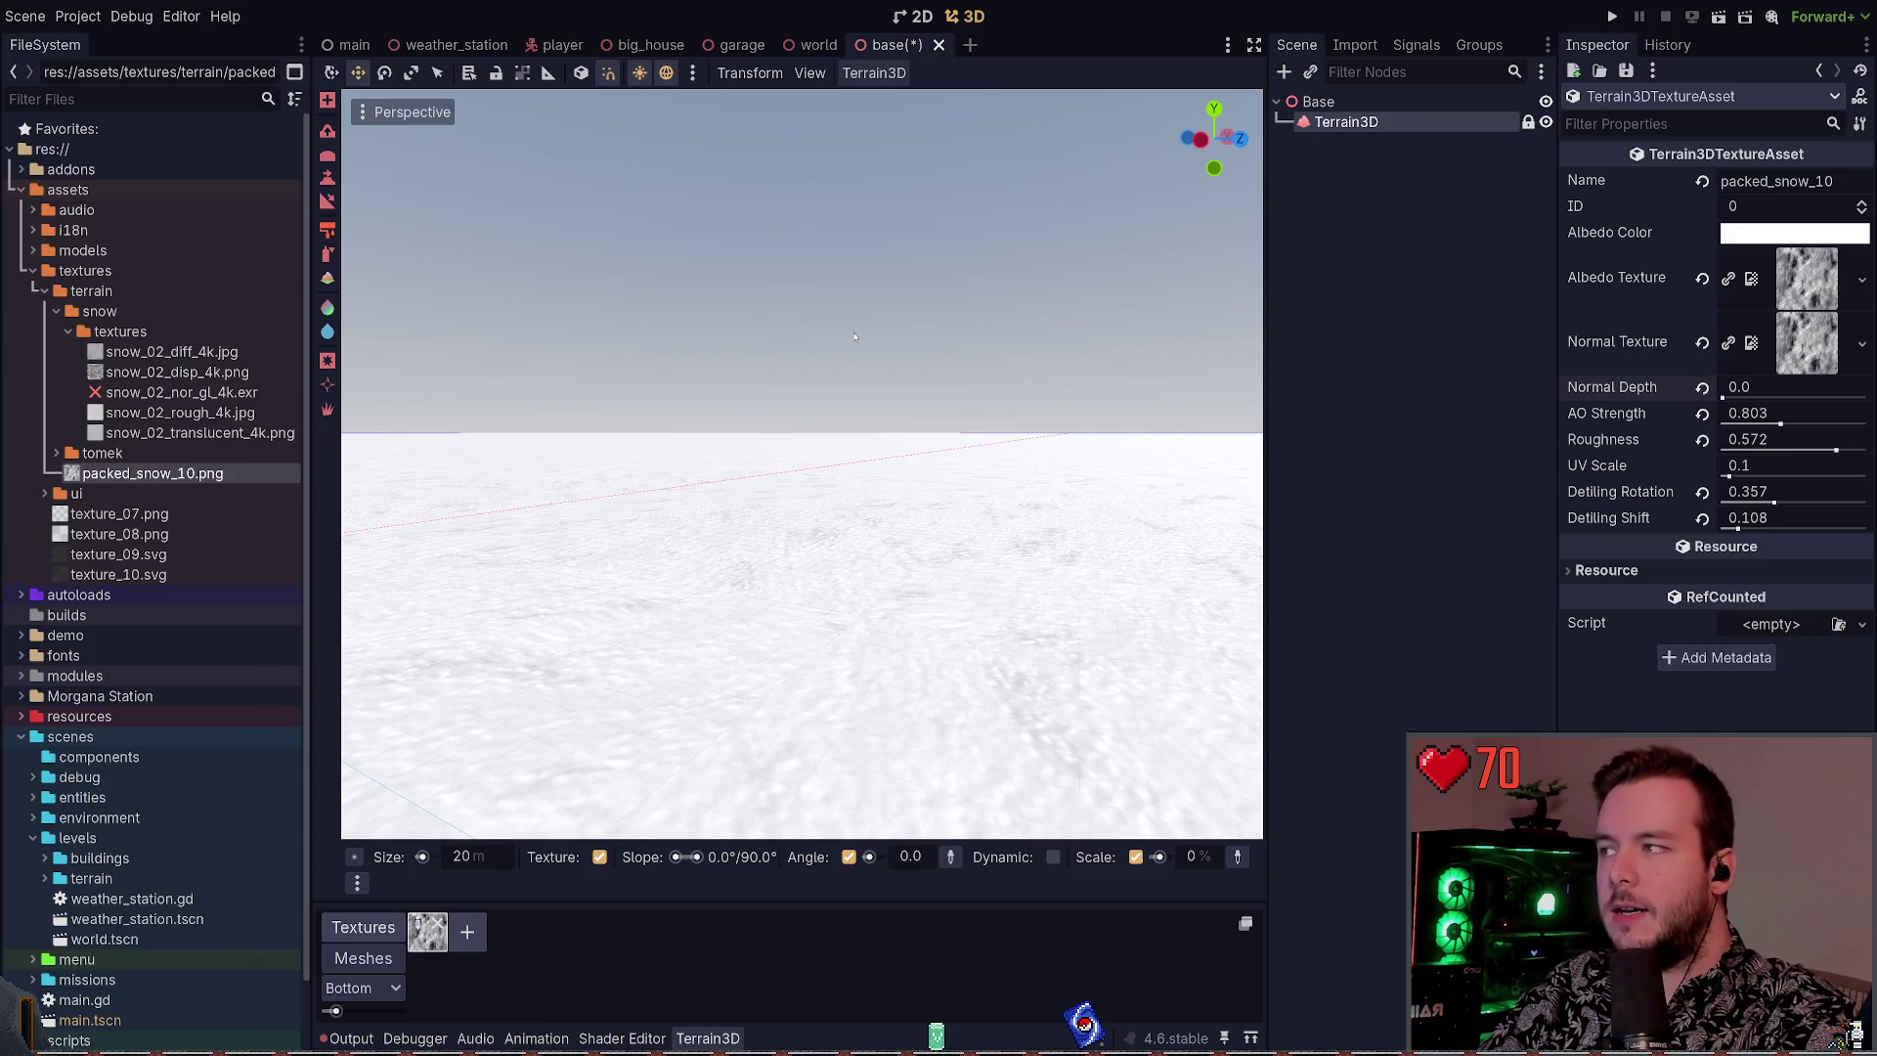
{"action": "left_click", "coordinate": [1436, 230]}
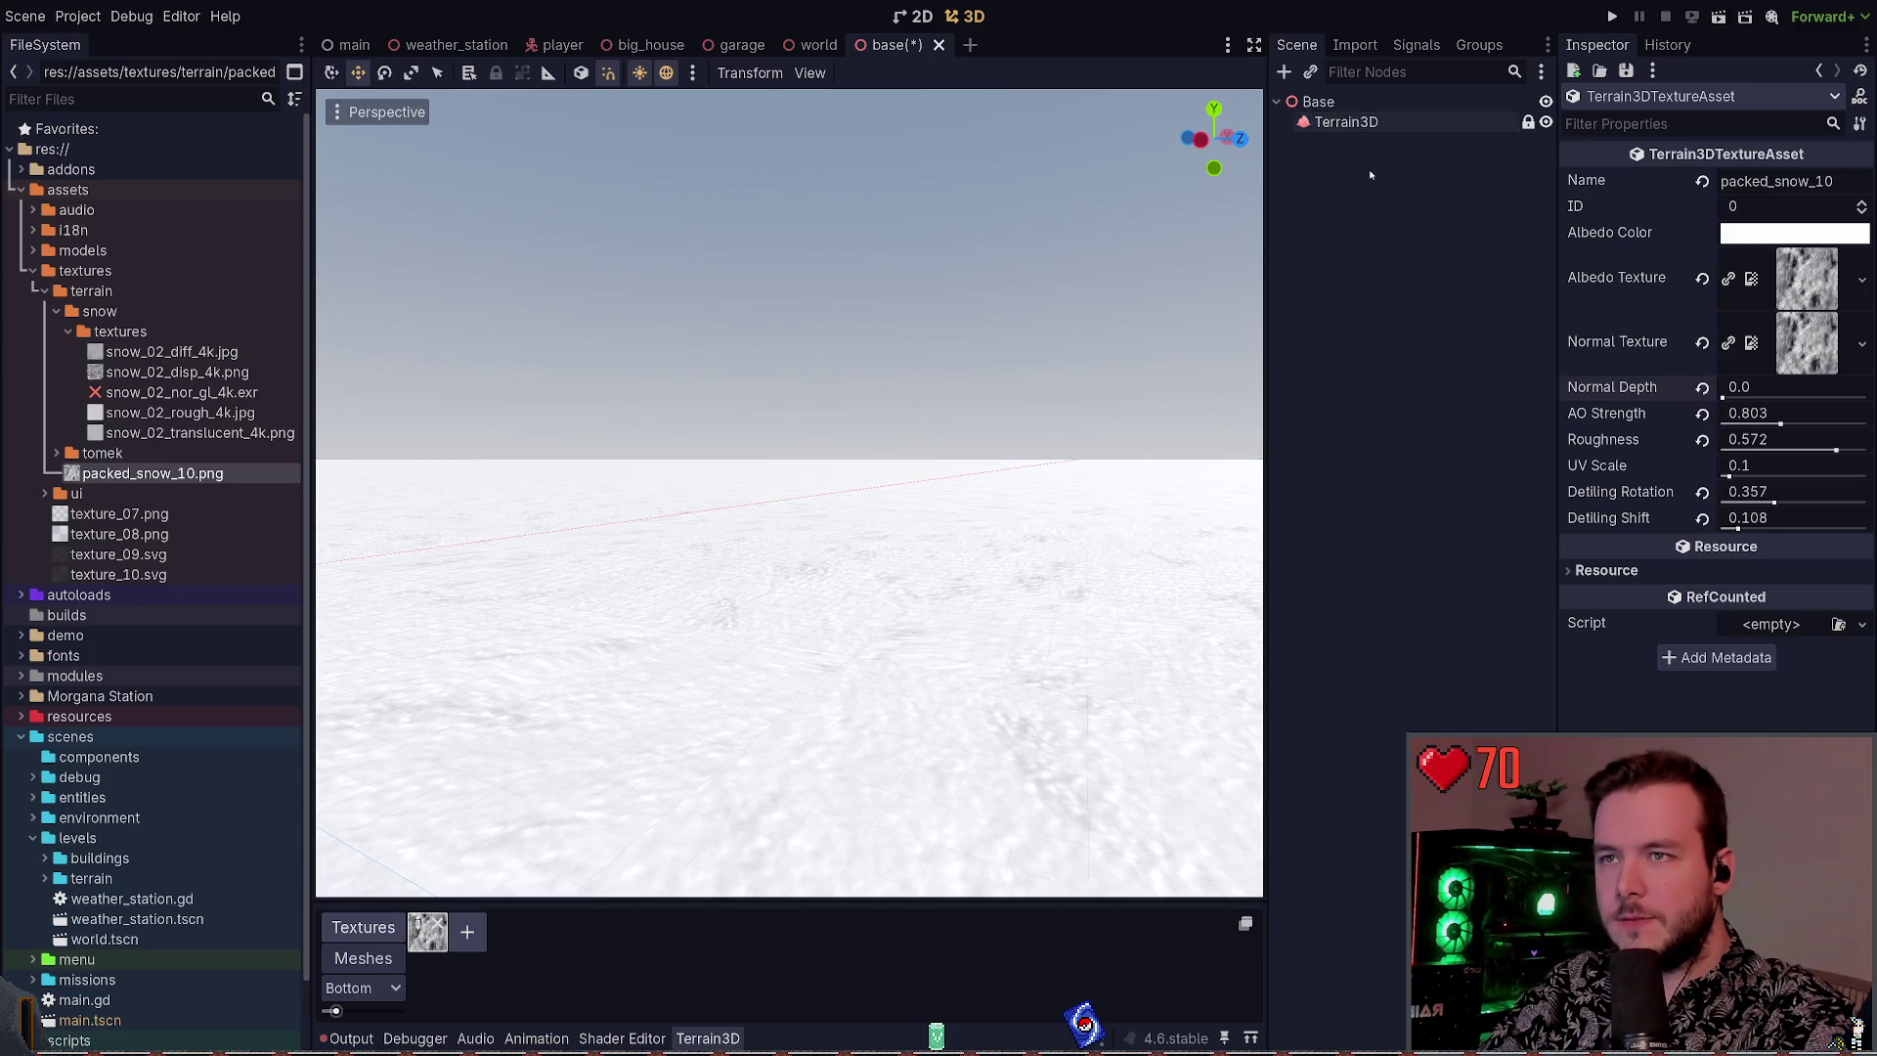
Select Base, enlarge the bottom terrain panel, then select Terrain3D to show its mesh and texture lists
{"action": "left_click", "coordinate": [1318, 101]}
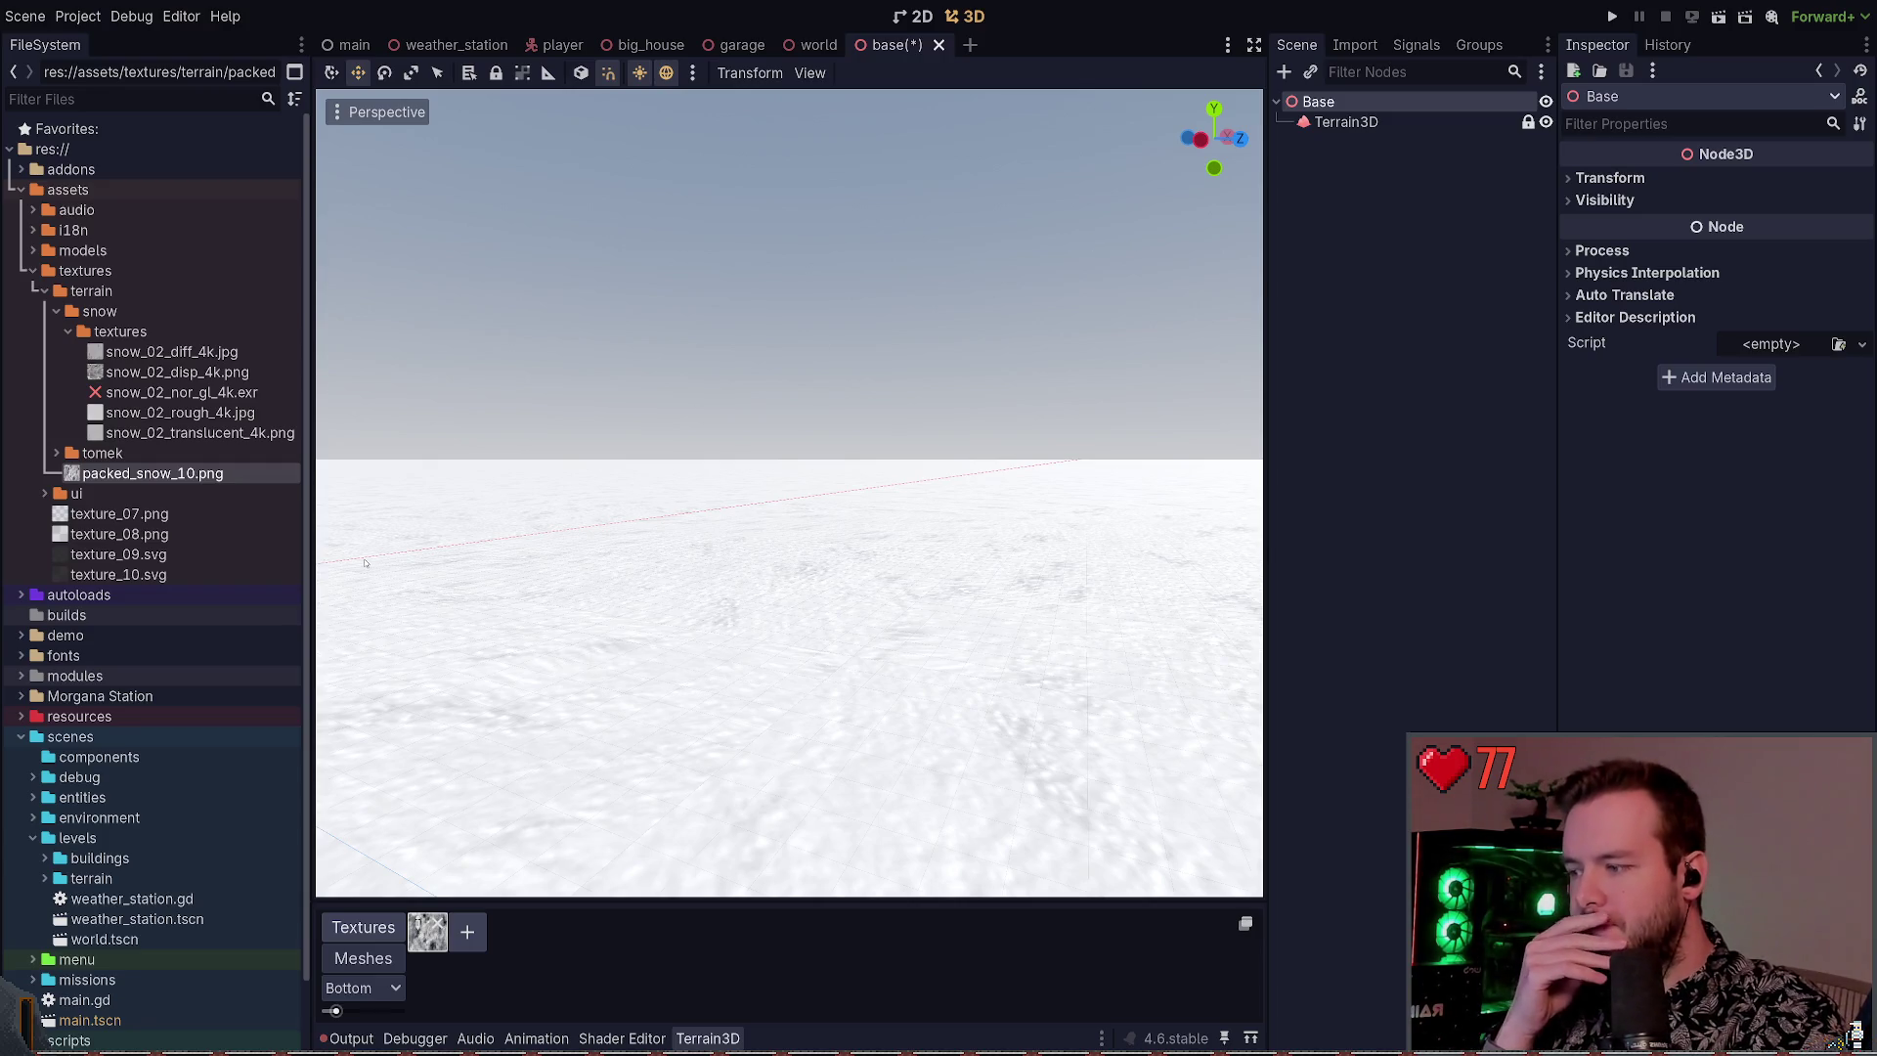
{"action": "left_click_drag", "start_coordinate": [627, 904], "coordinate": [627, 807]}
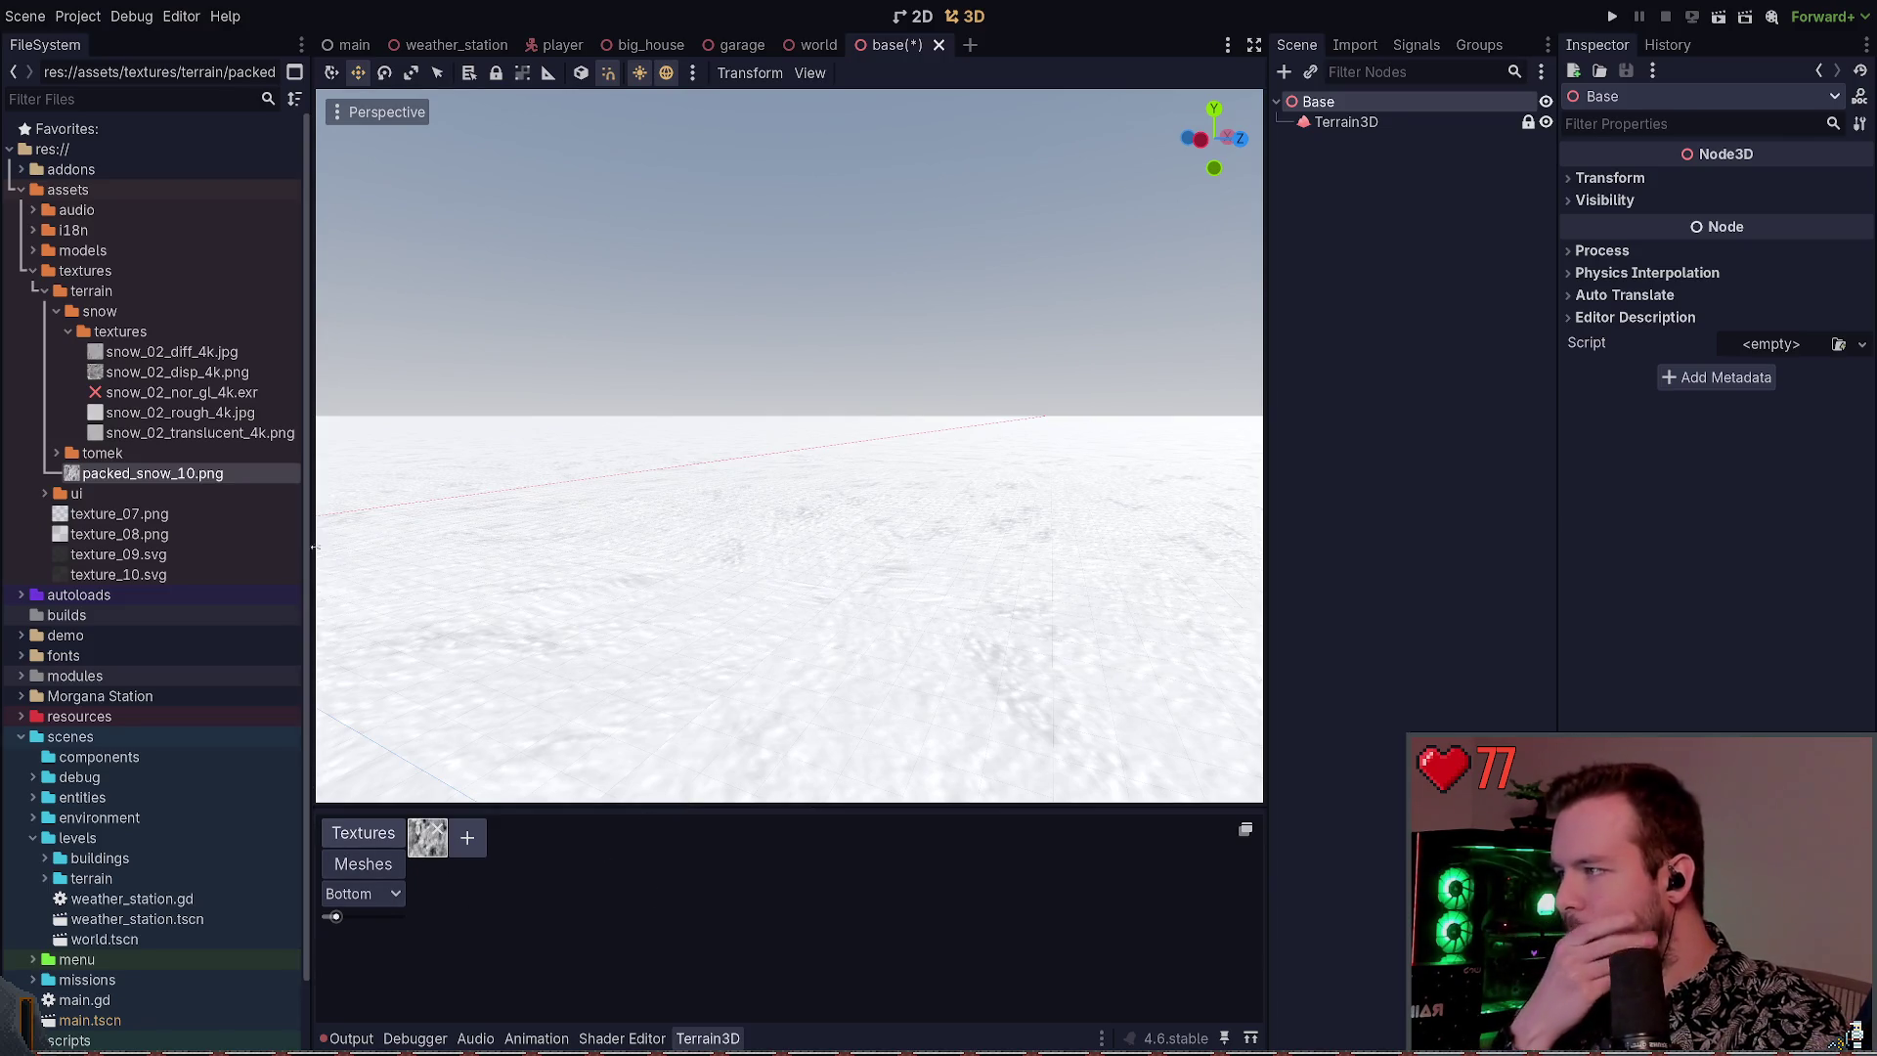
{"action": "left_click", "coordinate": [1408, 122]}
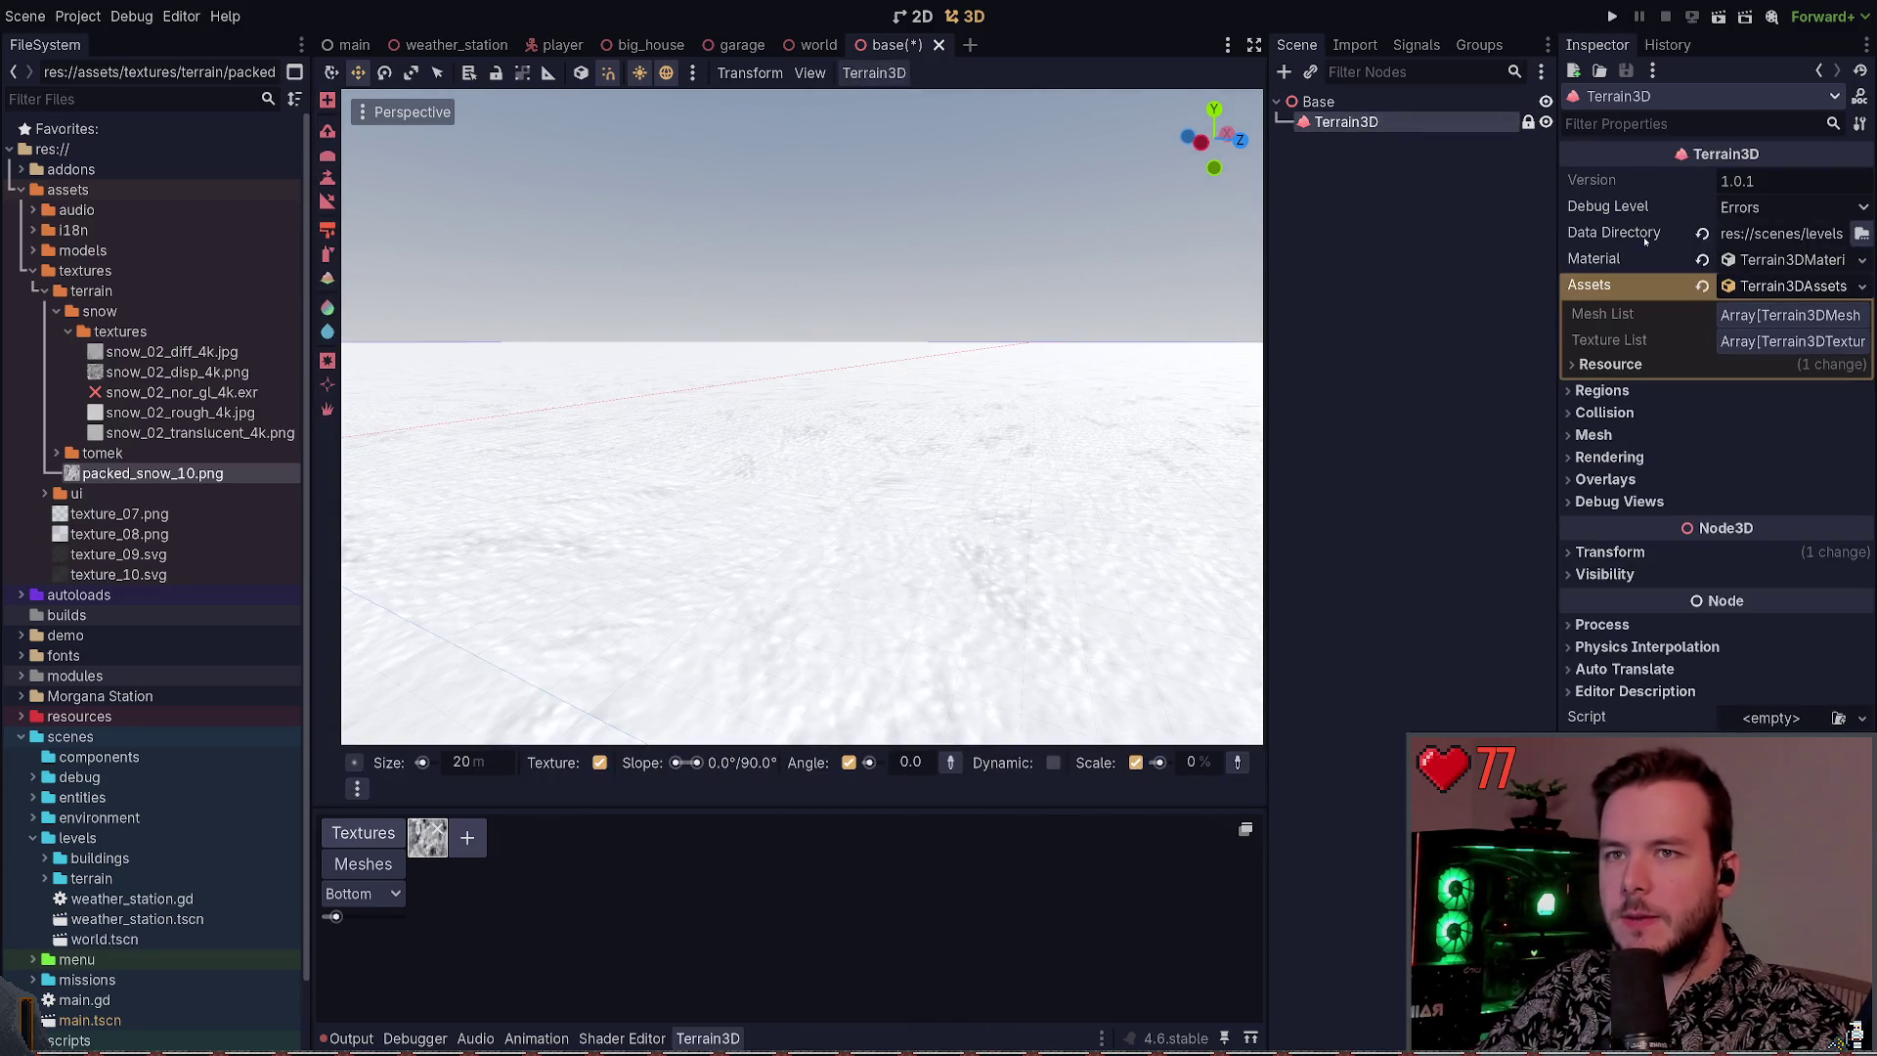
Undo adding packed_snow_10 so the terrain shows the grey checkerboard, and make the 3D view taller
{"action": "key", "text": "ctrl+z"}
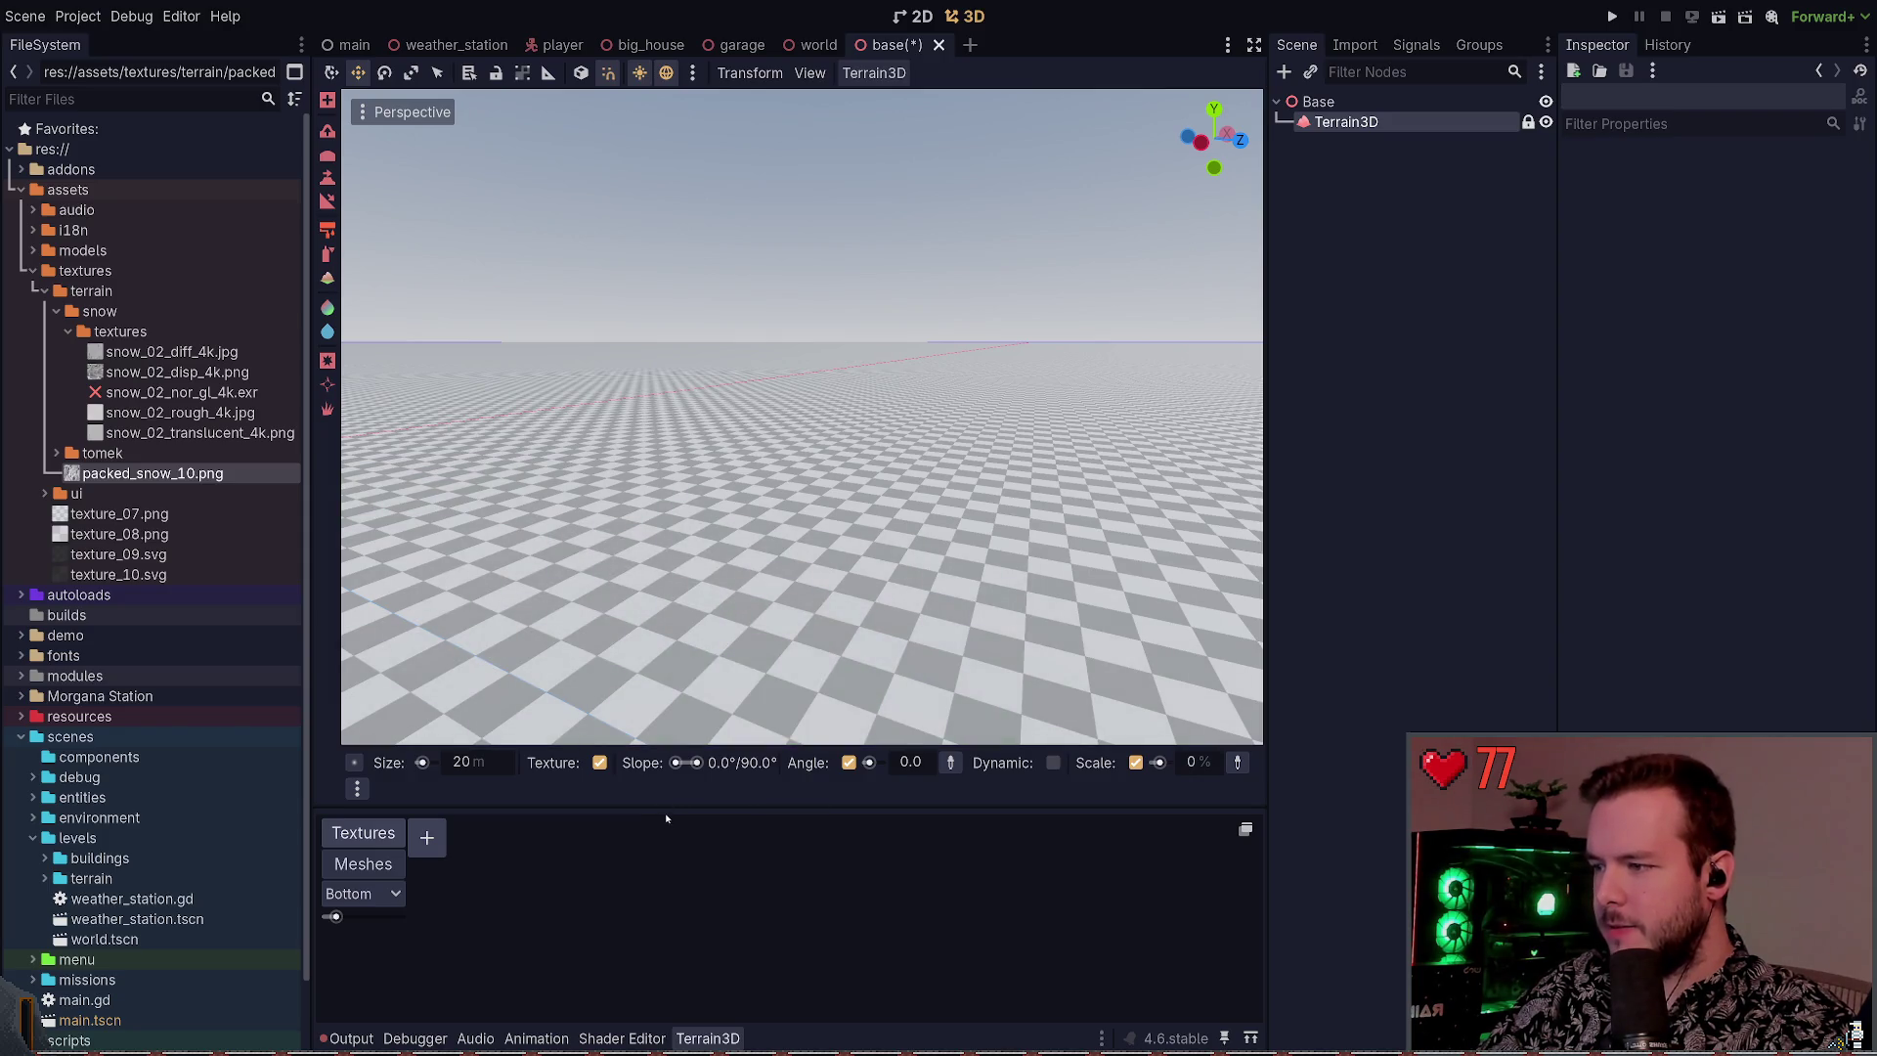
{"action": "left_click_drag", "start_coordinate": [667, 806], "coordinate": [668, 835]}
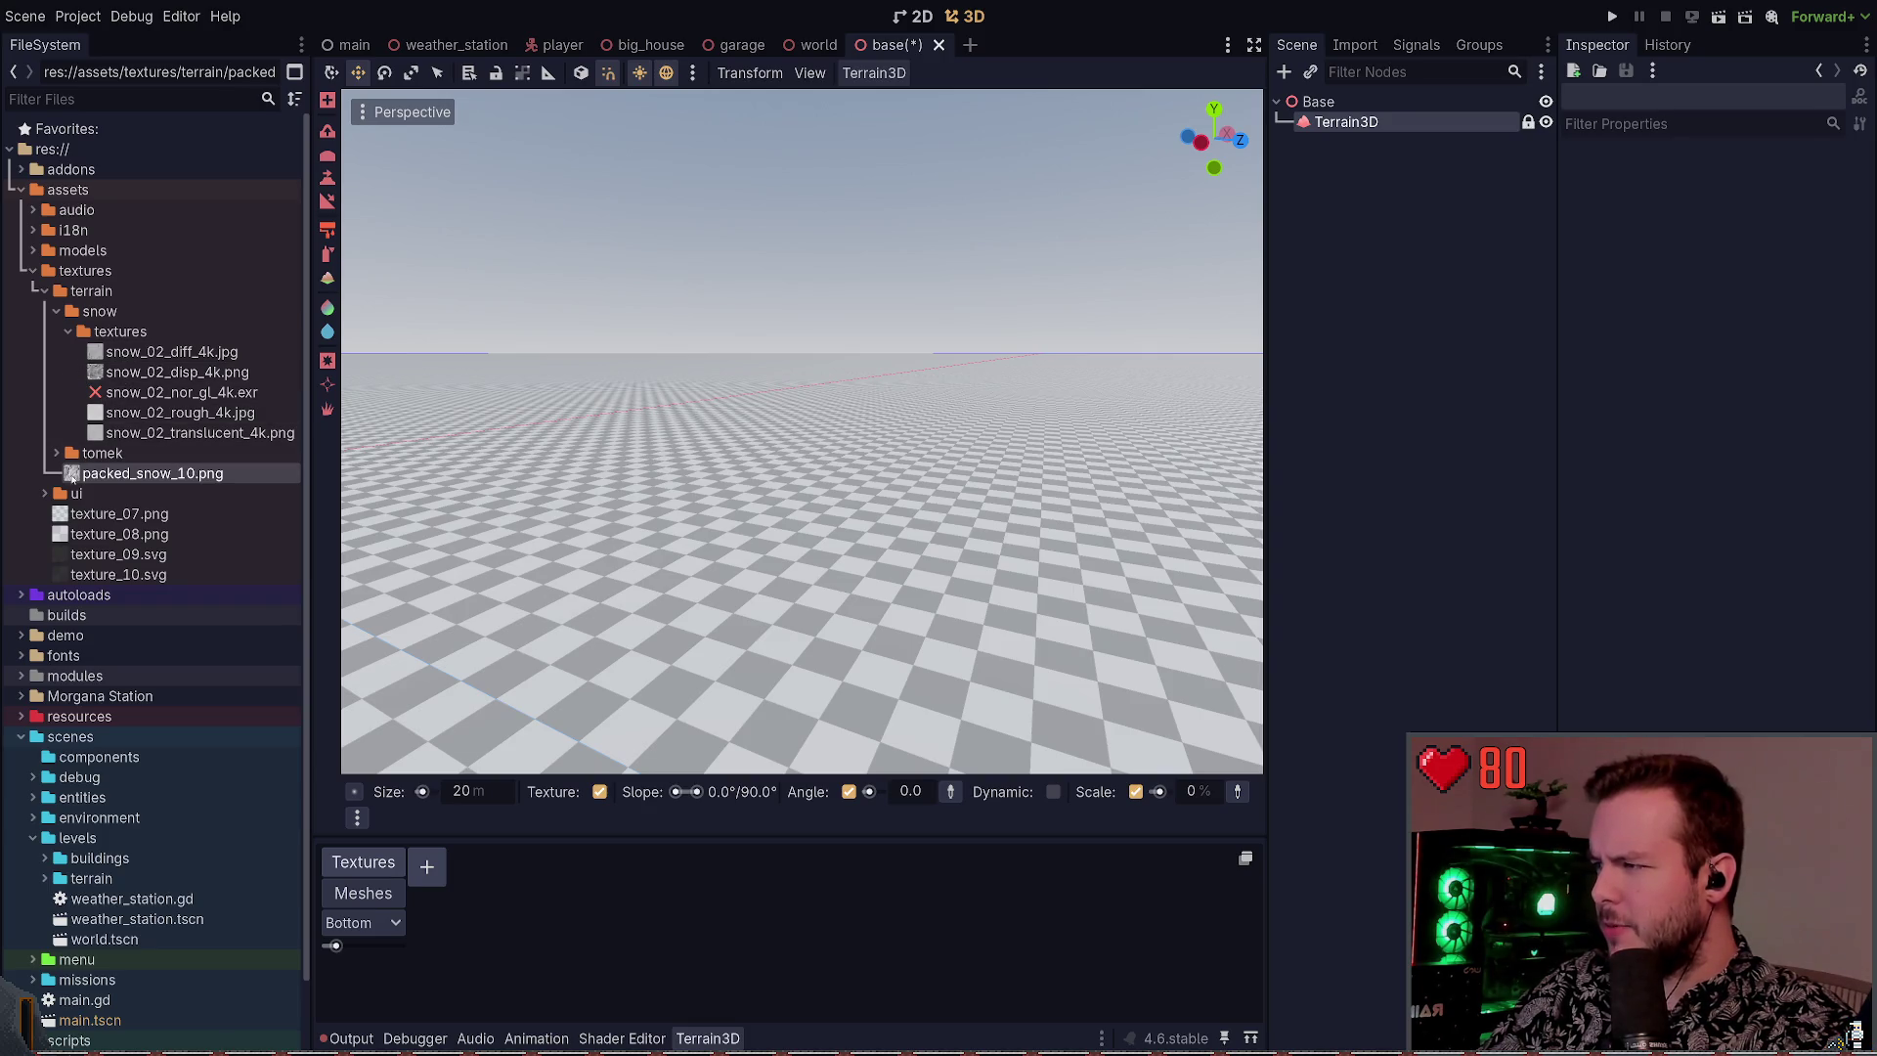
{"action": "left_click", "coordinate": [46, 454]}
{"action": "left_click", "coordinate": [46, 455]}
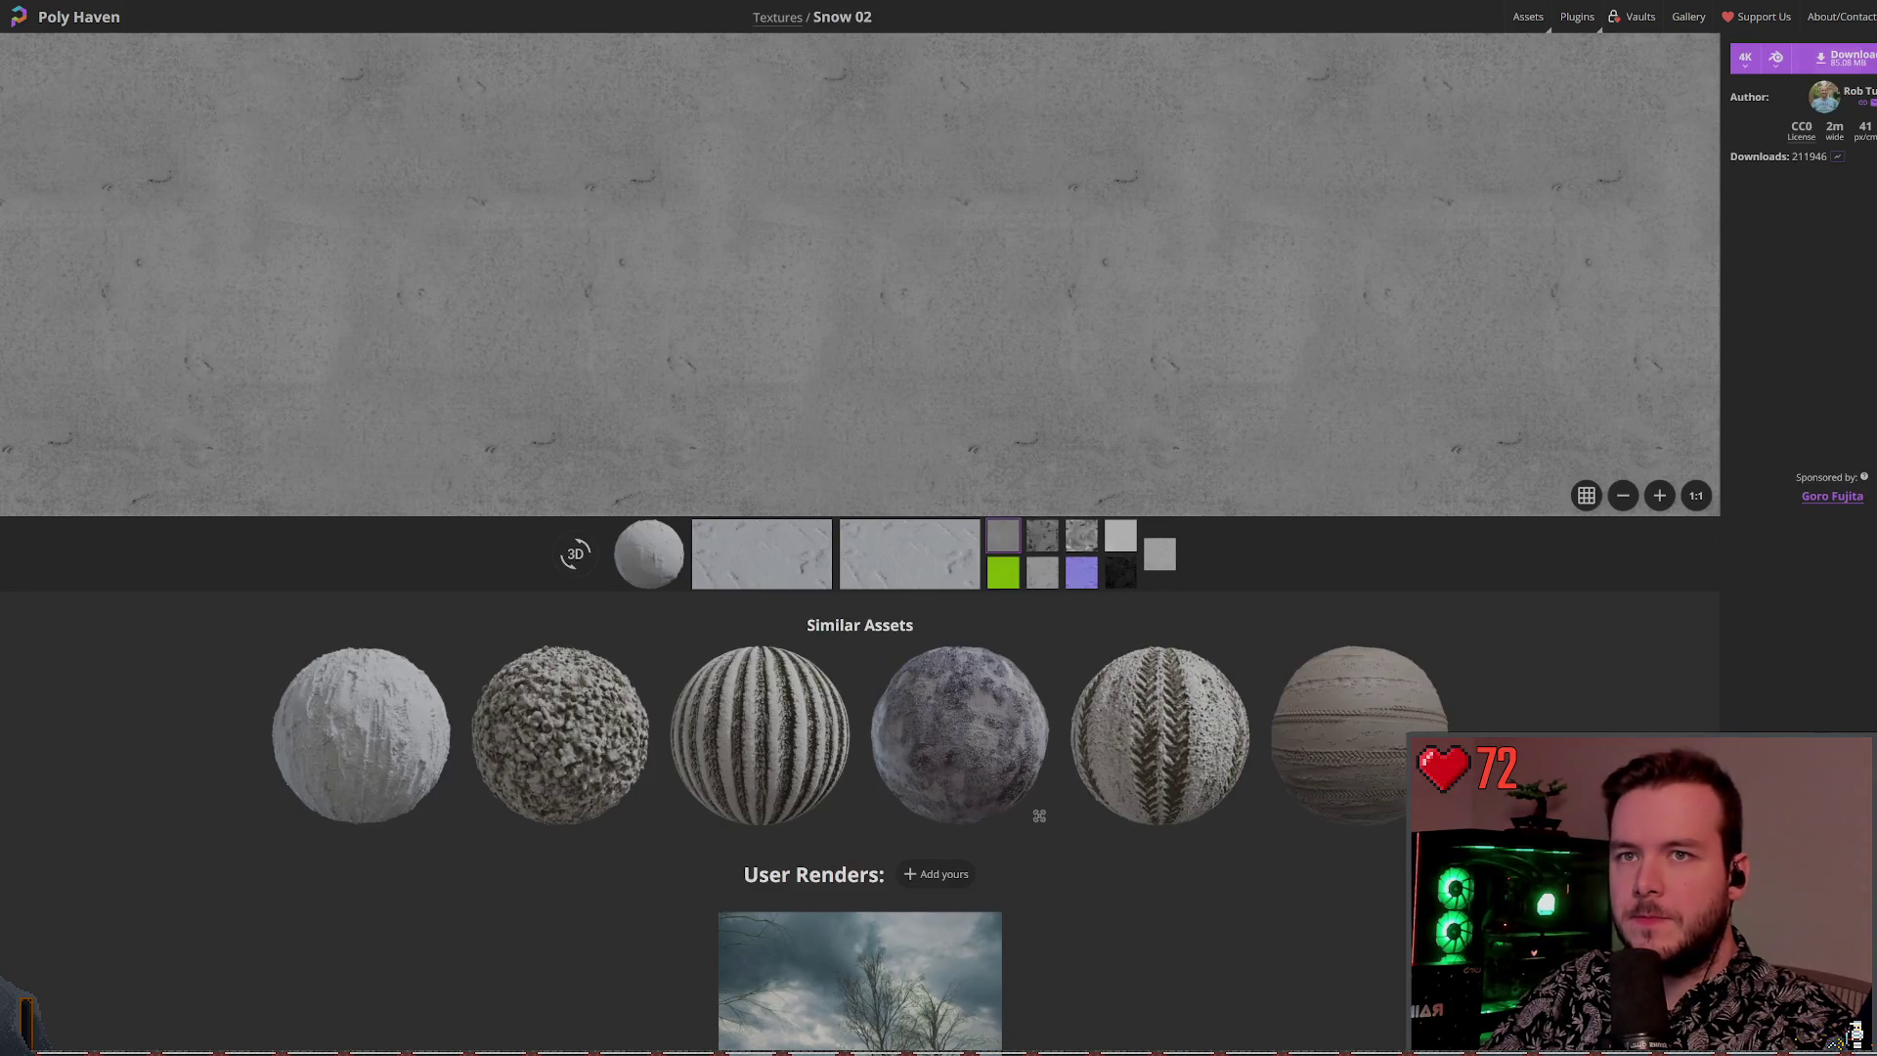
Show the individual map downloads for Poly Haven's Snow 02 texture
{"action": "left_click", "coordinate": [1848, 56]}
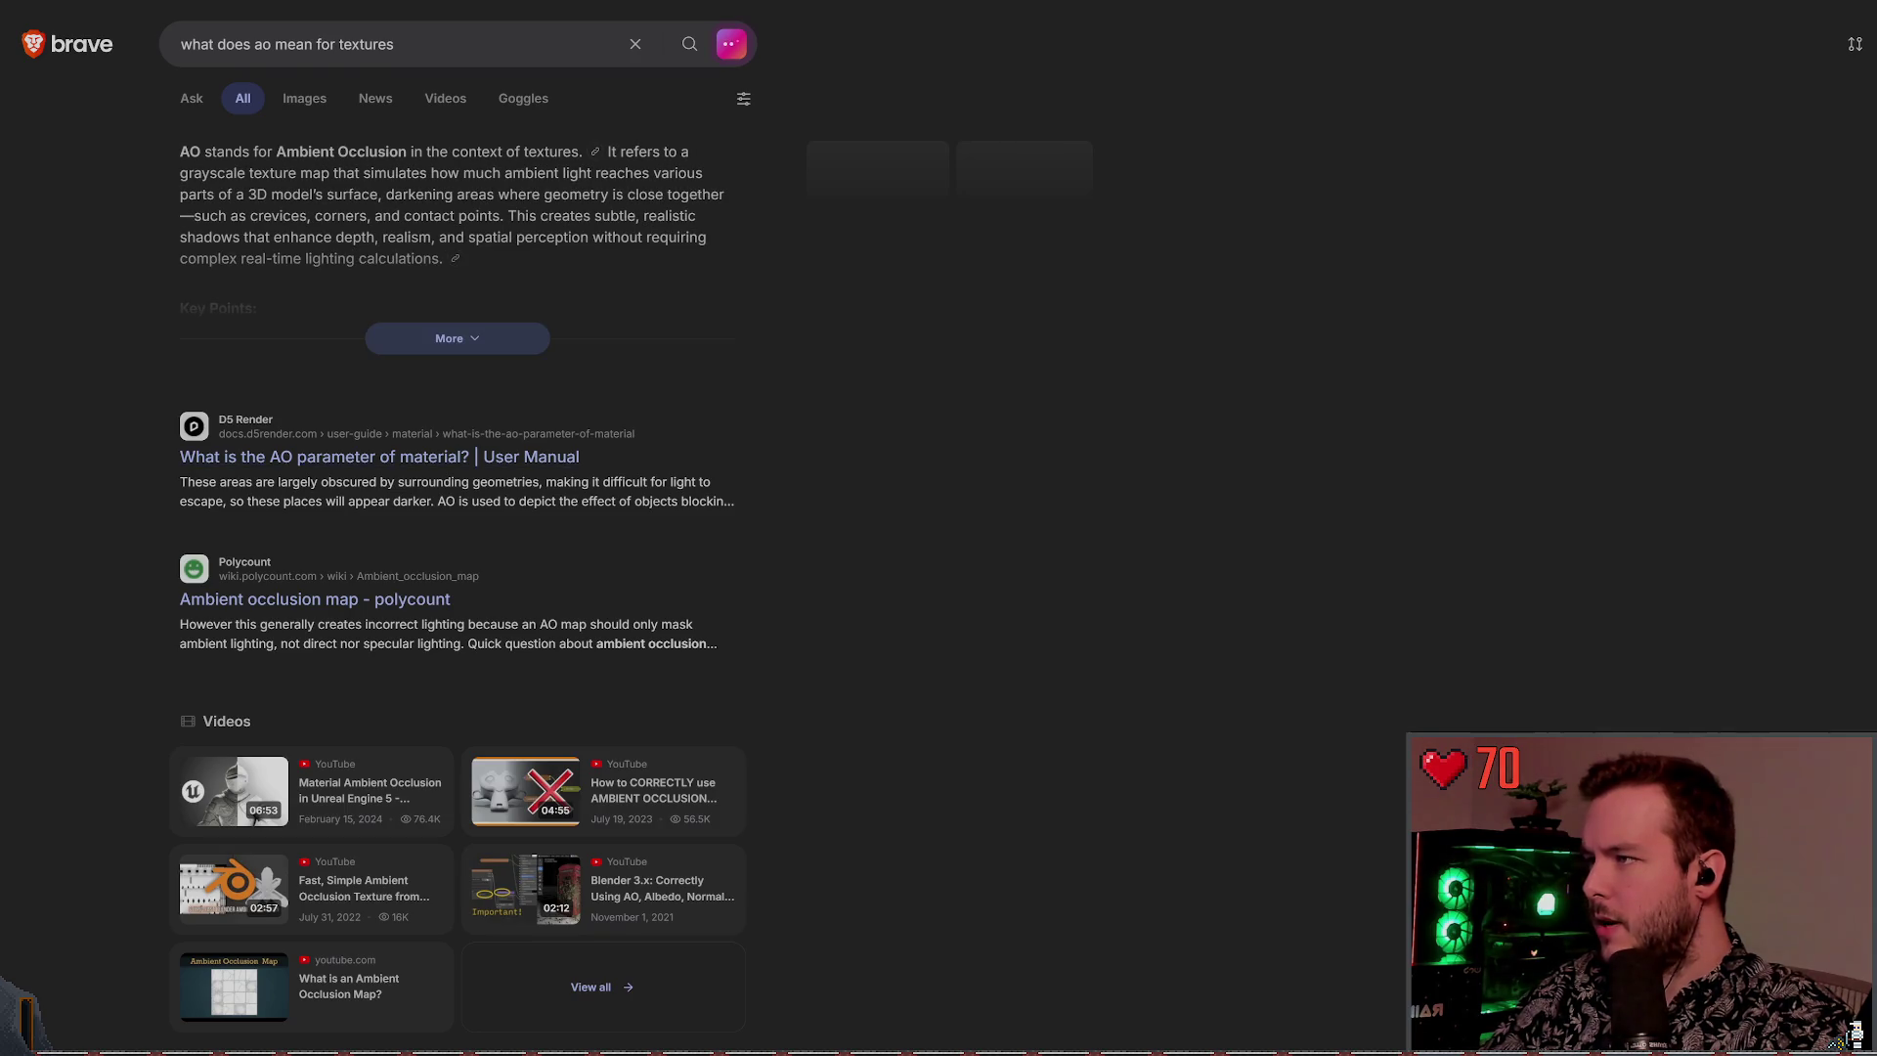
Browse the Ambient Occlusion search results, backing out of an insecure site's warning page
{"action": "scroll", "coordinate": [391, 479], "scroll_direction": "down", "scroll_amount": 1}
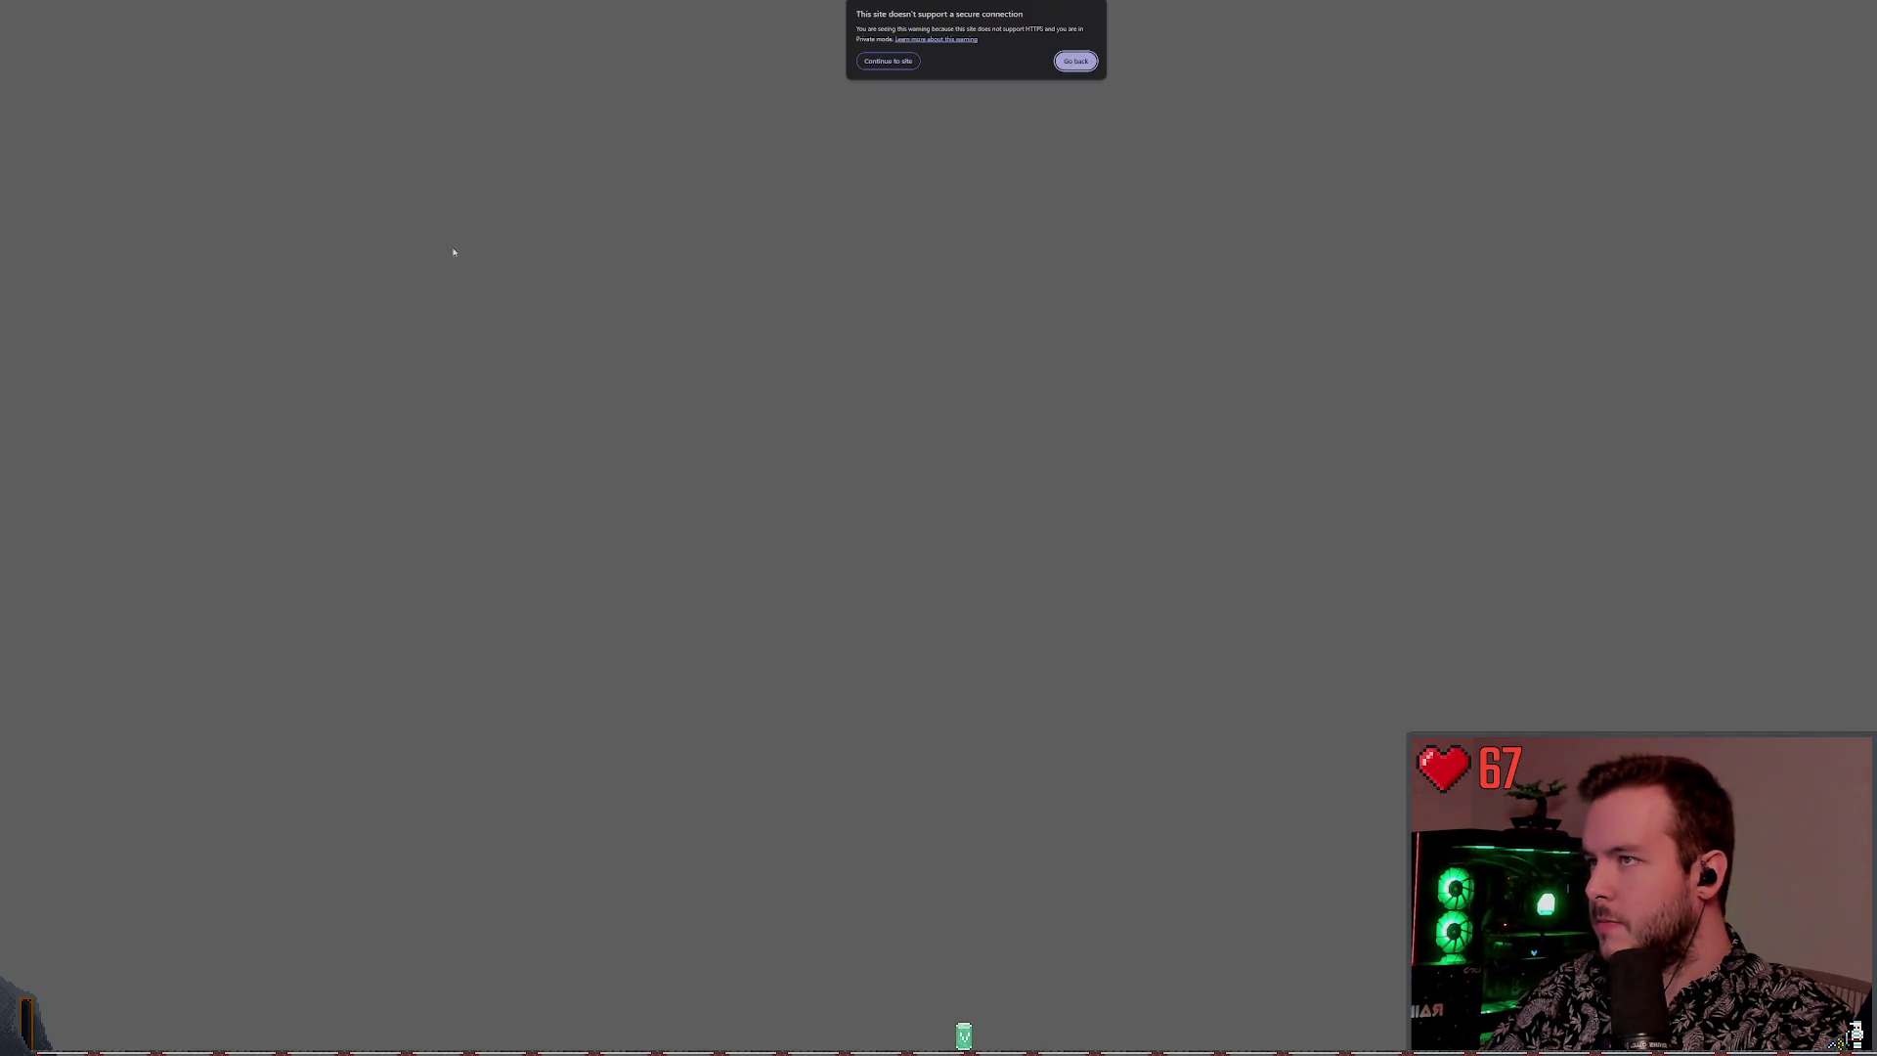
{"action": "key", "text": "Return"}
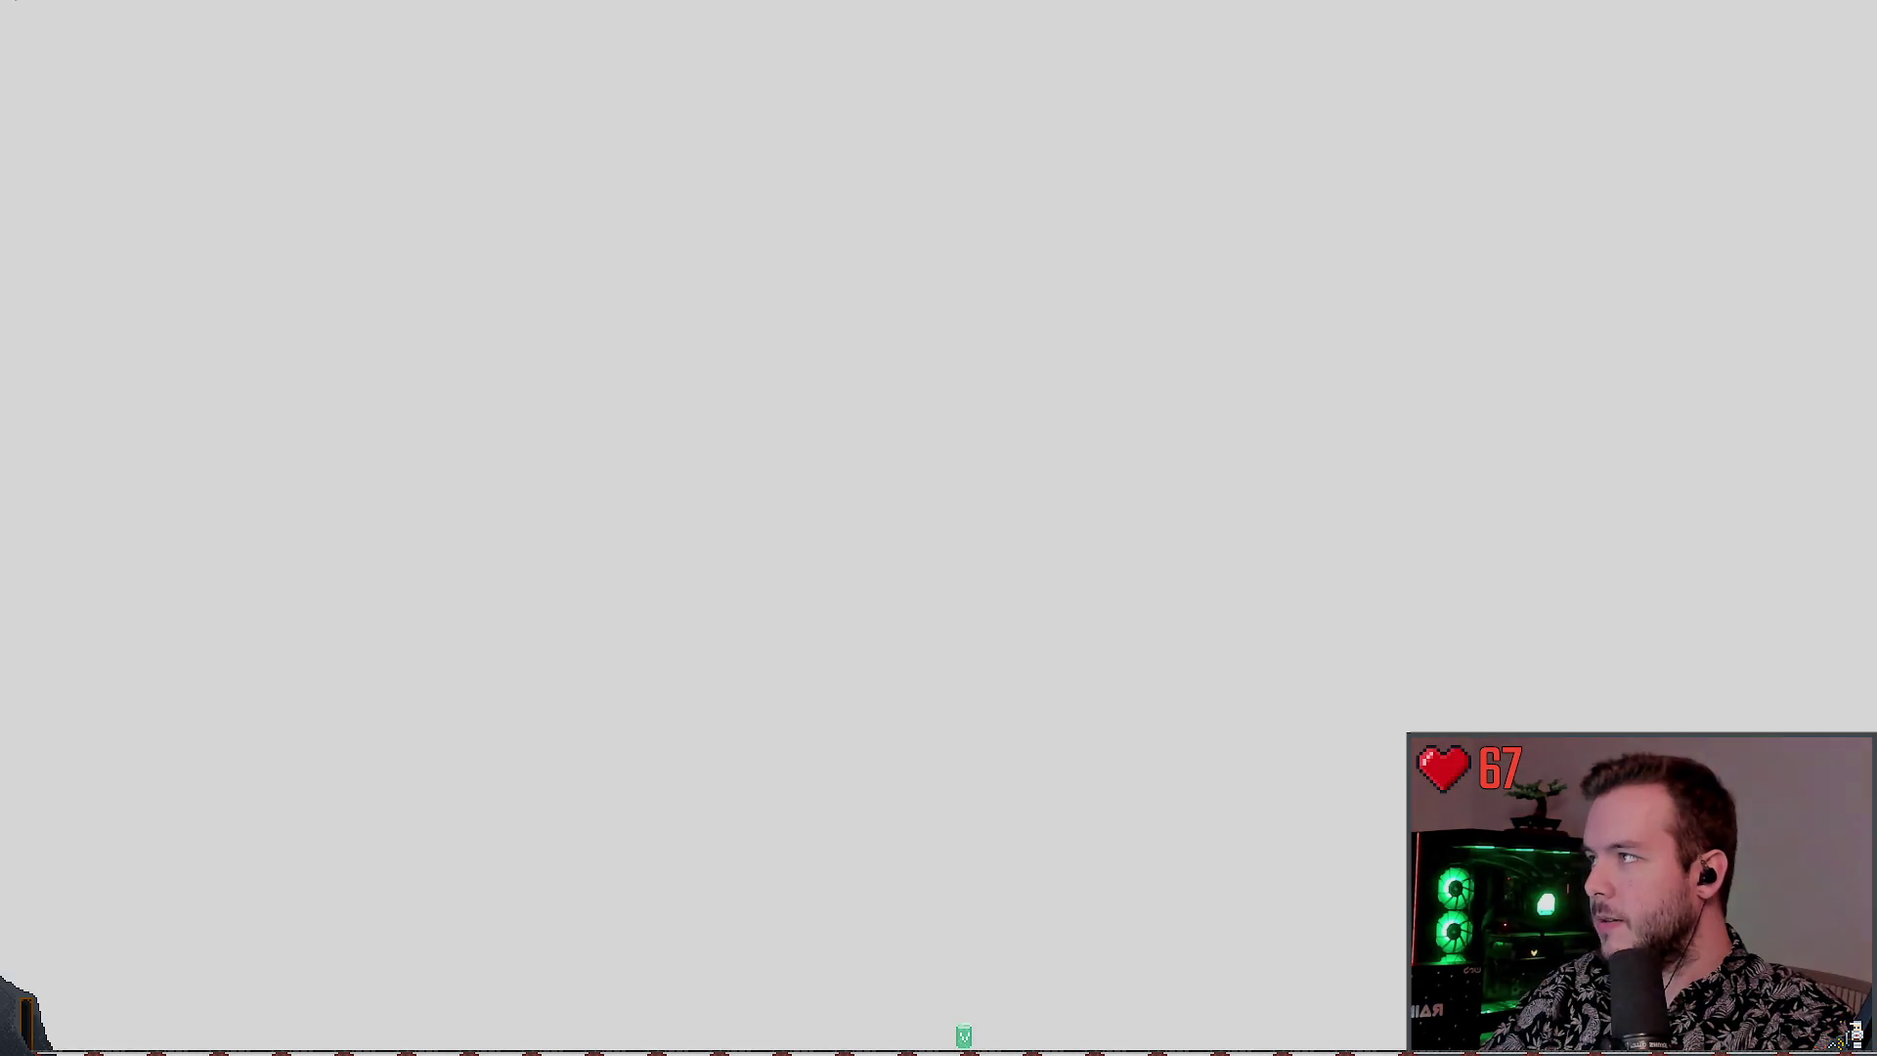
{"action": "scroll", "coordinate": [400, 344], "scroll_direction": "down", "scroll_amount": 6}
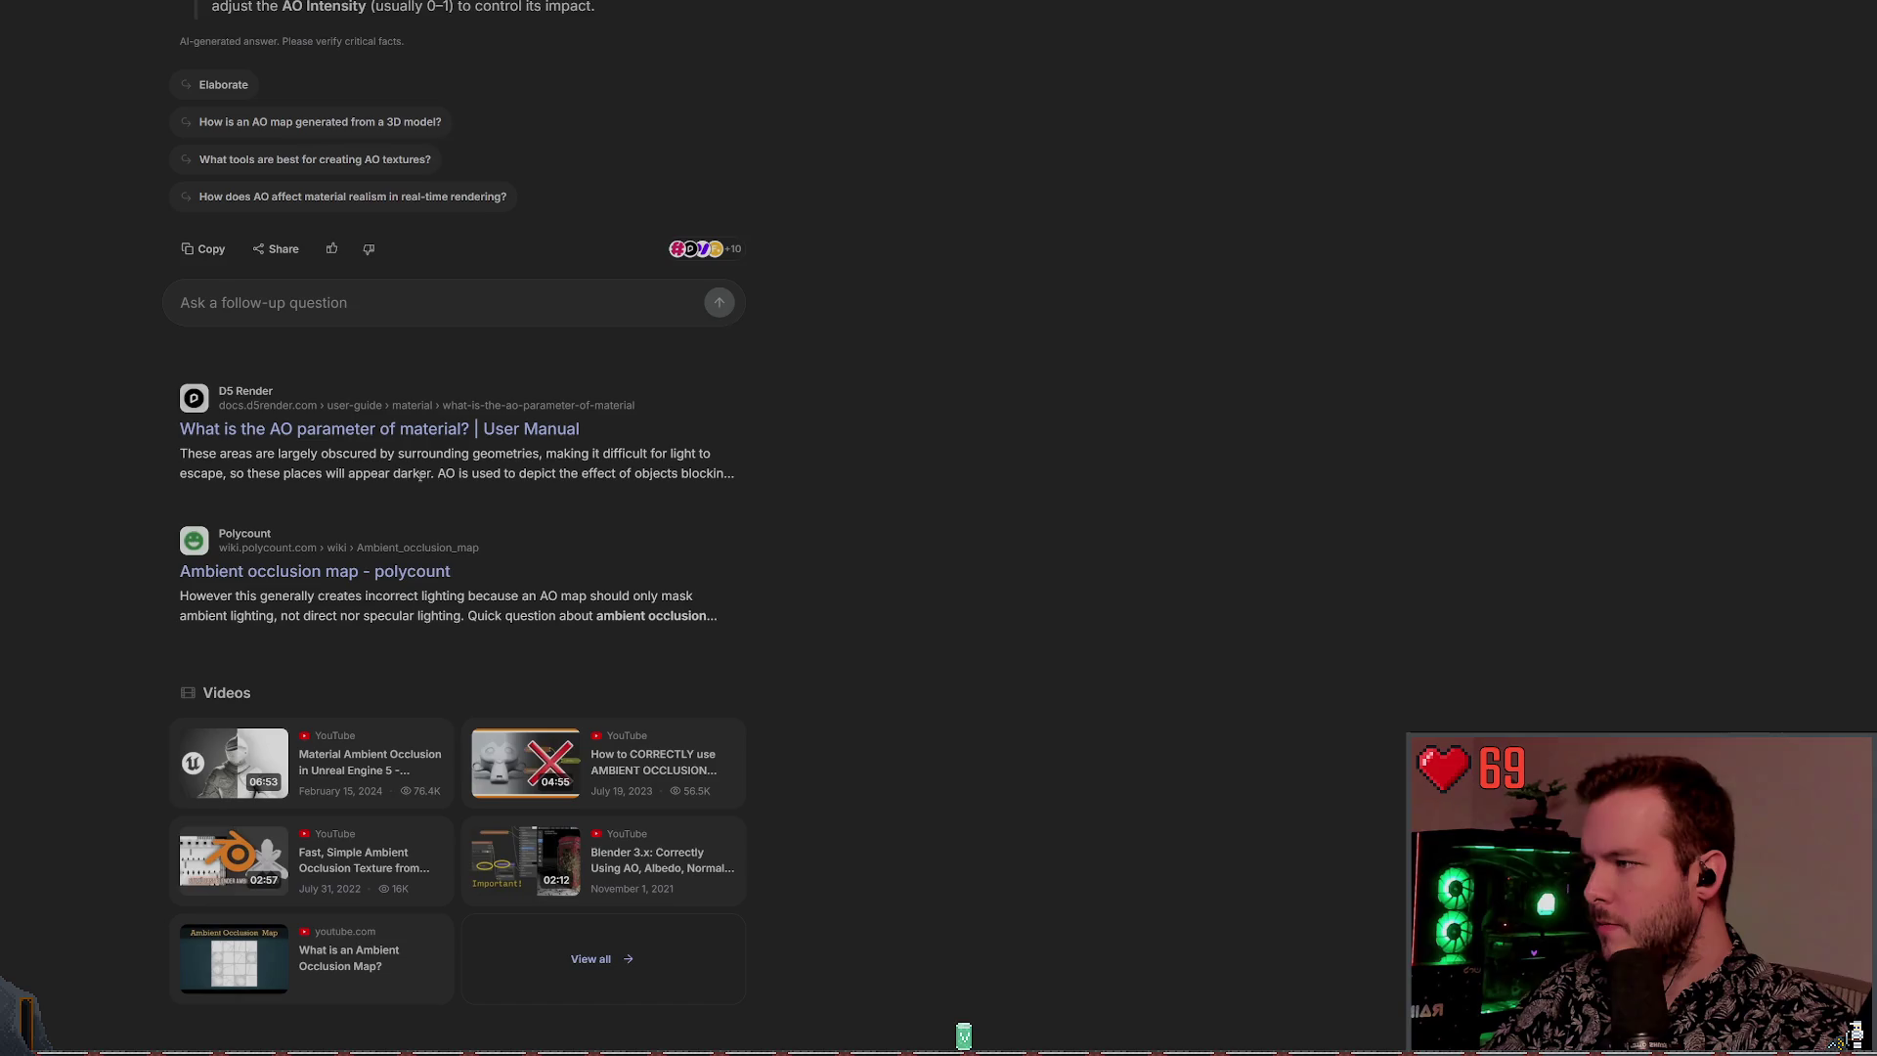
{"action": "scroll", "coordinate": [641, 482], "scroll_direction": "down", "scroll_amount": 5}
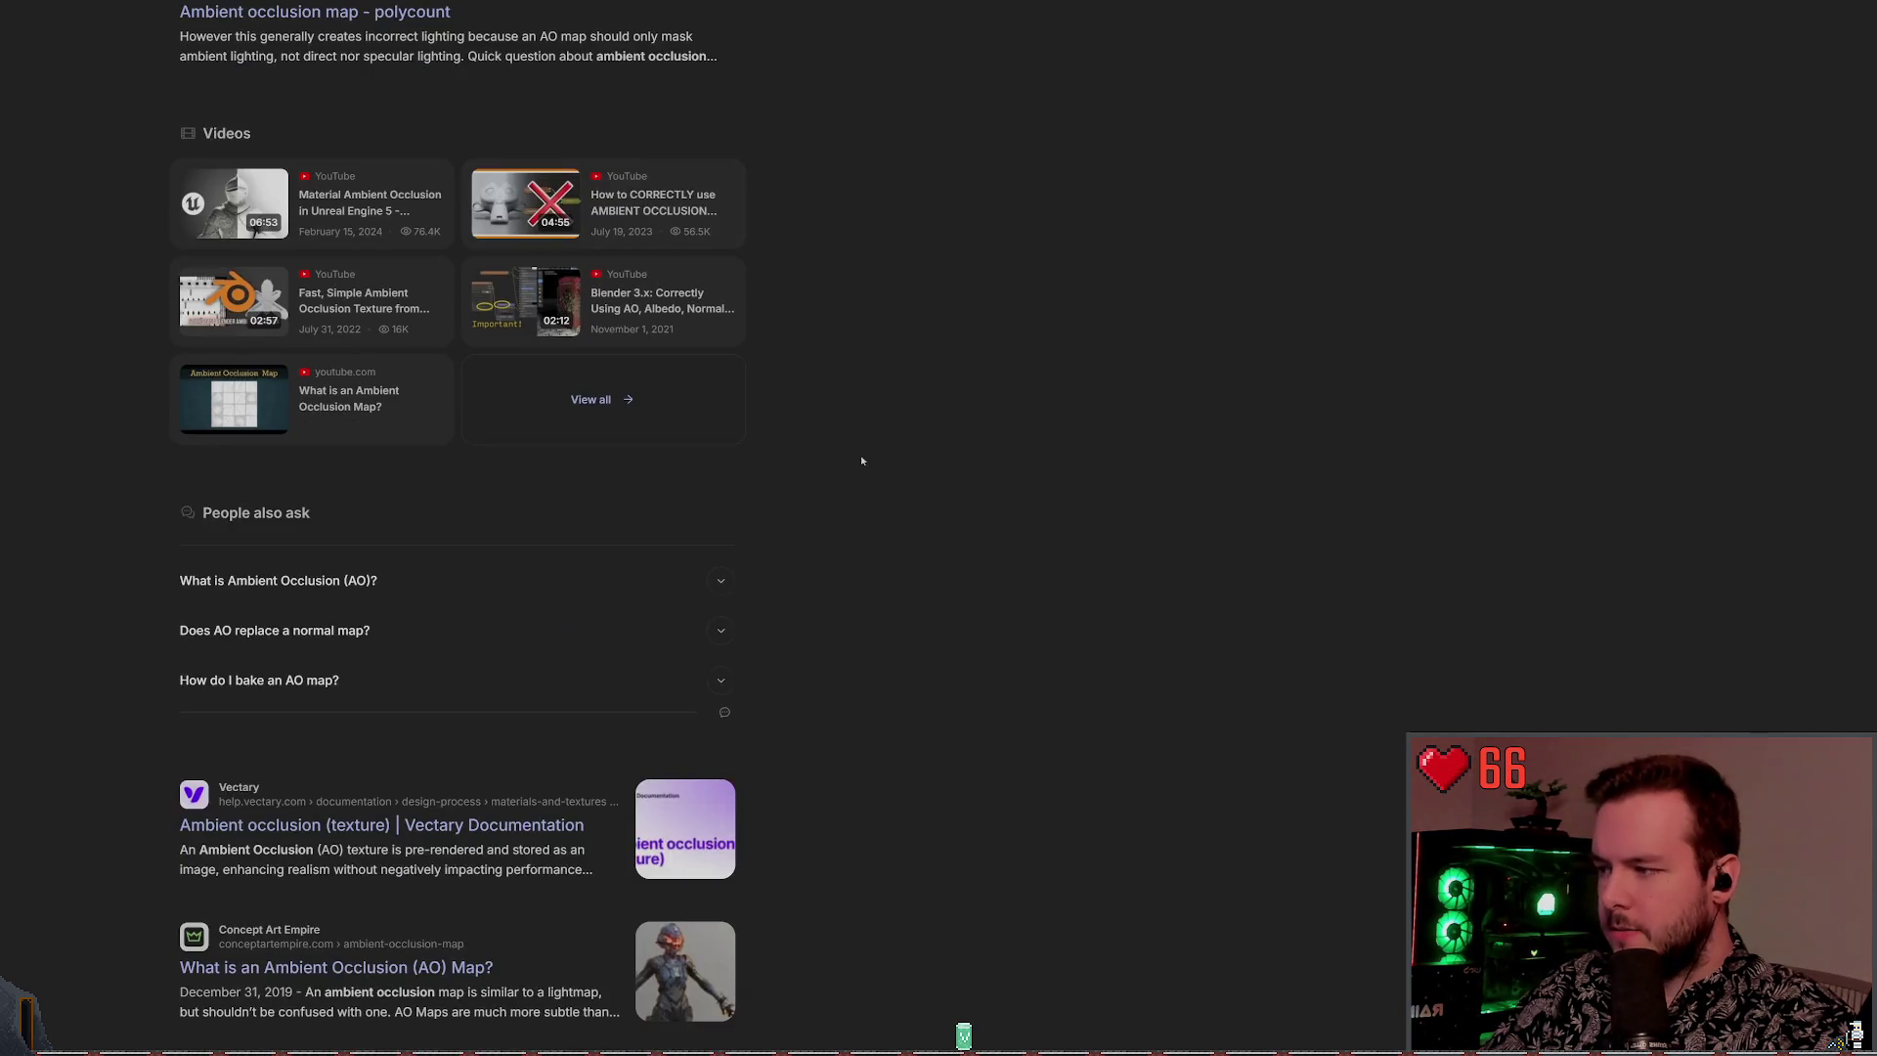
{"action": "scroll", "coordinate": [851, 472], "scroll_direction": "up", "scroll_amount": 4}
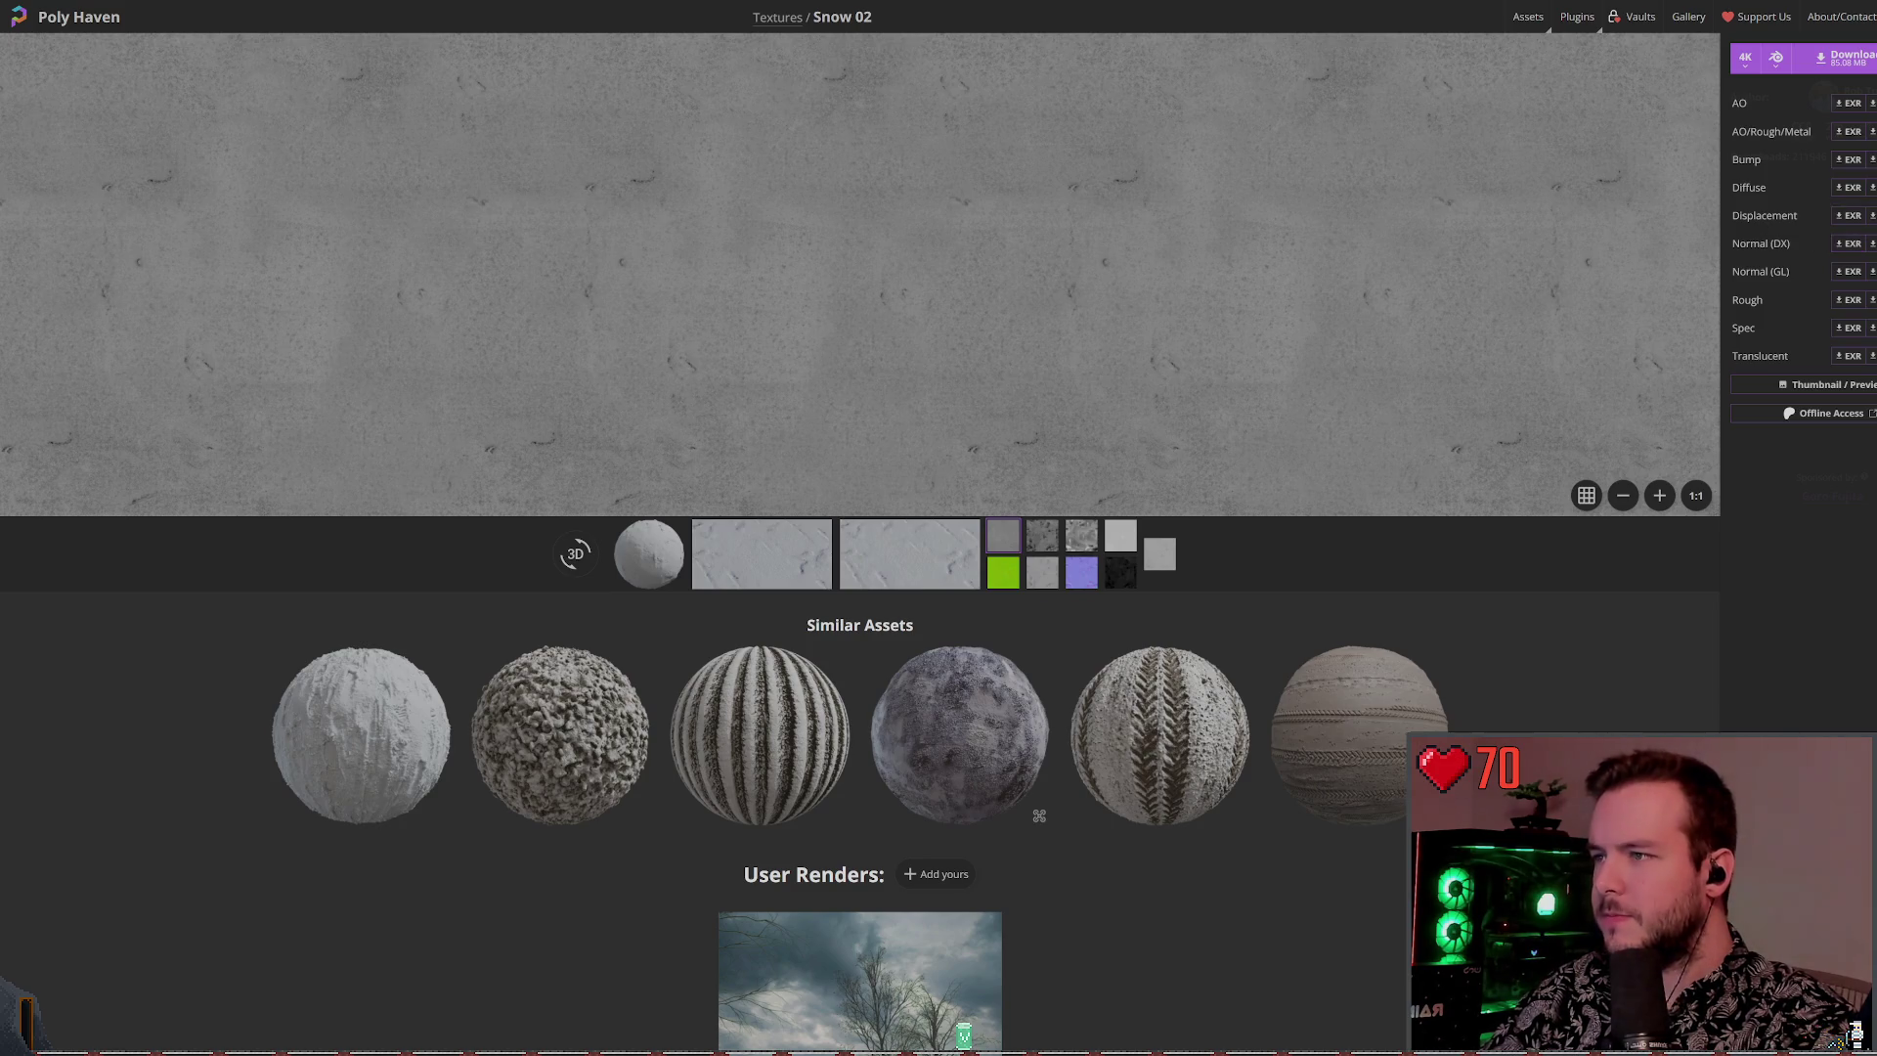
Glance at Godot and the Snow 02 page, then view the Terrain3D docs' Download Sites and FAQ
{"action": "key", "text": "alt+Tab"}
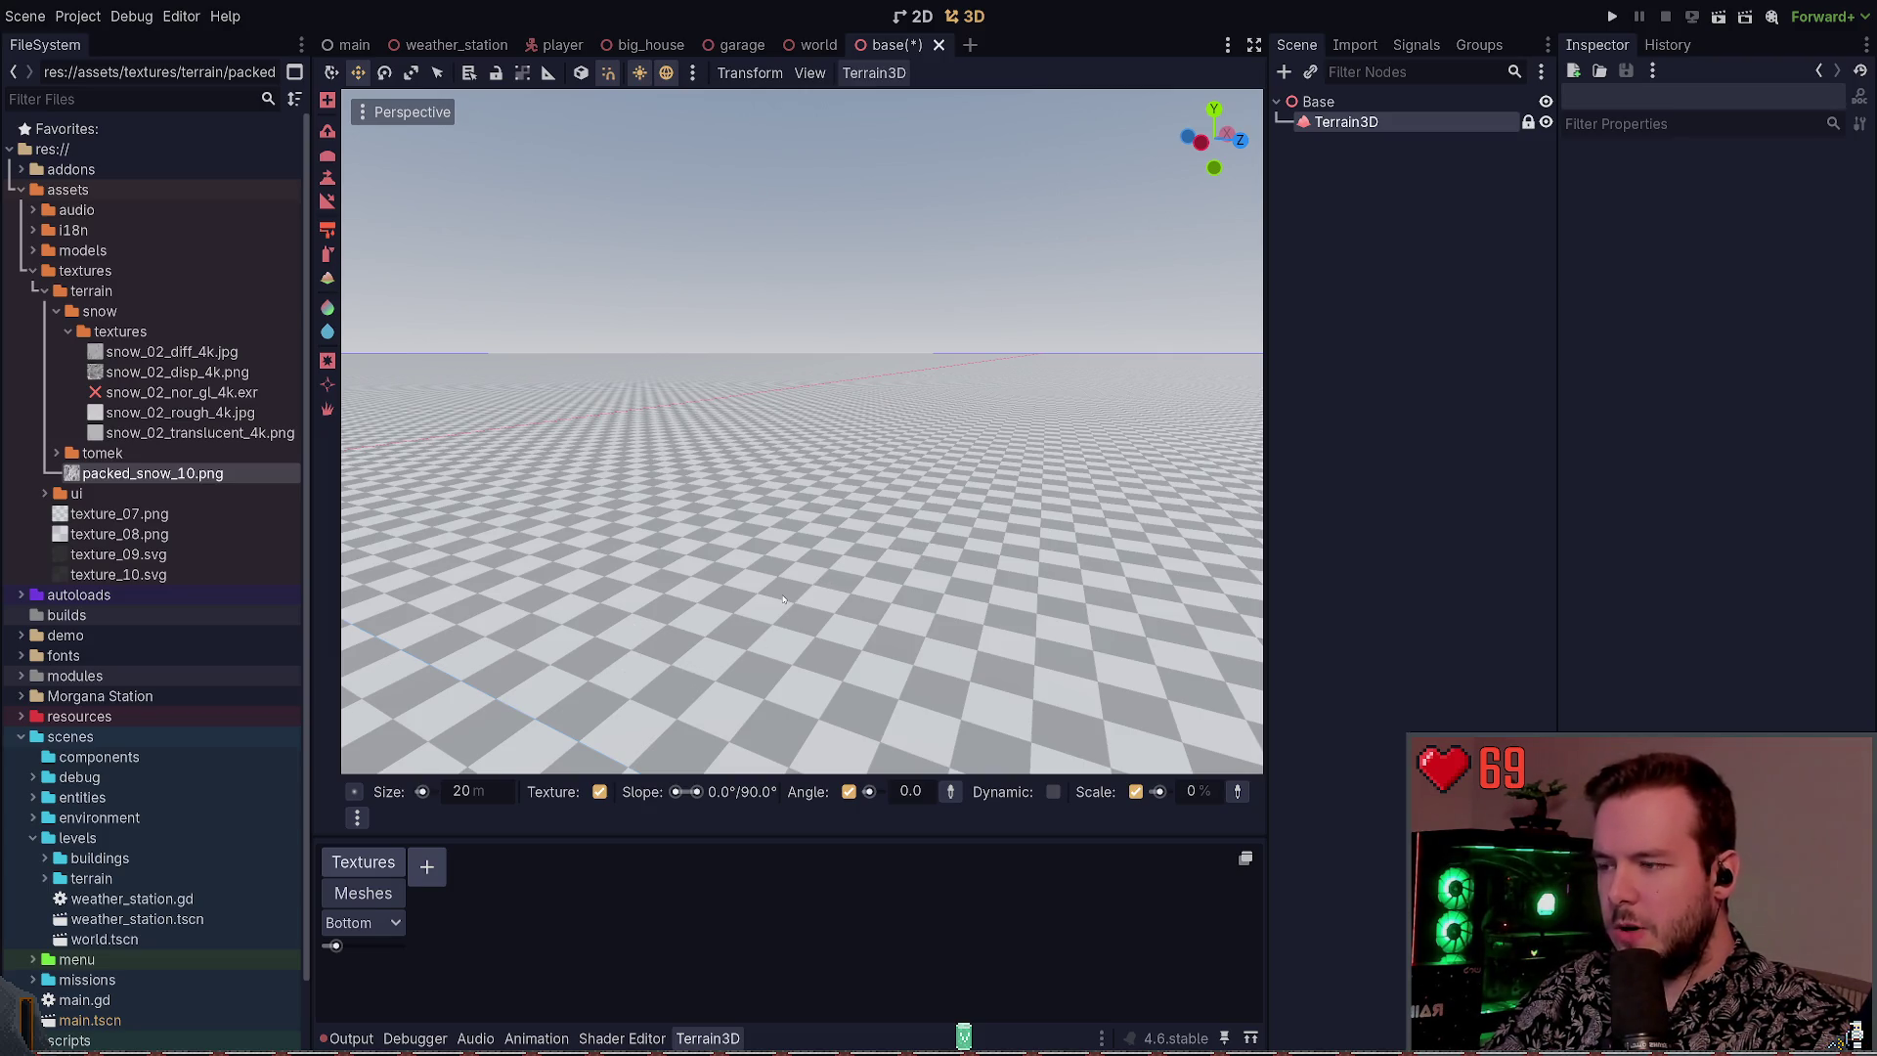
{"action": "key", "text": "alt+Tab"}
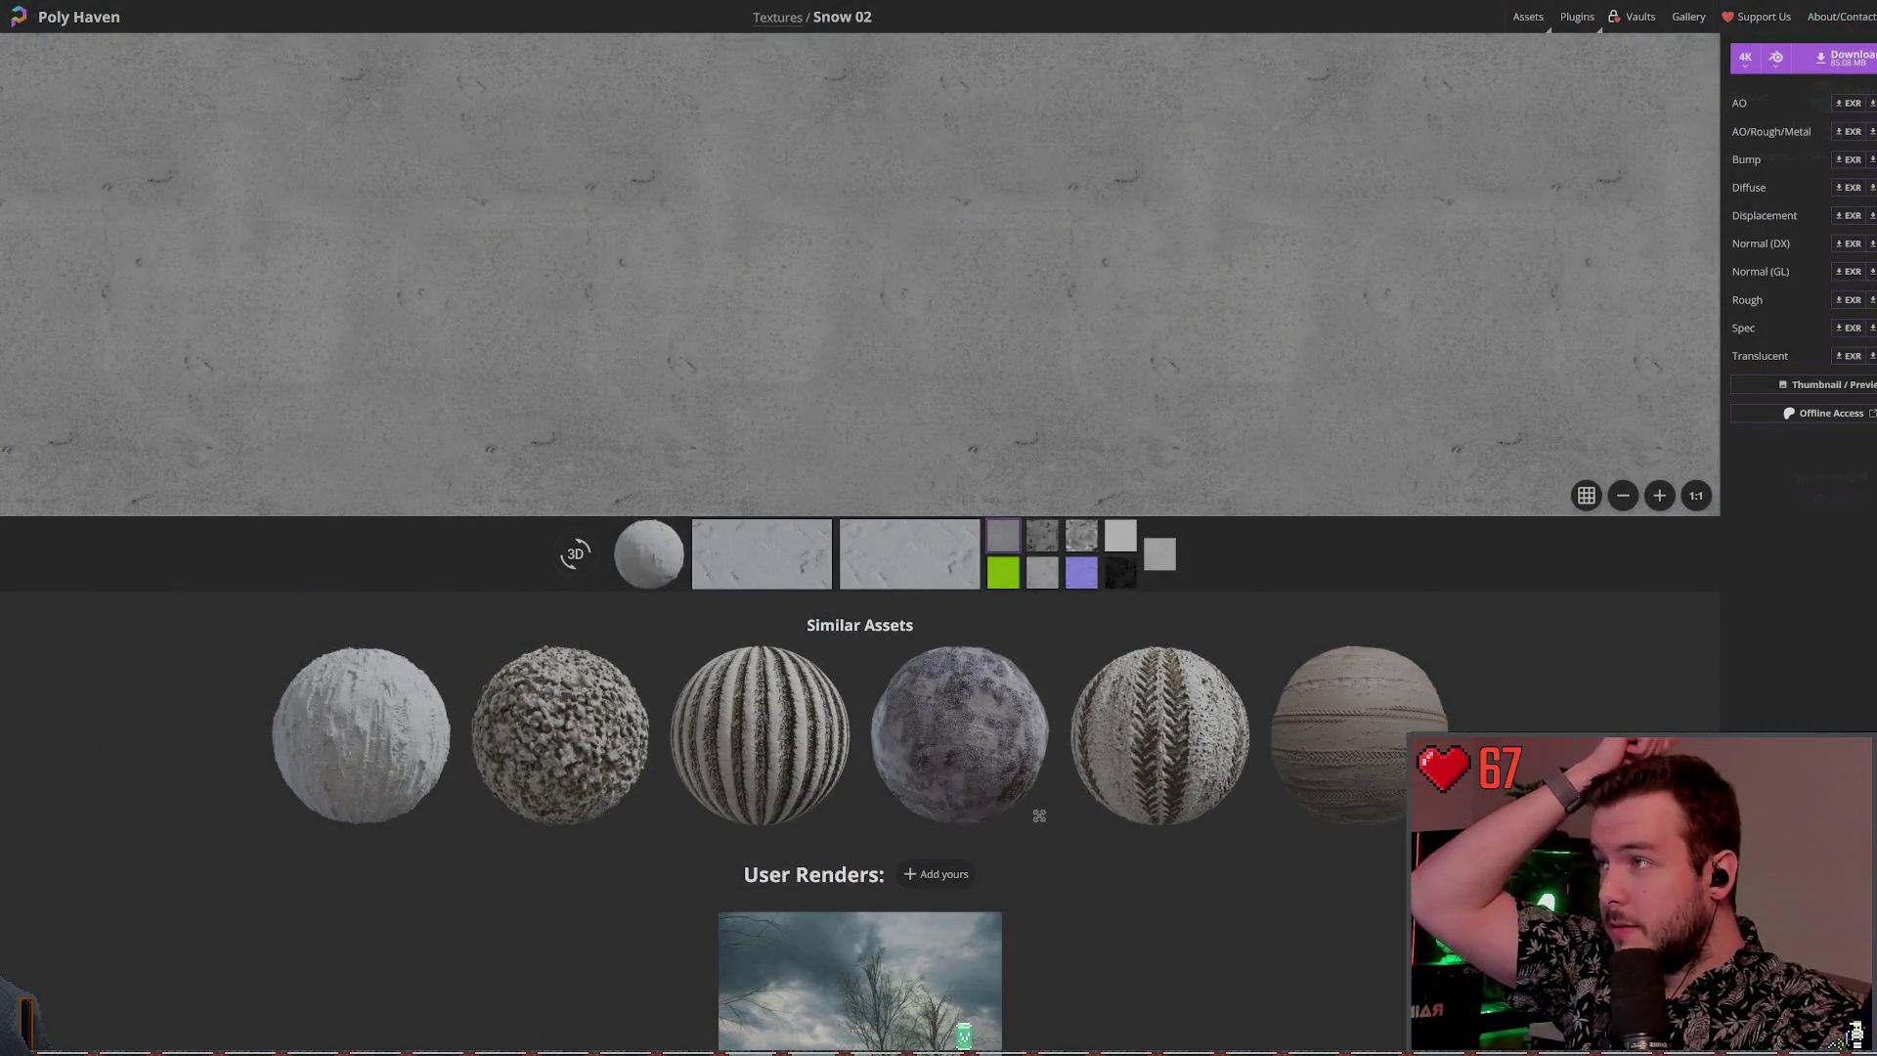
{"action": "key", "text": "alt+Tab"}
{"action": "scroll", "coordinate": [977, 602], "scroll_direction": "up", "scroll_amount": 8}
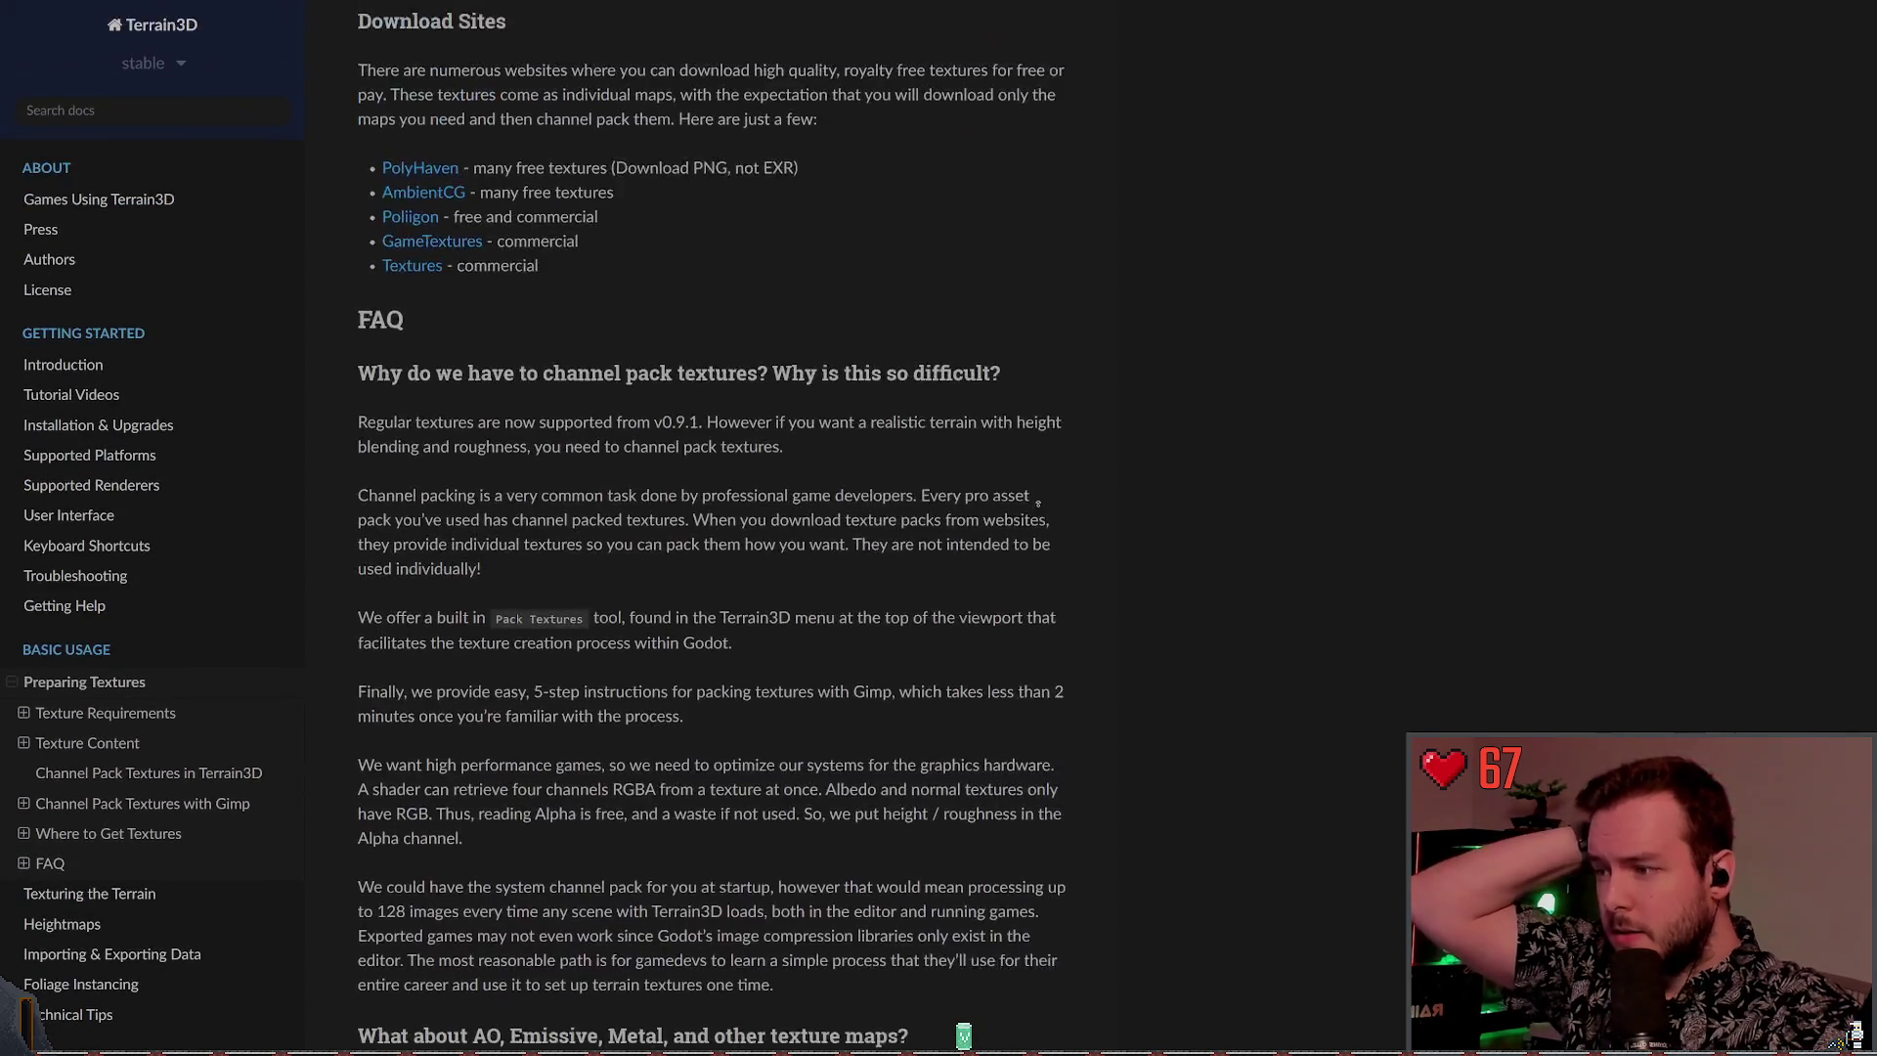
{"action": "scroll", "coordinate": [976, 602], "scroll_direction": "down", "scroll_amount": 4}
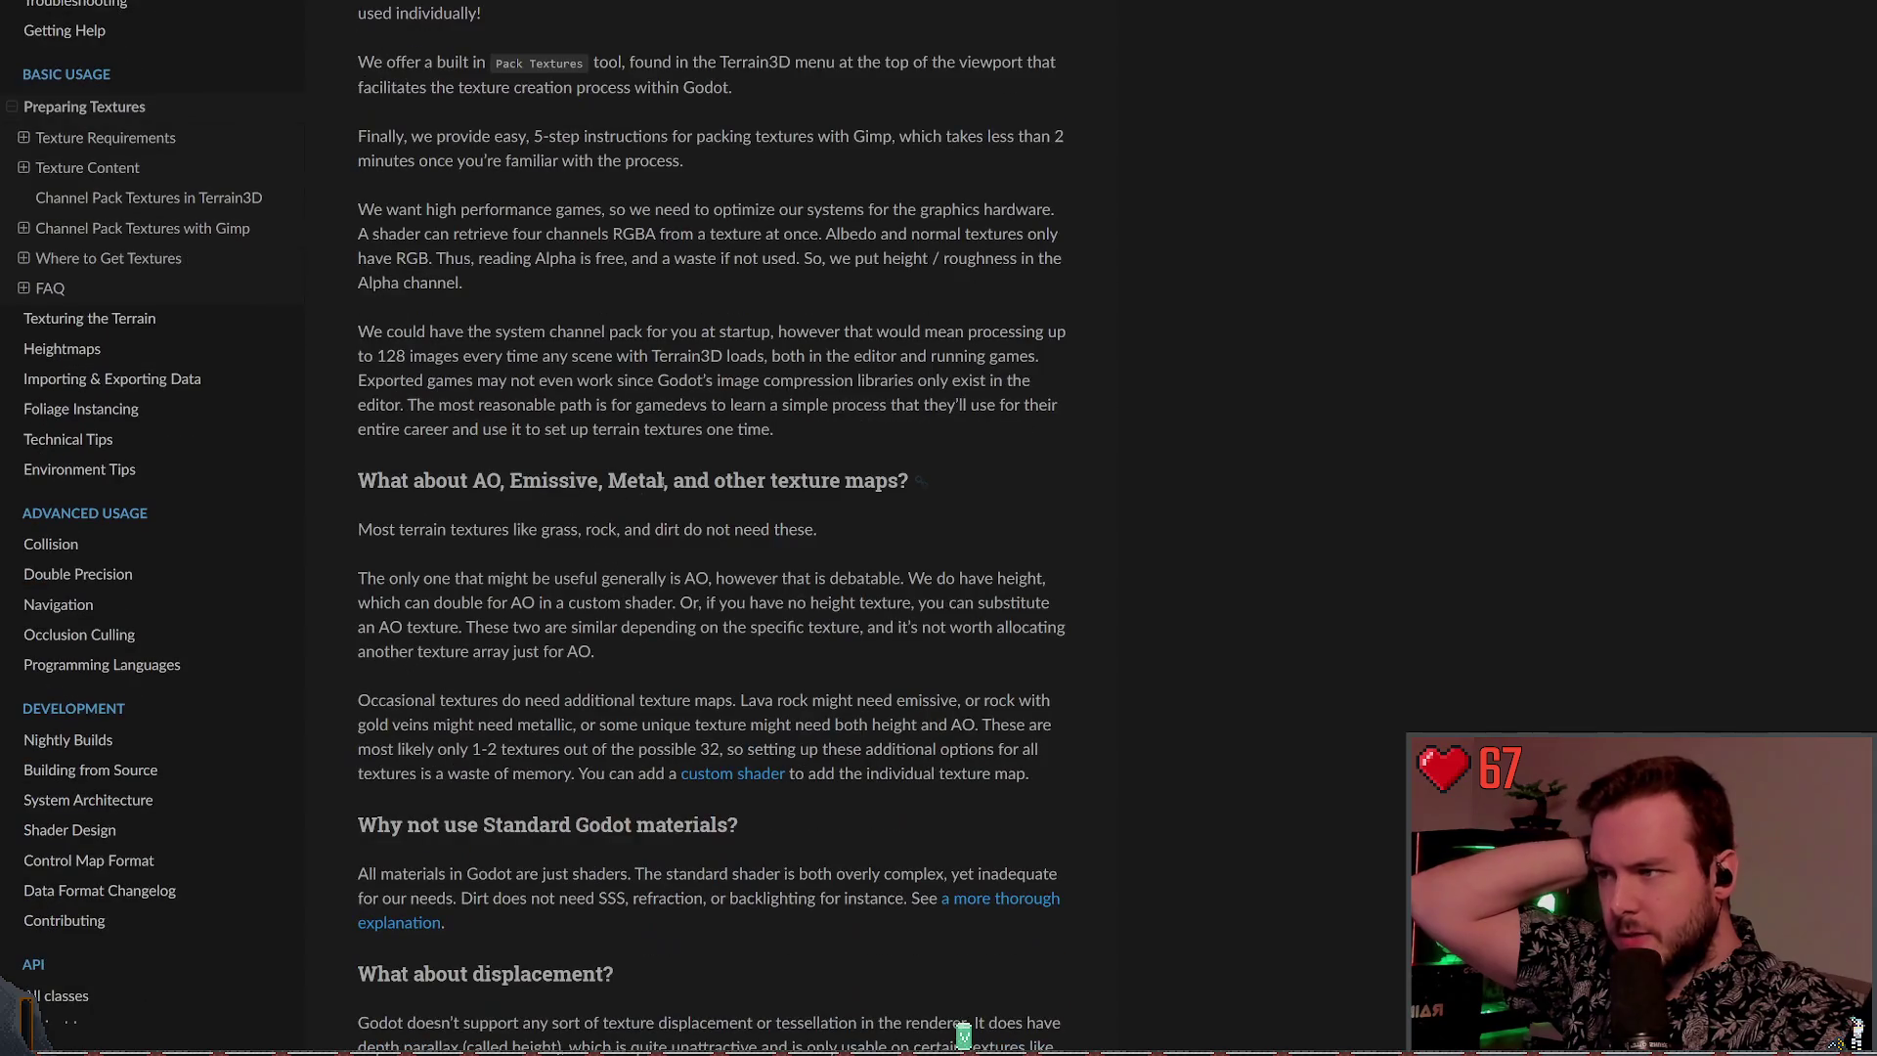
{"action": "scroll", "coordinate": [713, 479], "scroll_direction": "down", "scroll_amount": 1}
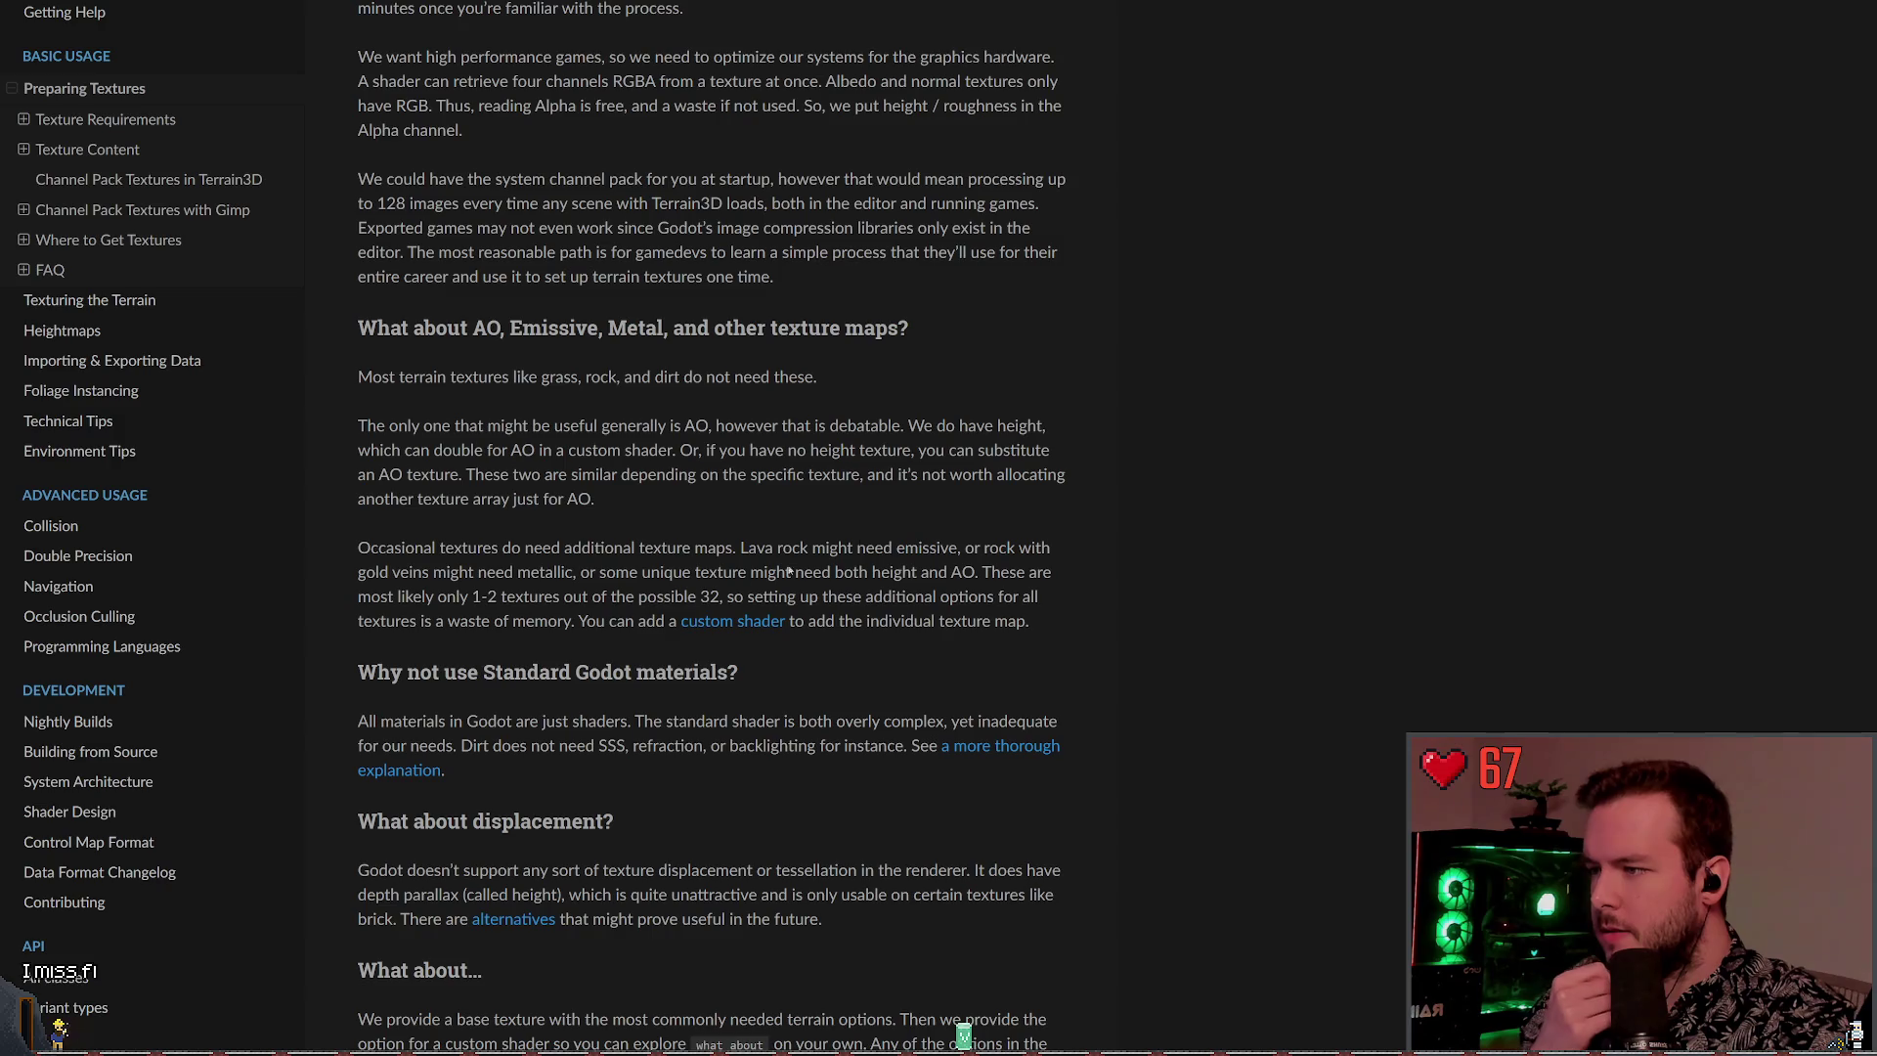
{"action": "scroll", "coordinate": [527, 648], "scroll_direction": "up", "scroll_amount": 1}
{"action": "left_click_drag", "start_coordinate": [739, 724], "coordinate": [358, 477]}
{"action": "left_click", "coordinate": [711, 476]}
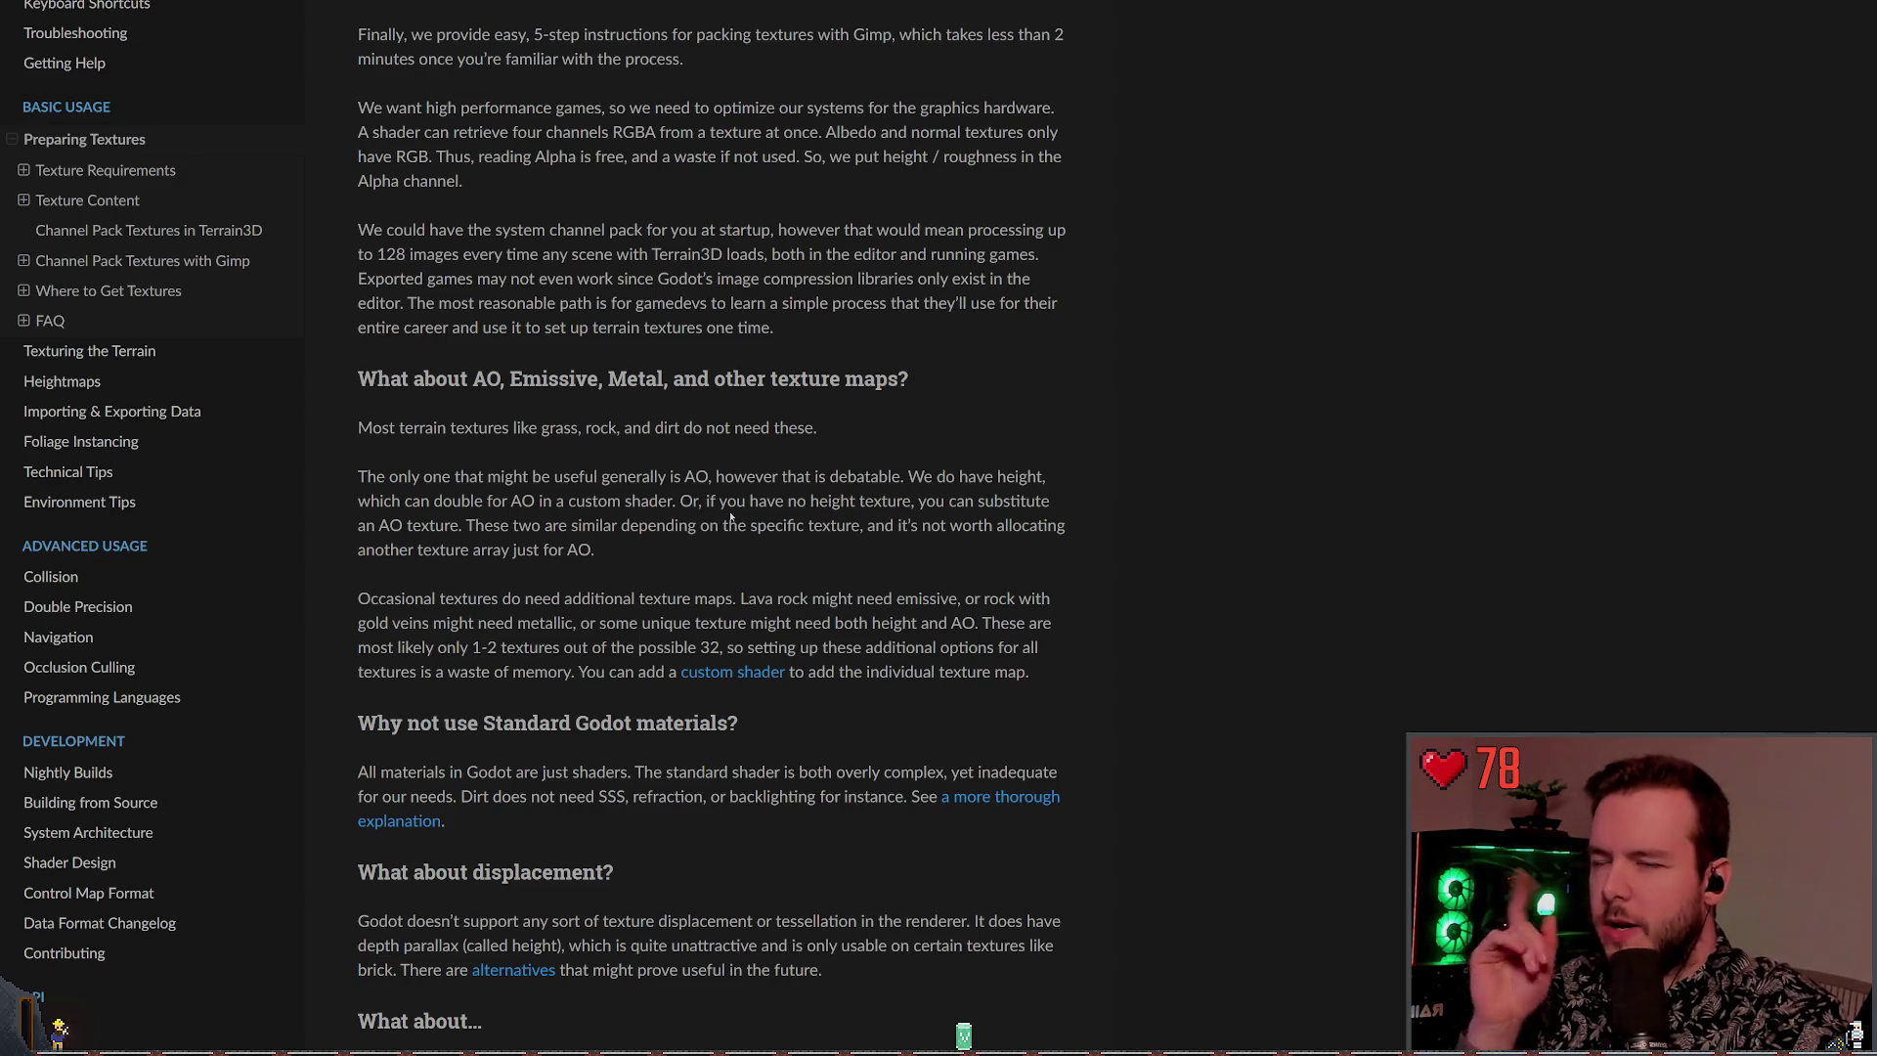
{"action": "scroll", "coordinate": [712, 574], "scroll_direction": "up", "scroll_amount": 2}
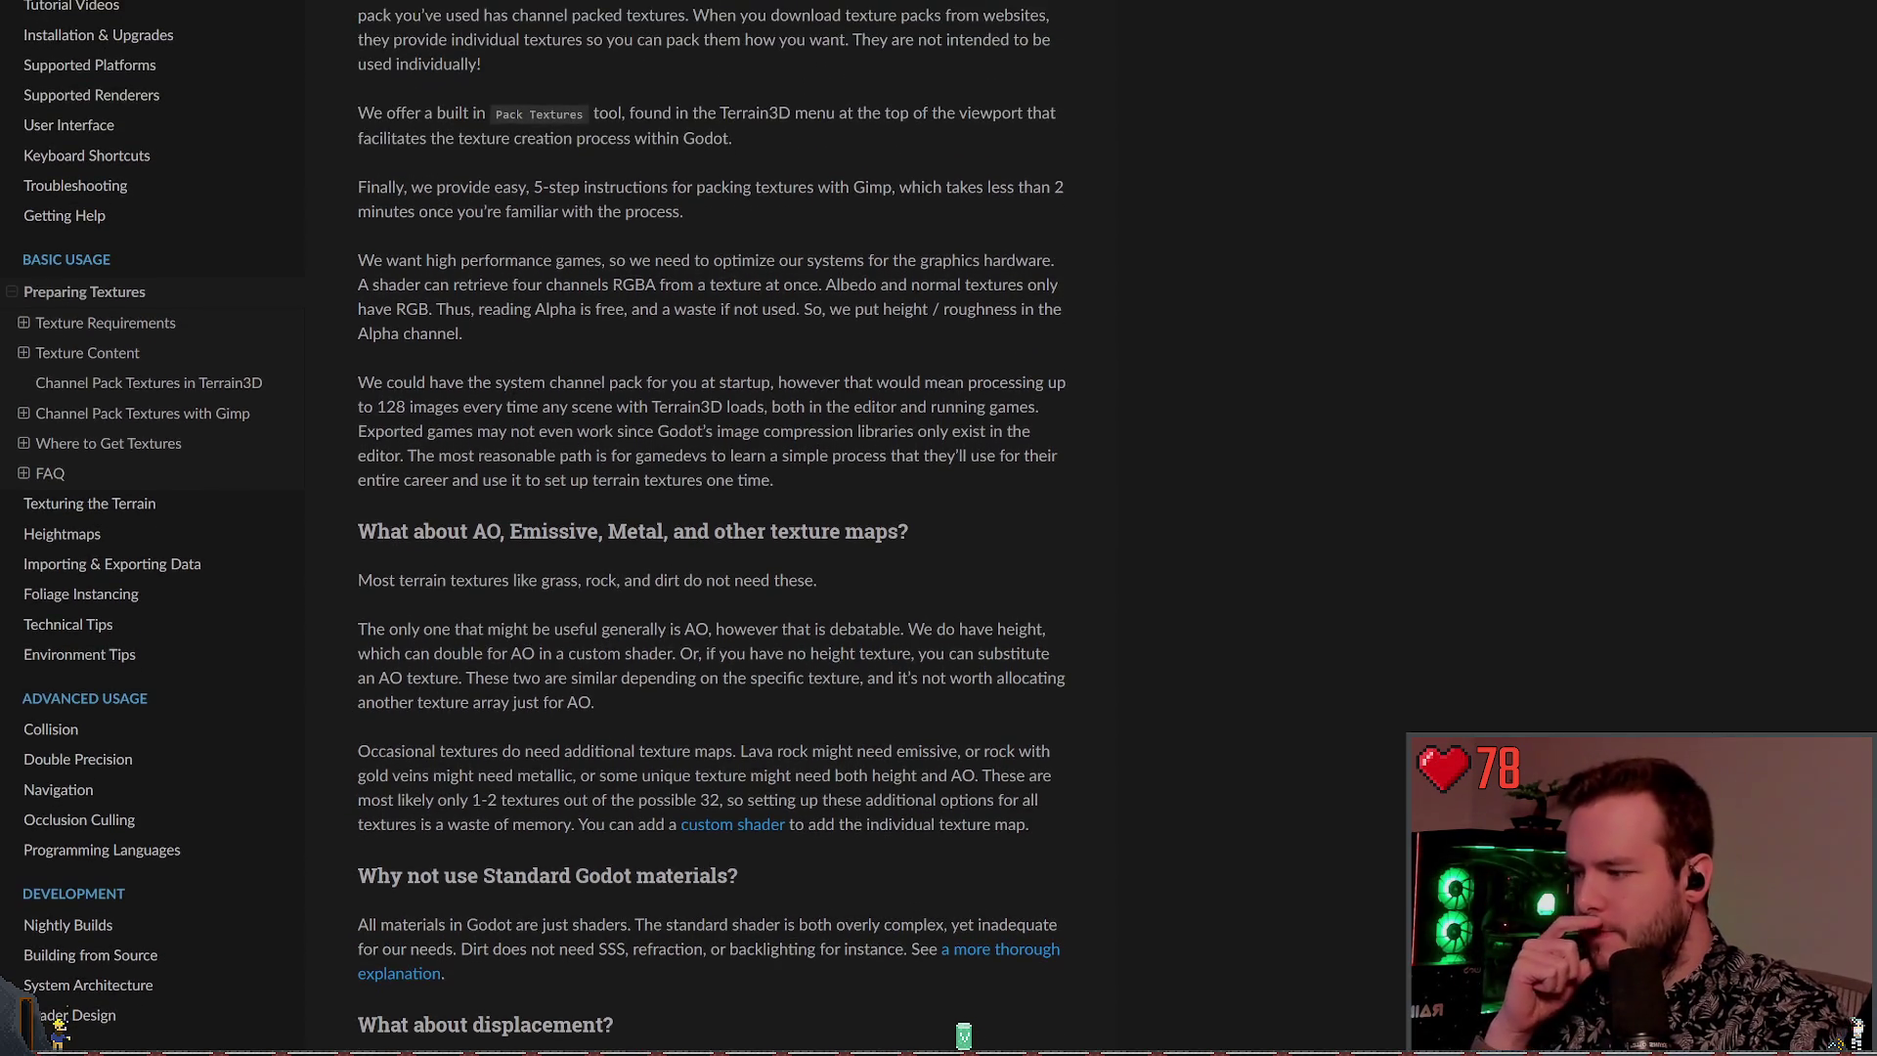
{"action": "scroll", "coordinate": [683, 606], "scroll_direction": "up", "scroll_amount": 5}
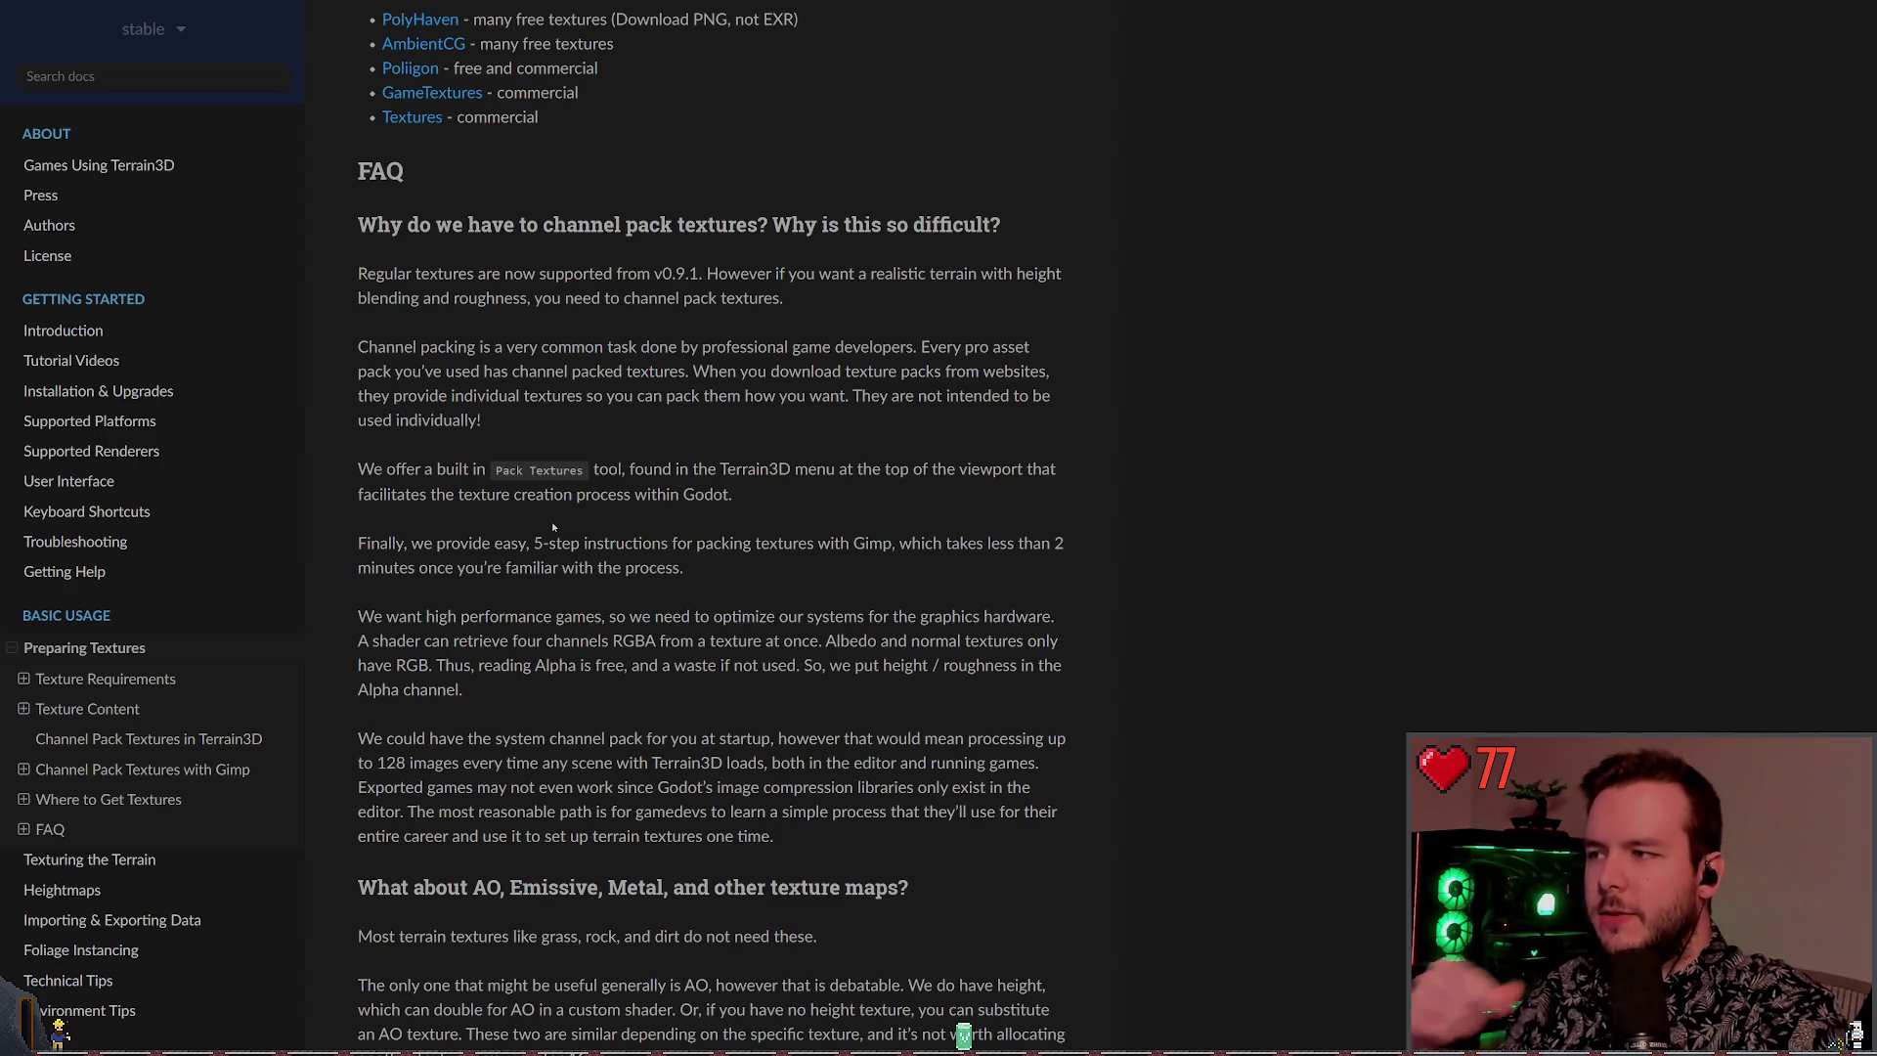
{"action": "scroll", "coordinate": [772, 460], "scroll_direction": "up", "scroll_amount": 6}
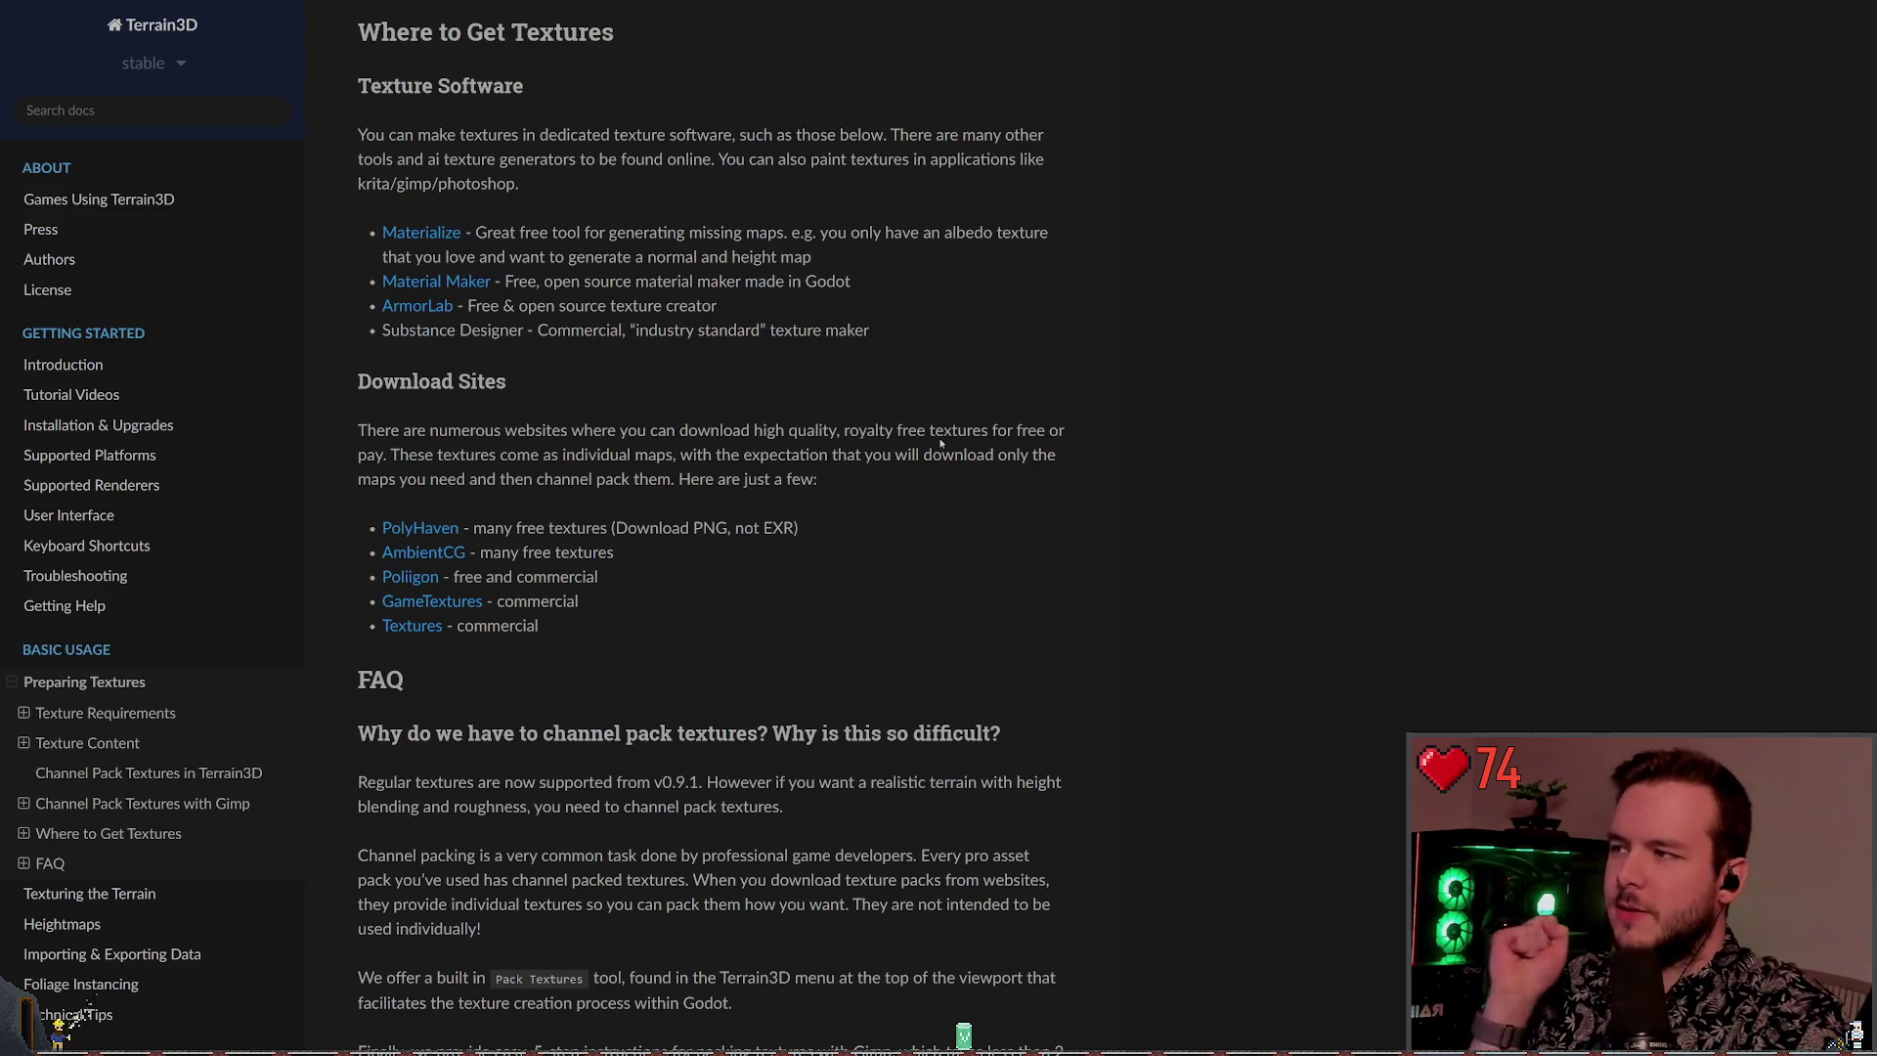
{"action": "scroll", "coordinate": [671, 612], "scroll_direction": "down", "scroll_amount": 4}
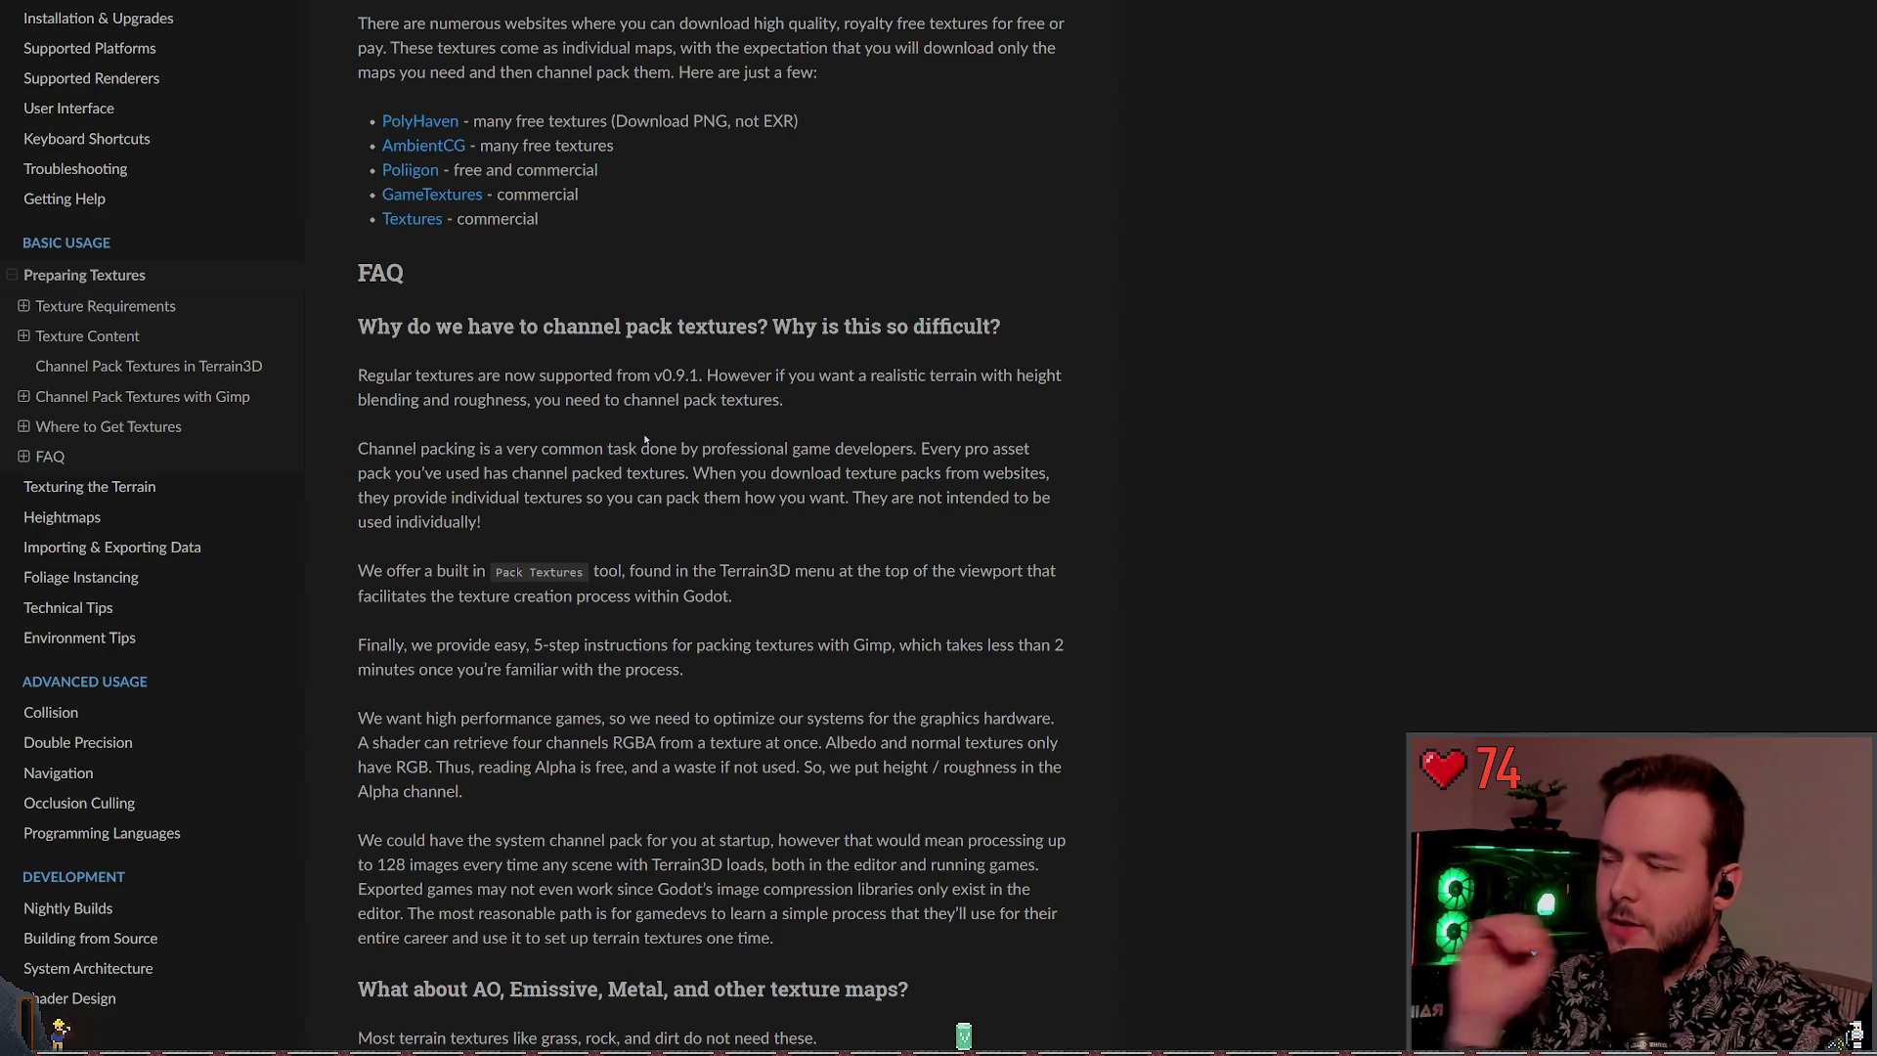
{"action": "scroll", "coordinate": [621, 421], "scroll_direction": "down", "scroll_amount": 2}
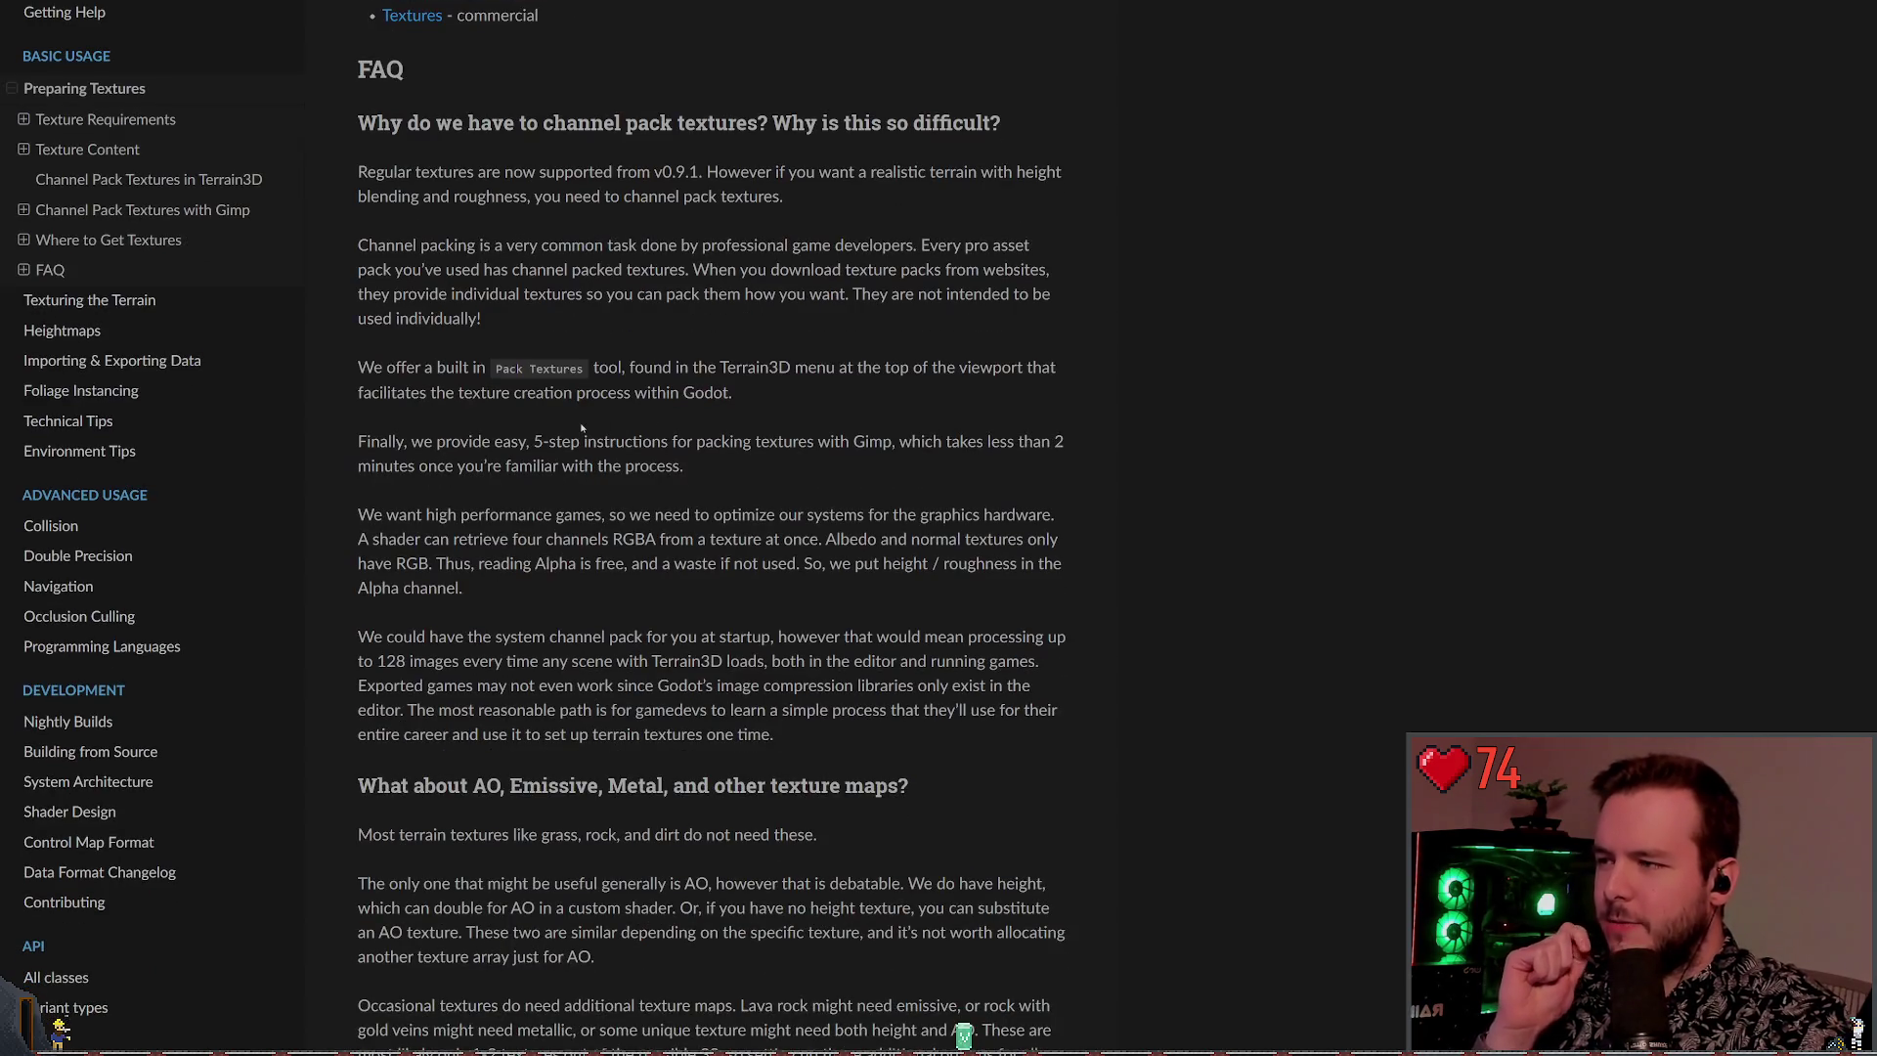
{"action": "scroll", "coordinate": [582, 427], "scroll_direction": "down", "scroll_amount": 4}
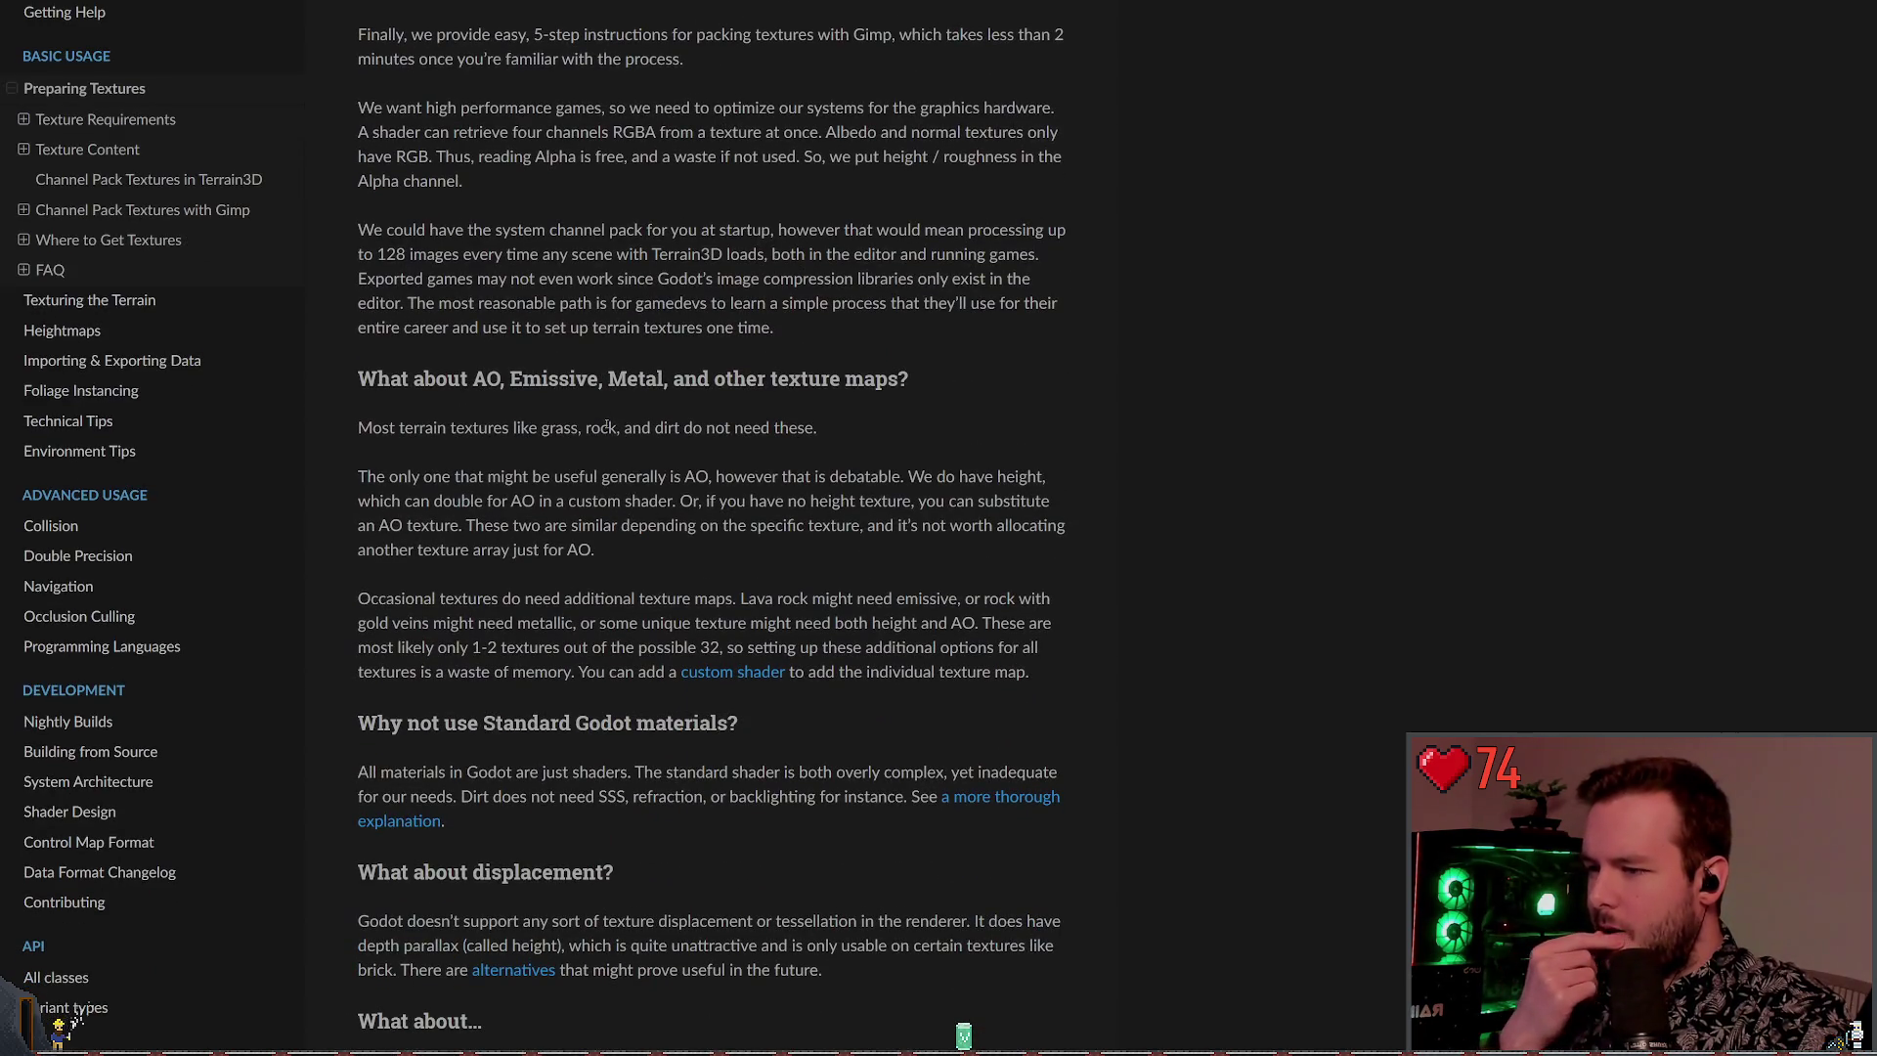
{"action": "scroll", "coordinate": [606, 427], "scroll_direction": "down", "scroll_amount": 3}
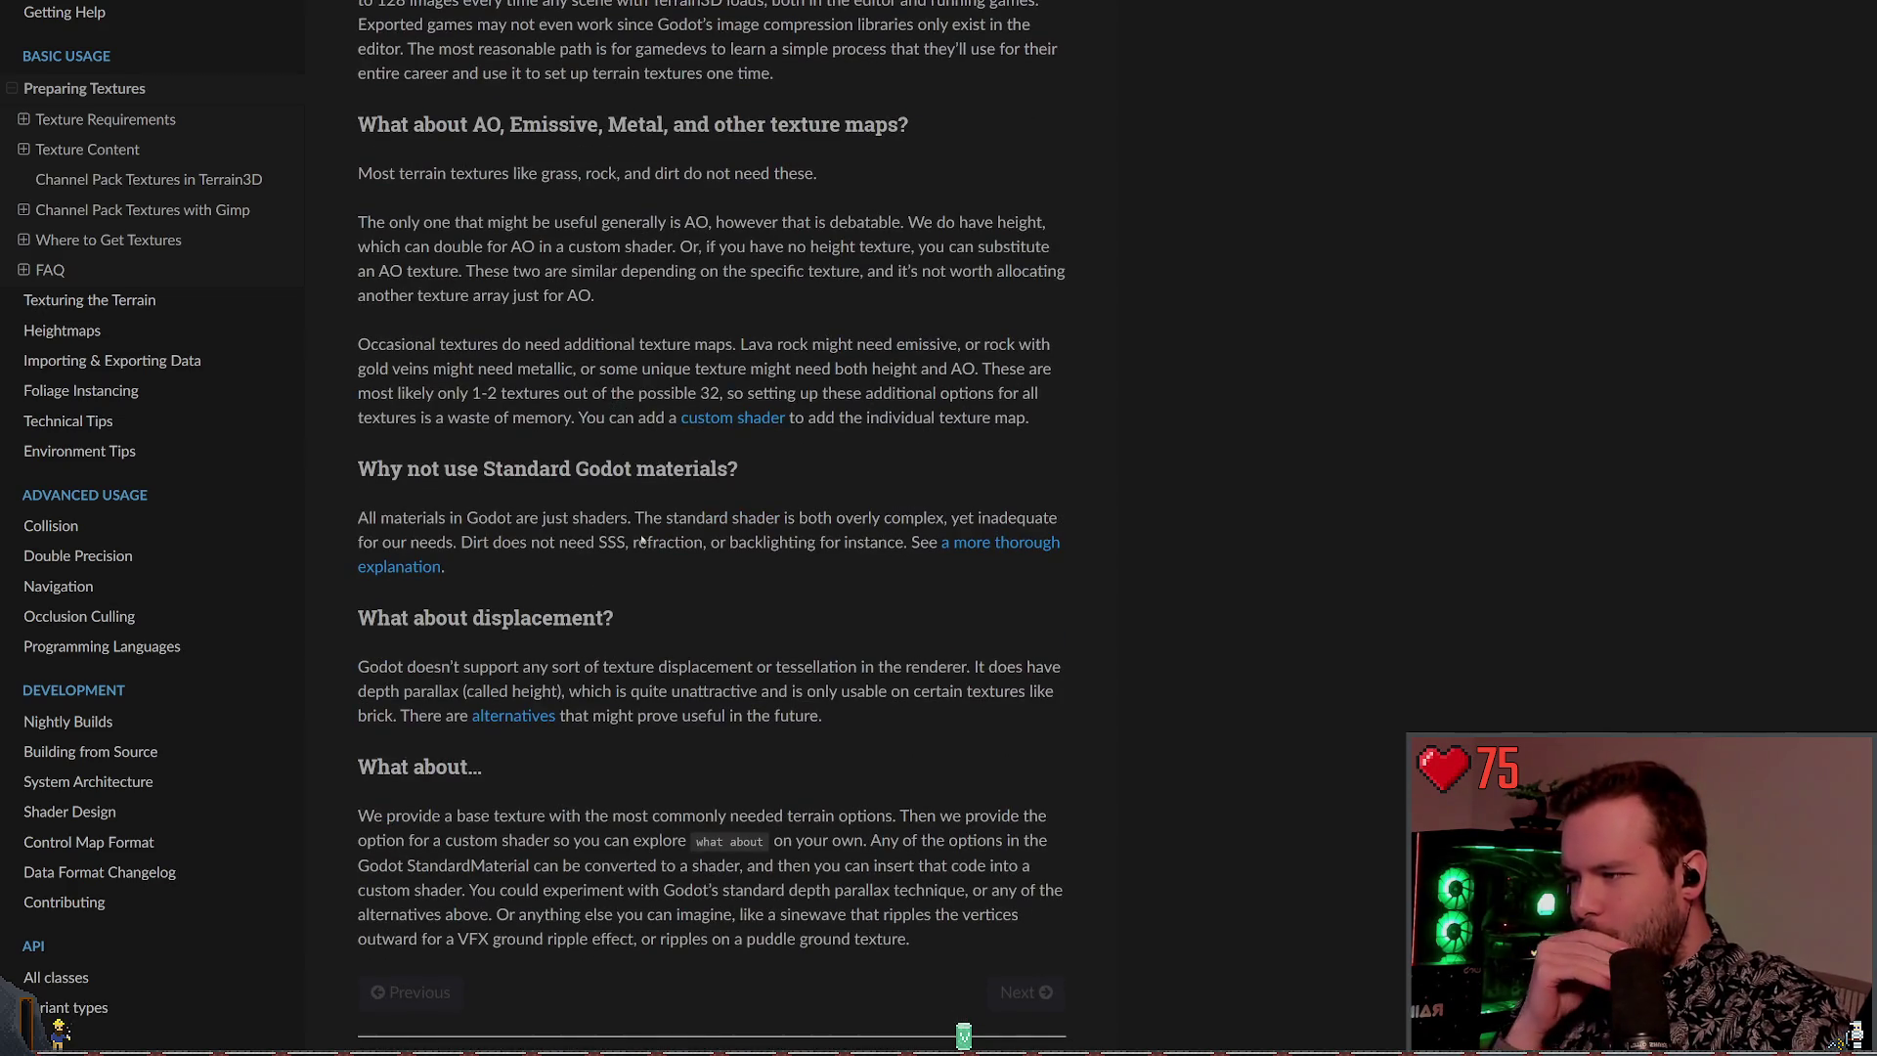
{"action": "scroll", "coordinate": [640, 525], "scroll_direction": "up", "scroll_amount": 18}
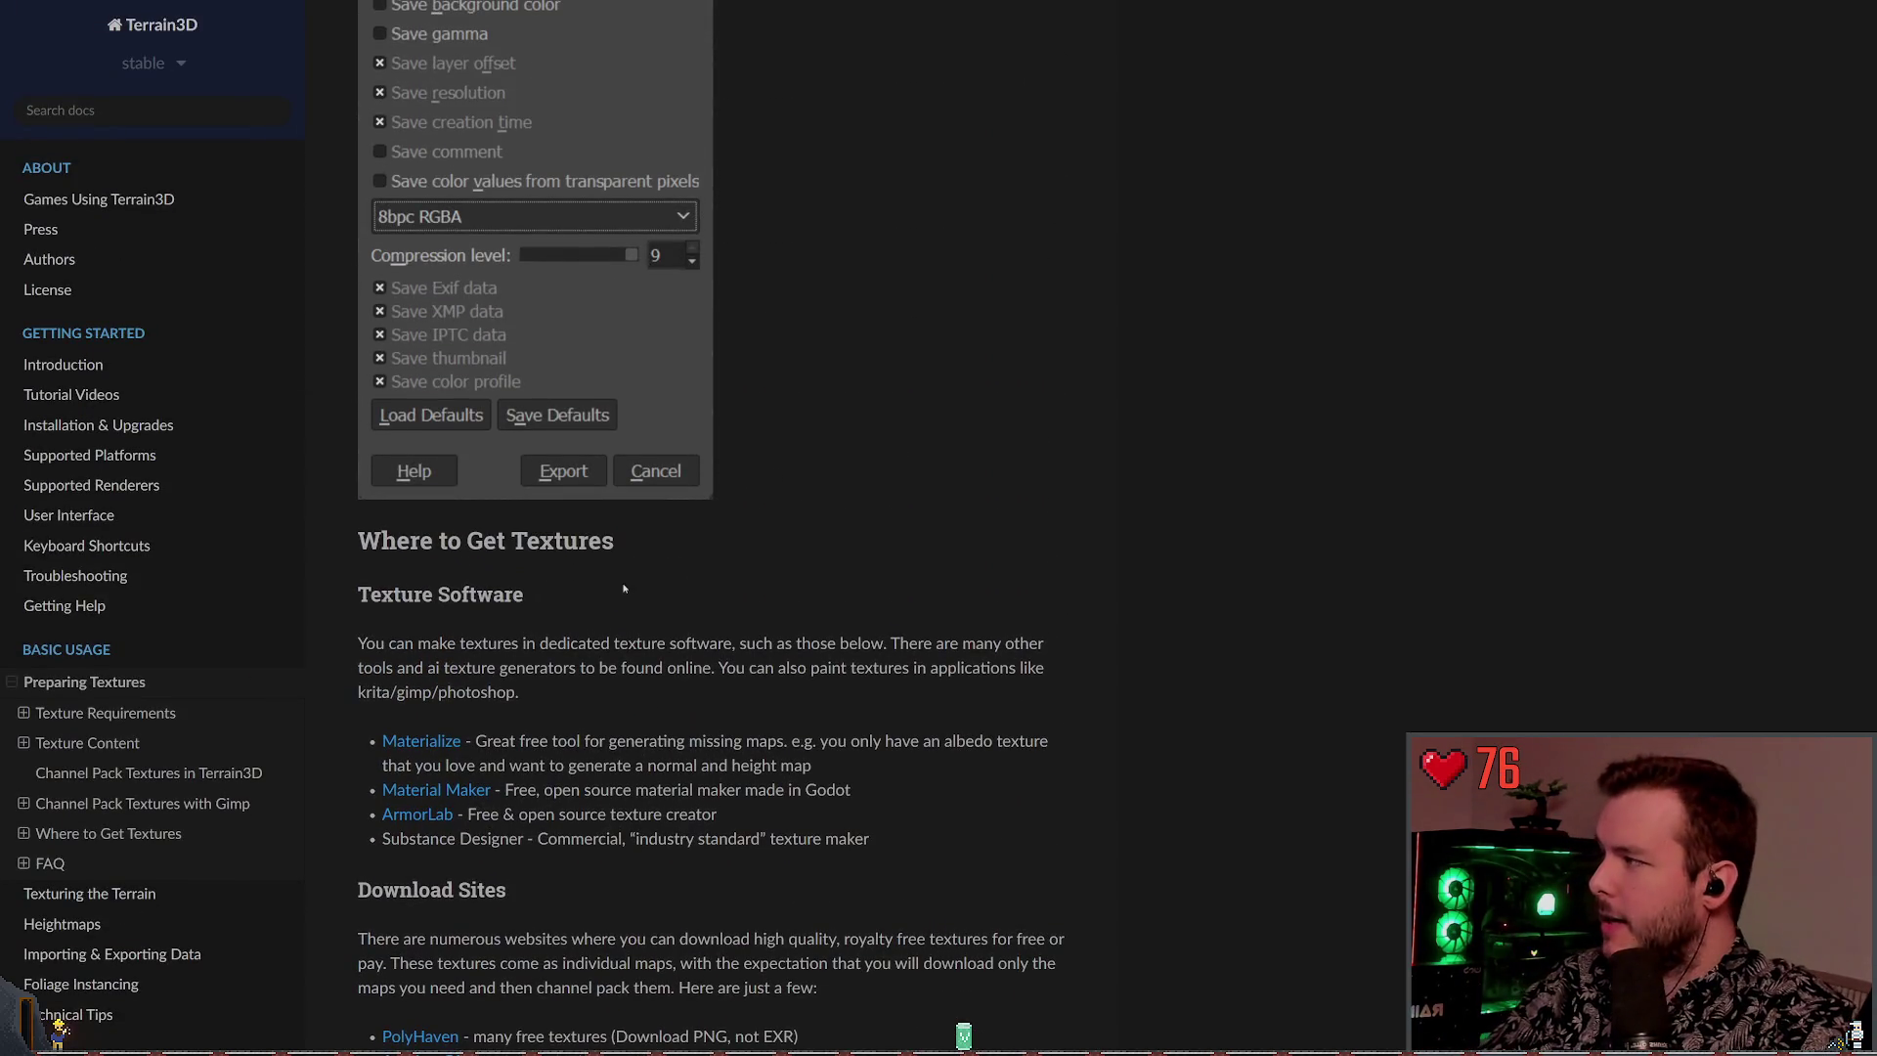
{"action": "scroll", "coordinate": [854, 631], "scroll_direction": "up", "scroll_amount": 8}
{"action": "scroll", "coordinate": [861, 714], "scroll_direction": "up", "scroll_amount": 20}
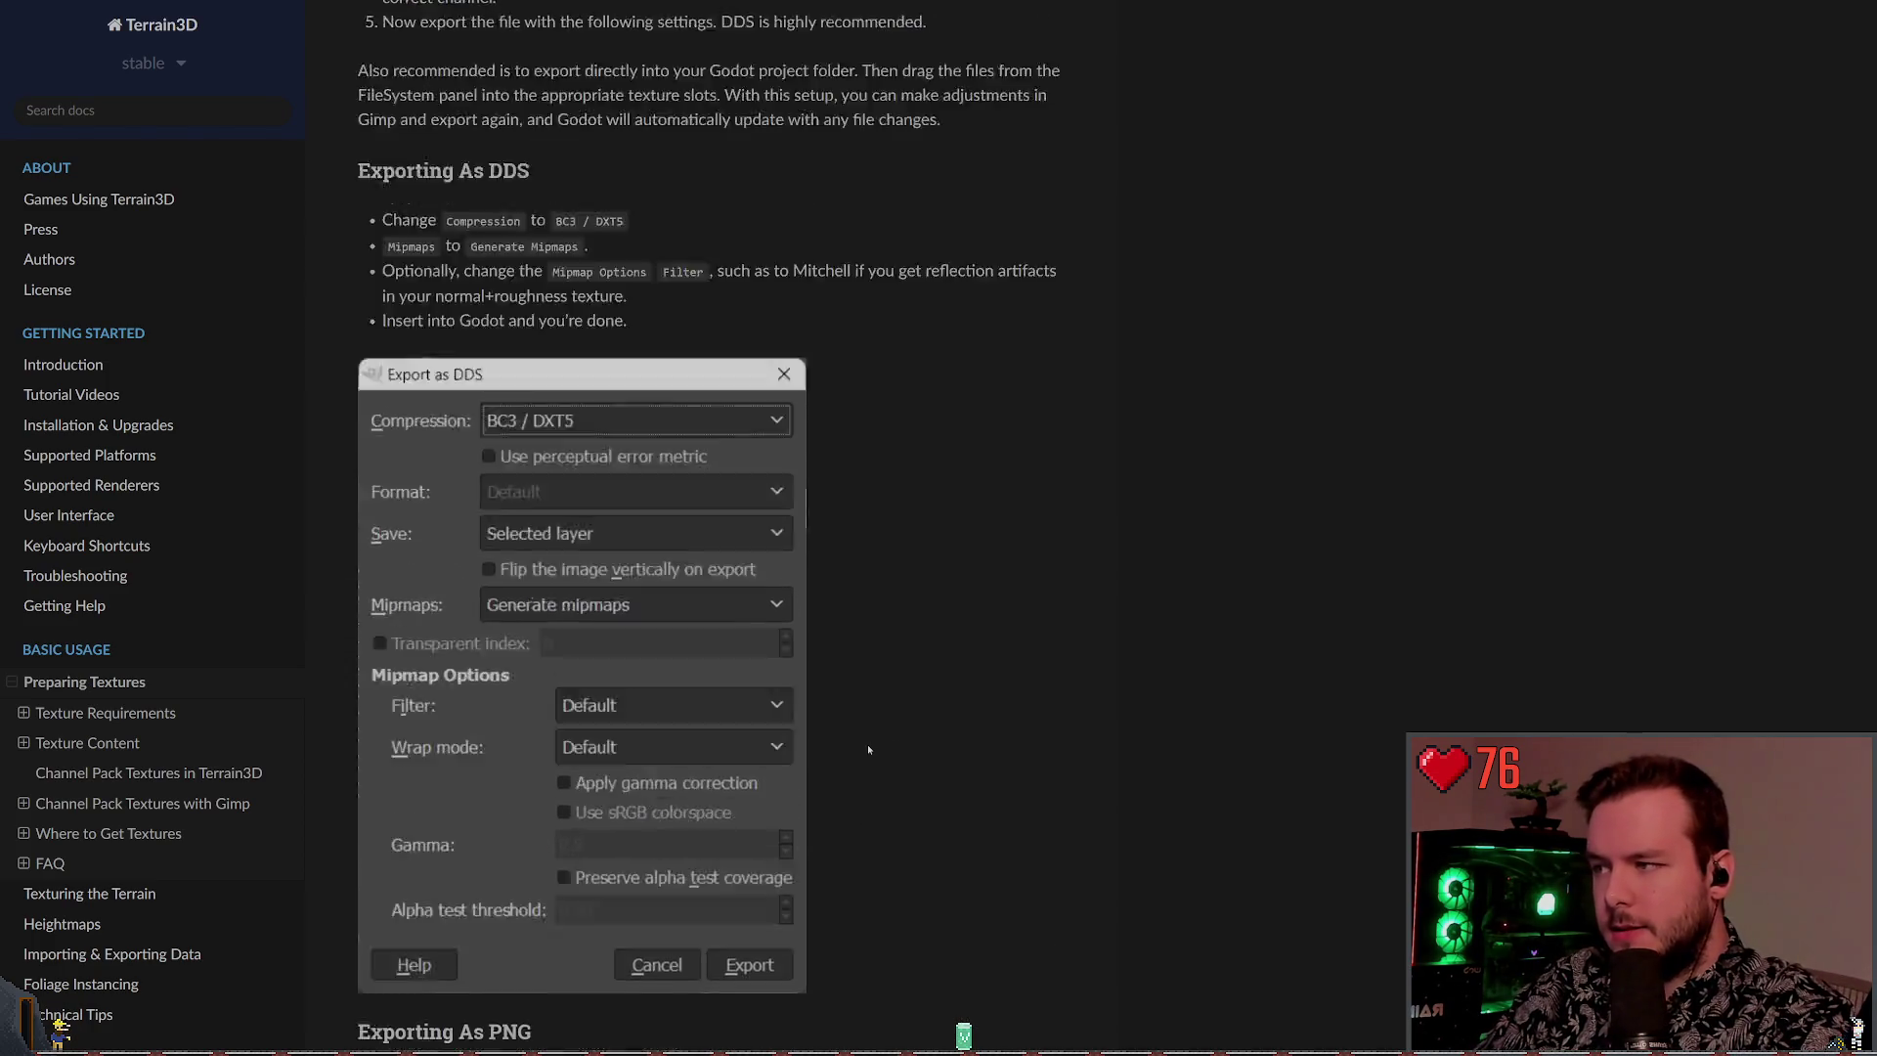
{"action": "scroll", "coordinate": [811, 715], "scroll_direction": "up", "scroll_amount": 17}
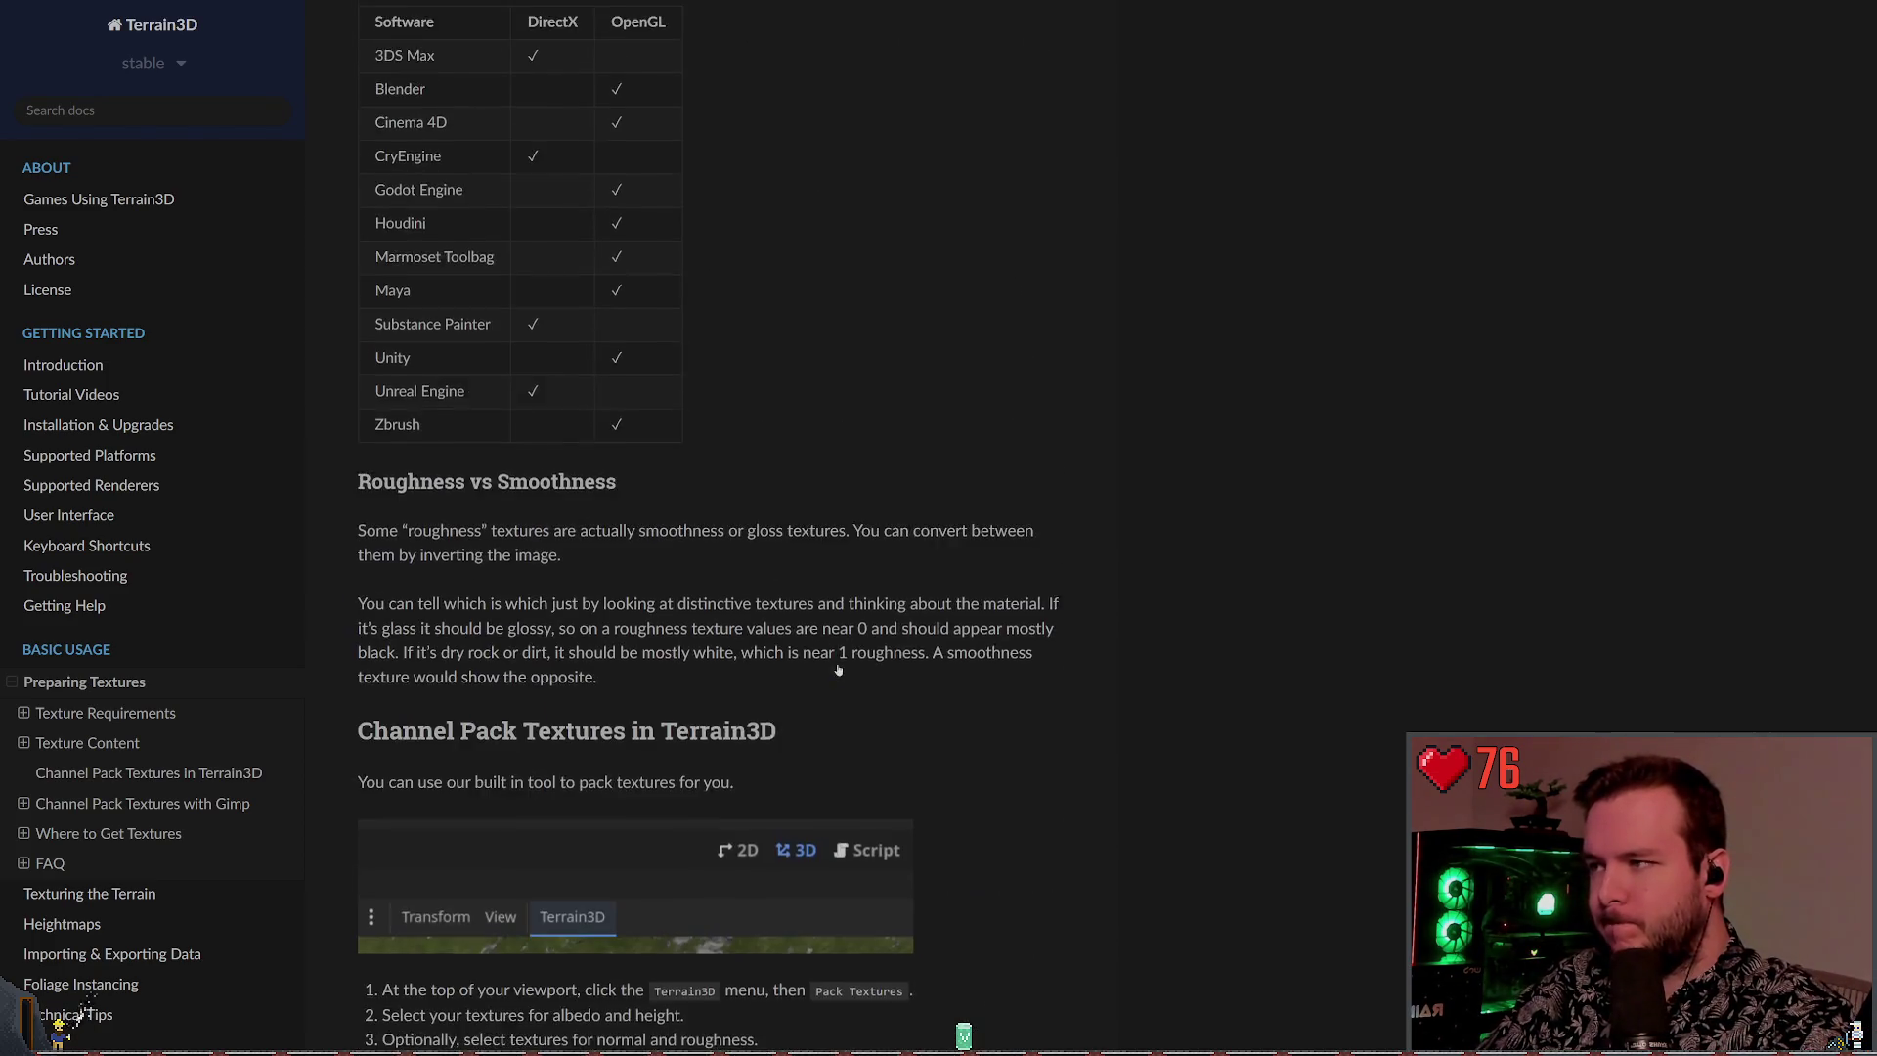
{"action": "left_click_drag", "start_coordinate": [850, 516], "coordinate": [434, 468]}
{"action": "left_click", "coordinate": [707, 479]}
{"action": "scroll", "coordinate": [743, 515], "scroll_direction": "up", "scroll_amount": 3}
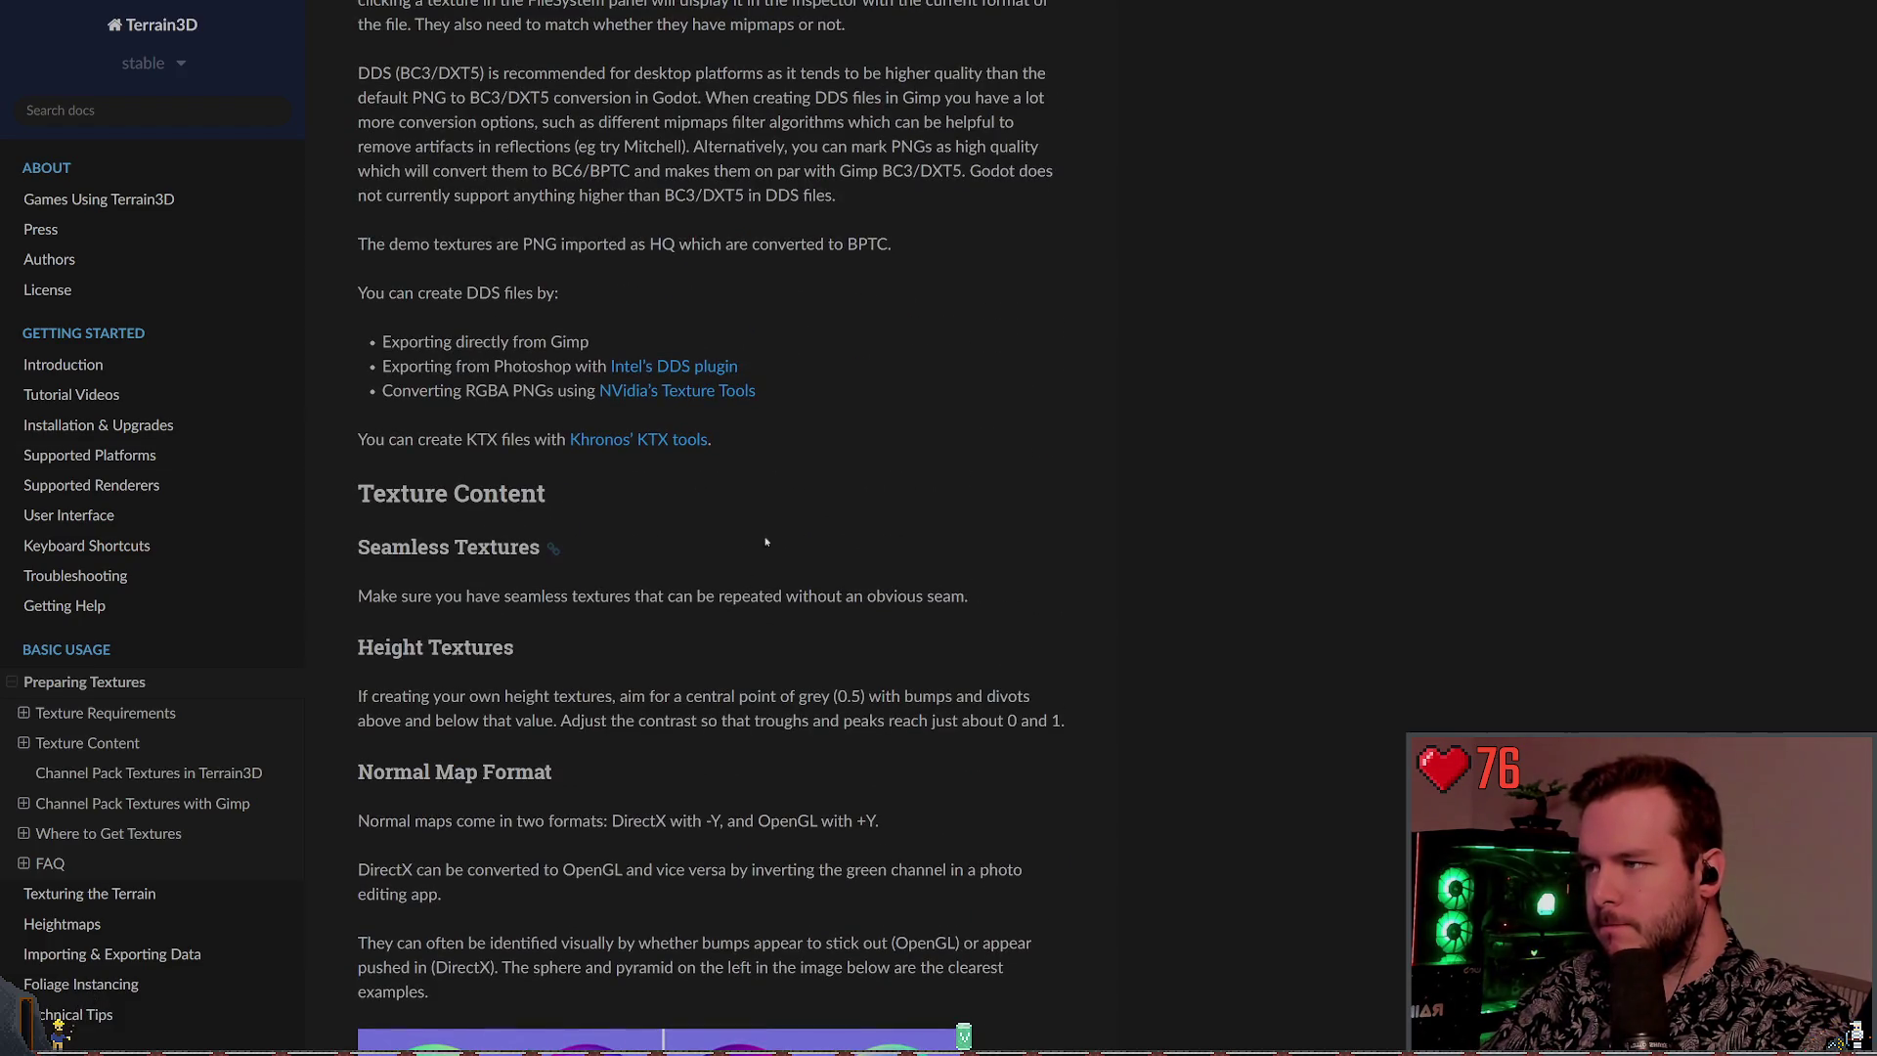
{"action": "scroll", "coordinate": [631, 430], "scroll_direction": "up", "scroll_amount": 5}
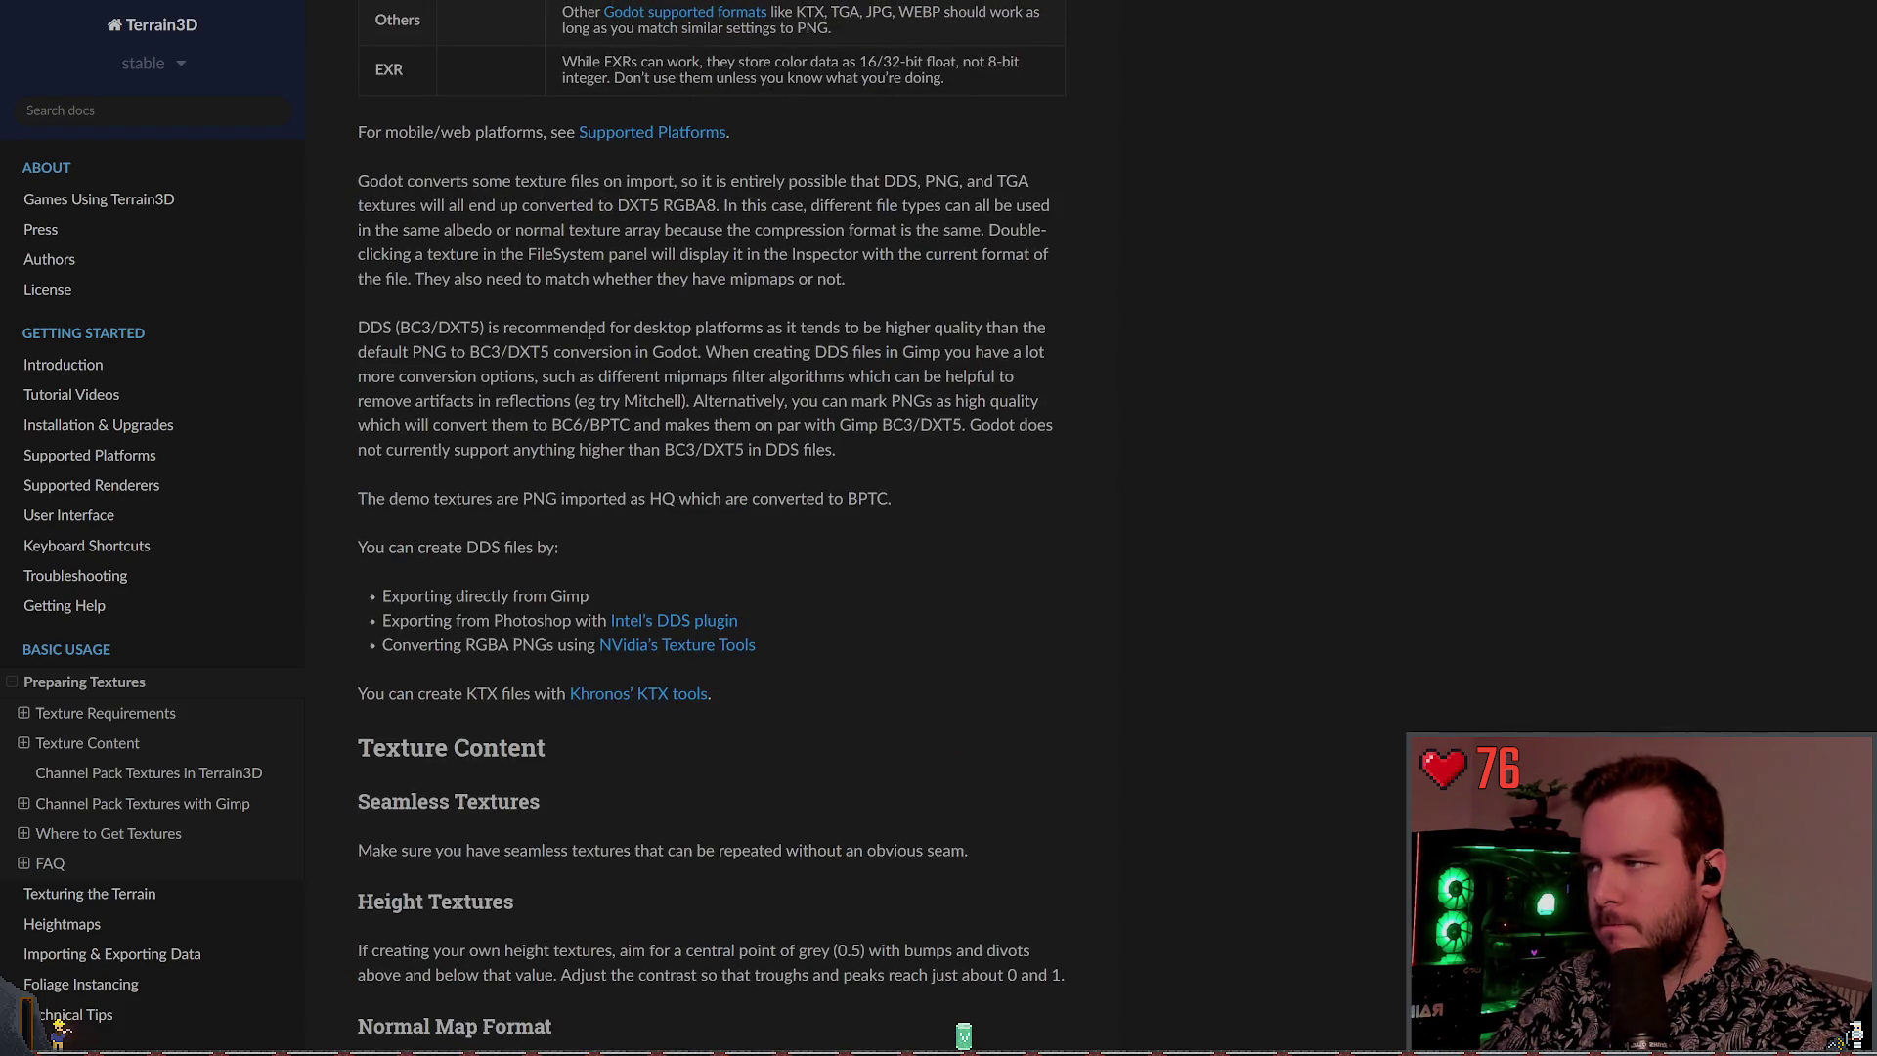
{"action": "scroll", "coordinate": [788, 494], "scroll_direction": "down", "scroll_amount": 7}
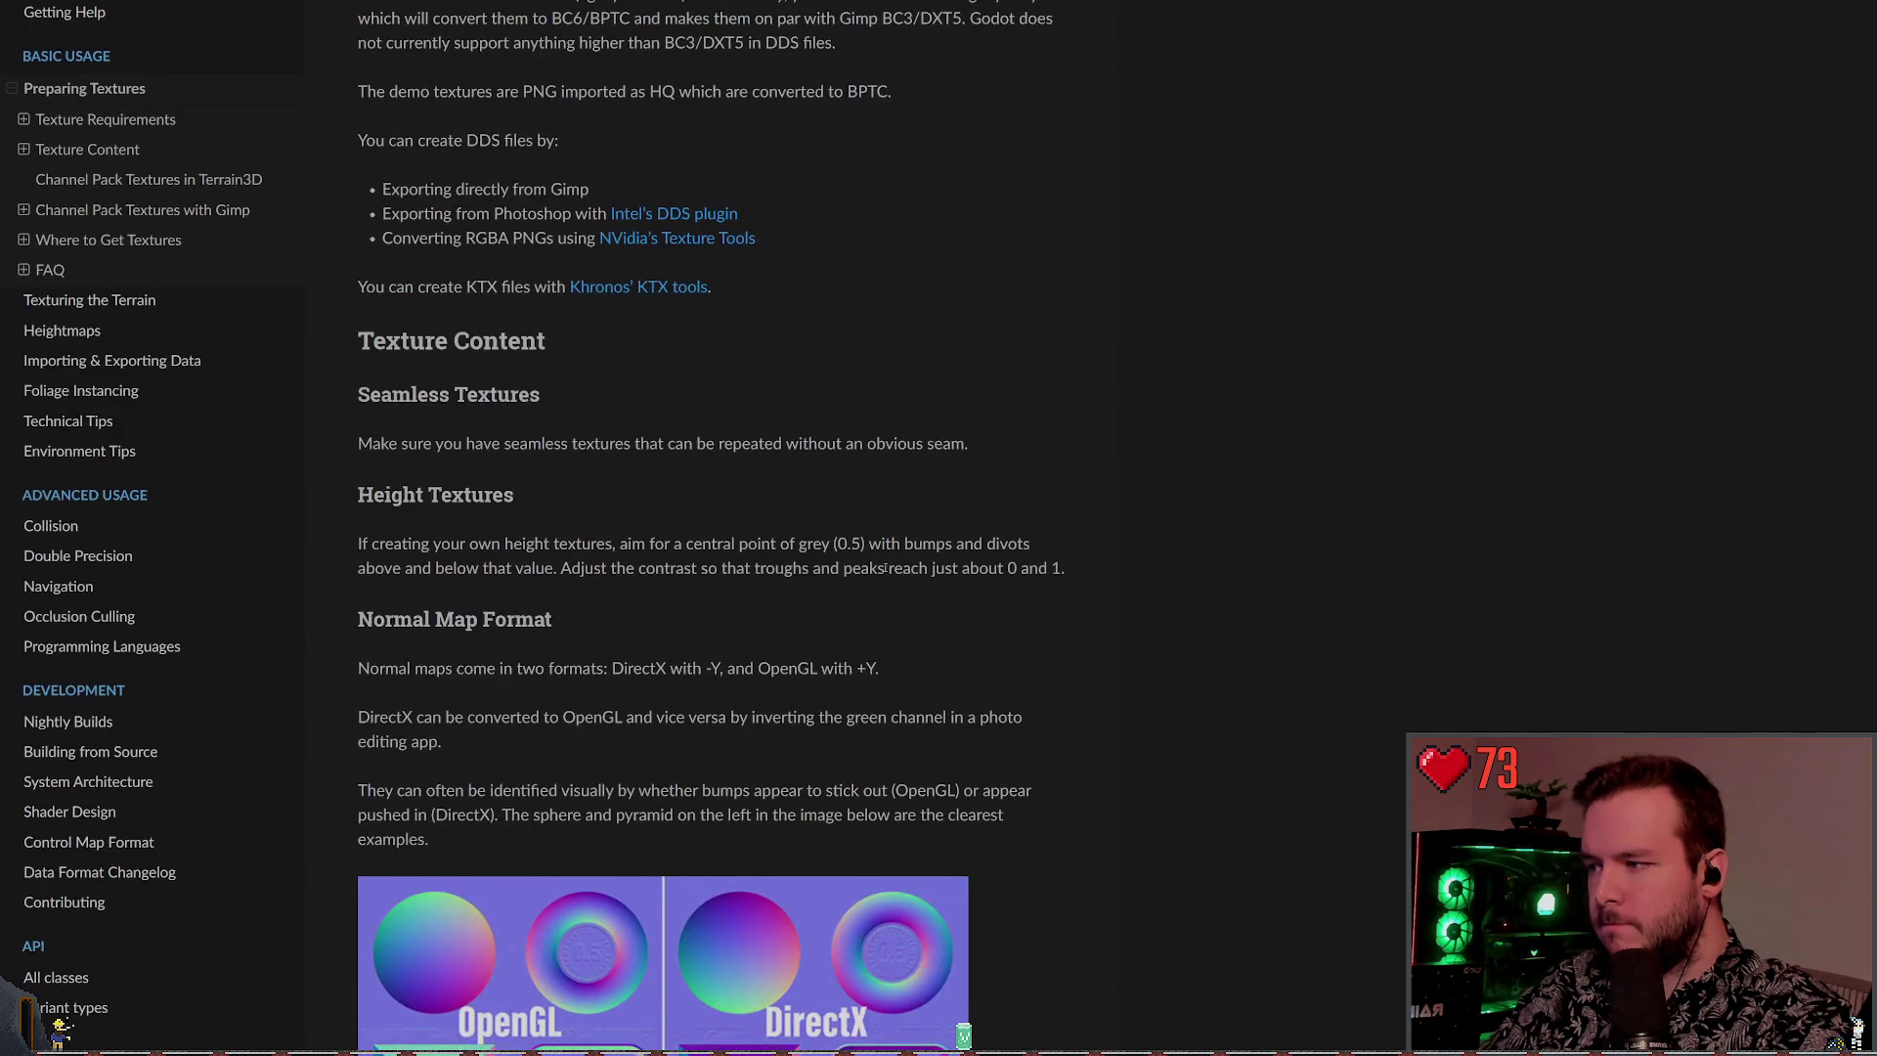
{"action": "scroll", "coordinate": [1210, 641], "scroll_direction": "down", "scroll_amount": 3}
{"action": "left_click_drag", "start_coordinate": [479, 414], "coordinate": [645, 413]}
{"action": "left_click", "coordinate": [635, 419]}
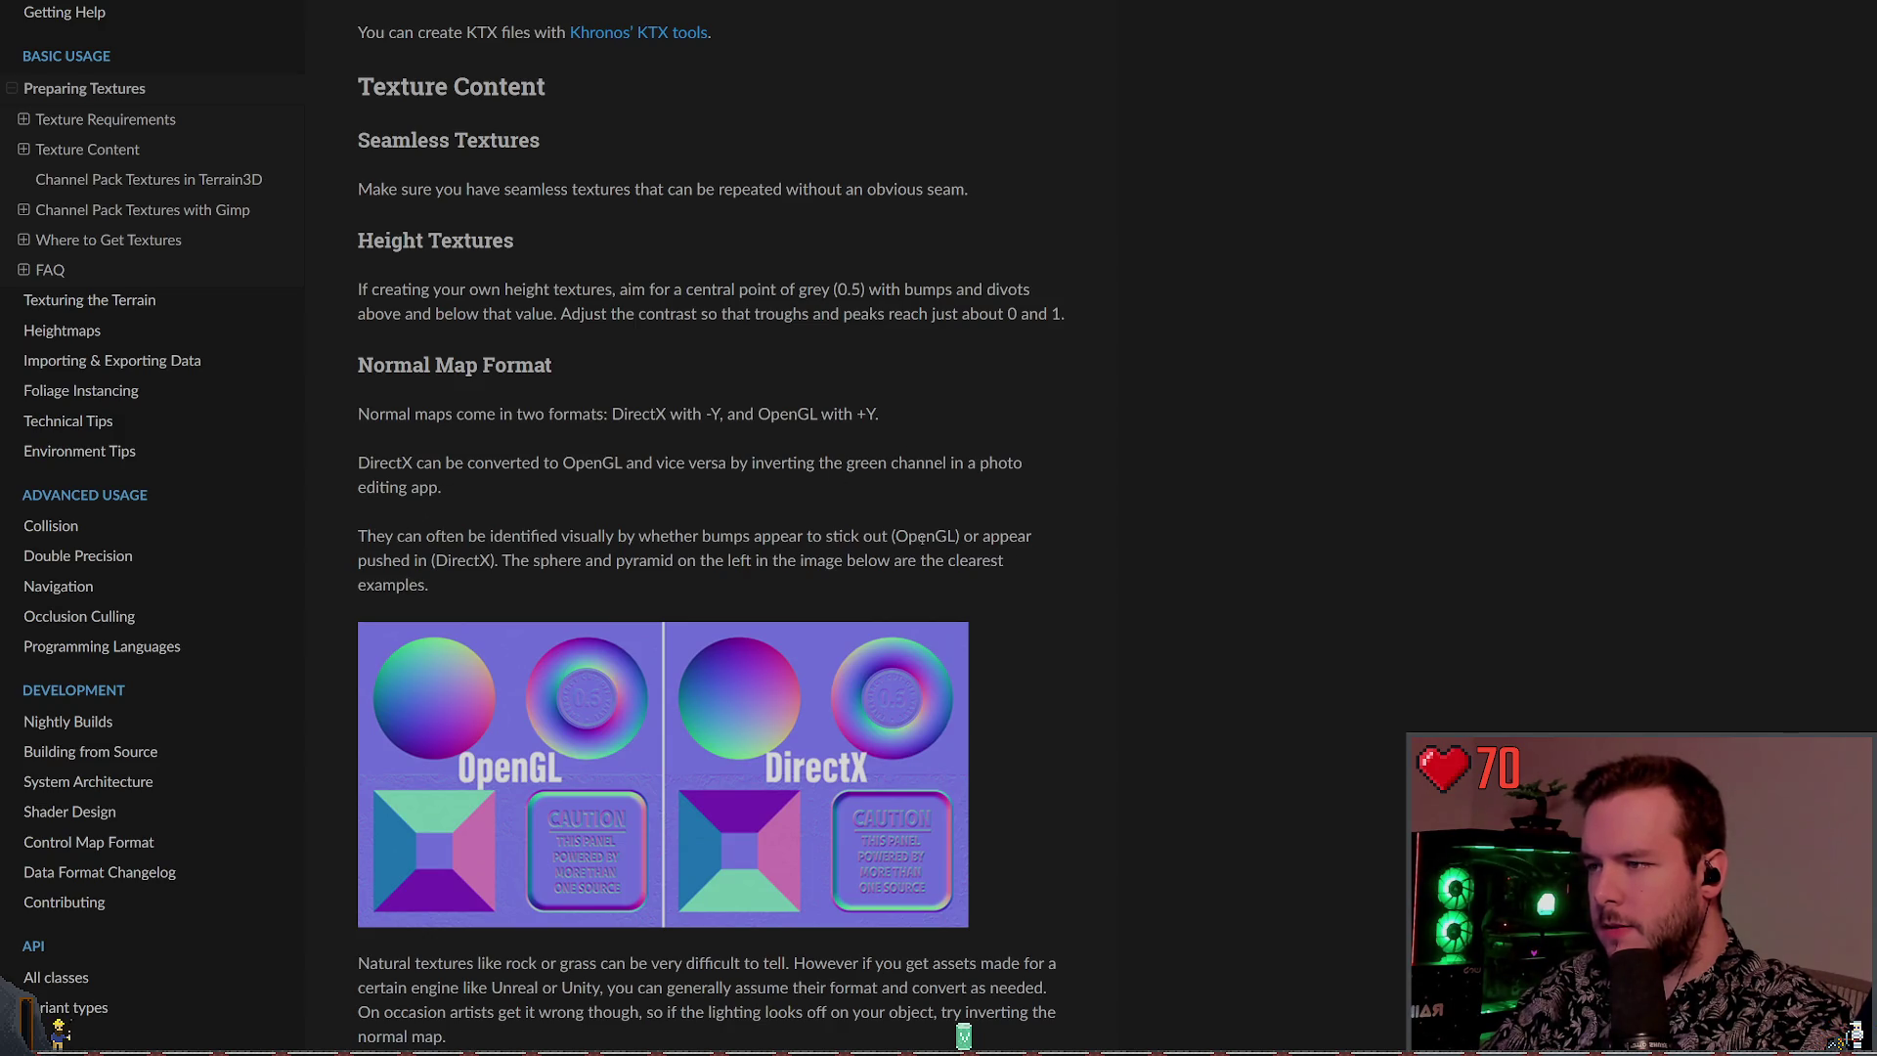
{"action": "scroll", "coordinate": [961, 515], "scroll_direction": "down", "scroll_amount": 1}
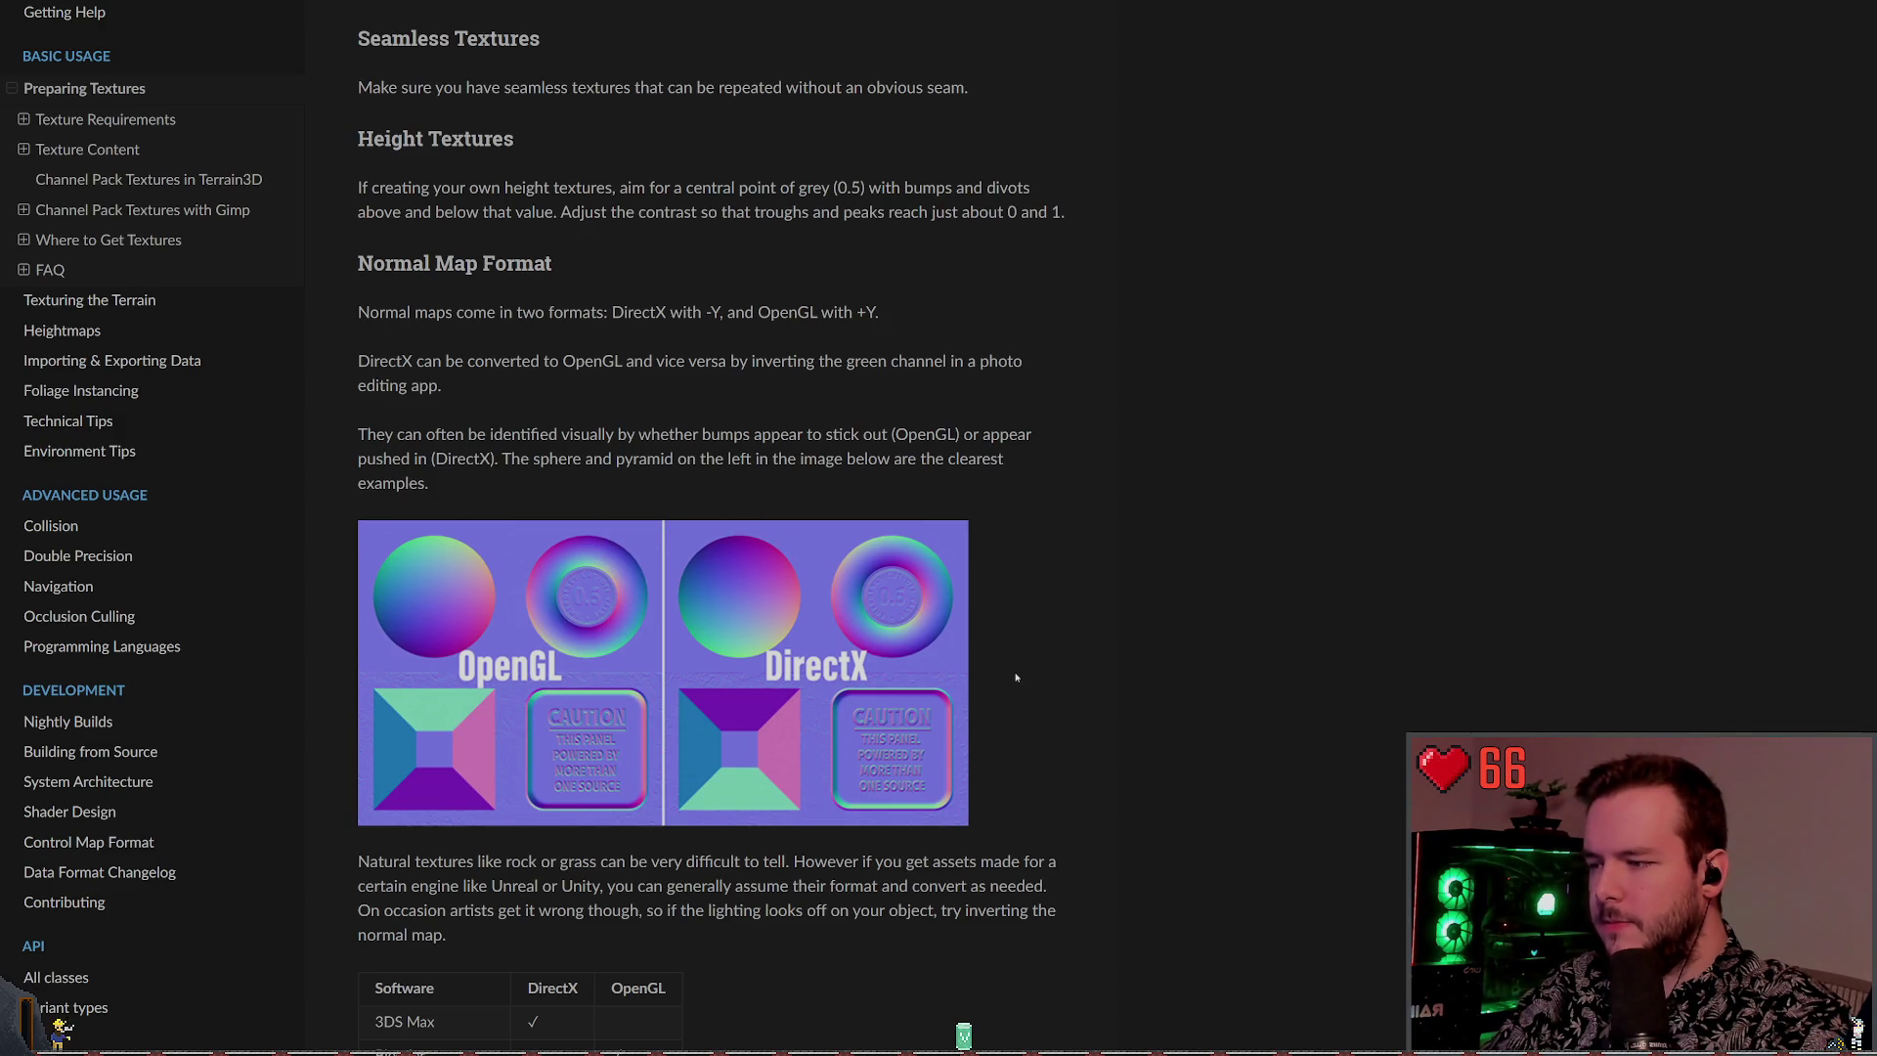
{"action": "scroll", "coordinate": [713, 762], "scroll_direction": "up", "scroll_amount": 10}
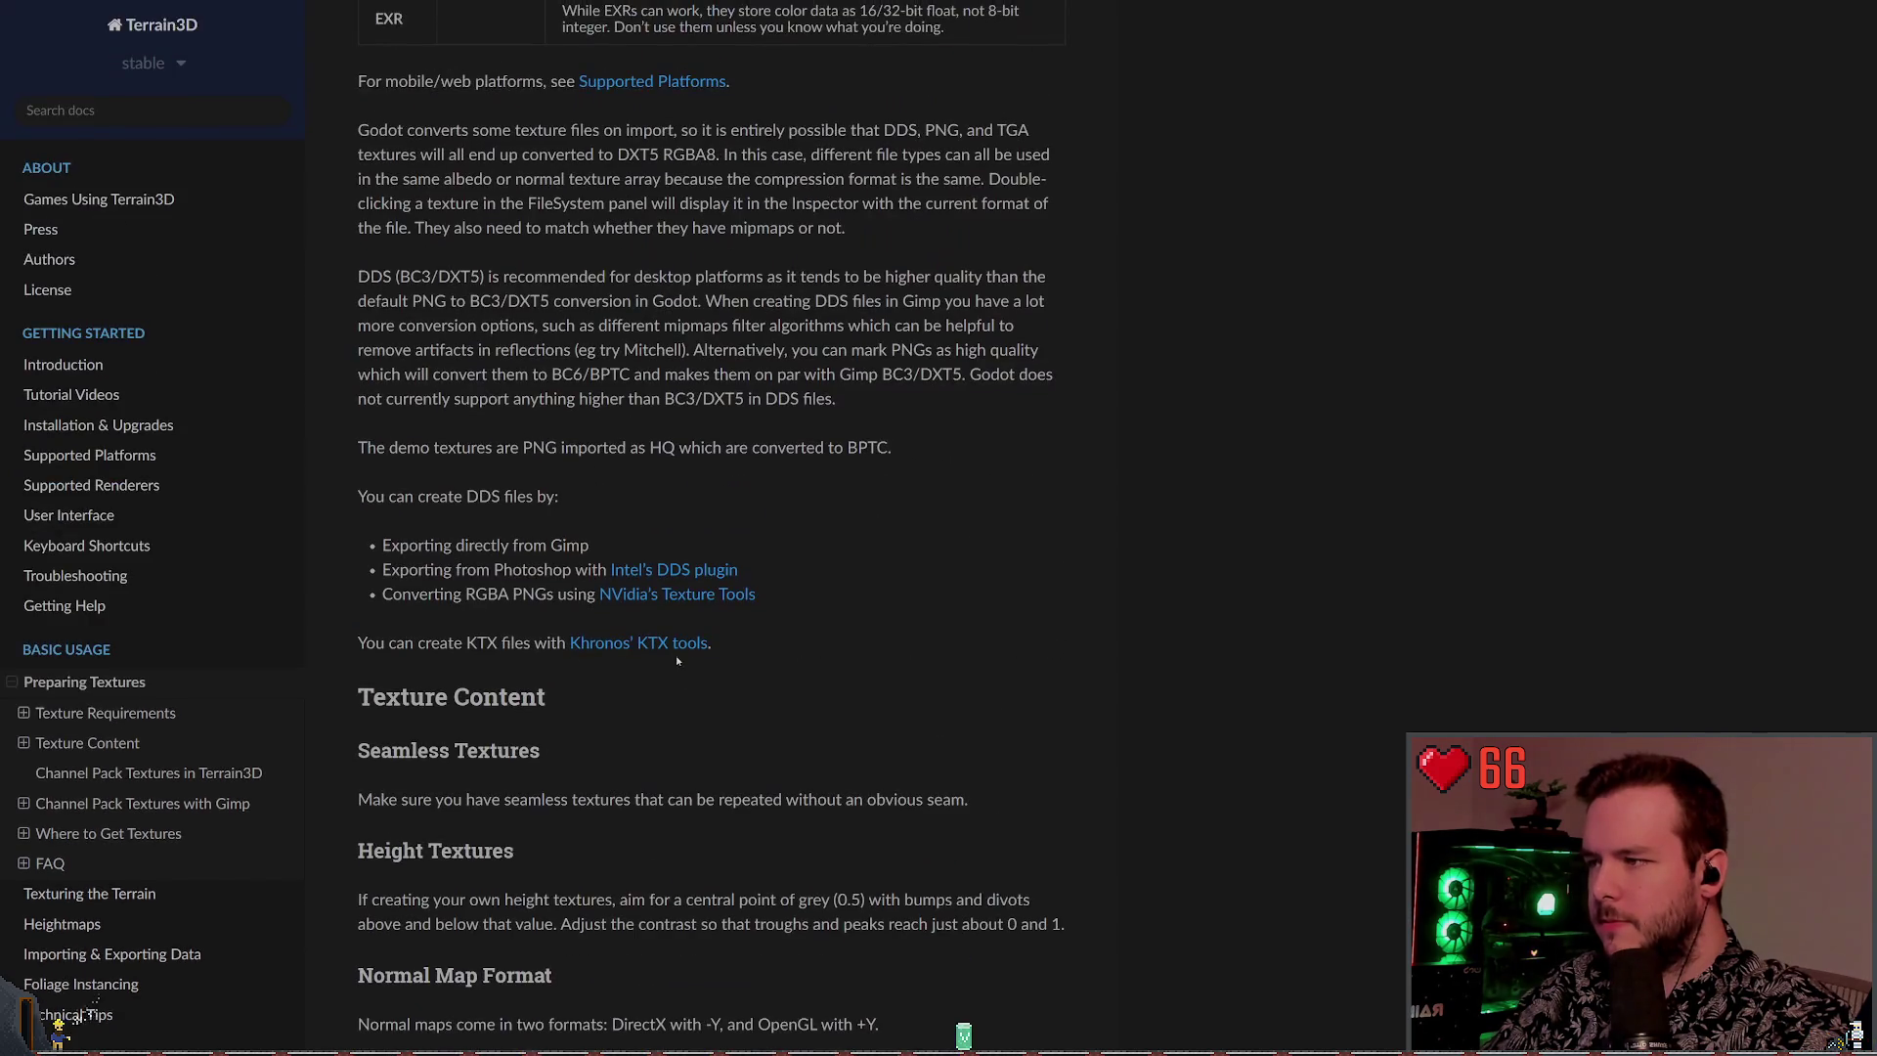
{"action": "scroll", "coordinate": [628, 620], "scroll_direction": "up", "scroll_amount": 4}
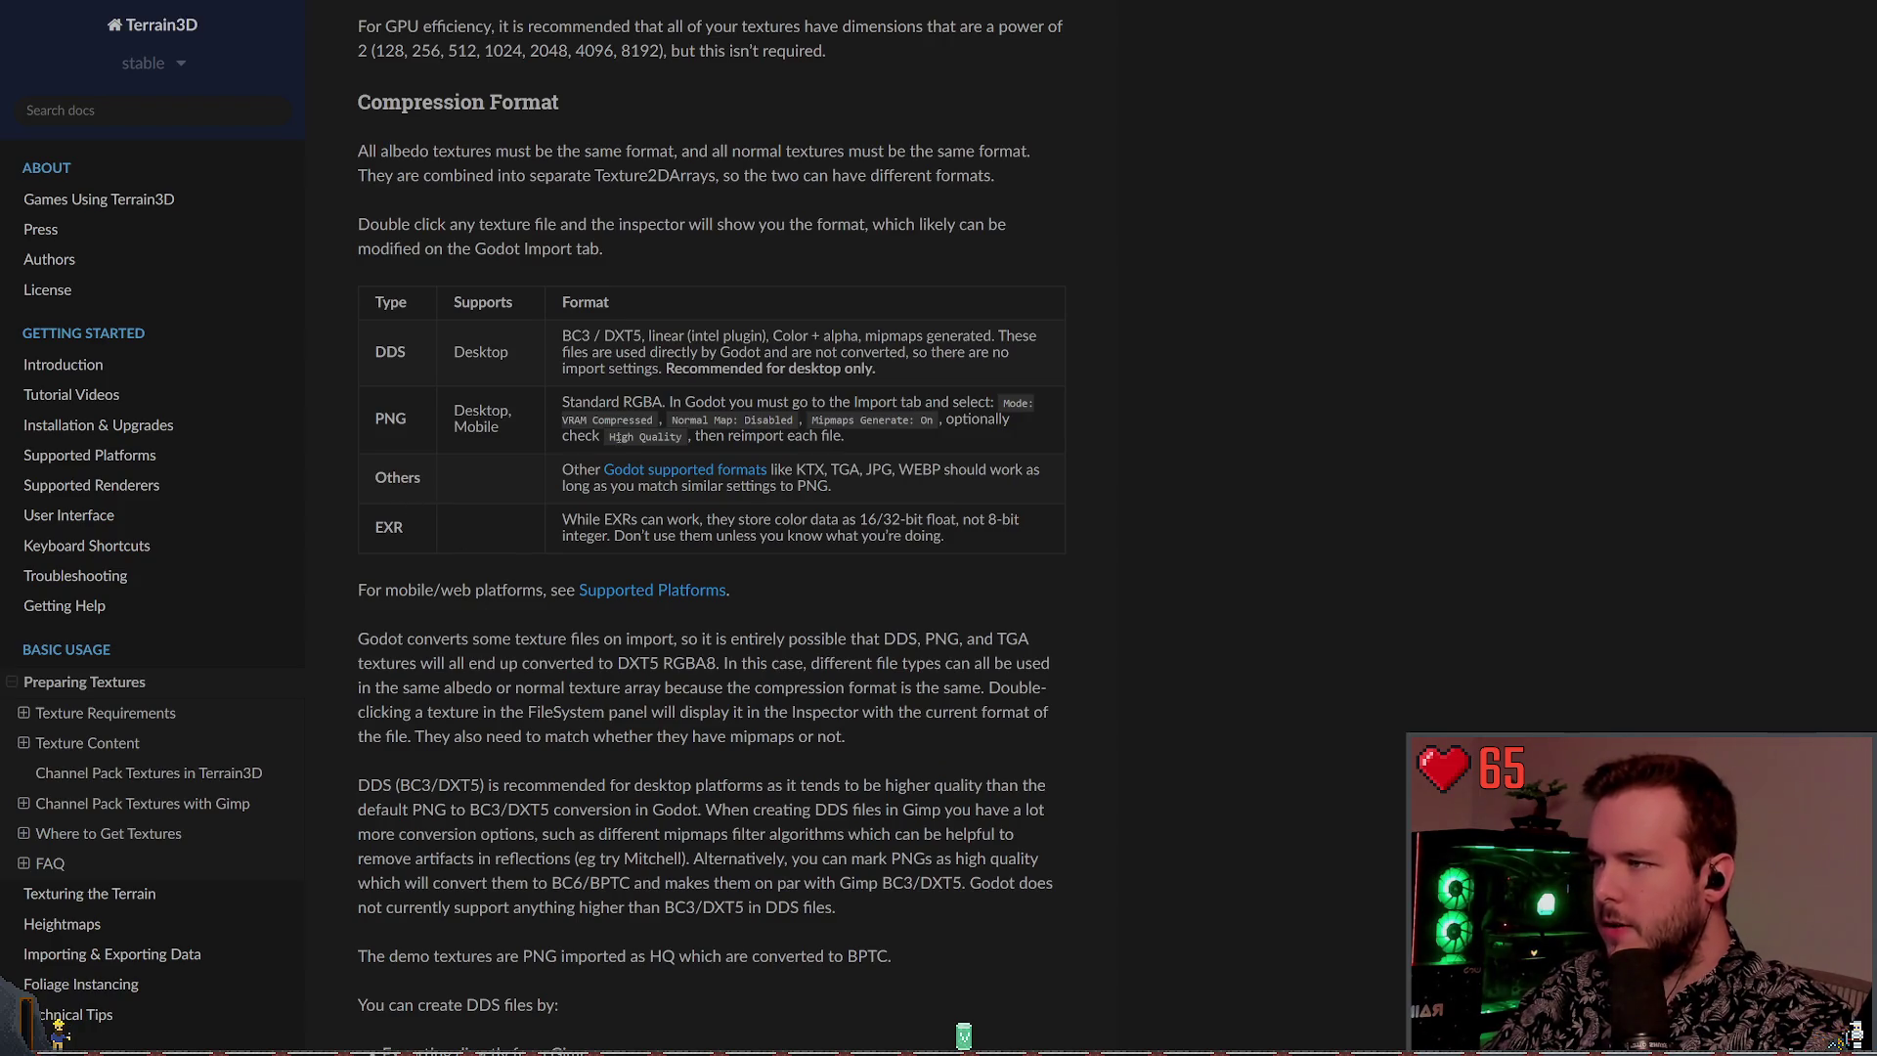
{"action": "scroll", "coordinate": [489, 498], "scroll_direction": "up", "scroll_amount": 8}
{"action": "scroll", "coordinate": [754, 540], "scroll_direction": "up", "scroll_amount": 2}
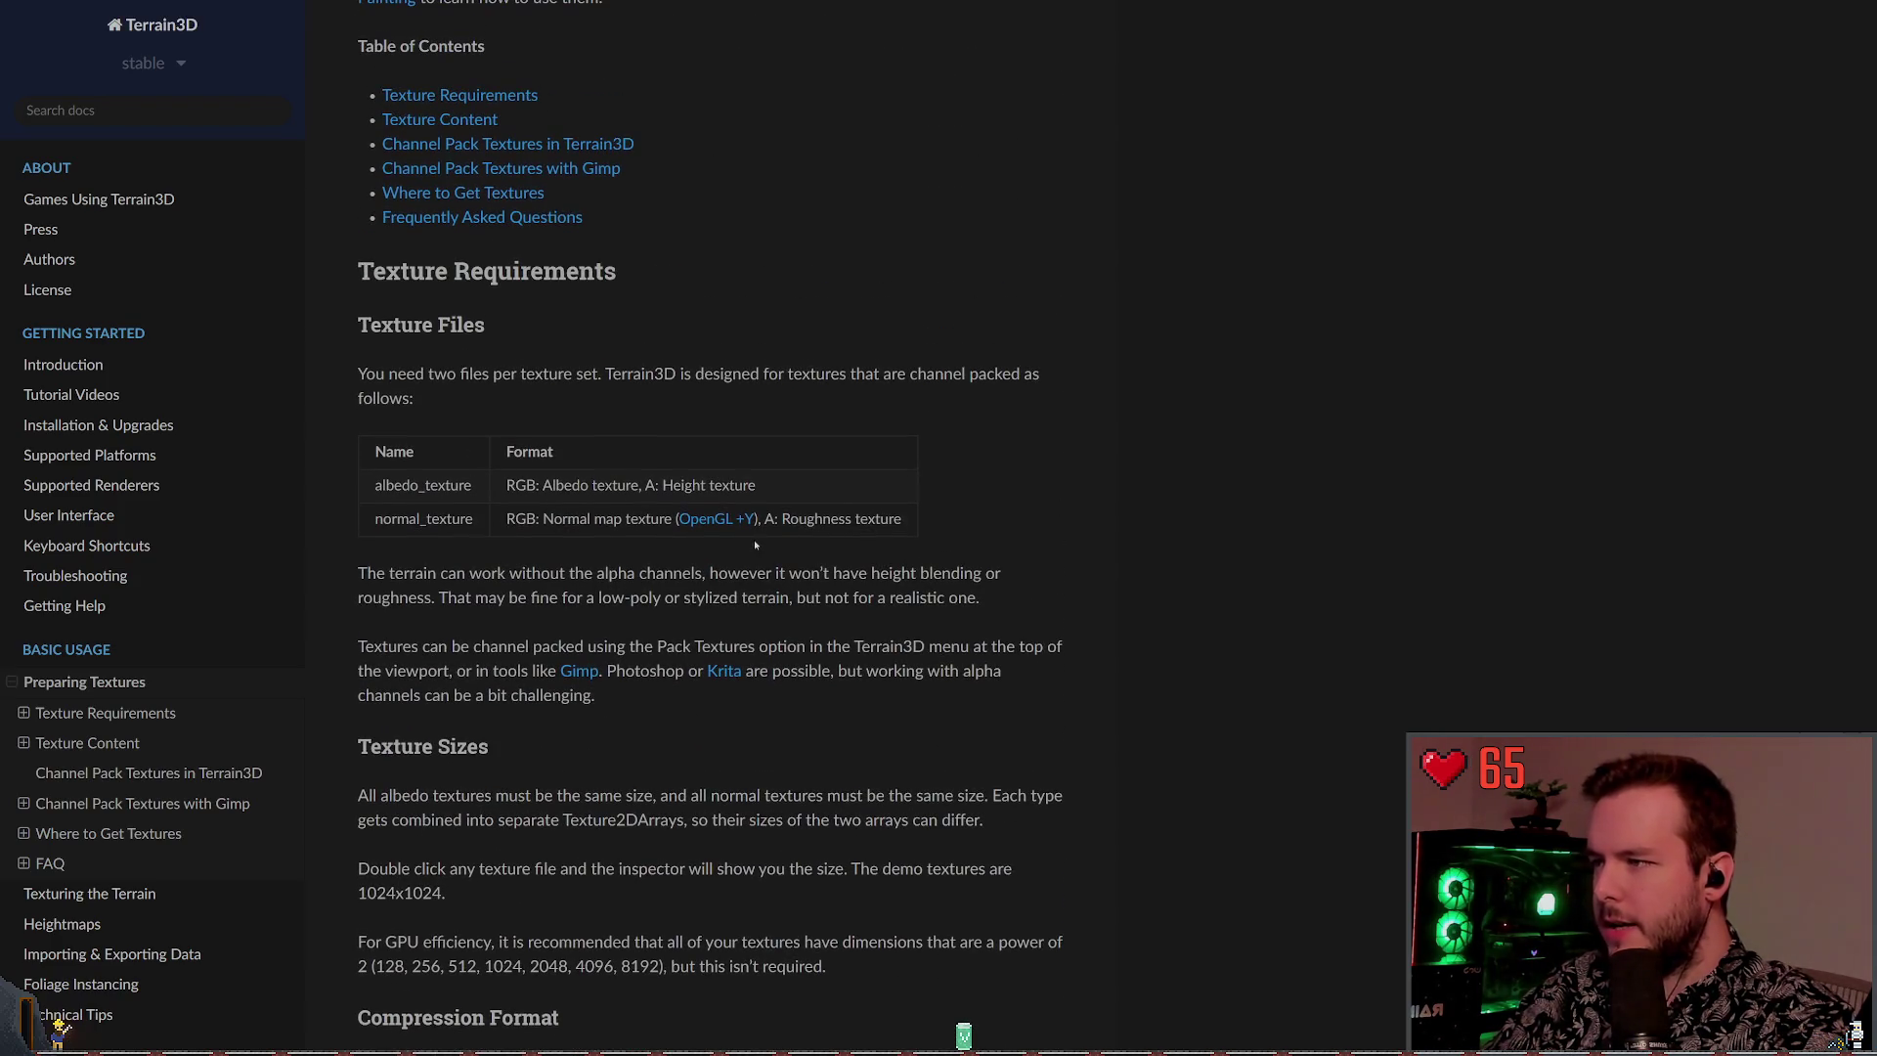
{"action": "left_click_drag", "start_coordinate": [507, 486], "coordinate": [663, 486]}
{"action": "left_click", "coordinate": [502, 525]}
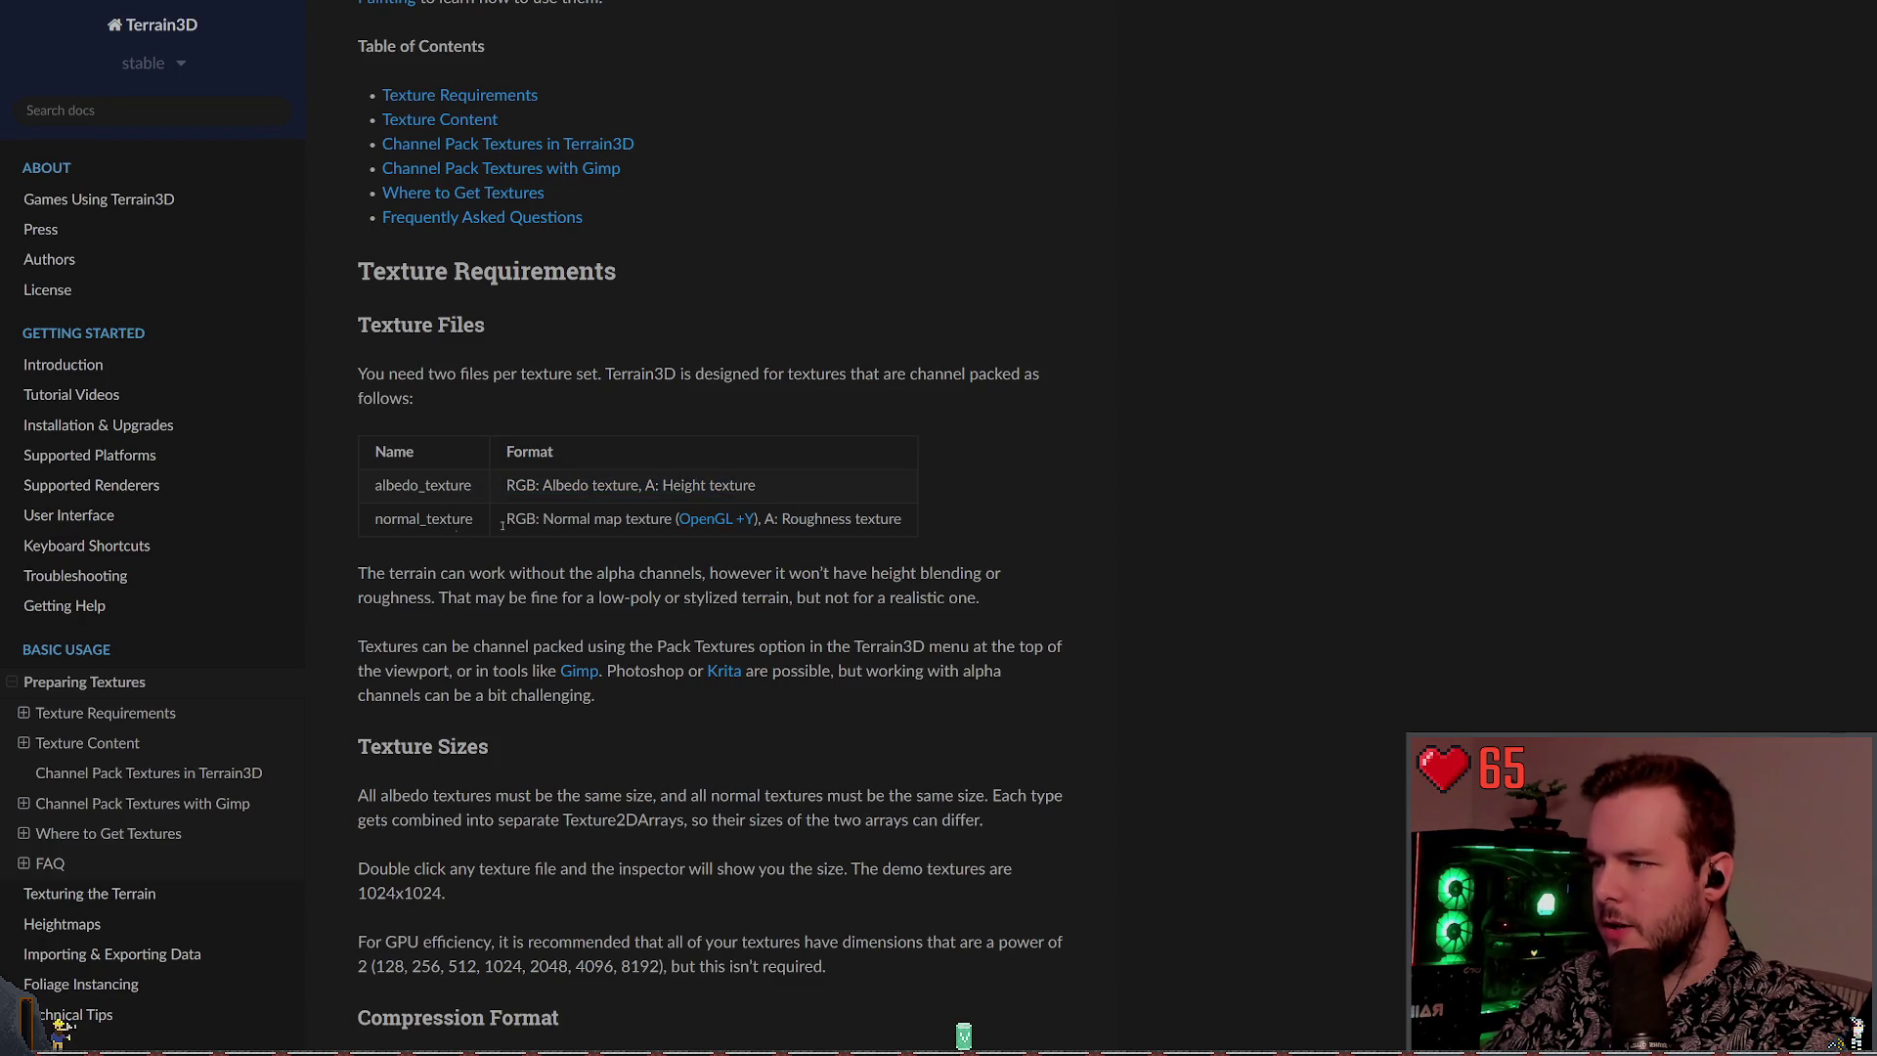
{"action": "left_click_drag", "start_coordinate": [782, 519], "coordinate": [902, 519]}
{"action": "left_click", "coordinate": [779, 545]}
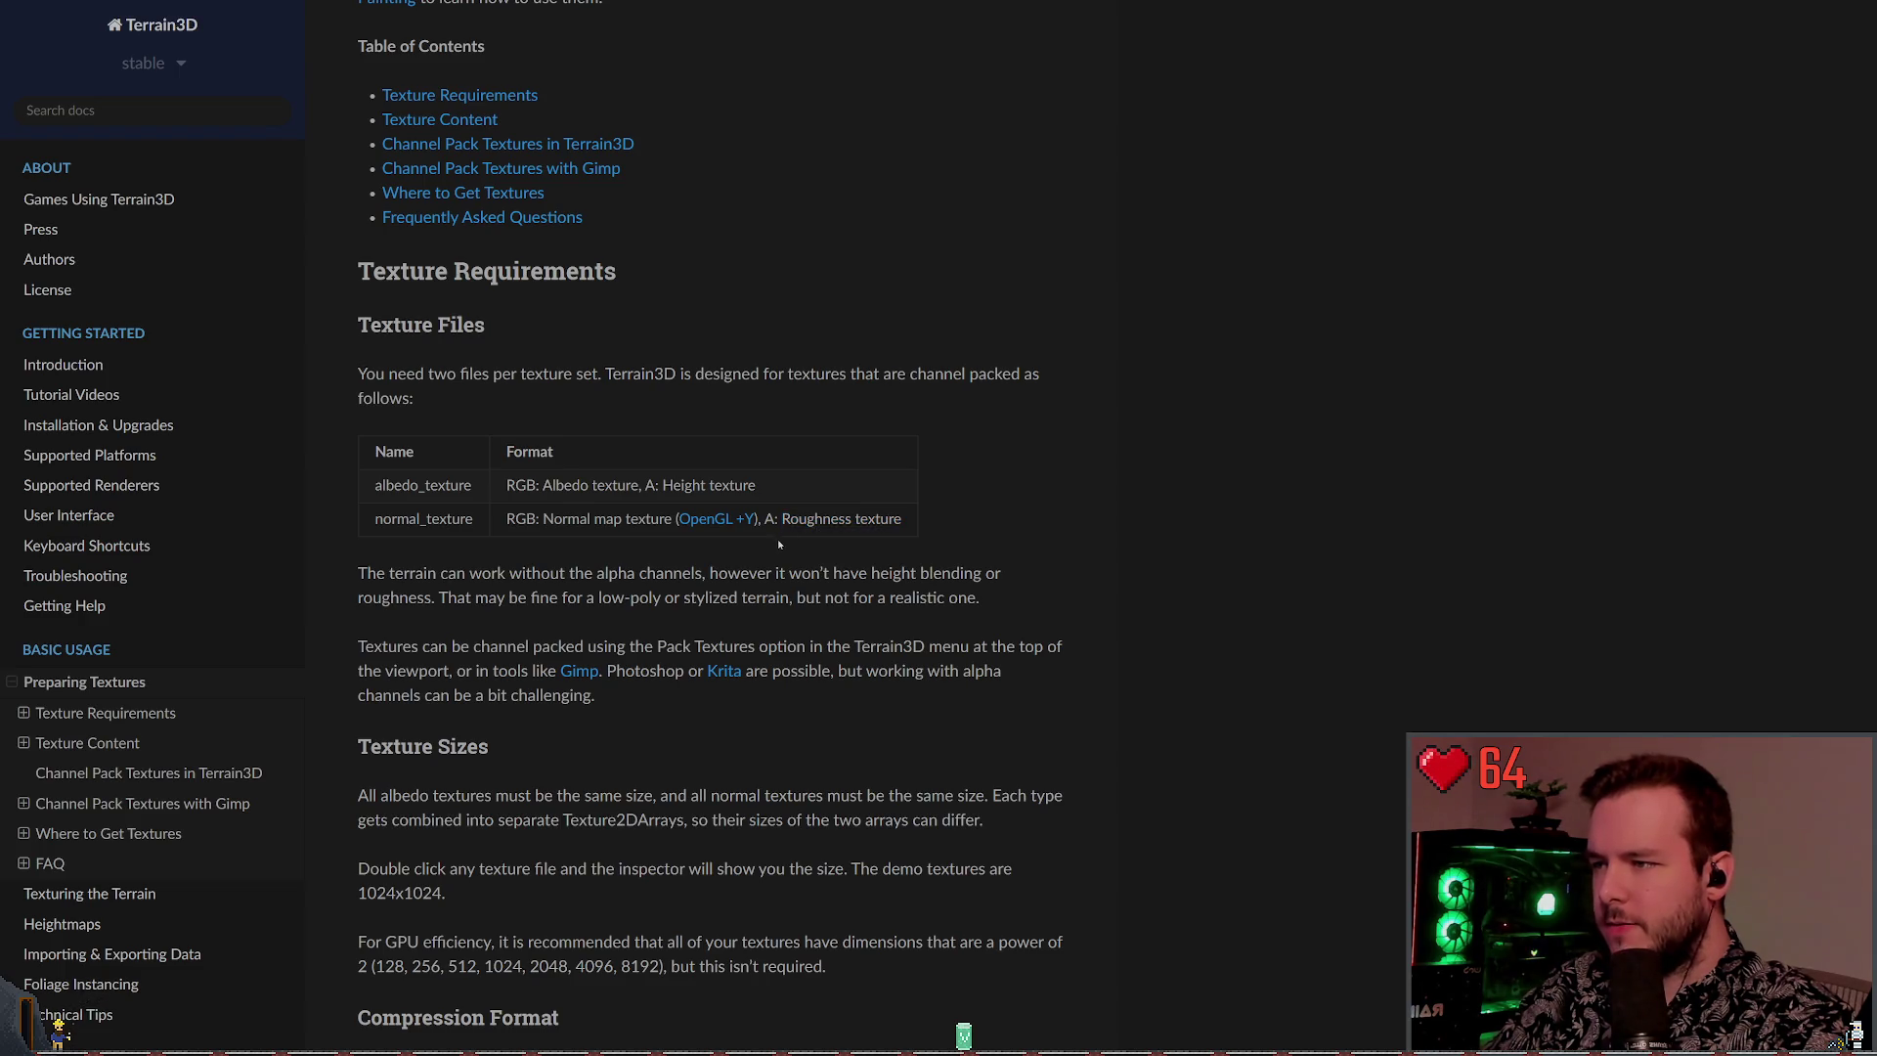
{"action": "scroll", "coordinate": [1059, 492], "scroll_direction": "down", "scroll_amount": 20}
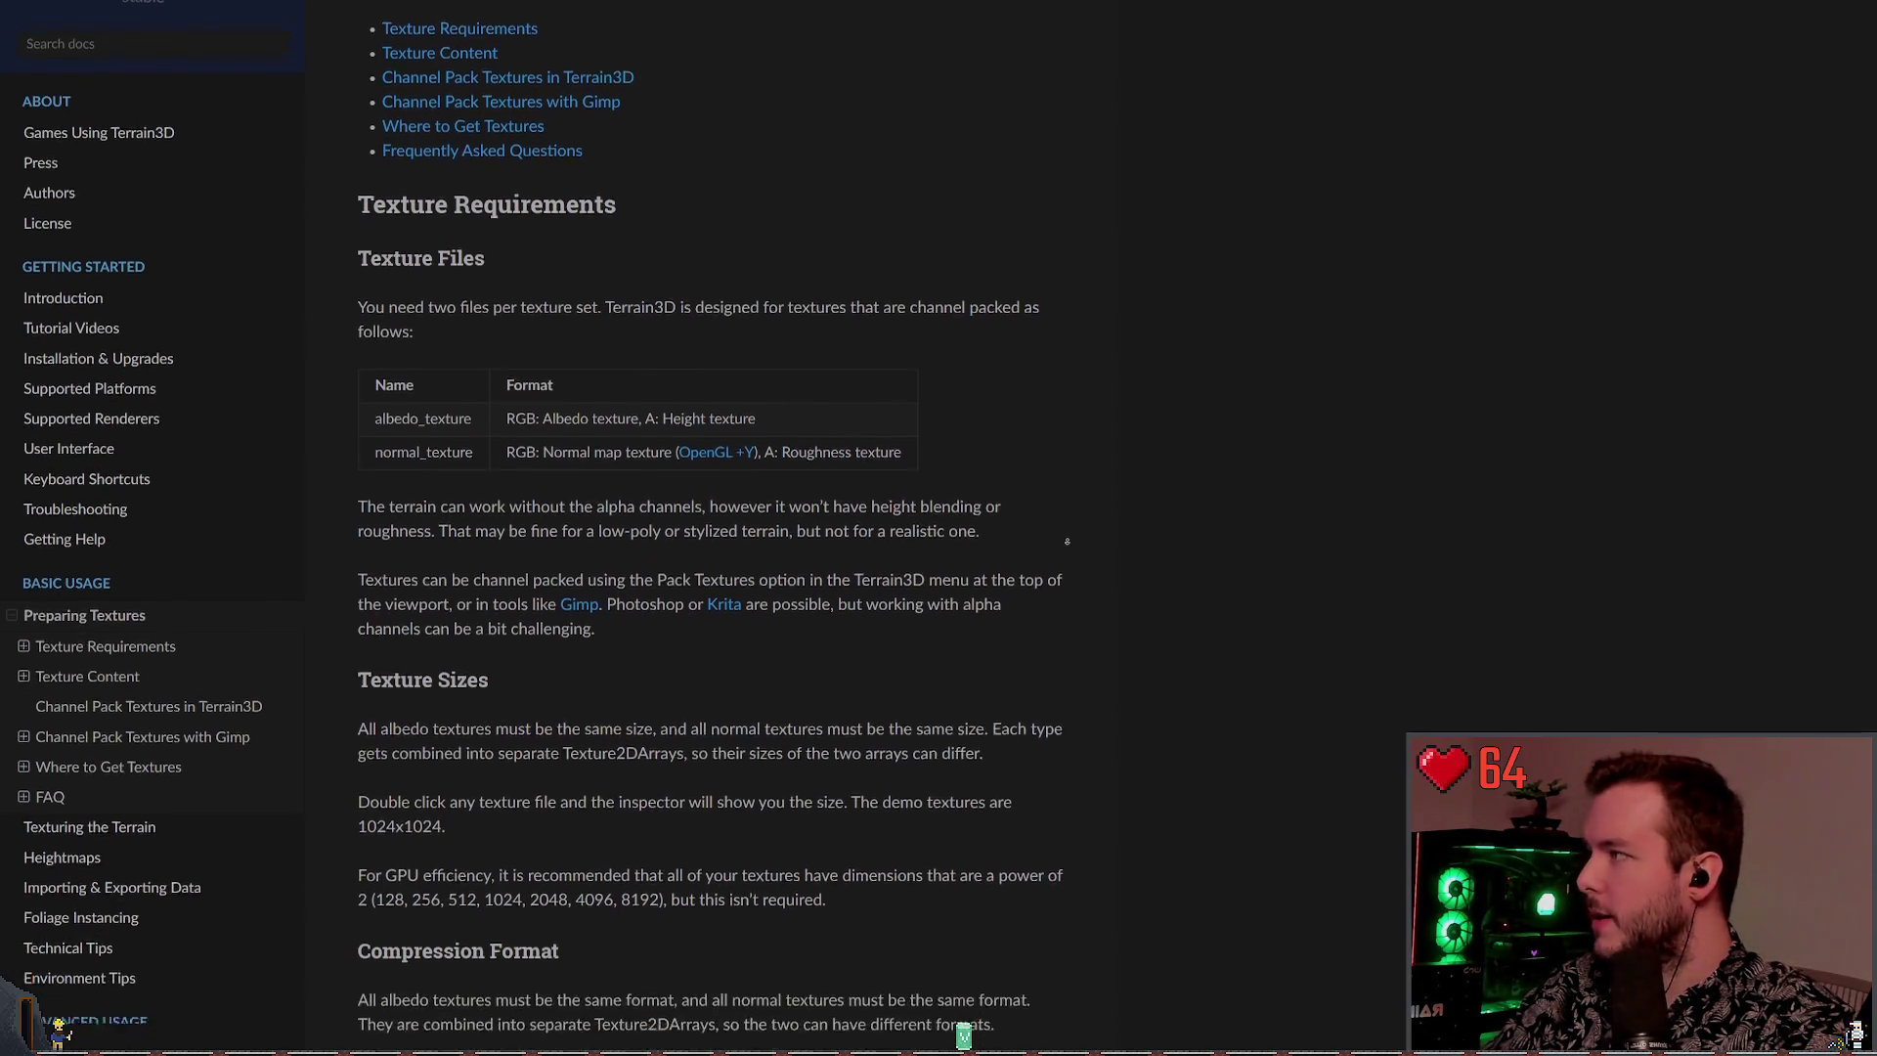
{"action": "scroll", "coordinate": [1042, 674], "scroll_direction": "down", "scroll_amount": 15}
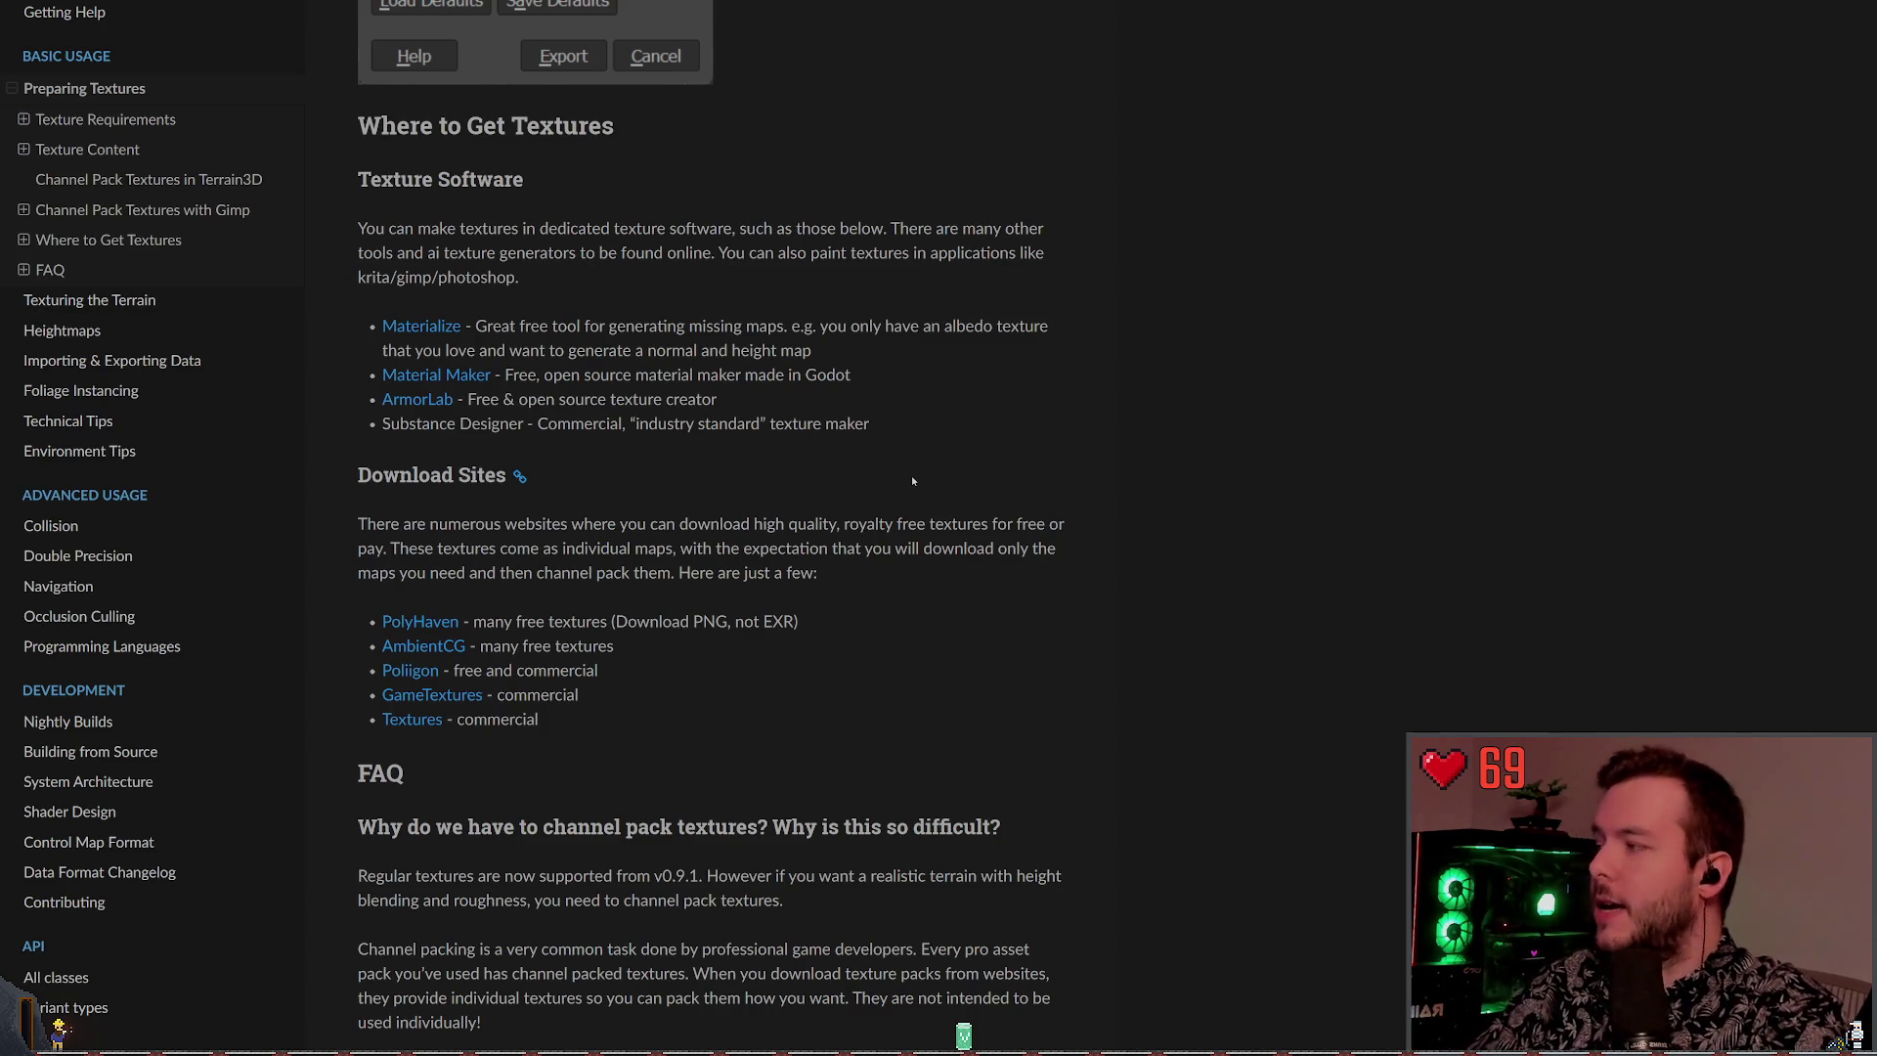
{"action": "scroll", "coordinate": [870, 479], "scroll_direction": "down", "scroll_amount": 9}
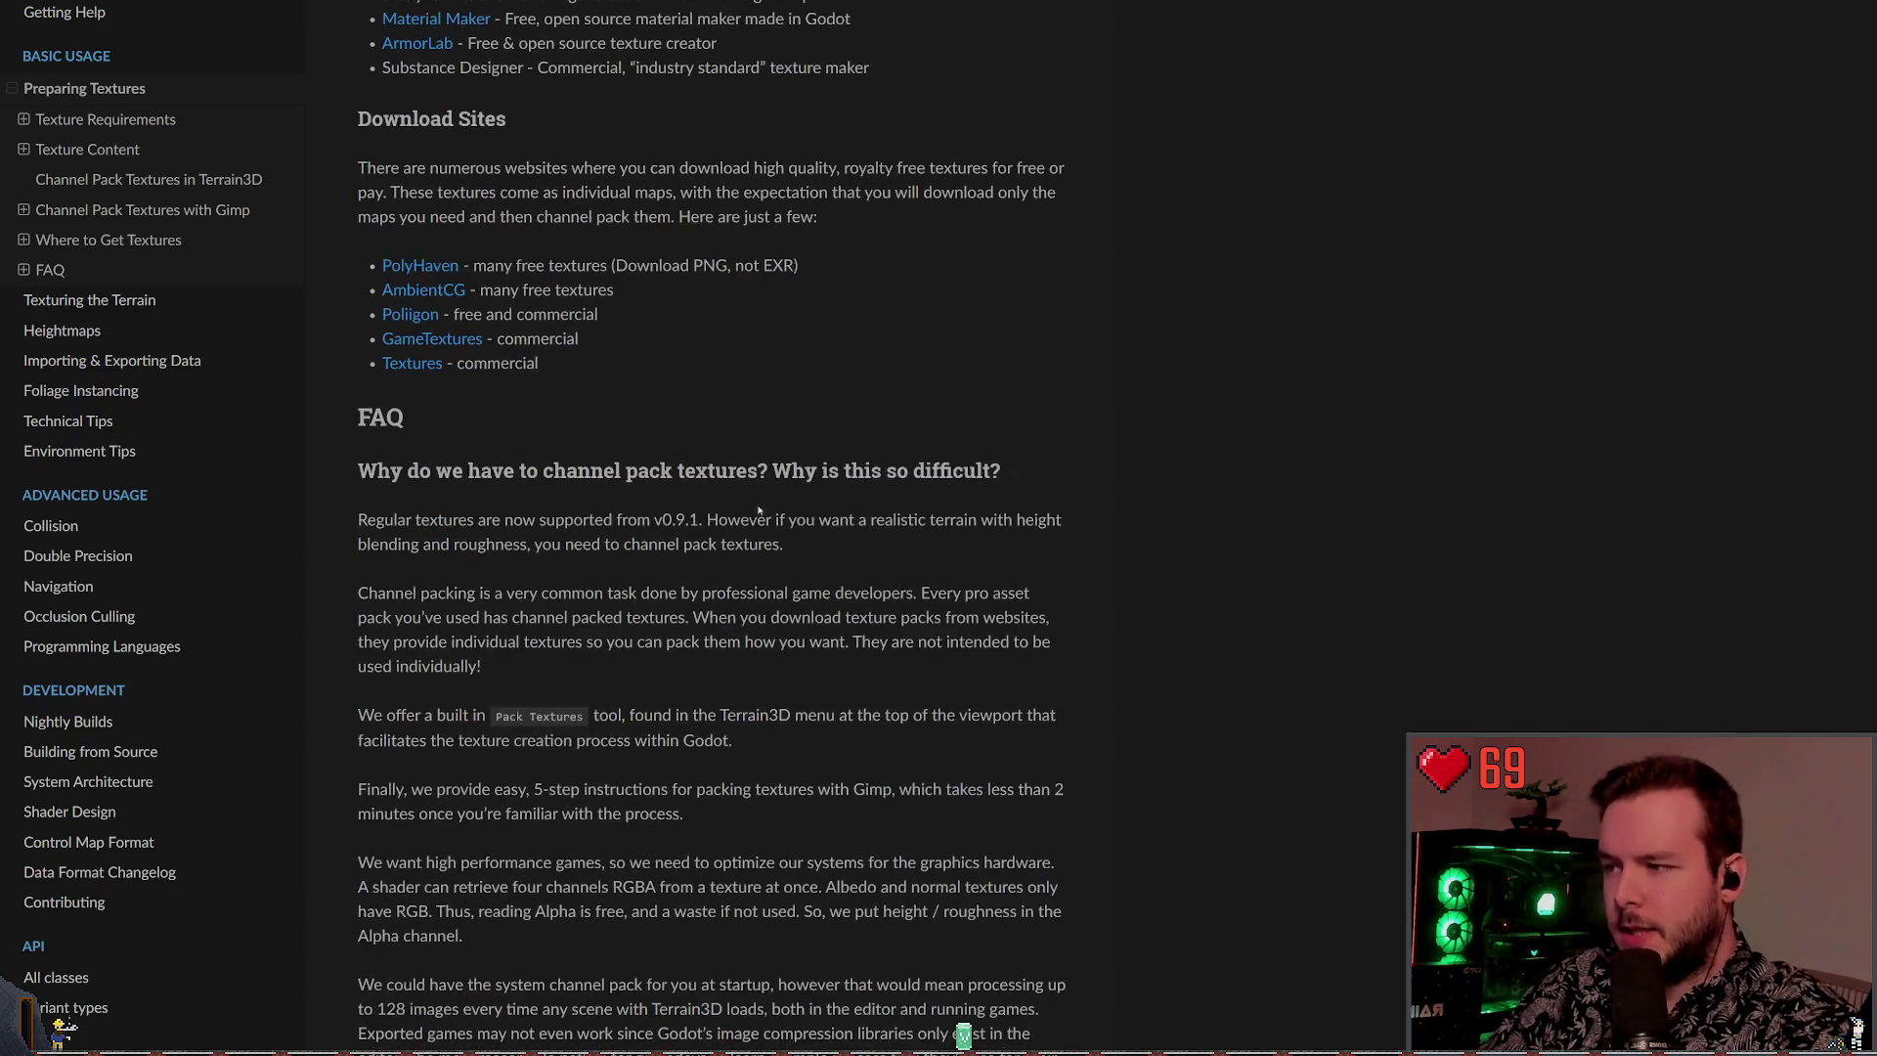
{"action": "scroll", "coordinate": [790, 550], "scroll_direction": "down", "scroll_amount": 6}
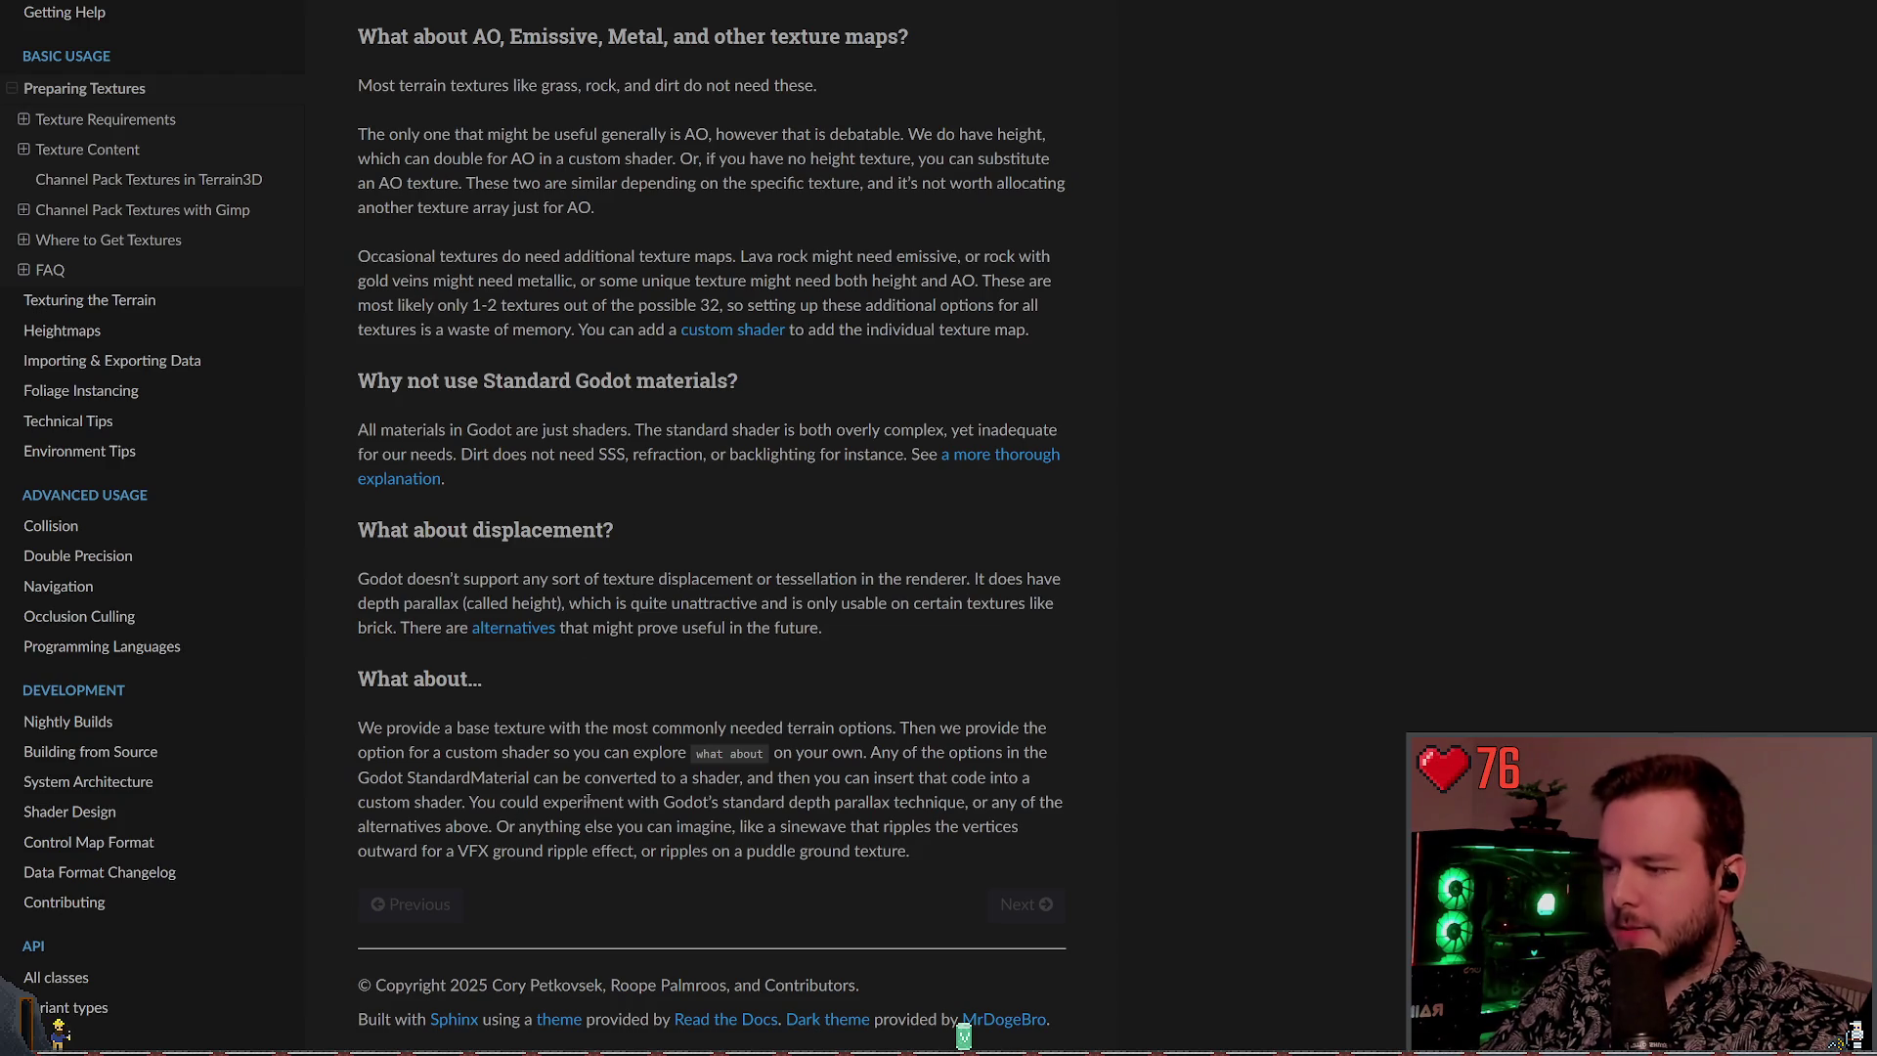
{"action": "scroll", "coordinate": [598, 829], "scroll_direction": "up", "scroll_amount": 4}
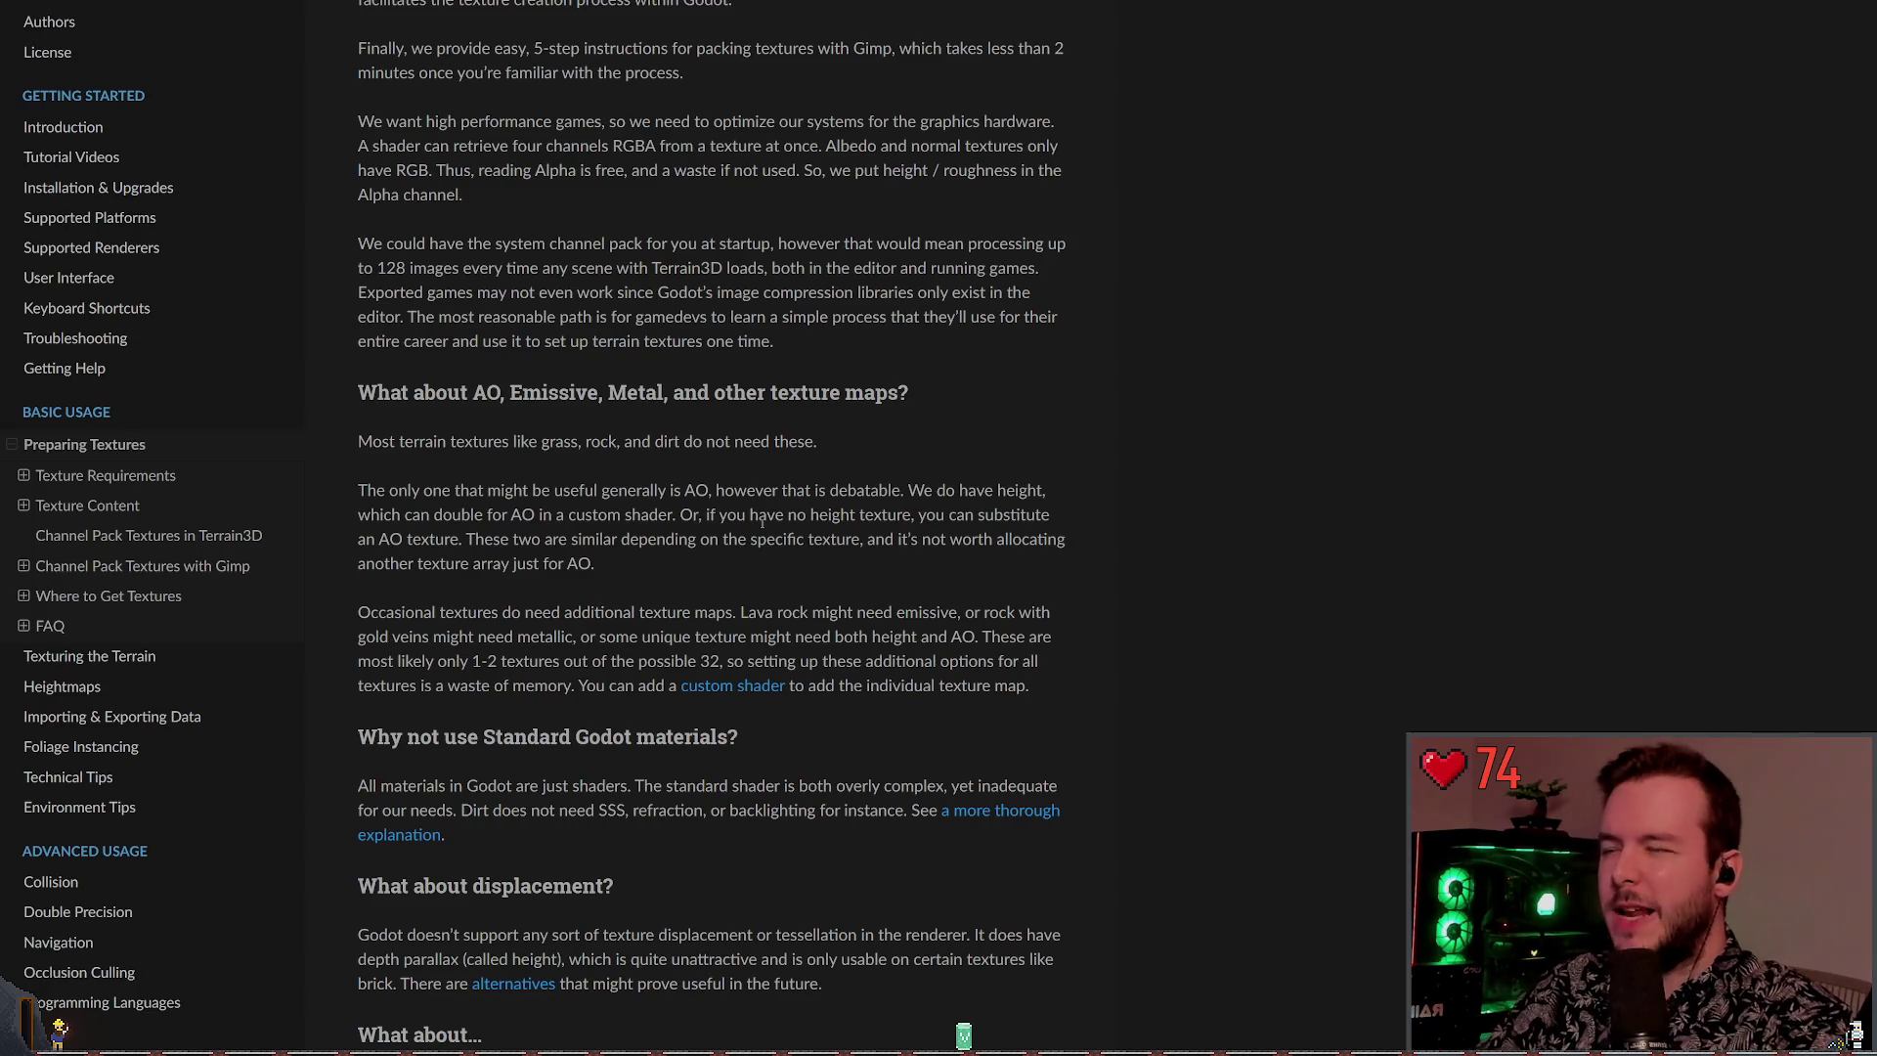
{"action": "scroll", "coordinate": [568, 559], "scroll_direction": "up", "scroll_amount": 3}
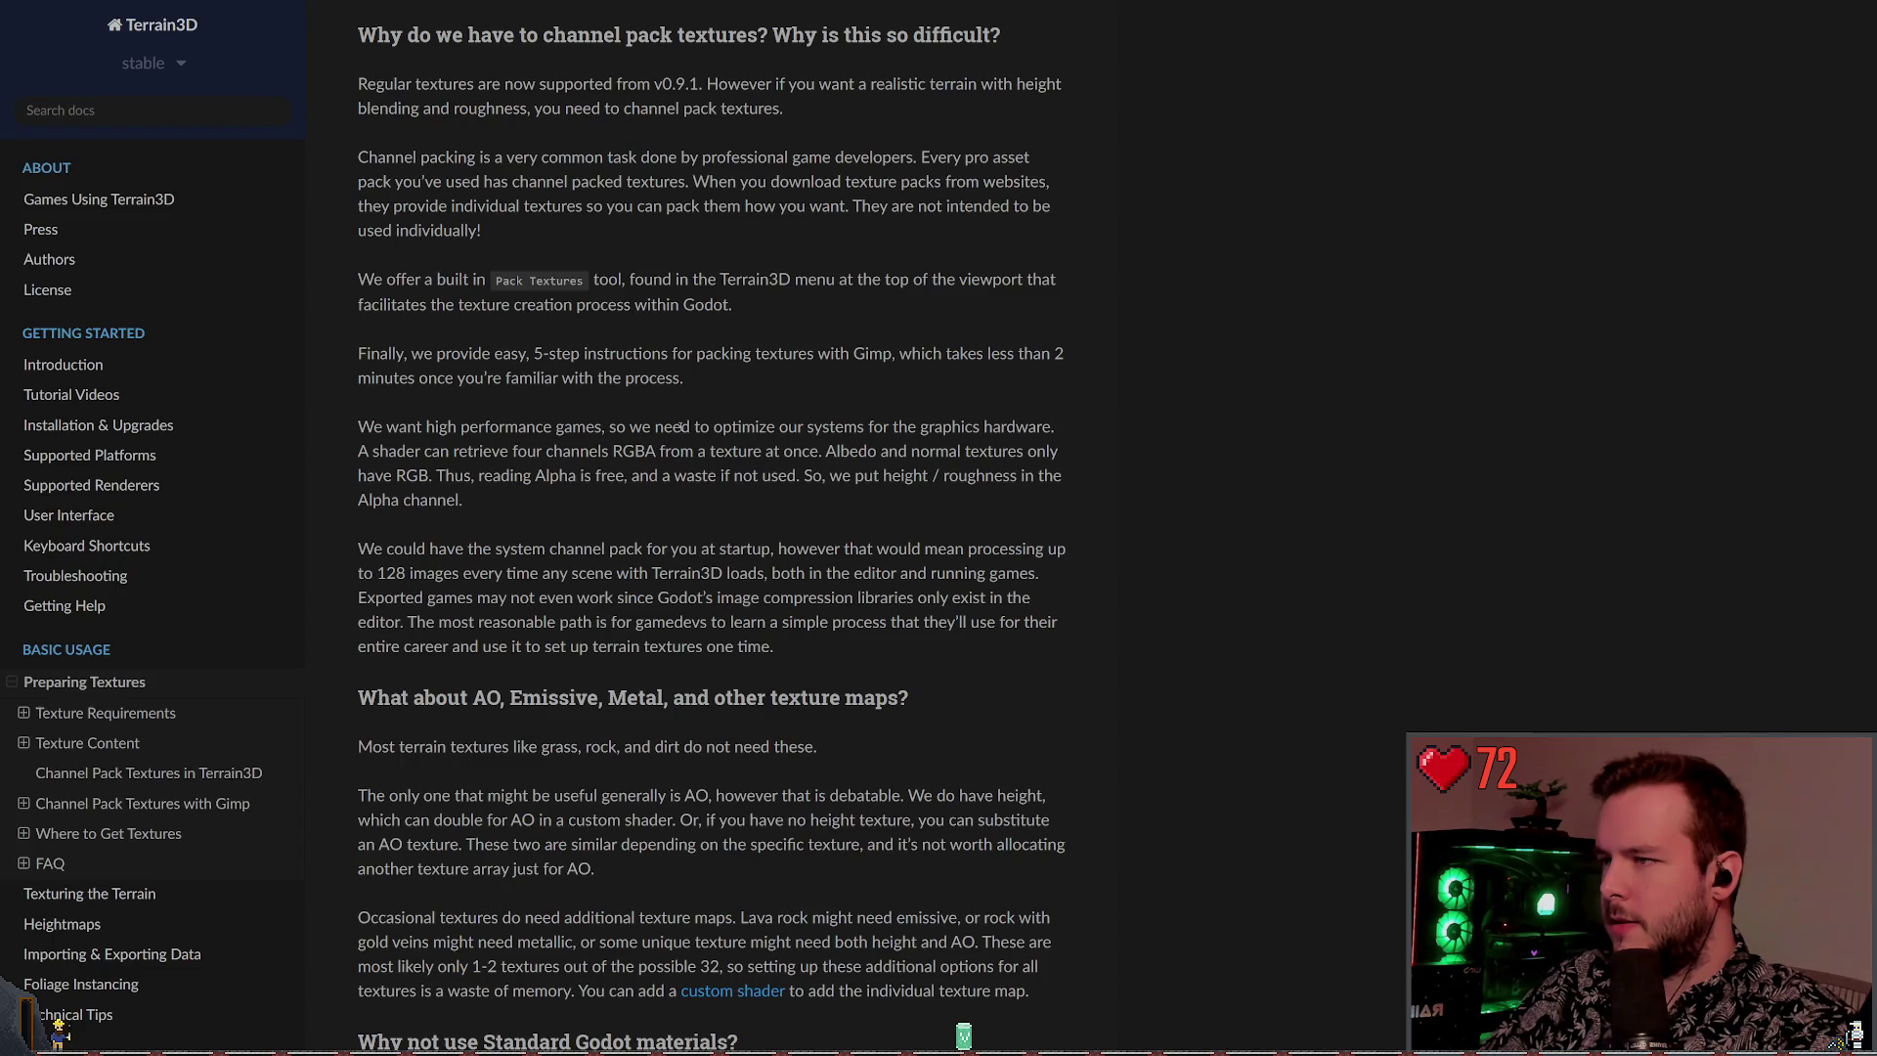
{"action": "scroll", "coordinate": [595, 519], "scroll_direction": "up", "scroll_amount": 5}
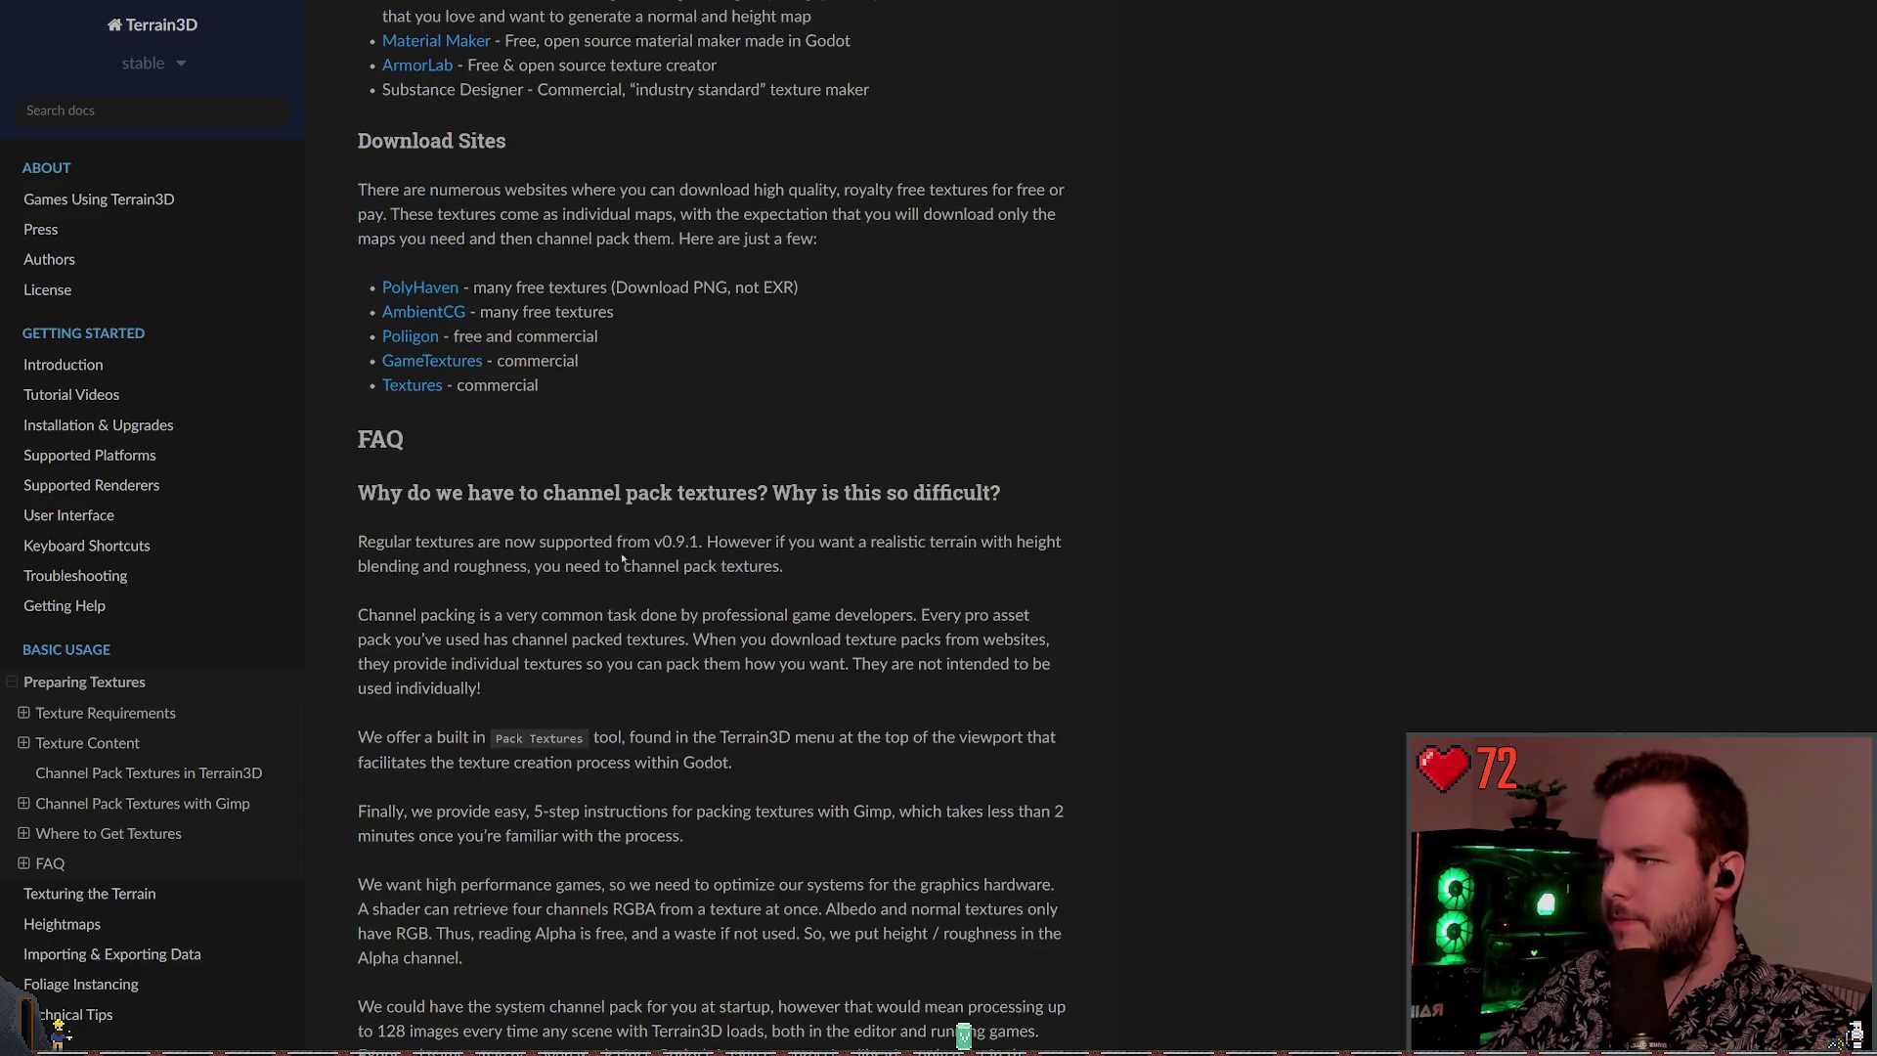
{"action": "scroll", "coordinate": [672, 561], "scroll_direction": "up", "scroll_amount": 4}
{"action": "scroll", "coordinate": [885, 466], "scroll_direction": "up", "scroll_amount": 1}
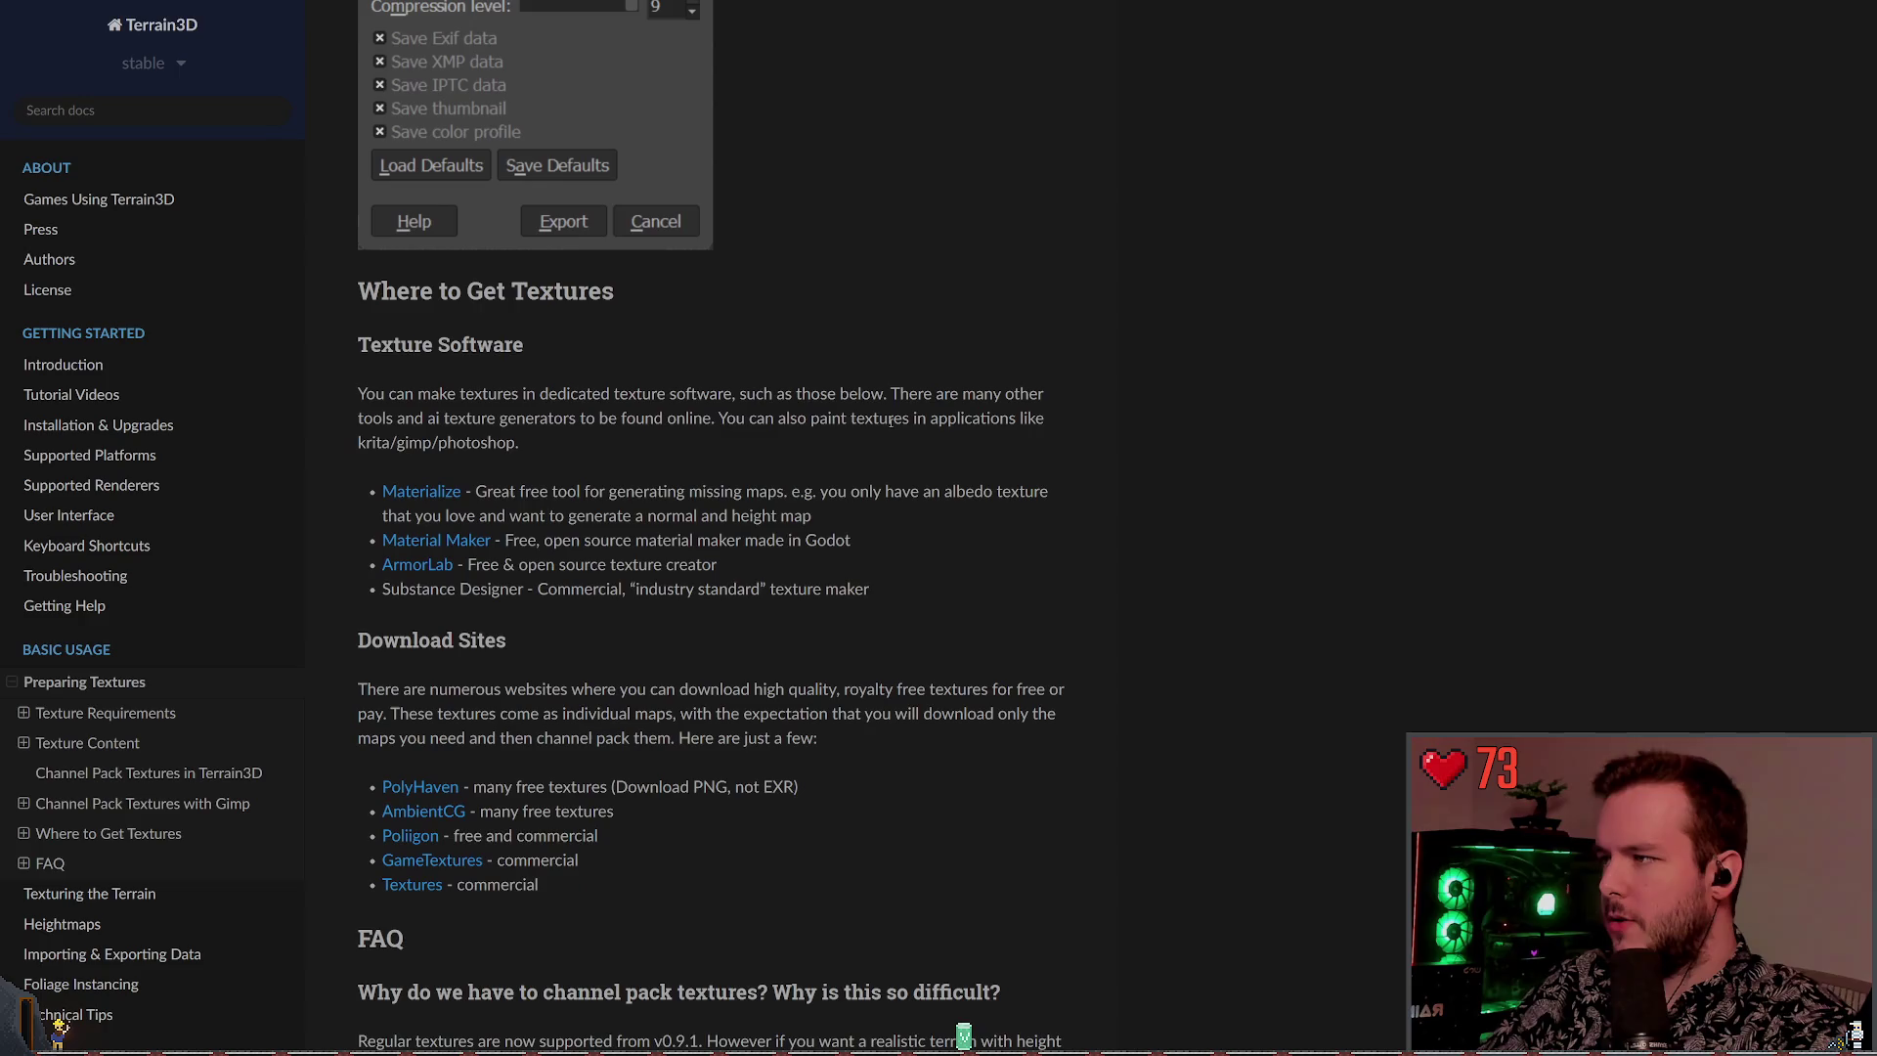
{"action": "type", "text": "pack"}
Step through the 'pack' matches, then jump to 'Channel Pack Textures in Terrain3D' and highlight its first three steps
{"action": "key", "text": "Return"}
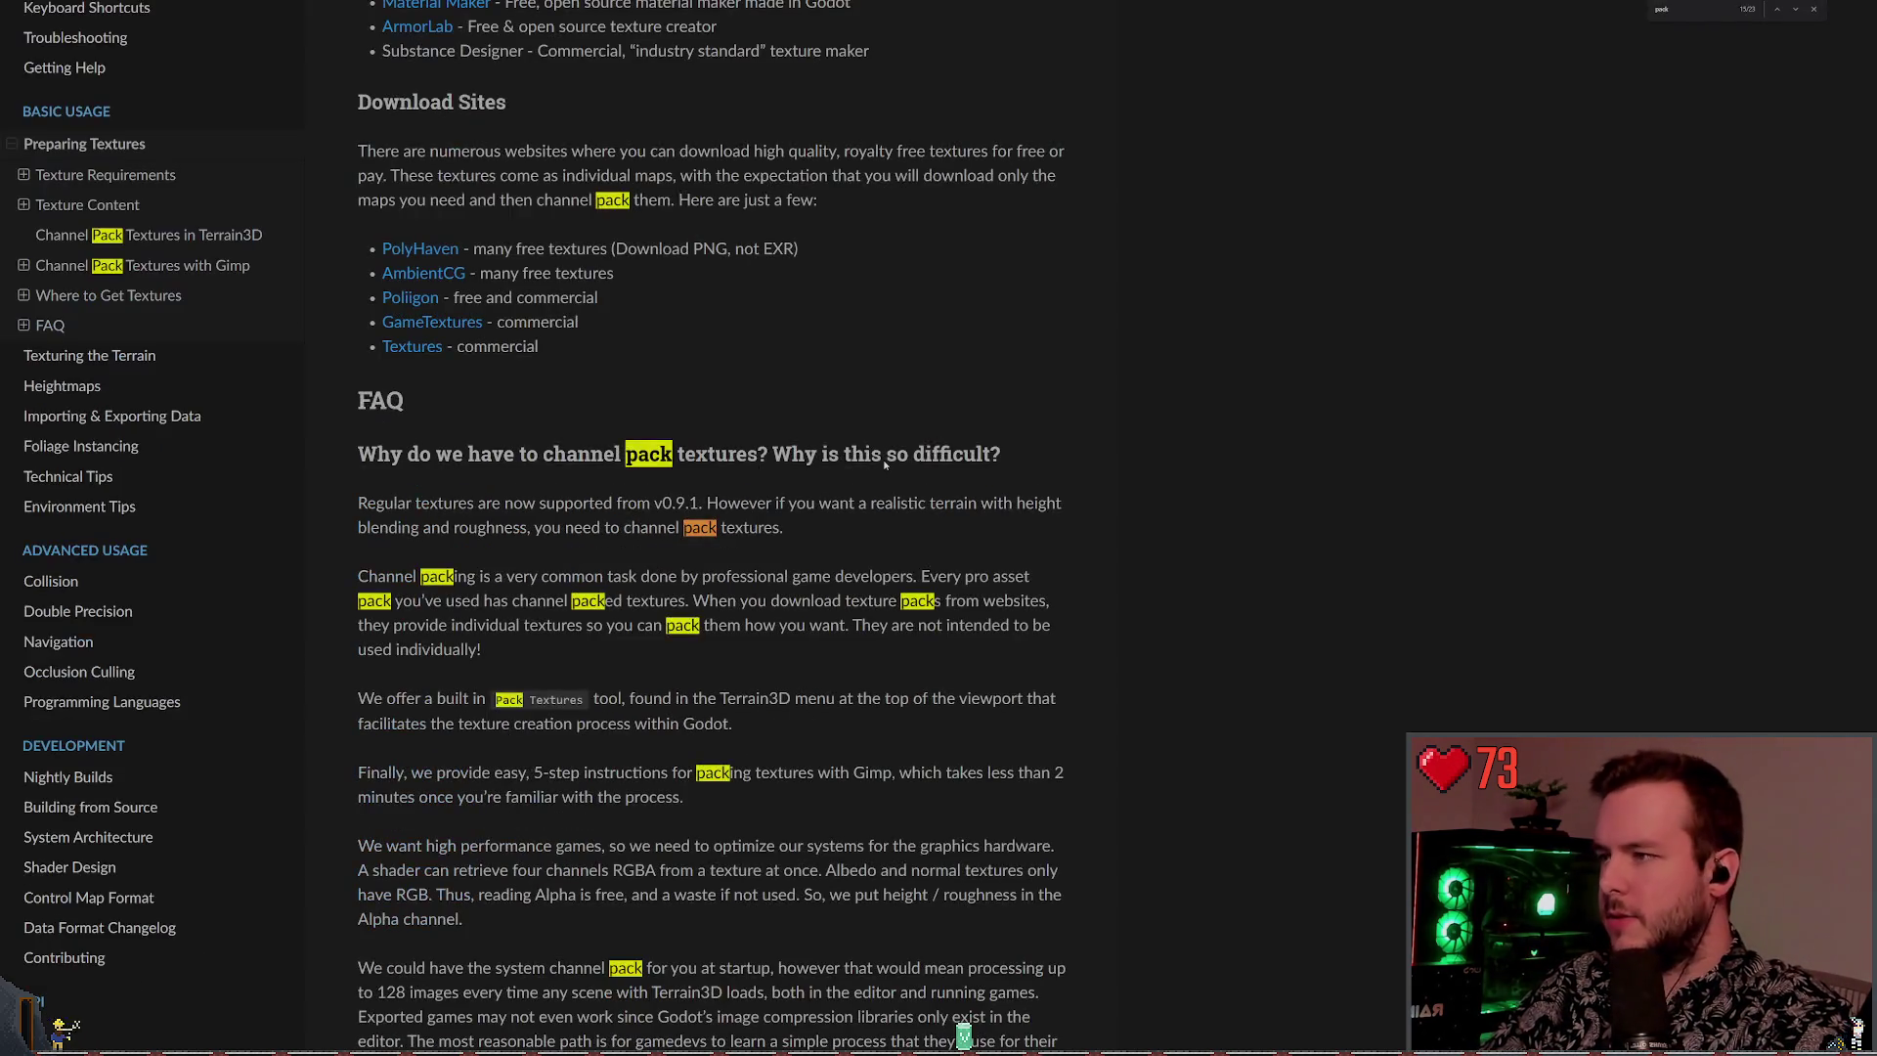
{"action": "key", "text": "Escape"}
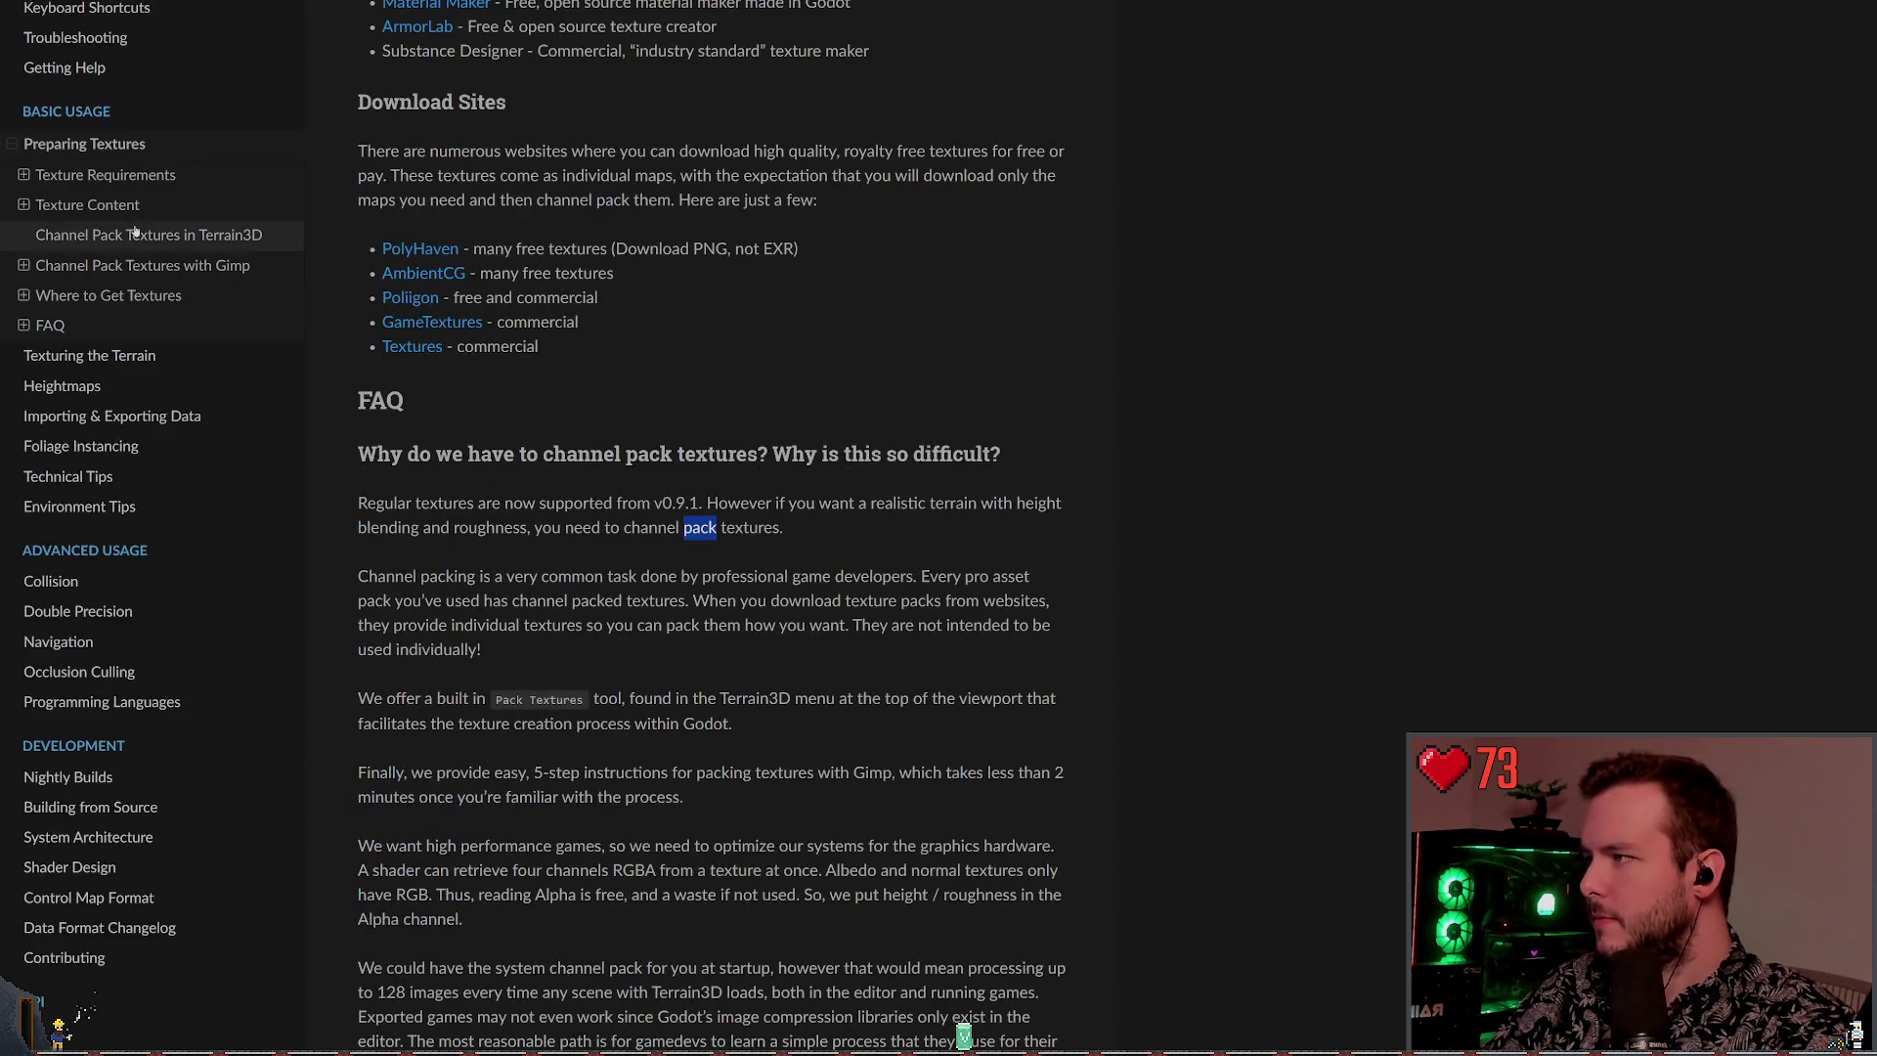
{"action": "left_click", "coordinate": [116, 244]}
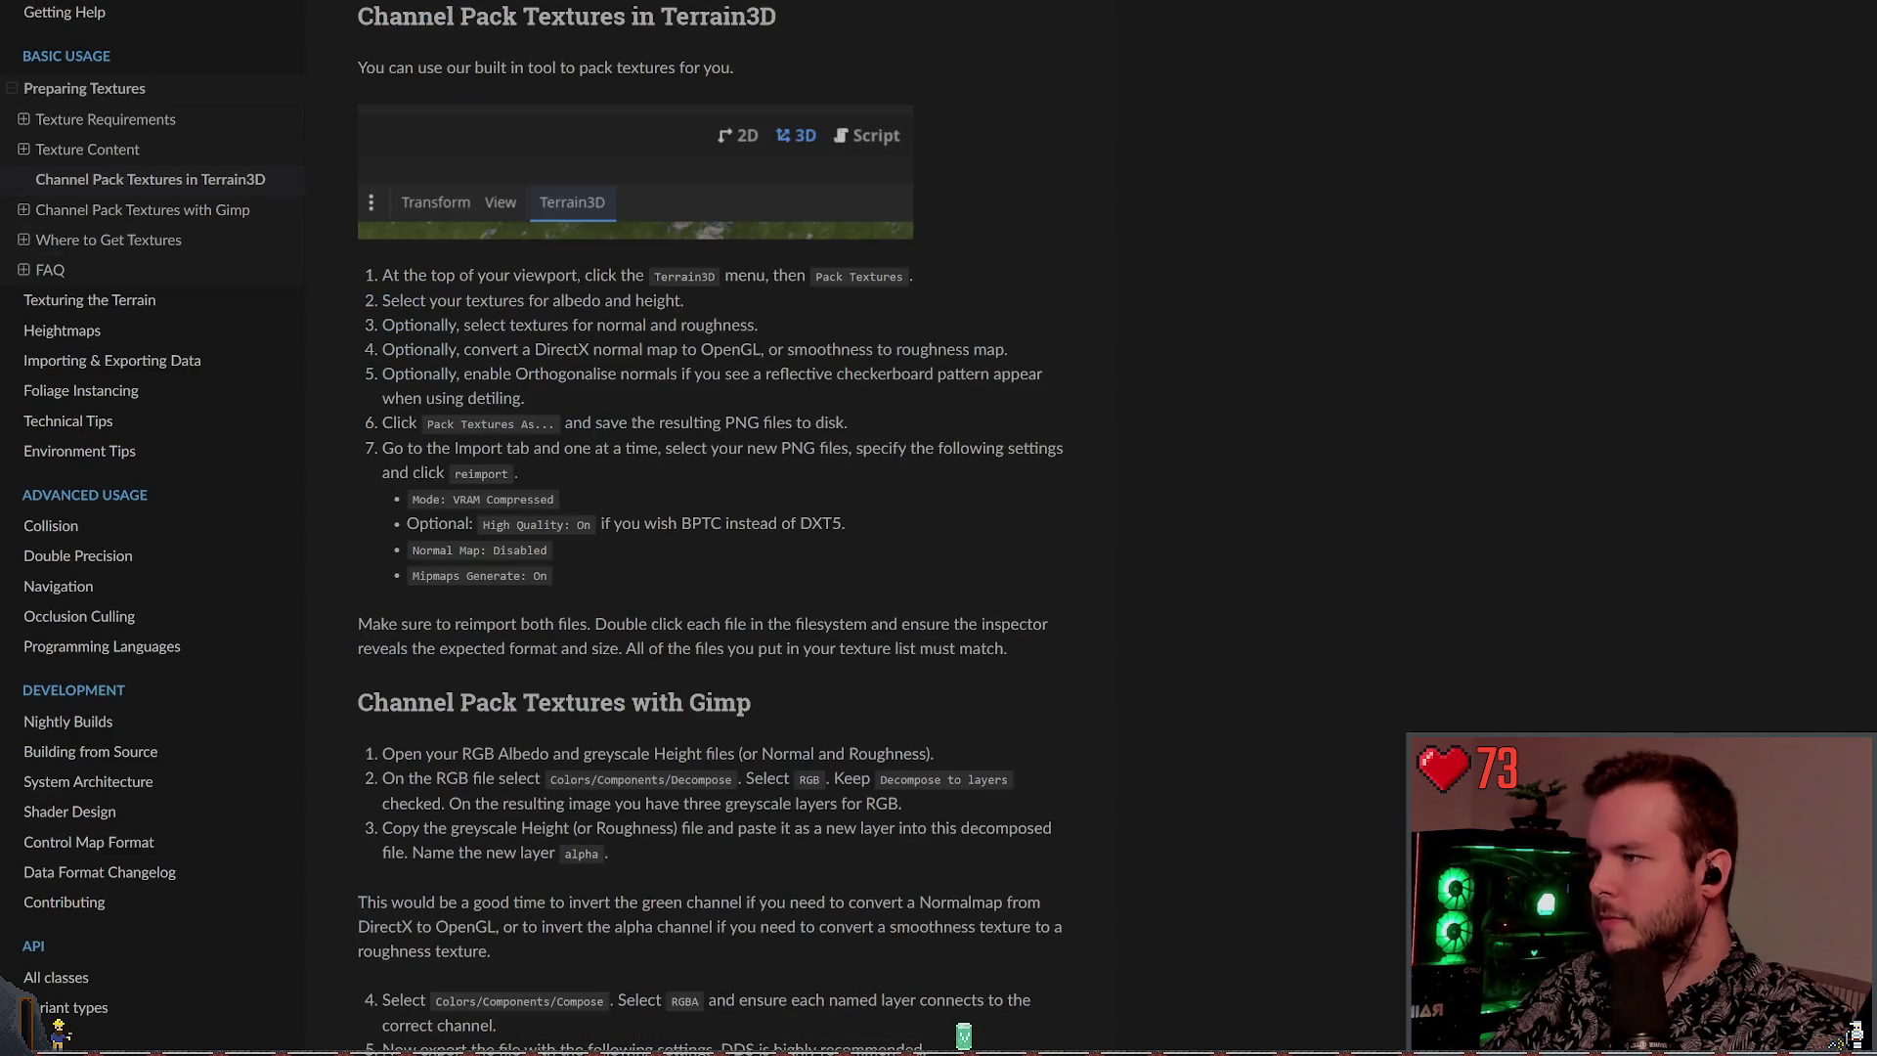
{"action": "scroll", "coordinate": [633, 378], "scroll_direction": "up", "scroll_amount": 1}
{"action": "left_click_drag", "start_coordinate": [335, 395], "coordinate": [371, 377]}
{"action": "left_click", "coordinate": [371, 377]}
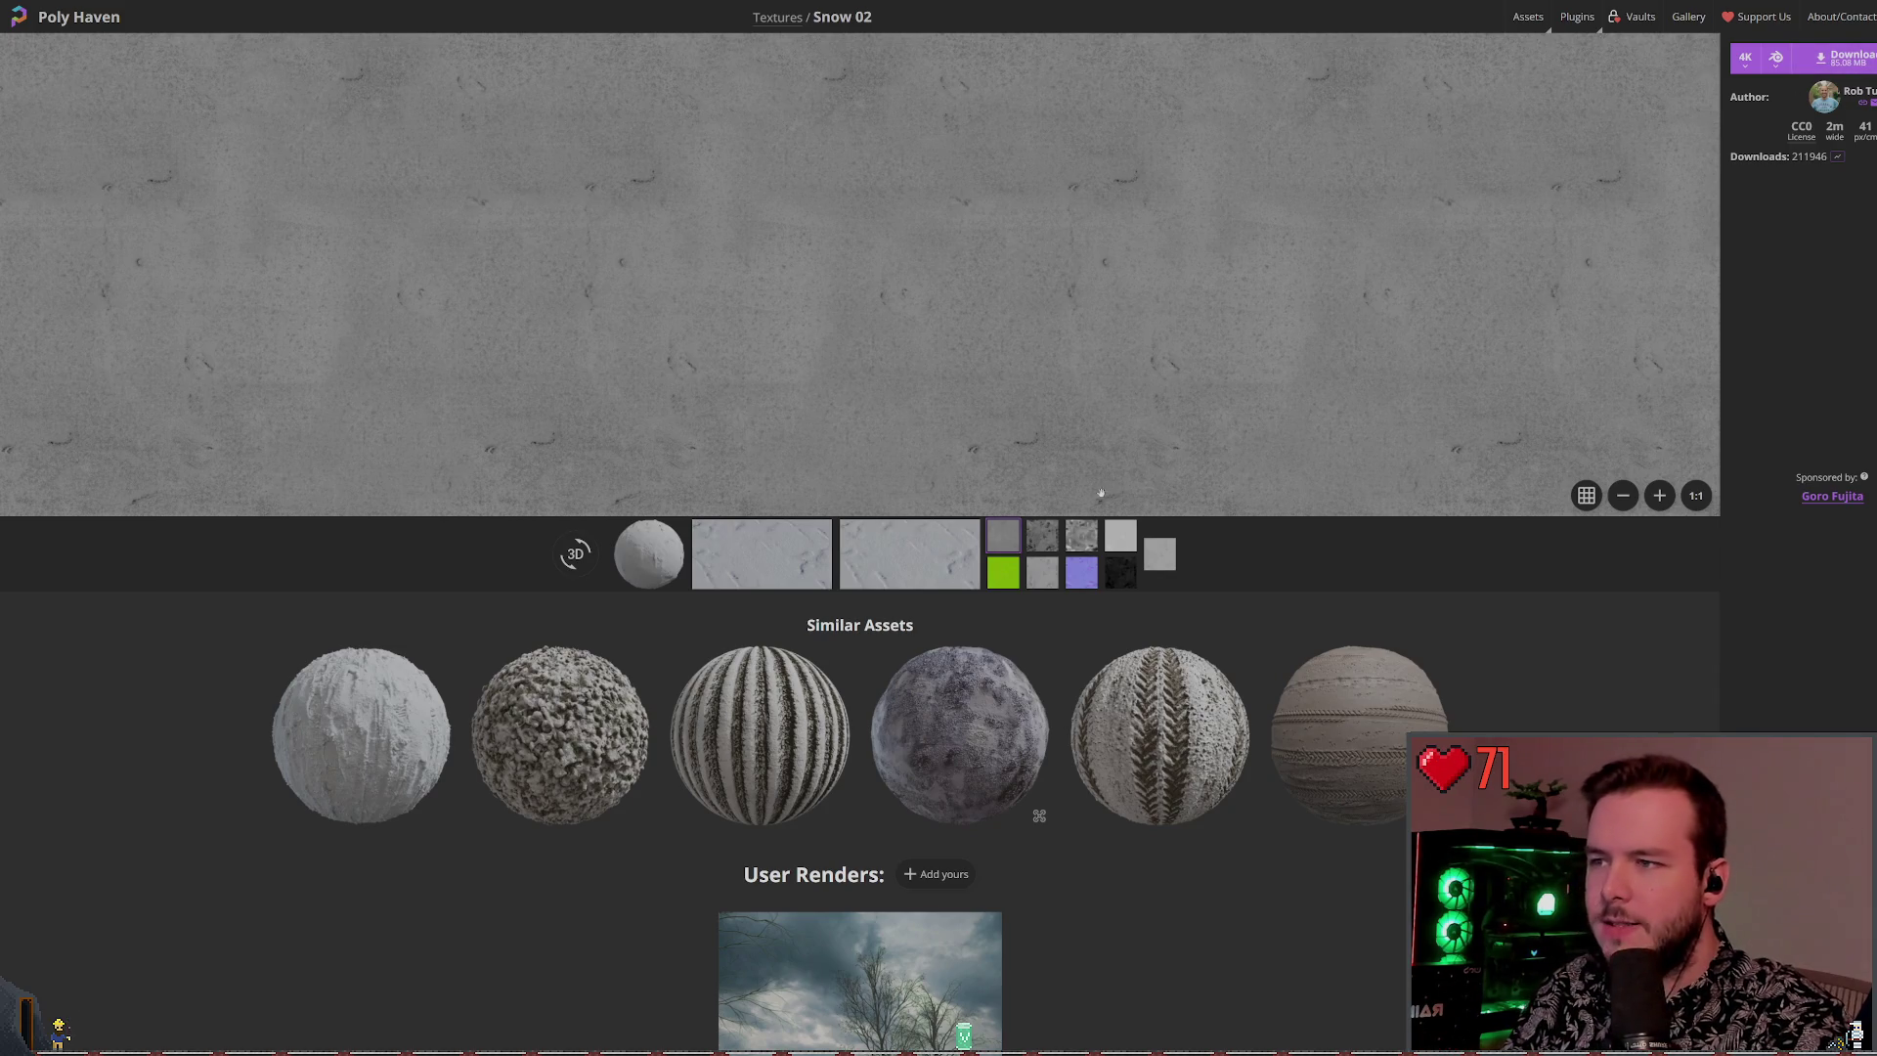
Preview several of Snow 02's maps in turn, ending with the plain grey map tiled across the preview
{"action": "scroll", "coordinate": [1104, 494], "scroll_direction": "up", "scroll_amount": 3, "text": "ctrl"}
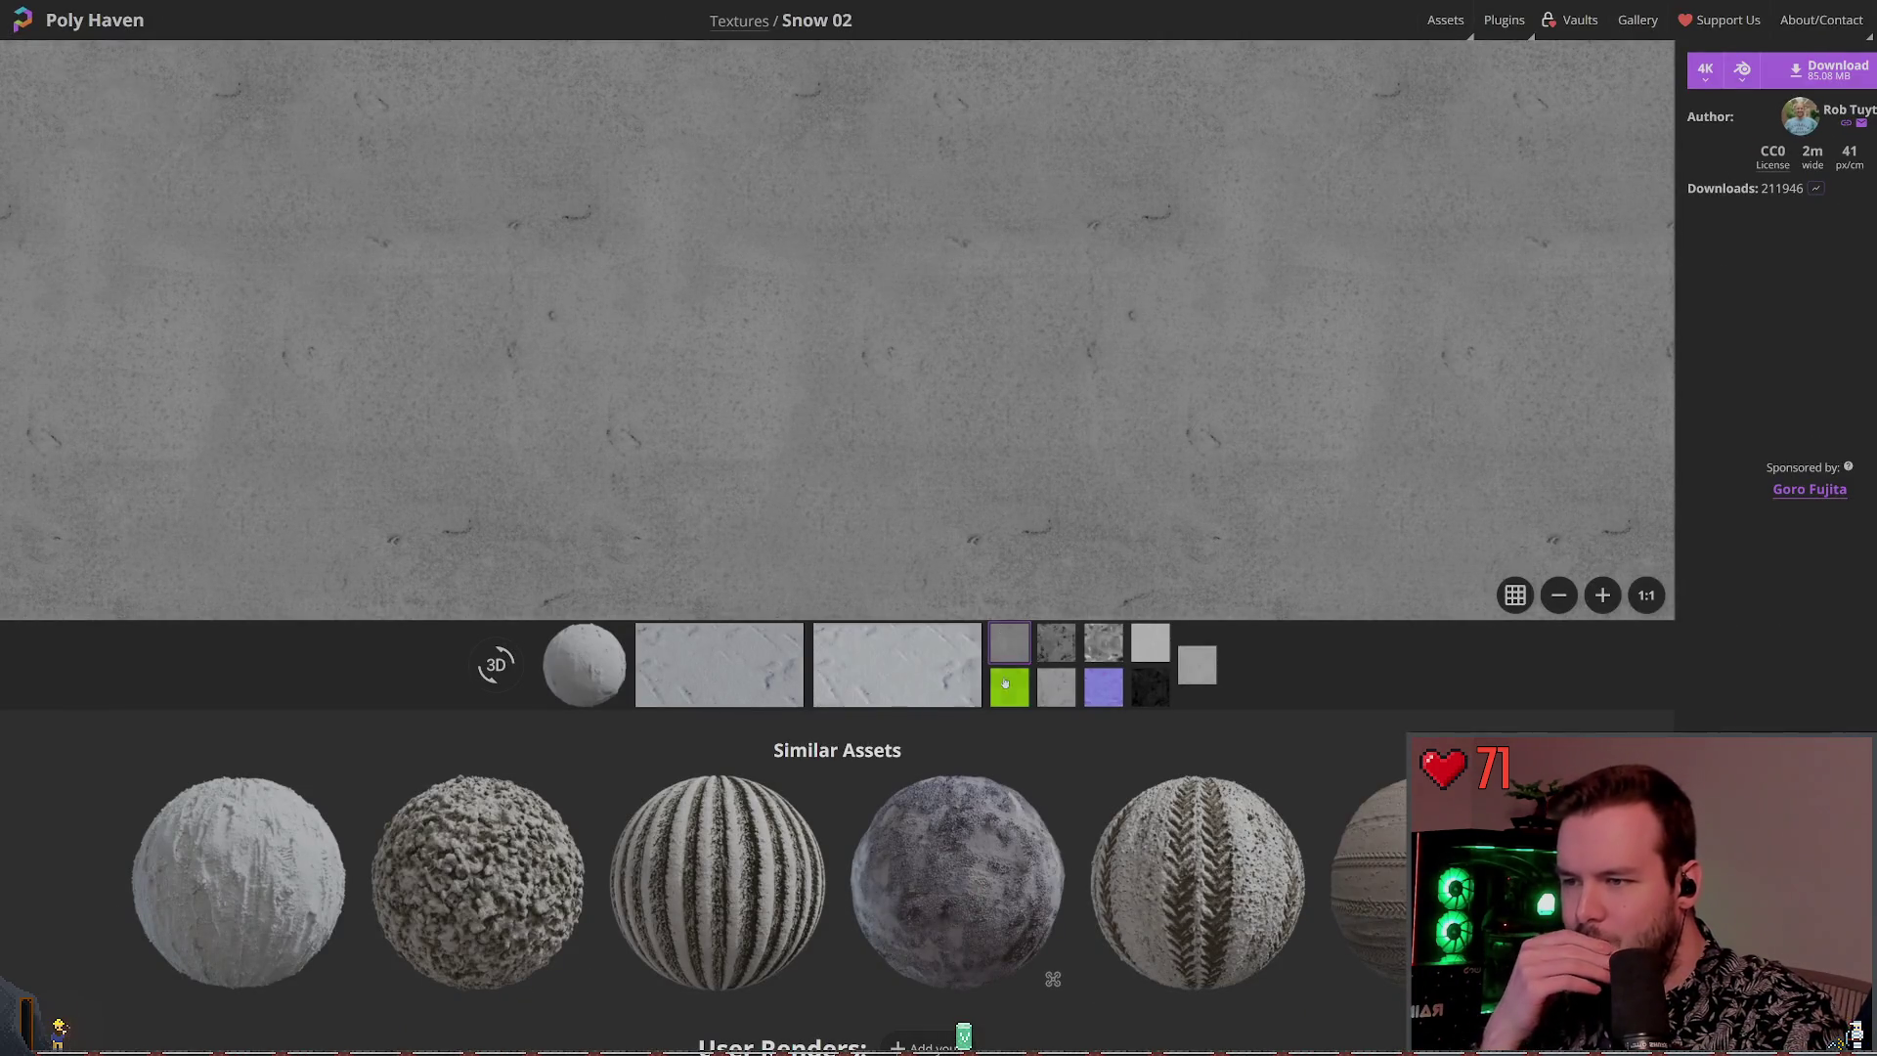
{"action": "left_click", "coordinate": [1140, 639]}
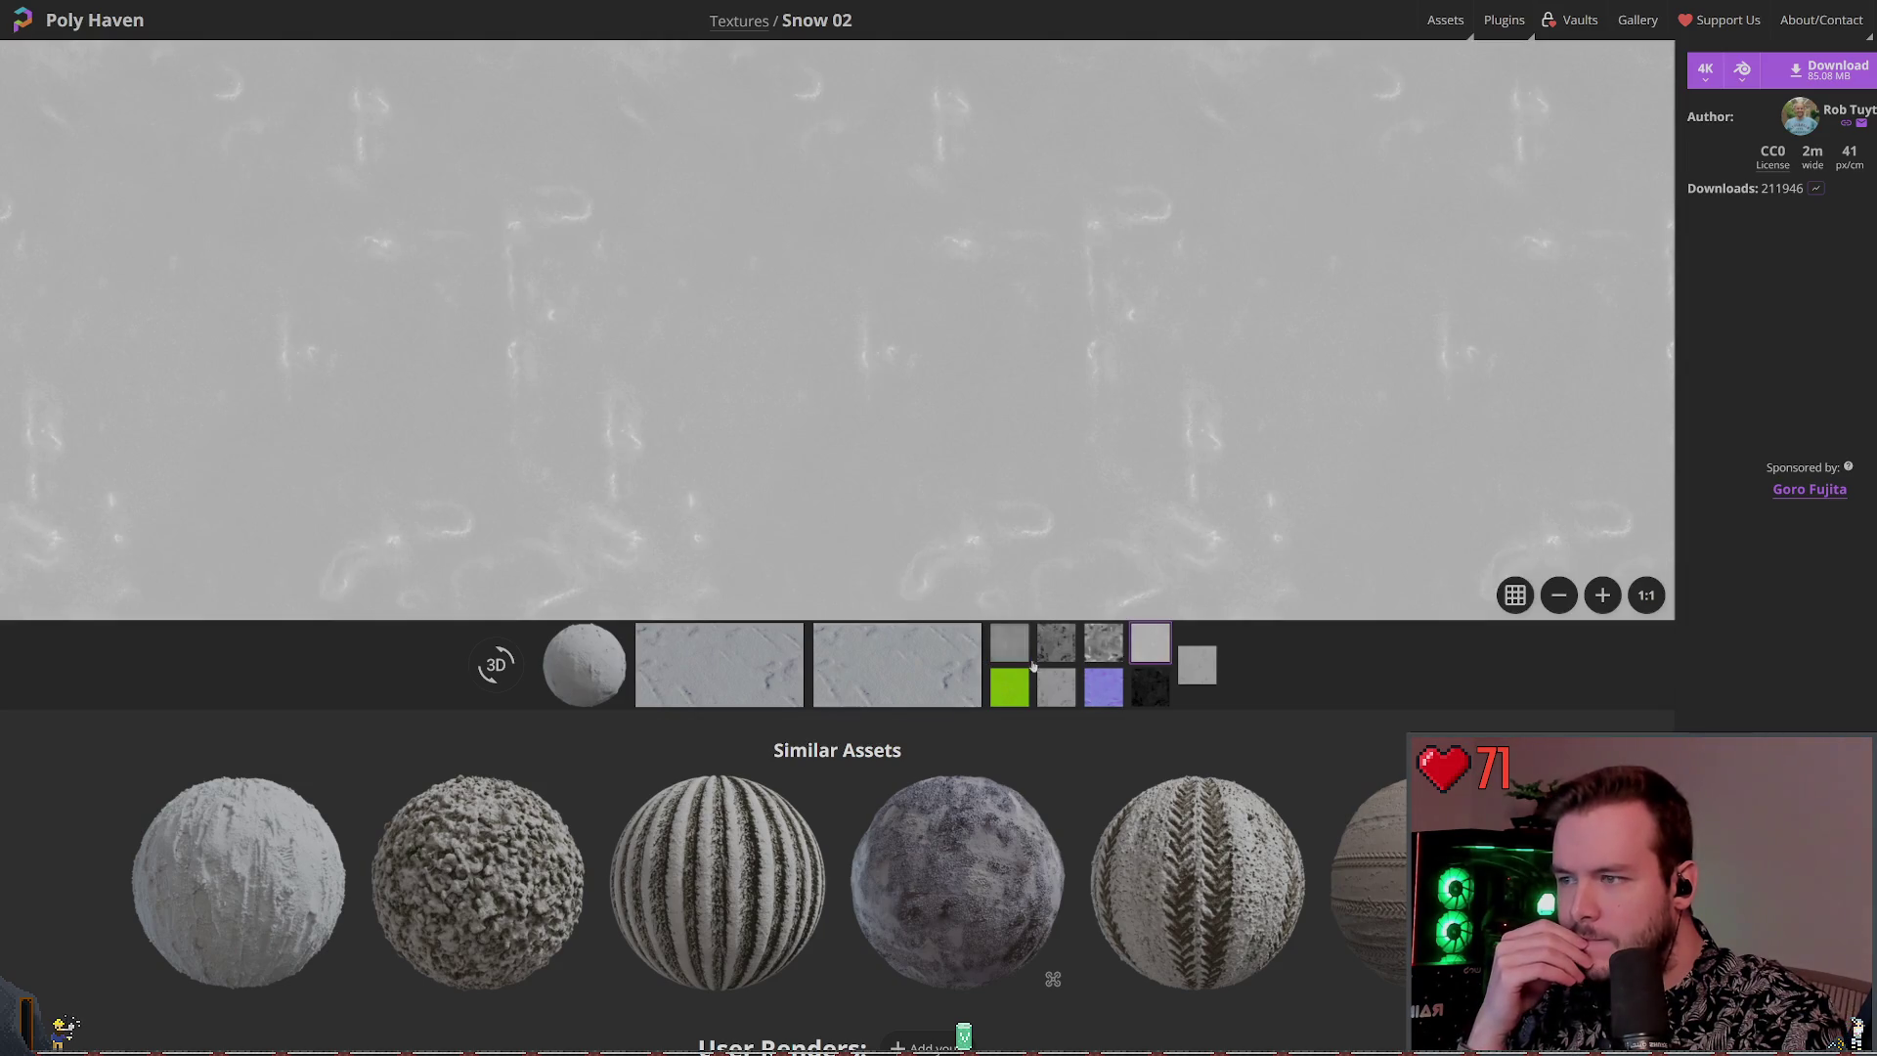
{"action": "left_click", "coordinate": [1009, 642]}
{"action": "left_click", "coordinate": [1056, 649]}
{"action": "left_click", "coordinate": [1009, 643]}
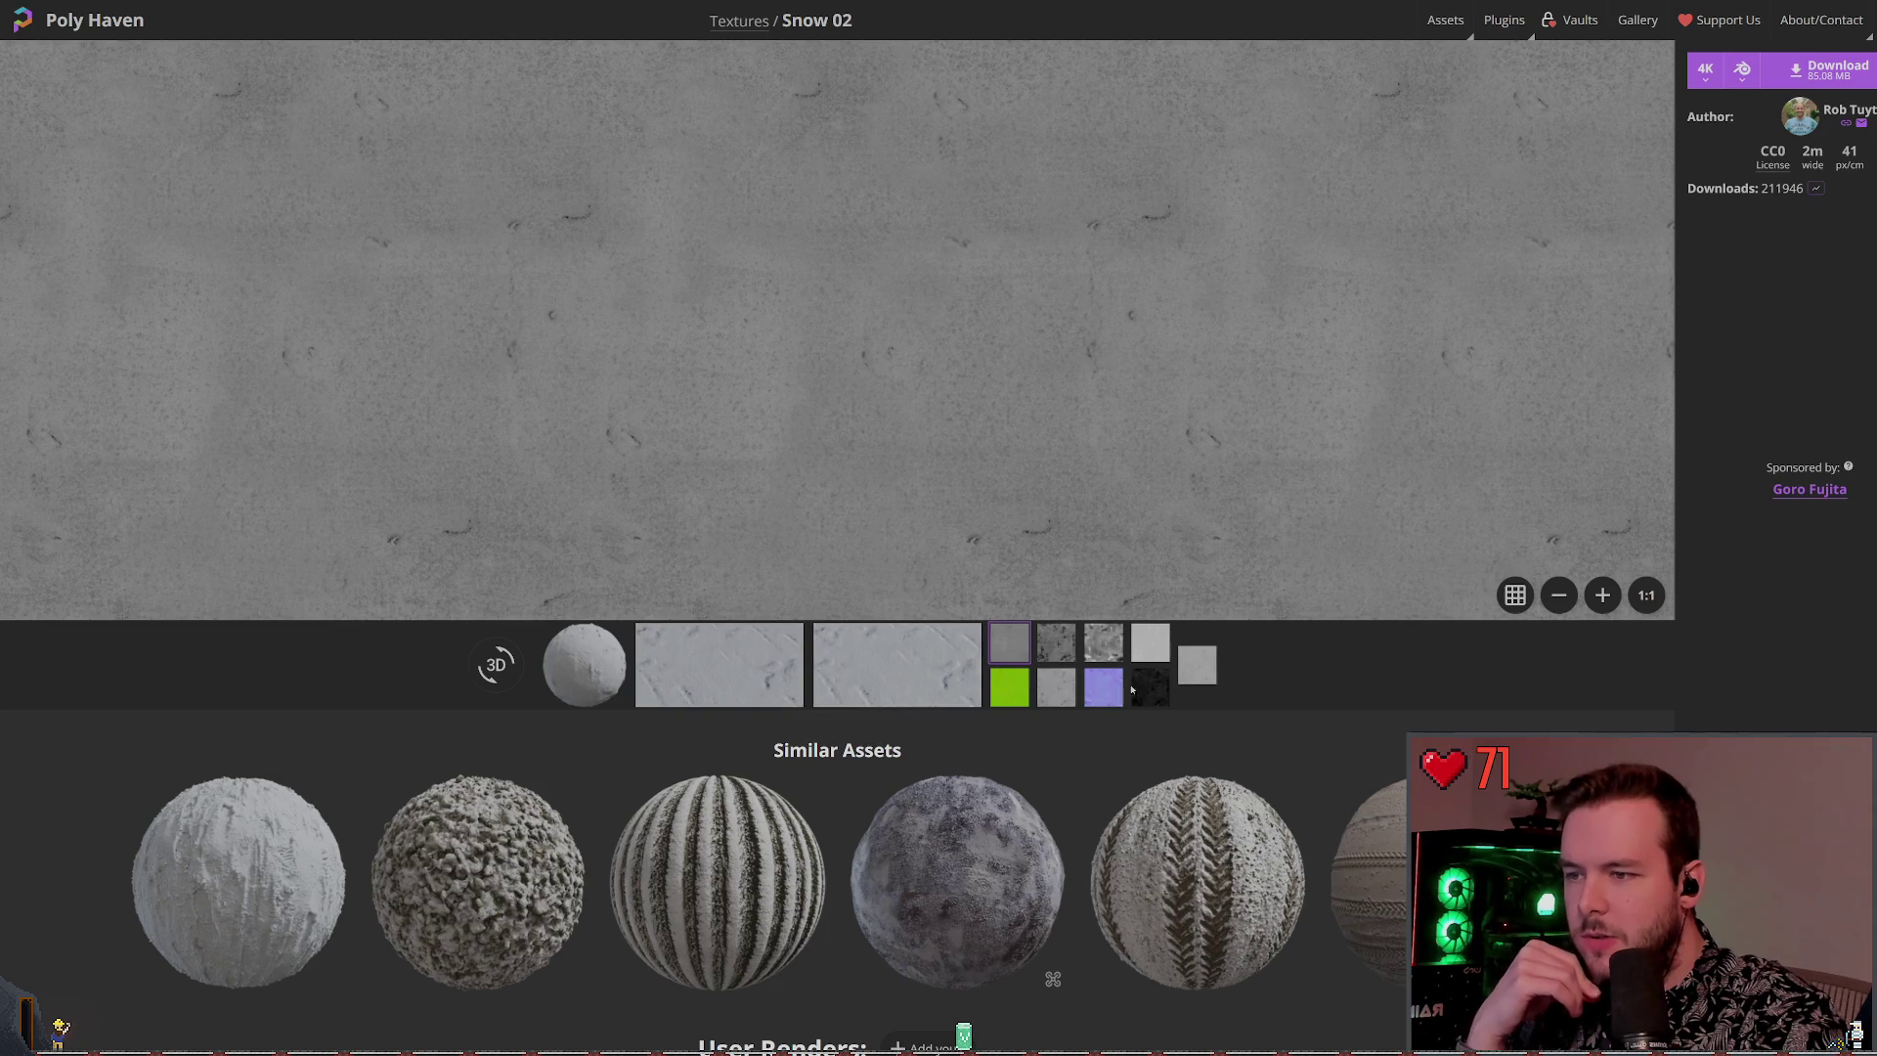
{"action": "left_click", "coordinate": [1184, 677]}
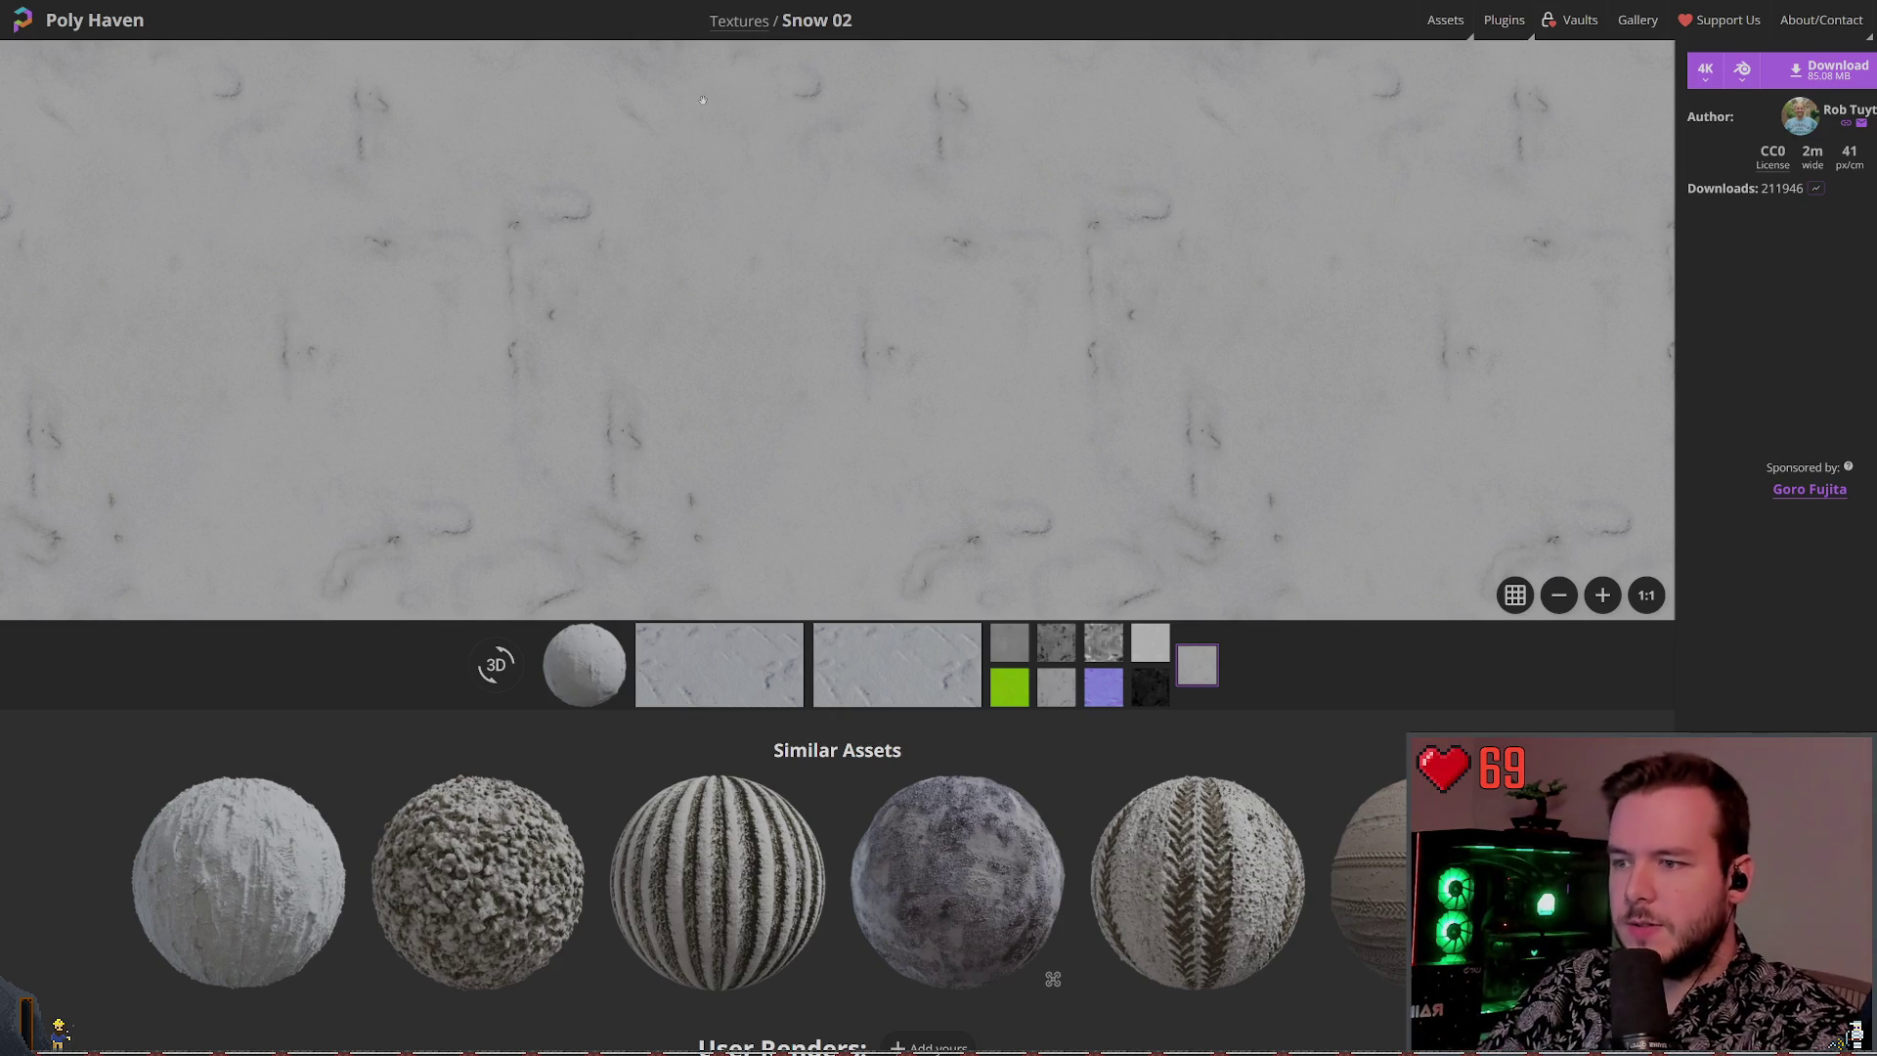
{"action": "scroll", "coordinate": [810, 509], "scroll_direction": "down", "scroll_amount": 2}
{"action": "scroll", "coordinate": [626, 533], "scroll_direction": "down", "scroll_amount": 3}
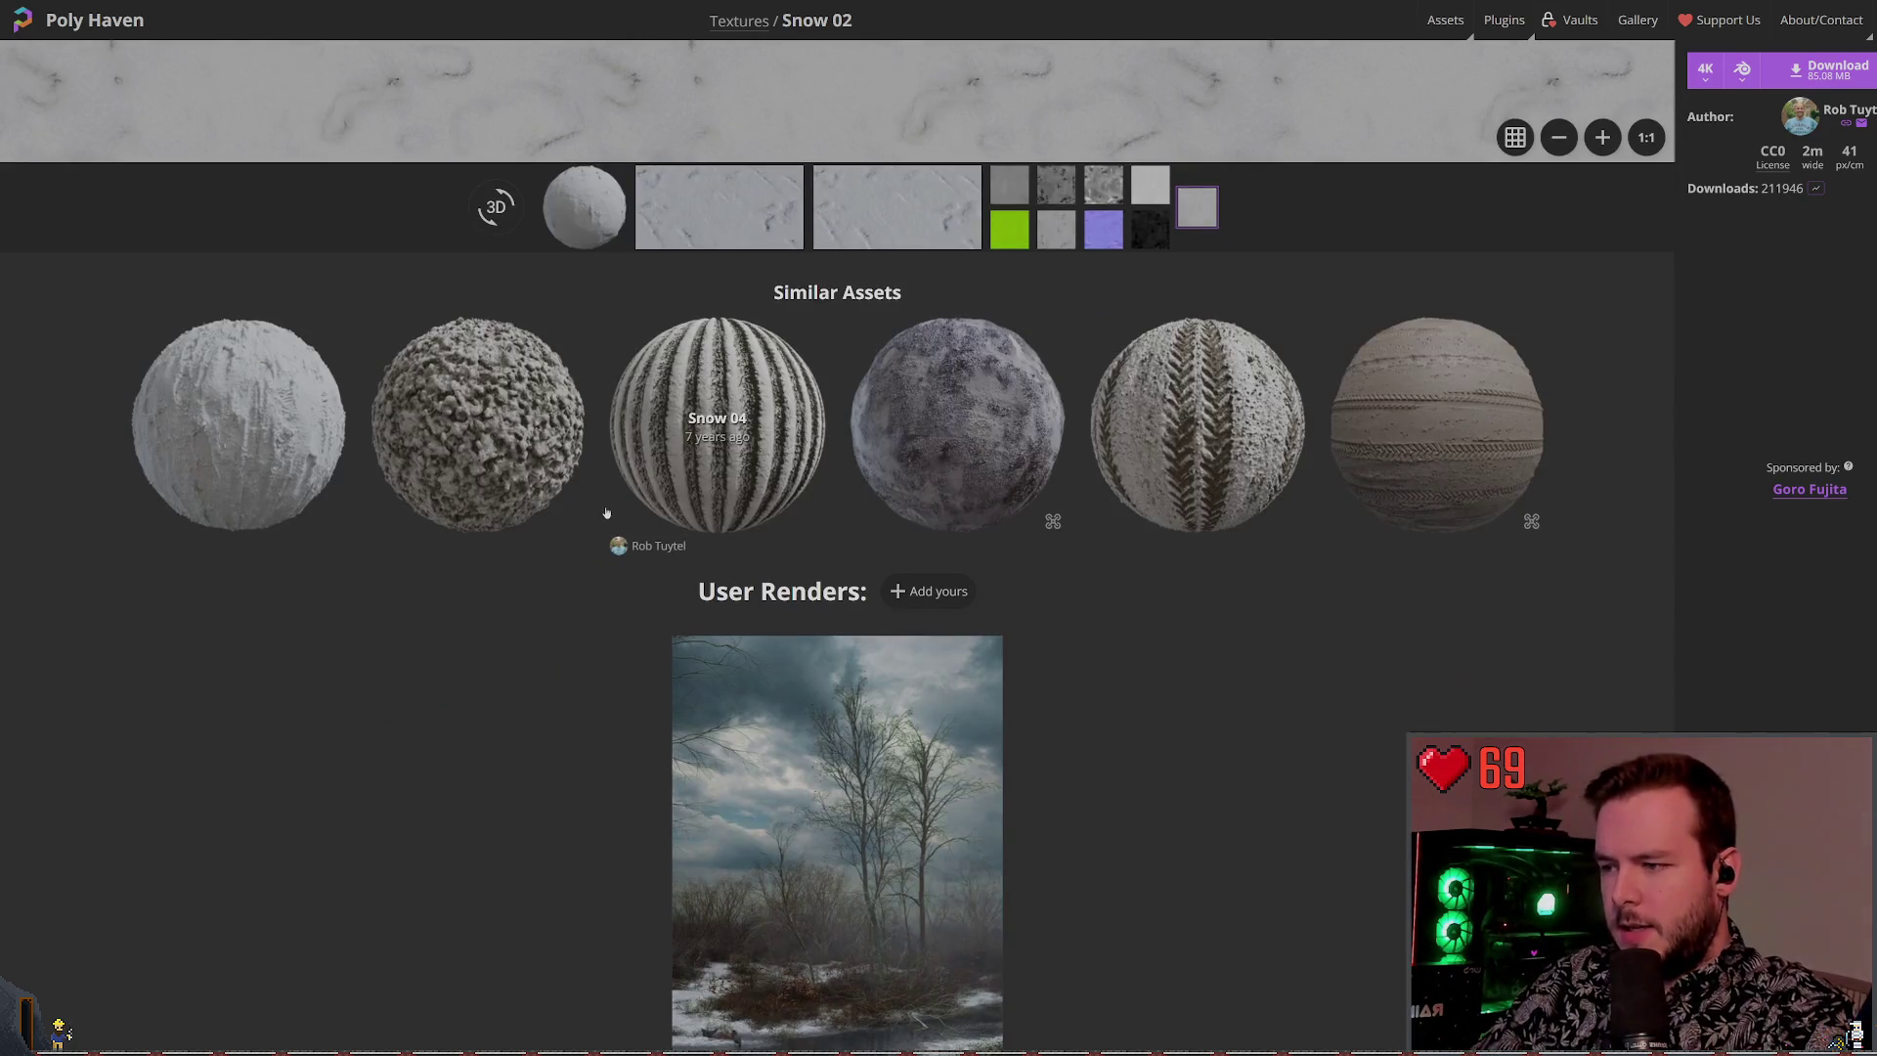
{"action": "scroll", "coordinate": [634, 533], "scroll_direction": "up", "scroll_amount": 4}
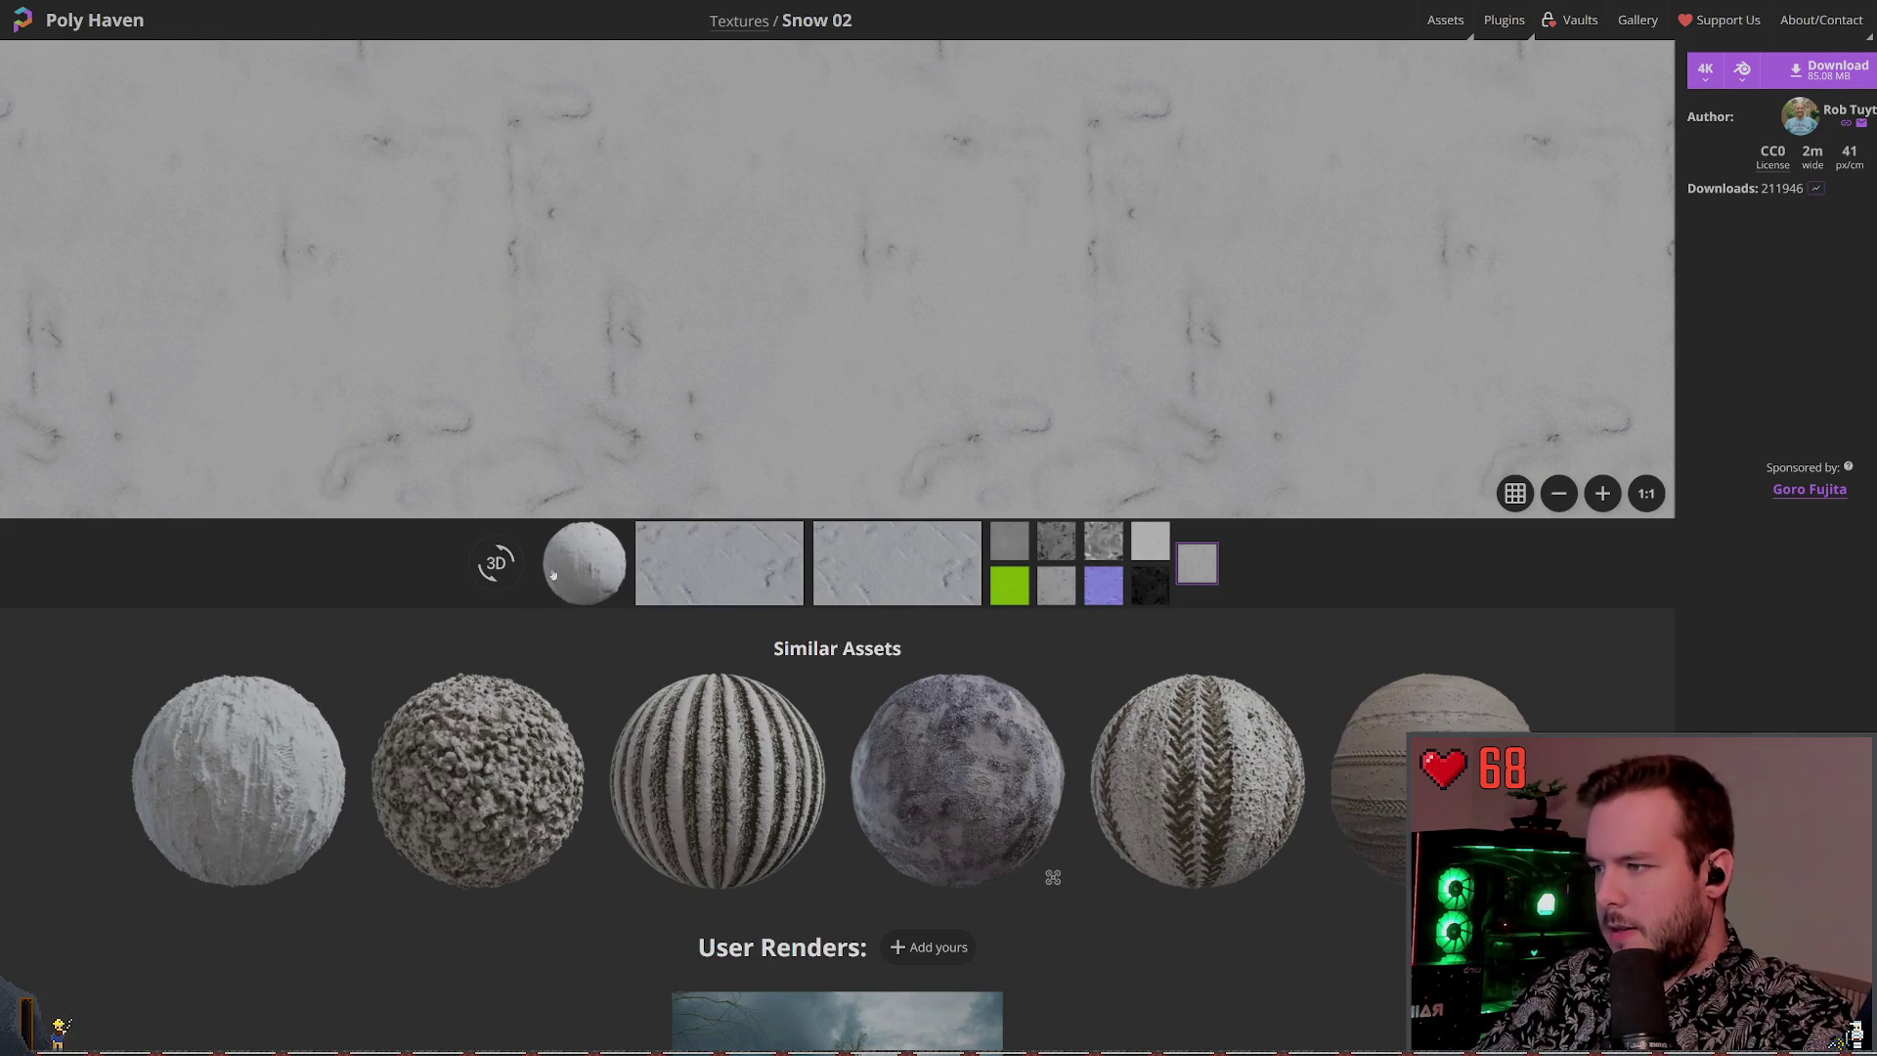
View Snow 02 on a 3D sphere, orbit it, then return to the flat snow render
{"action": "left_click", "coordinate": [508, 572]}
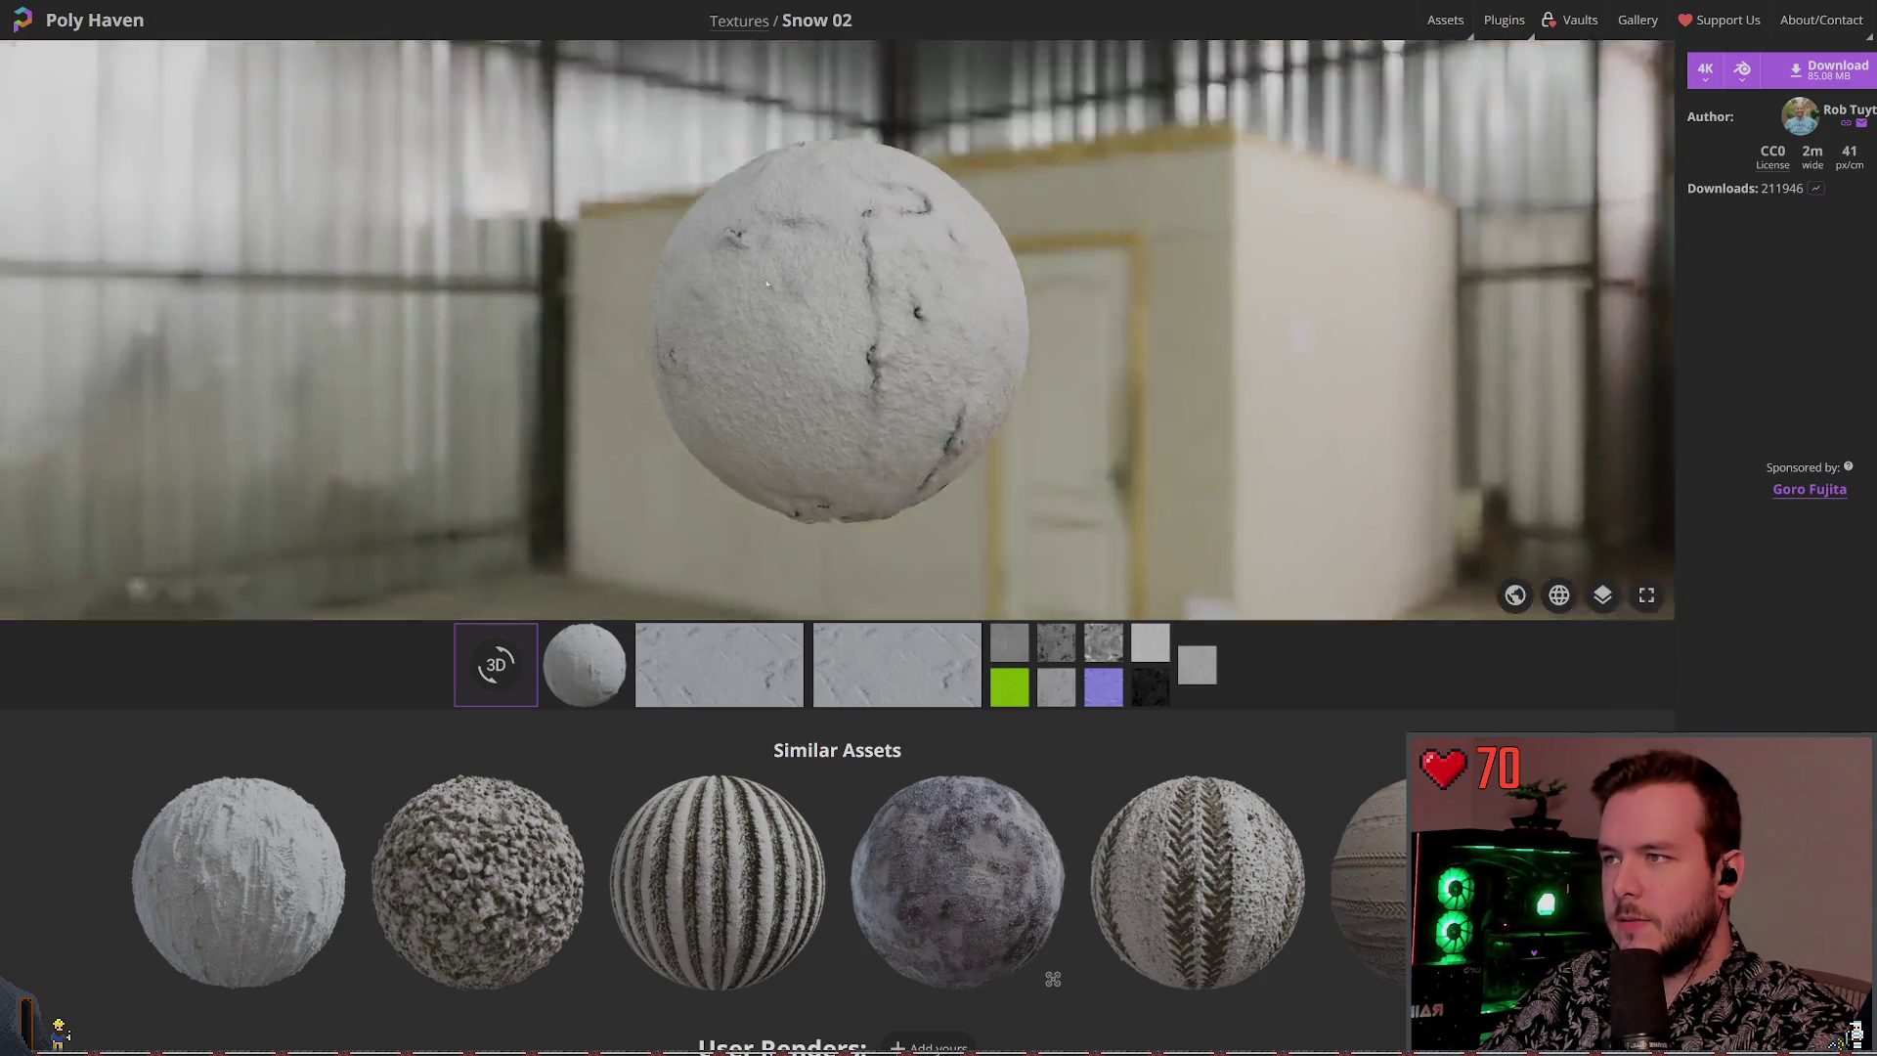
{"action": "mouse_move", "coordinate": [766, 283]}
{"action": "left_mouse_down"}
{"action": "mouse_move", "coordinate": [750, 340]}
{"action": "mouse_move", "coordinate": [868, 259]}
{"action": "mouse_move", "coordinate": [286, 280]}
{"action": "left_mouse_up"}
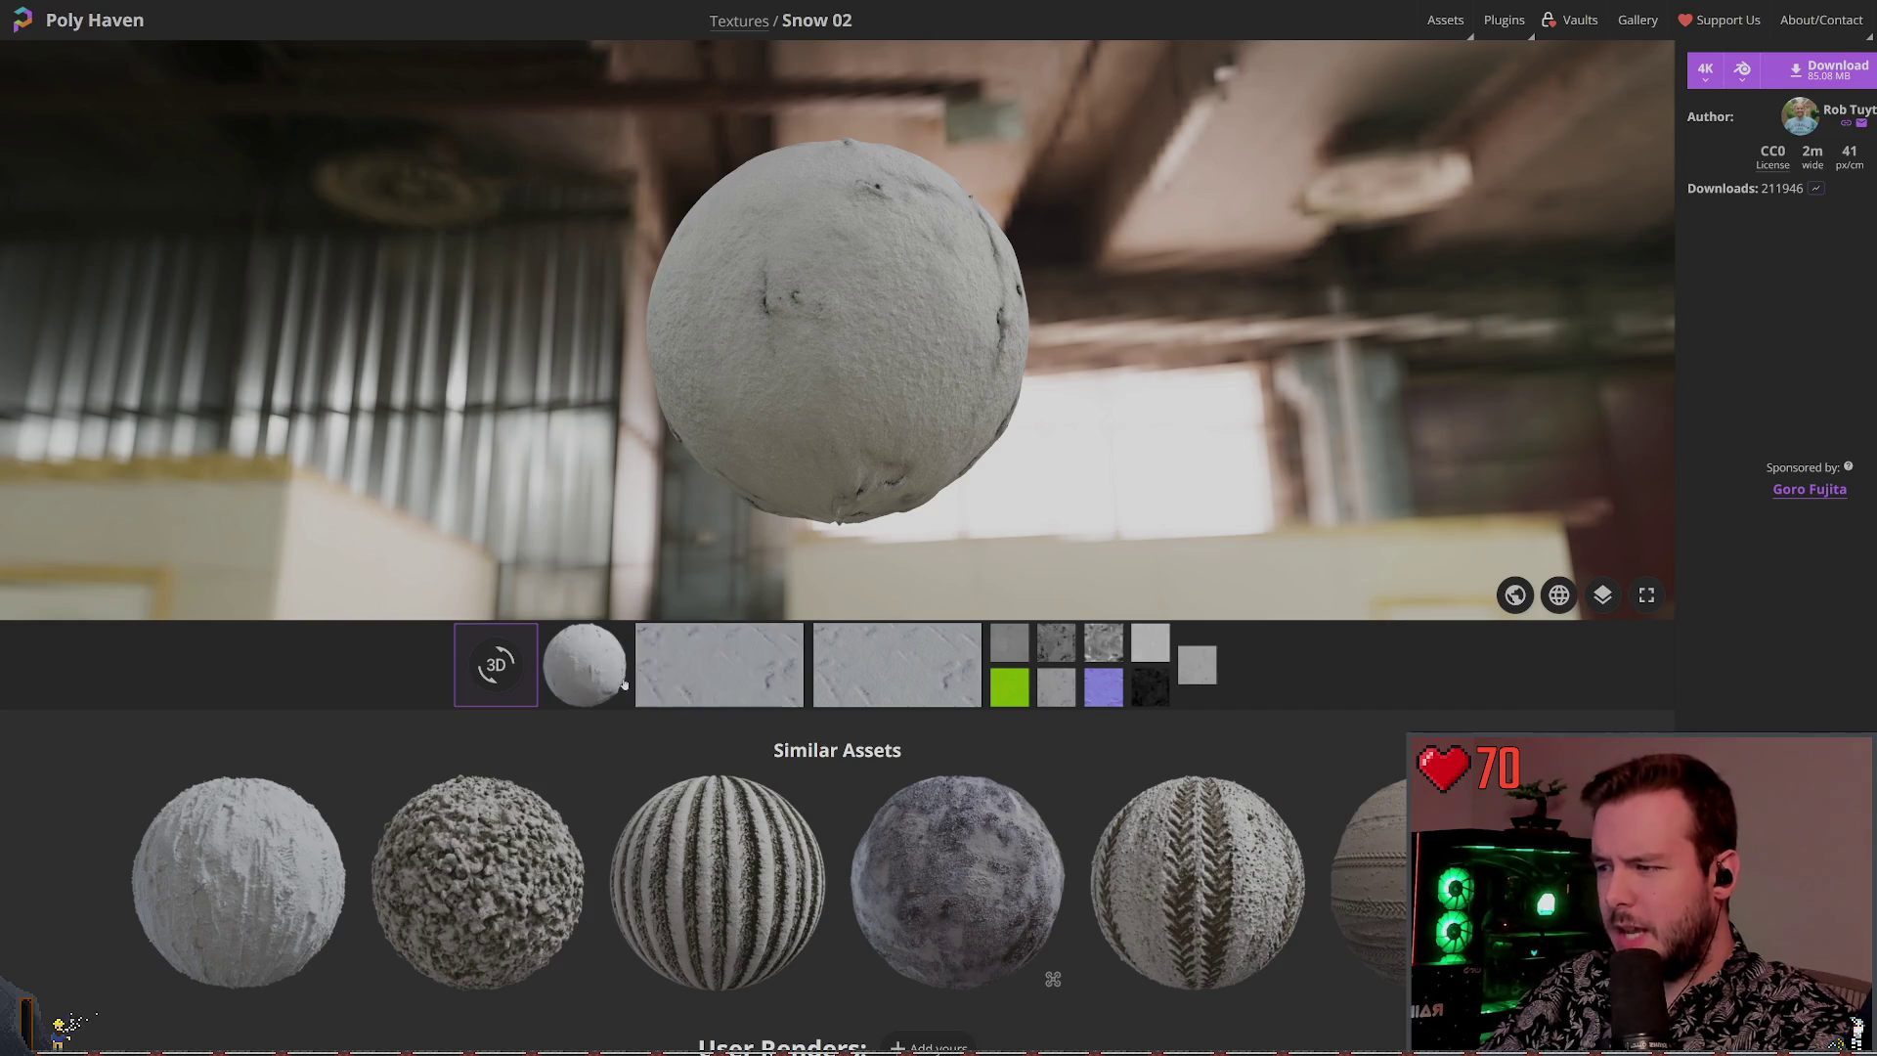
{"action": "left_click", "coordinate": [719, 665]}
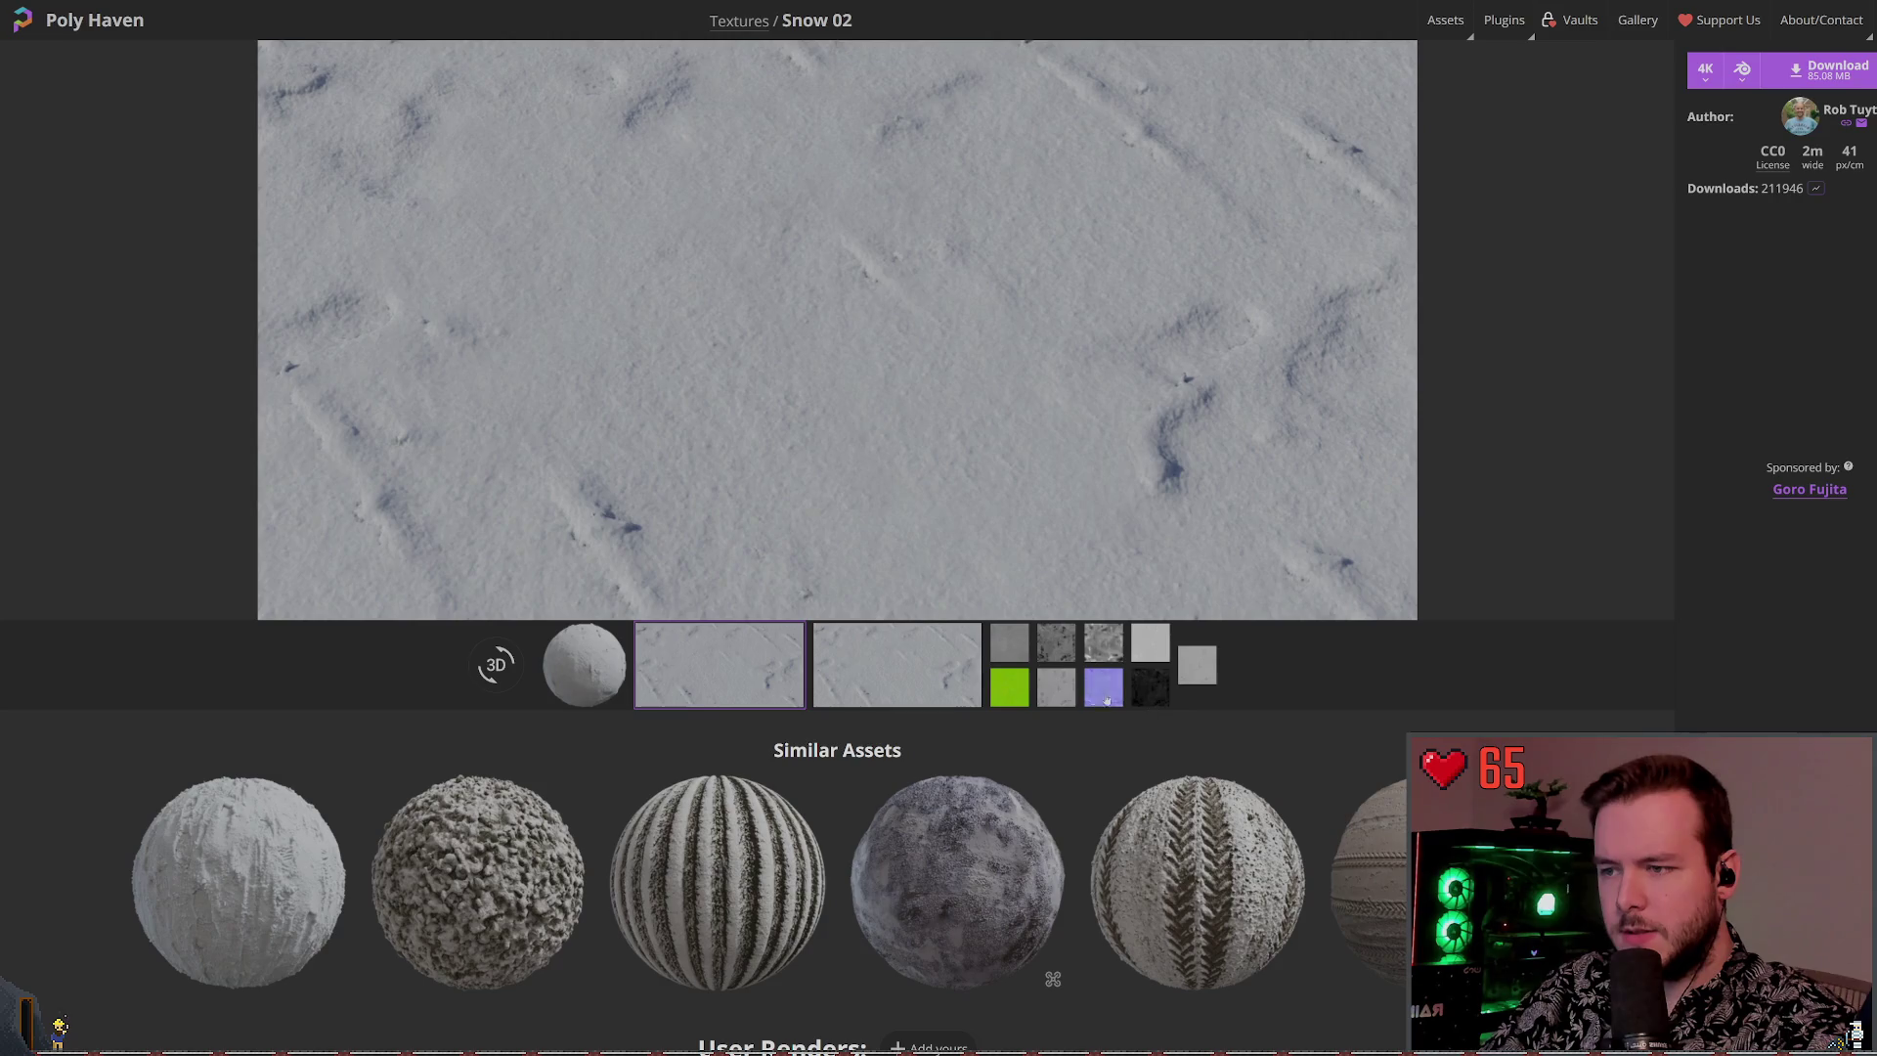
Tile a grey map in the preview and check the 4K download option and its individual map files
{"action": "left_click", "coordinate": [1054, 696]}
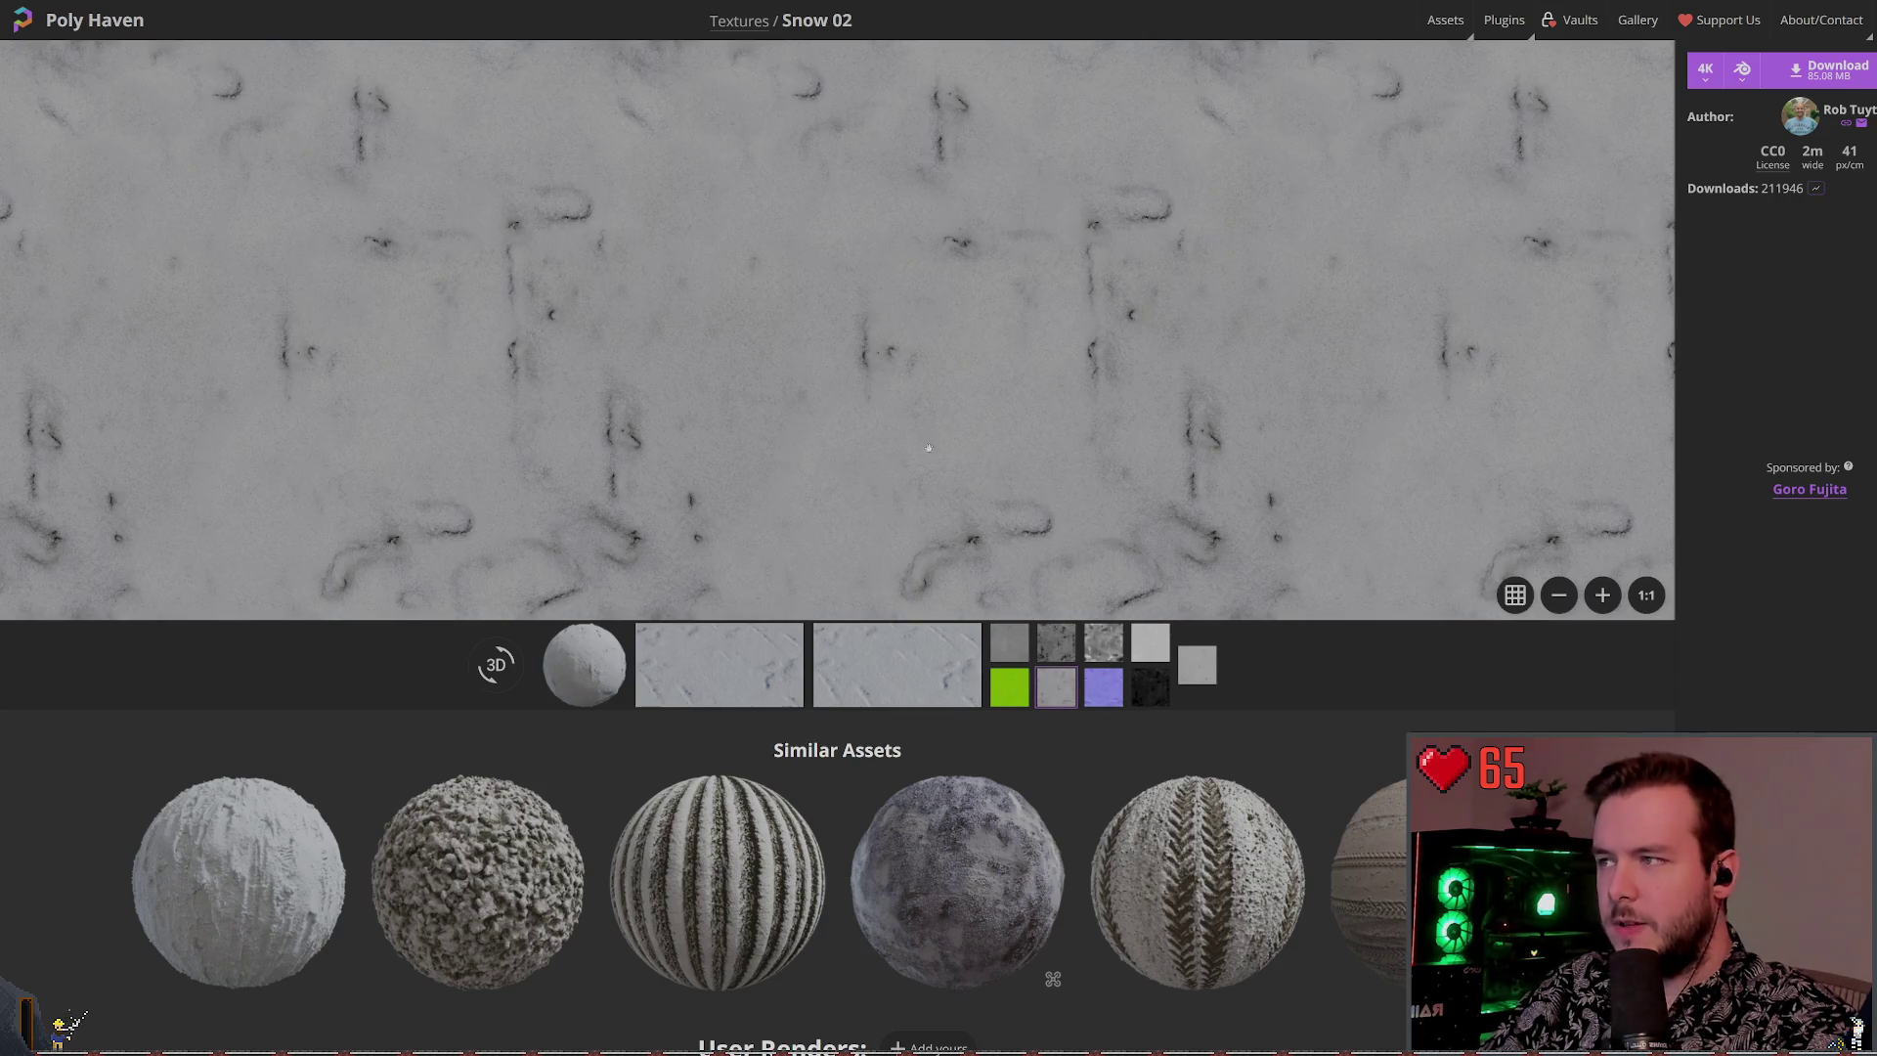
{"action": "scroll", "coordinate": [1051, 621], "scroll_direction": "down", "scroll_amount": 2}
{"action": "scroll", "coordinate": [1051, 620], "scroll_direction": "up", "scroll_amount": 2}
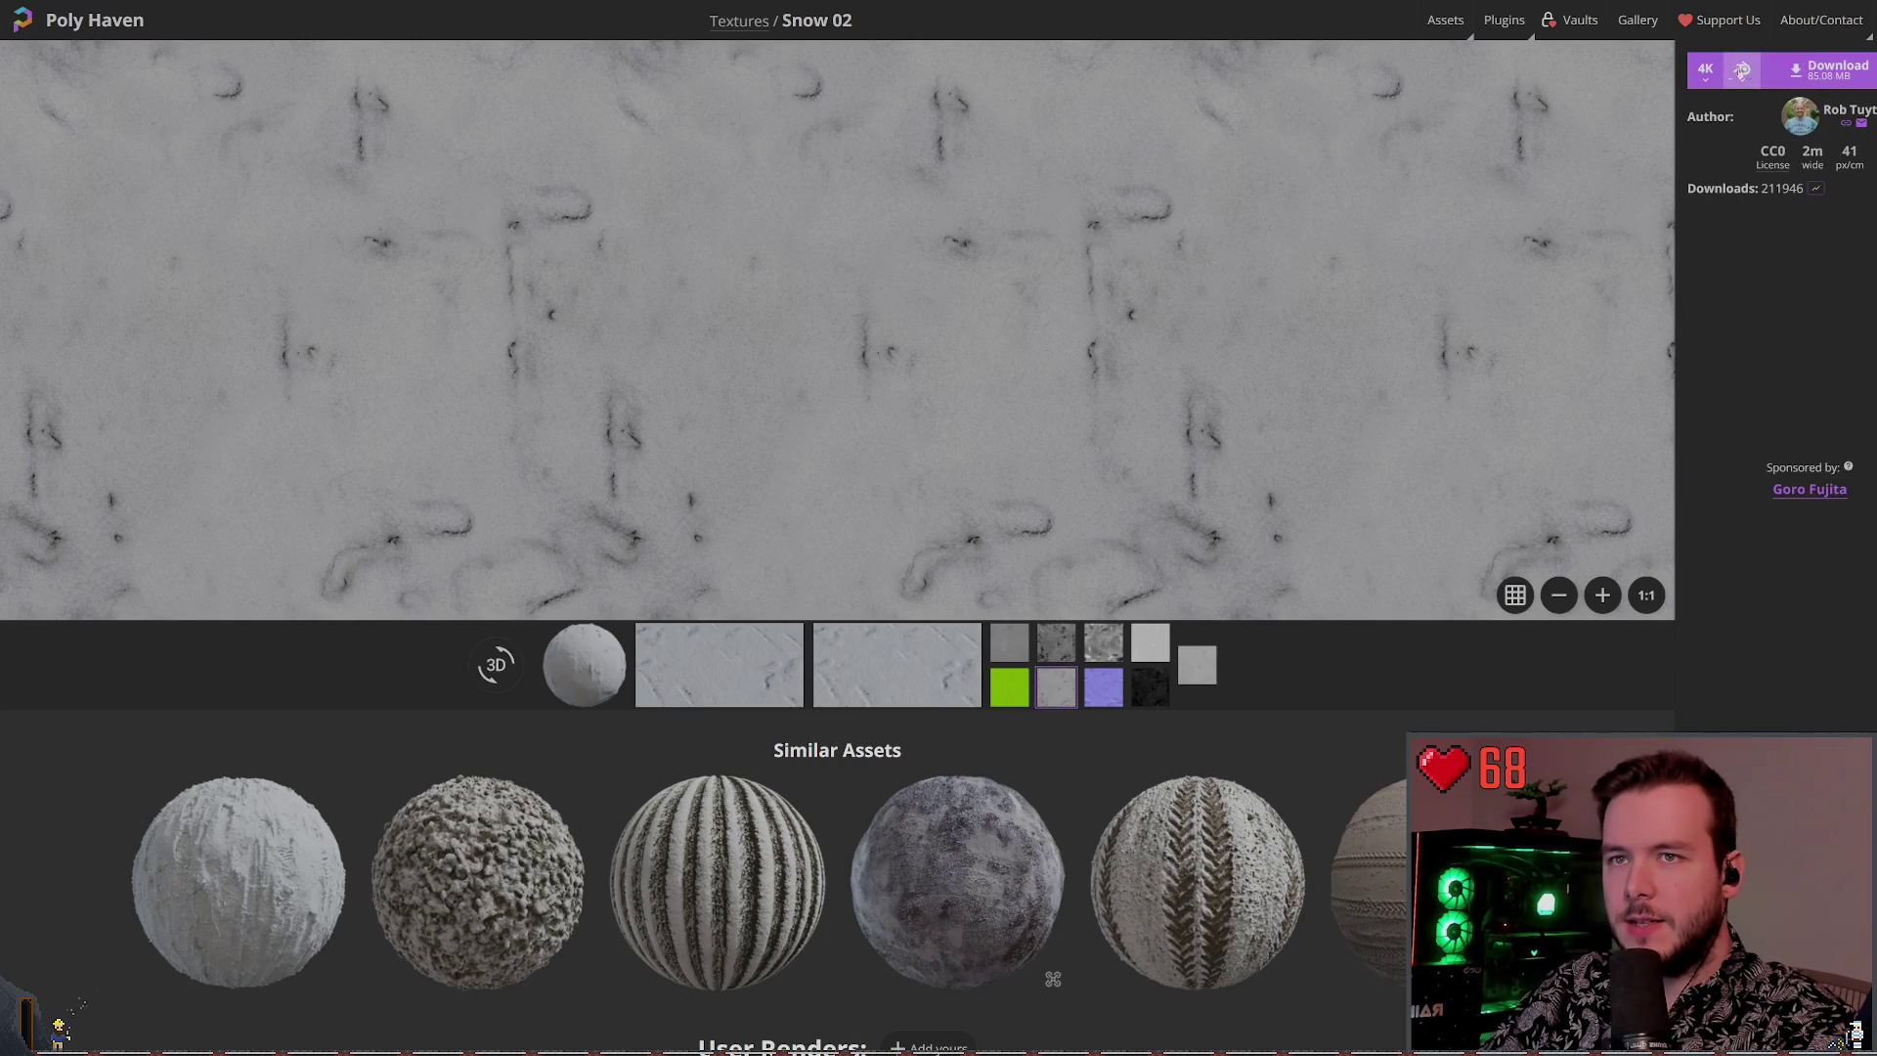
{"action": "left_click", "coordinate": [1700, 78]}
{"action": "left_click", "coordinate": [1722, 161]}
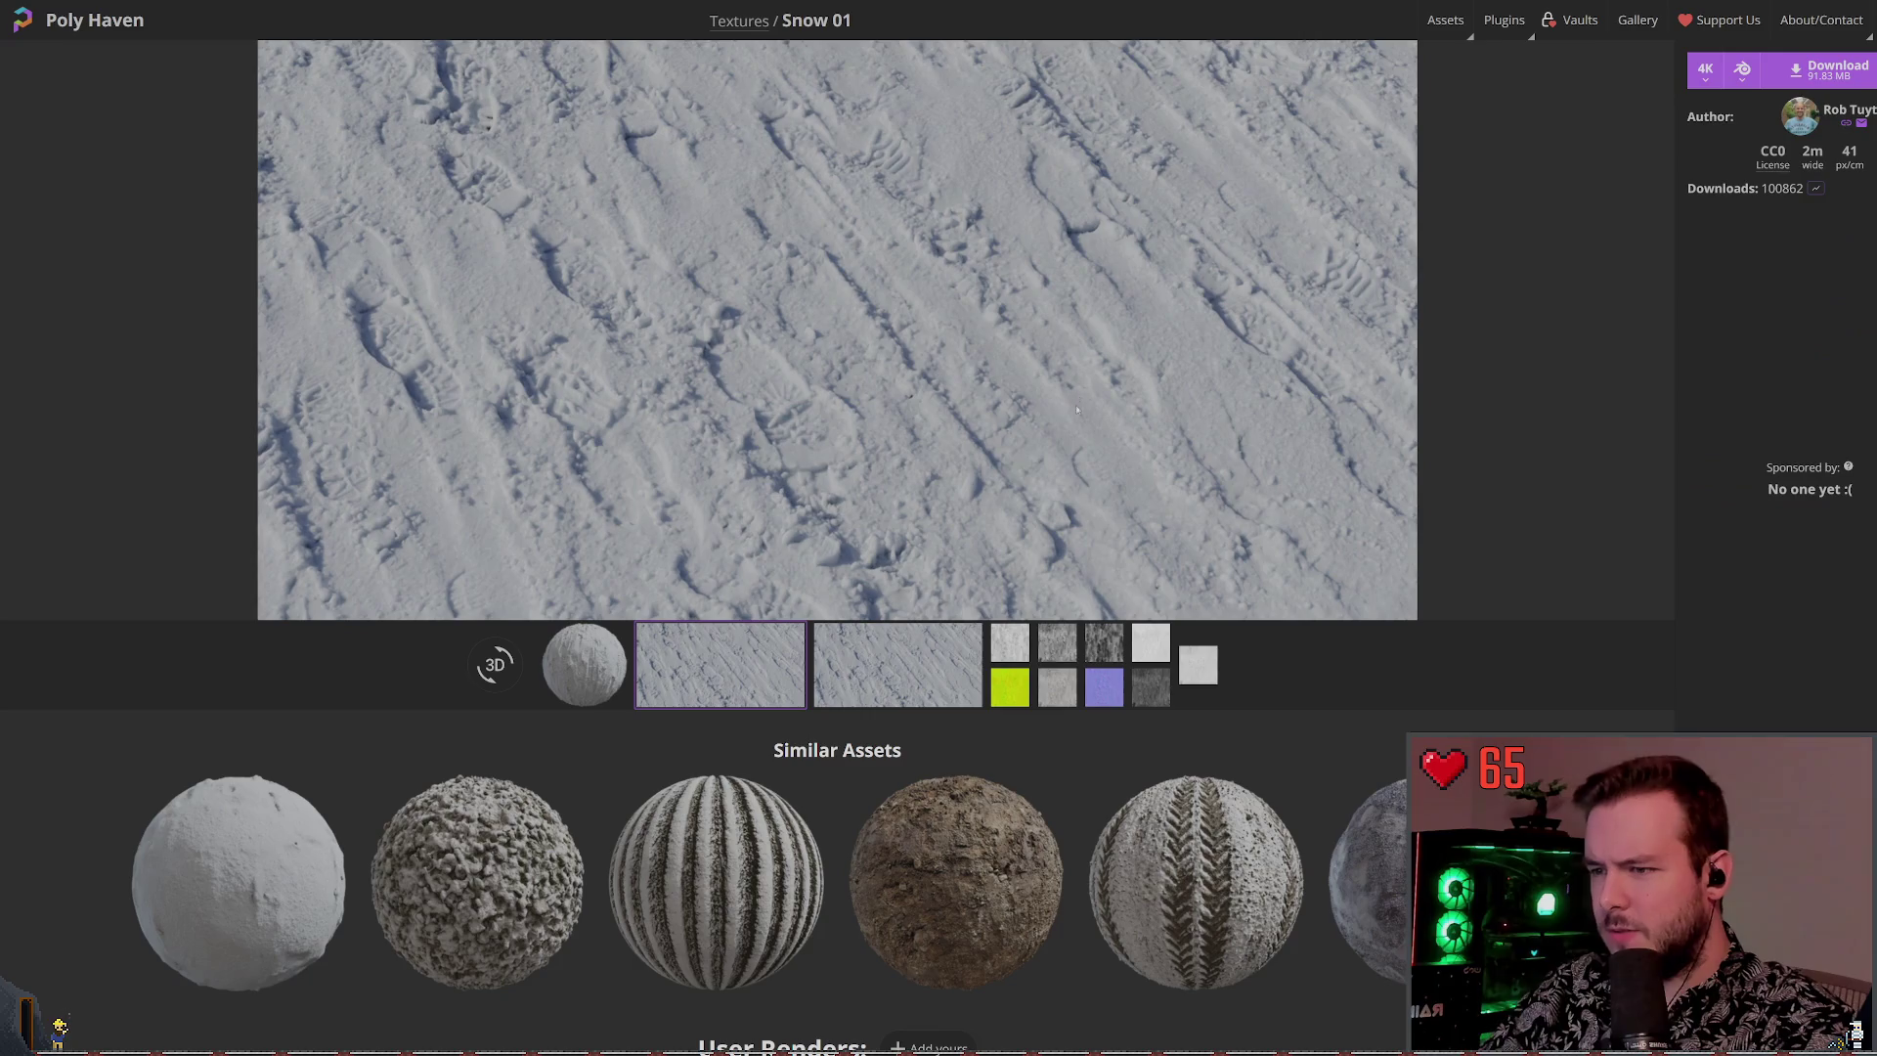
Preview Snow 01's white map, pan across it, then compare its light and dark maps
{"action": "left_click", "coordinate": [1010, 642]}
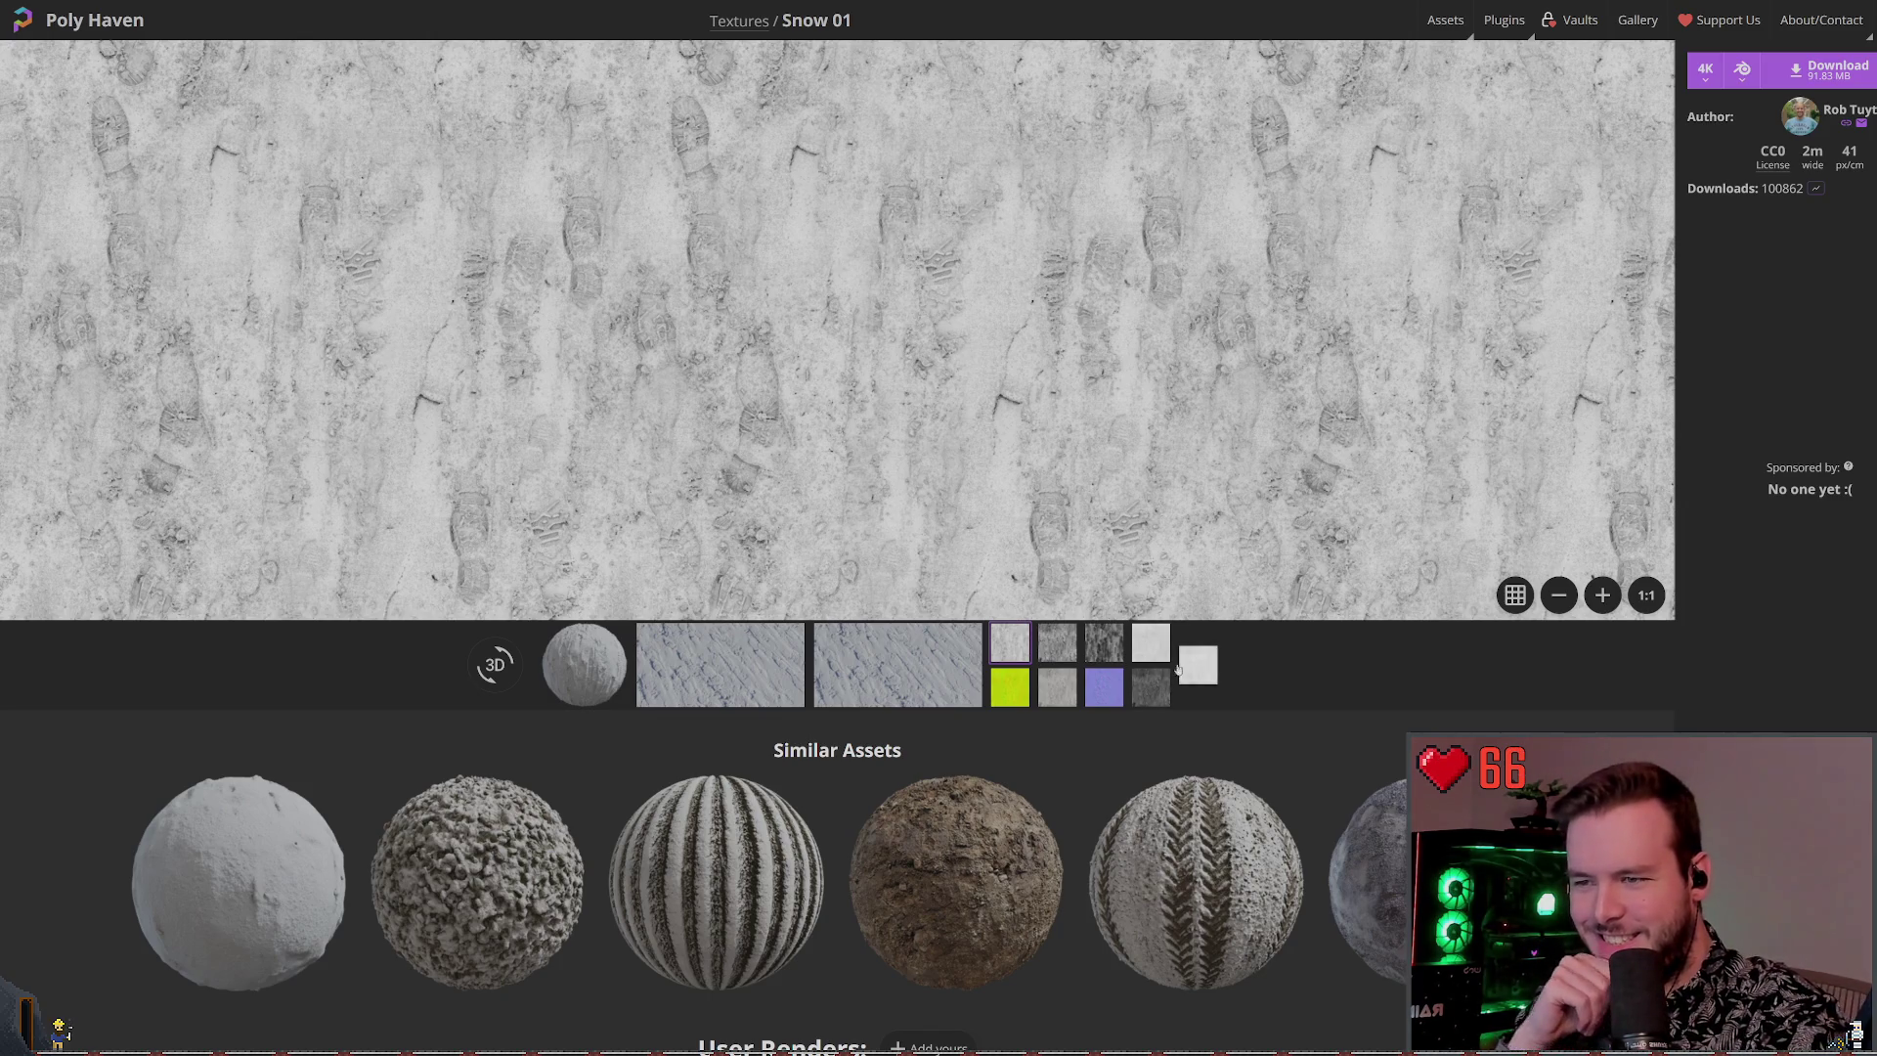
{"action": "left_click", "coordinate": [1183, 668]}
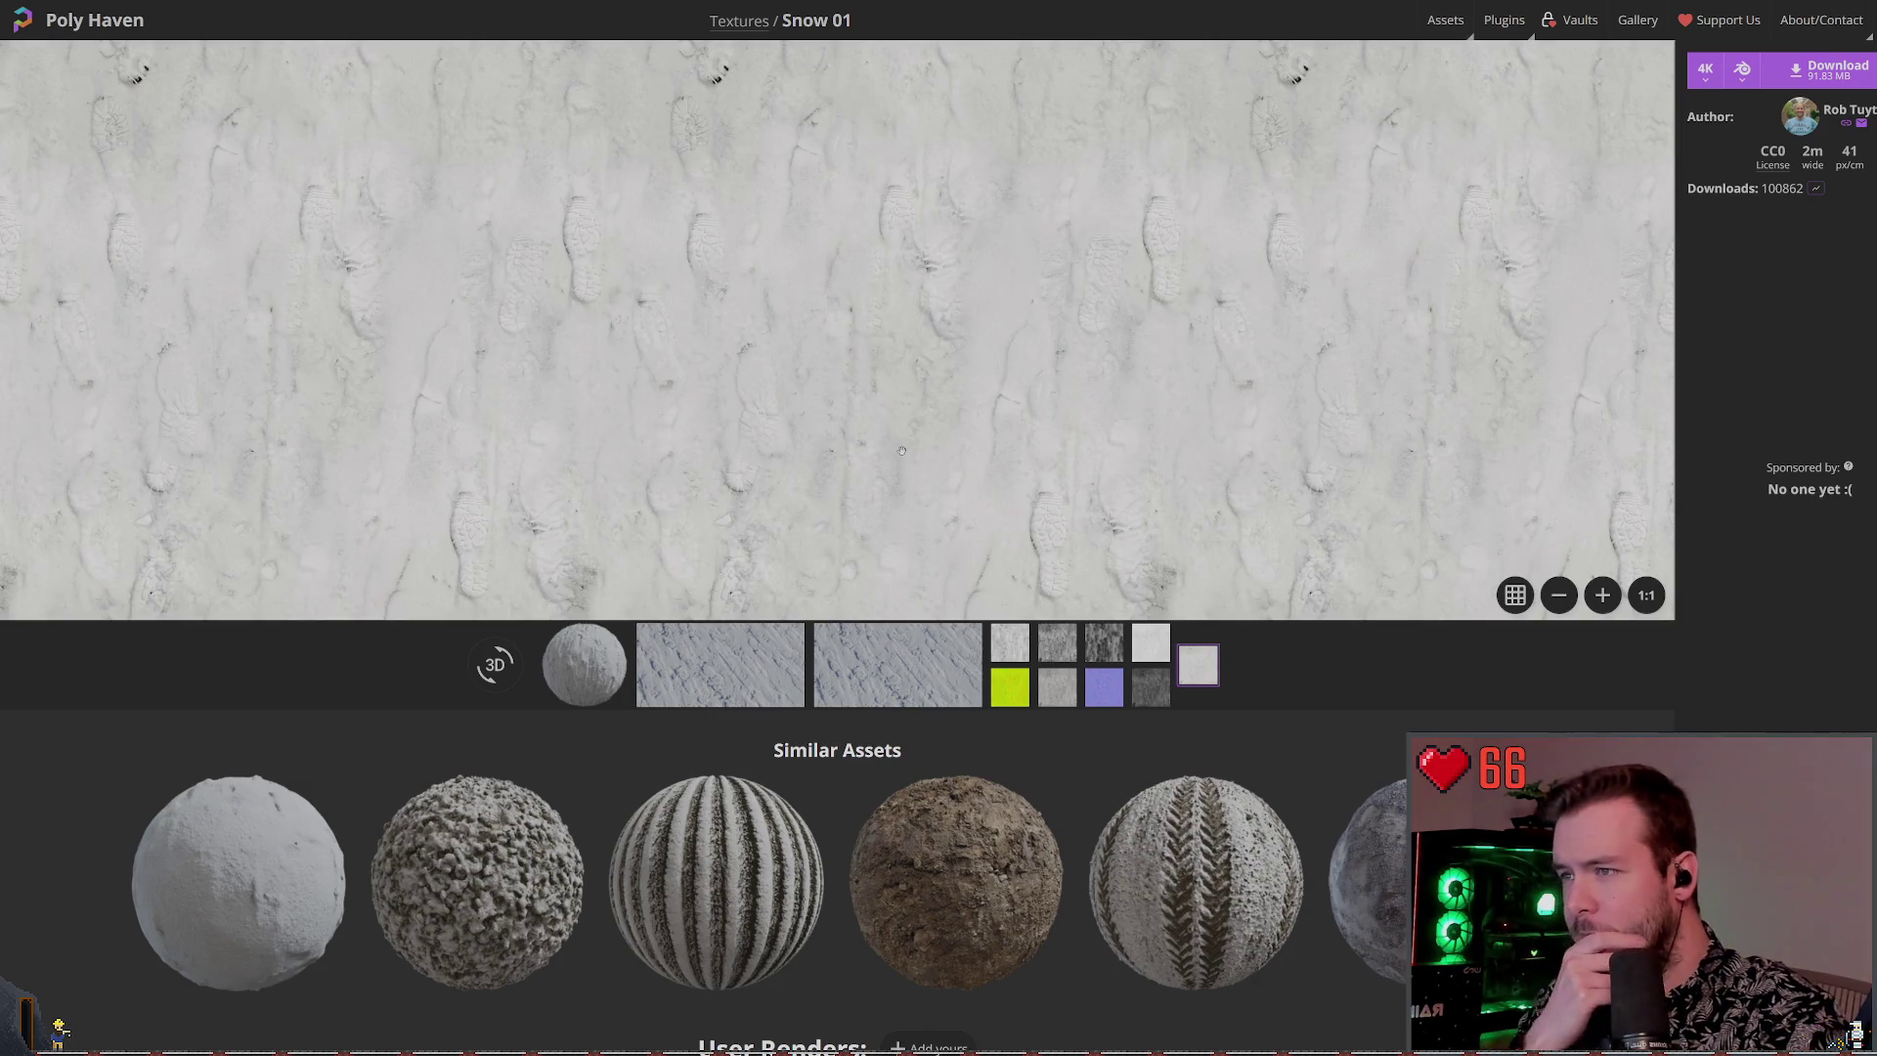
{"action": "mouse_move", "coordinate": [852, 319]}
{"action": "left_mouse_down"}
{"action": "mouse_move", "coordinate": [839, 498]}
{"action": "mouse_move", "coordinate": [718, 609]}
{"action": "mouse_move", "coordinate": [782, 352]}
{"action": "mouse_move", "coordinate": [772, 496]}
{"action": "mouse_move", "coordinate": [746, 307]}
{"action": "left_mouse_up"}
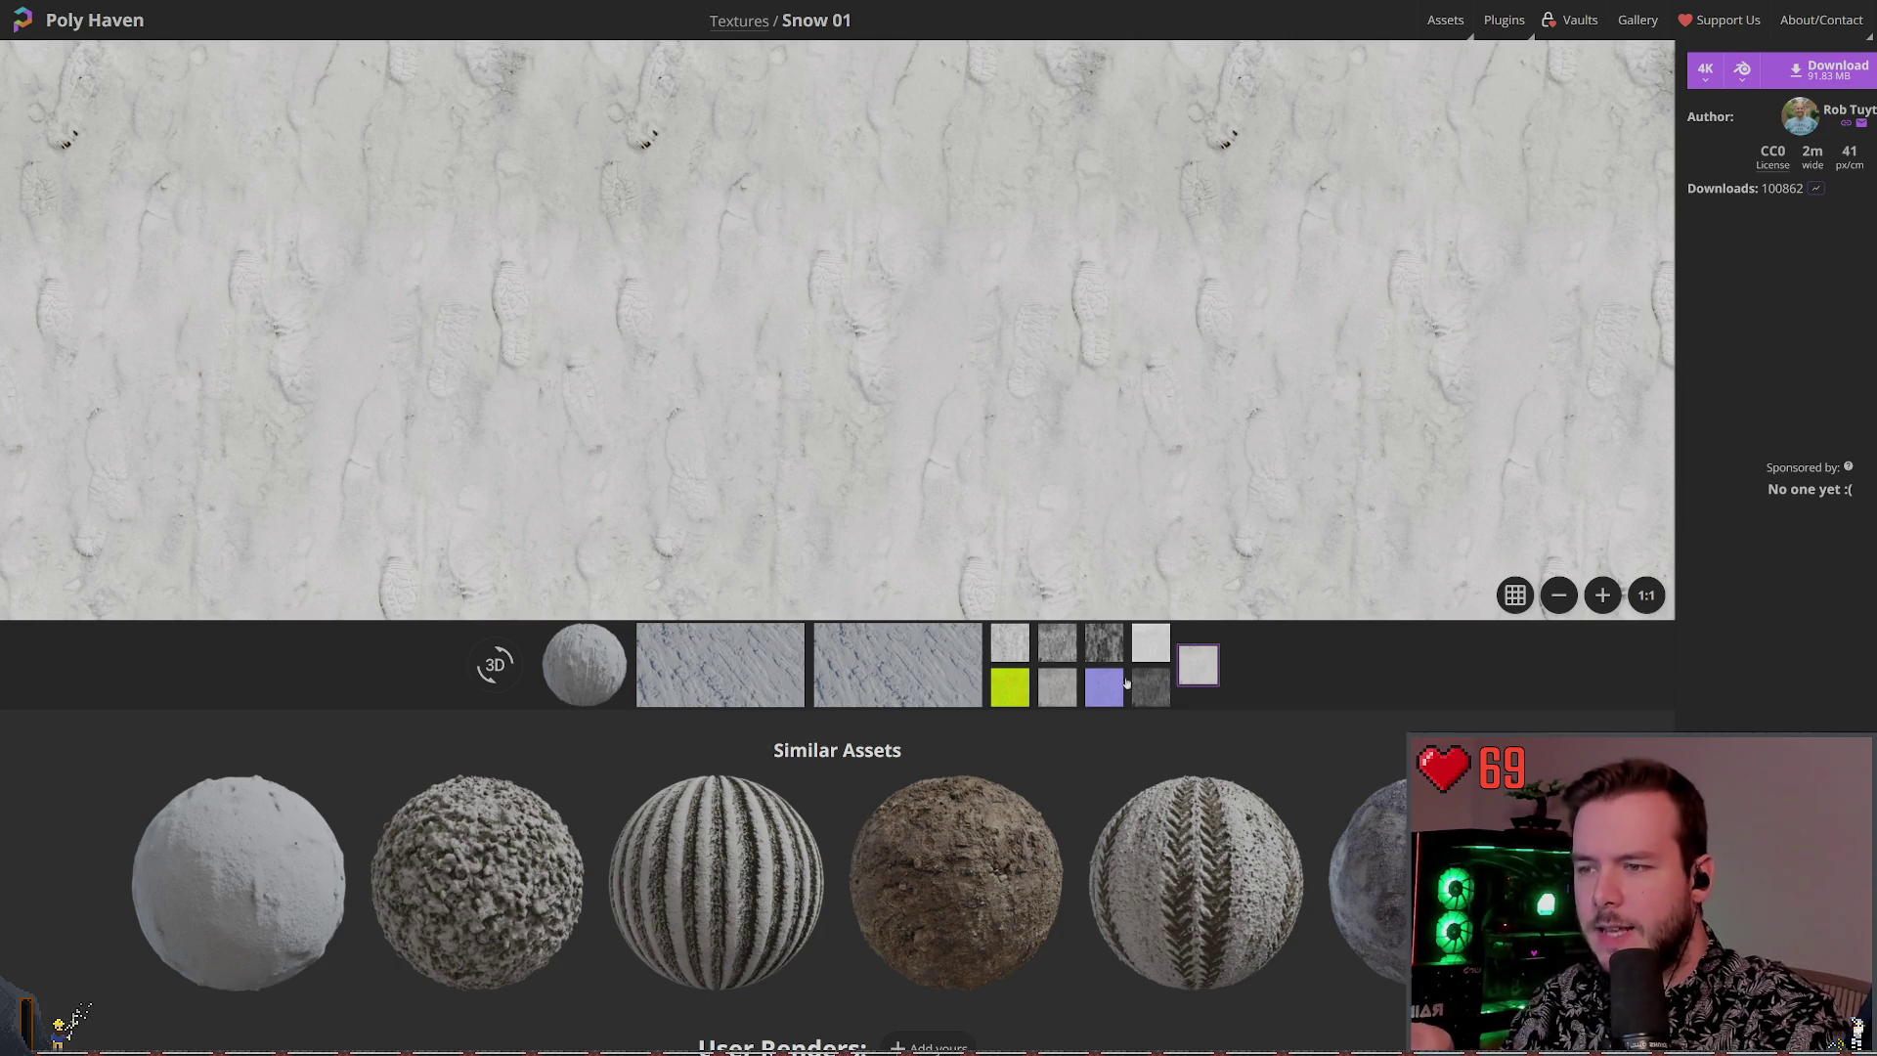
{"action": "left_click", "coordinate": [1151, 643]}
{"action": "left_click", "coordinate": [1089, 641]}
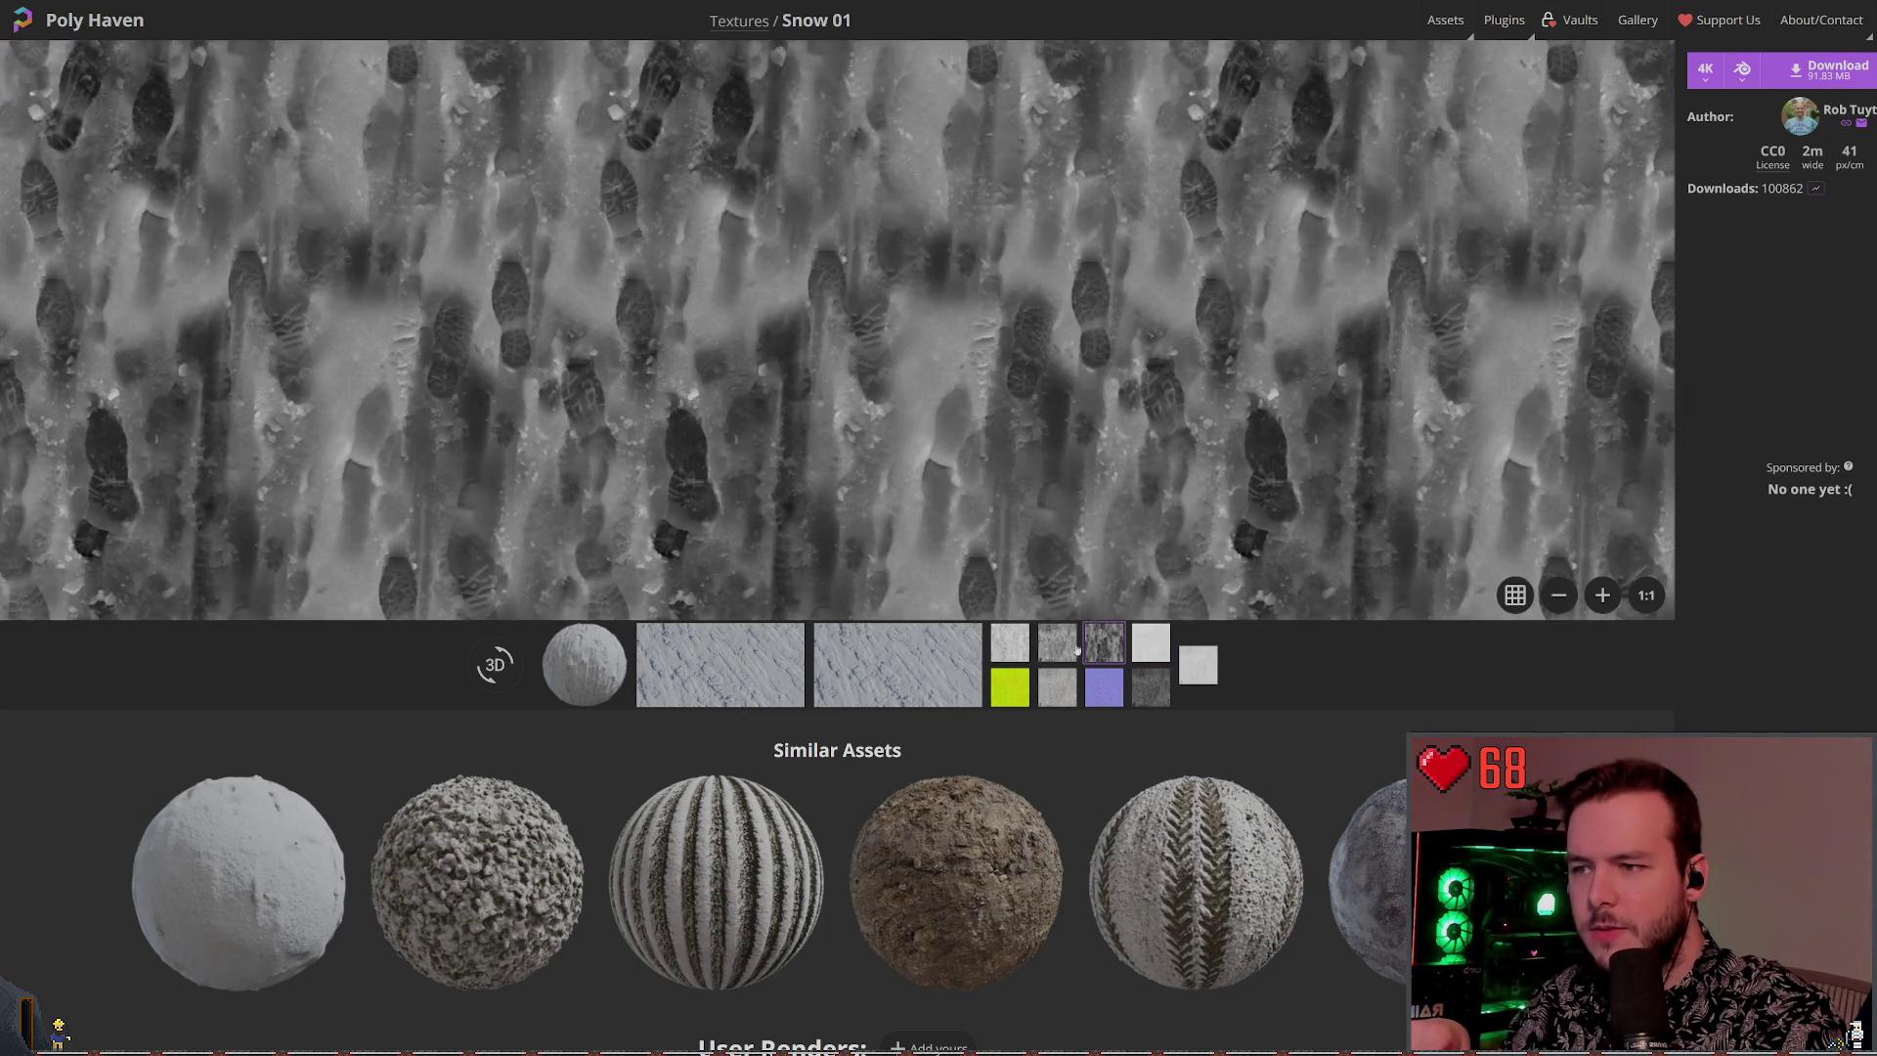
{"action": "left_click", "coordinate": [1158, 645]}
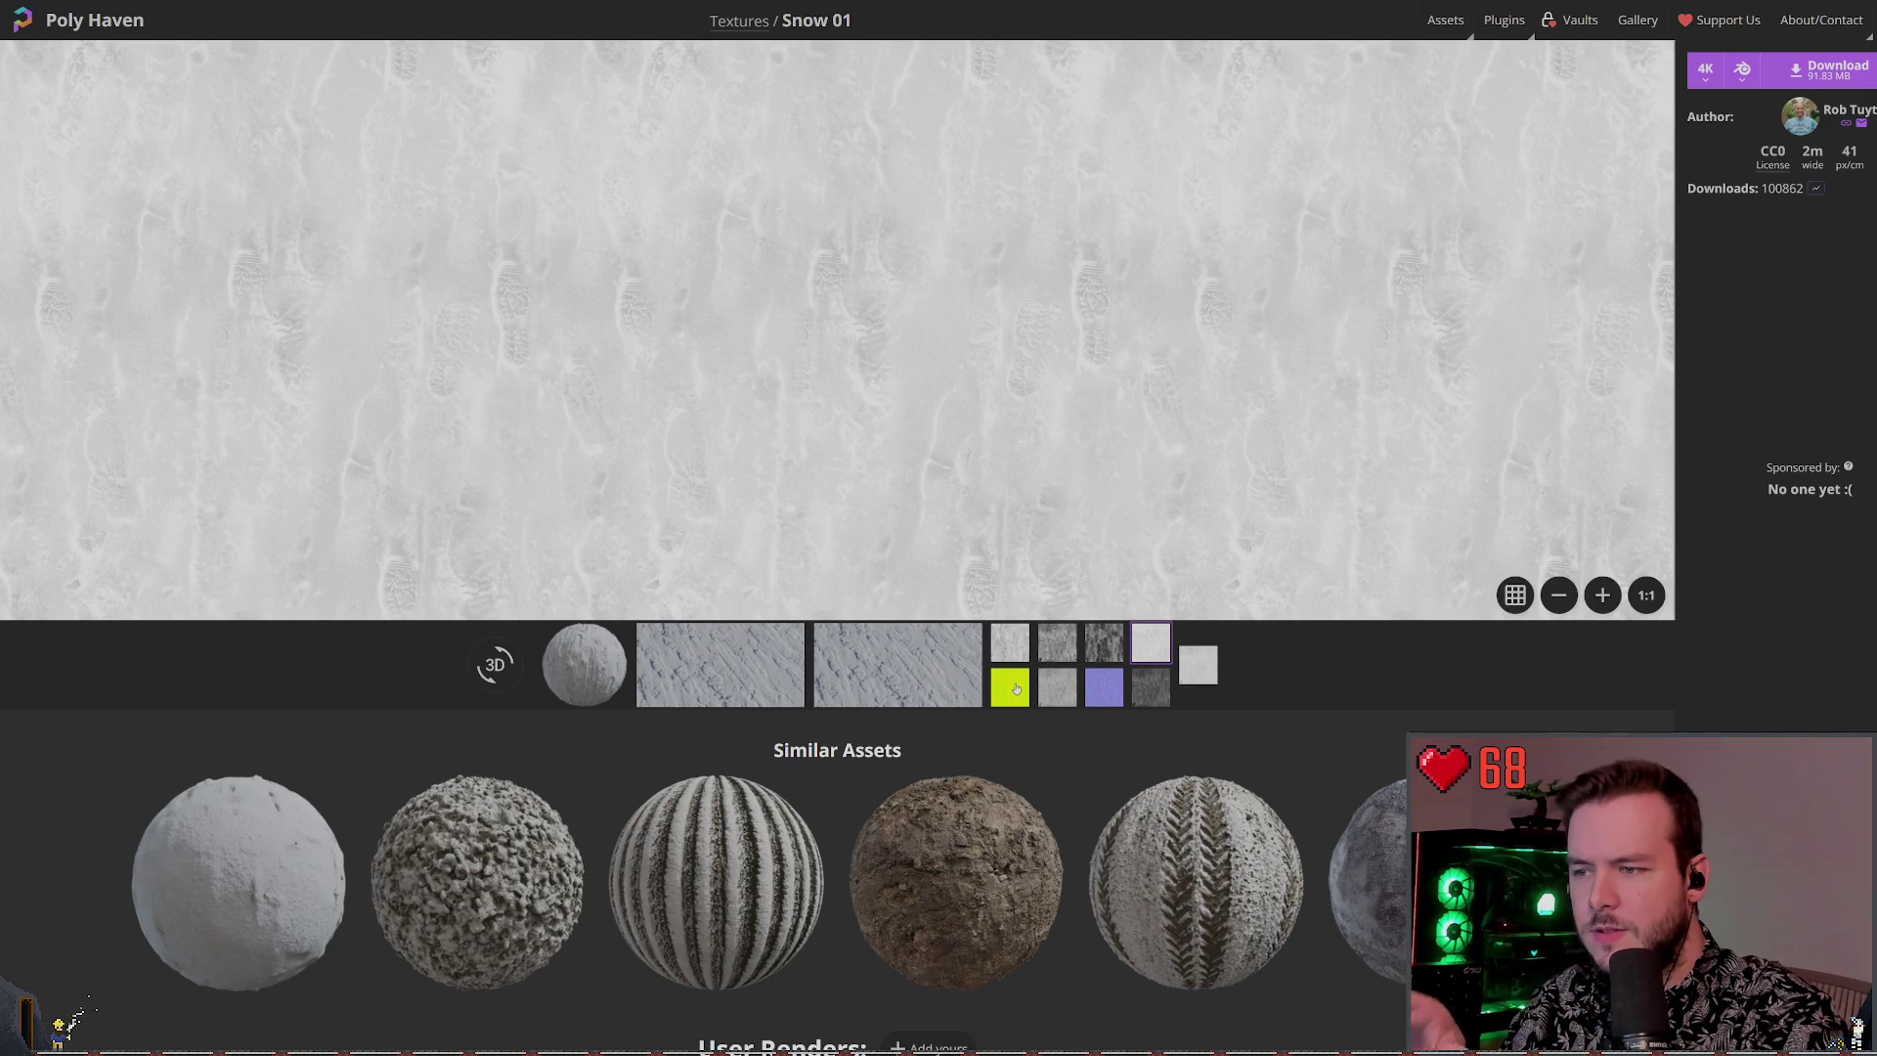
Preview the yellow-green, grey and light-grey maps, then return to the Poly Haven home page
{"action": "left_click", "coordinate": [1017, 690]}
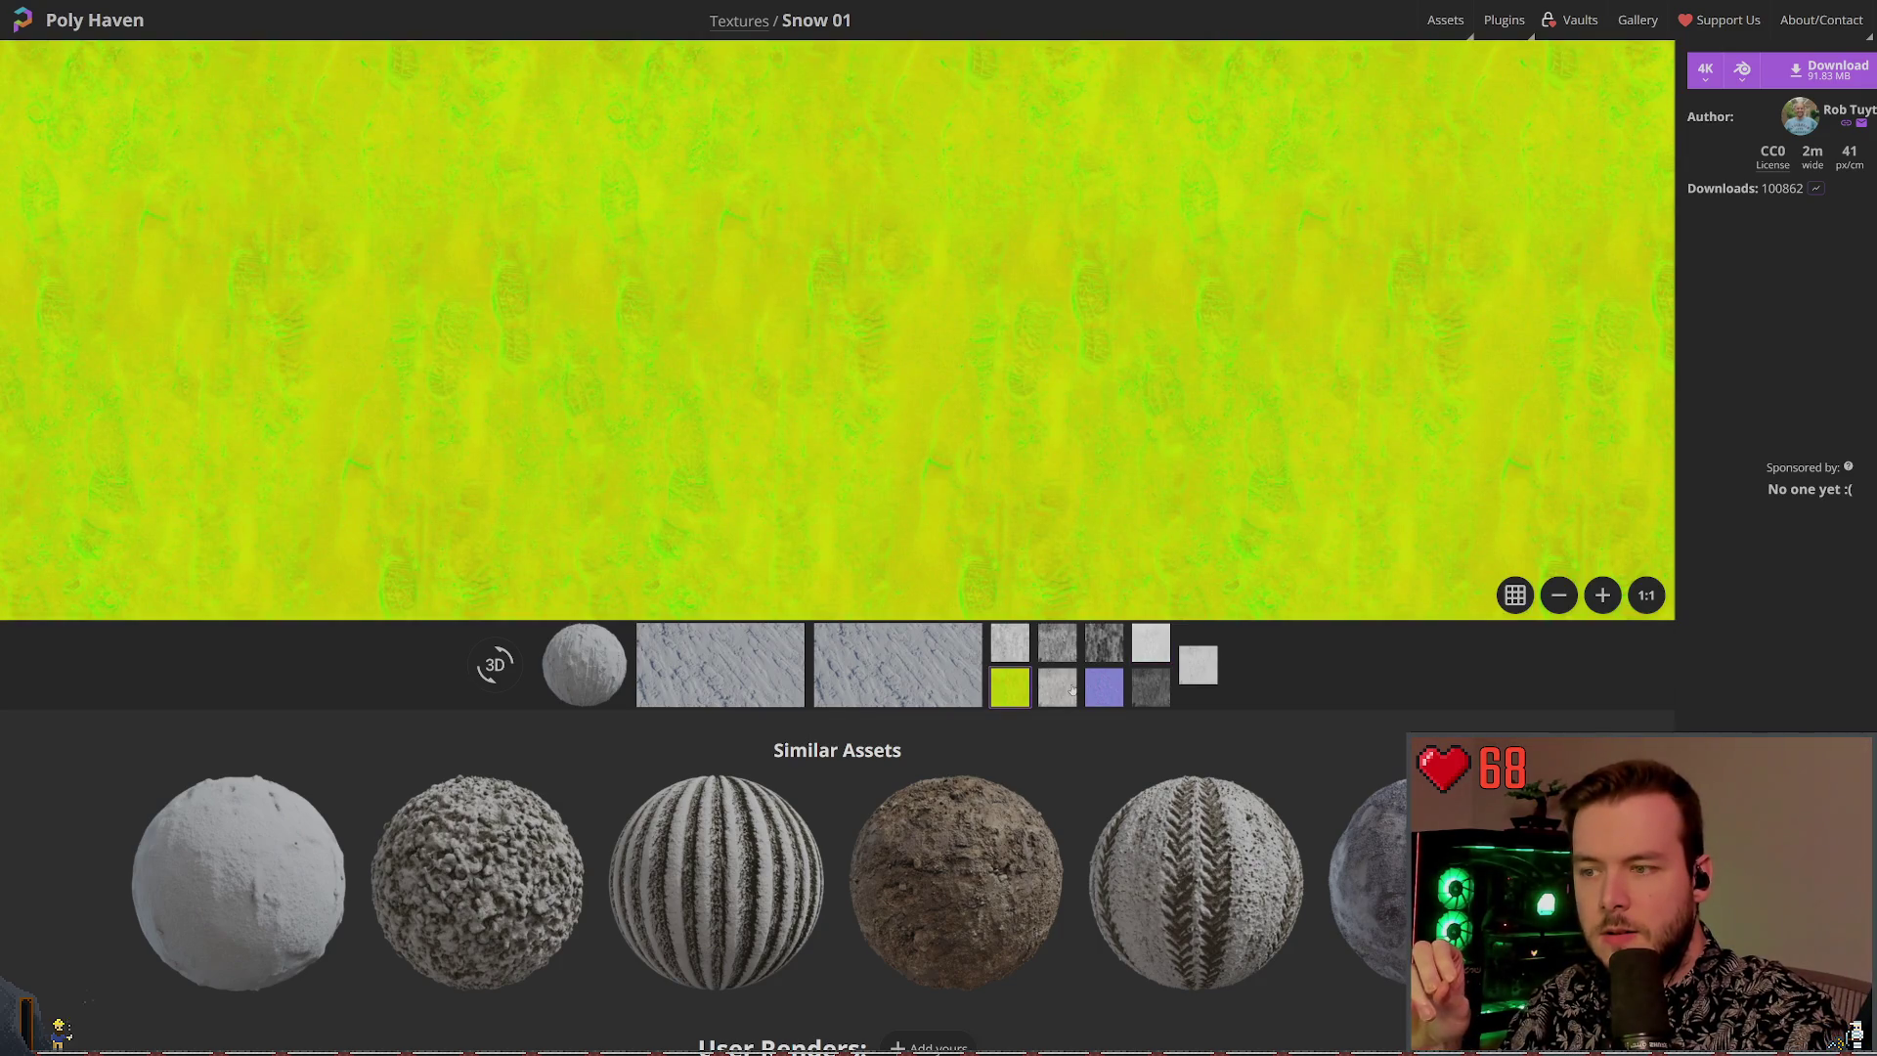
{"action": "left_click", "coordinate": [1071, 690]}
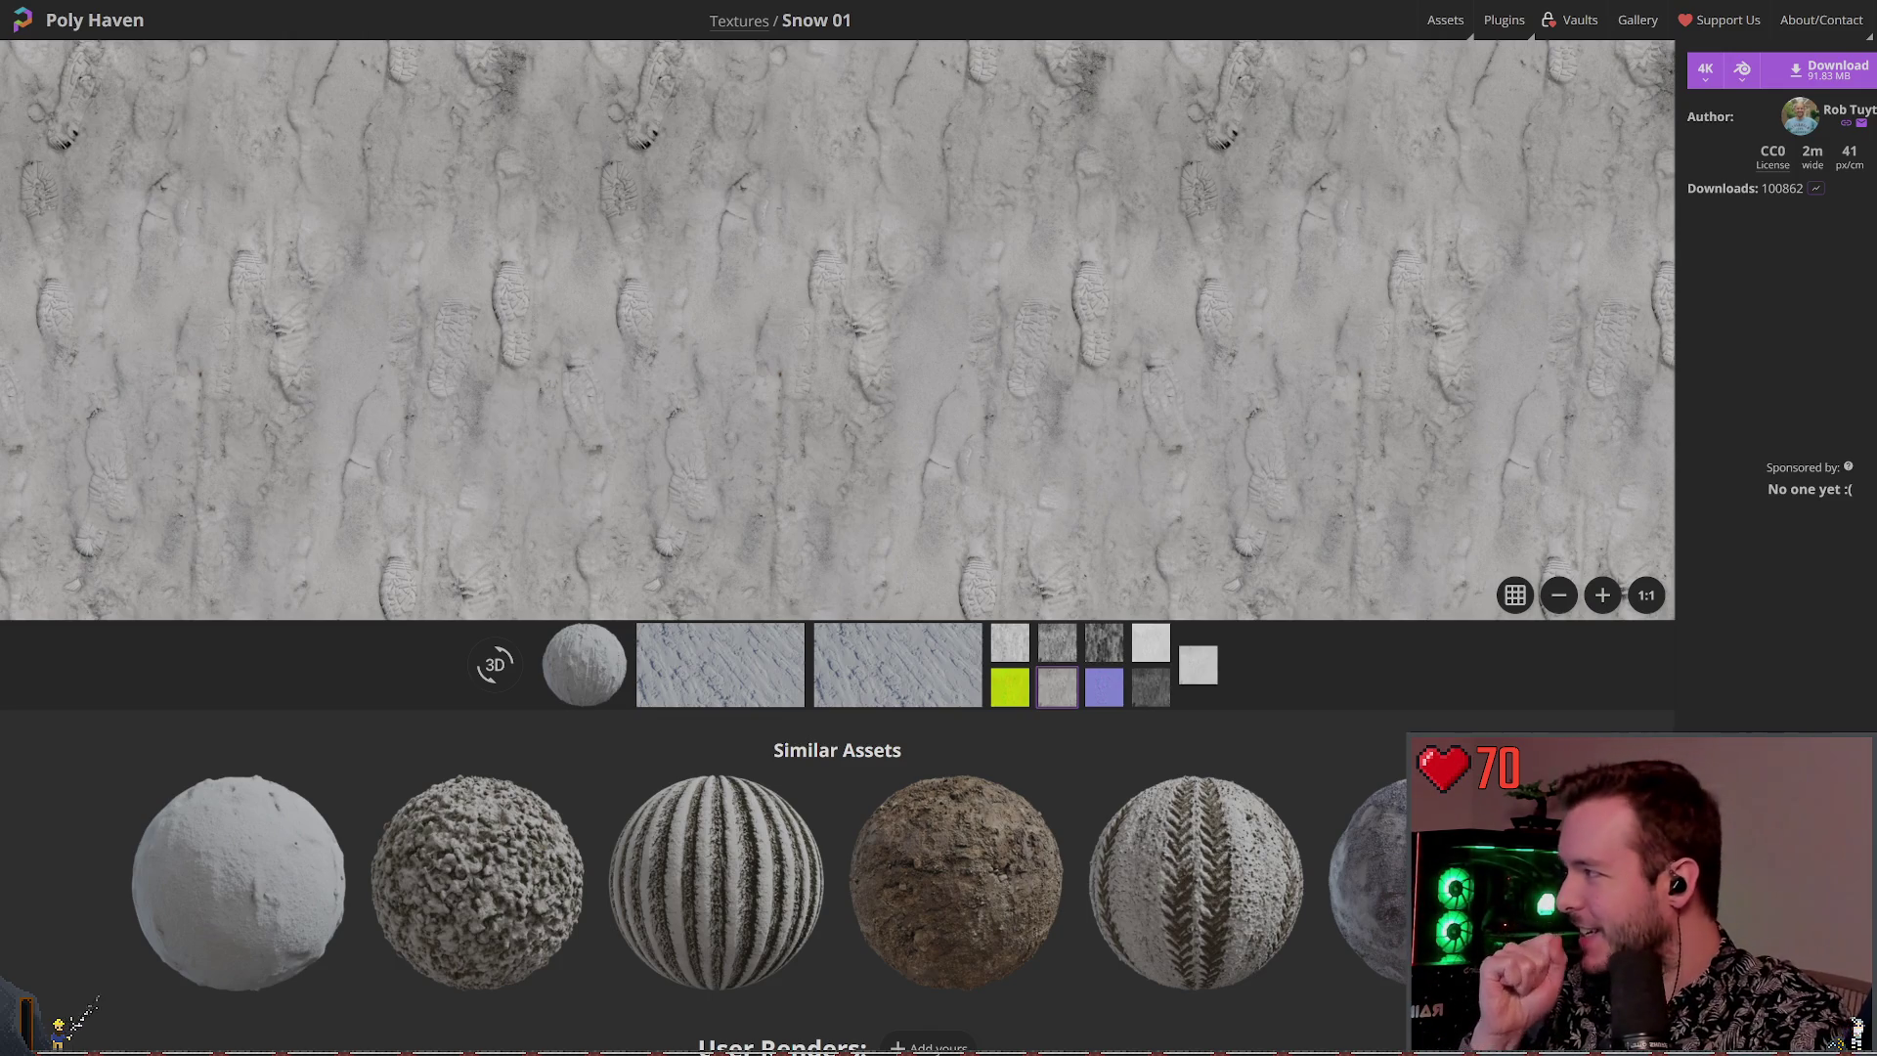
{"action": "left_click", "coordinate": [1198, 665]}
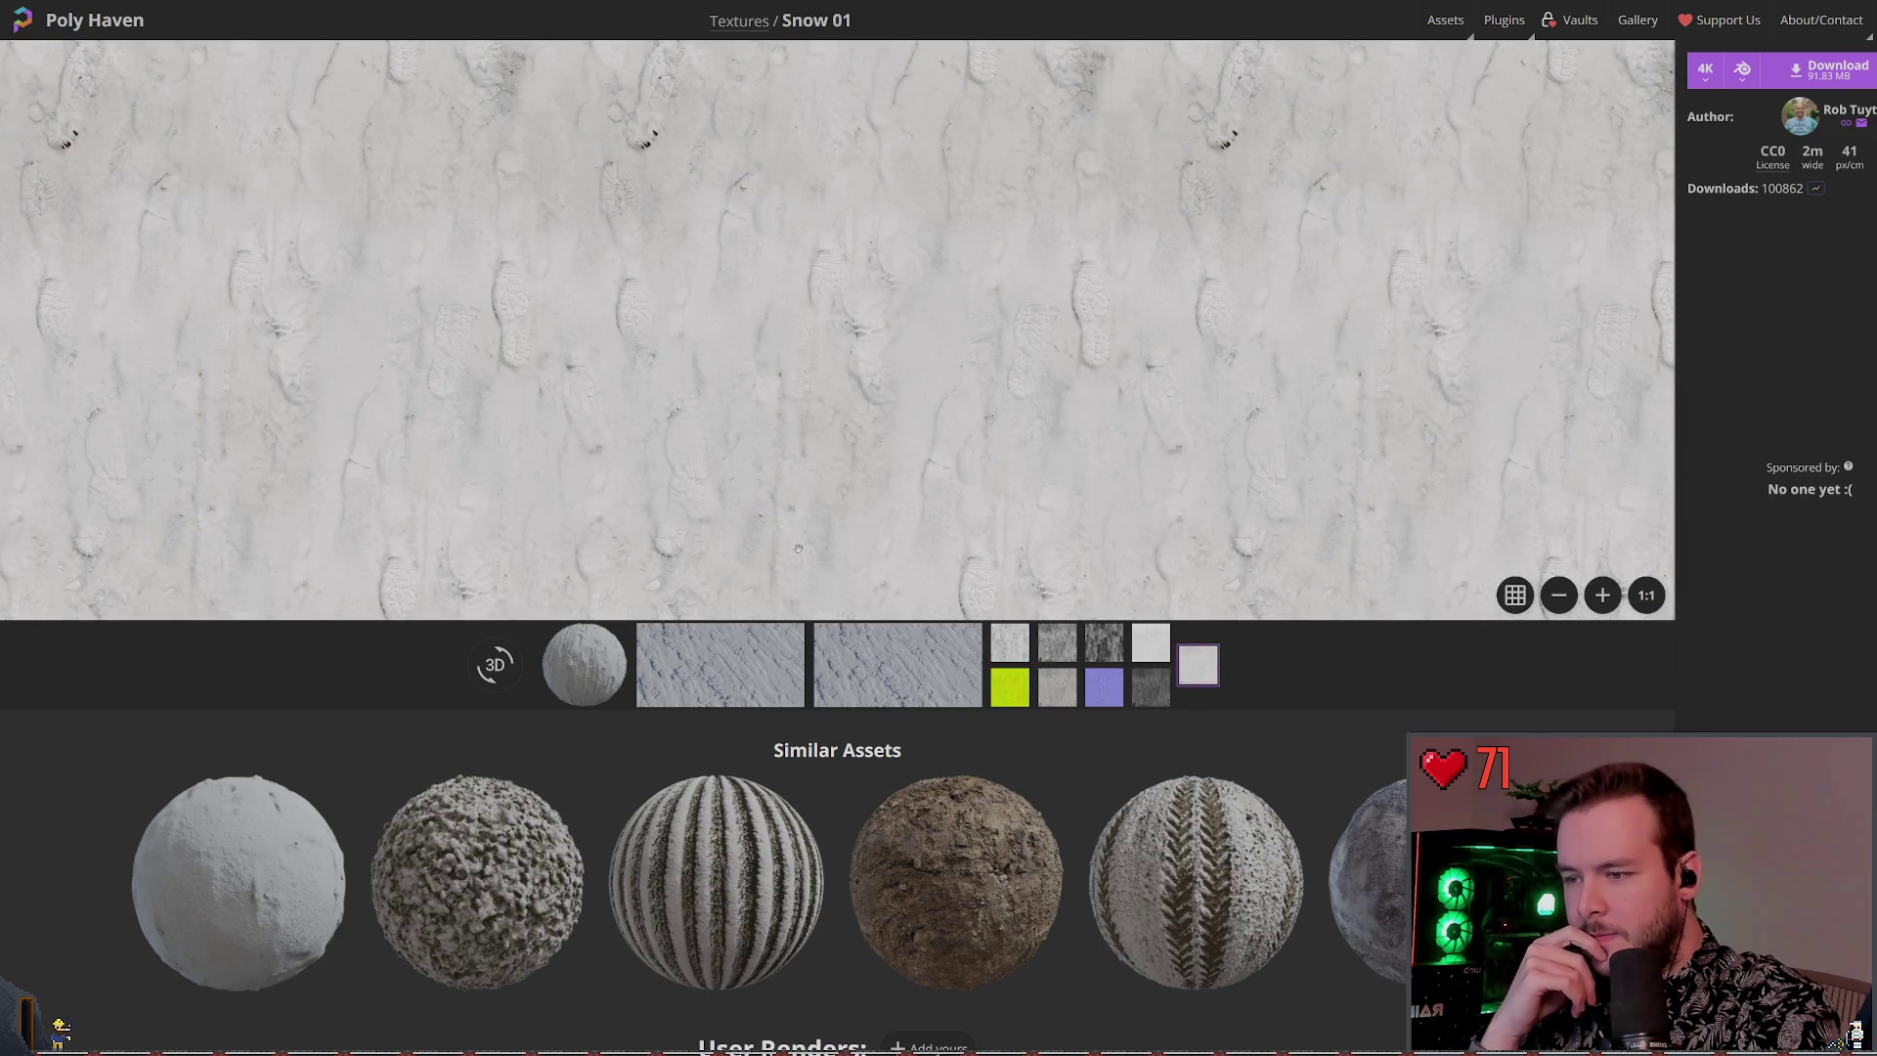
{"action": "scroll", "coordinate": [998, 643], "scroll_direction": "down", "scroll_amount": 5}
{"action": "scroll", "coordinate": [868, 634], "scroll_direction": "up", "scroll_amount": 5}
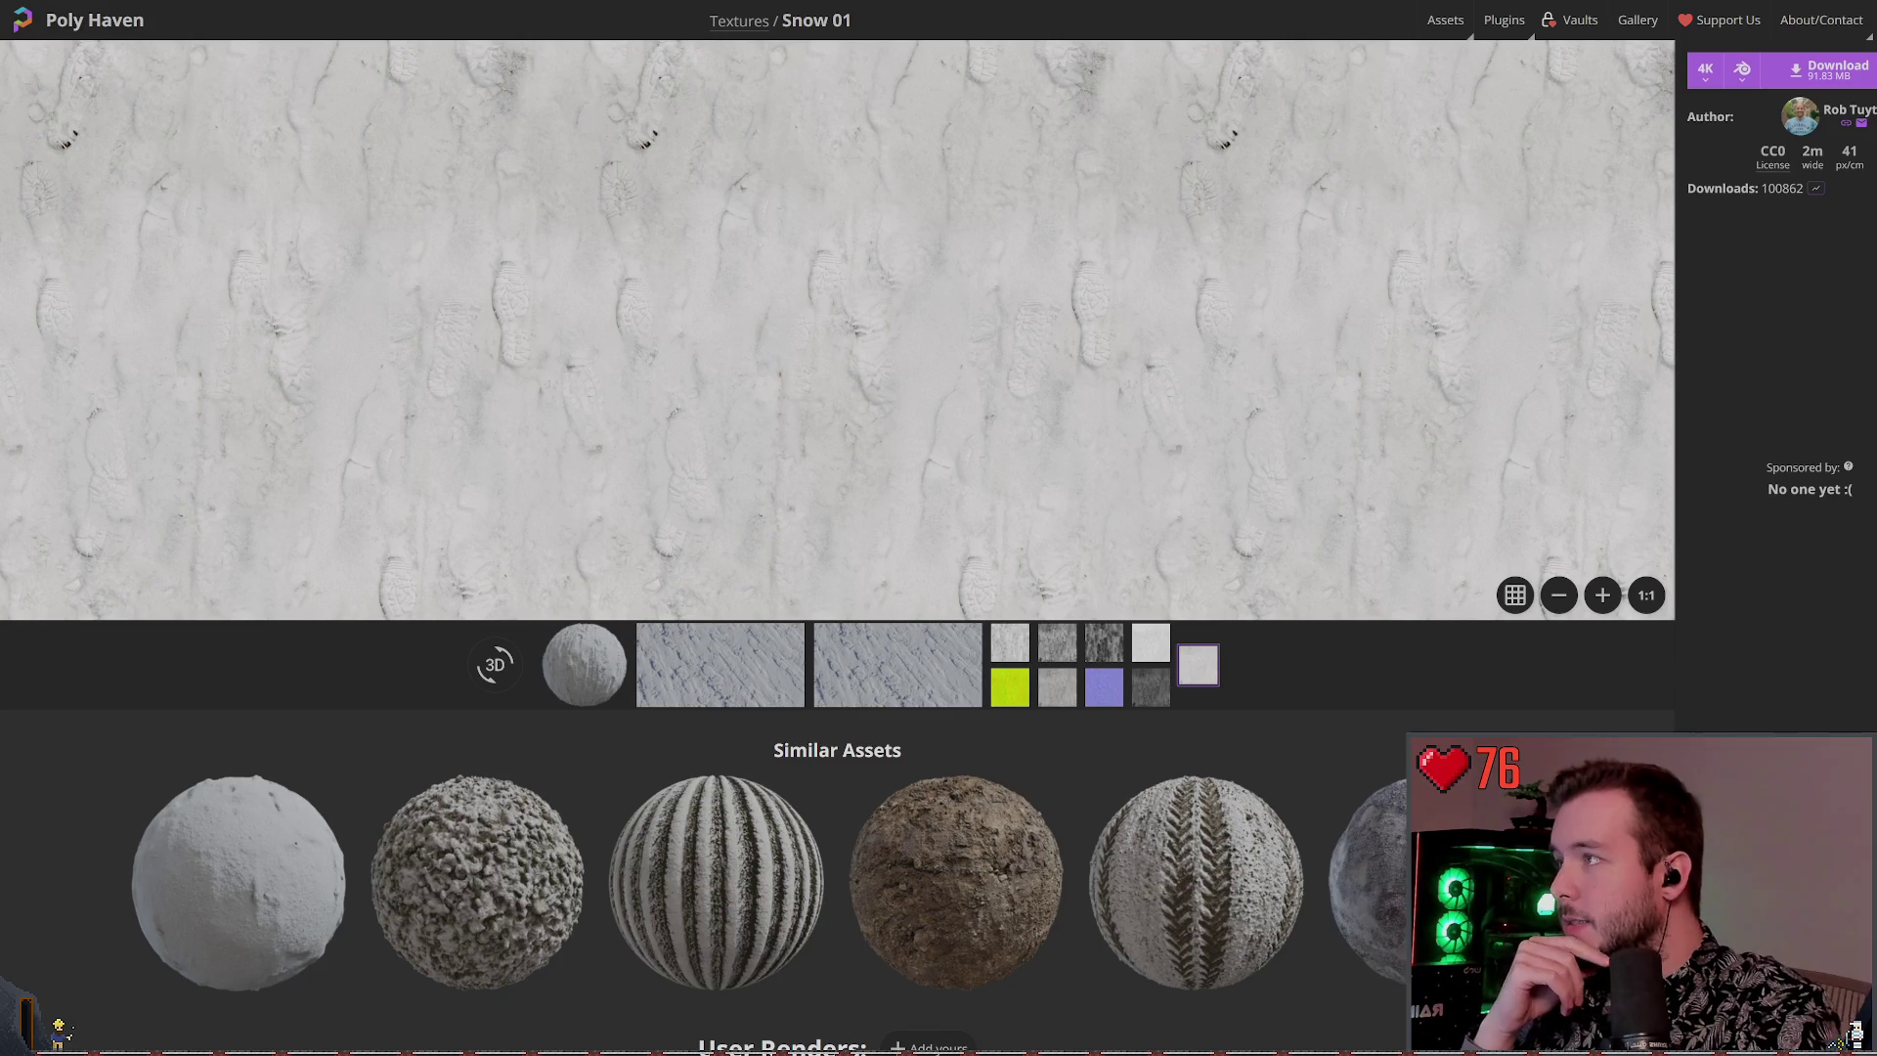
{"action": "left_click", "coordinate": [95, 20]}
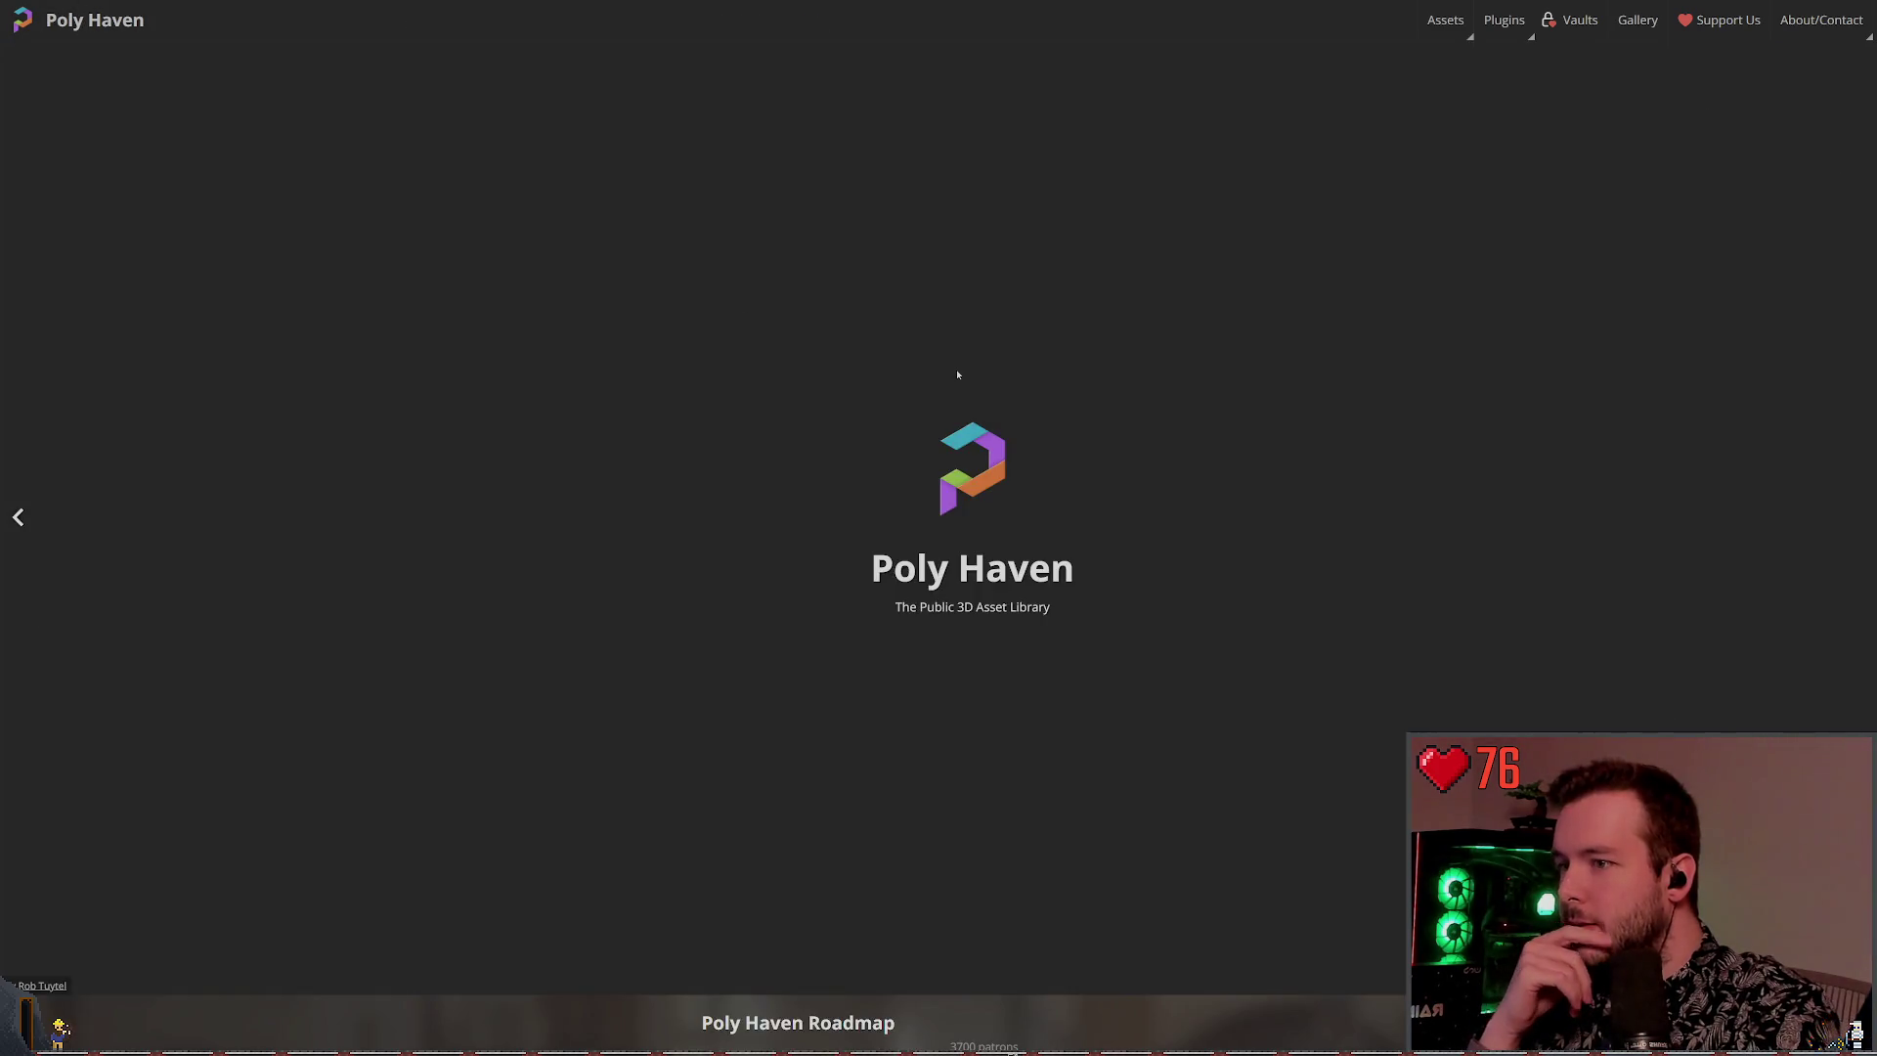
Open the Moon 01 texture page from the Terrain category of the textures listing
{"action": "scroll", "coordinate": [965, 533], "scroll_direction": "down", "scroll_amount": 1}
{"action": "scroll", "coordinate": [939, 533], "scroll_direction": "down", "scroll_amount": 3}
{"action": "scroll", "coordinate": [743, 487], "scroll_direction": "down", "scroll_amount": 2}
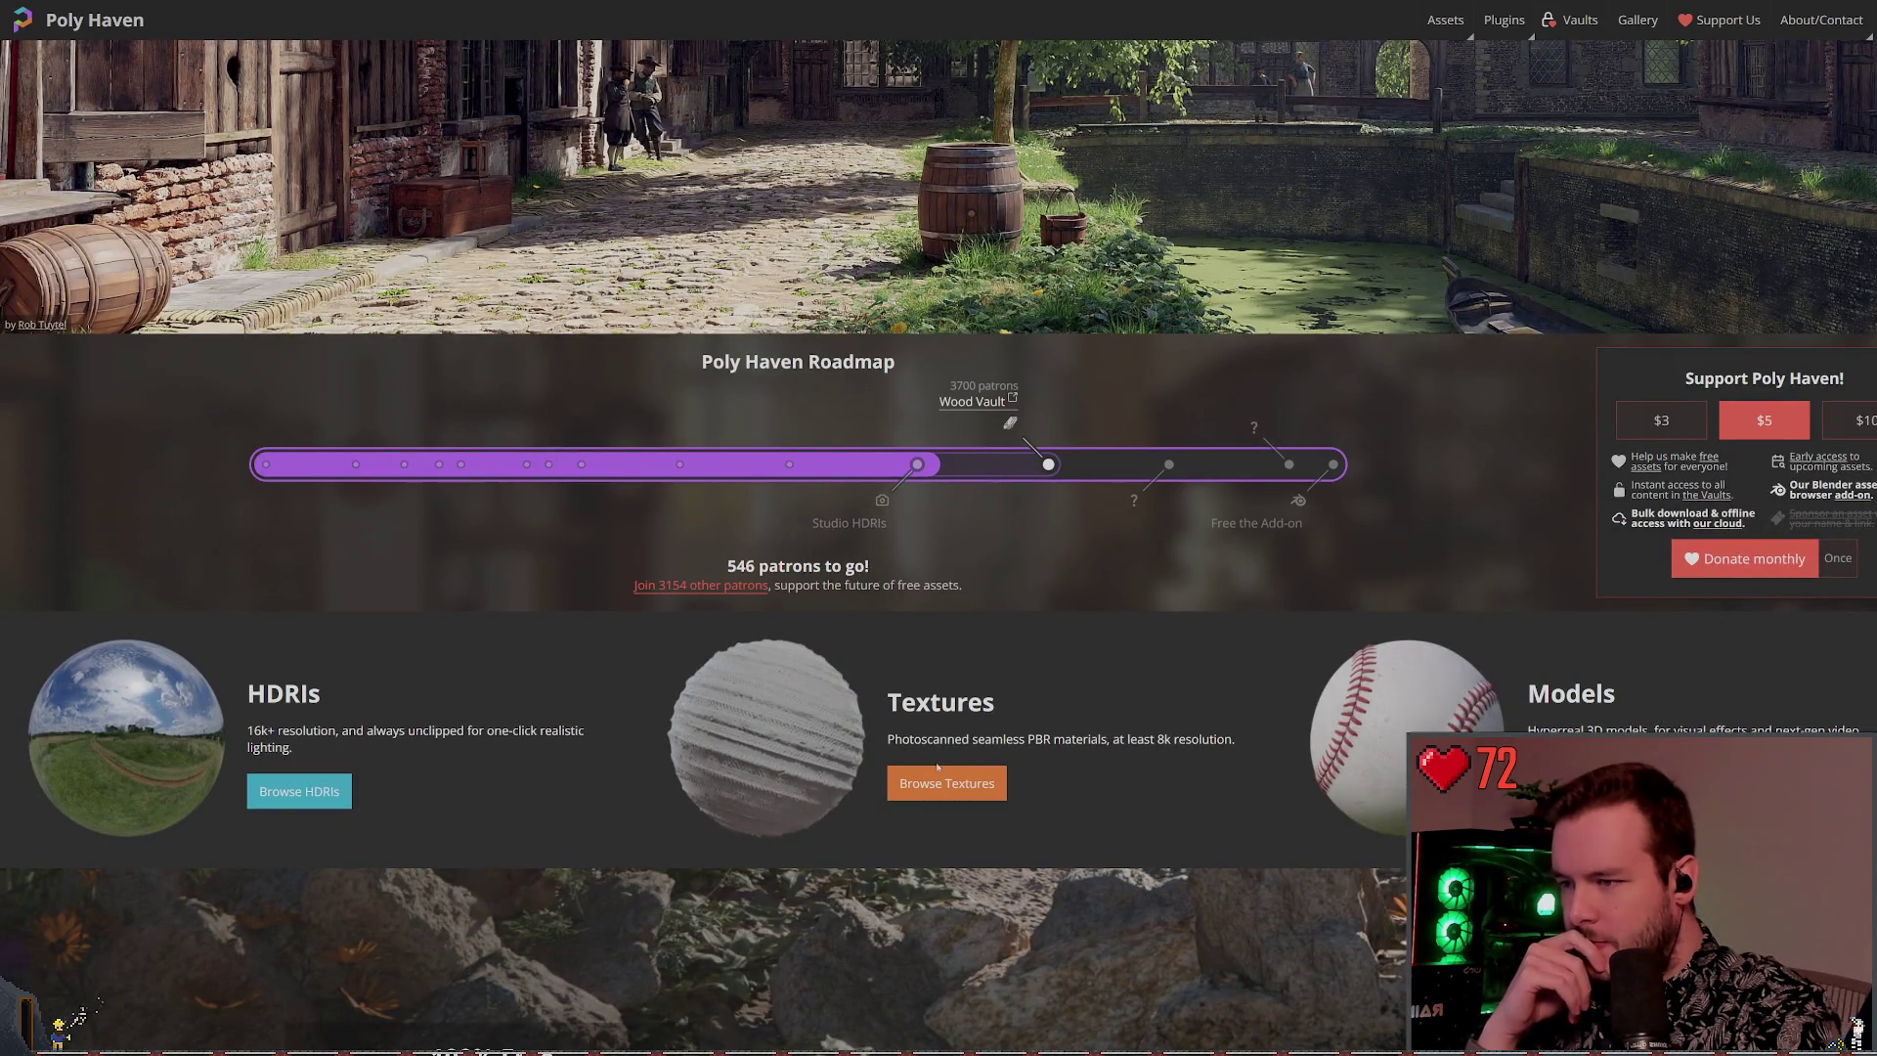
{"action": "left_click", "coordinate": [809, 734]}
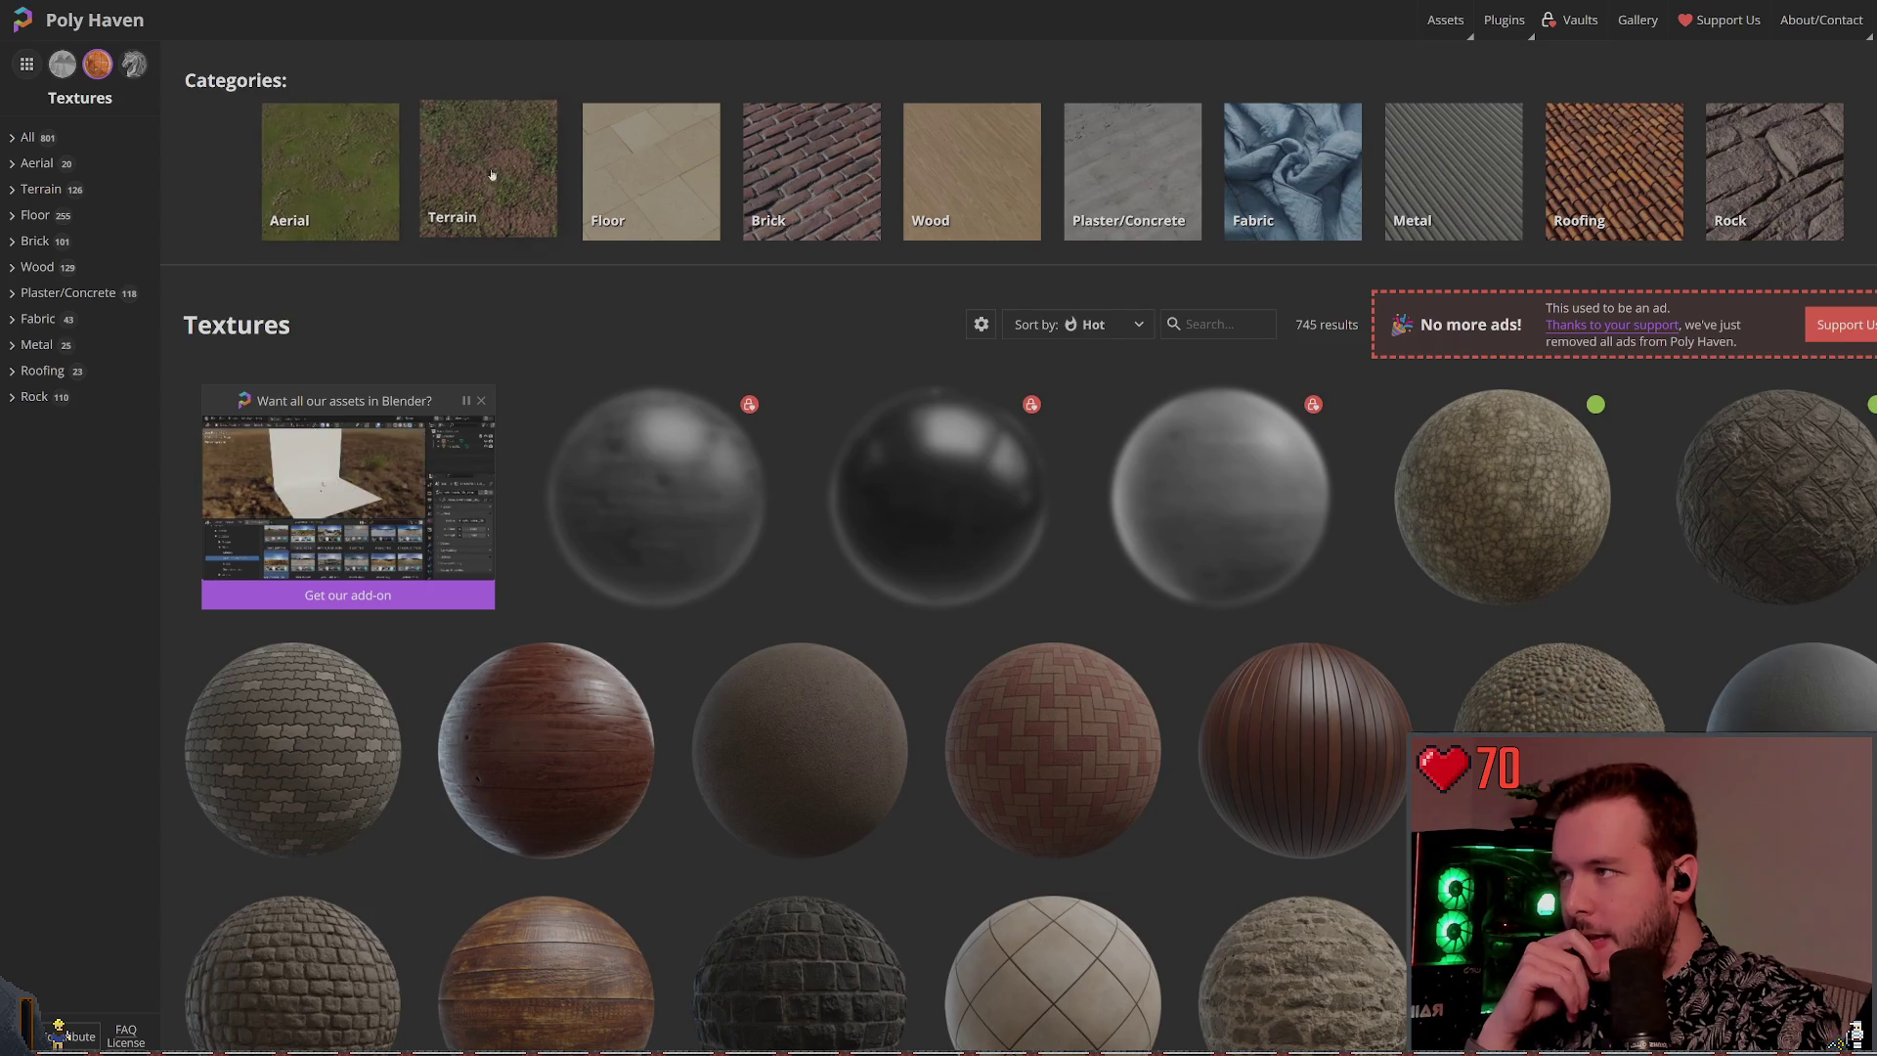
{"action": "left_click", "coordinate": [540, 189]}
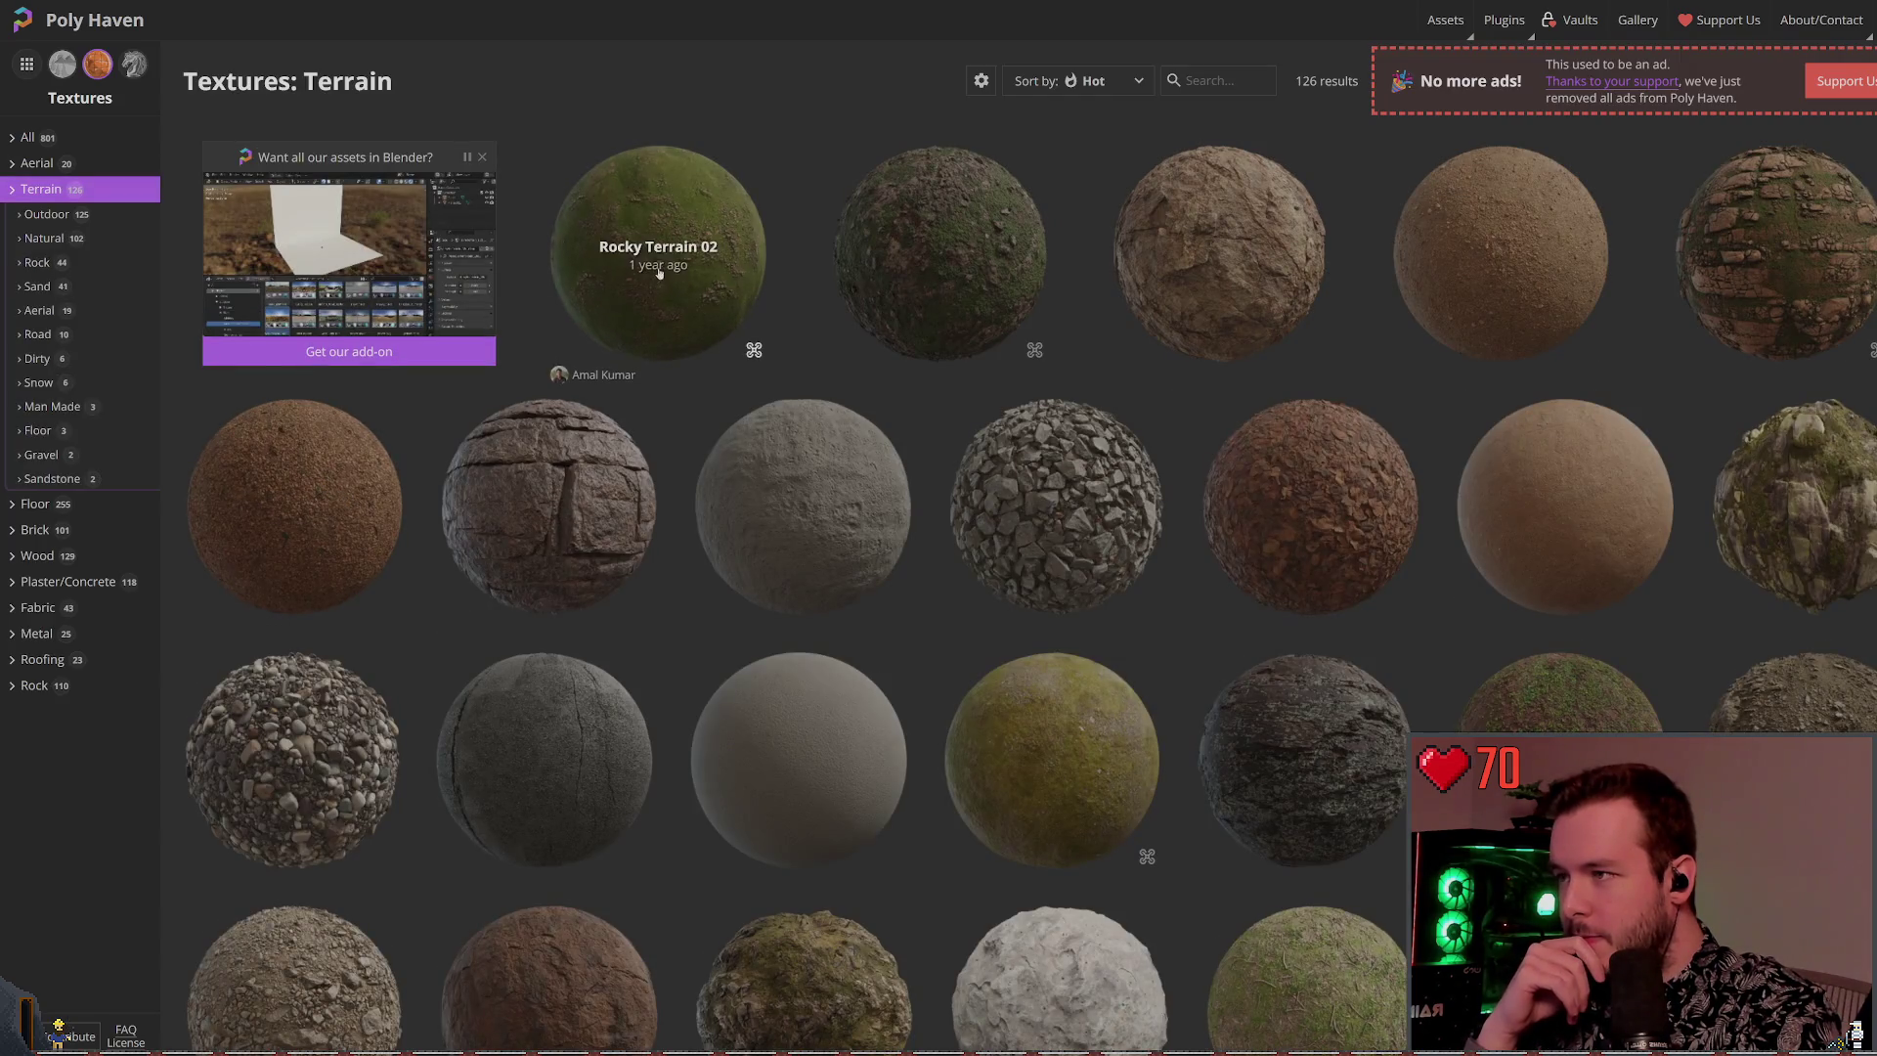
{"action": "left_click", "coordinate": [867, 500]}
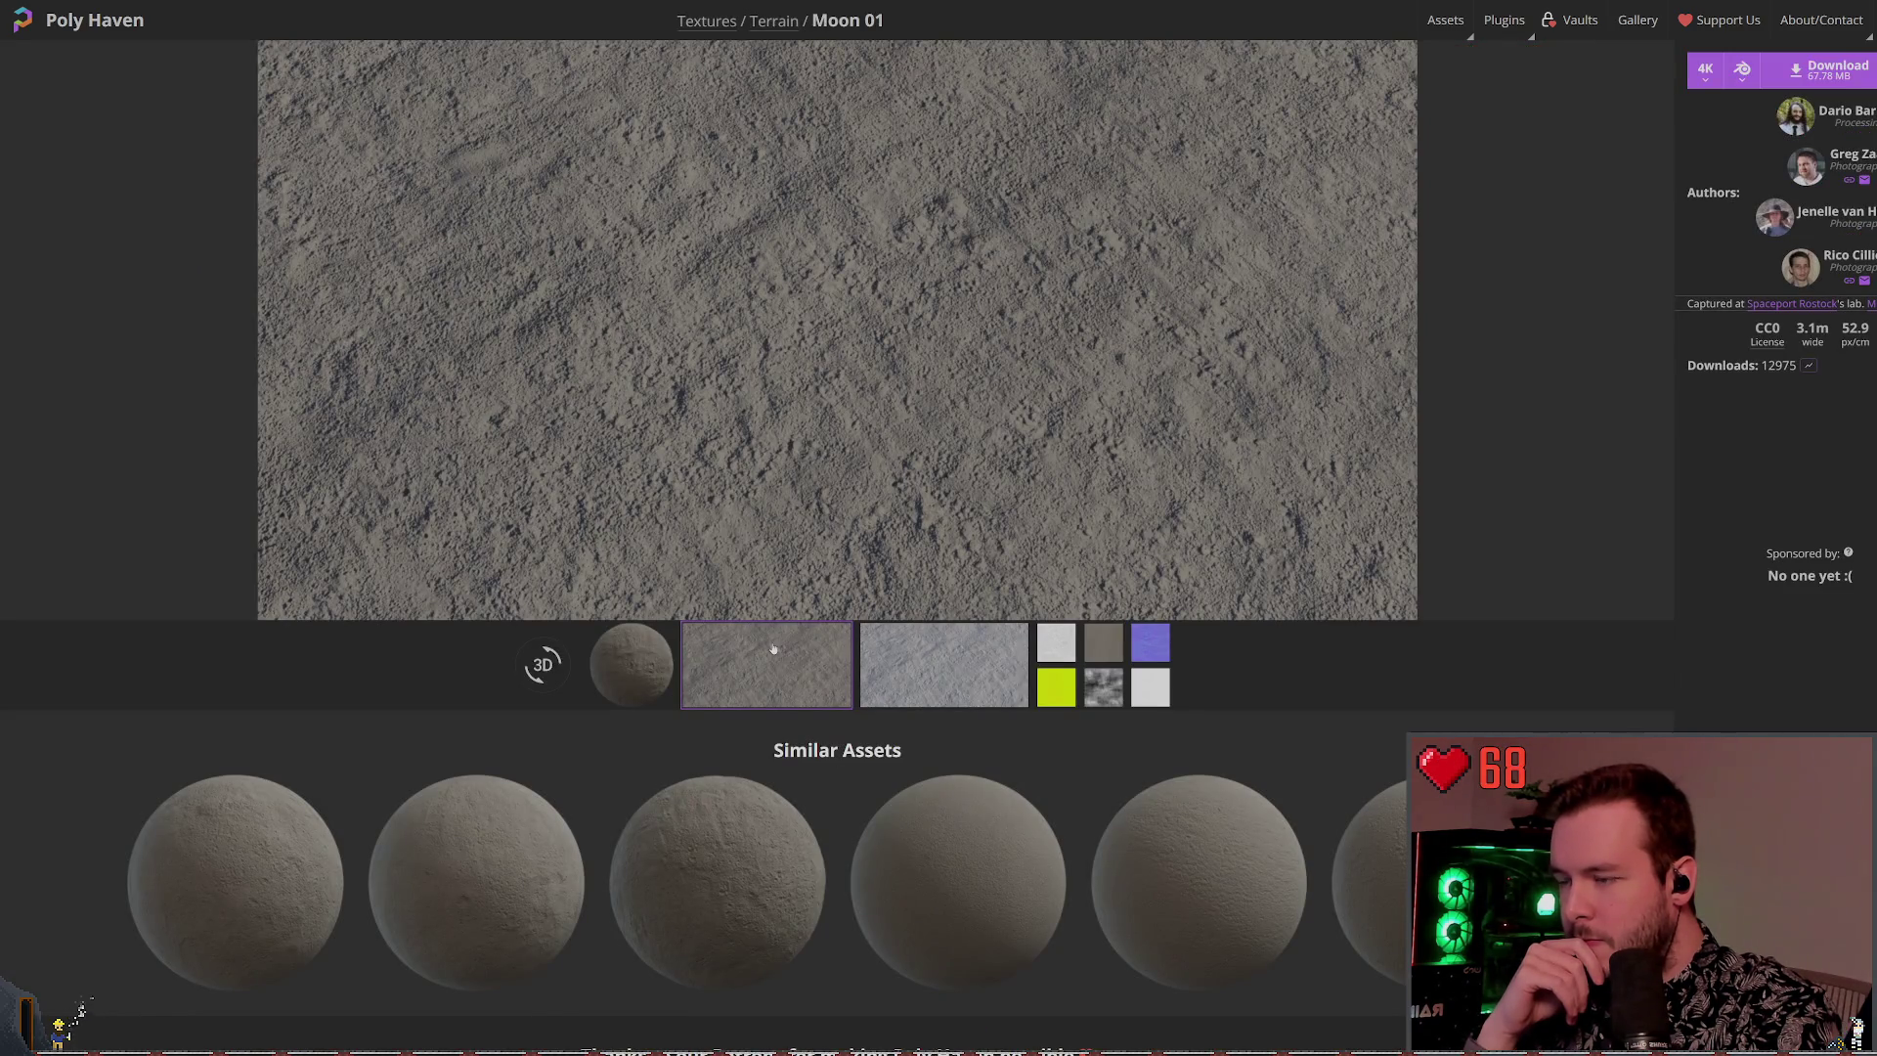
Preview Moon 01's bluish-white render, flat brown map and light grey speckled map, then switch to Godot
{"action": "left_click", "coordinate": [943, 665]}
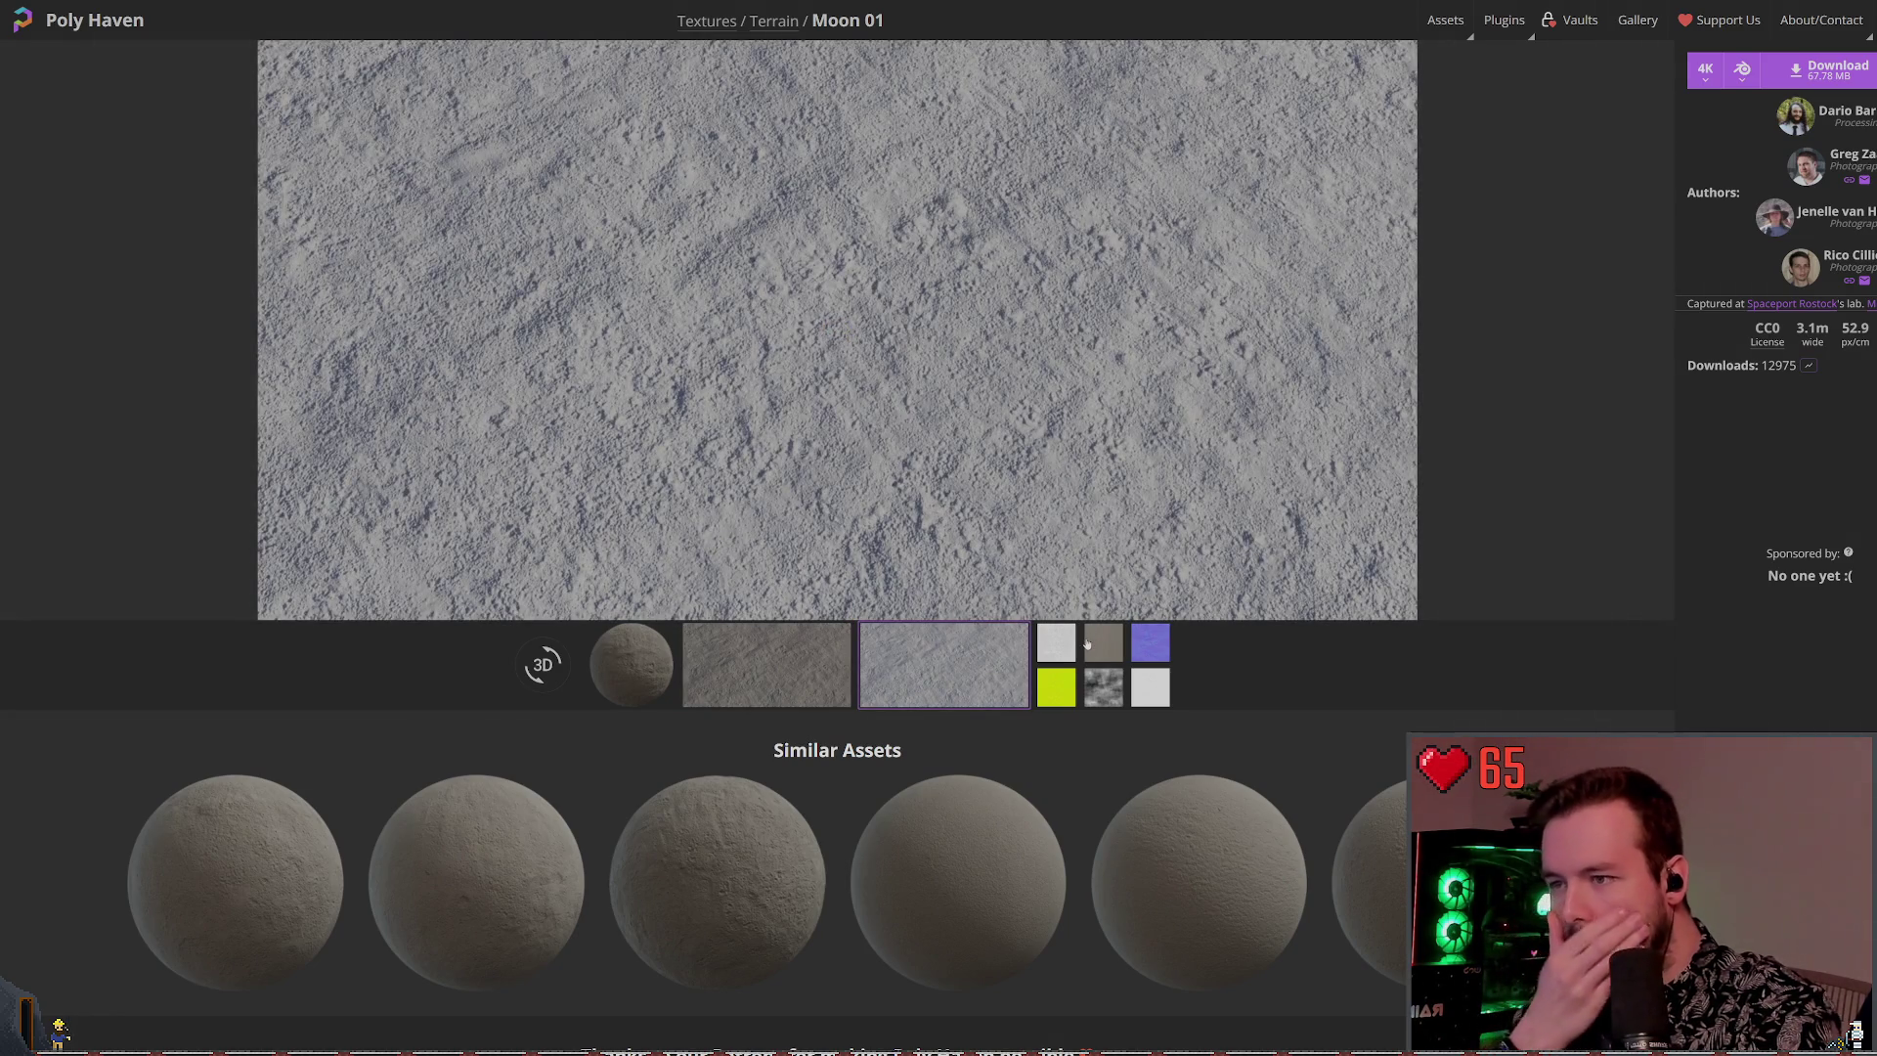
{"action": "left_click", "coordinate": [1091, 650]}
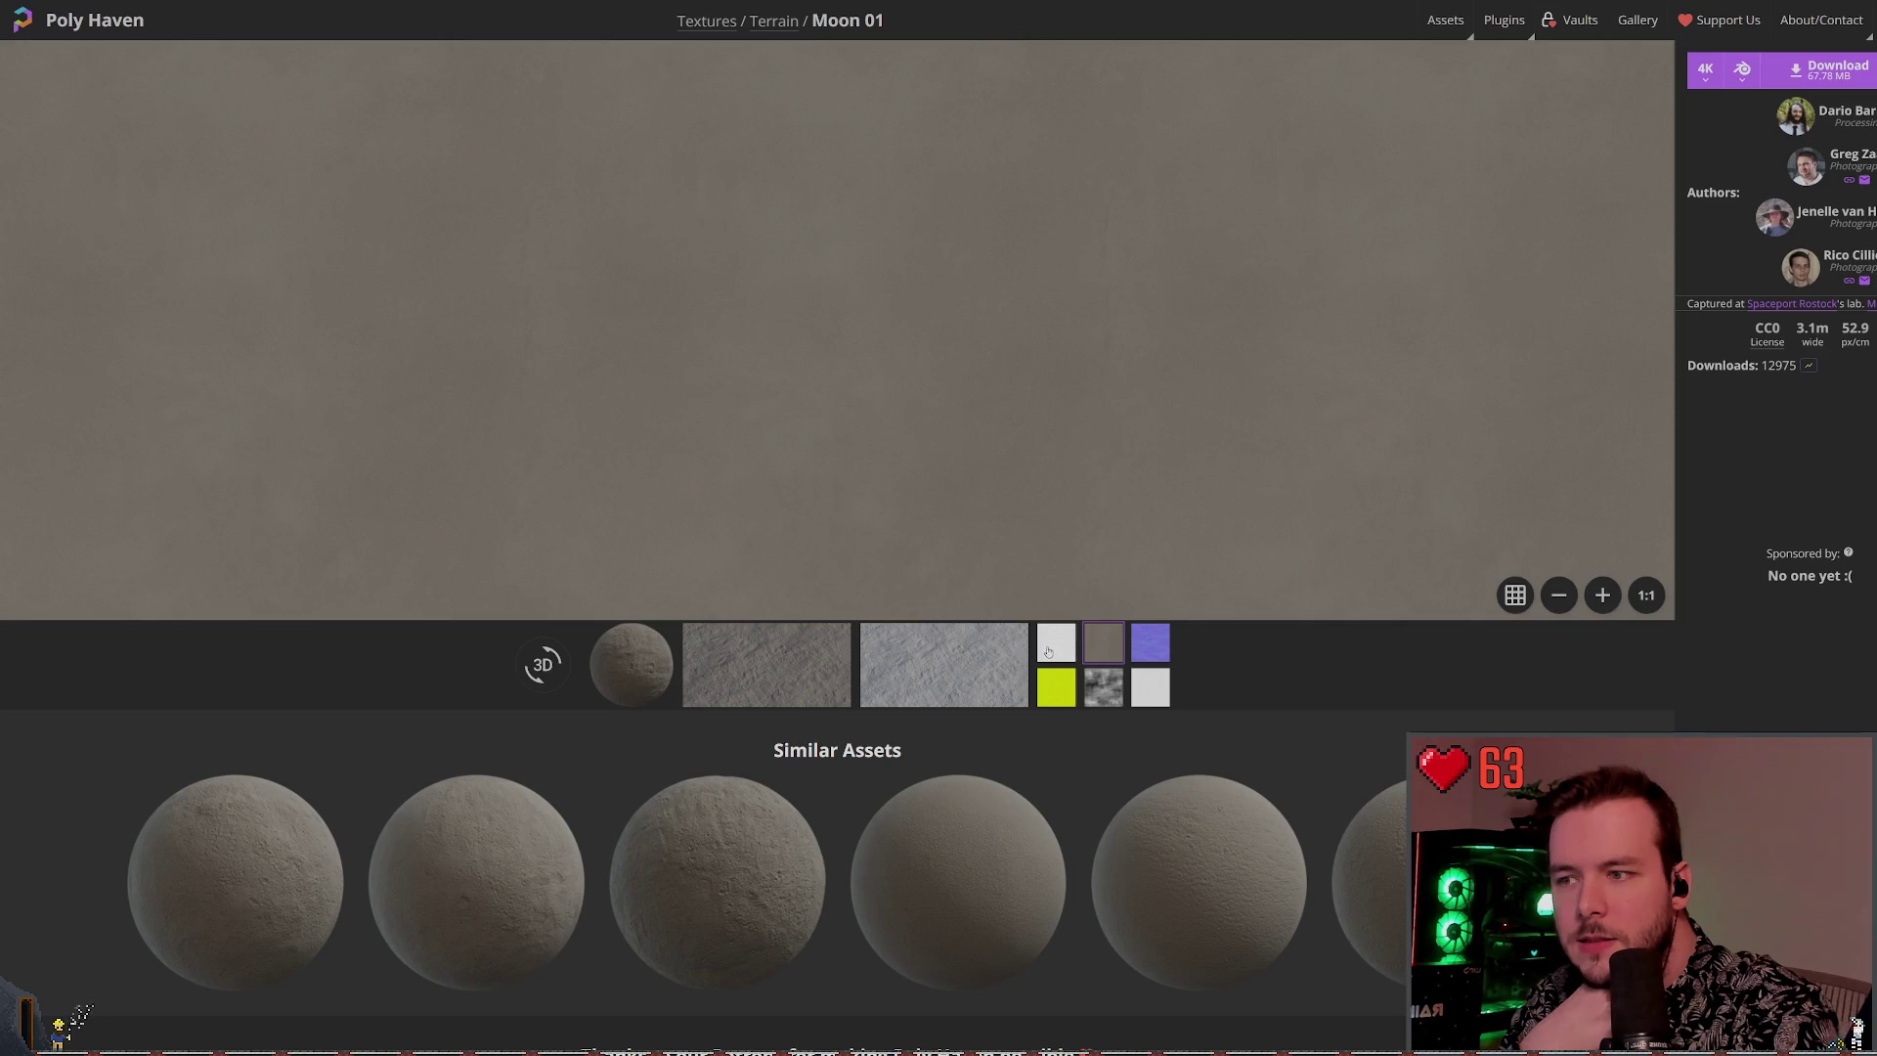
{"action": "left_click", "coordinate": [1053, 647]}
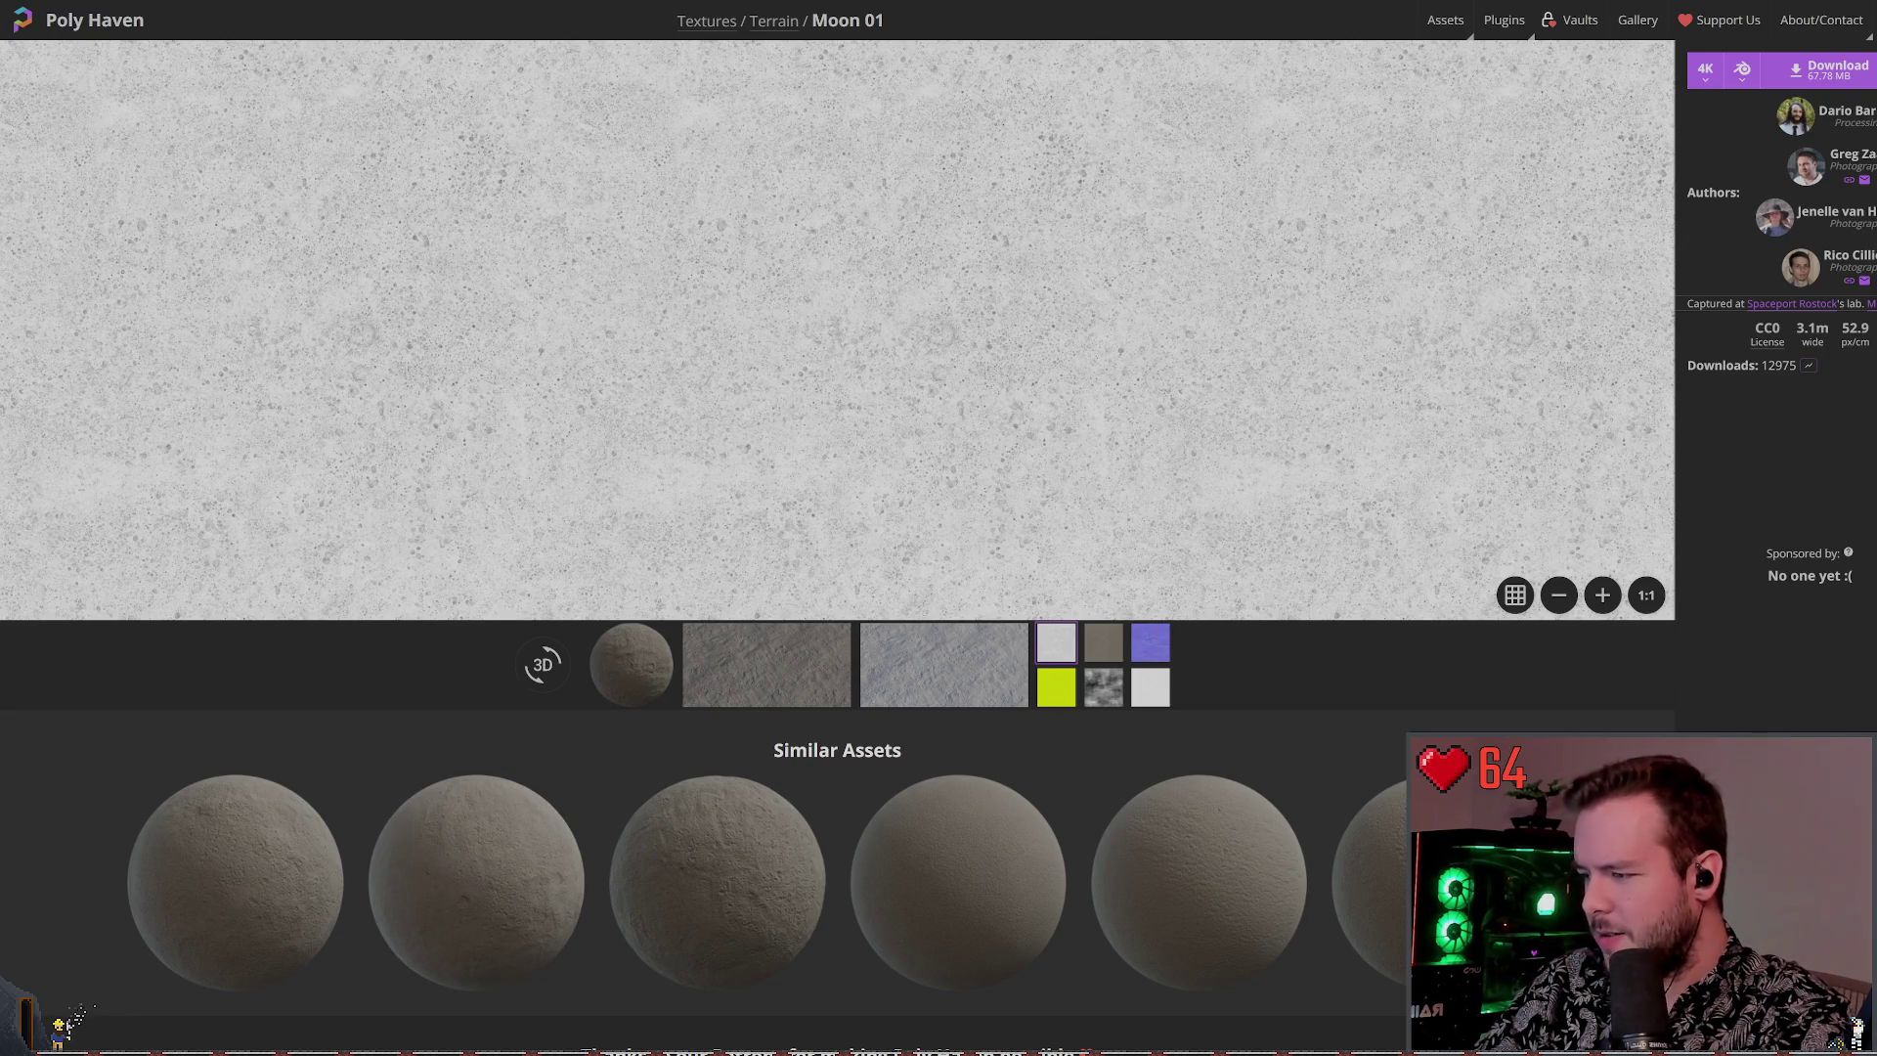
{"action": "key", "text": "alt+Tab"}
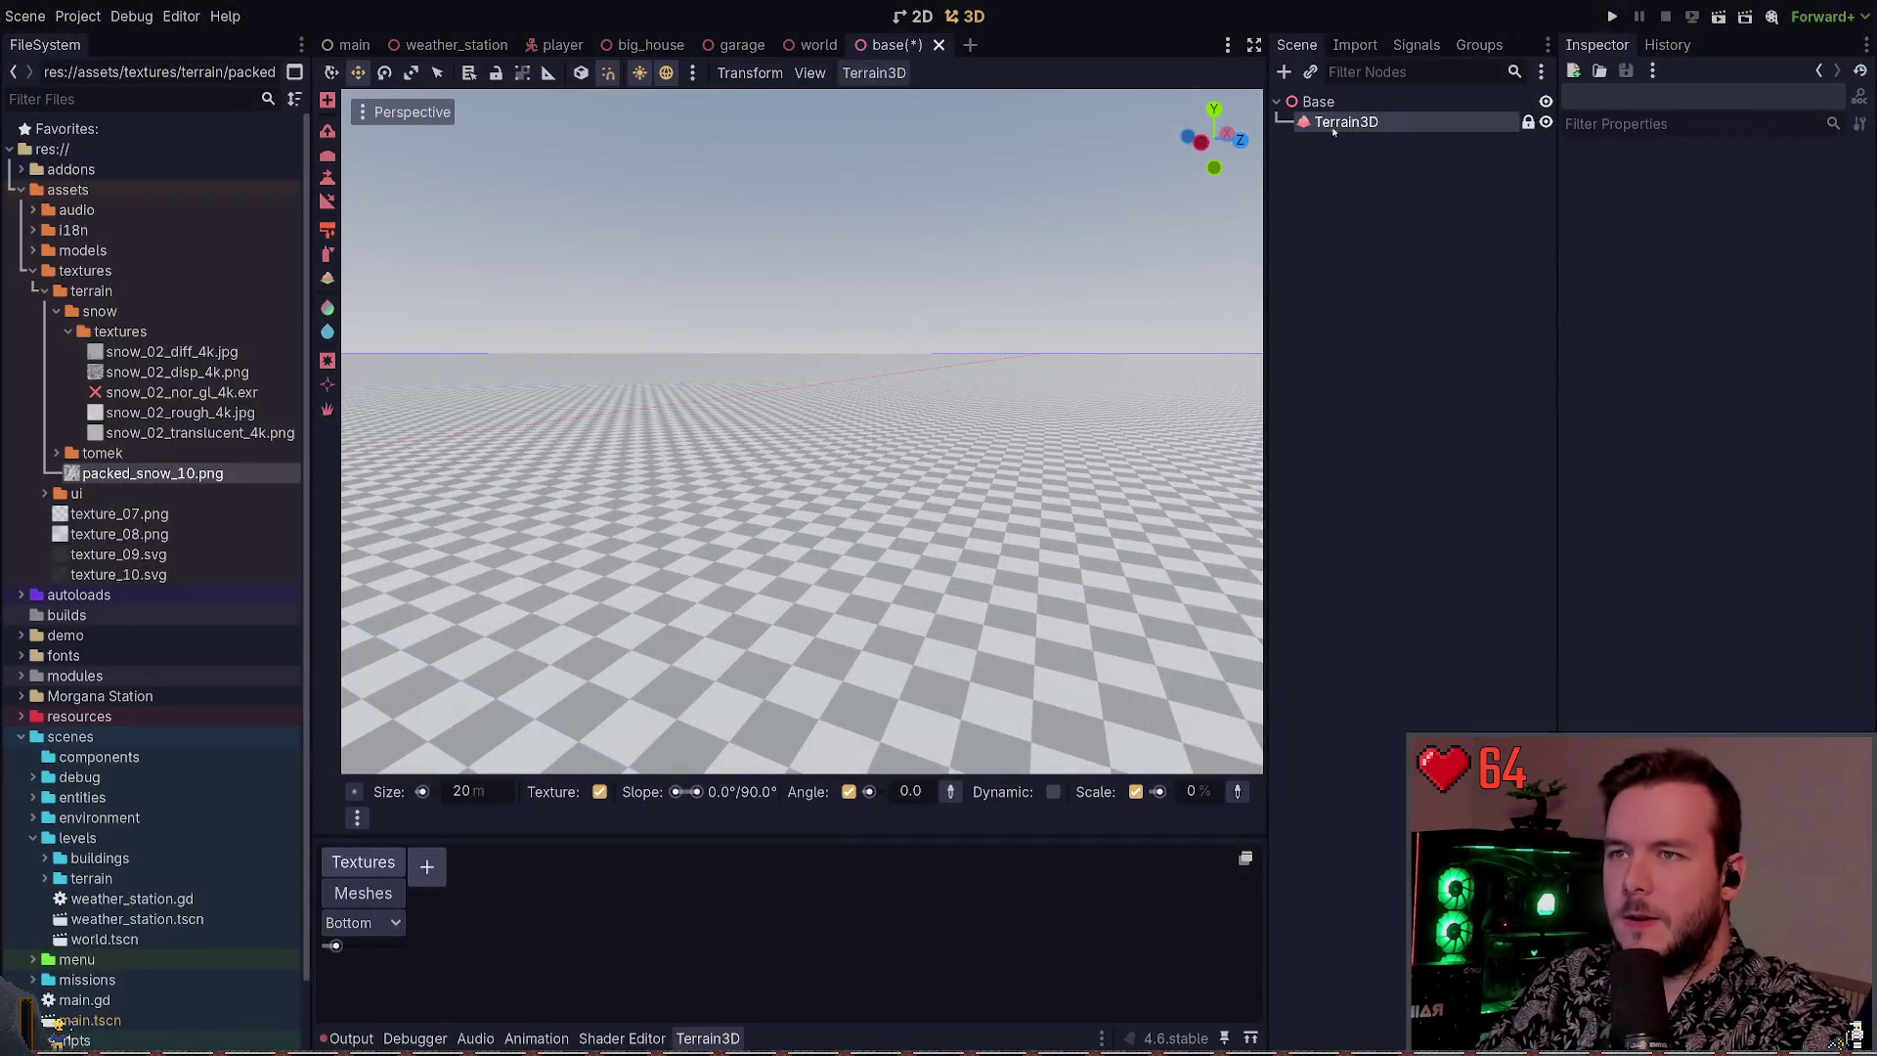
Show the Terrain3D node's properties, then list Snow 02's individual map downloads in the browser
{"action": "left_click", "coordinate": [1345, 123]}
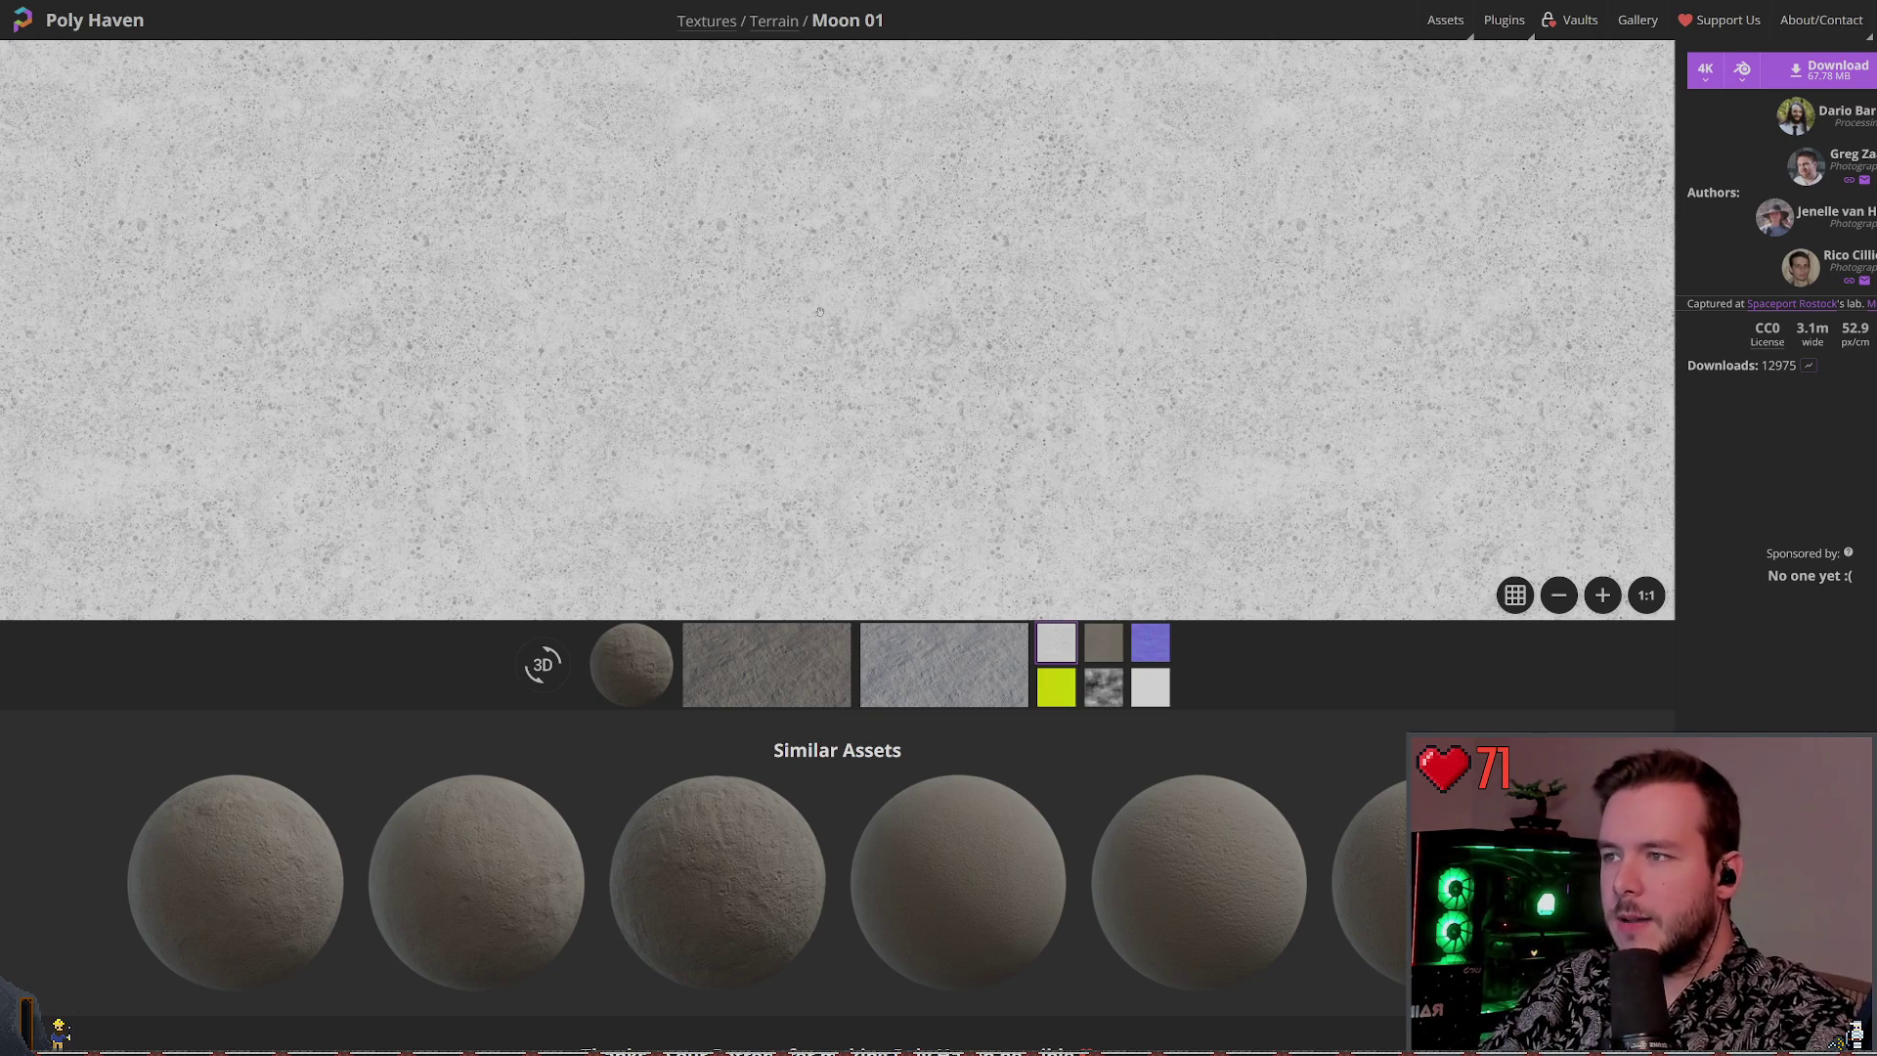
{"action": "left_click", "coordinate": [1820, 70]}
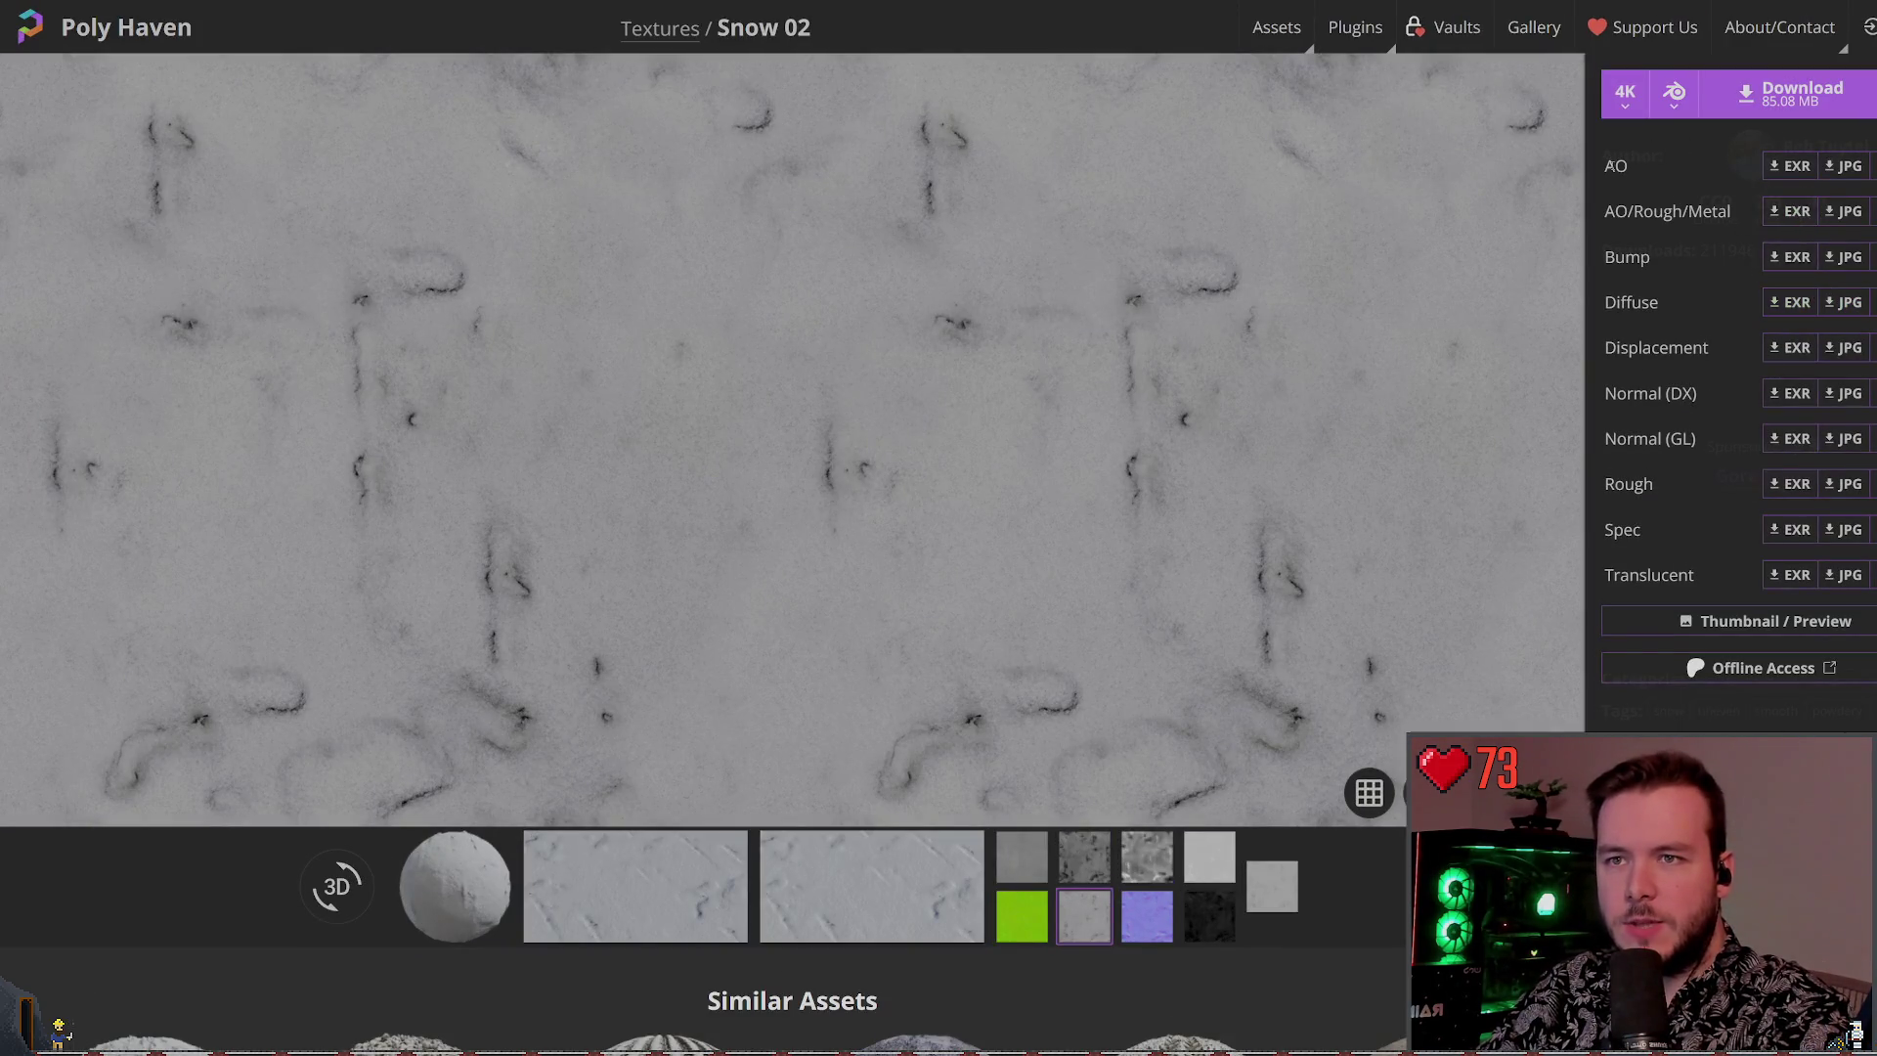
Look over the AO, Bump, Diffuse and Displacement map names, then download the Diffuse map as JPG
{"action": "left_click_drag", "start_coordinate": [1606, 161], "coordinate": [1684, 213]}
{"action": "left_click_drag", "start_coordinate": [1607, 161], "coordinate": [1703, 195]}
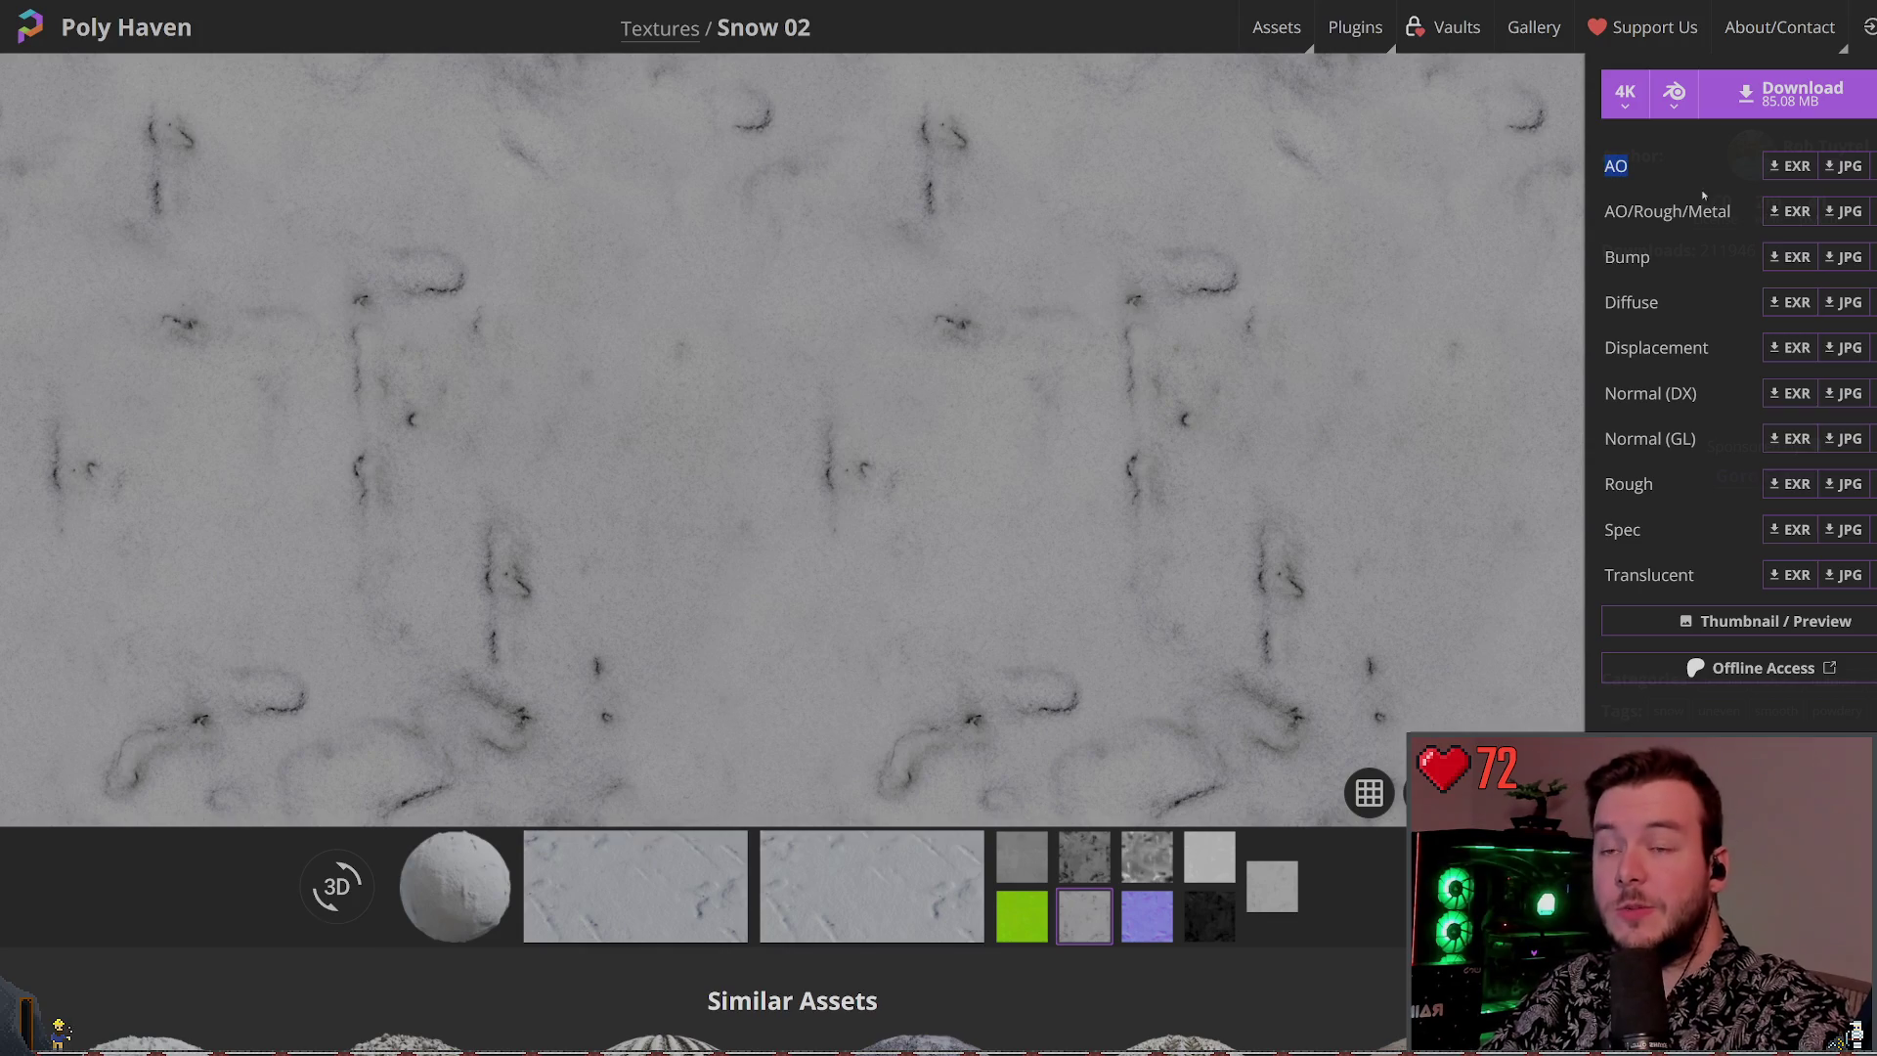
{"action": "double_click", "coordinate": [1627, 257]}
{"action": "double_click", "coordinate": [1631, 302]}
{"action": "double_click", "coordinate": [1653, 350]}
{"action": "double_click", "coordinate": [1630, 303]}
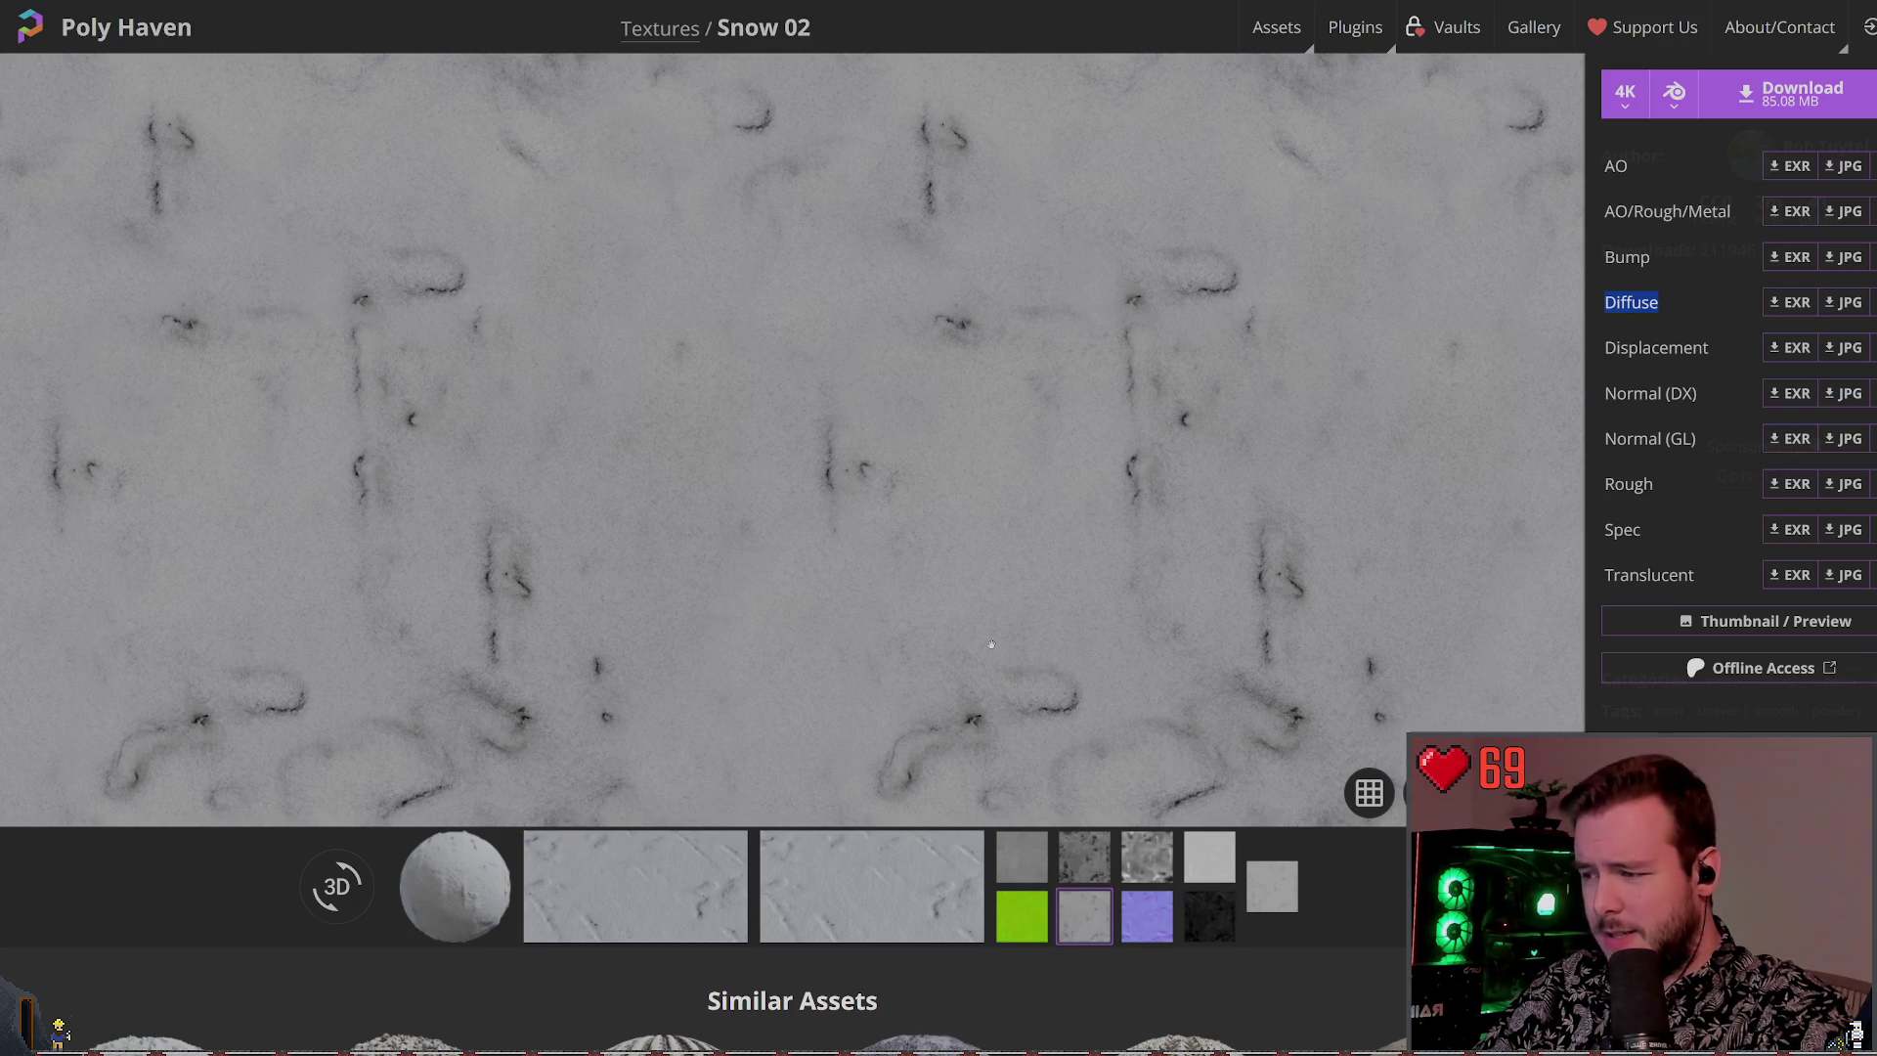
{"action": "left_click", "coordinate": [683, 883]}
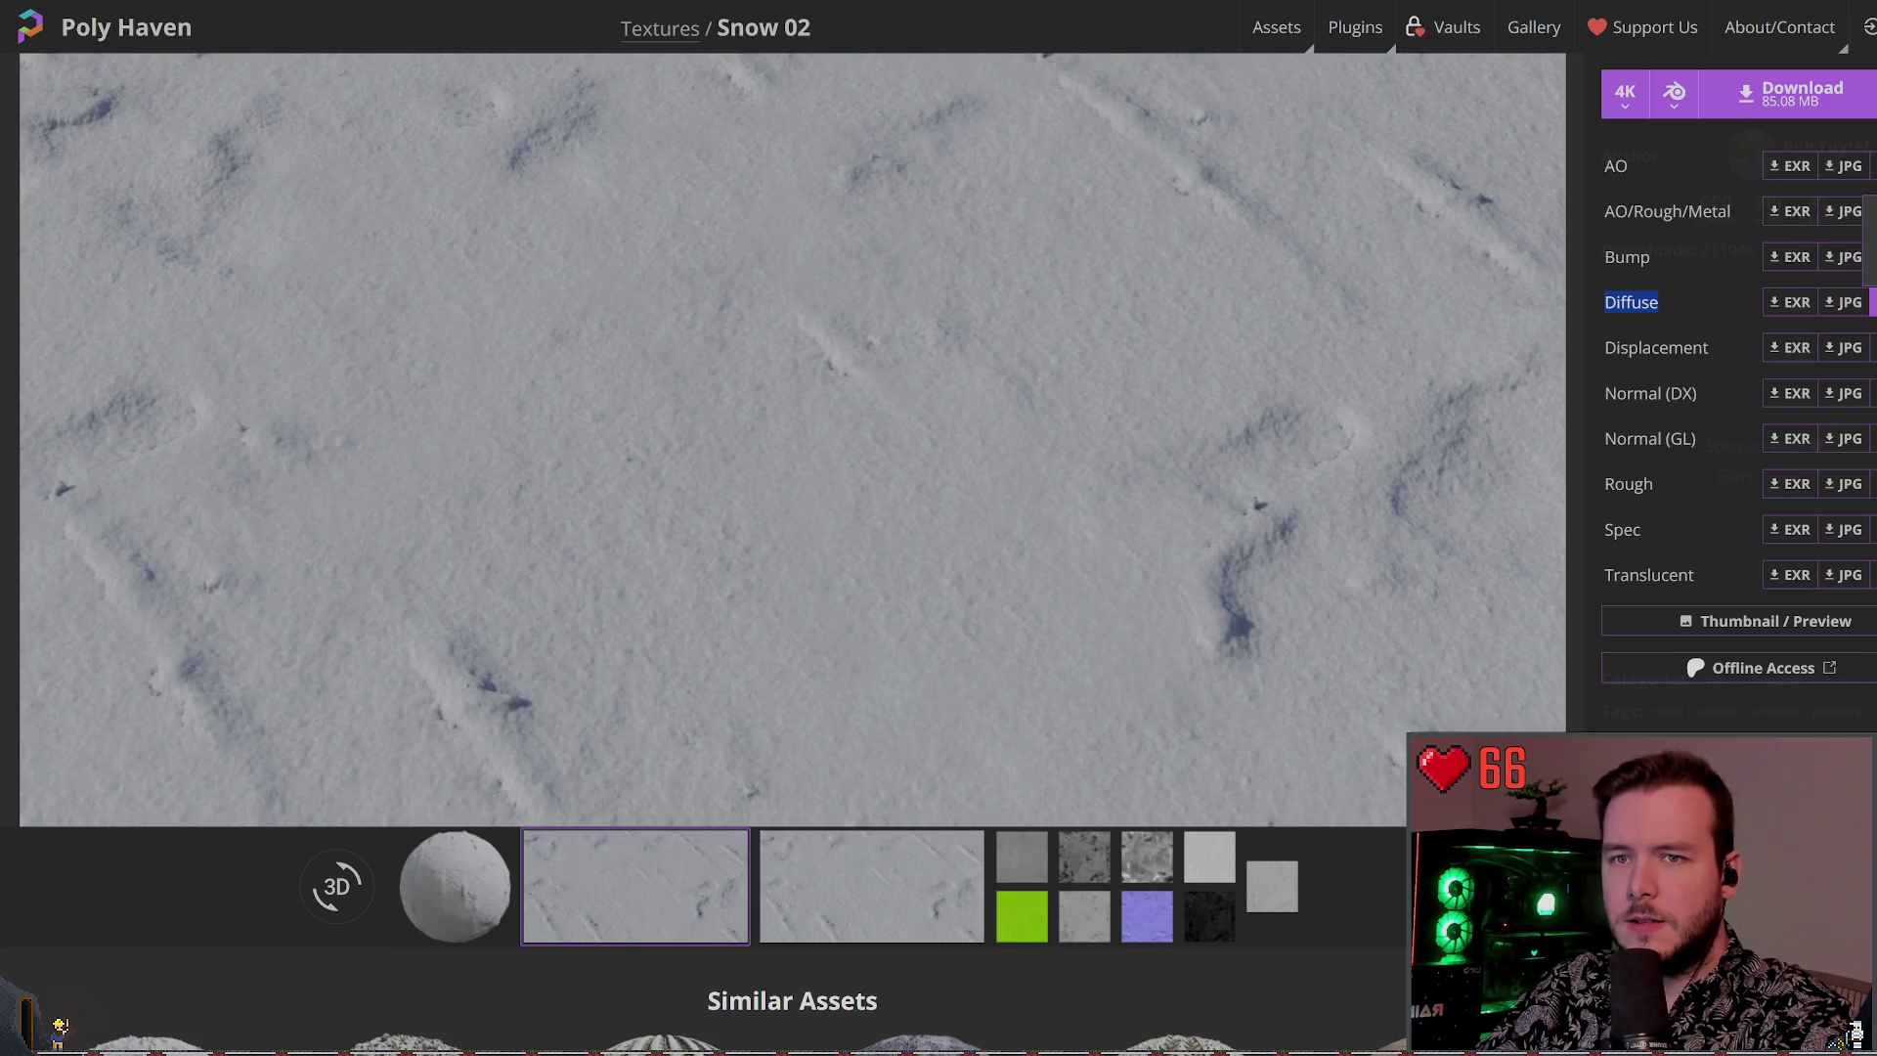
{"action": "left_click", "coordinate": [1843, 303]}
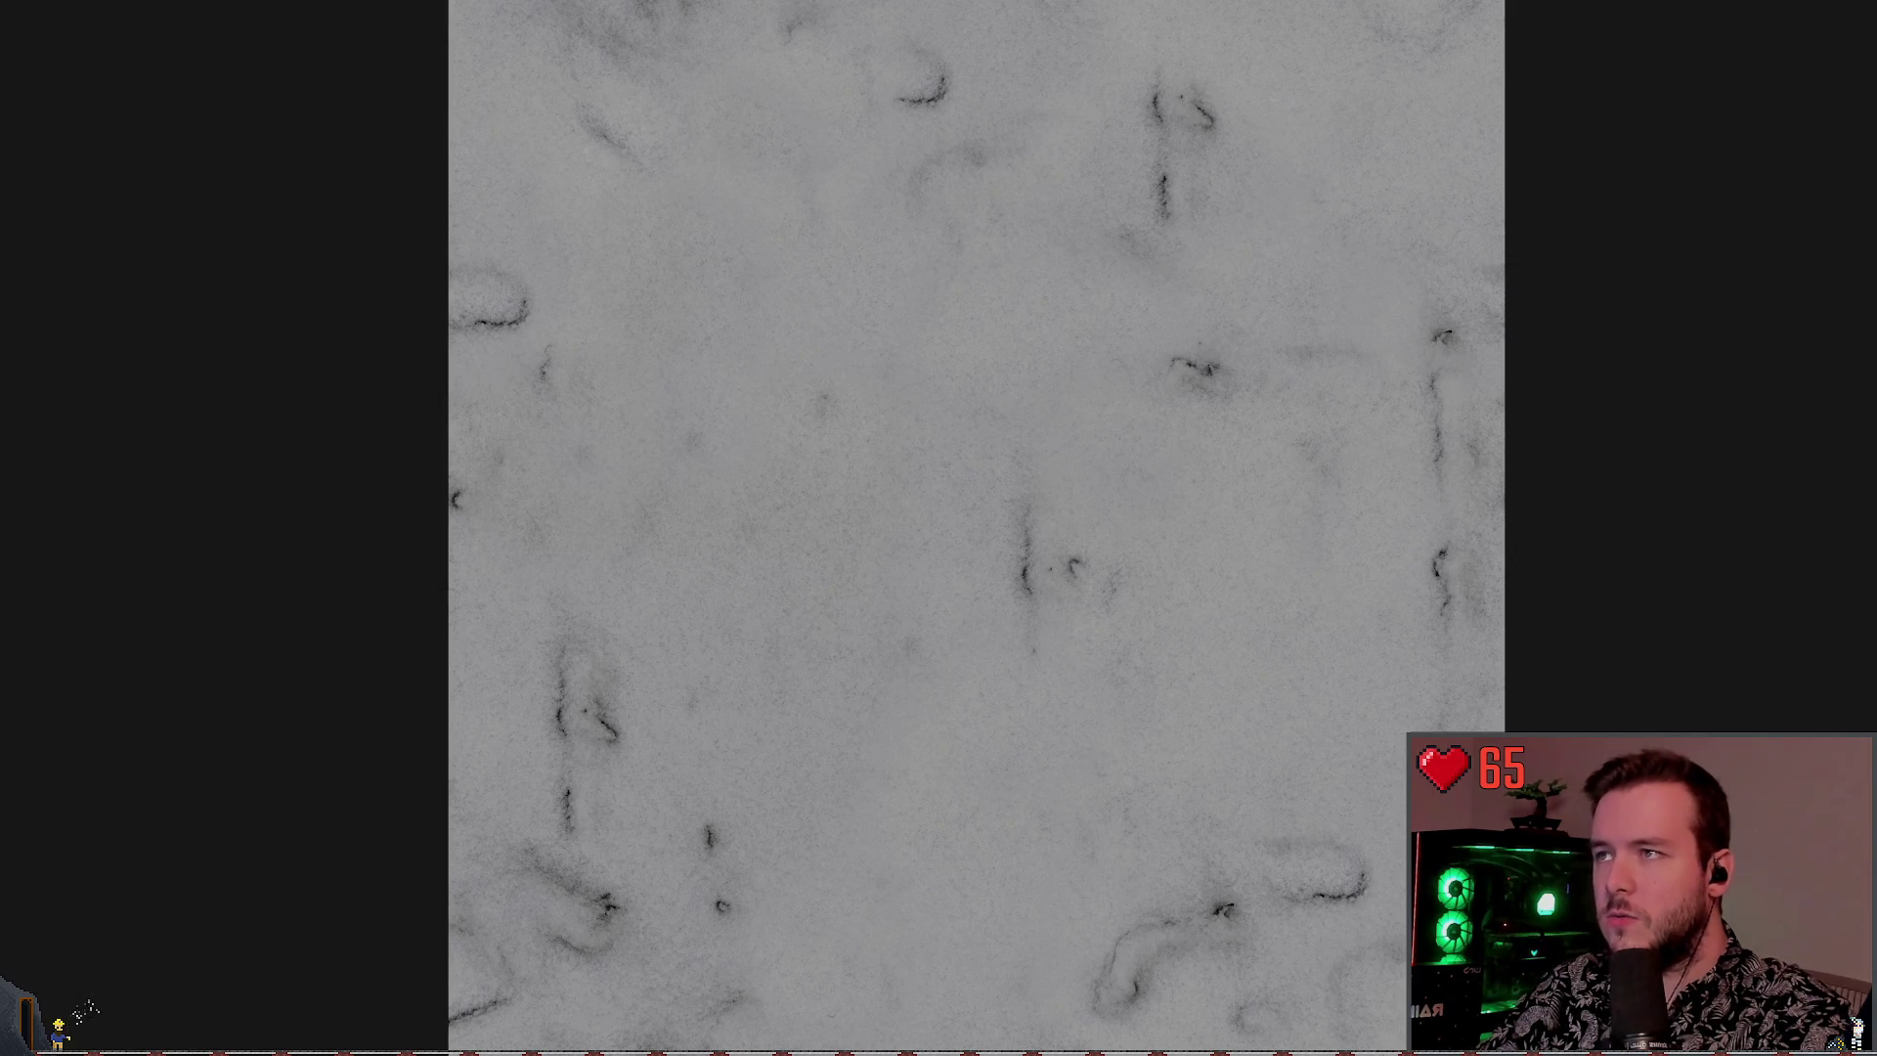
Leave the full-size preview, set the download resolution to 1K and download the snow texture maps
{"action": "key", "text": "alt+Left"}
{"action": "left_click", "coordinate": [1625, 91]}
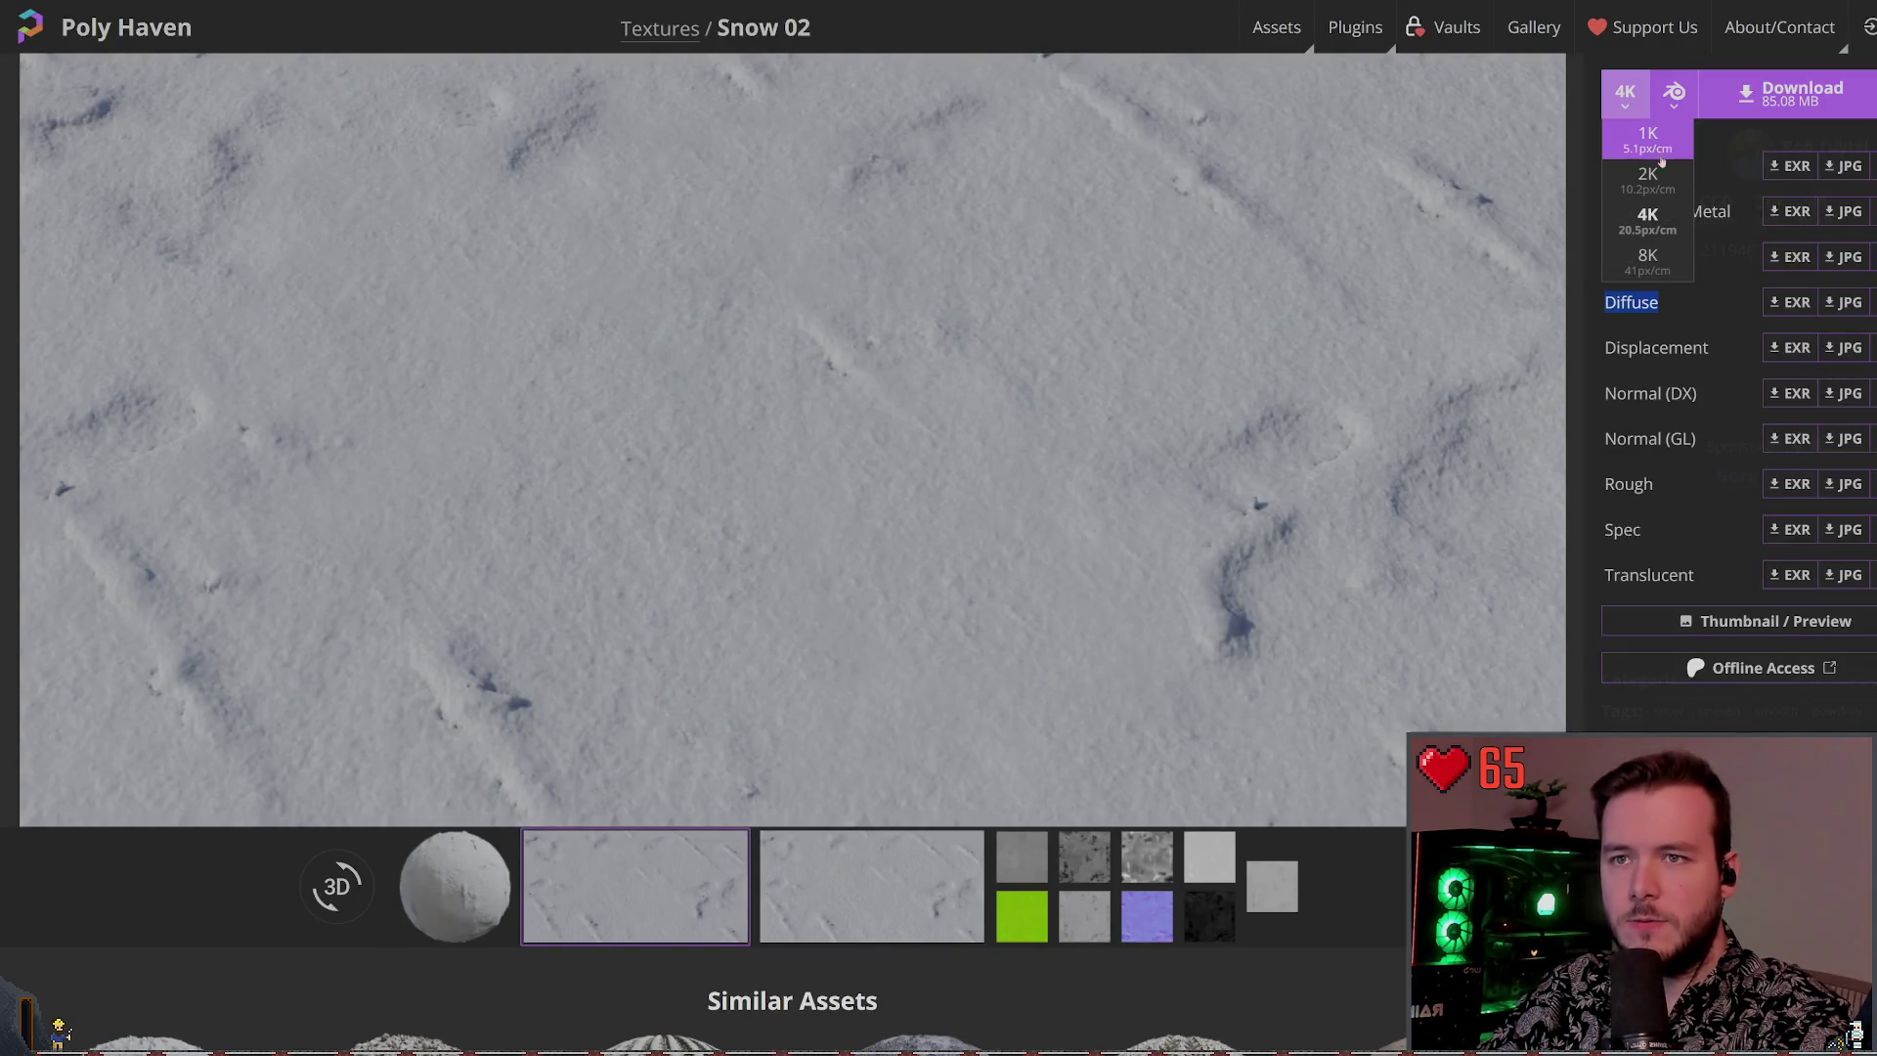
{"action": "left_click", "coordinate": [1662, 145]}
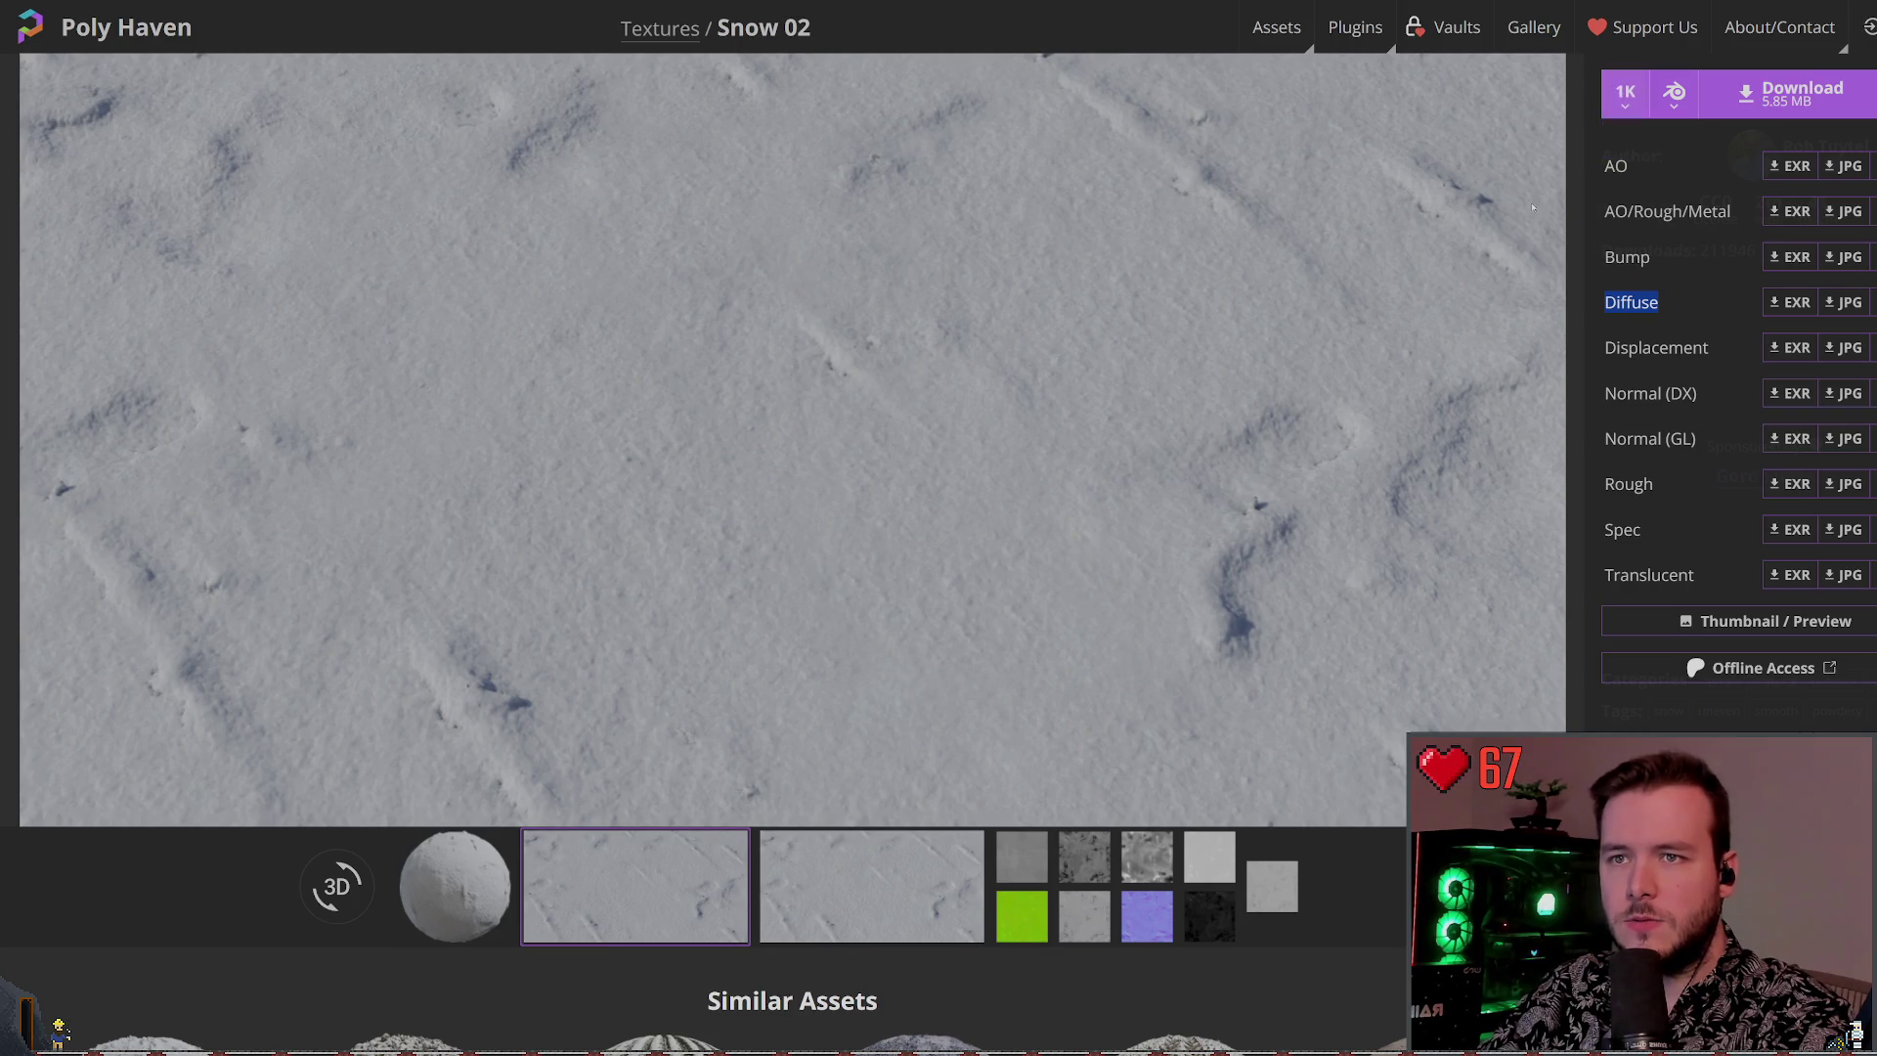
{"action": "left_click", "coordinate": [1802, 95]}
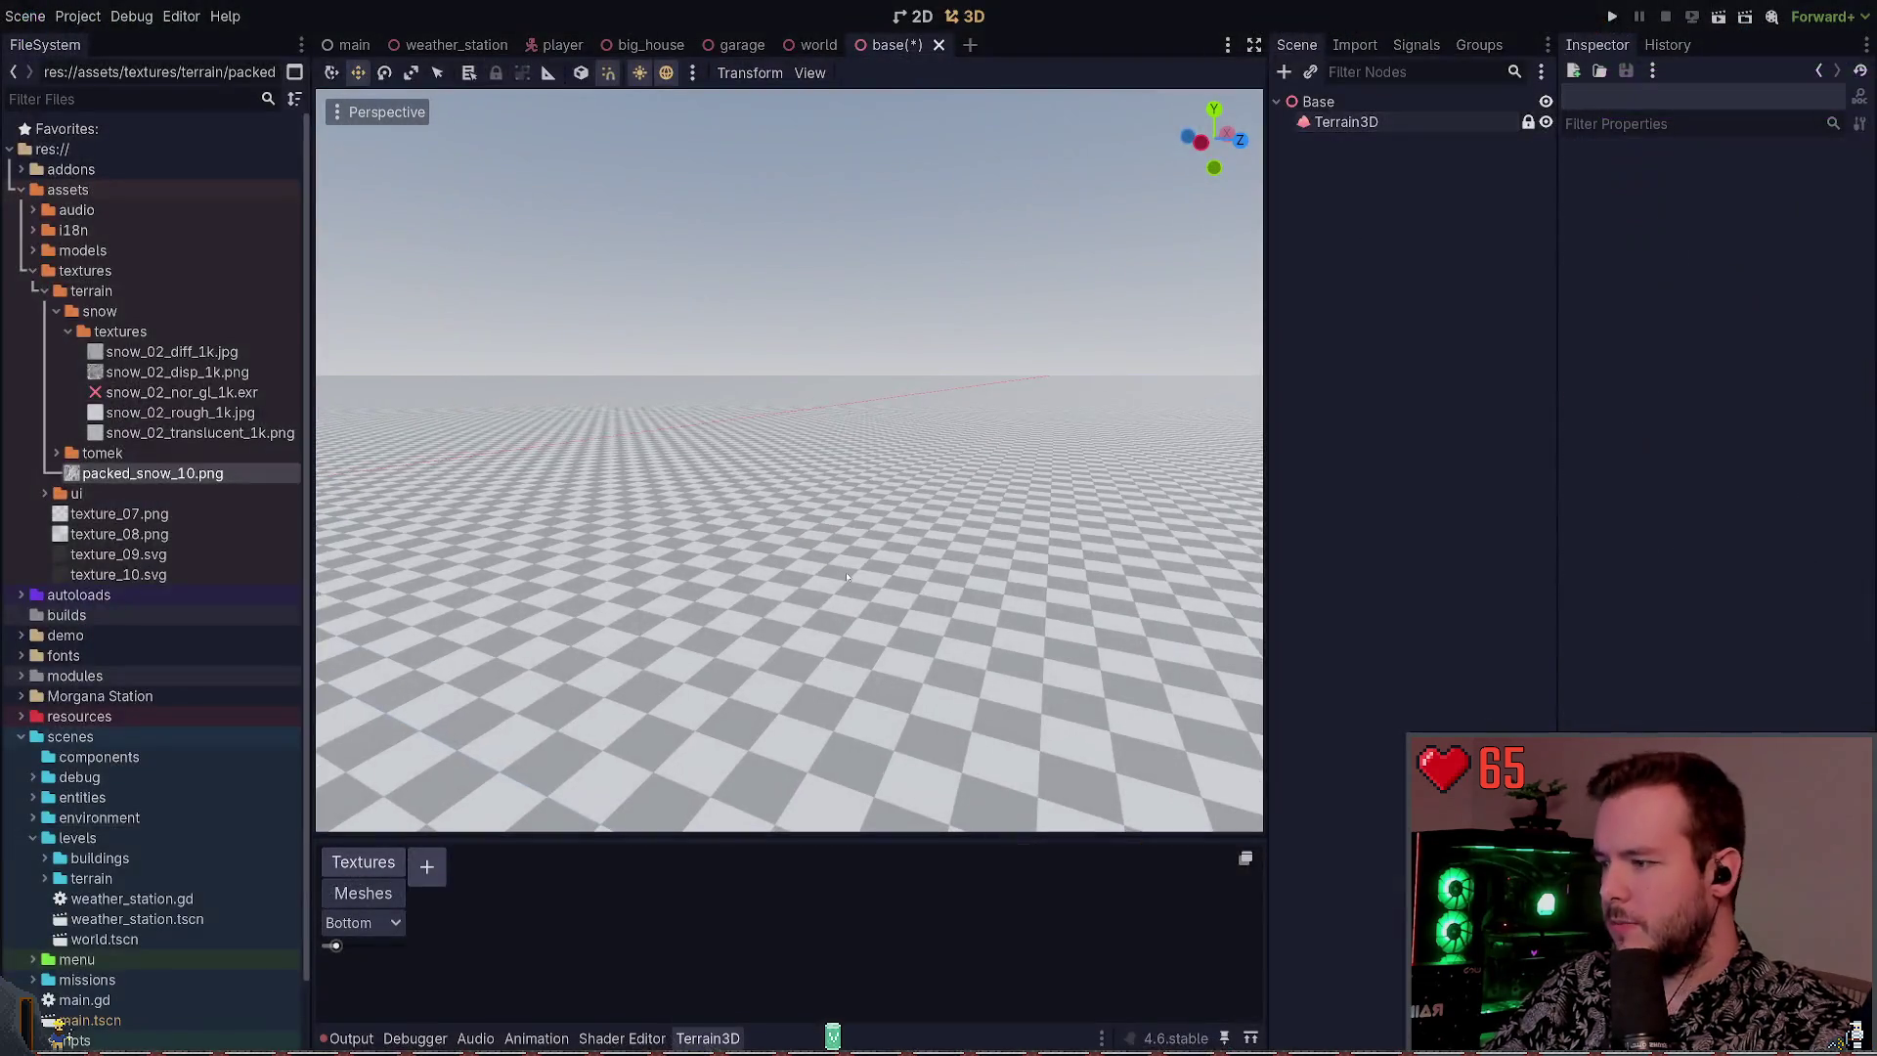
Select the Terrain3D node in the Scene tree to edit it
{"action": "left_click", "coordinate": [1347, 121]}
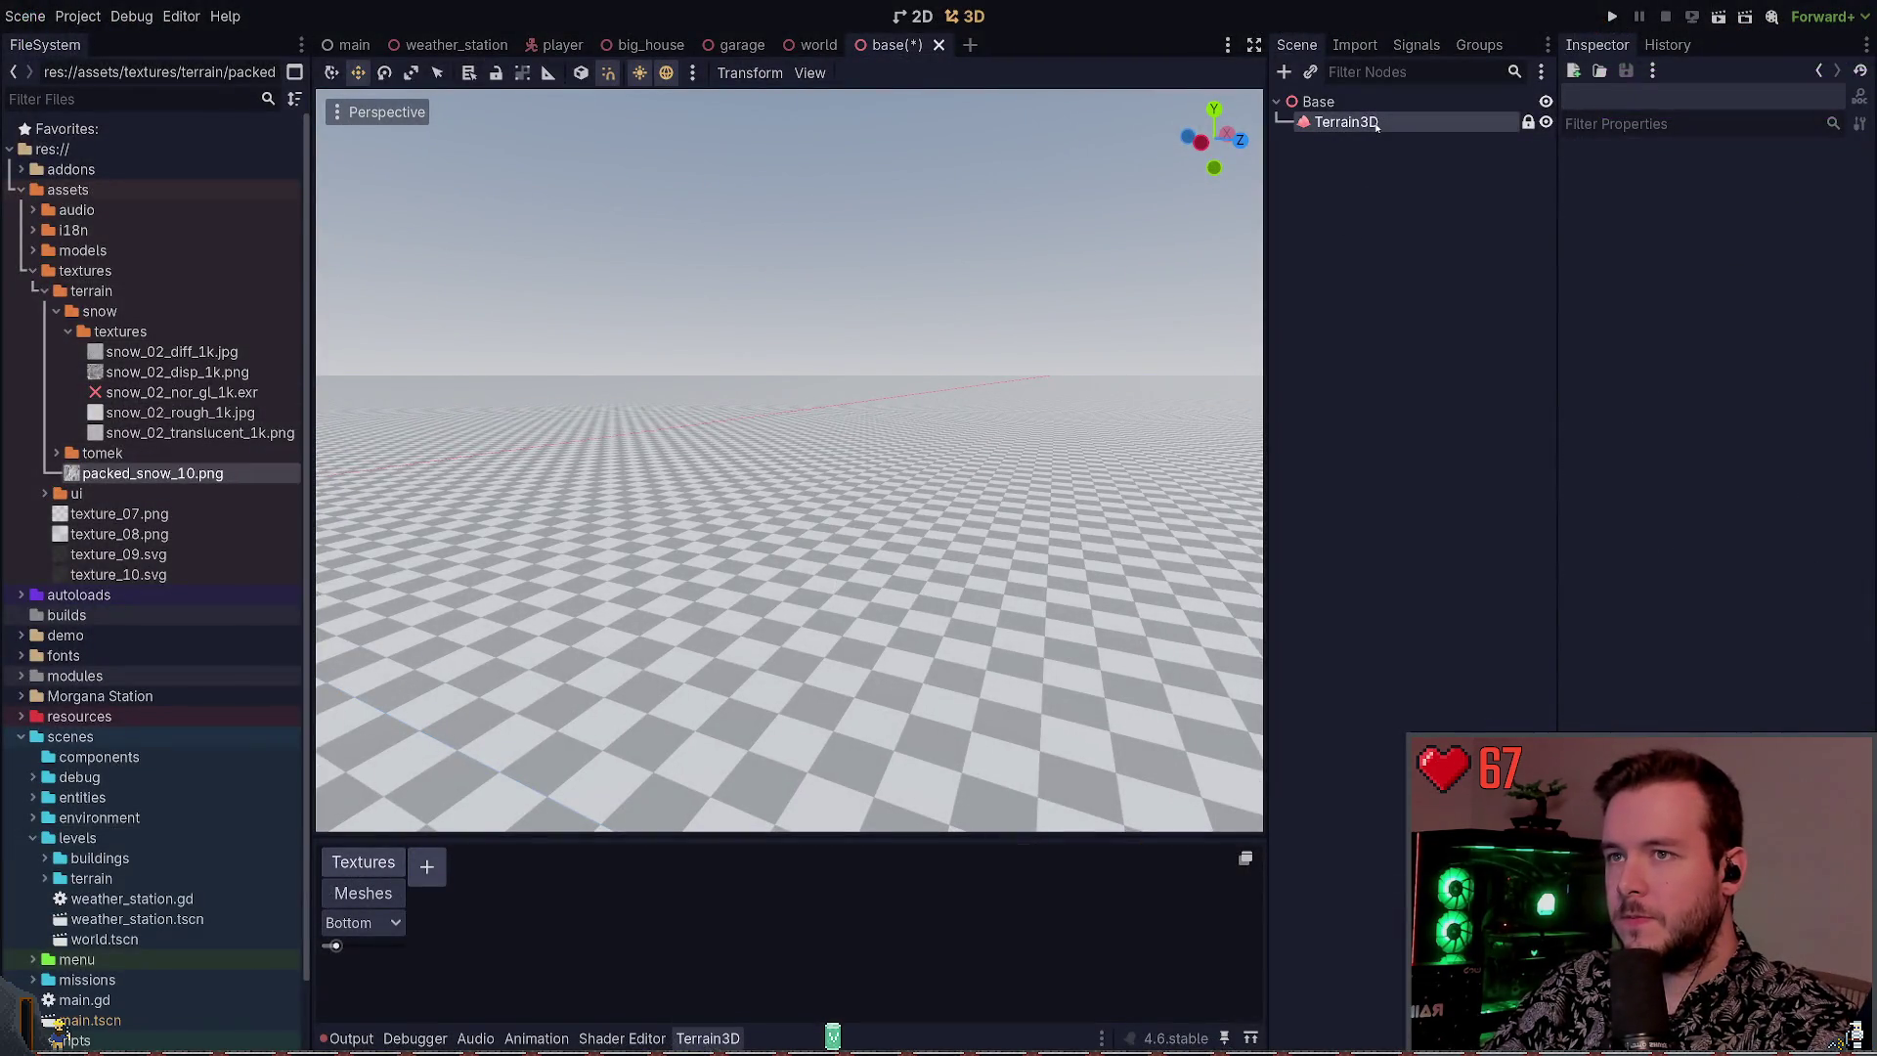
Add a trial texture slot to Terrain3D and remove it again, then return to the Snow 02 page
{"action": "left_click", "coordinate": [427, 866]}
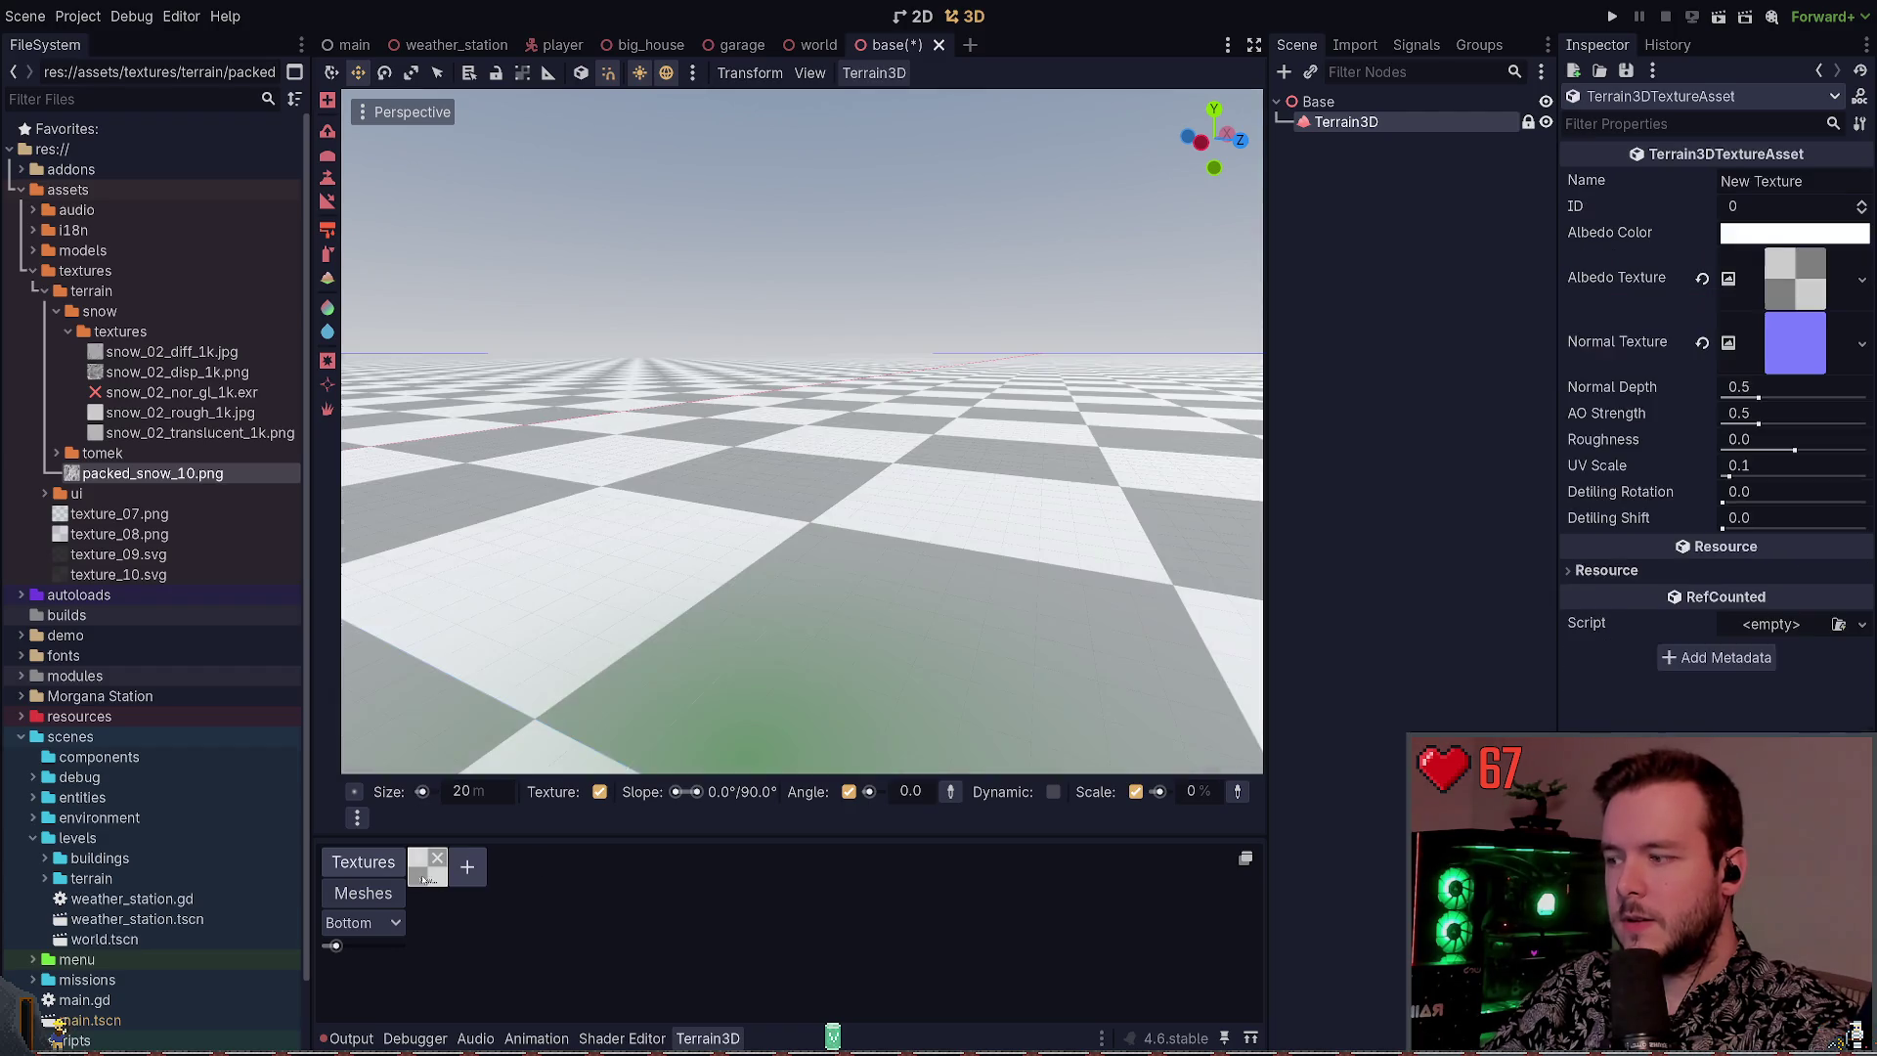
{"action": "left_click", "coordinate": [437, 858]}
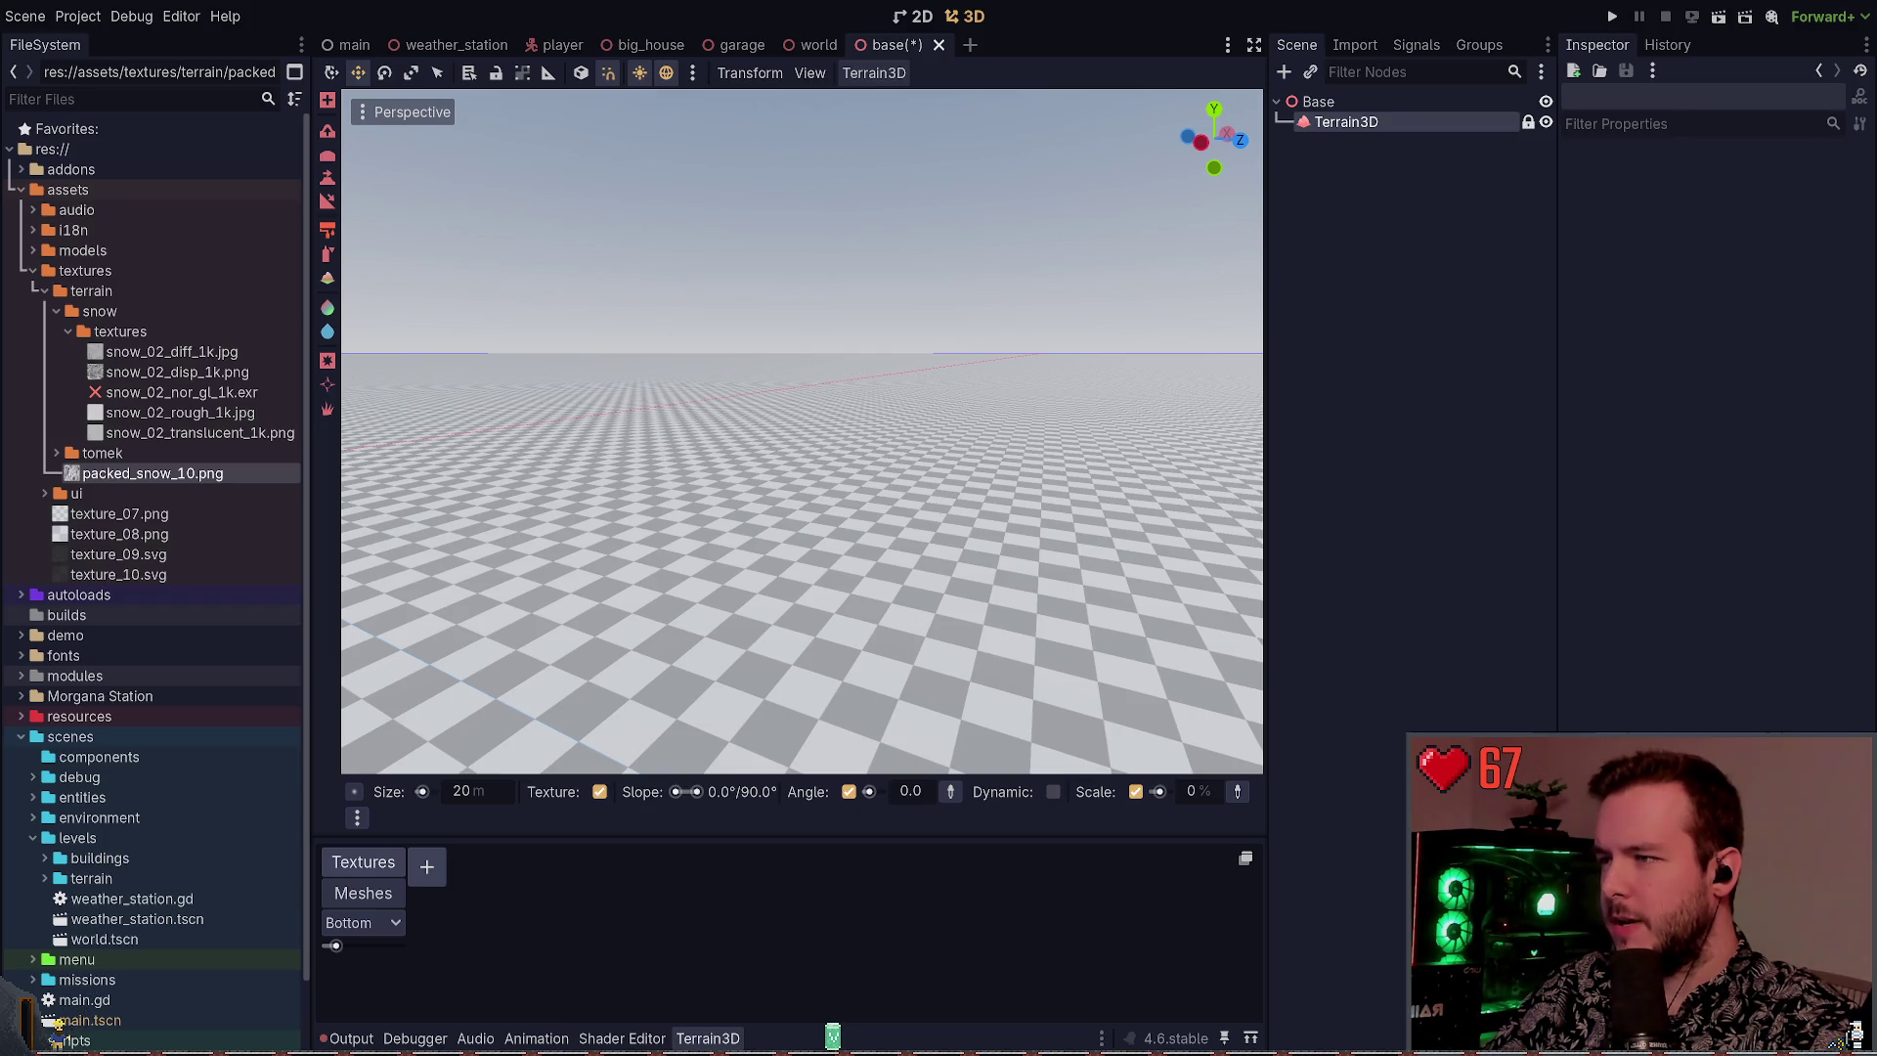
{"action": "key", "text": "alt+Tab"}
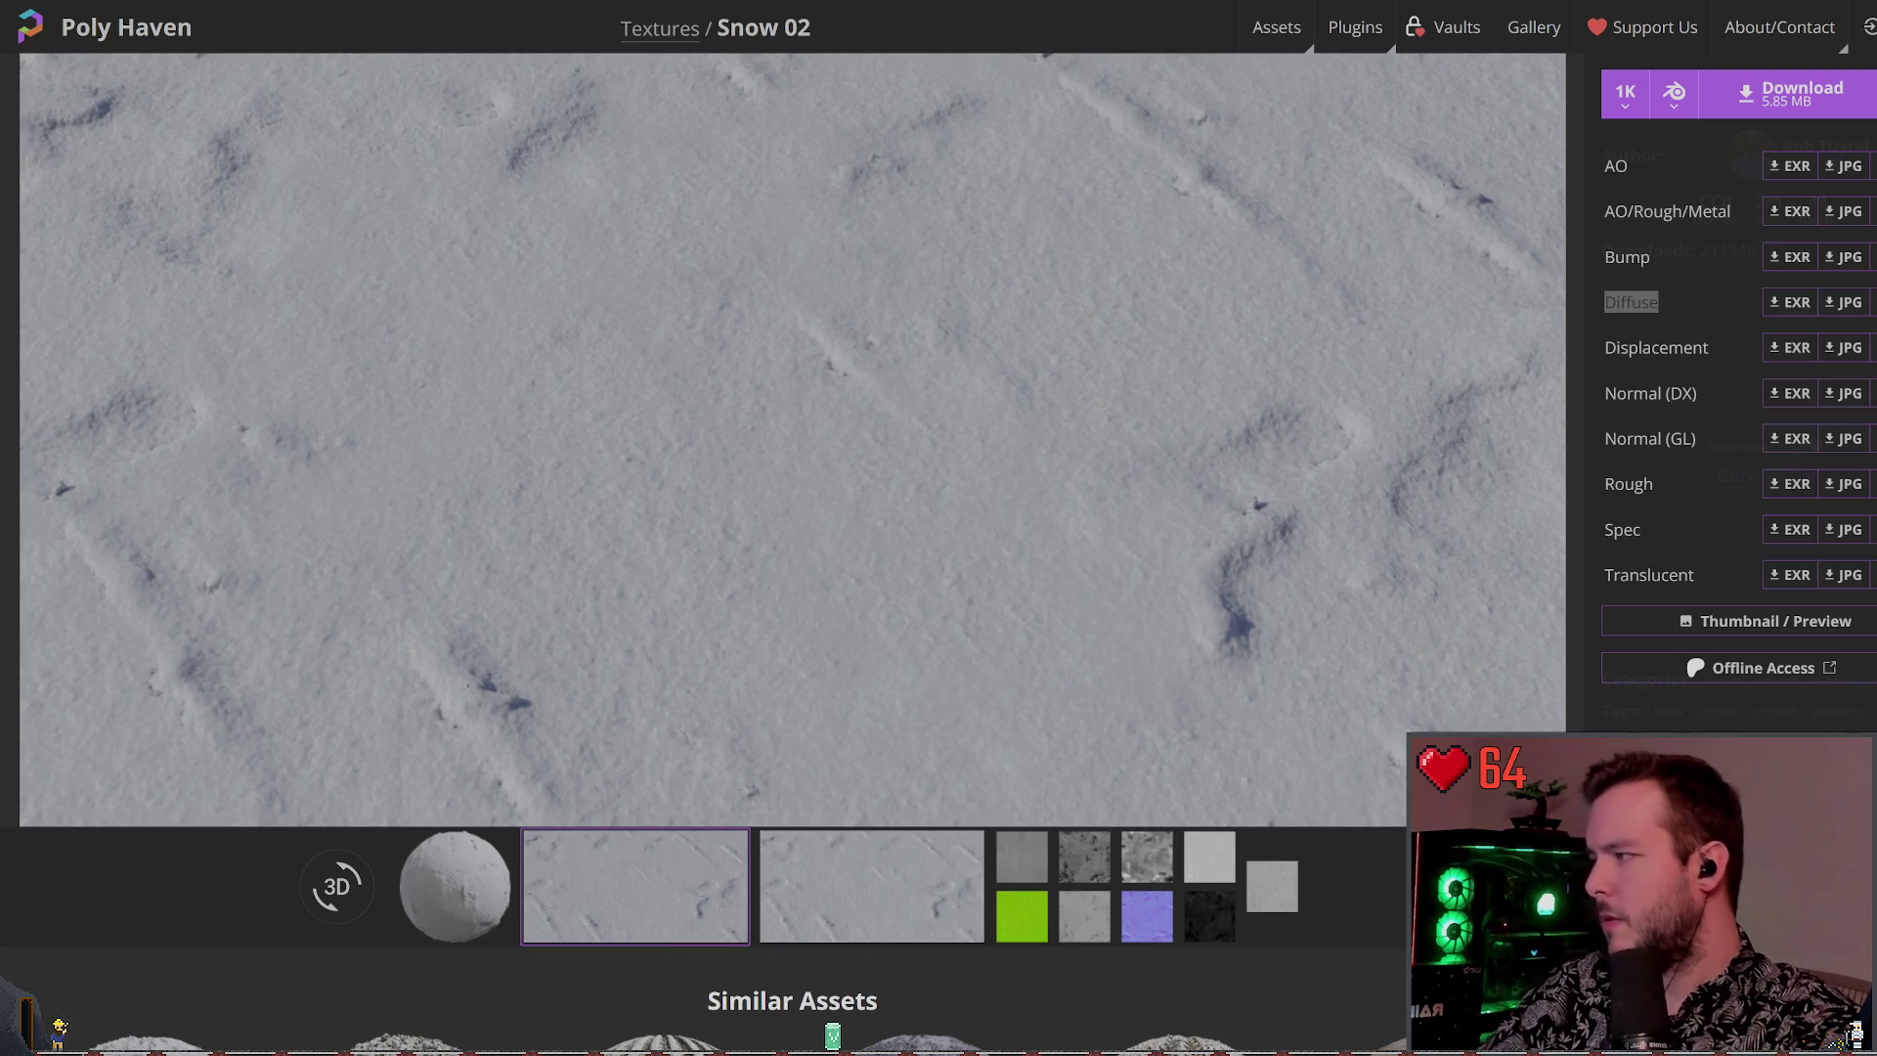
Inspect the Diffuse and Normal (DX) rows in Snow 02's map list, then return to Godot
{"action": "left_click", "coordinate": [1122, 669]}
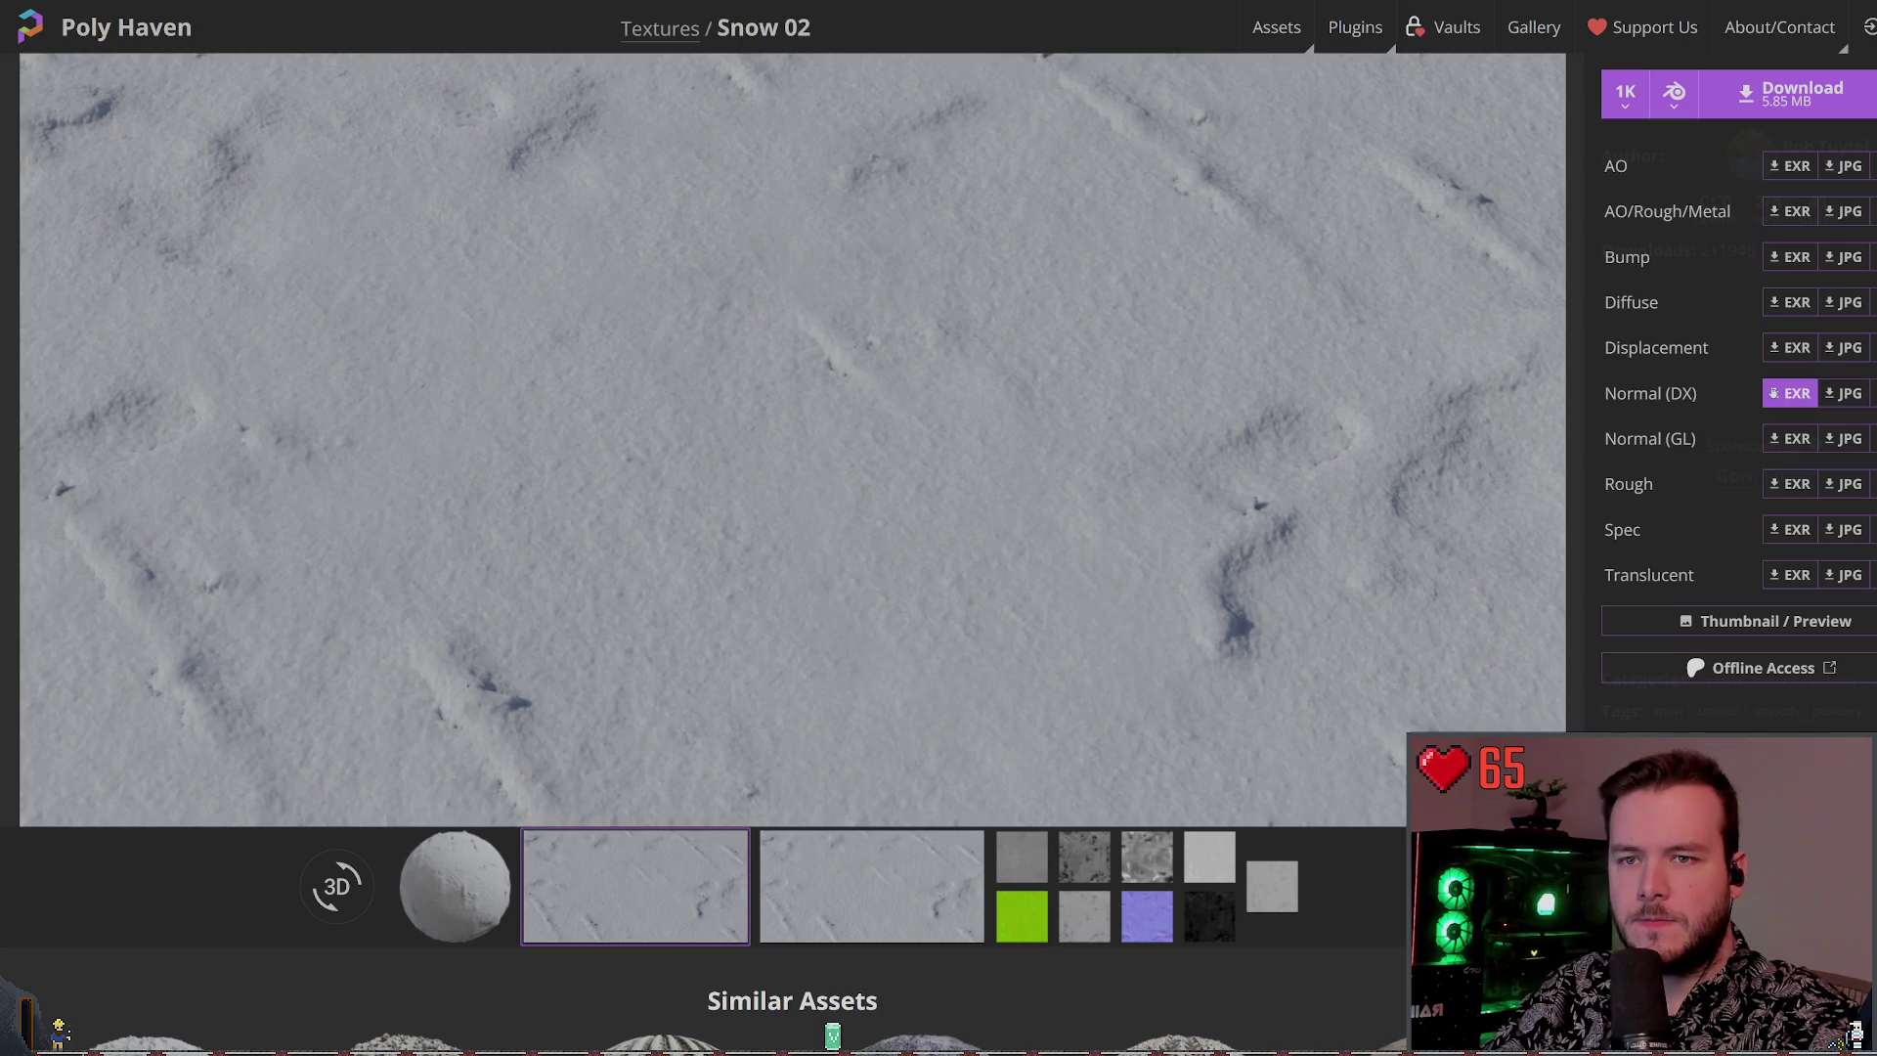
{"action": "double_click", "coordinate": [1681, 393]}
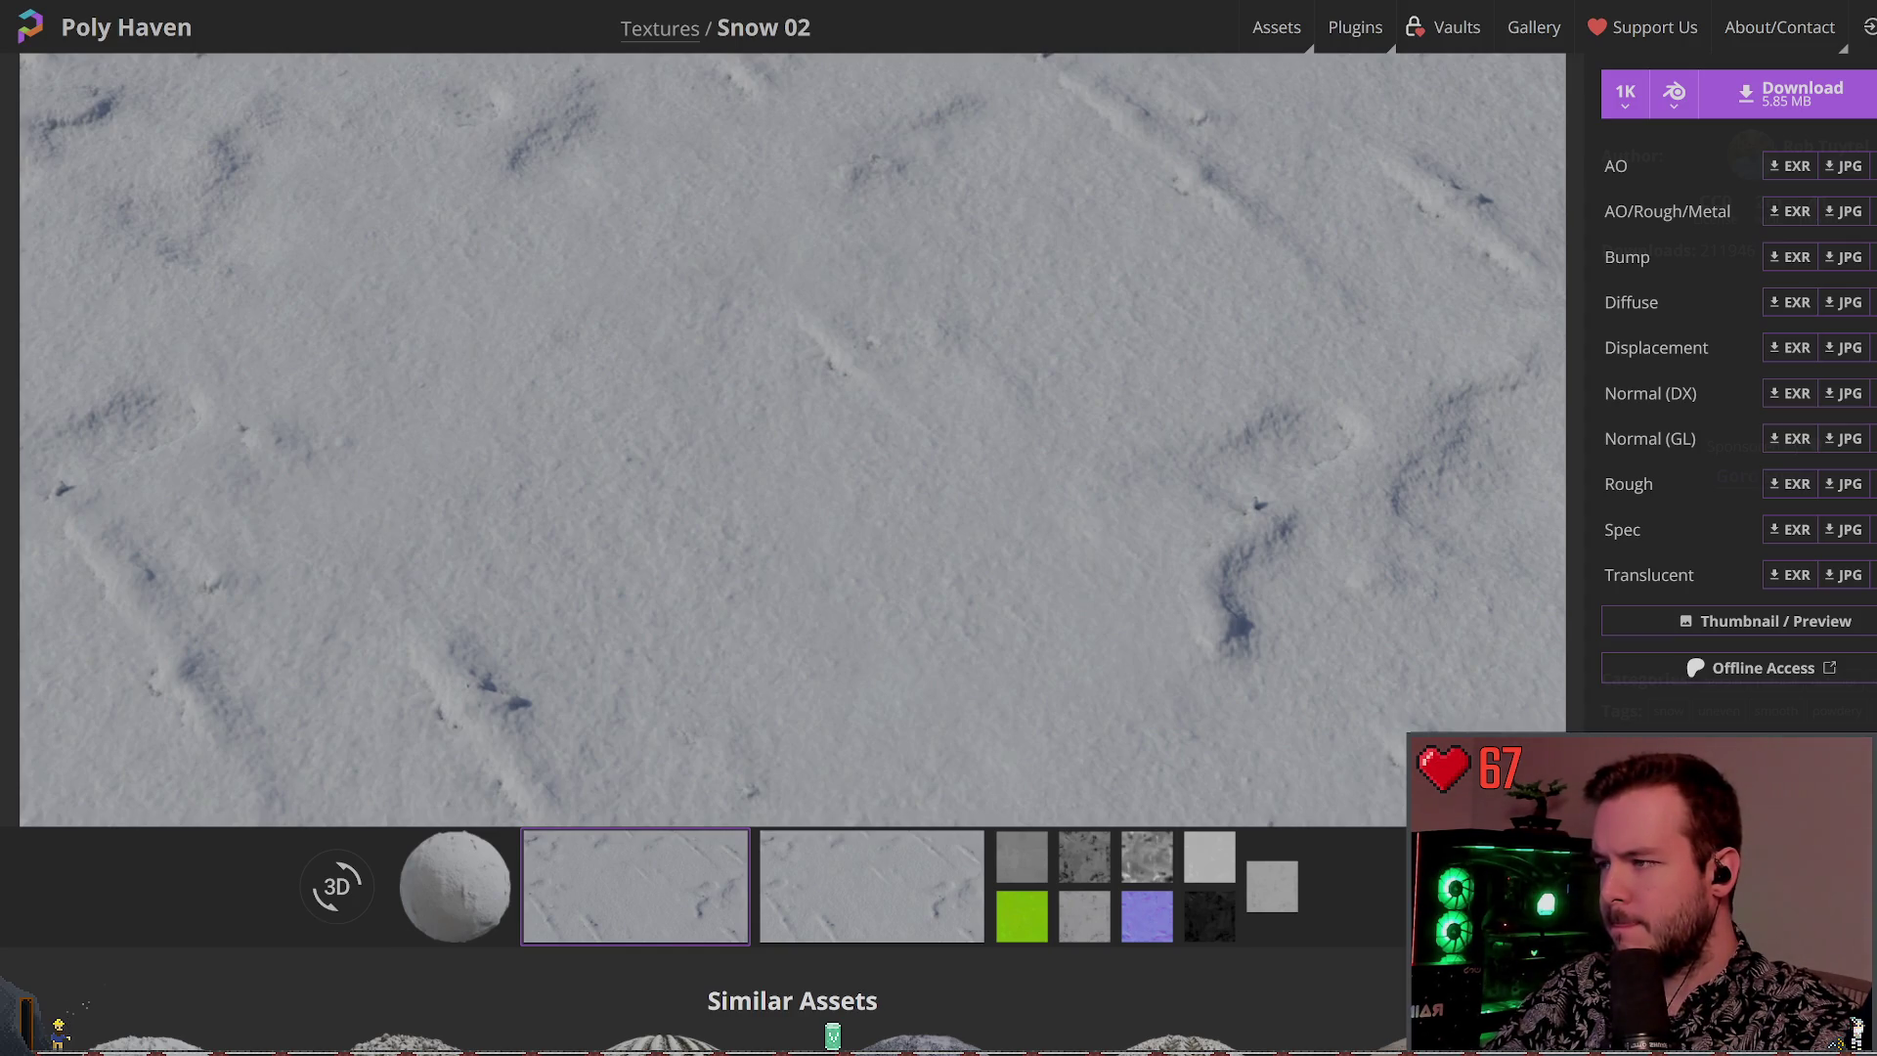
{"action": "key", "text": "alt+Tab"}
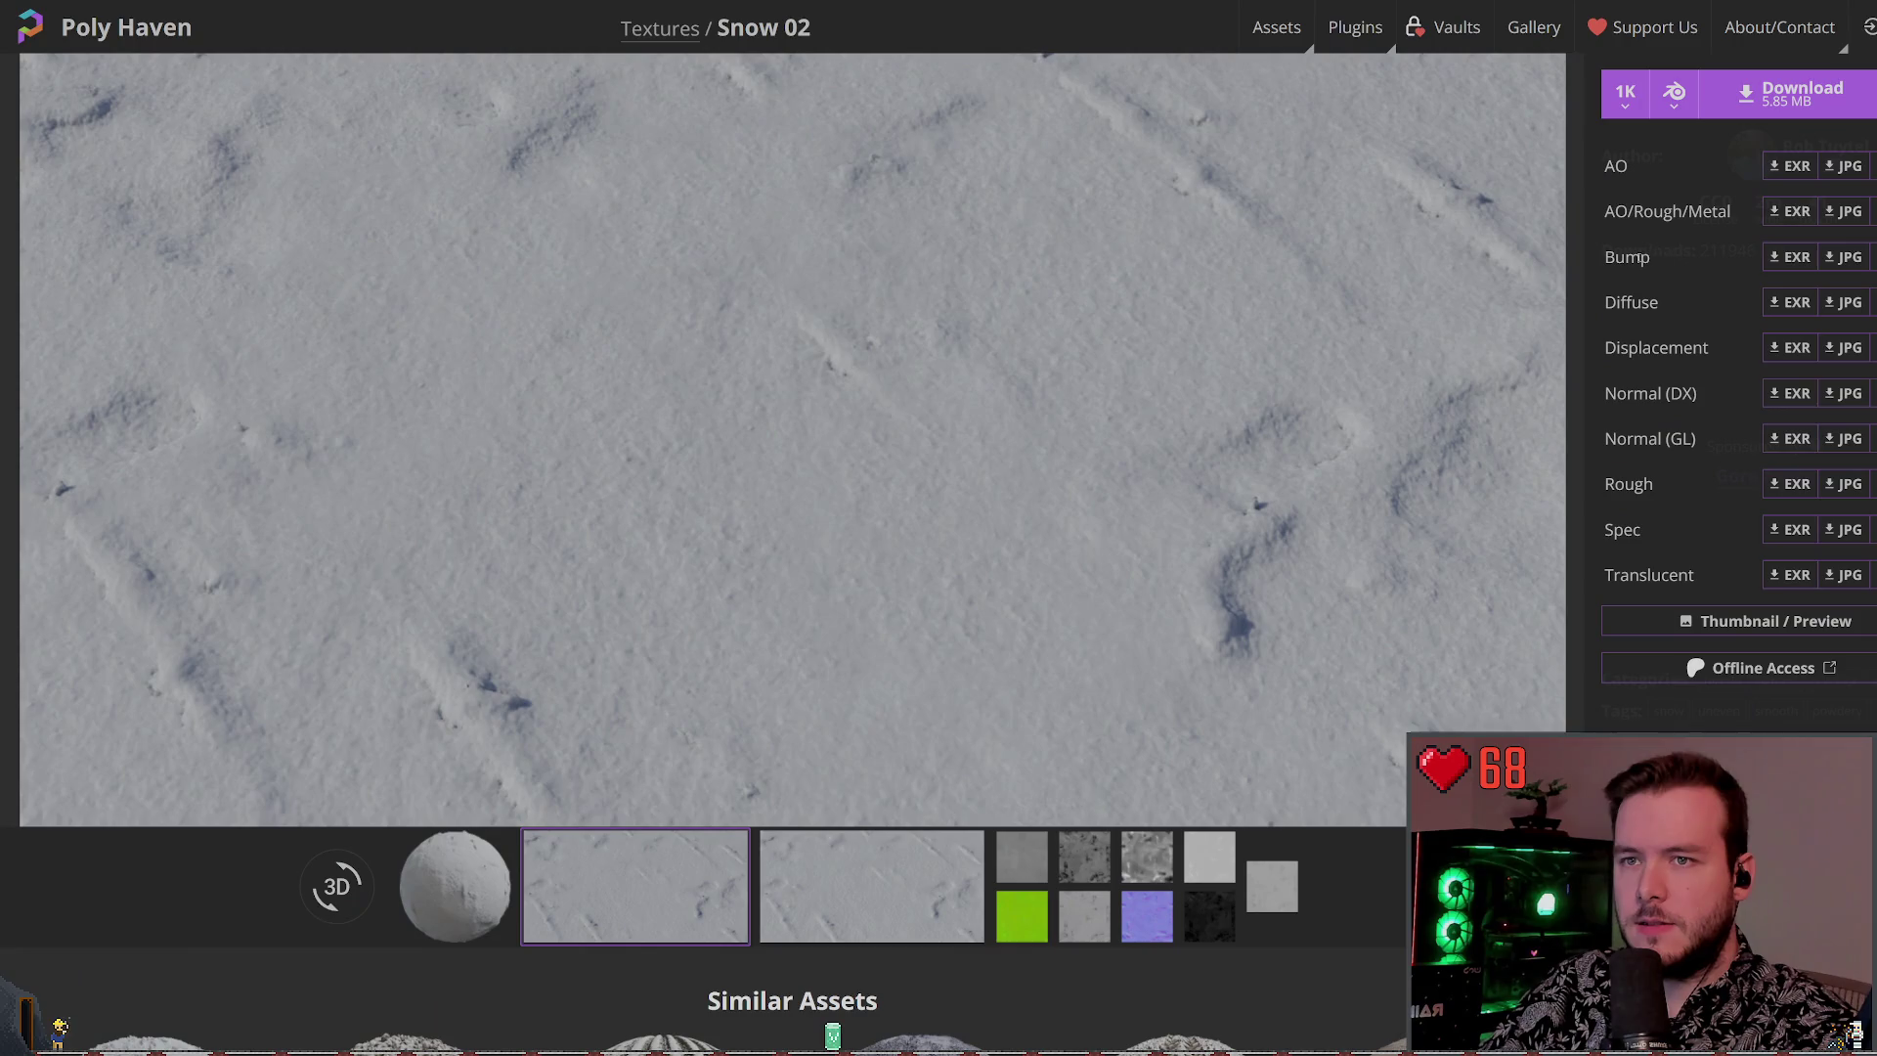
Add packed_snow_10.png to the Terrain3D Textures list and orbit the view across the snowy ground
{"action": "double_click", "coordinate": [1638, 259]}
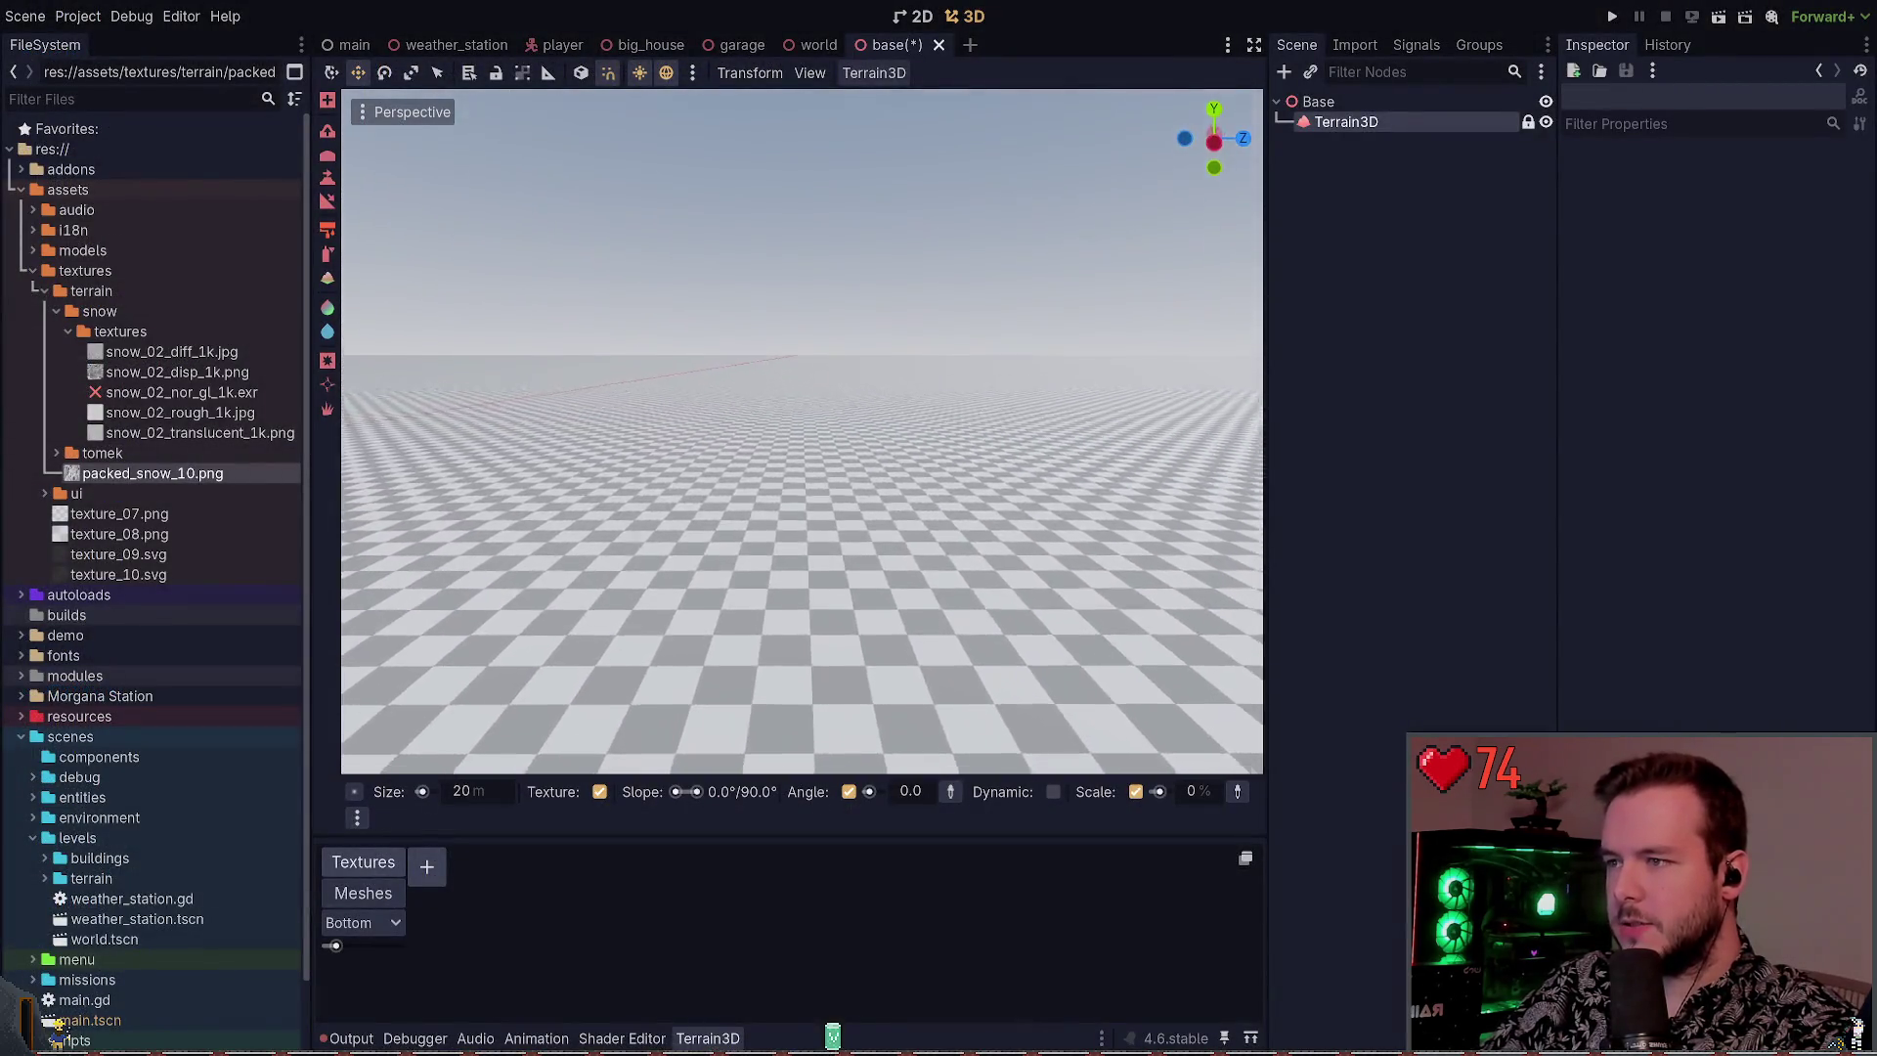
{"action": "mouse_move", "coordinate": [171, 473]}
{"action": "left_mouse_down"}
{"action": "mouse_move", "coordinate": [445, 924]}
{"action": "mouse_move", "coordinate": [430, 875]}
{"action": "left_mouse_up"}
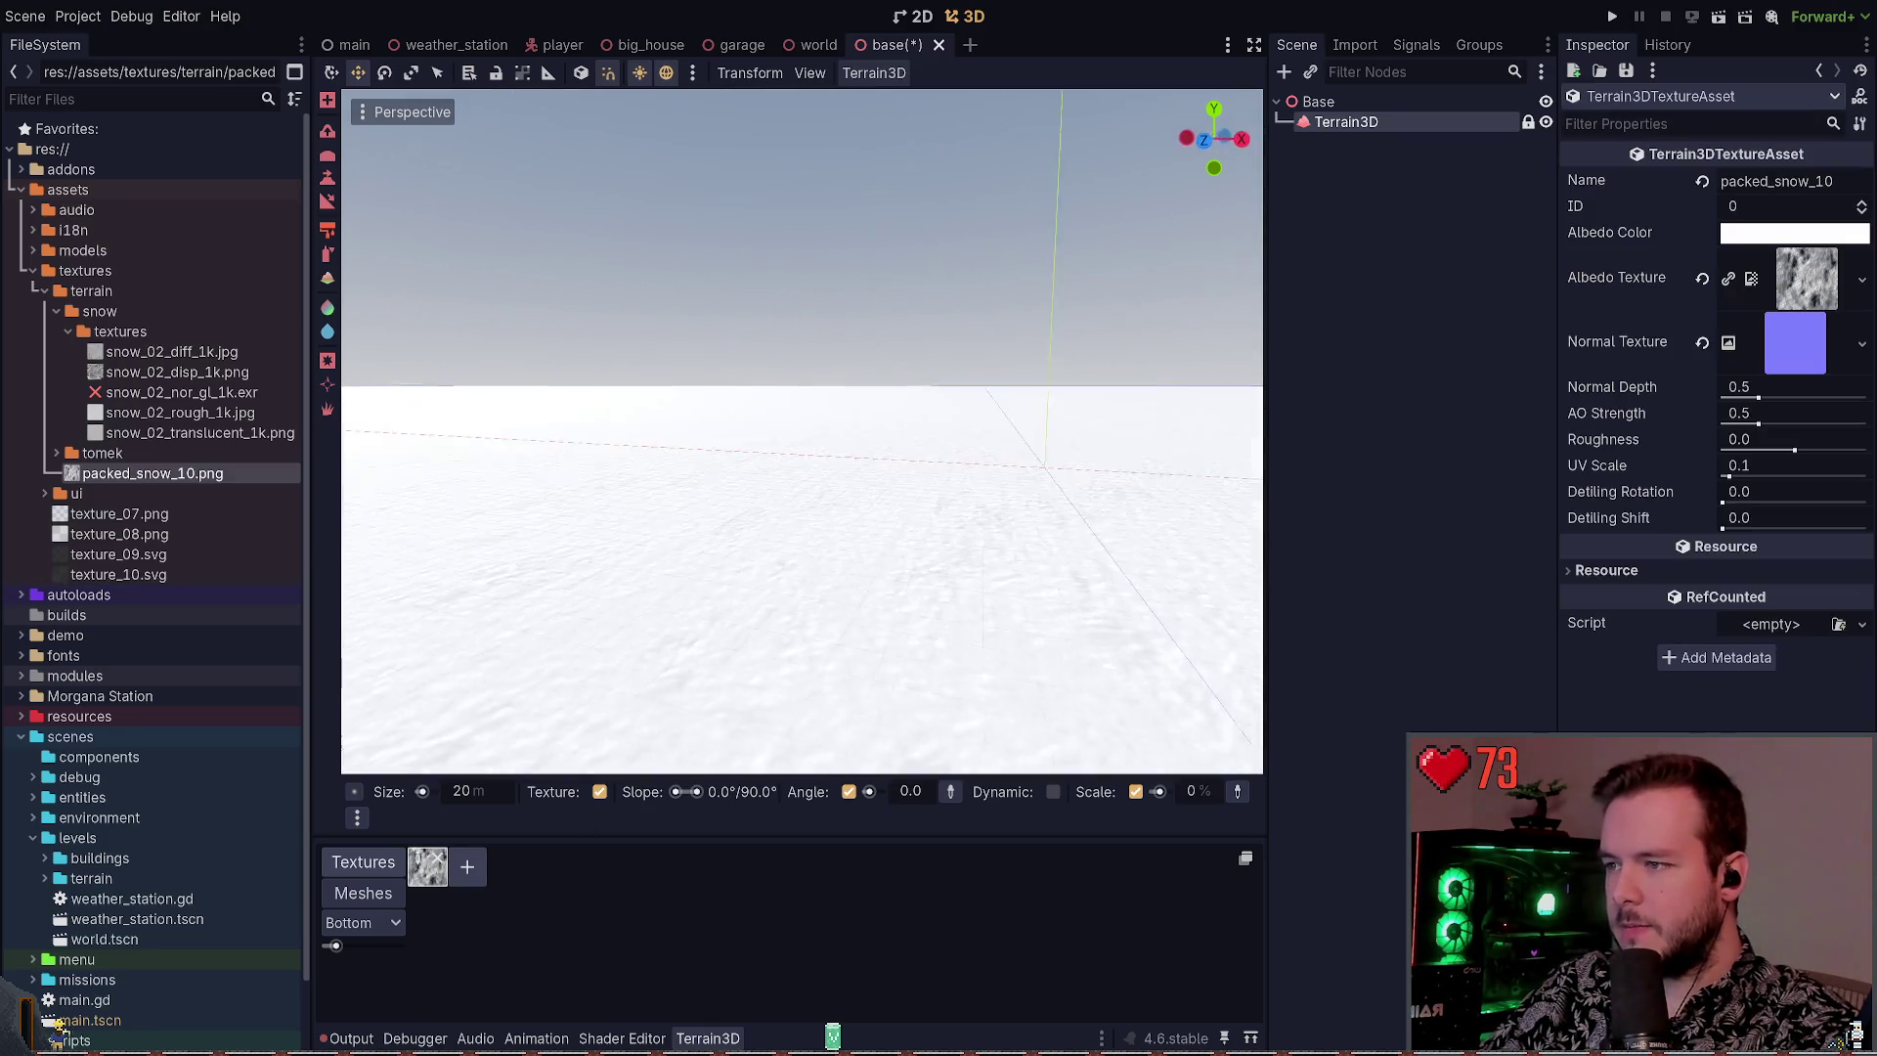
{"action": "left_click_drag", "start_coordinate": [1002, 512], "coordinate": [1002, 512]}
{"action": "left_click_drag", "start_coordinate": [829, 562], "coordinate": [829, 563]}
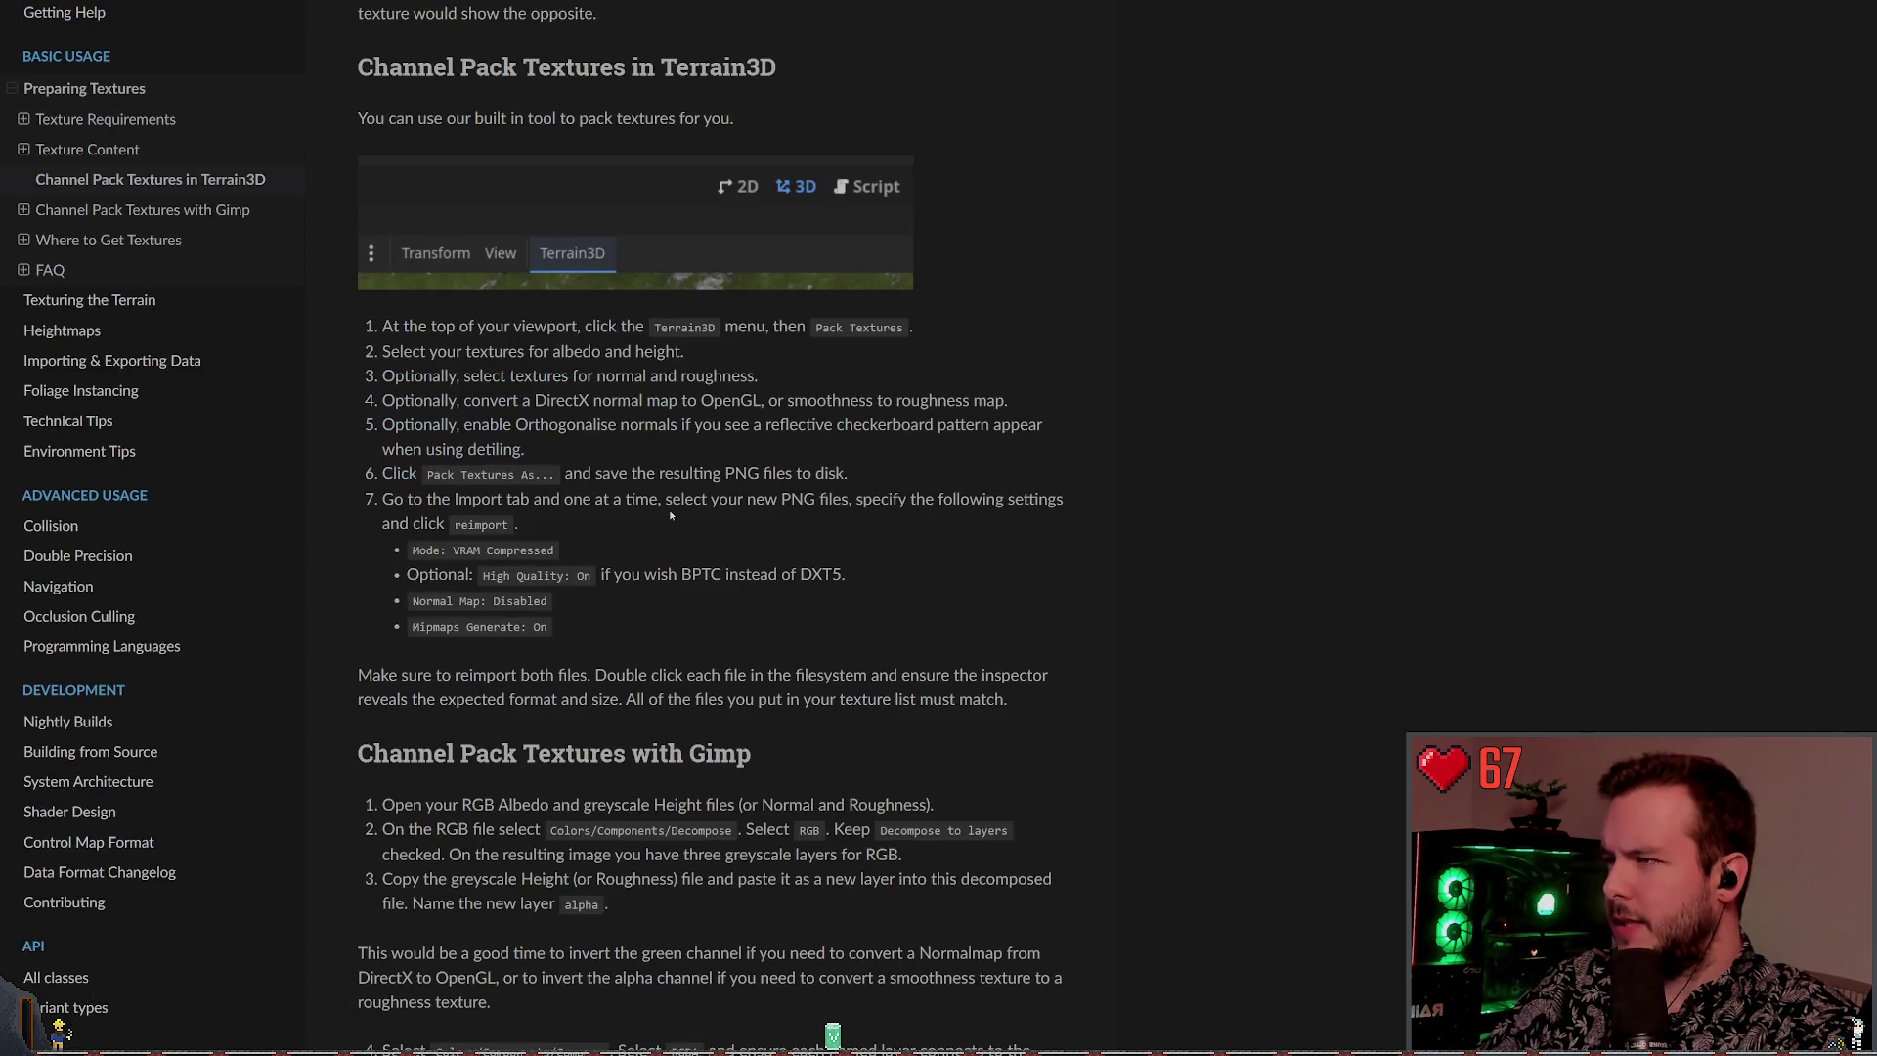
Read through the Preparing Textures docs on channel packing and texture format requirements
{"action": "scroll", "coordinate": [1022, 700], "scroll_direction": "down", "scroll_amount": 2}
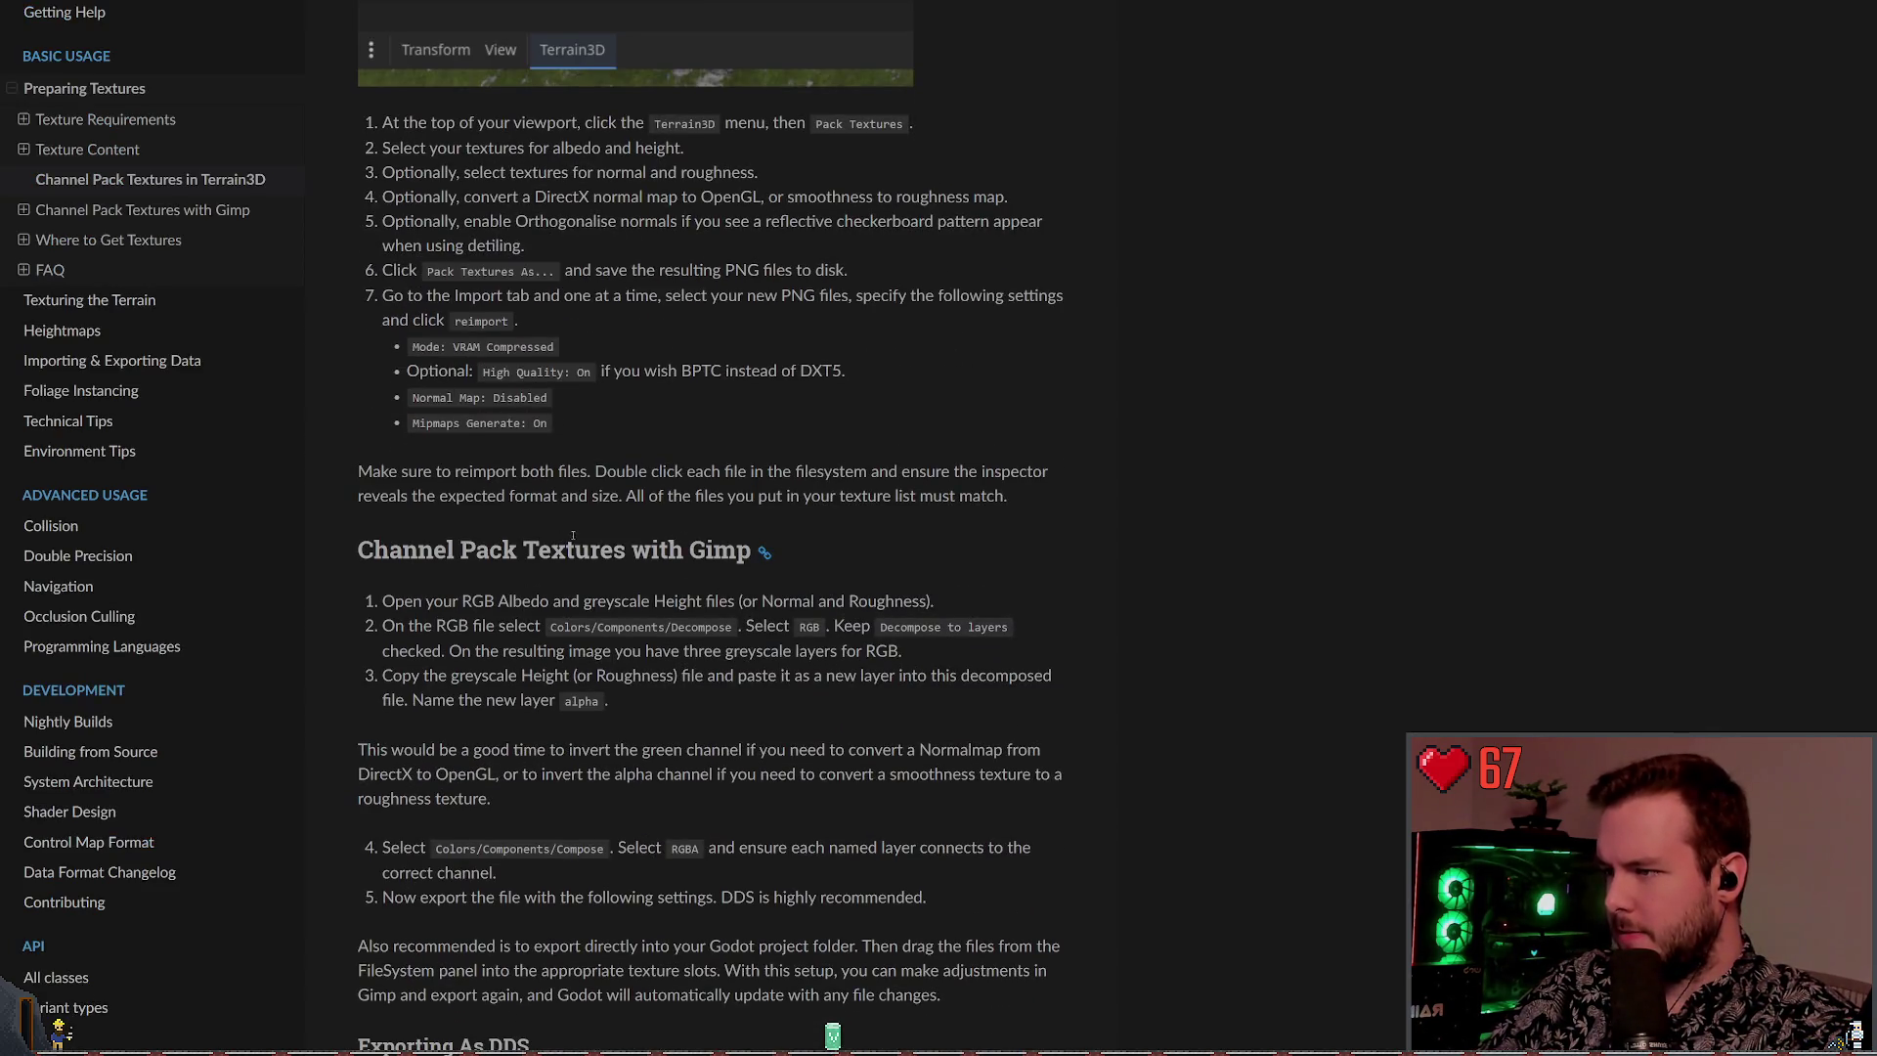
{"action": "scroll", "coordinate": [713, 569], "scroll_direction": "down", "scroll_amount": 1}
{"action": "left_click_drag", "start_coordinate": [437, 554], "coordinate": [622, 551]}
{"action": "left_click", "coordinate": [622, 552]}
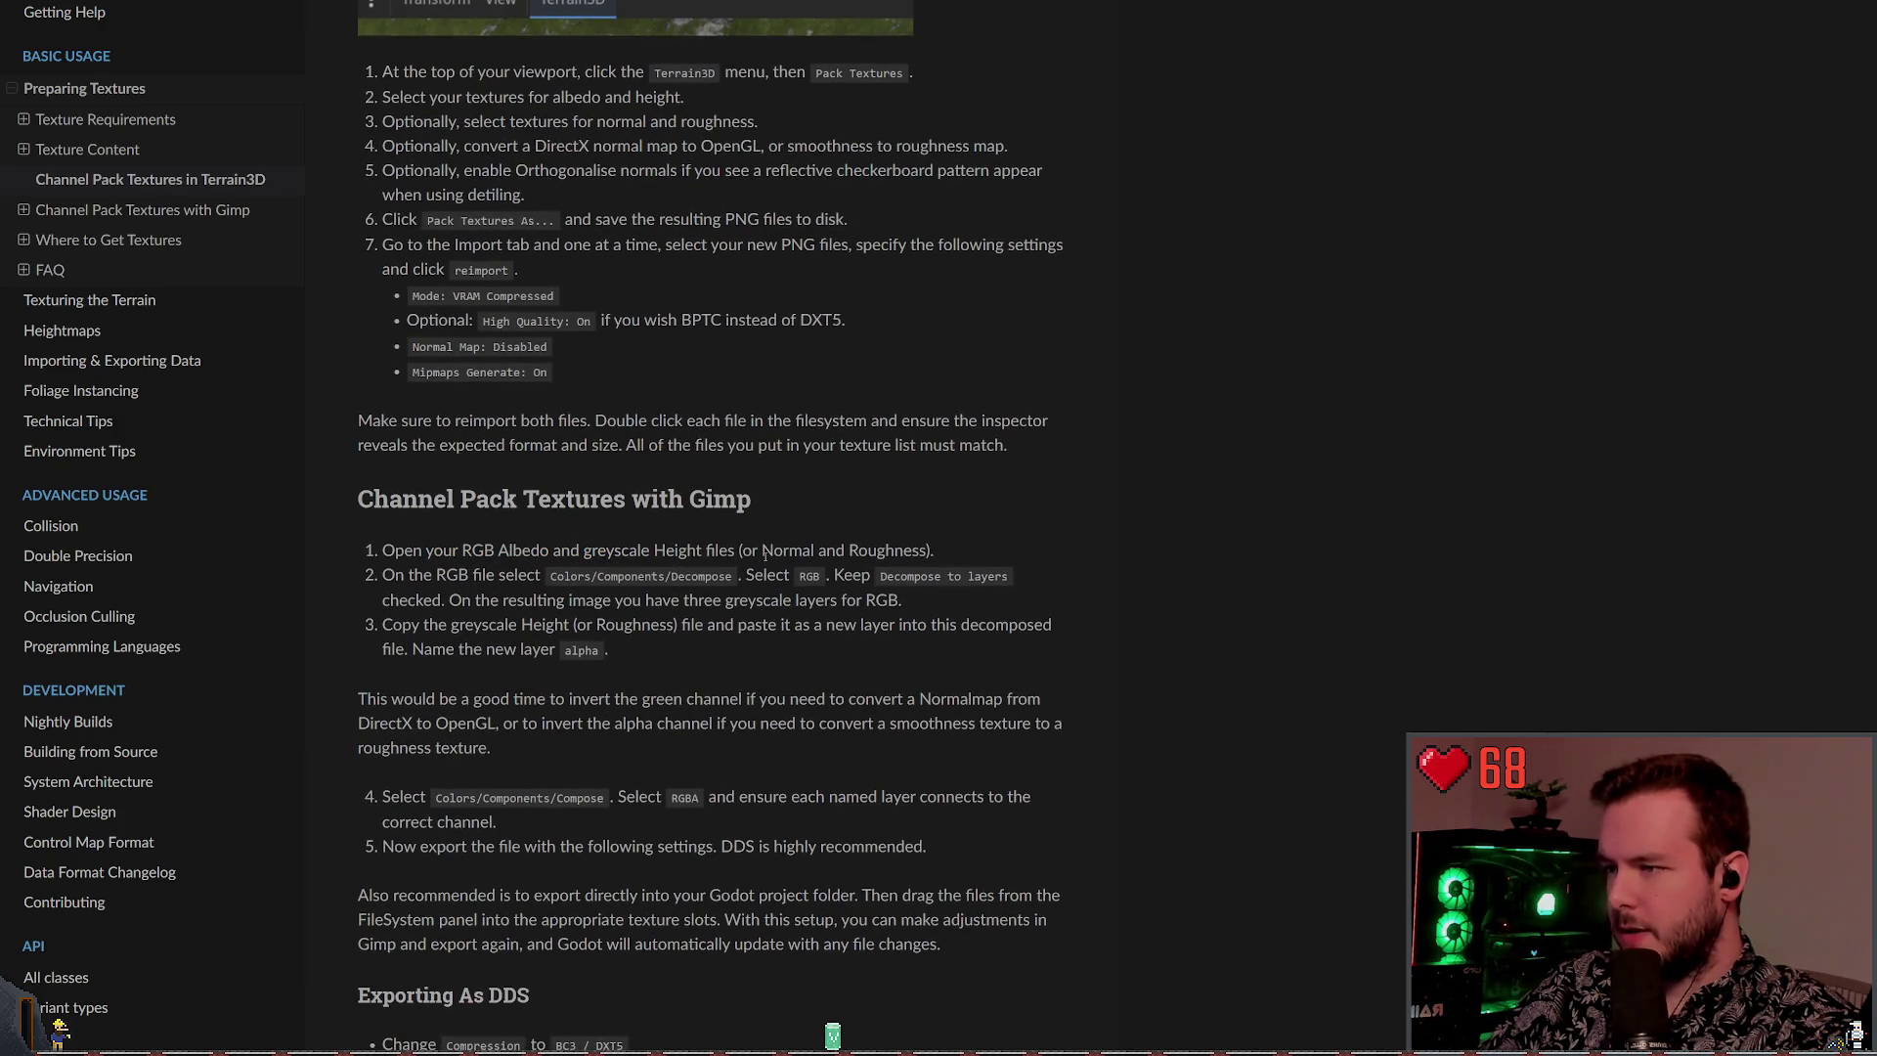
{"action": "scroll", "coordinate": [887, 543], "scroll_direction": "down", "scroll_amount": 1}
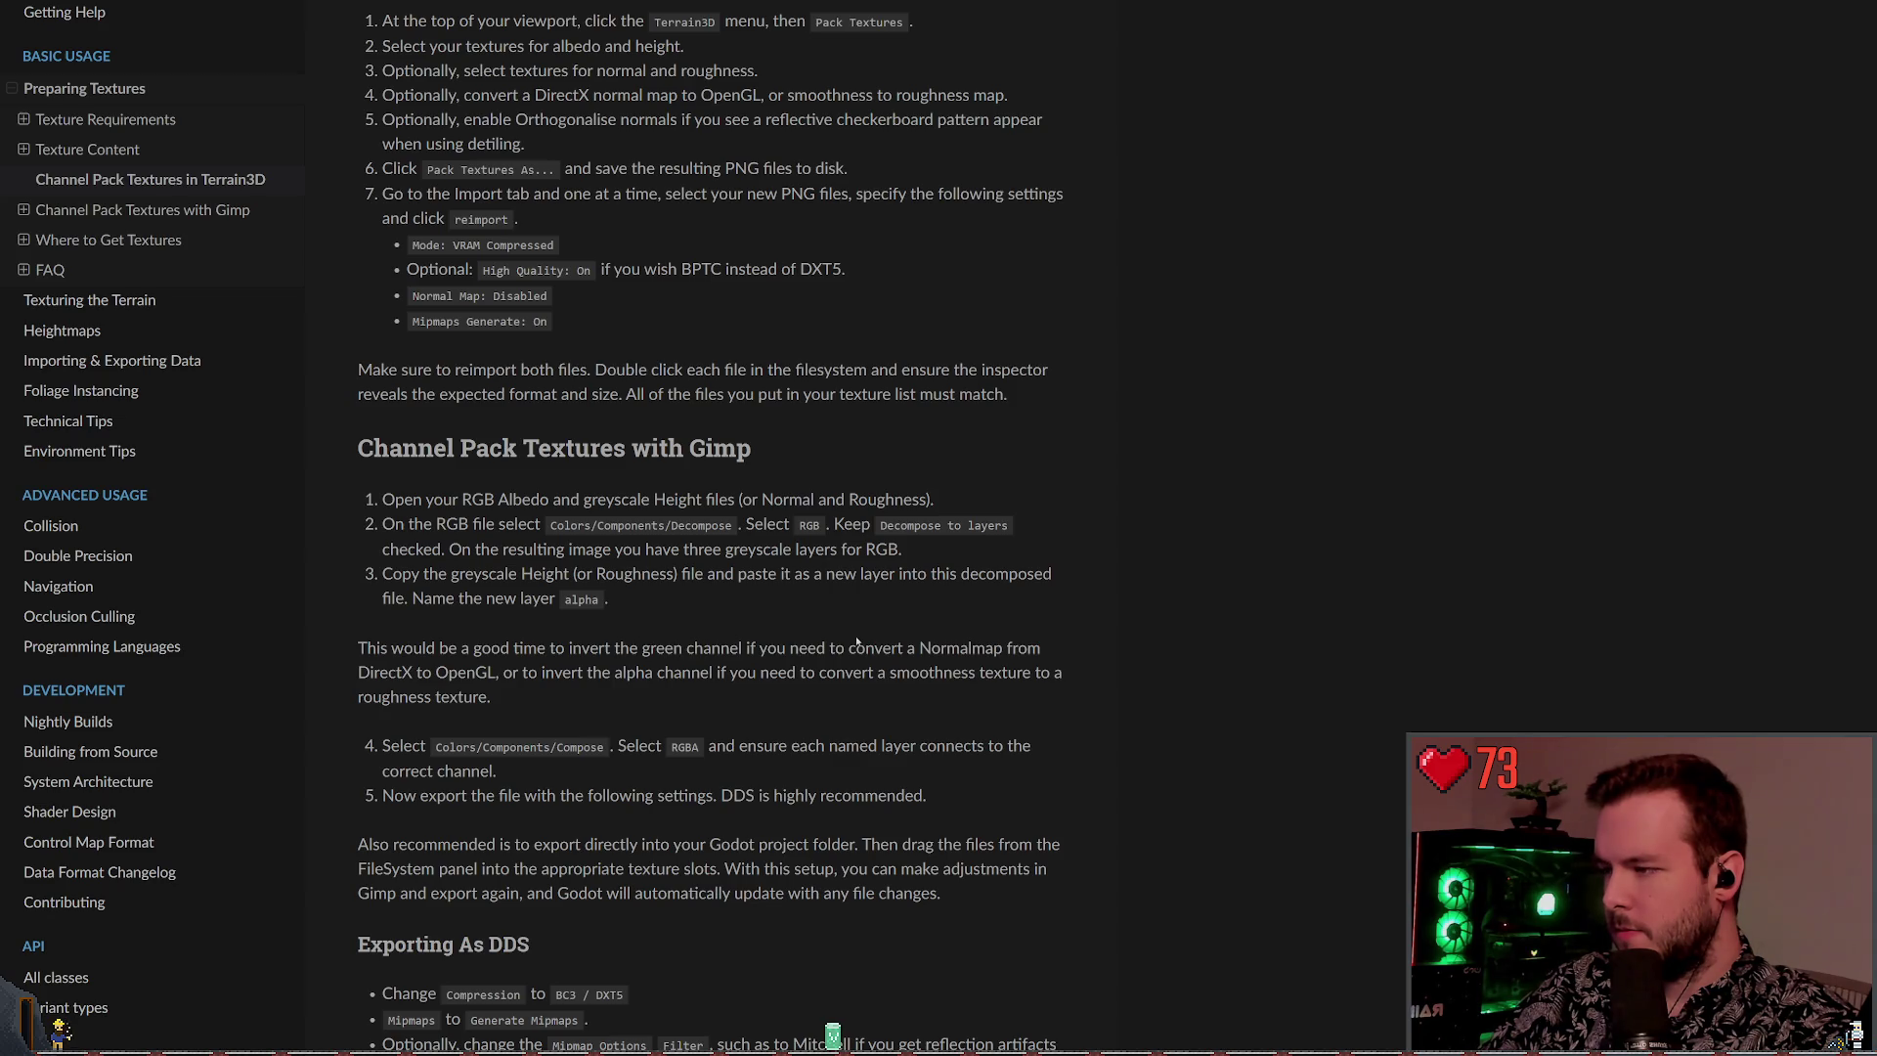
{"action": "scroll", "coordinate": [847, 616], "scroll_direction": "down", "scroll_amount": 4}
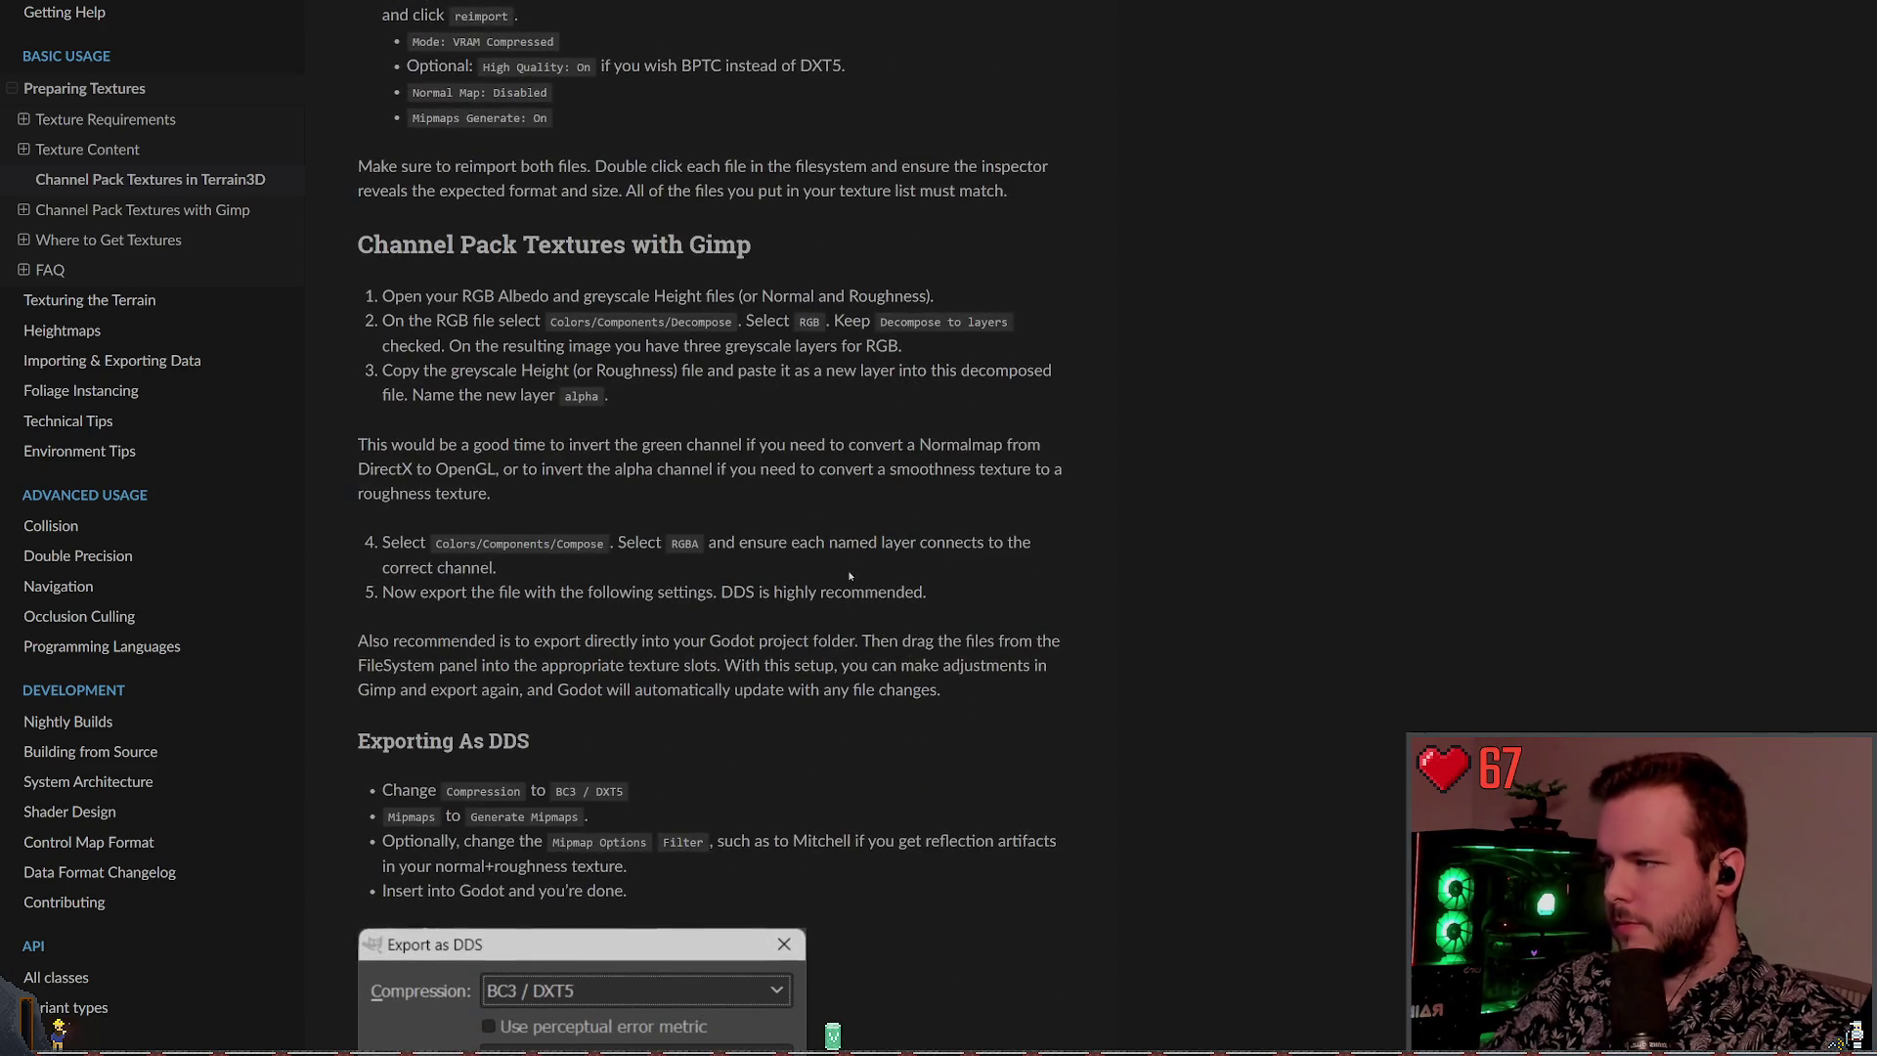
{"action": "scroll", "coordinate": [790, 568], "scroll_direction": "down", "scroll_amount": 5}
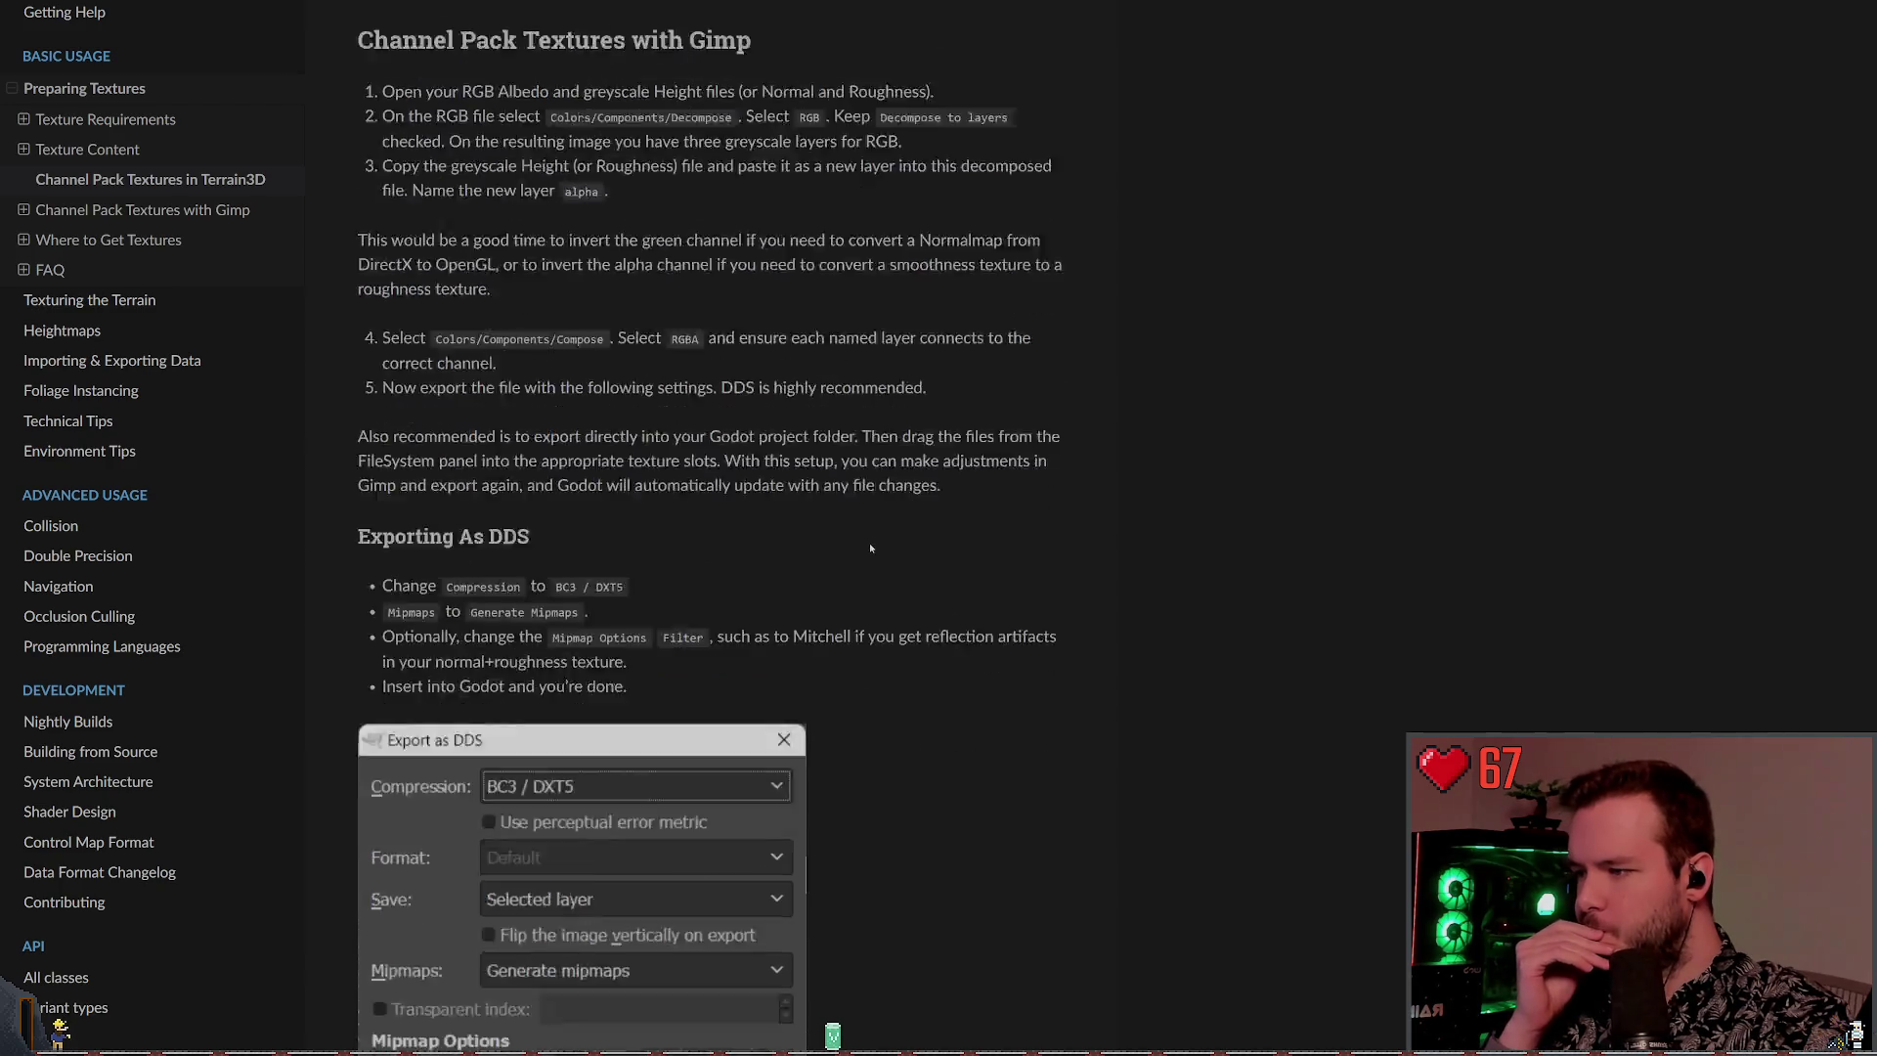
Scroll back up the docs, then return to Godot and select the Terrain3D node
{"action": "scroll", "coordinate": [790, 568], "scroll_direction": "up", "scroll_amount": 20}
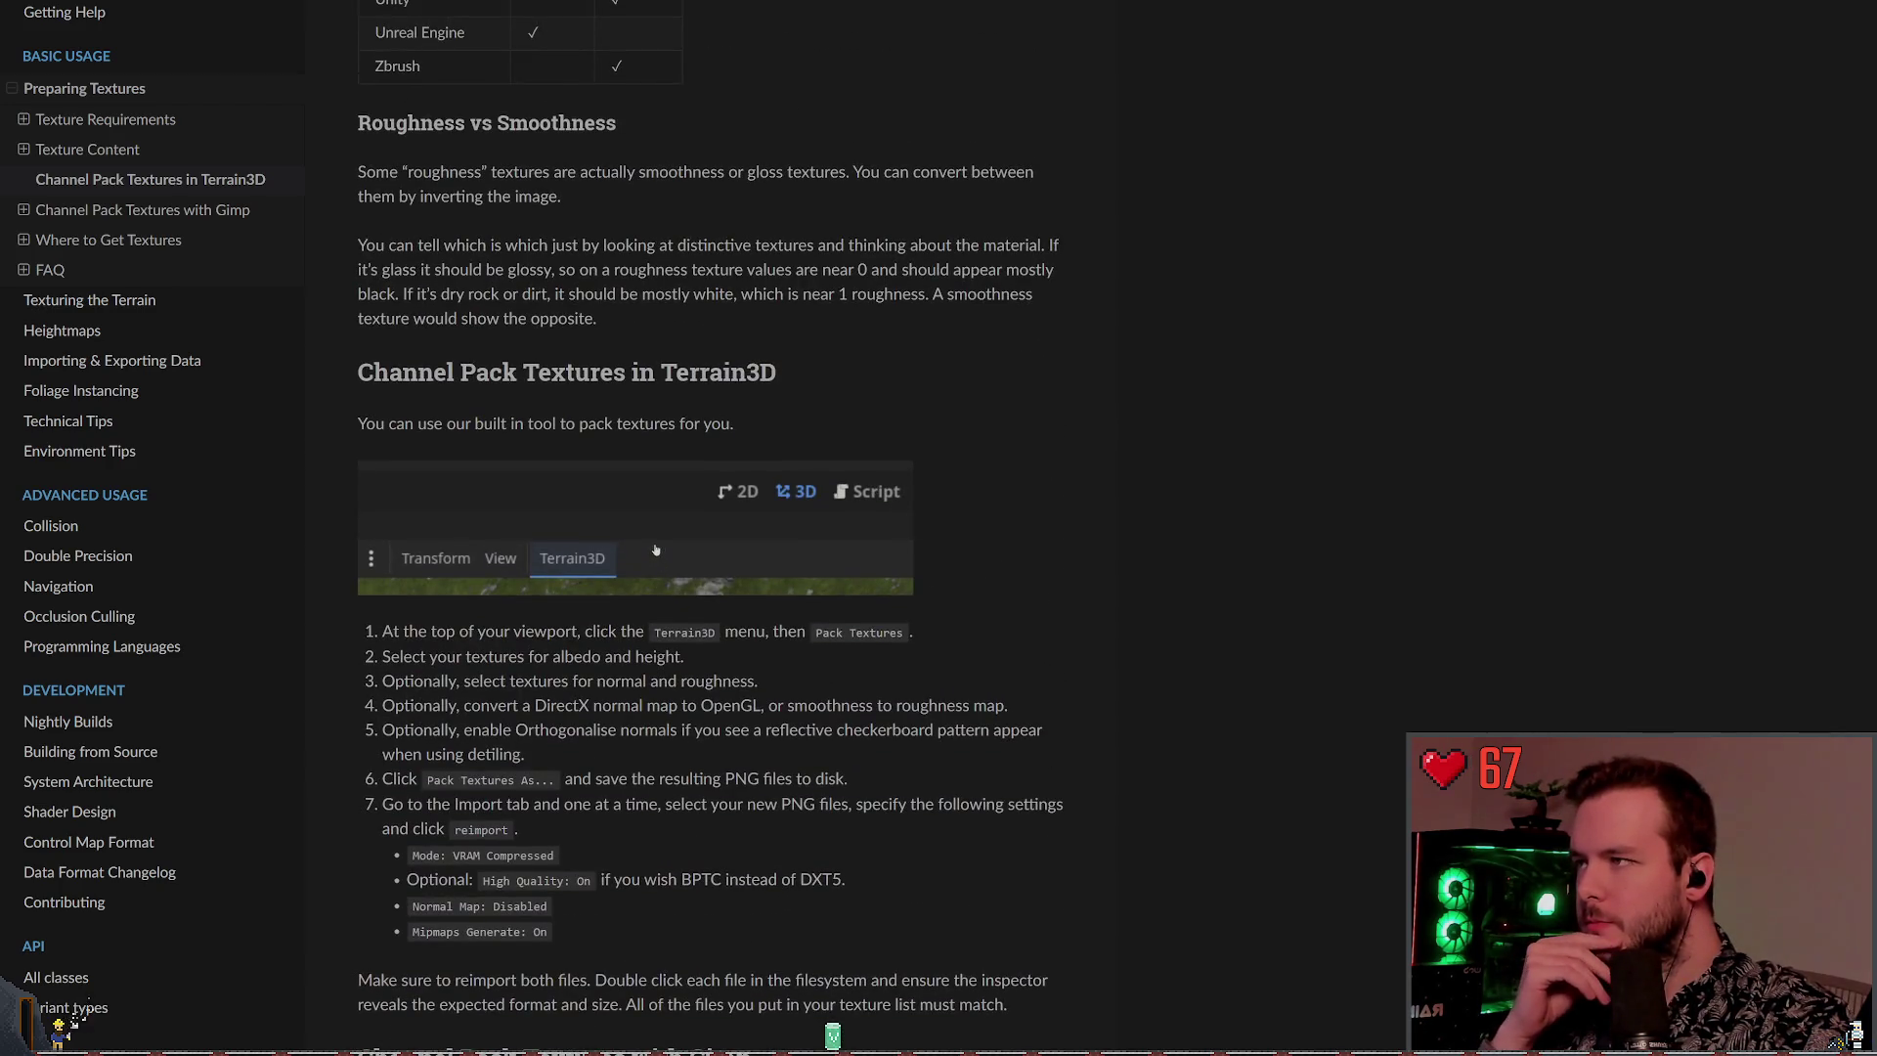
{"action": "scroll", "coordinate": [655, 540], "scroll_direction": "up", "scroll_amount": 8}
{"action": "scroll", "coordinate": [655, 536], "scroll_direction": "up", "scroll_amount": 20}
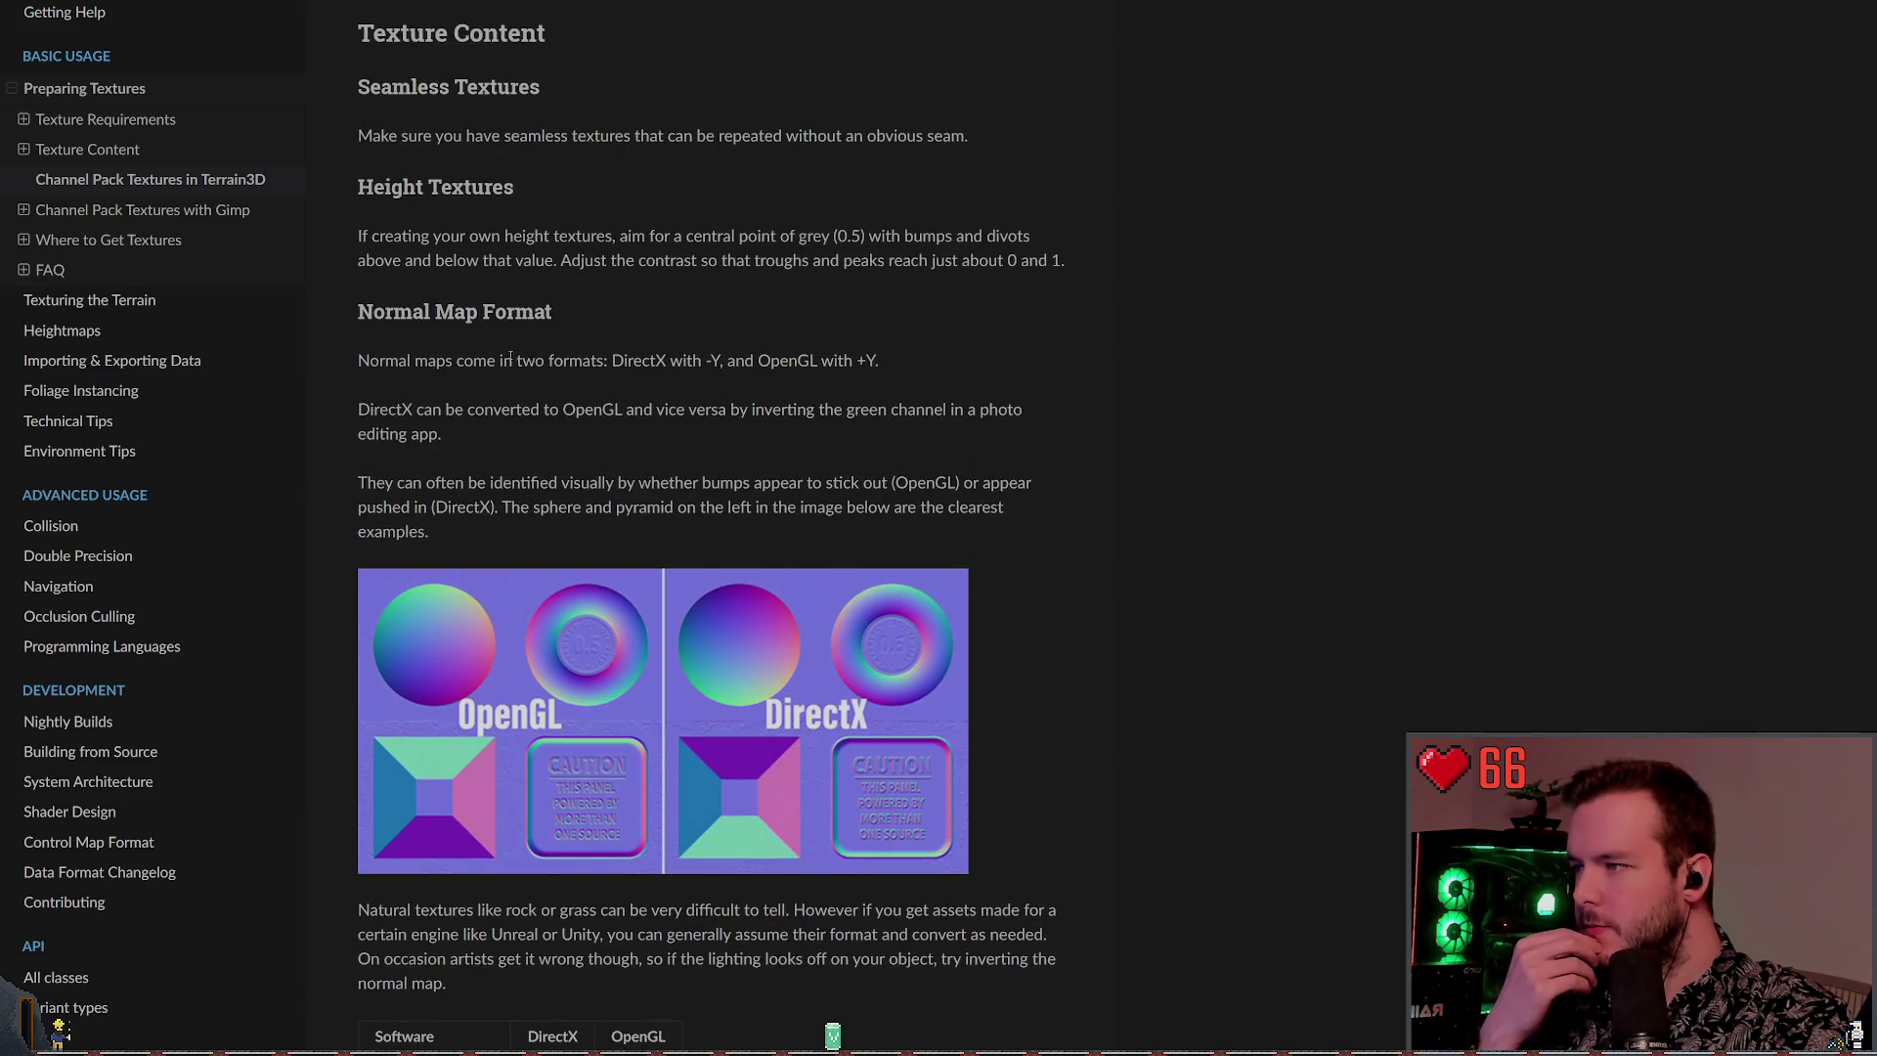
{"action": "scroll", "coordinate": [510, 359], "scroll_direction": "down", "scroll_amount": 2}
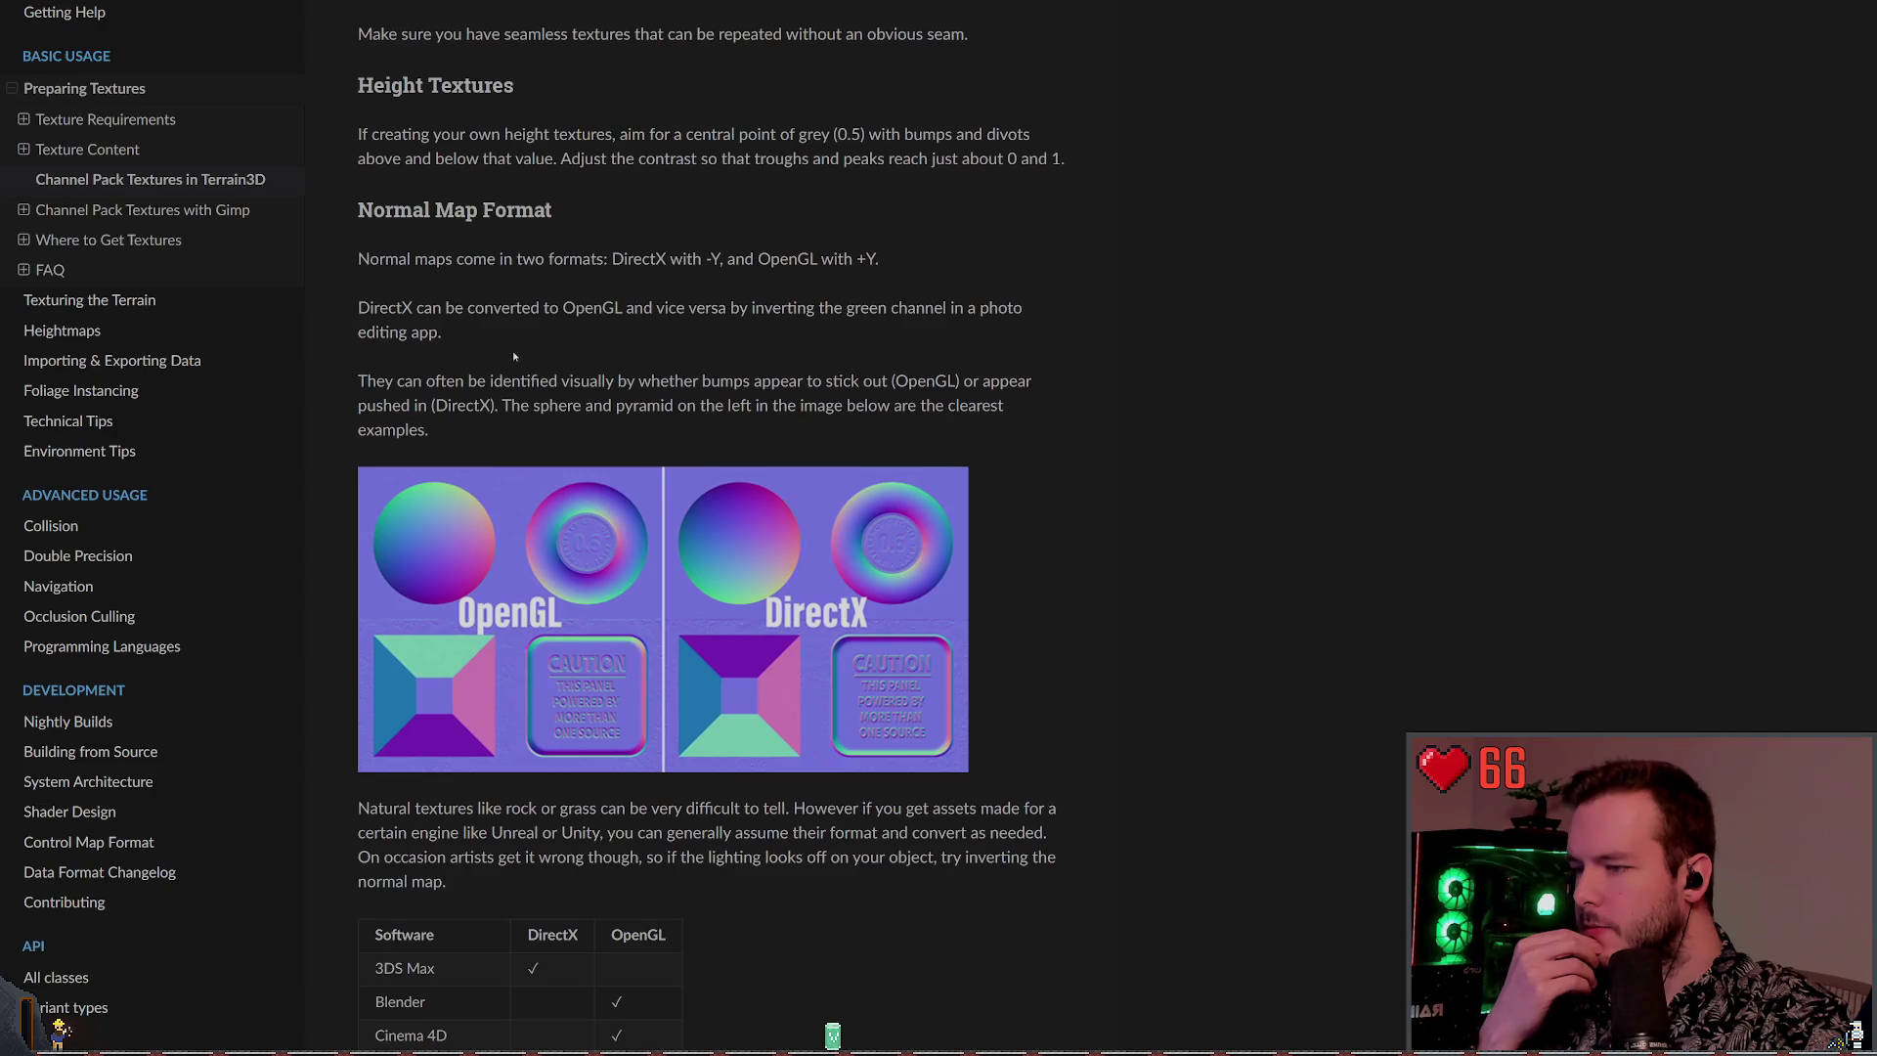
{"action": "scroll", "coordinate": [513, 357], "scroll_direction": "up", "scroll_amount": 7}
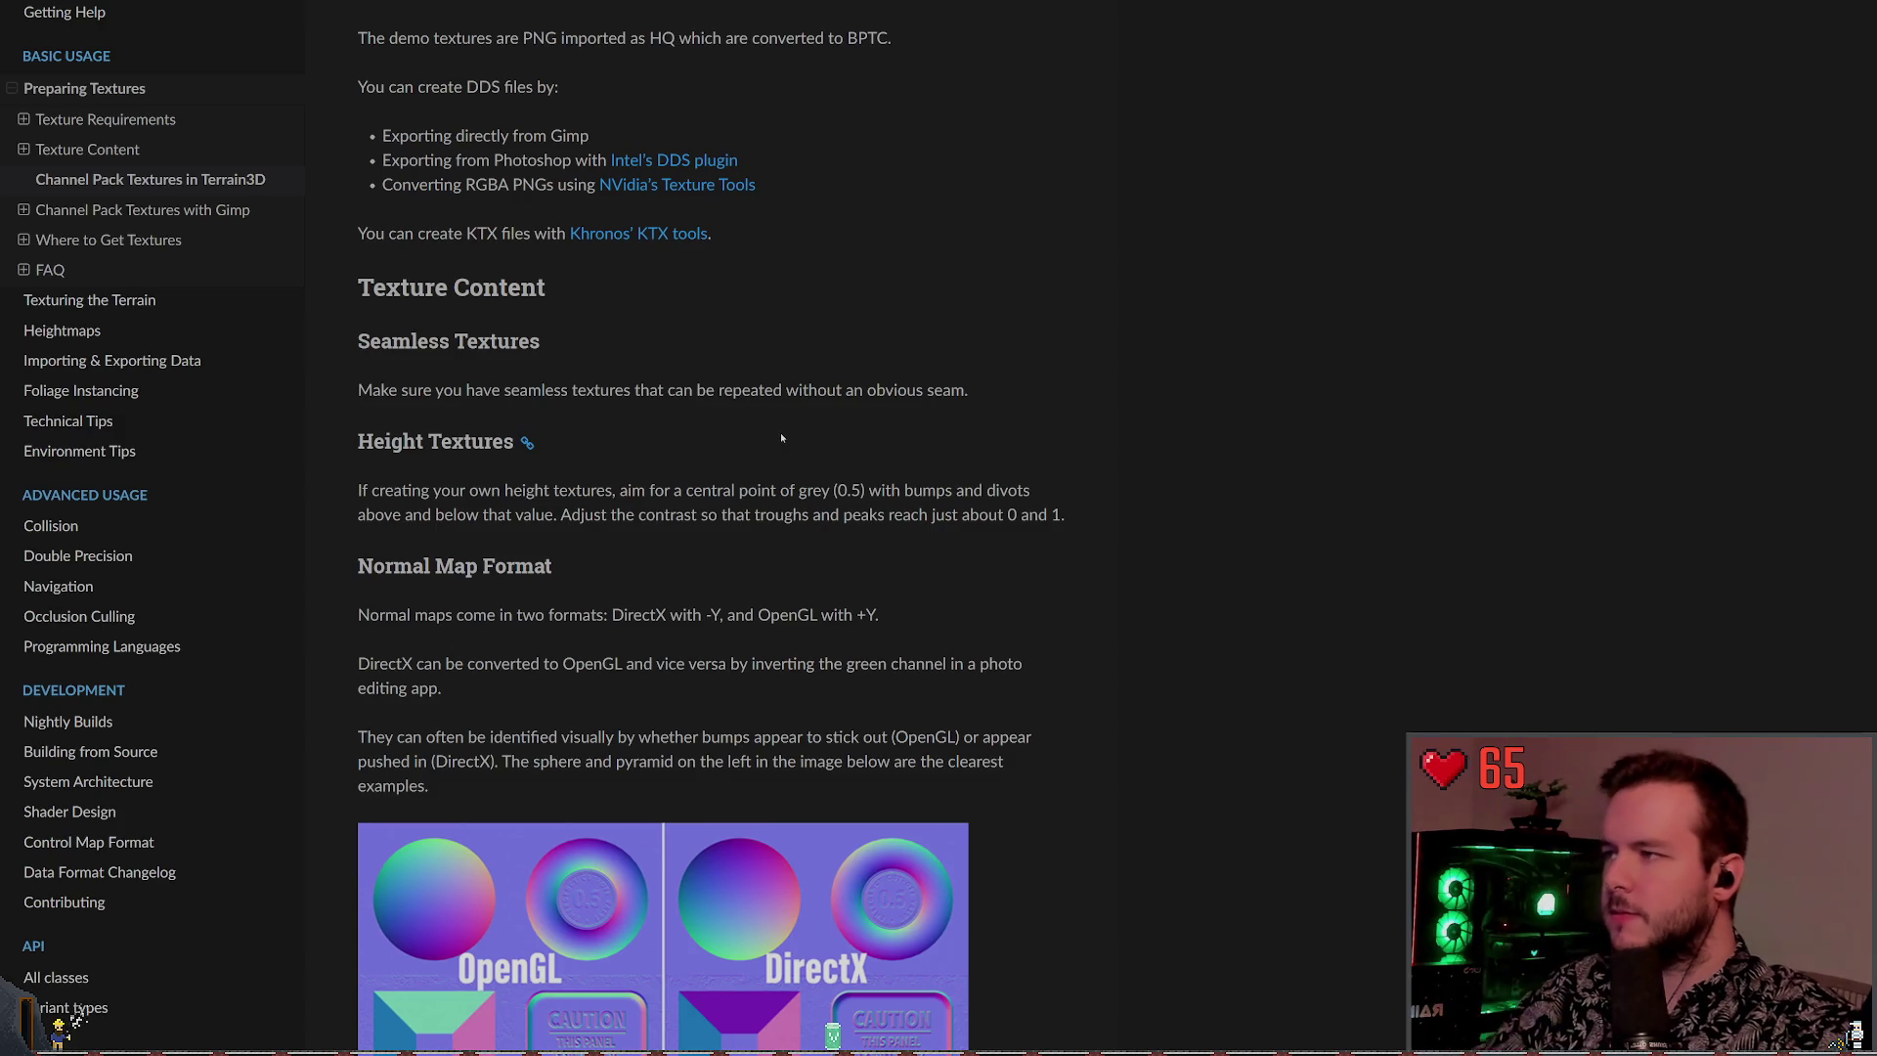
{"action": "scroll", "coordinate": [819, 536], "scroll_direction": "up", "scroll_amount": 3}
{"action": "scroll", "coordinate": [818, 536], "scroll_direction": "up", "scroll_amount": 7}
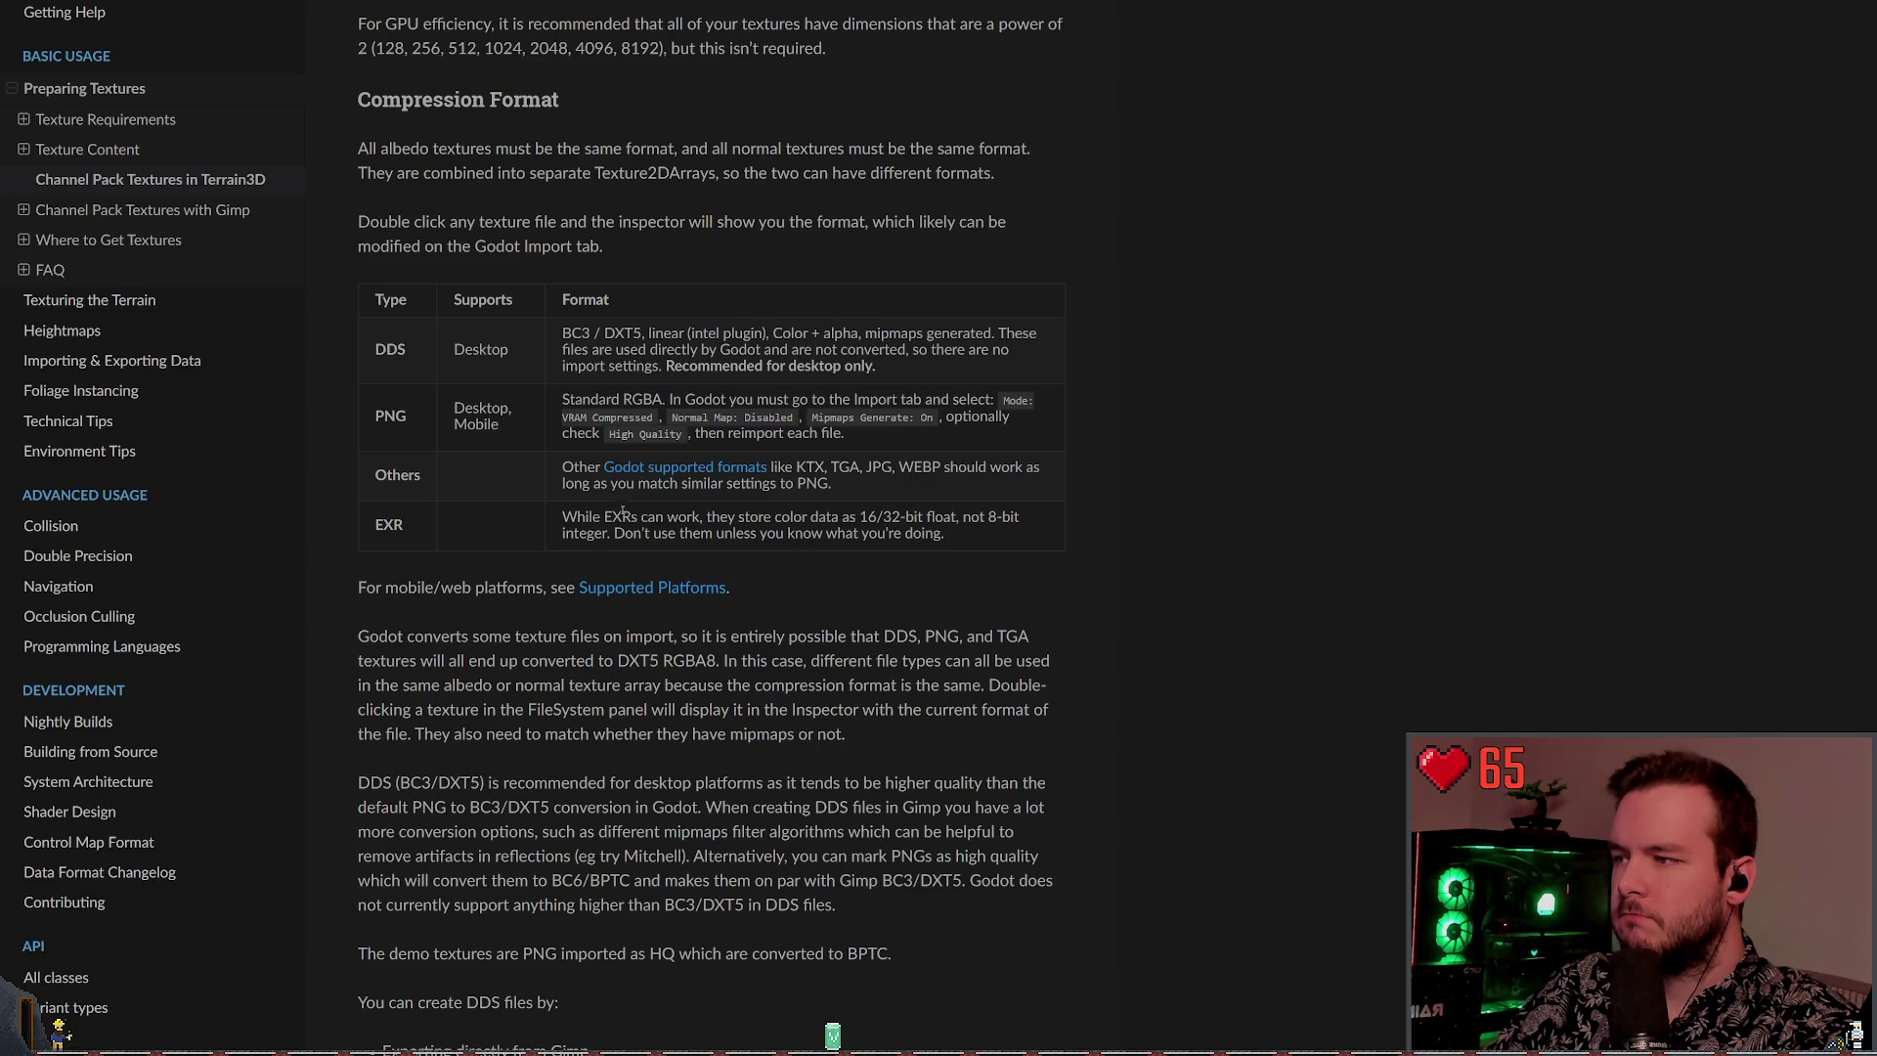
{"action": "scroll", "coordinate": [622, 394], "scroll_direction": "up", "scroll_amount": 2}
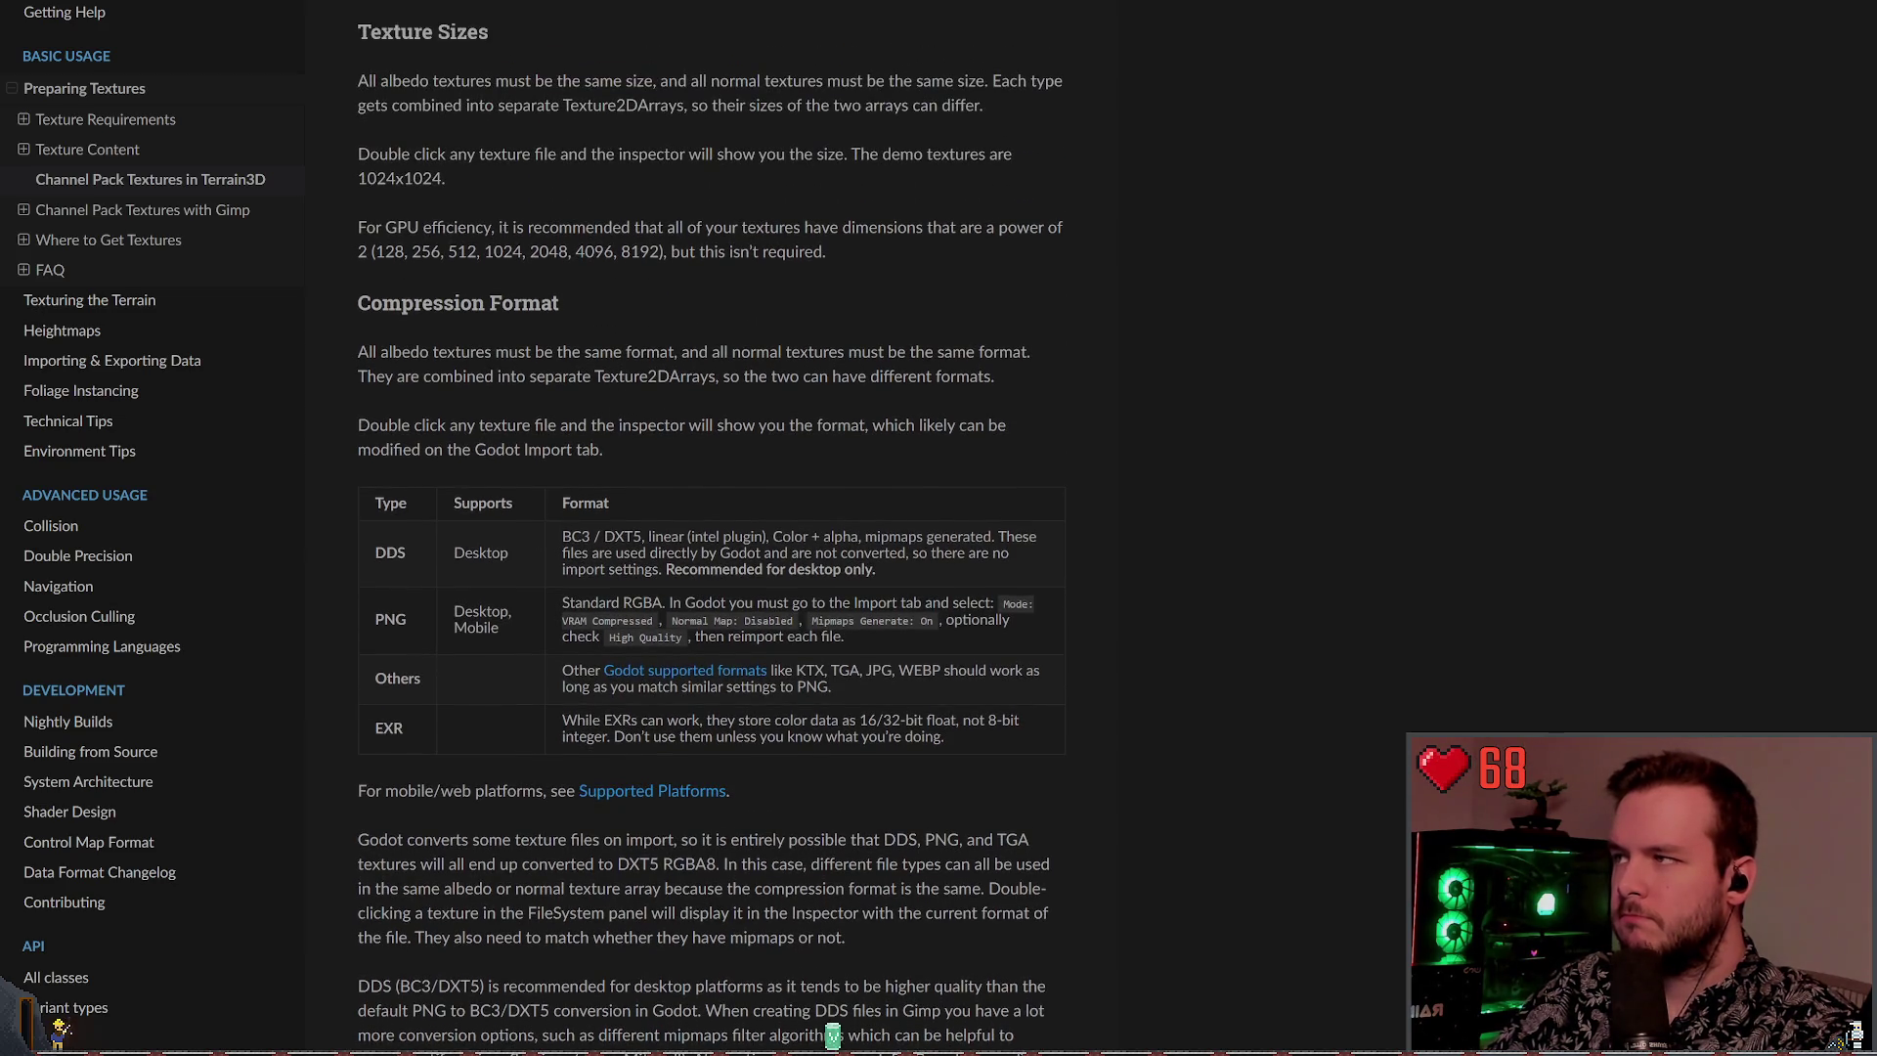
{"action": "key", "text": "alt+Tab"}
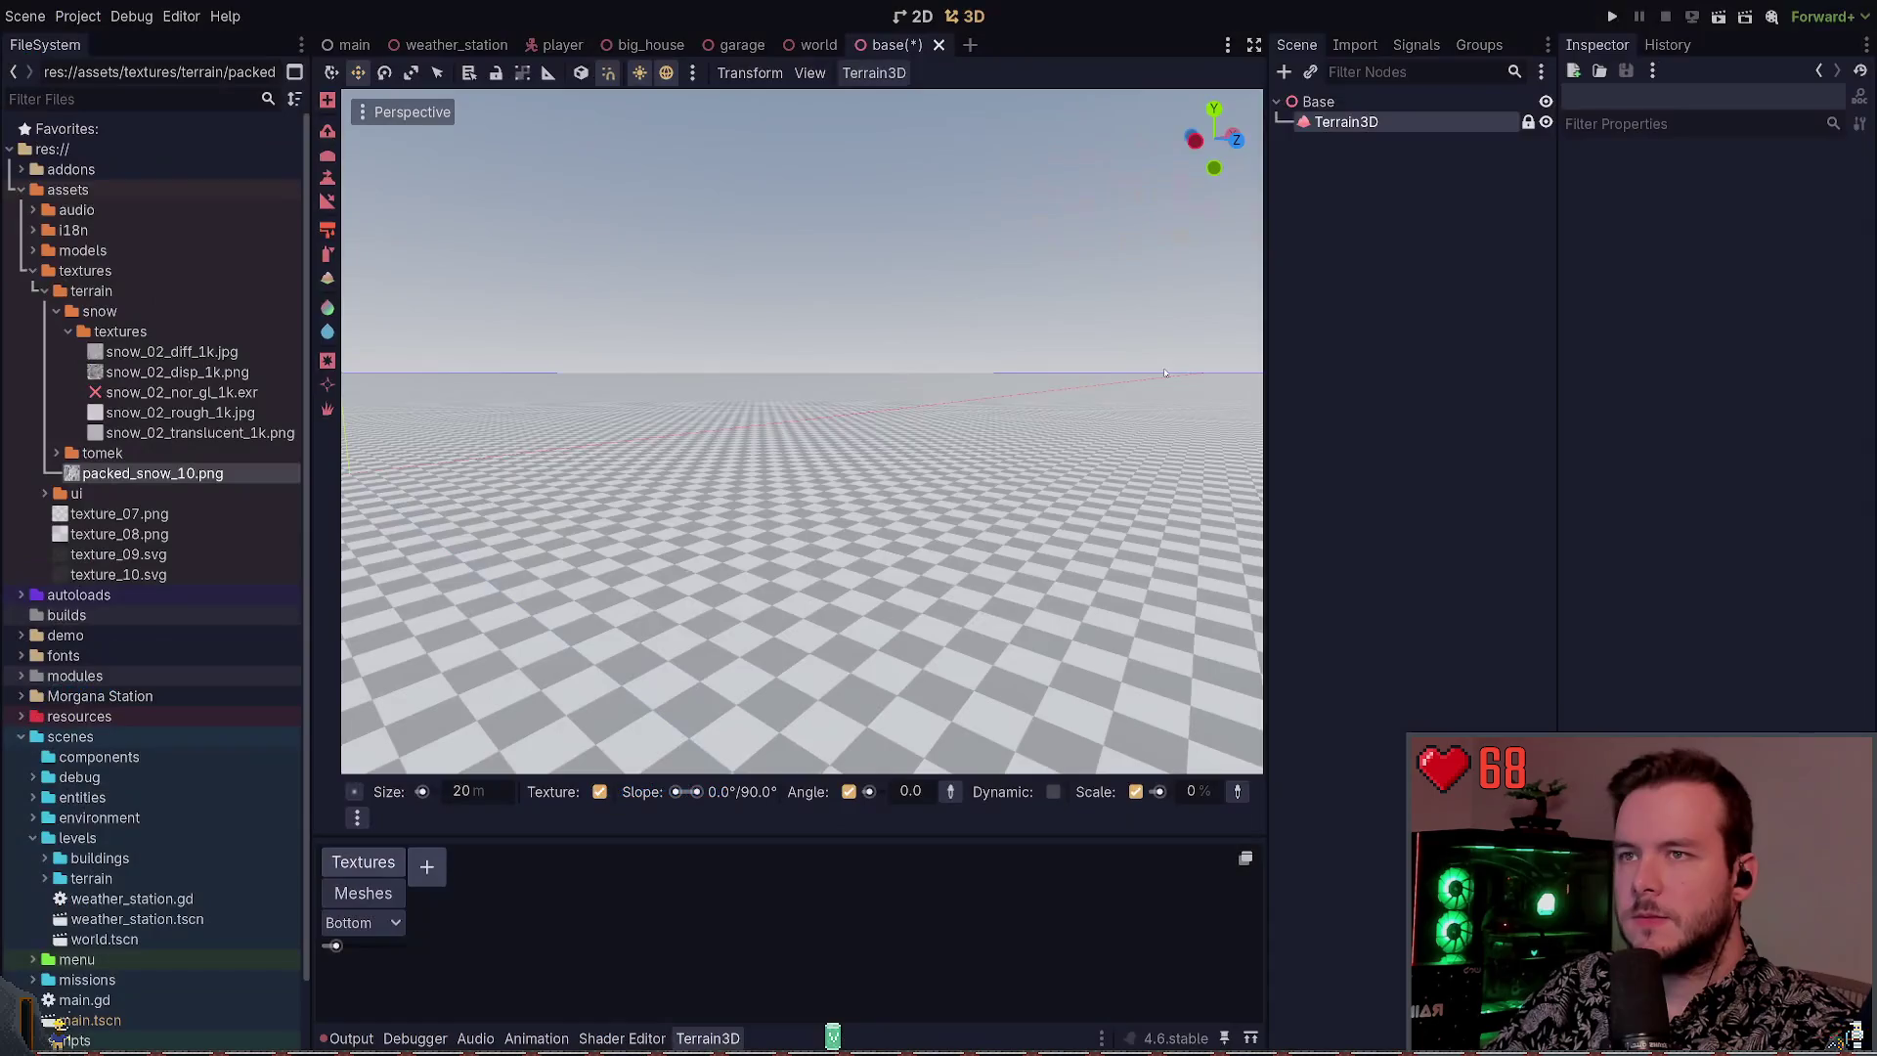
{"action": "left_click", "coordinate": [1354, 125]}
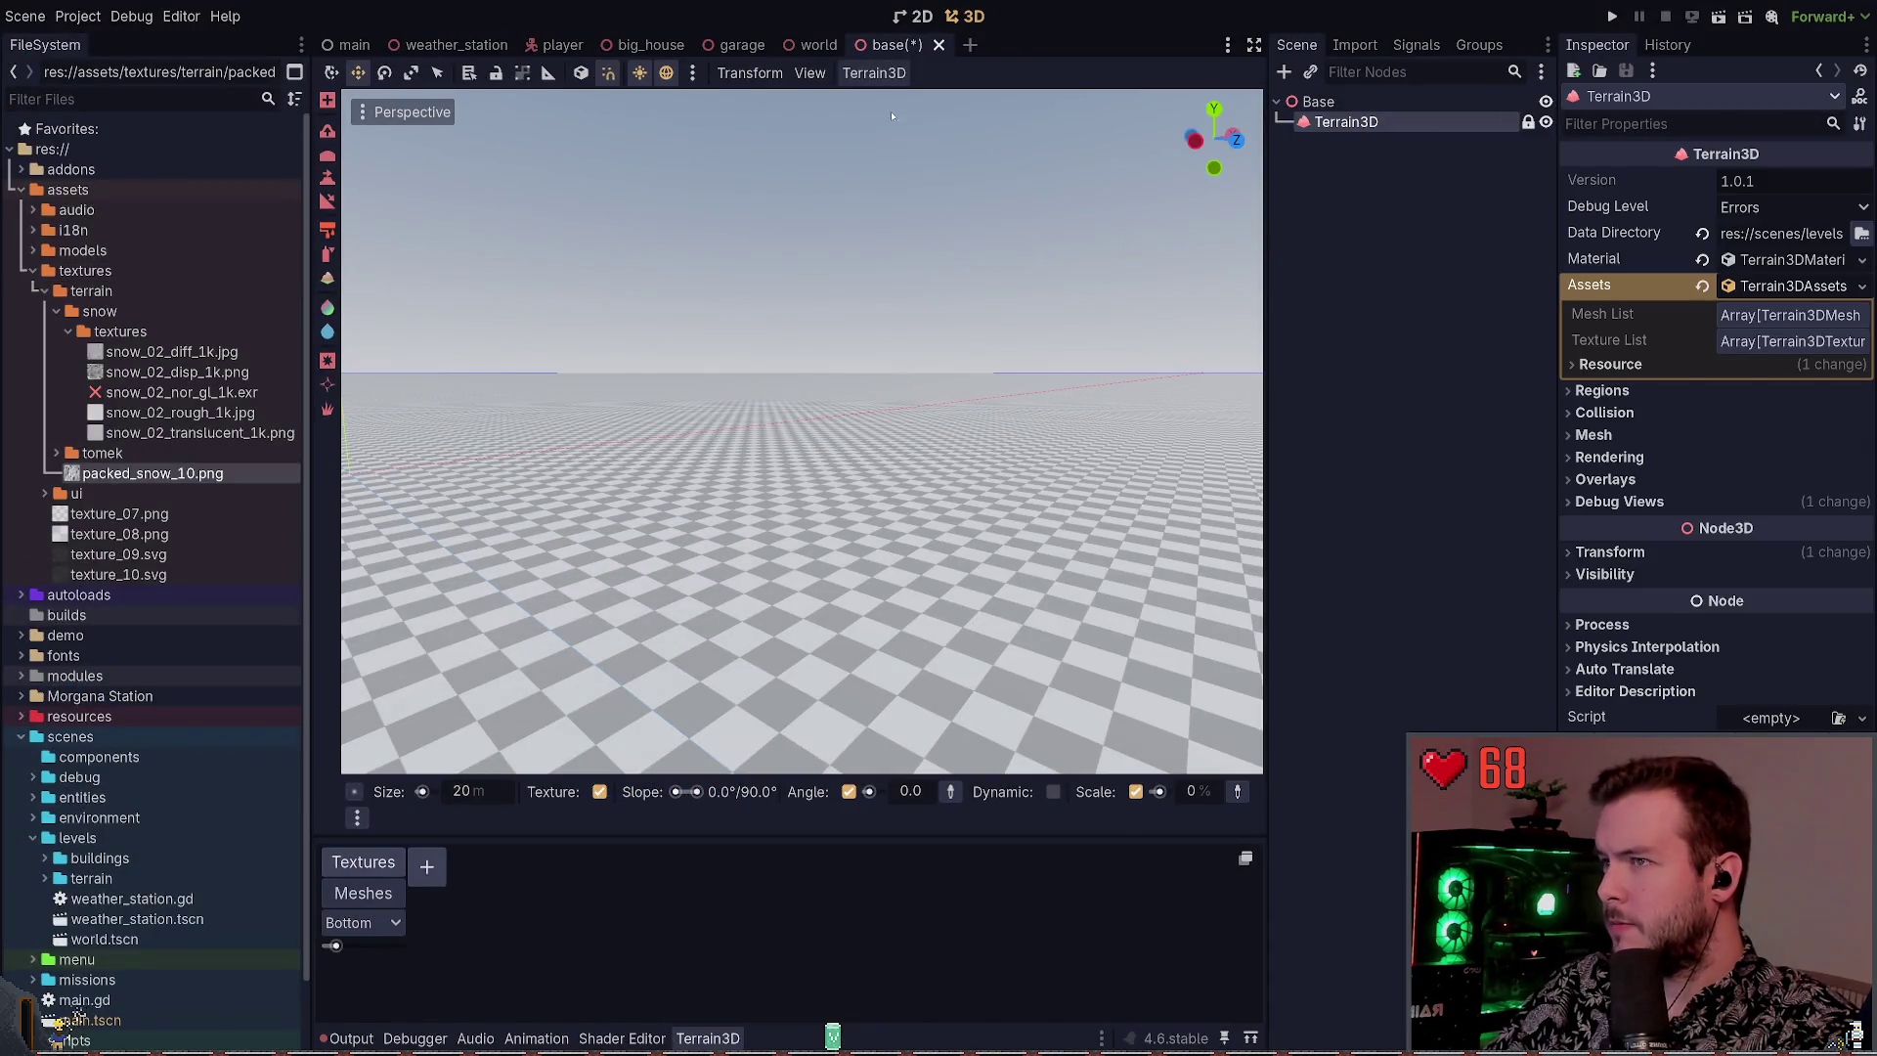
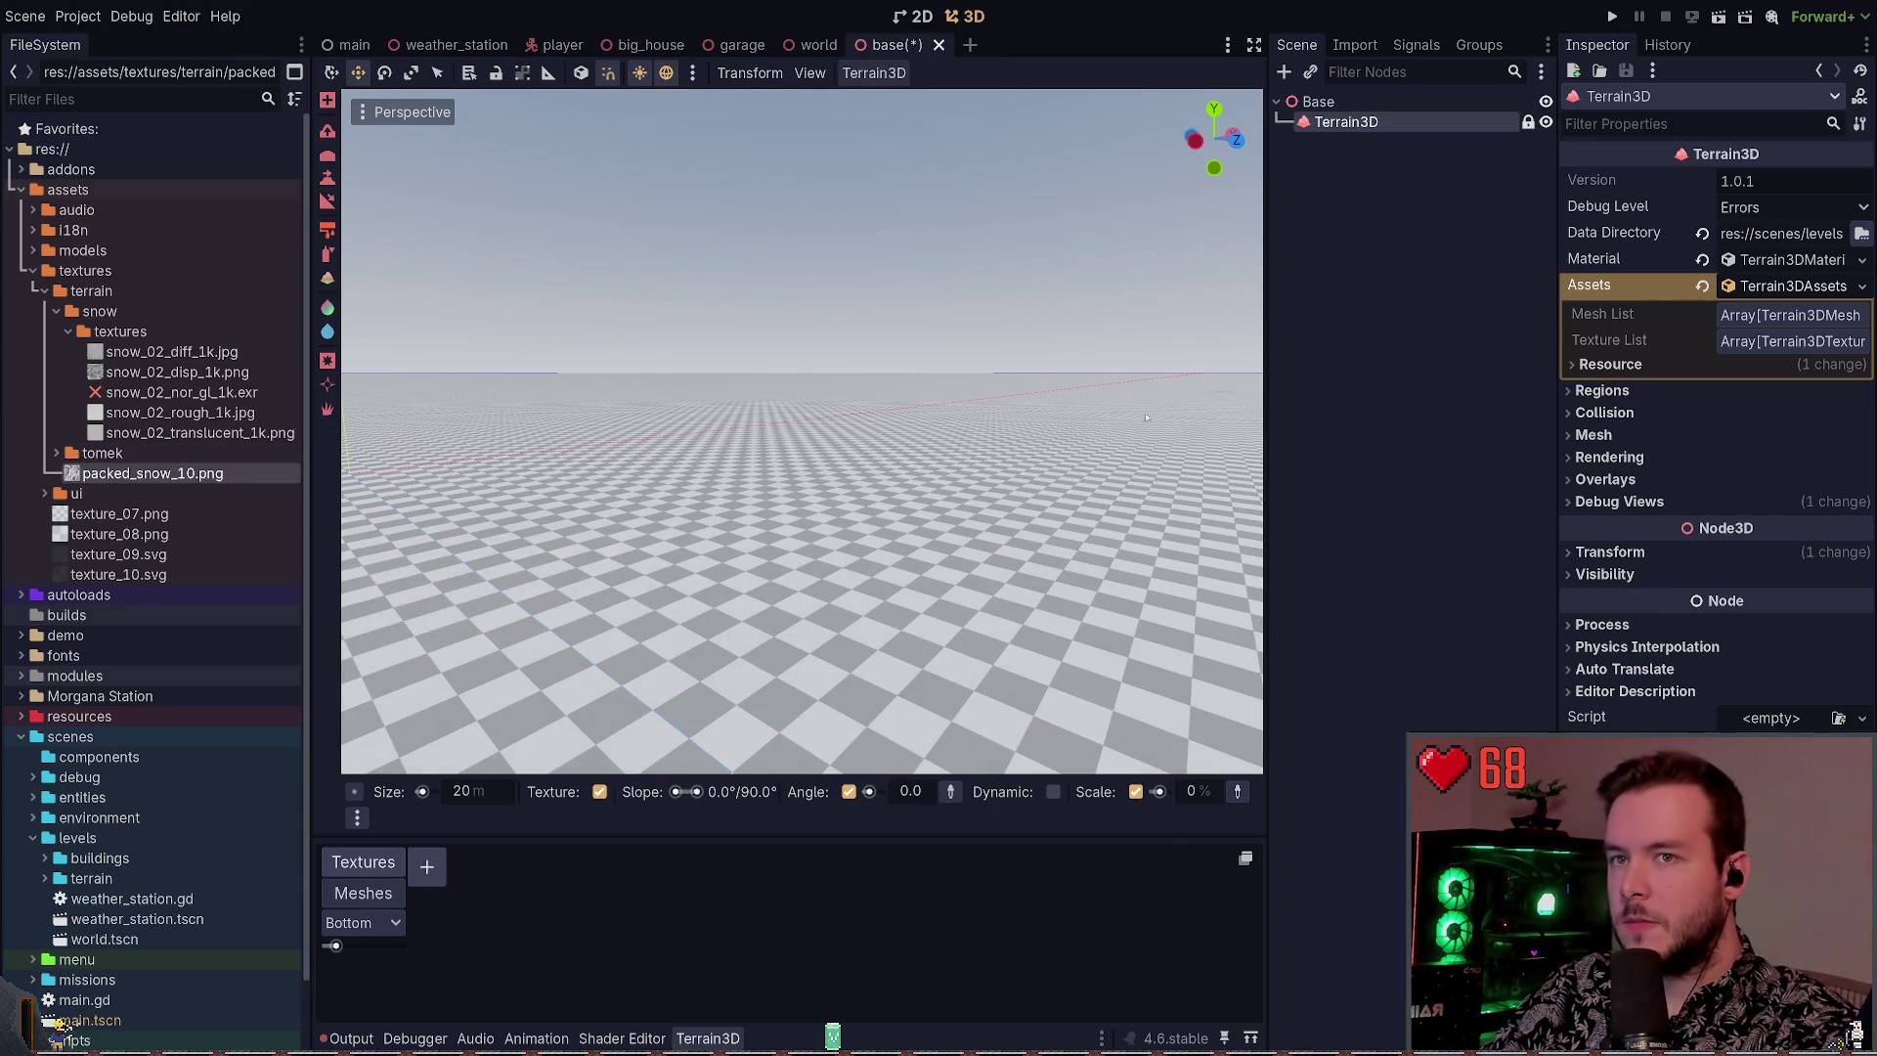
Add packed_snow_10.png to the Terrain3D textures as both albedo and normal map
{"action": "left_click_drag", "start_coordinate": [146, 473], "coordinate": [435, 867]}
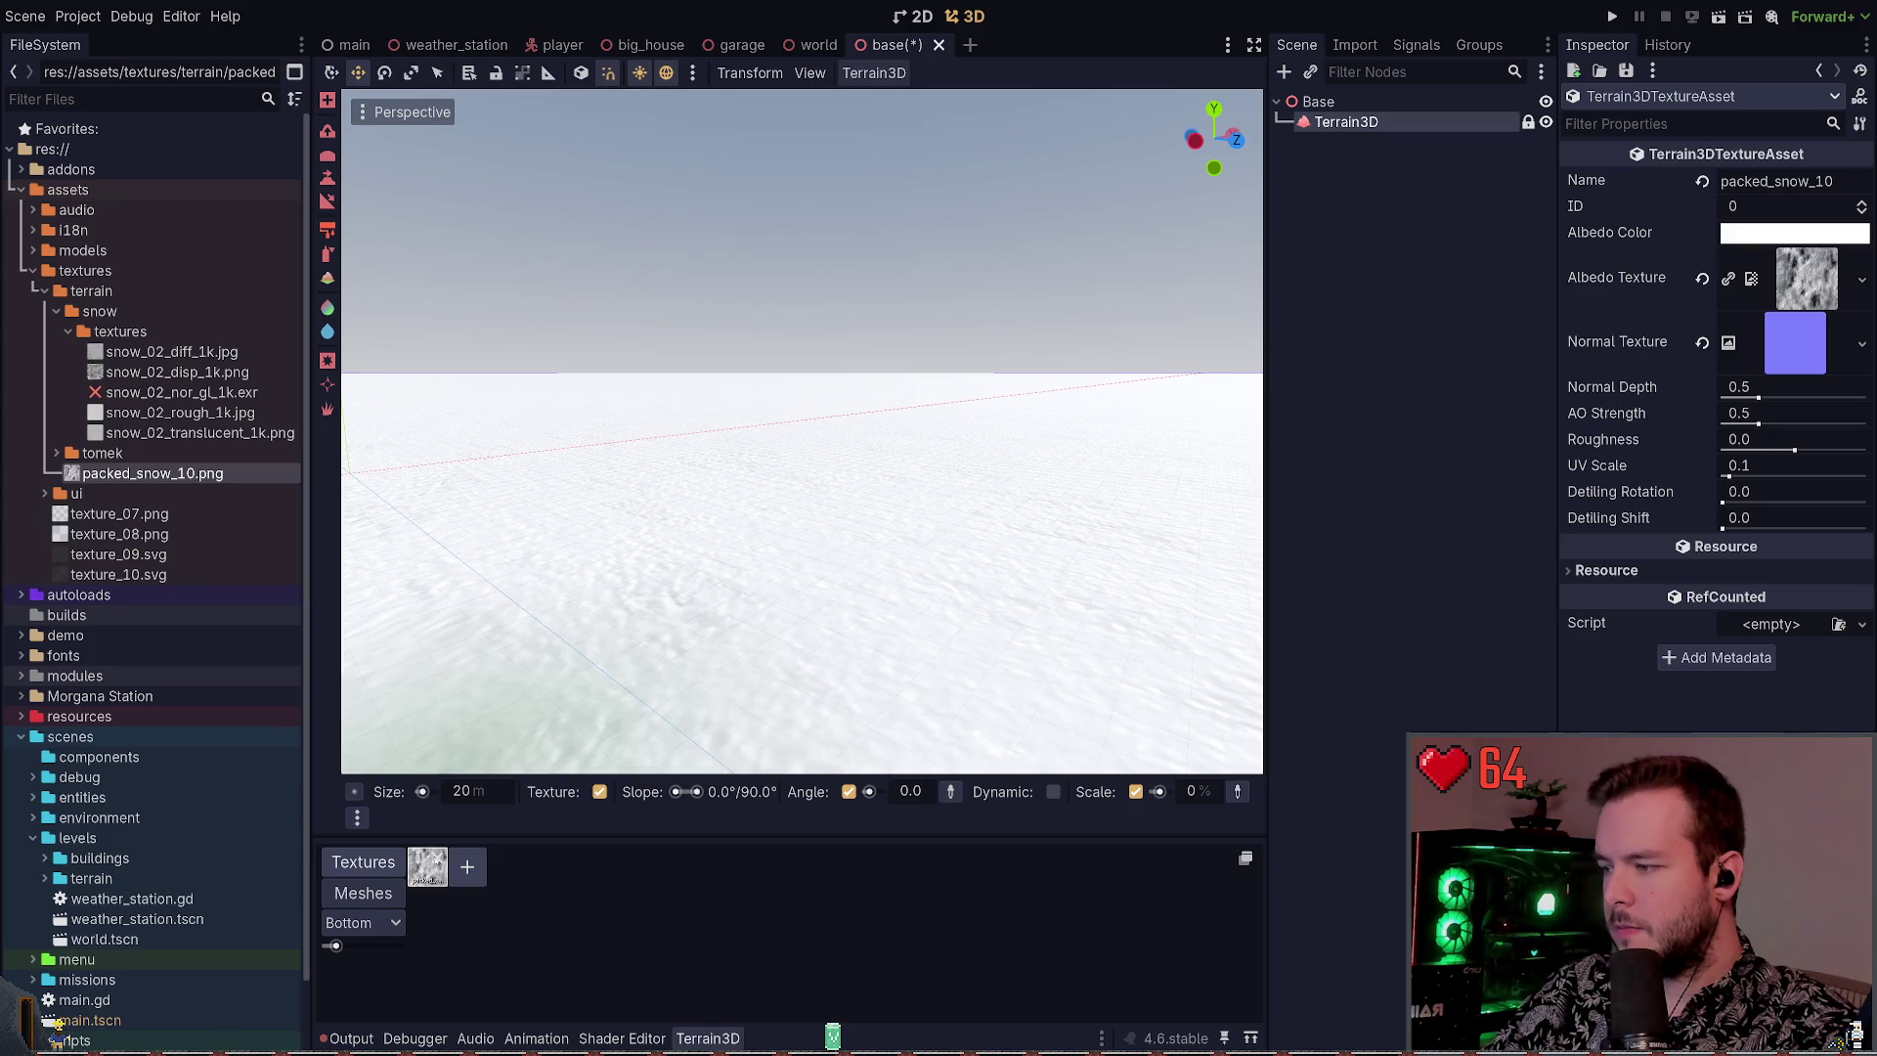
{"action": "key", "text": "ctrl+z"}
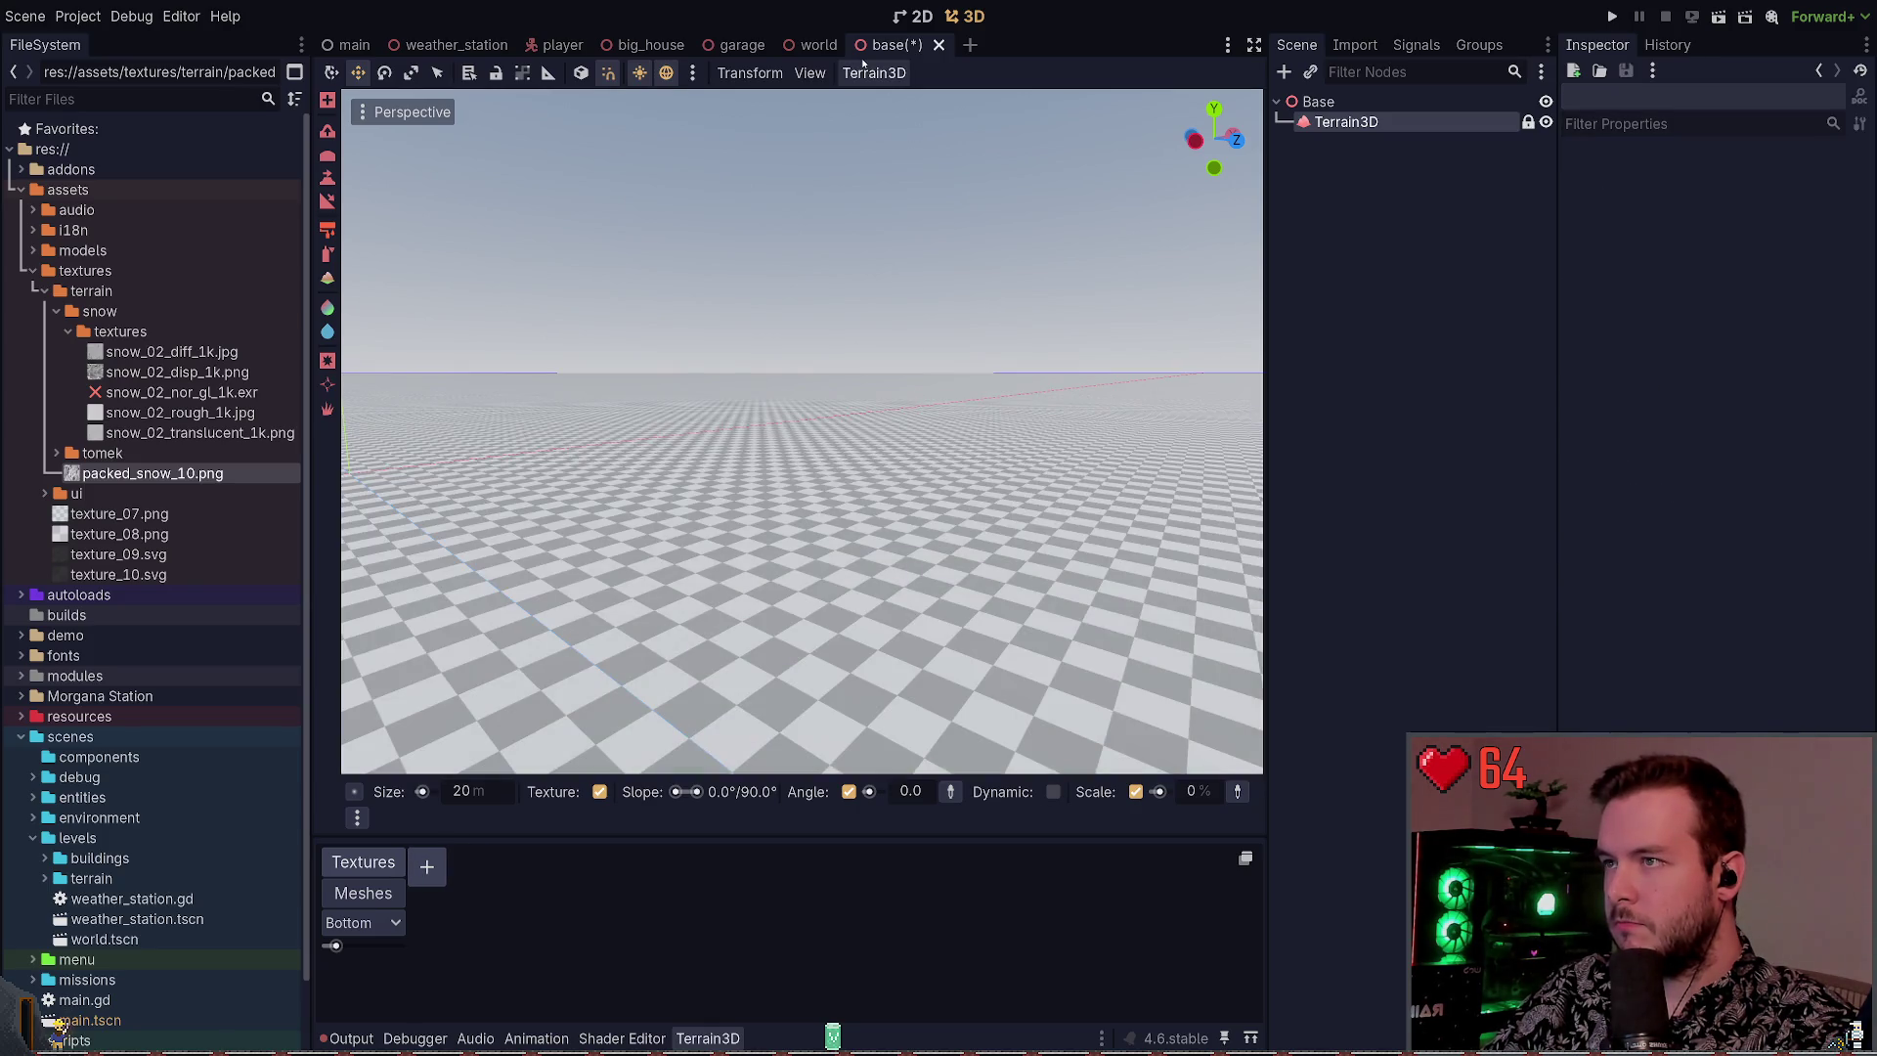
{"action": "left_click_drag", "start_coordinate": [152, 473], "coordinate": [422, 865]}
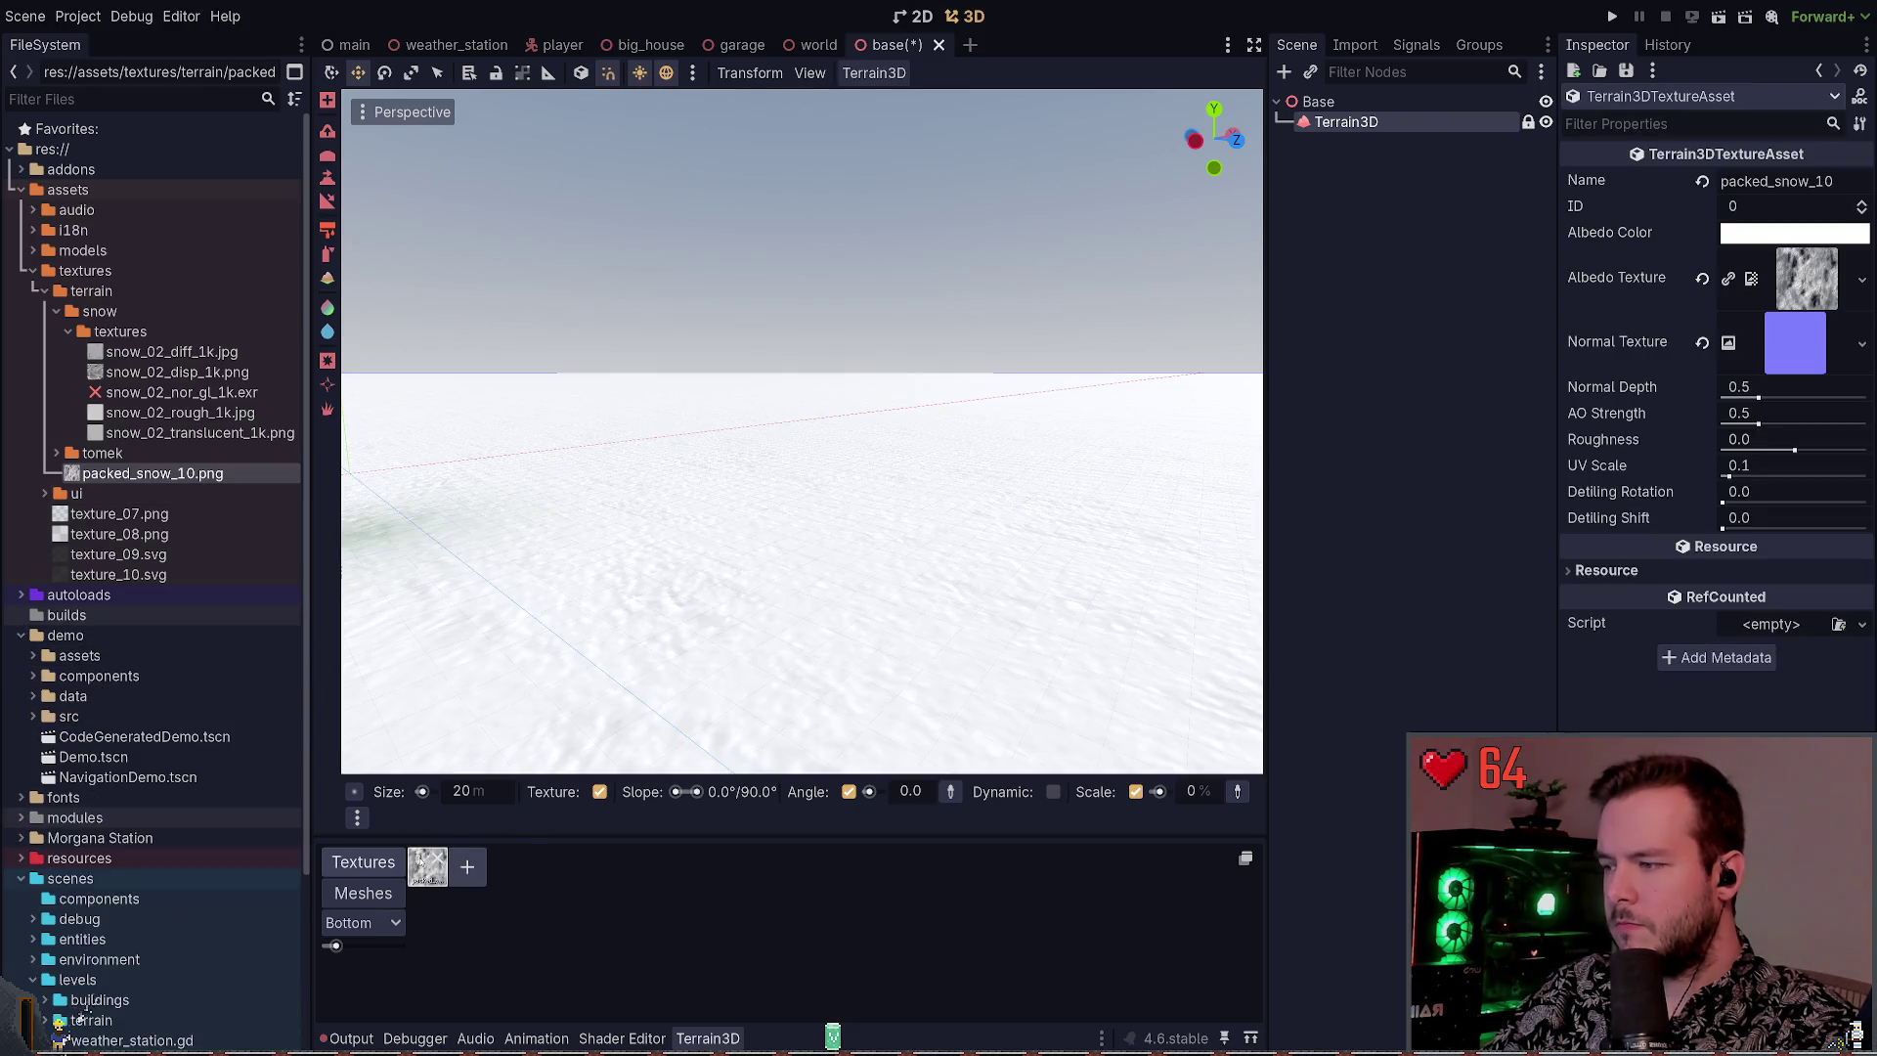
{"action": "mouse_move", "coordinate": [1750, 389]}
{"action": "left_mouse_down"}
{"action": "mouse_move", "coordinate": [1735, 415]}
{"action": "mouse_move", "coordinate": [1767, 449]}
{"action": "mouse_move", "coordinate": [1738, 449]}
{"action": "left_mouse_up"}
{"action": "key", "text": "ctrl+z"}
{"action": "key", "text": "ctrl+z"}
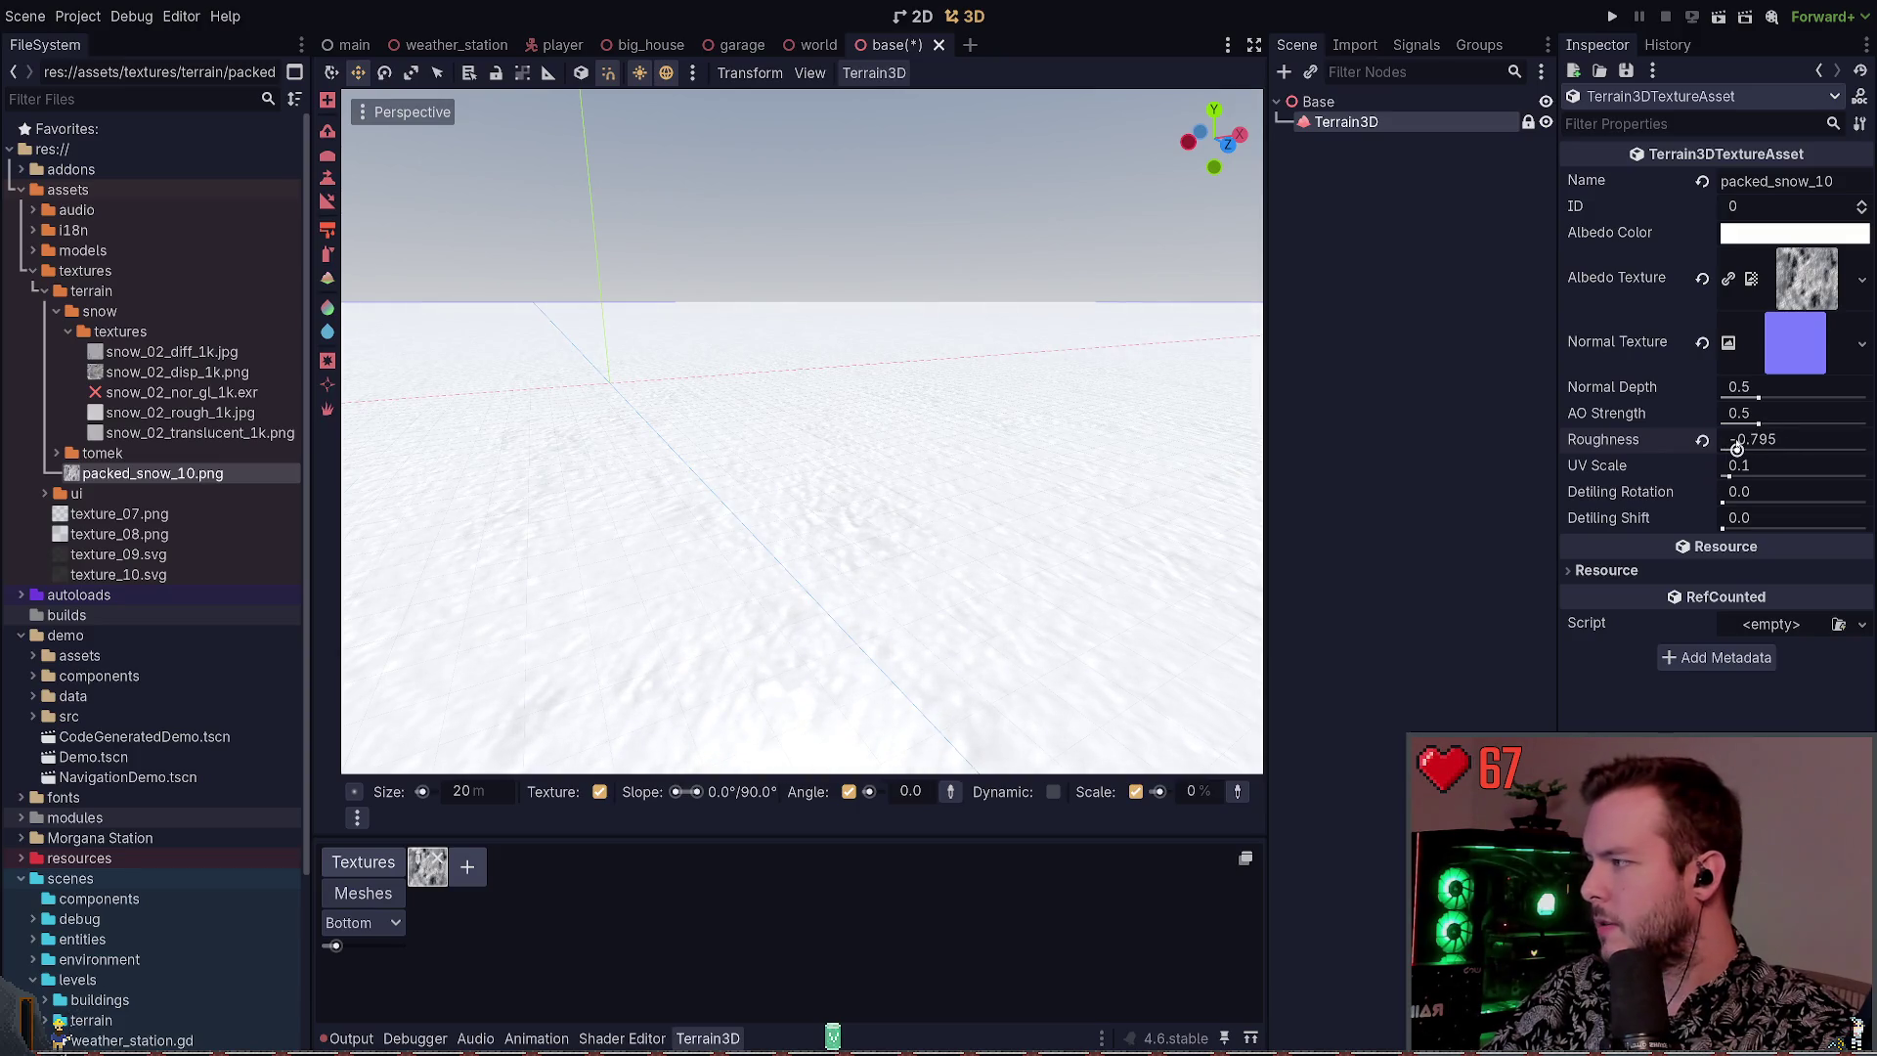
Reset the snow texture's roughness to 0.0 and set its UV scale to 0.14
{"action": "left_click", "coordinate": [1702, 440]}
{"action": "left_click_drag", "start_coordinate": [1736, 475], "coordinate": [1732, 476]}
{"action": "mouse_move", "coordinate": [152, 474]}
{"action": "left_mouse_down"}
{"action": "mouse_move", "coordinate": [1137, 457]}
{"action": "mouse_move", "coordinate": [1783, 337]}
{"action": "left_mouse_up"}
{"action": "mouse_move", "coordinate": [1075, 420]}
{"action": "left_mouse_down"}
{"action": "mouse_move", "coordinate": [743, 442]}
{"action": "mouse_move", "coordinate": [1211, 378]}
{"action": "left_mouse_up"}
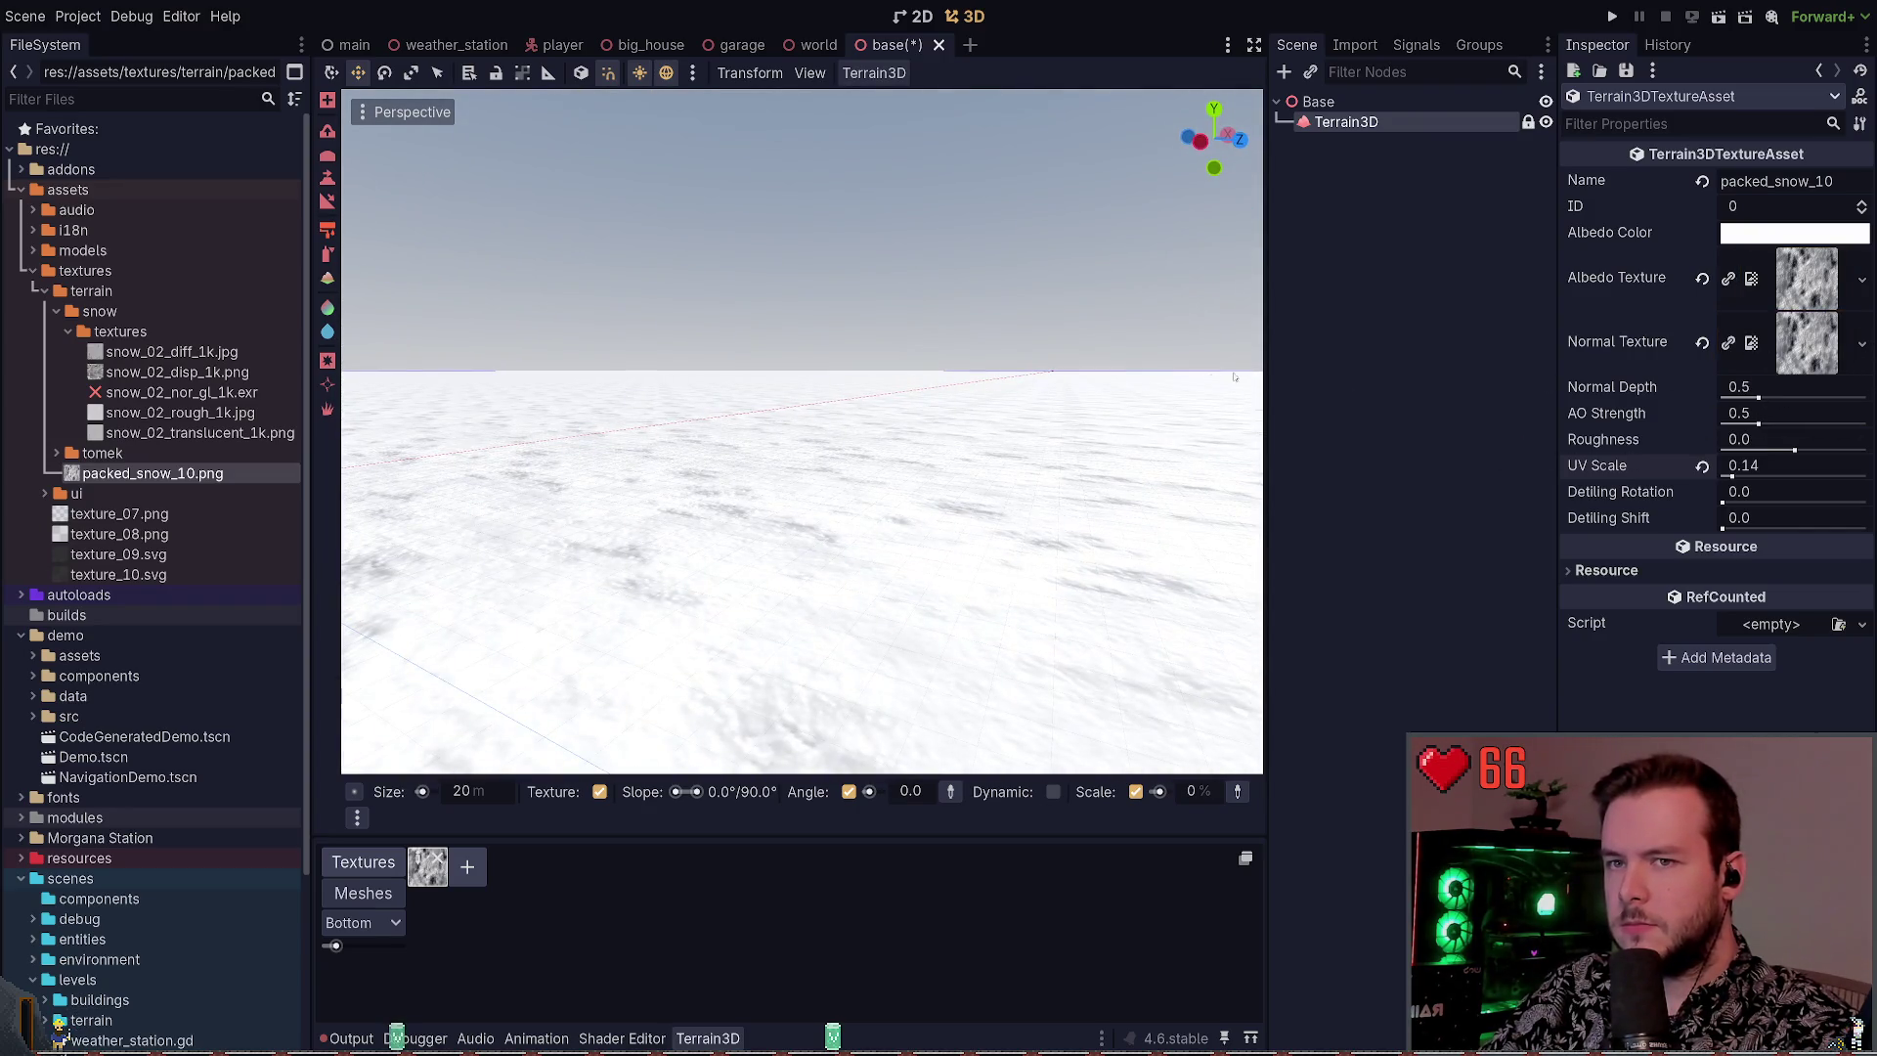
Clear the albedo and normal textures, then set snow_02_diff_1k as the albedo
{"action": "left_click", "coordinate": [1703, 279]}
{"action": "left_click", "coordinate": [1702, 342]}
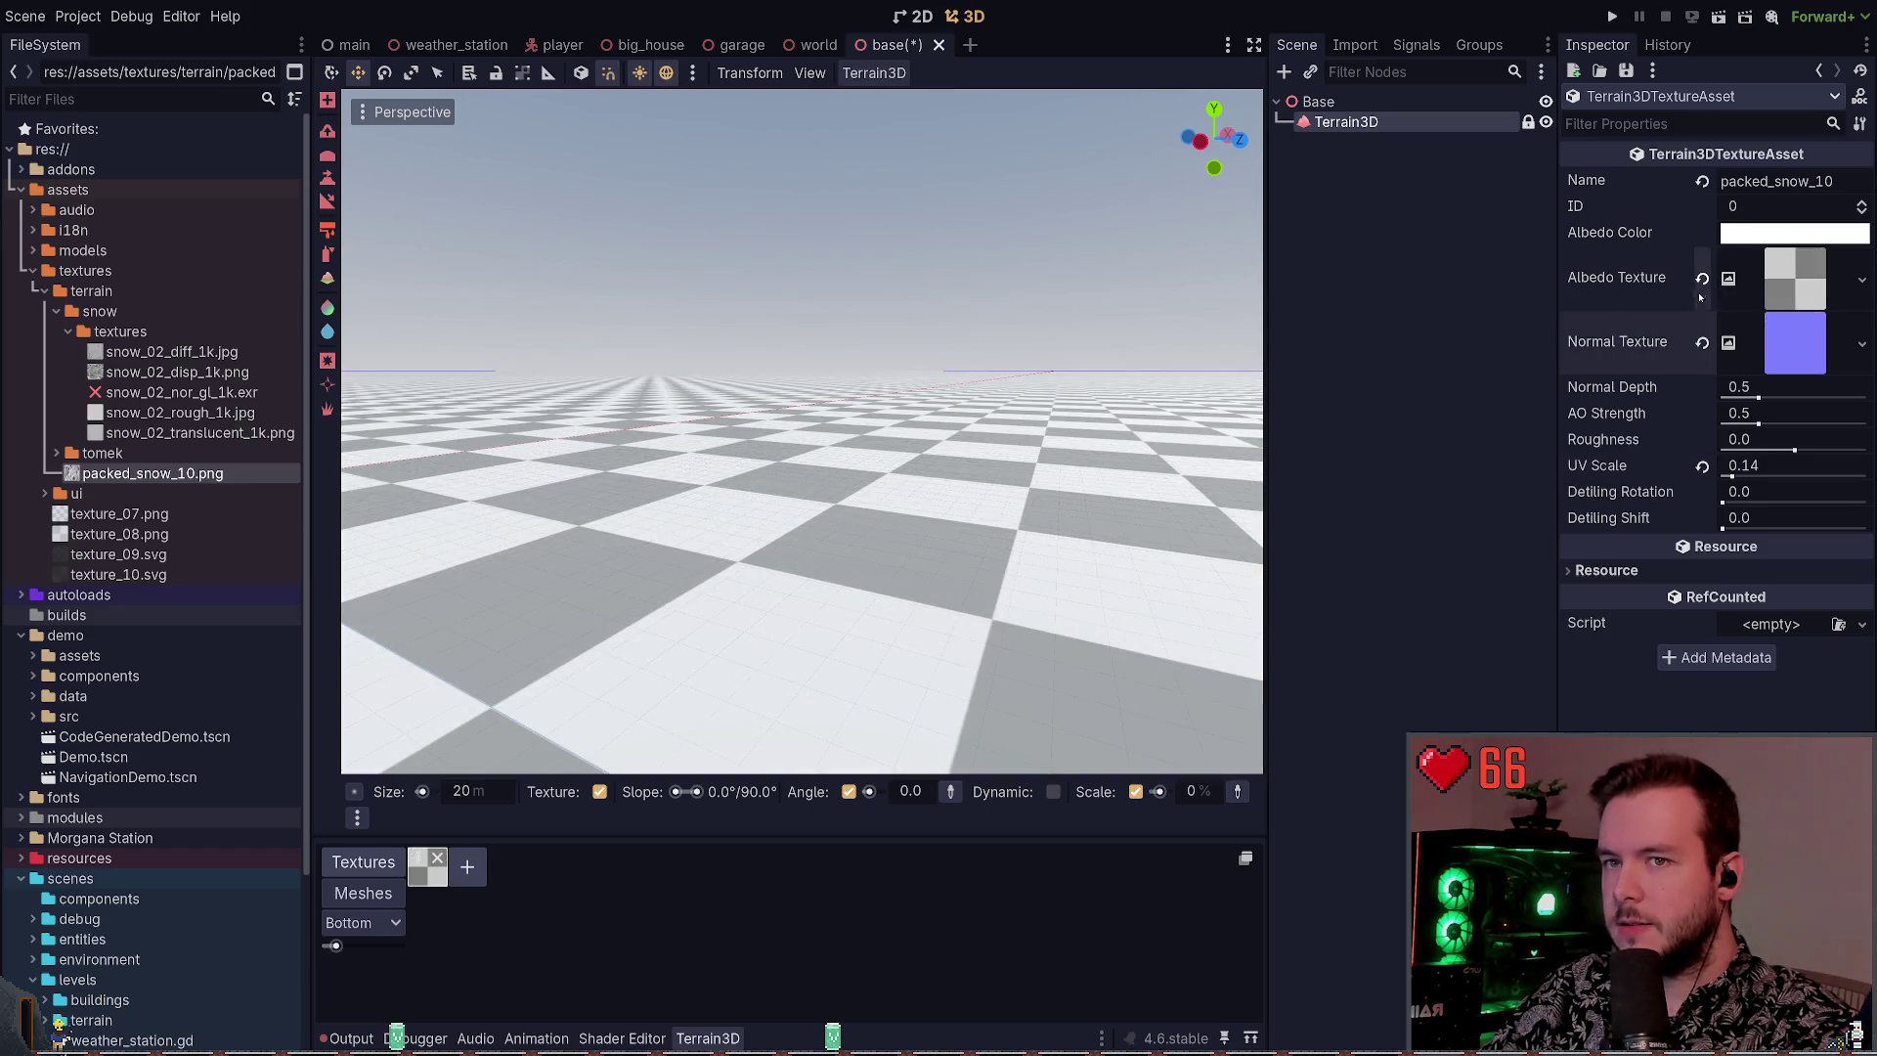
{"action": "left_click", "coordinate": [145, 354]}
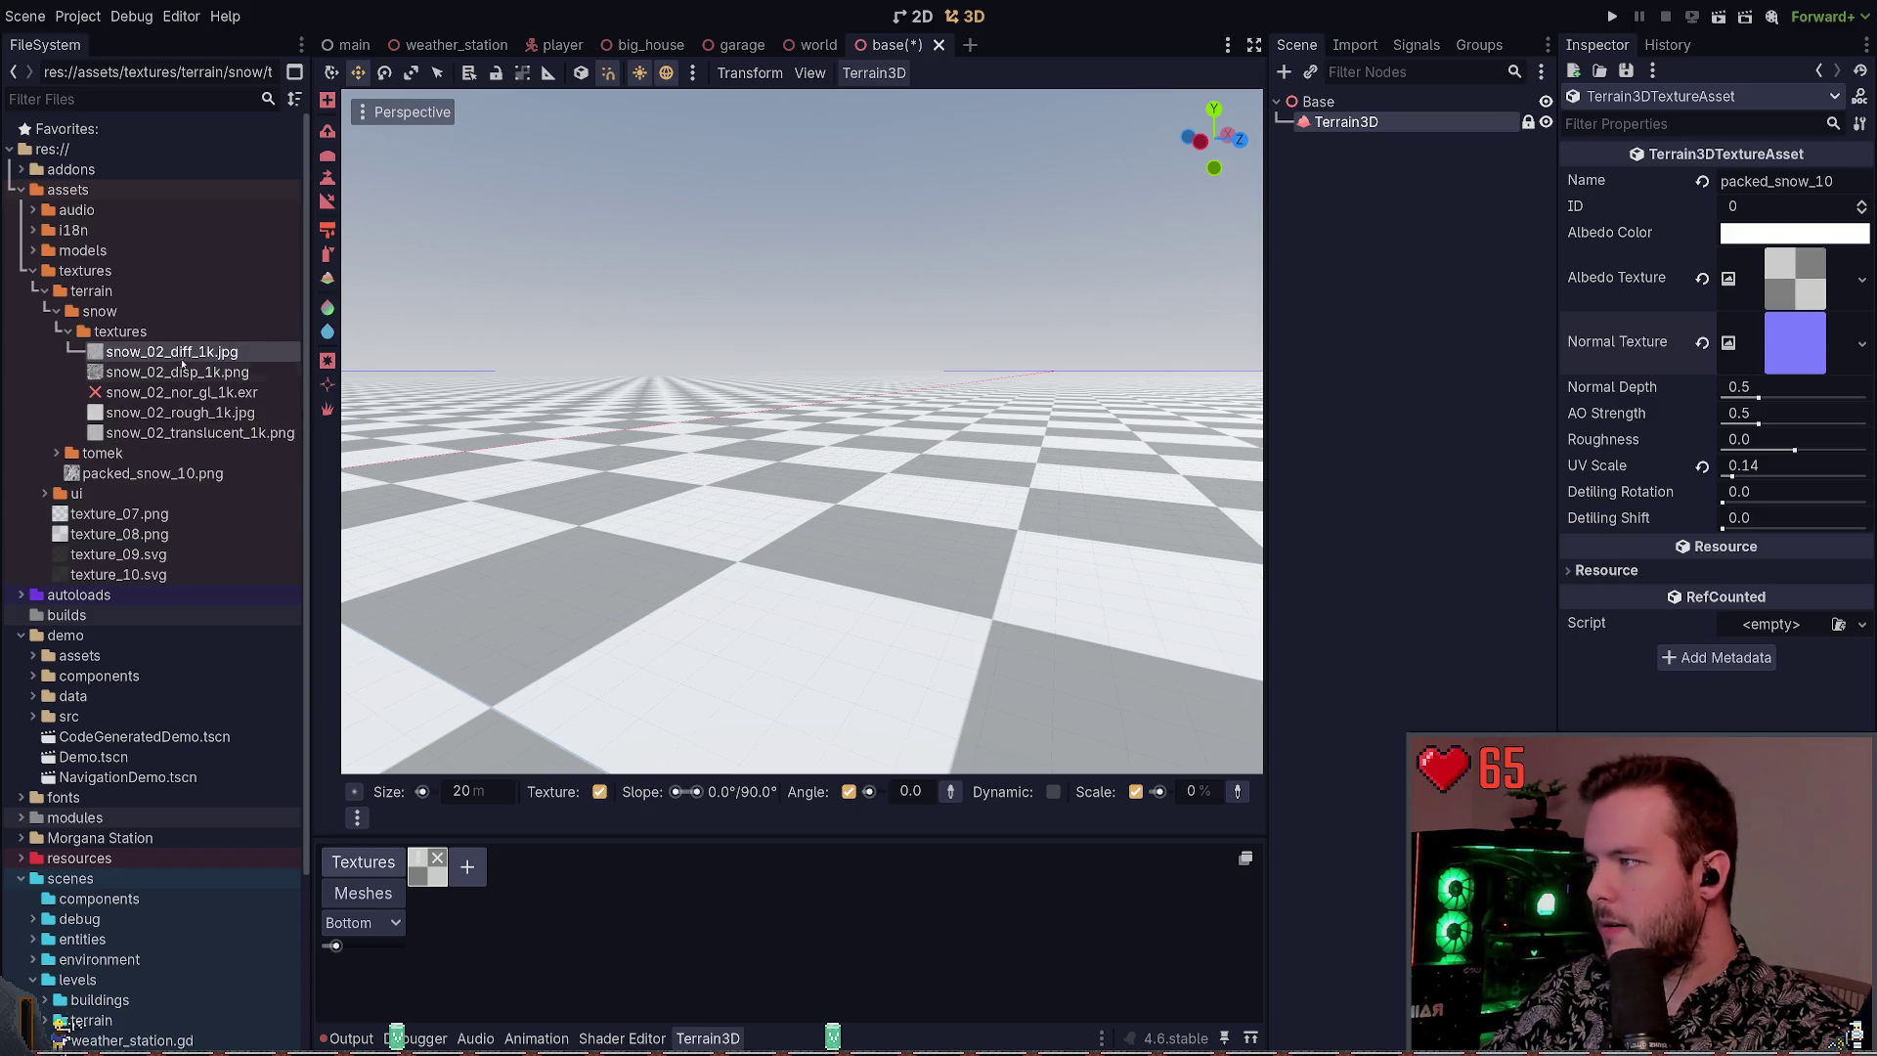
{"action": "mouse_move", "coordinate": [171, 352]}
{"action": "left_mouse_down"}
{"action": "mouse_move", "coordinate": [1486, 339]}
{"action": "mouse_move", "coordinate": [1804, 281]}
{"action": "left_mouse_up"}
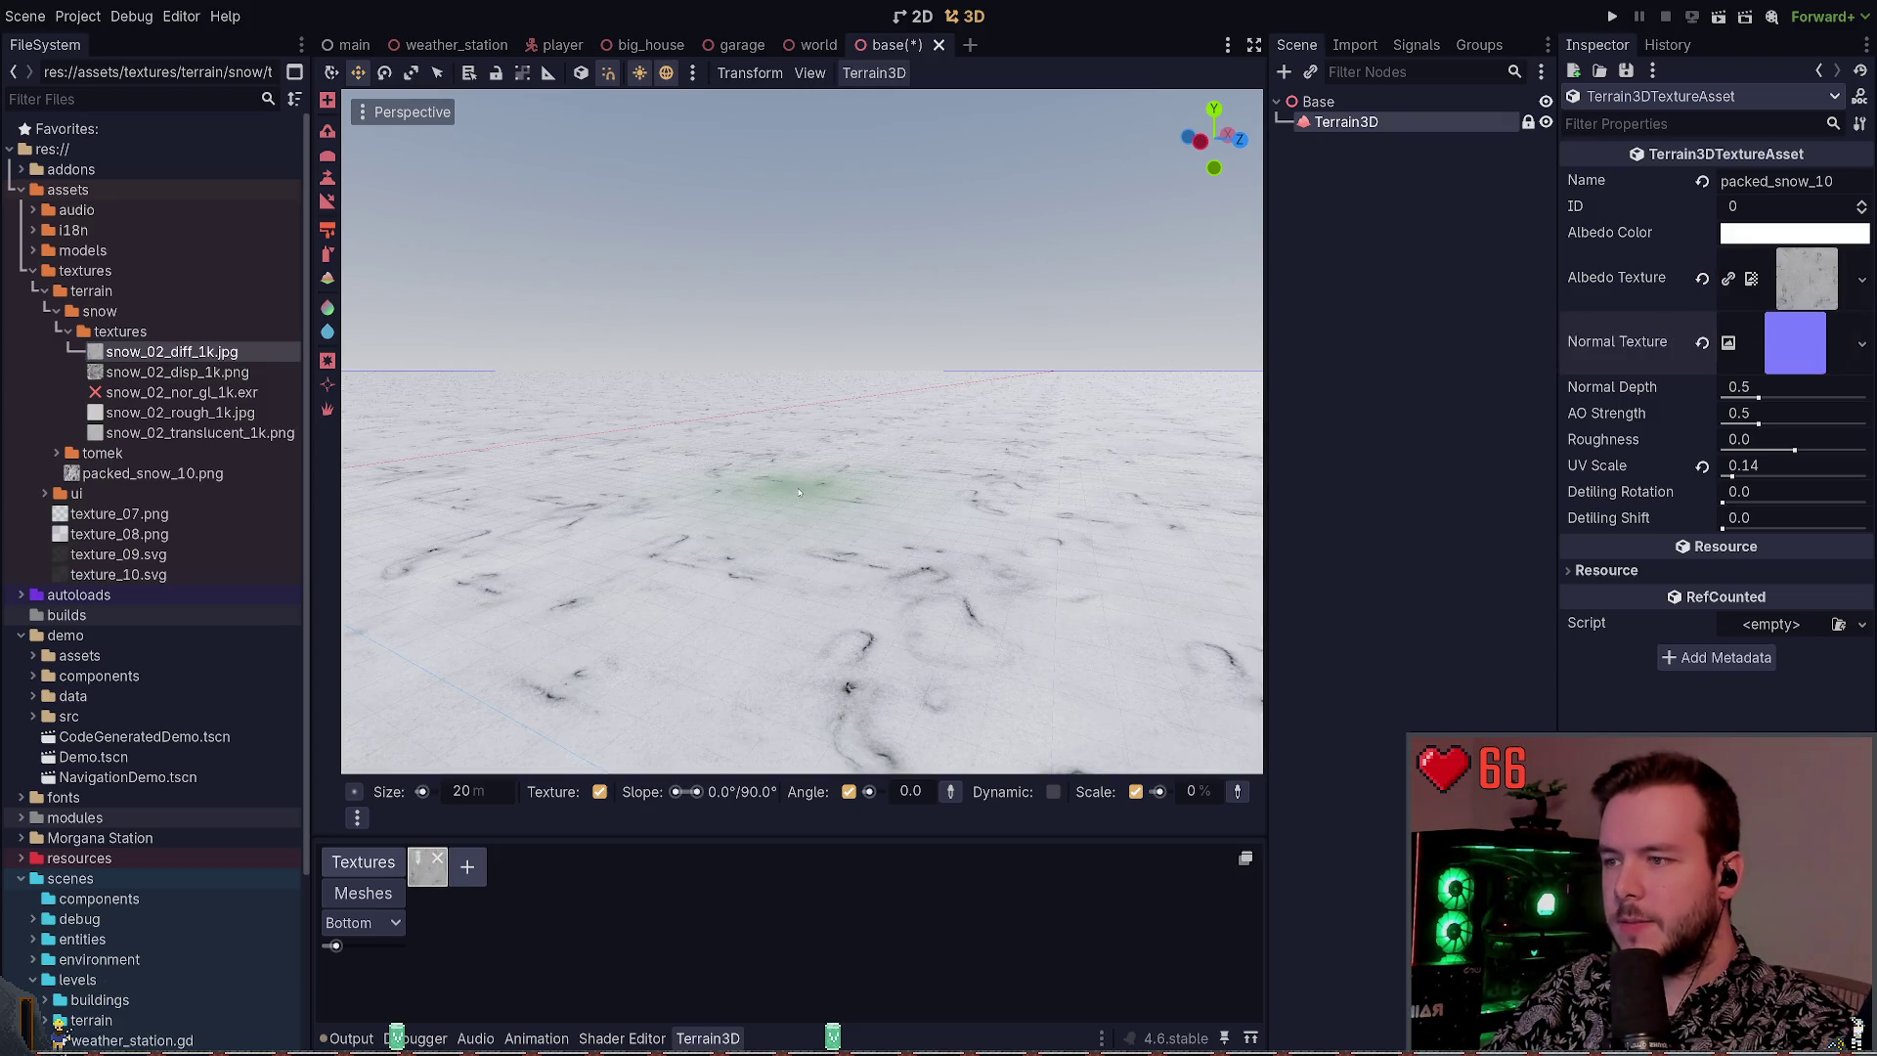
{"action": "left_click_drag", "start_coordinate": [861, 411], "coordinate": [858, 477]}
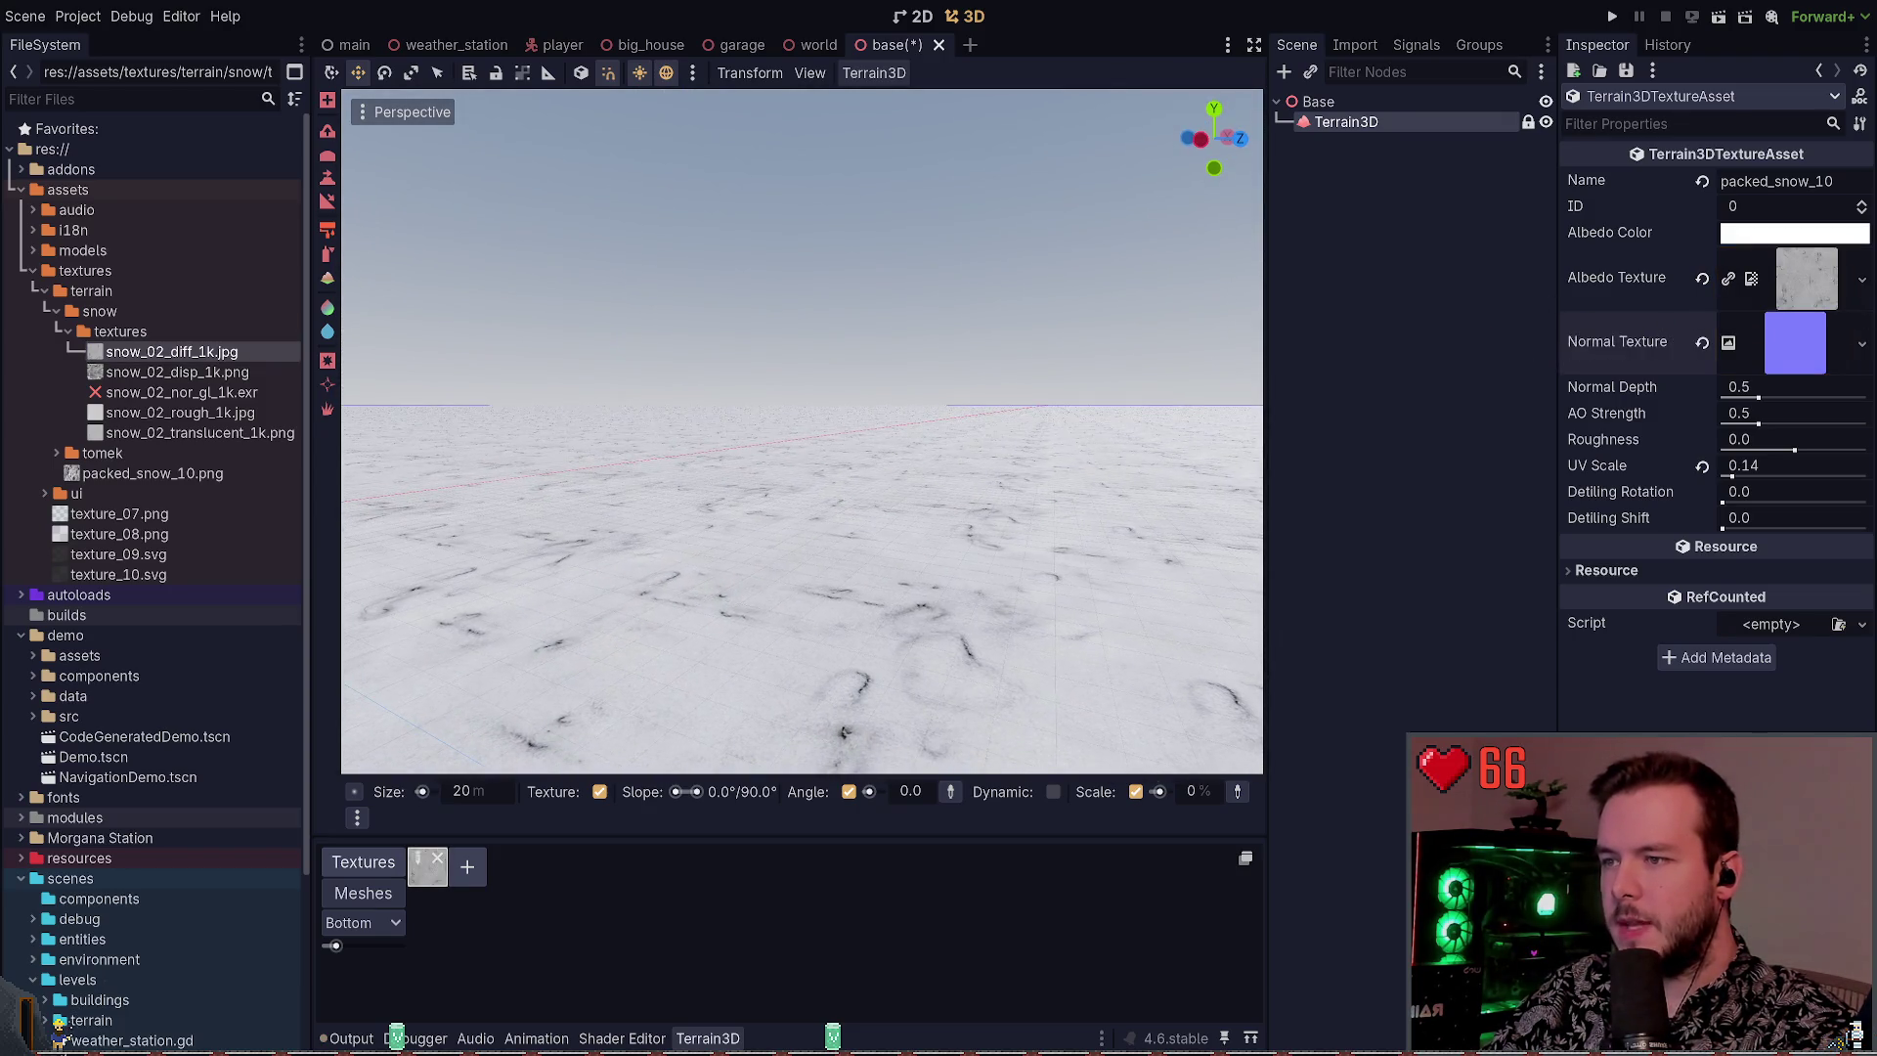
Try snow_02_disp_1k as the normal map, then reset normal depth to 0.5 and clear it
{"action": "left_click", "coordinate": [196, 392]}
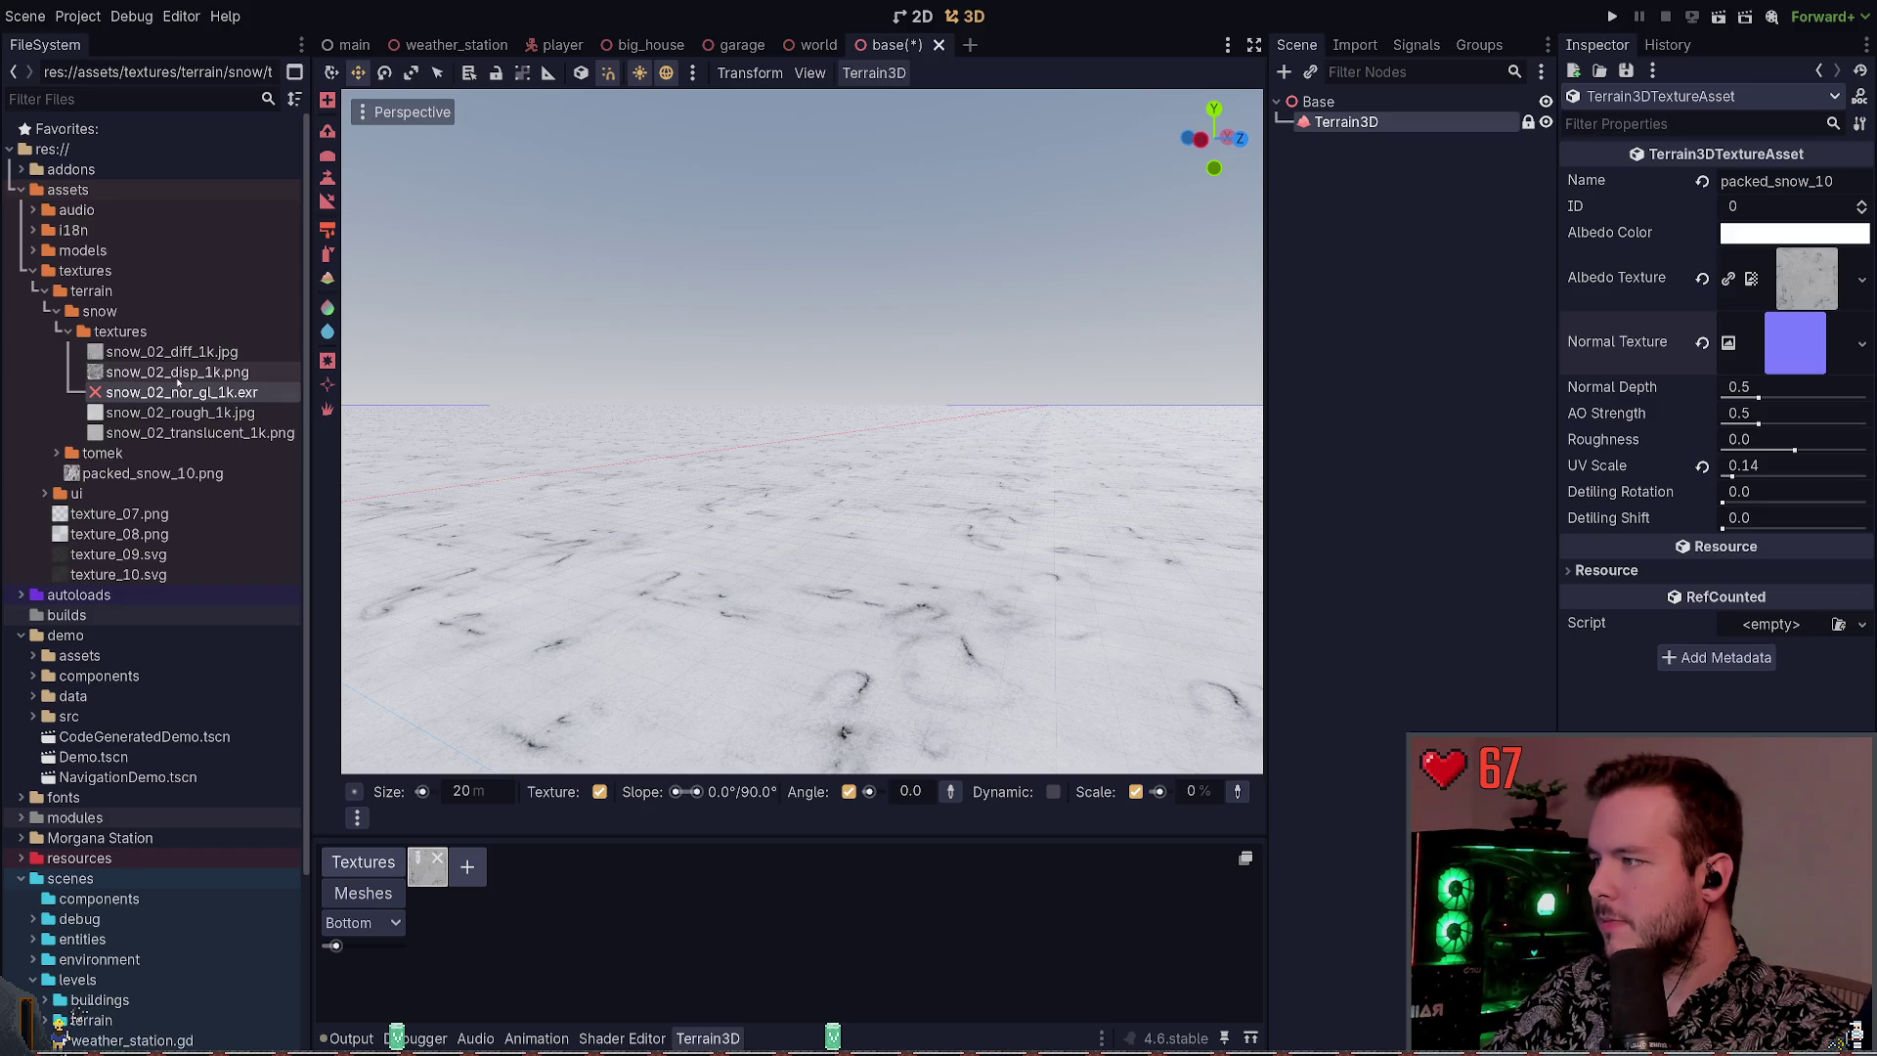
{"action": "left_click", "coordinate": [177, 380]}
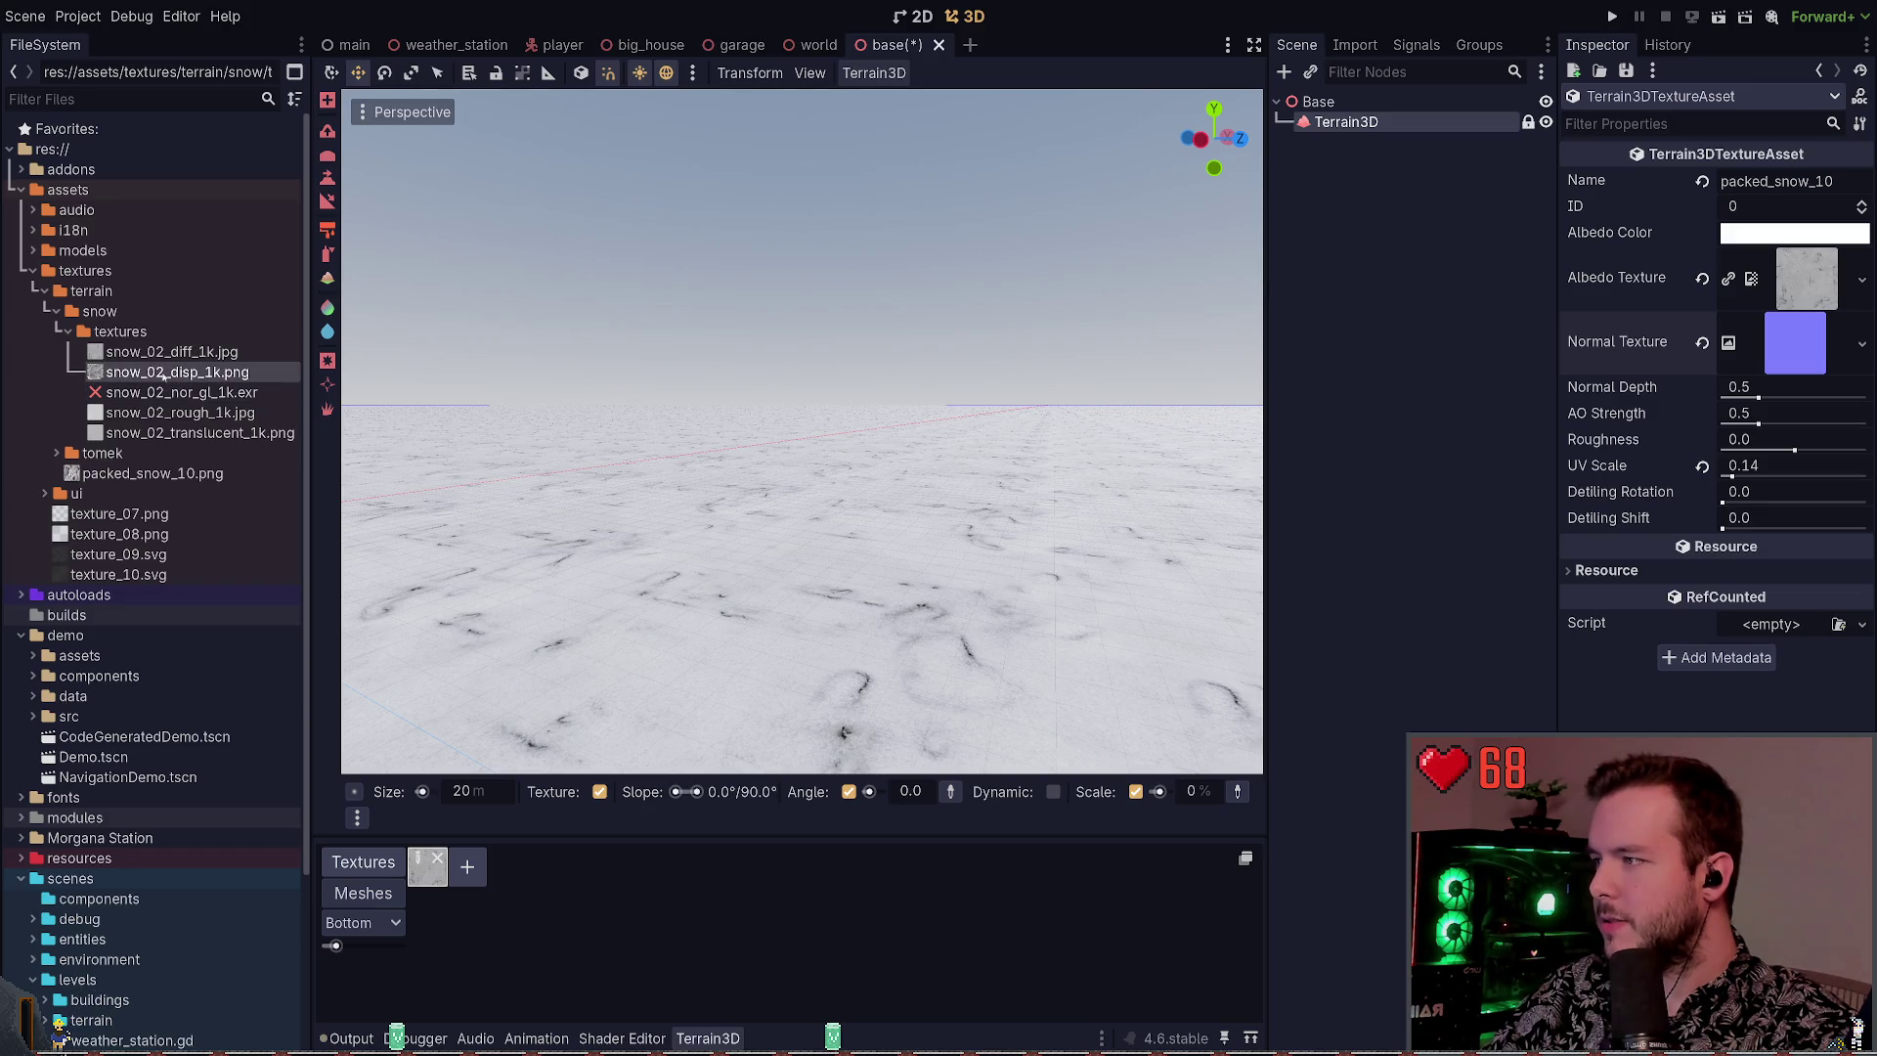
{"action": "mouse_move", "coordinate": [163, 376]}
{"action": "left_mouse_down"}
{"action": "mouse_move", "coordinate": [1721, 431]}
{"action": "mouse_move", "coordinate": [1795, 344]}
{"action": "left_mouse_up"}
{"action": "left_click", "coordinate": [1822, 352]}
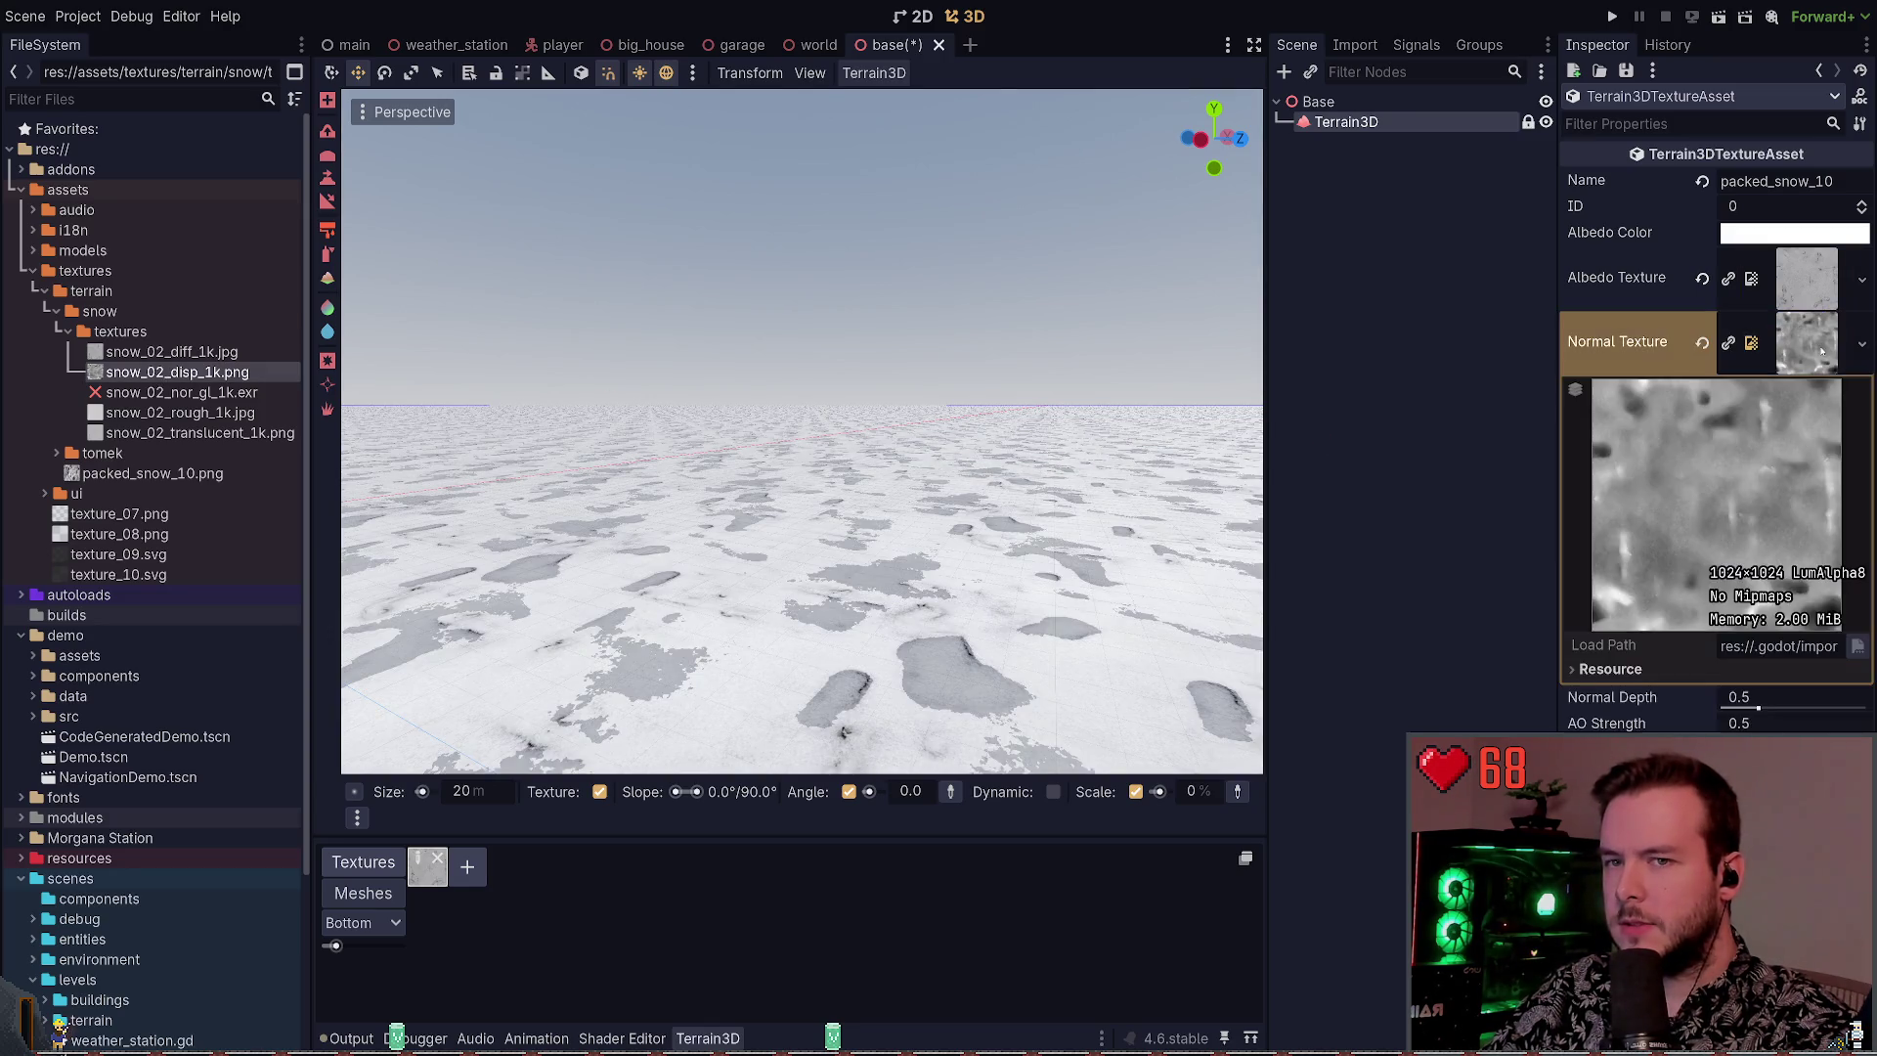
{"action": "left_click", "coordinate": [1818, 342]}
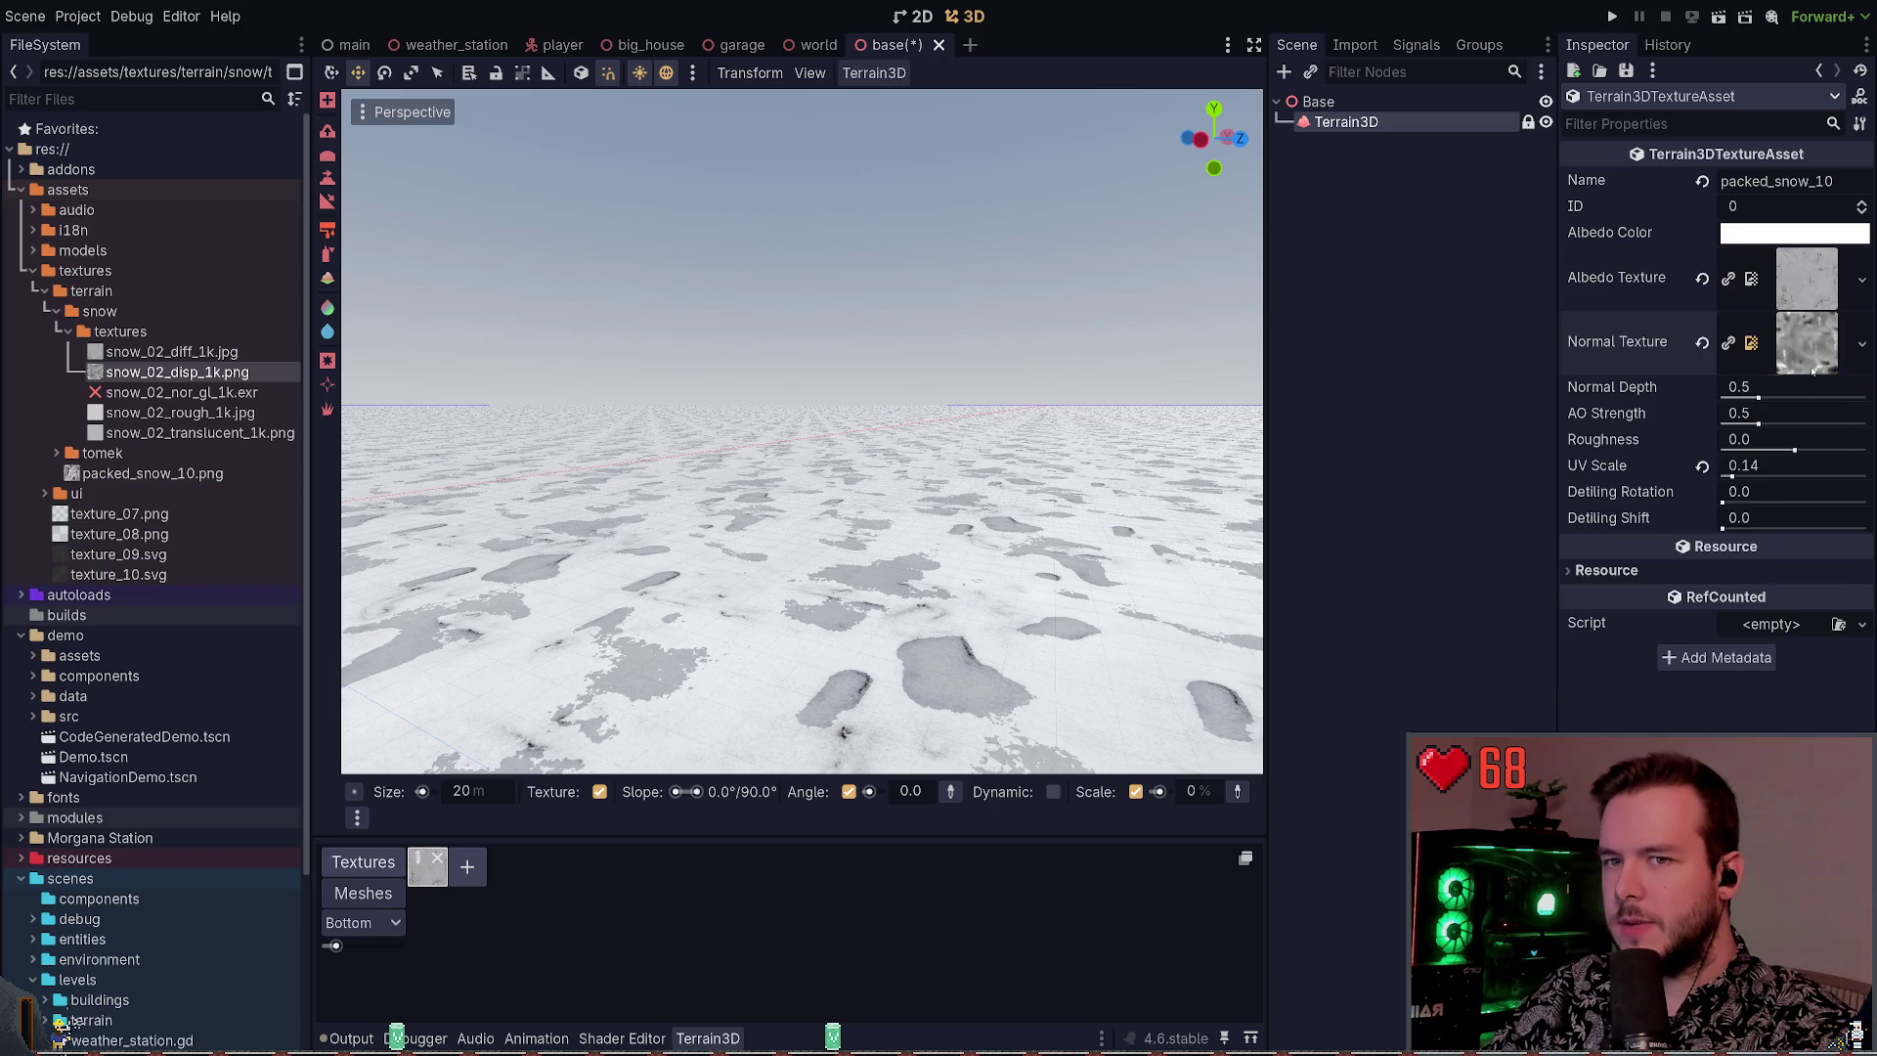
{"action": "left_click", "coordinate": [1809, 349]}
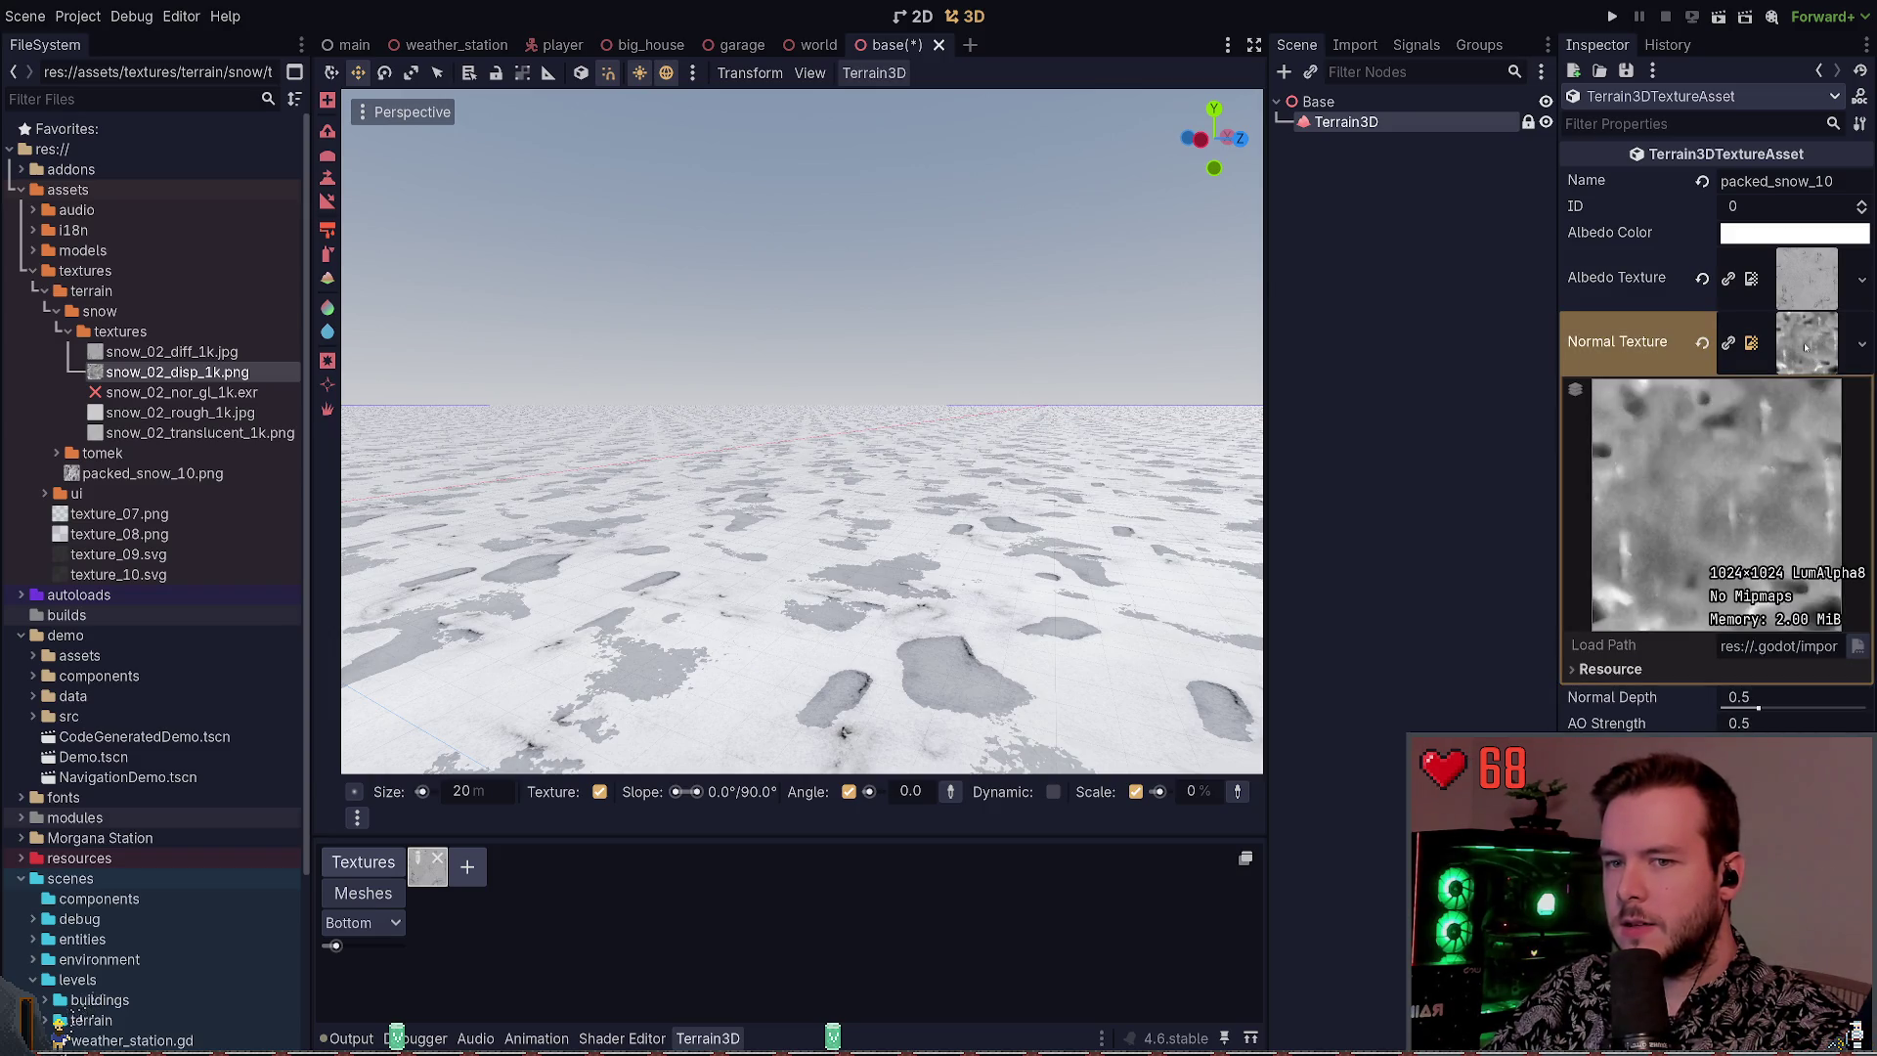
{"action": "left_click", "coordinate": [1805, 345]}
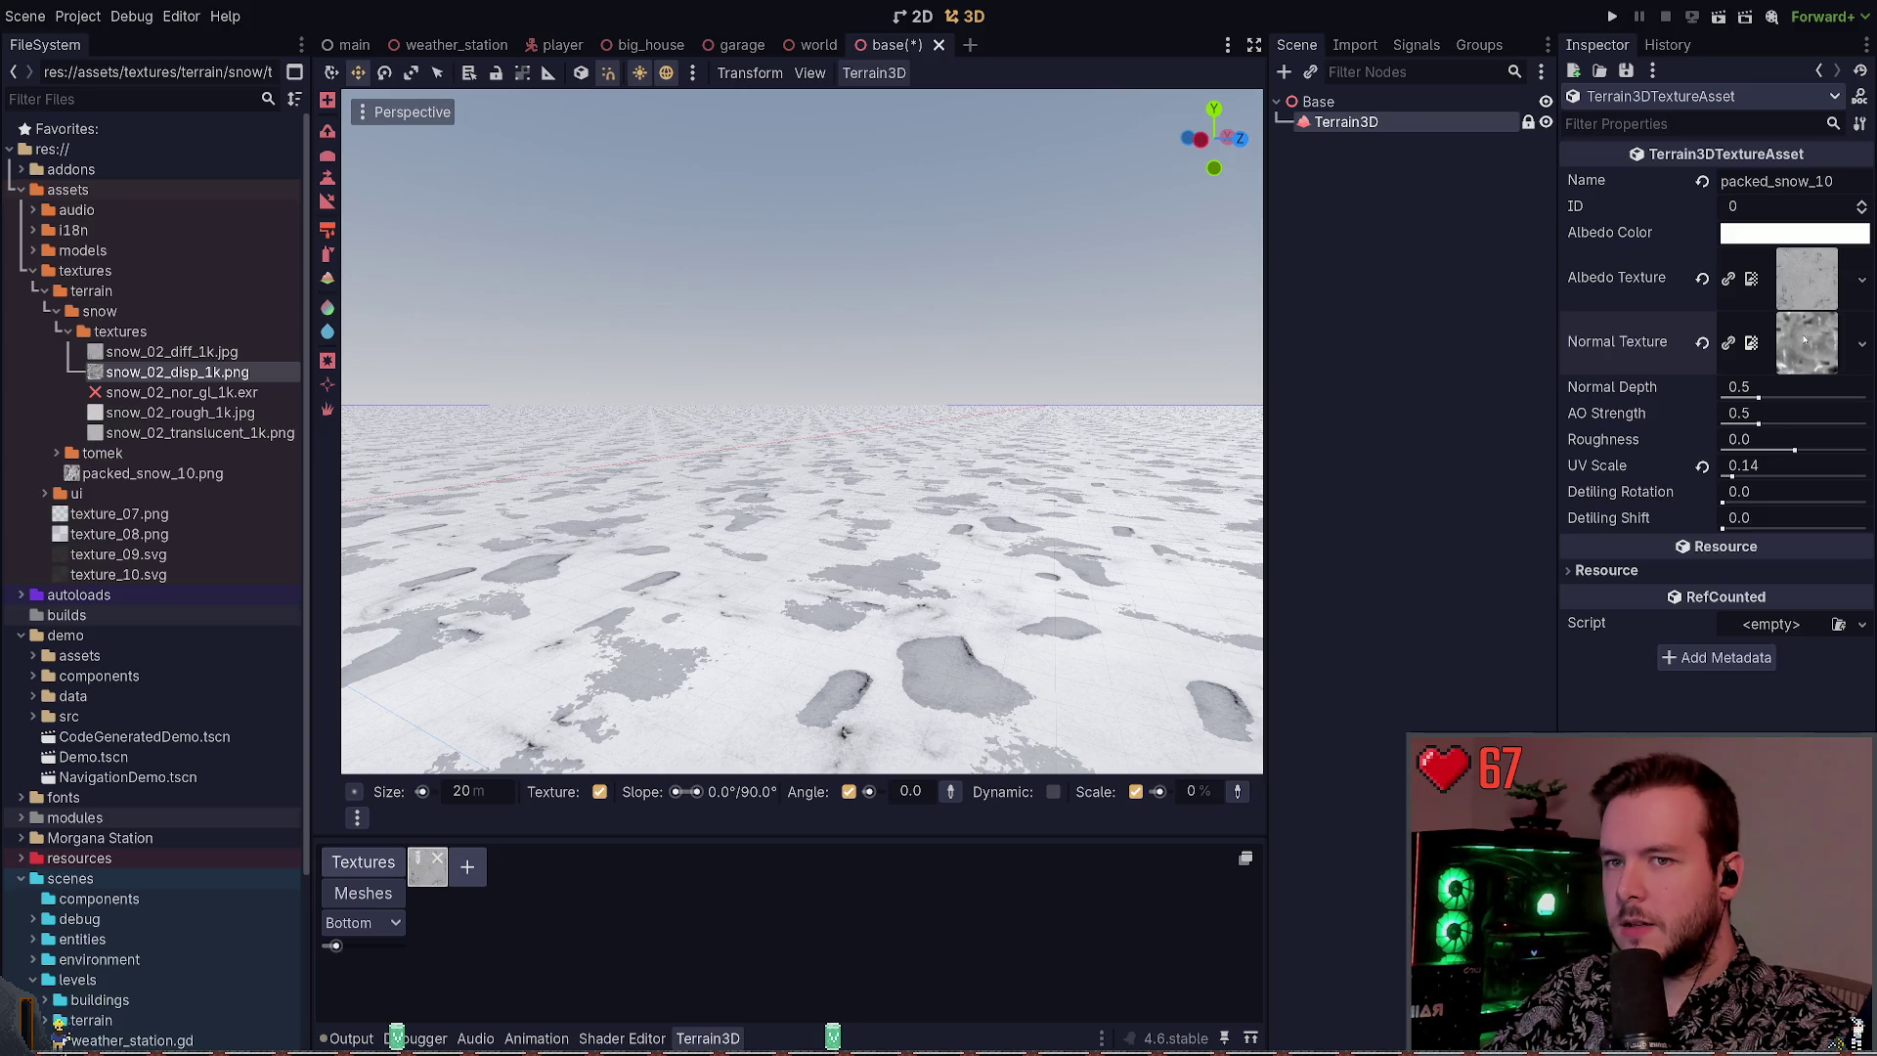
{"action": "mouse_move", "coordinate": [1758, 396]}
{"action": "left_mouse_down"}
{"action": "mouse_move", "coordinate": [1801, 398]}
{"action": "mouse_move", "coordinate": [1723, 391]}
{"action": "left_mouse_up"}
{"action": "left_click", "coordinate": [1702, 388]}
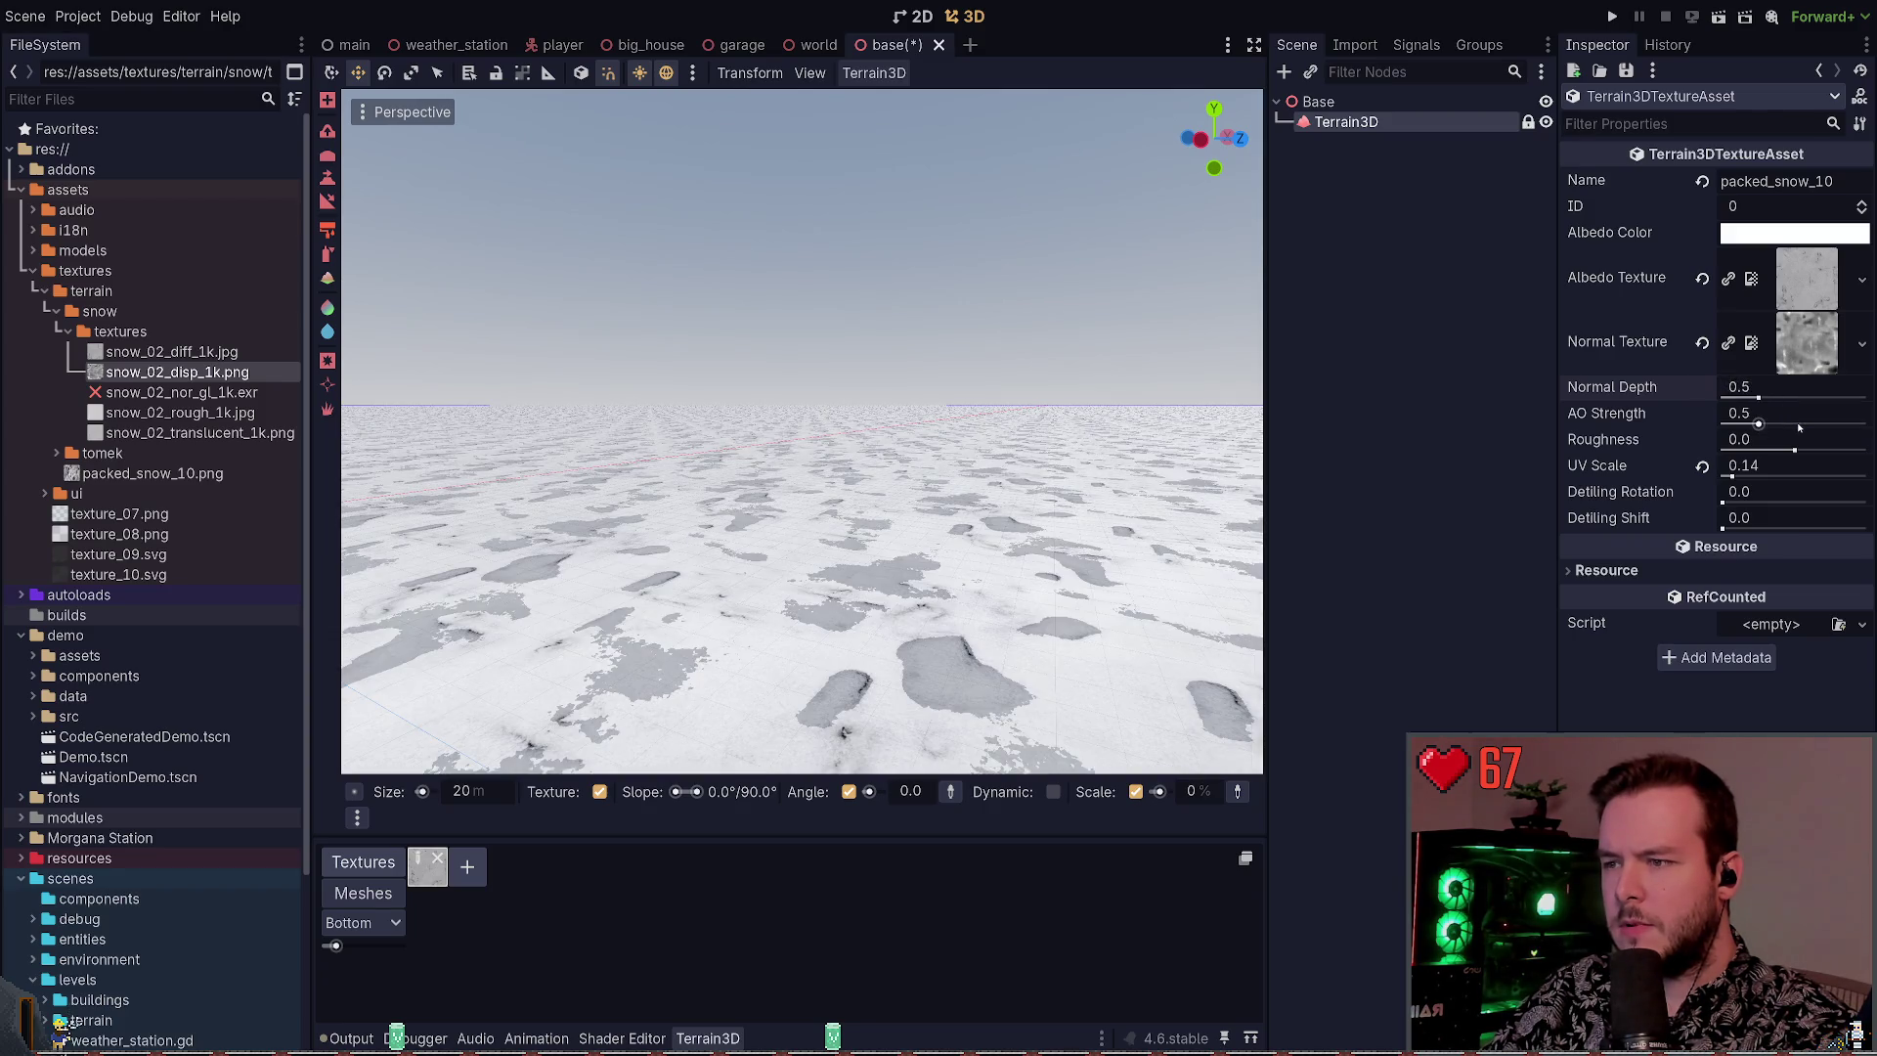
{"action": "left_click", "coordinate": [1702, 341]}
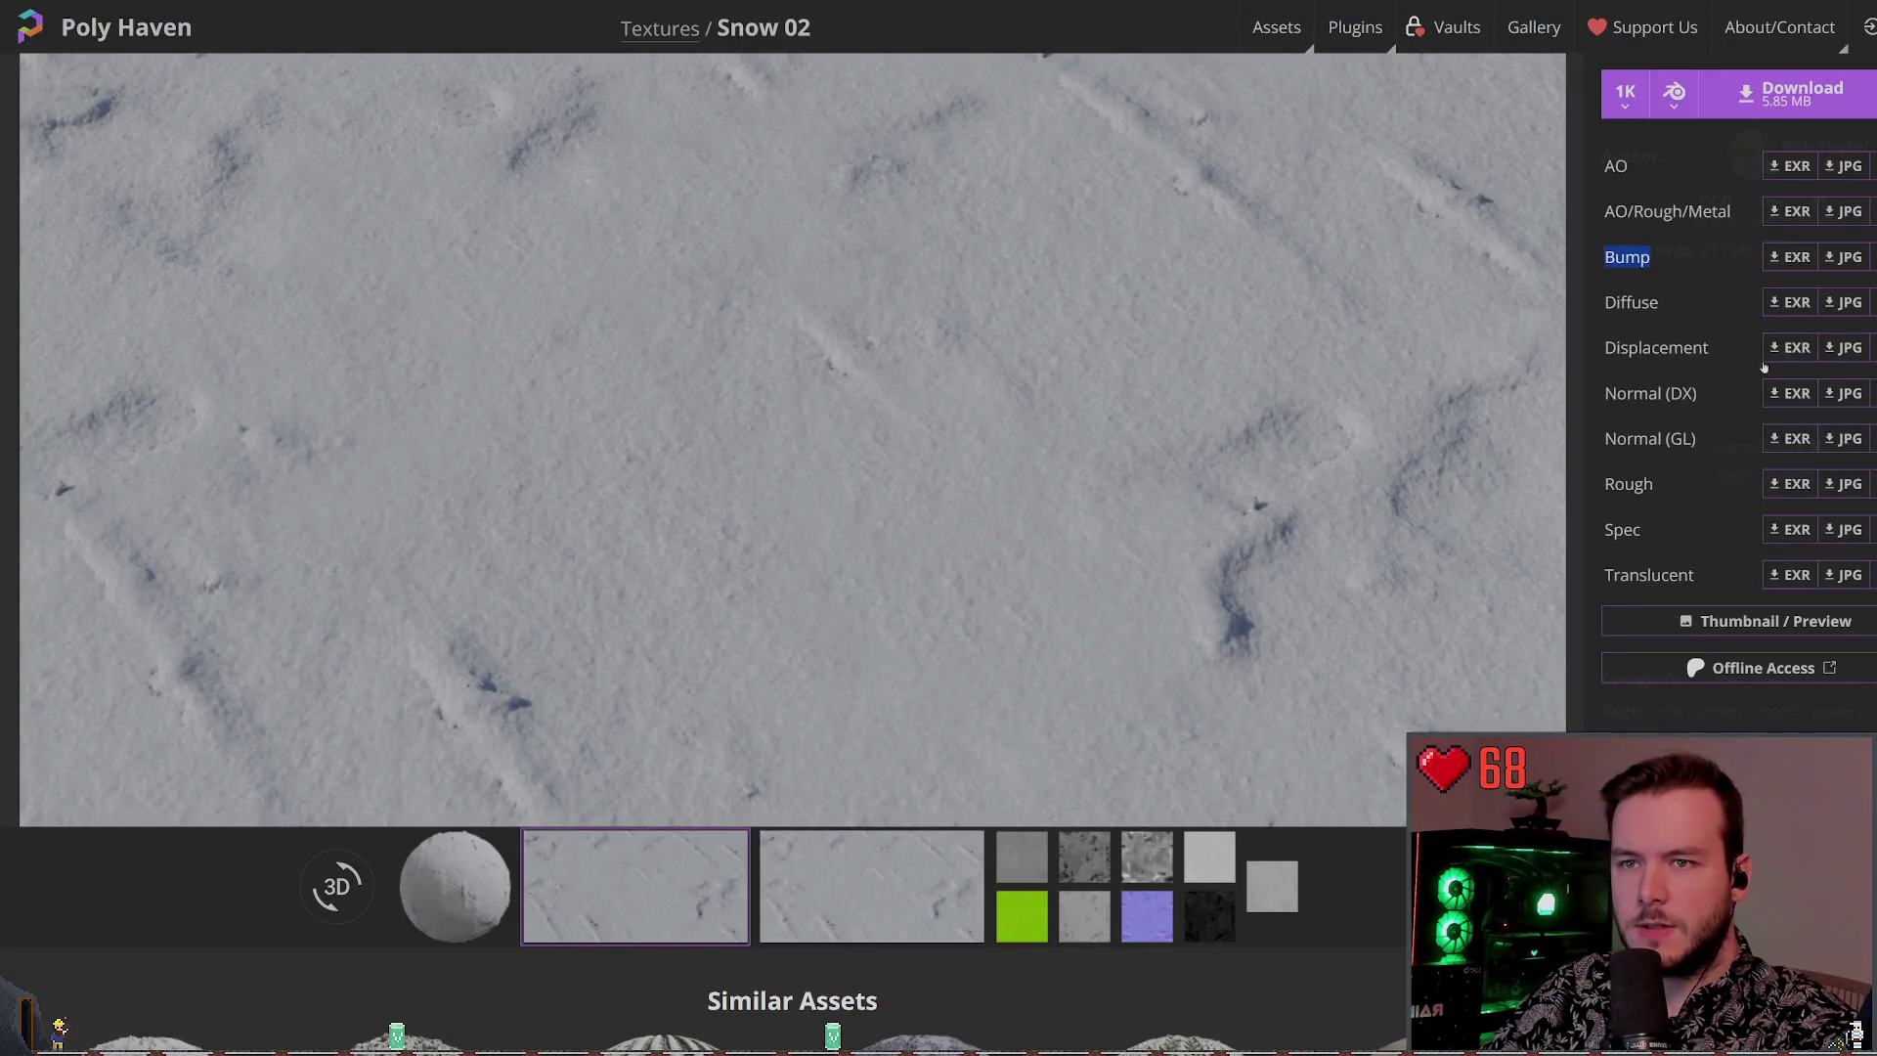
{"action": "left_click", "coordinate": [1678, 301]}
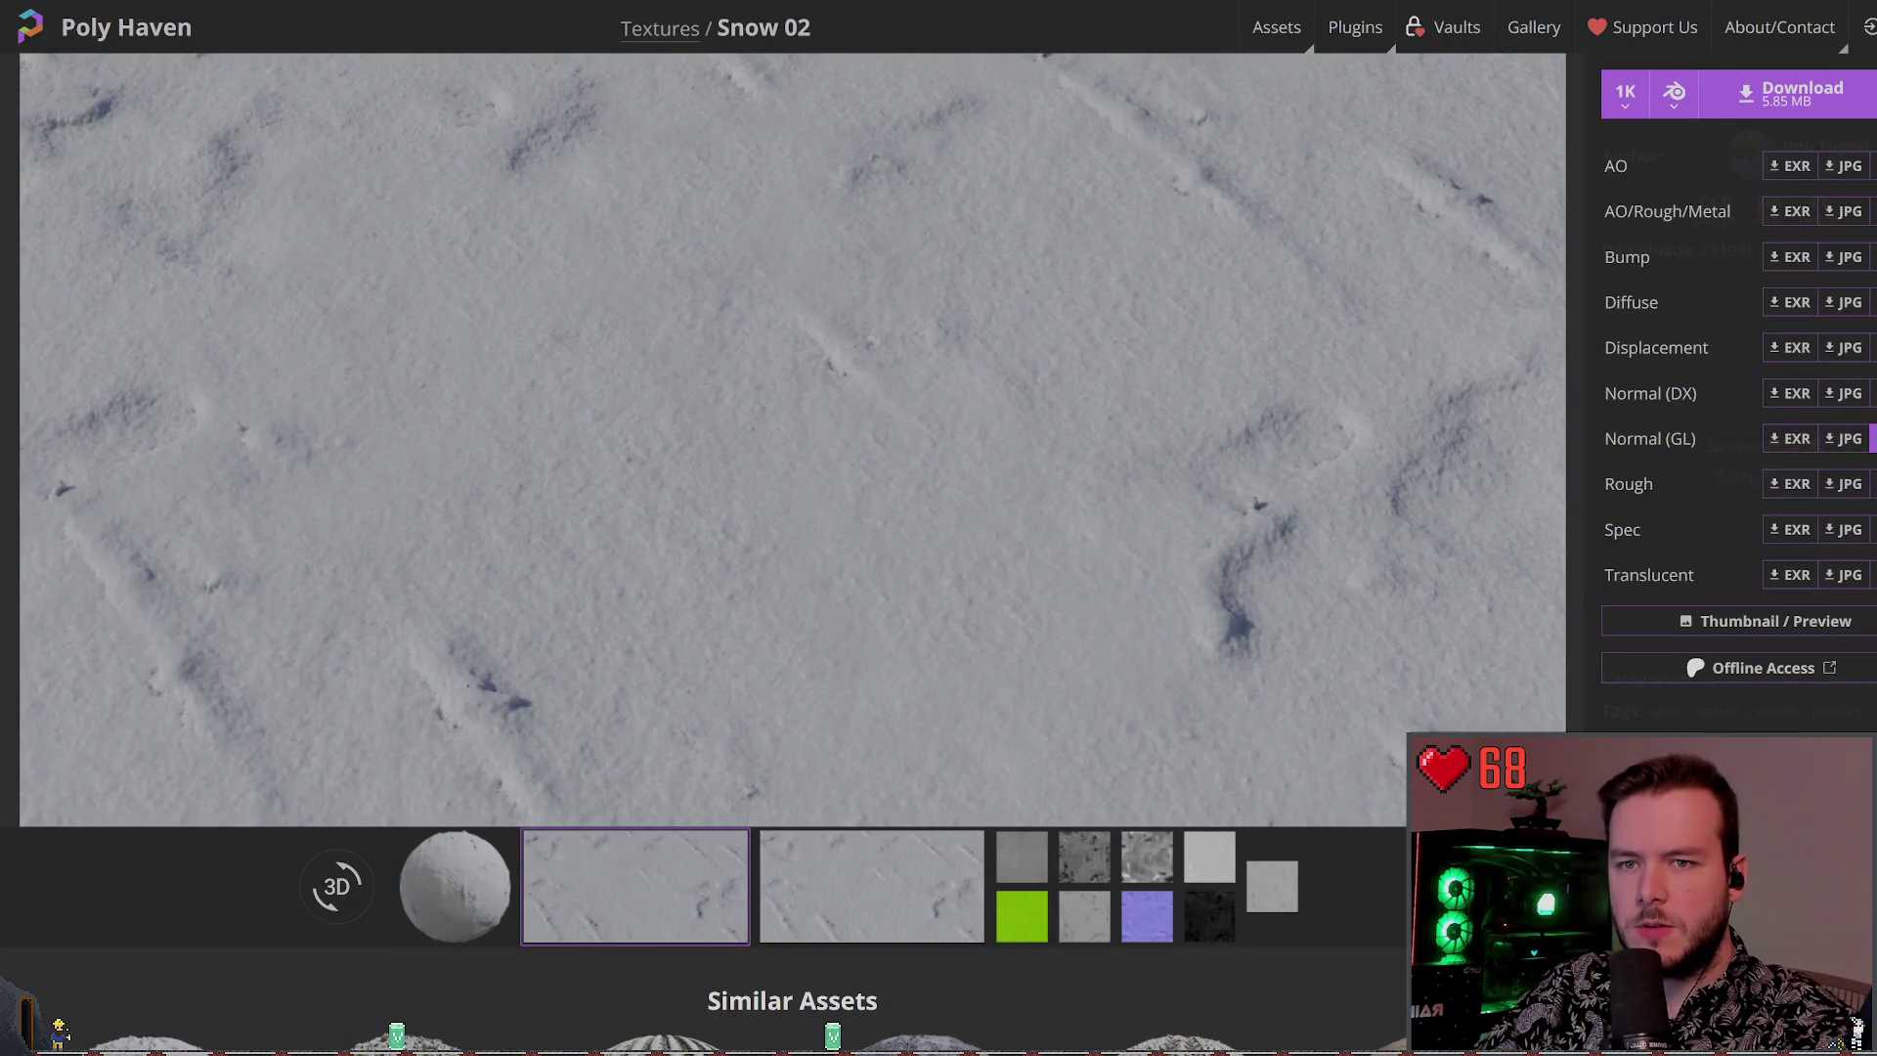
Download the 1K JPG of Snow 02's Normal (GL) map from Poly Haven
{"action": "left_click", "coordinate": [1844, 440]}
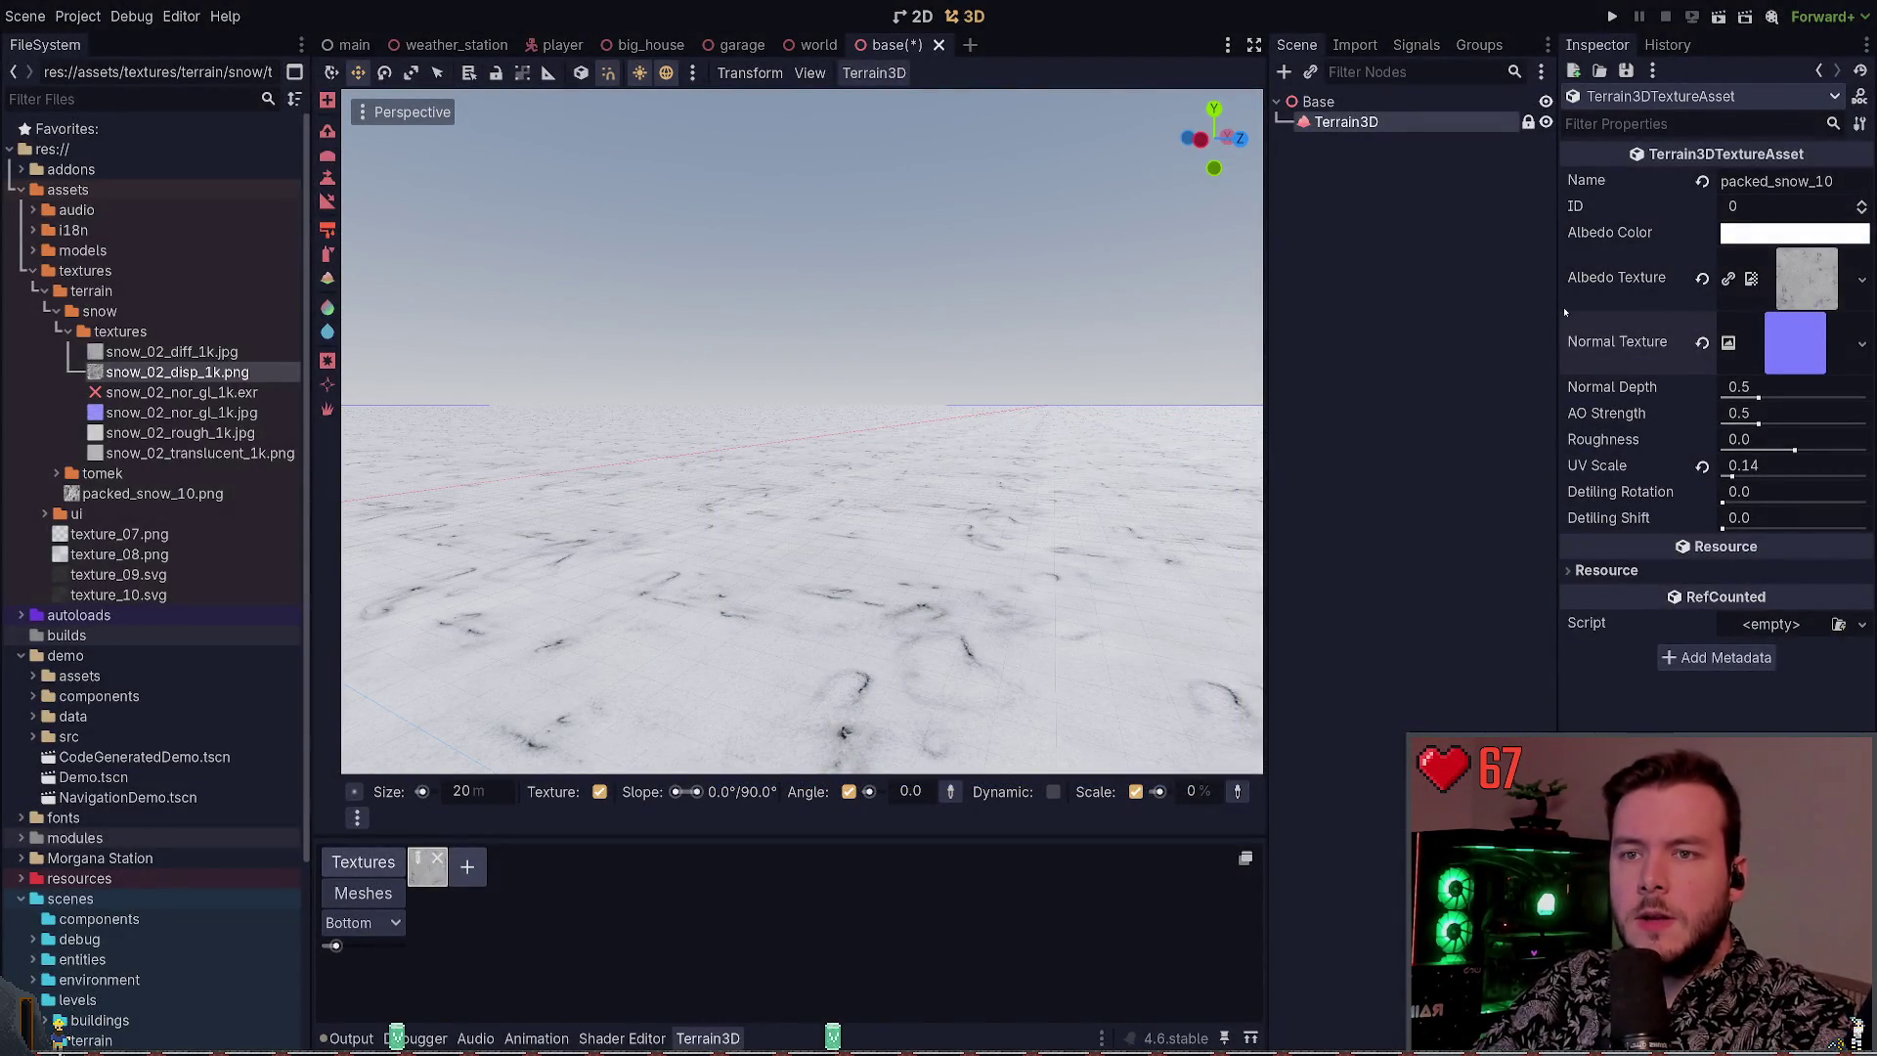
Assign snow_02_nor_gl_1k.jpg as the normal texture, save, and keep normal depth at 0.5
{"action": "left_click", "coordinate": [139, 416]}
{"action": "mouse_move", "coordinate": [168, 414]}
{"action": "left_mouse_down"}
{"action": "mouse_move", "coordinate": [880, 401]}
{"action": "mouse_move", "coordinate": [1795, 343]}
{"action": "left_mouse_up"}
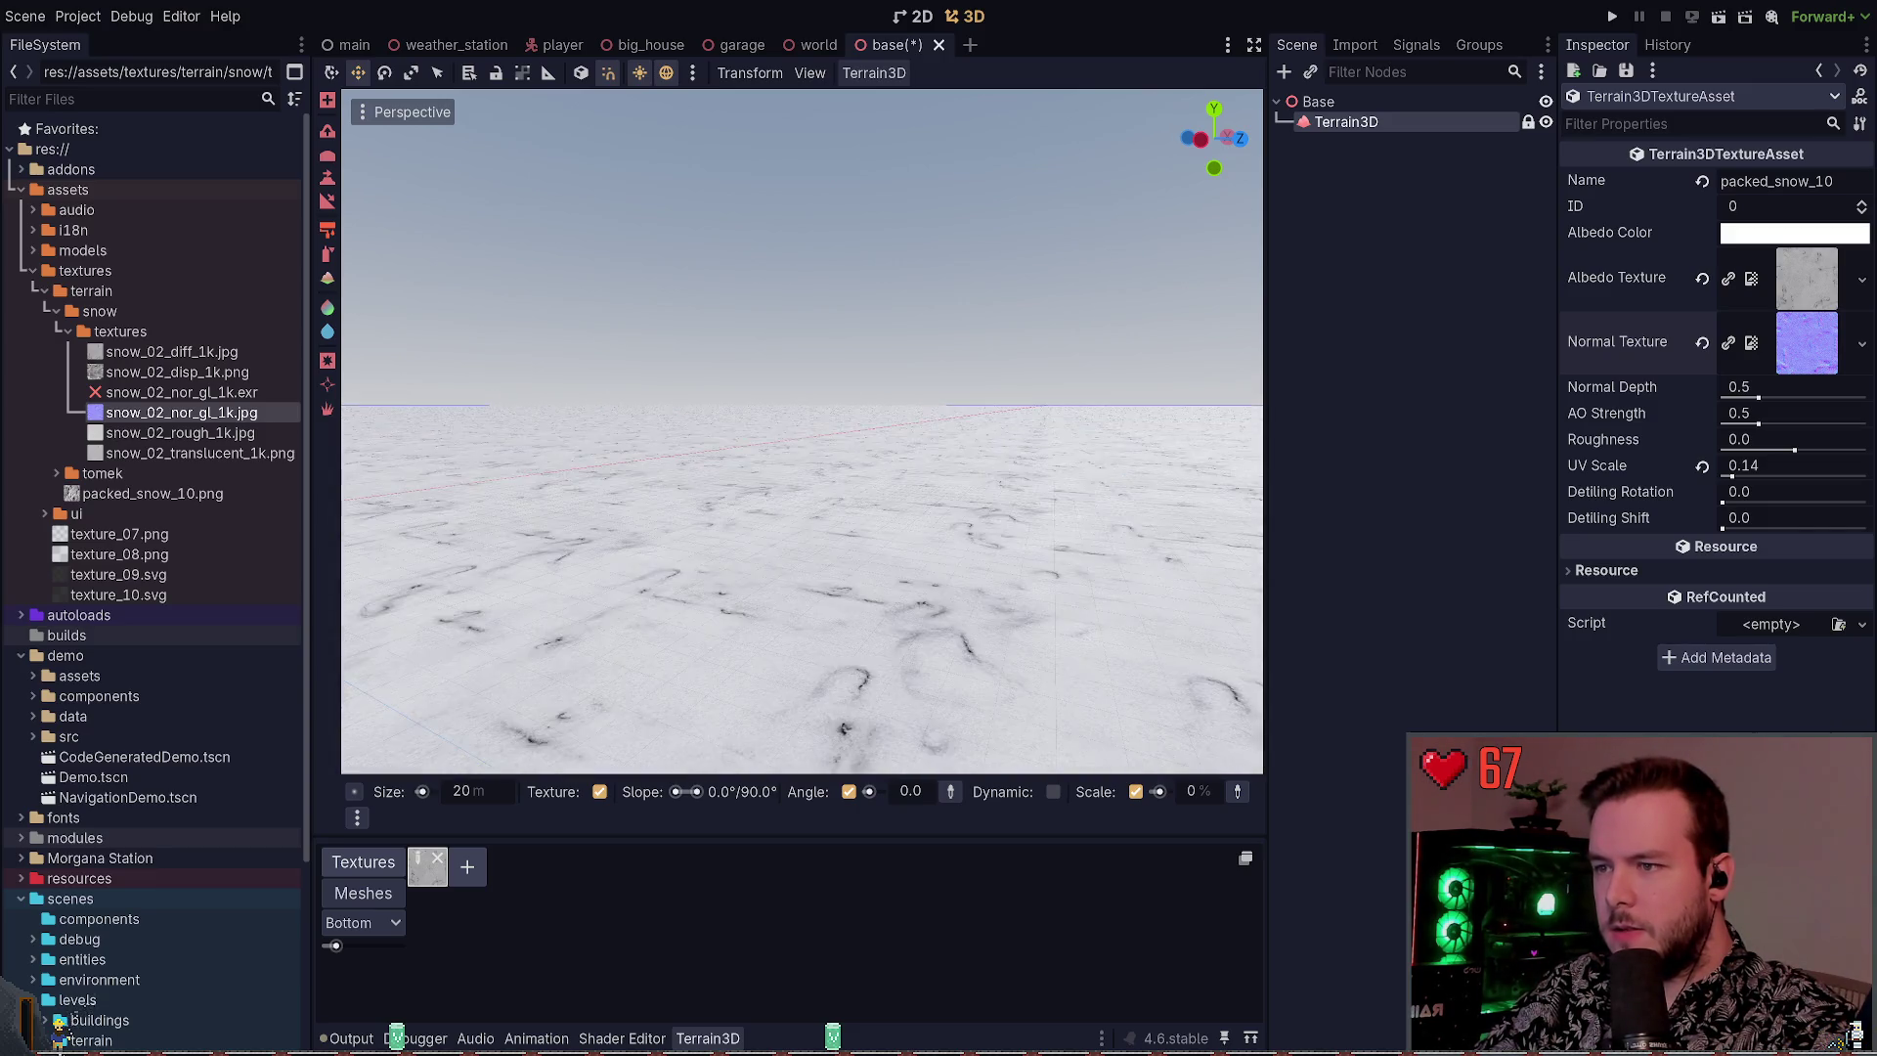
{"action": "key", "text": "ctrl+s"}
{"action": "left_click_drag", "start_coordinate": [1758, 398], "coordinate": [1866, 398]}
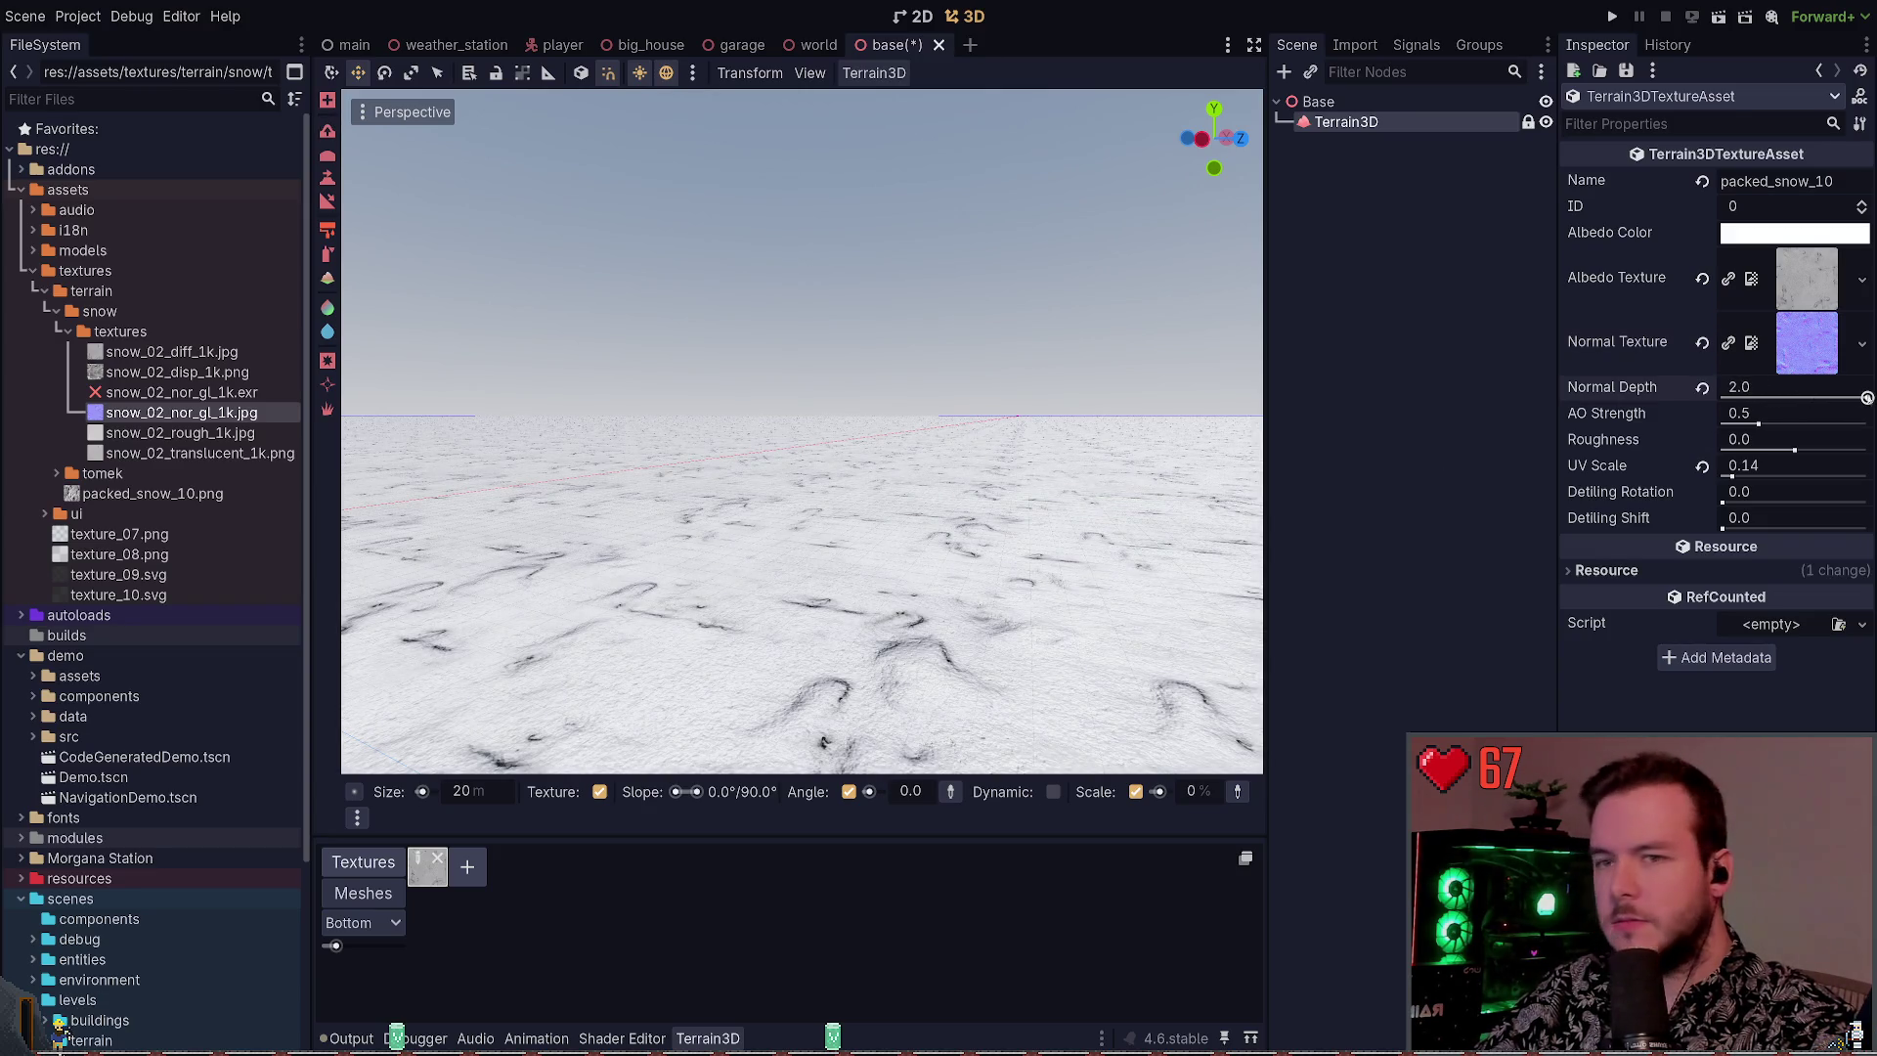
{"action": "key", "text": "w"}
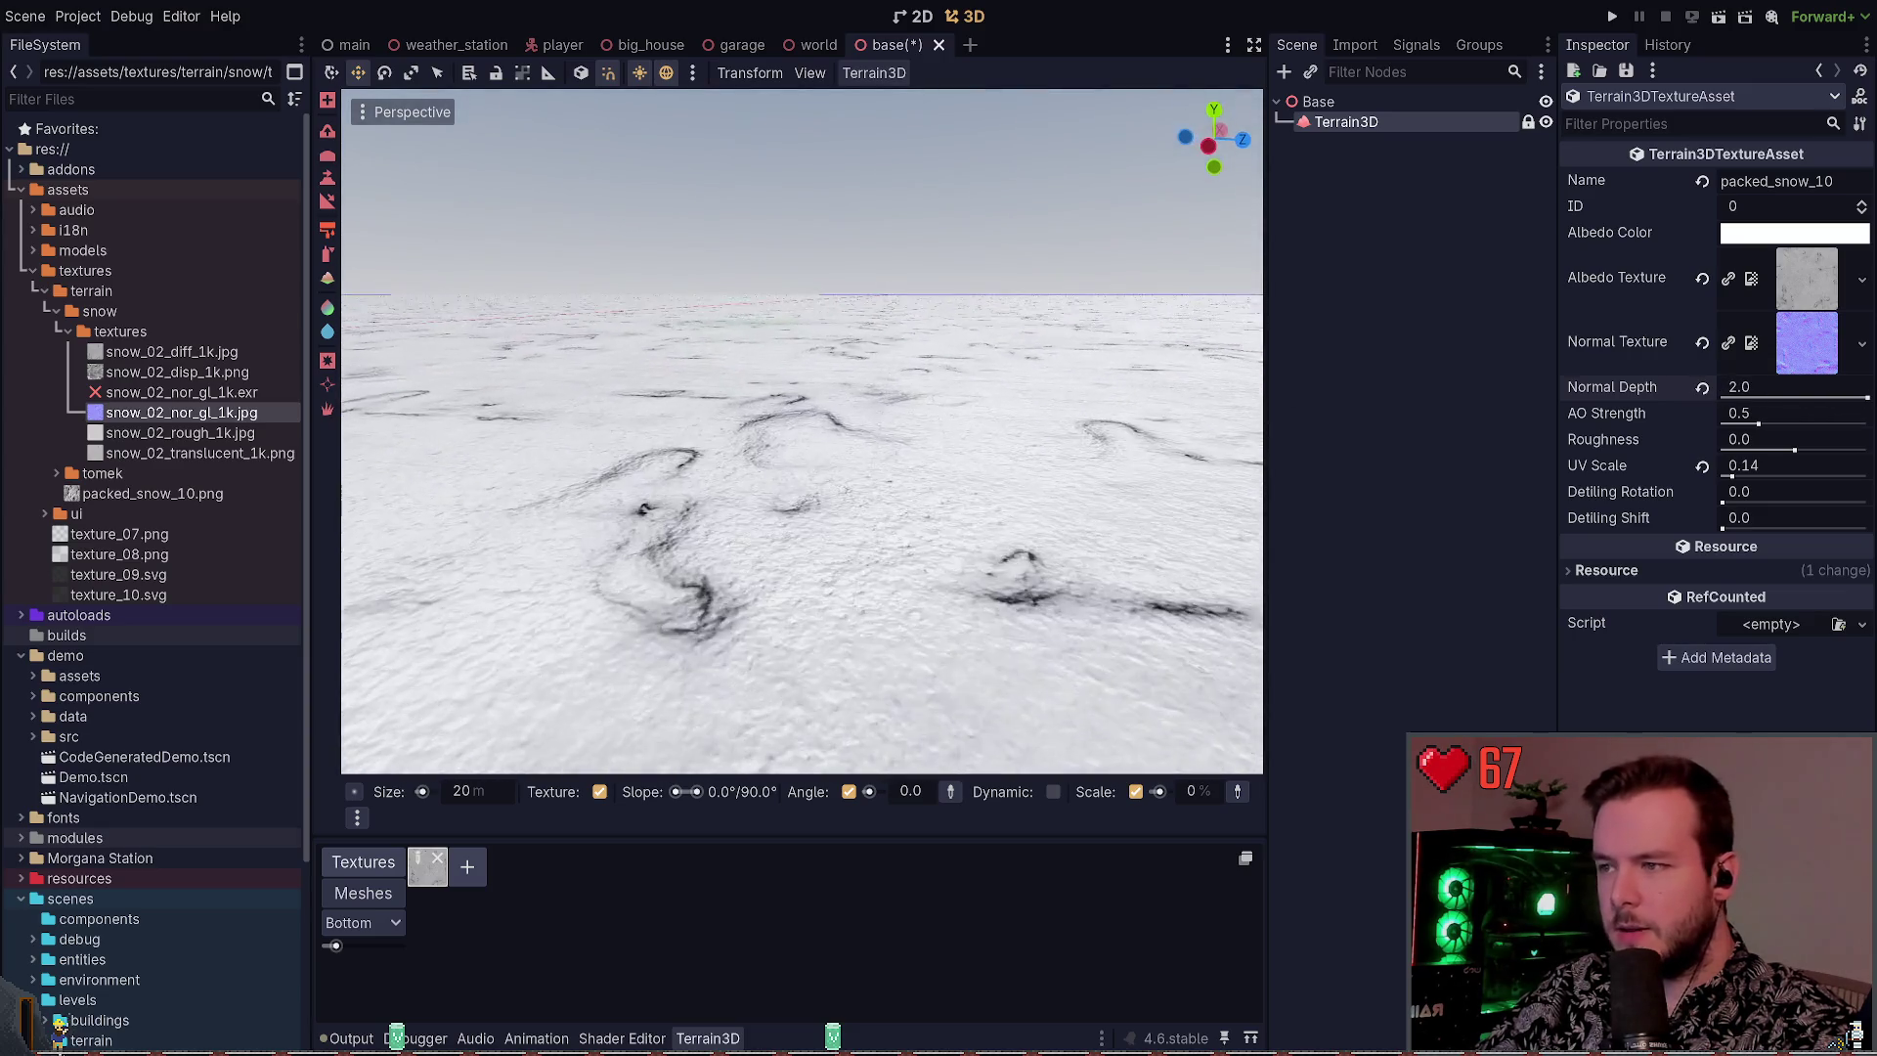
{"action": "key", "text": "w"}
{"action": "key", "text": "w"}
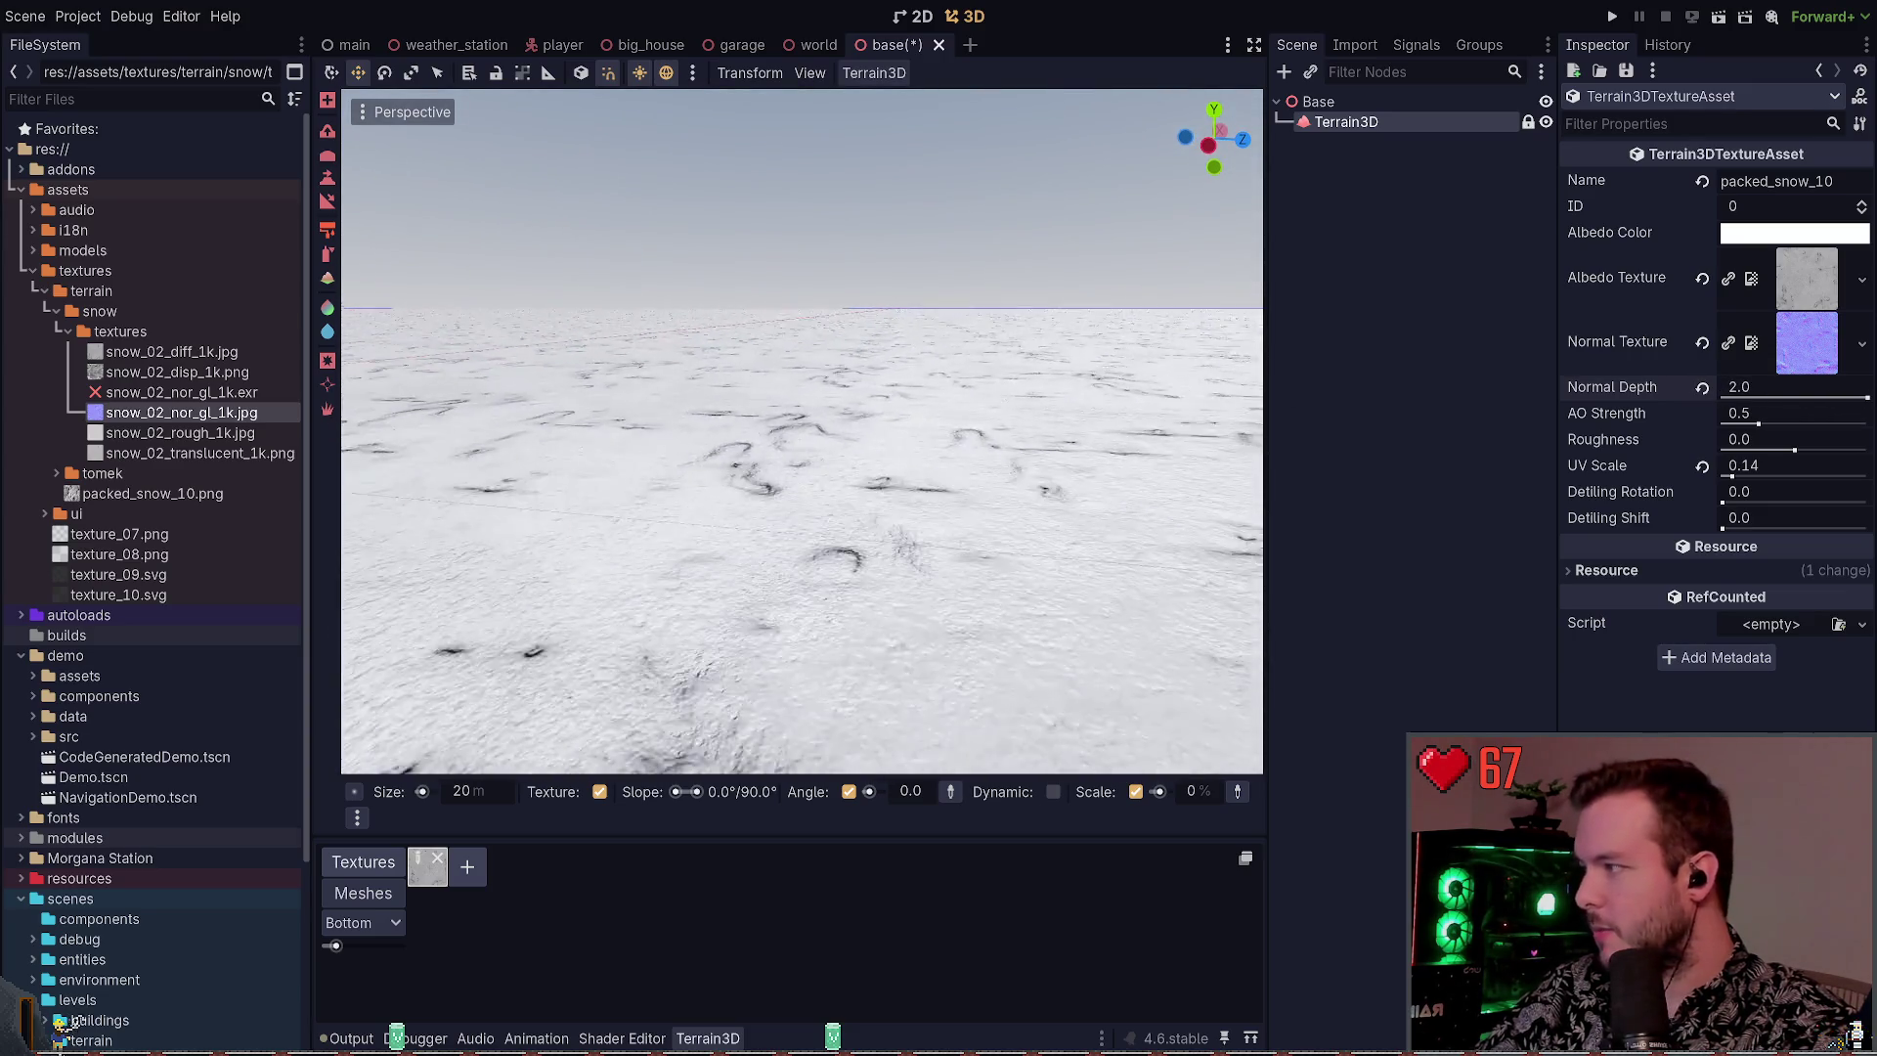
{"action": "left_click", "coordinate": [1702, 388]}
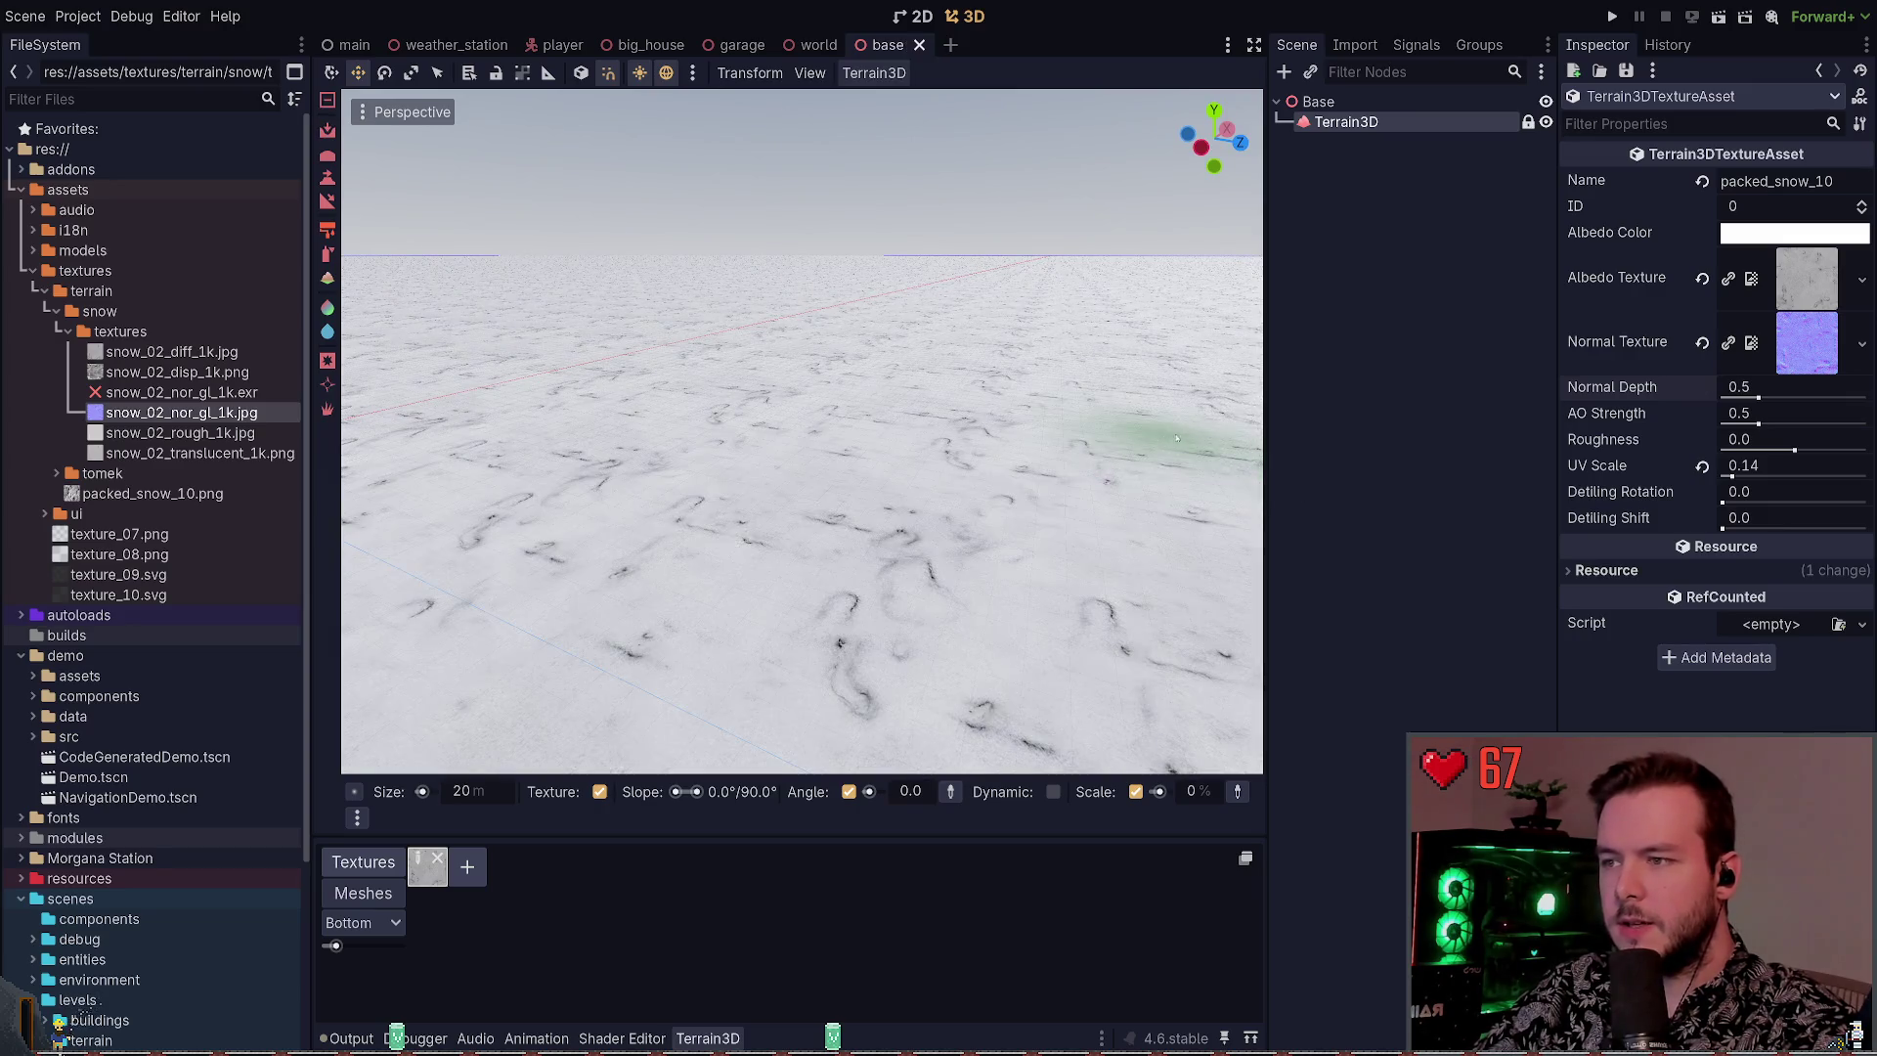
Lower AO strength to about 0.285, reset roughness to 0.0, and set UV scale to 0.1
{"action": "mouse_move", "coordinate": [1759, 424]}
{"action": "left_mouse_down"}
{"action": "mouse_move", "coordinate": [1809, 426]}
{"action": "mouse_move", "coordinate": [1747, 423]}
{"action": "mouse_move", "coordinate": [1759, 450]}
{"action": "mouse_move", "coordinate": [1740, 449]}
{"action": "left_mouse_up"}
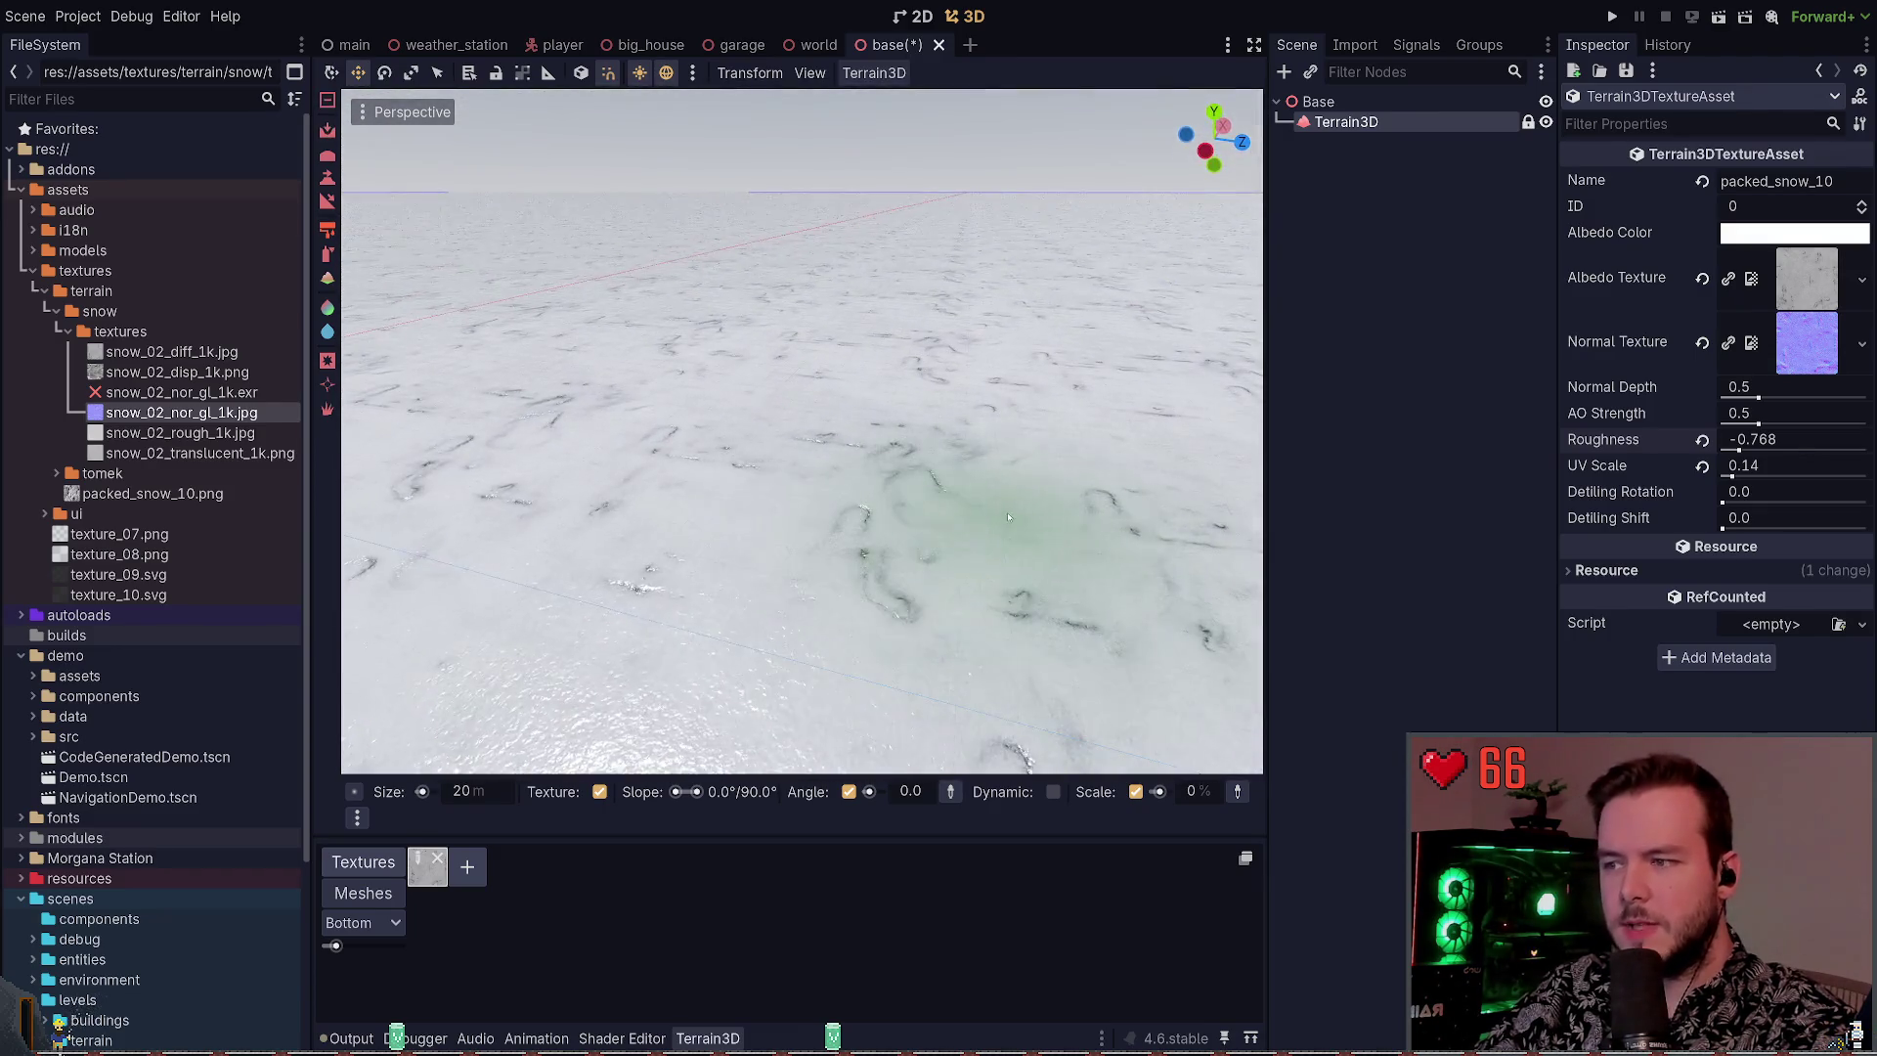
{"action": "left_click", "coordinate": [1702, 439]}
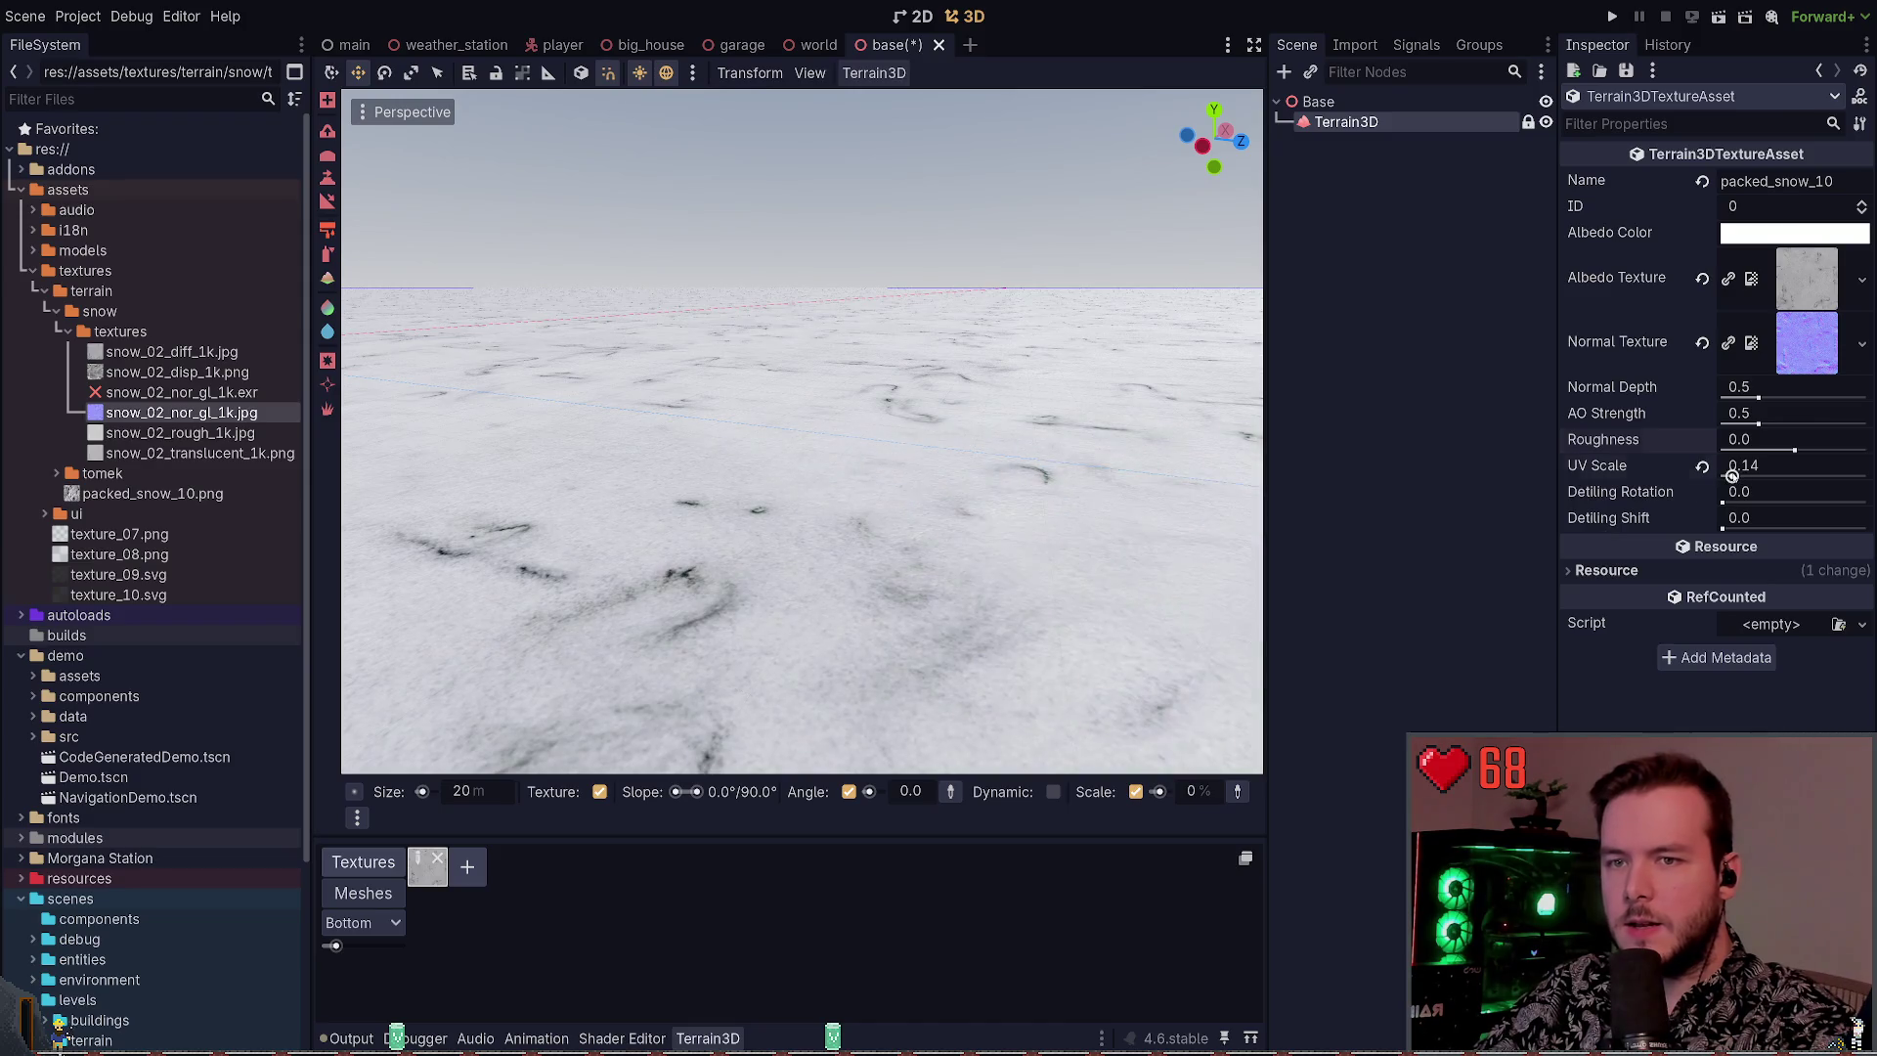
{"action": "left_click_drag", "start_coordinate": [1732, 475], "coordinate": [1796, 476]}
{"action": "left_click", "coordinate": [1702, 466]}
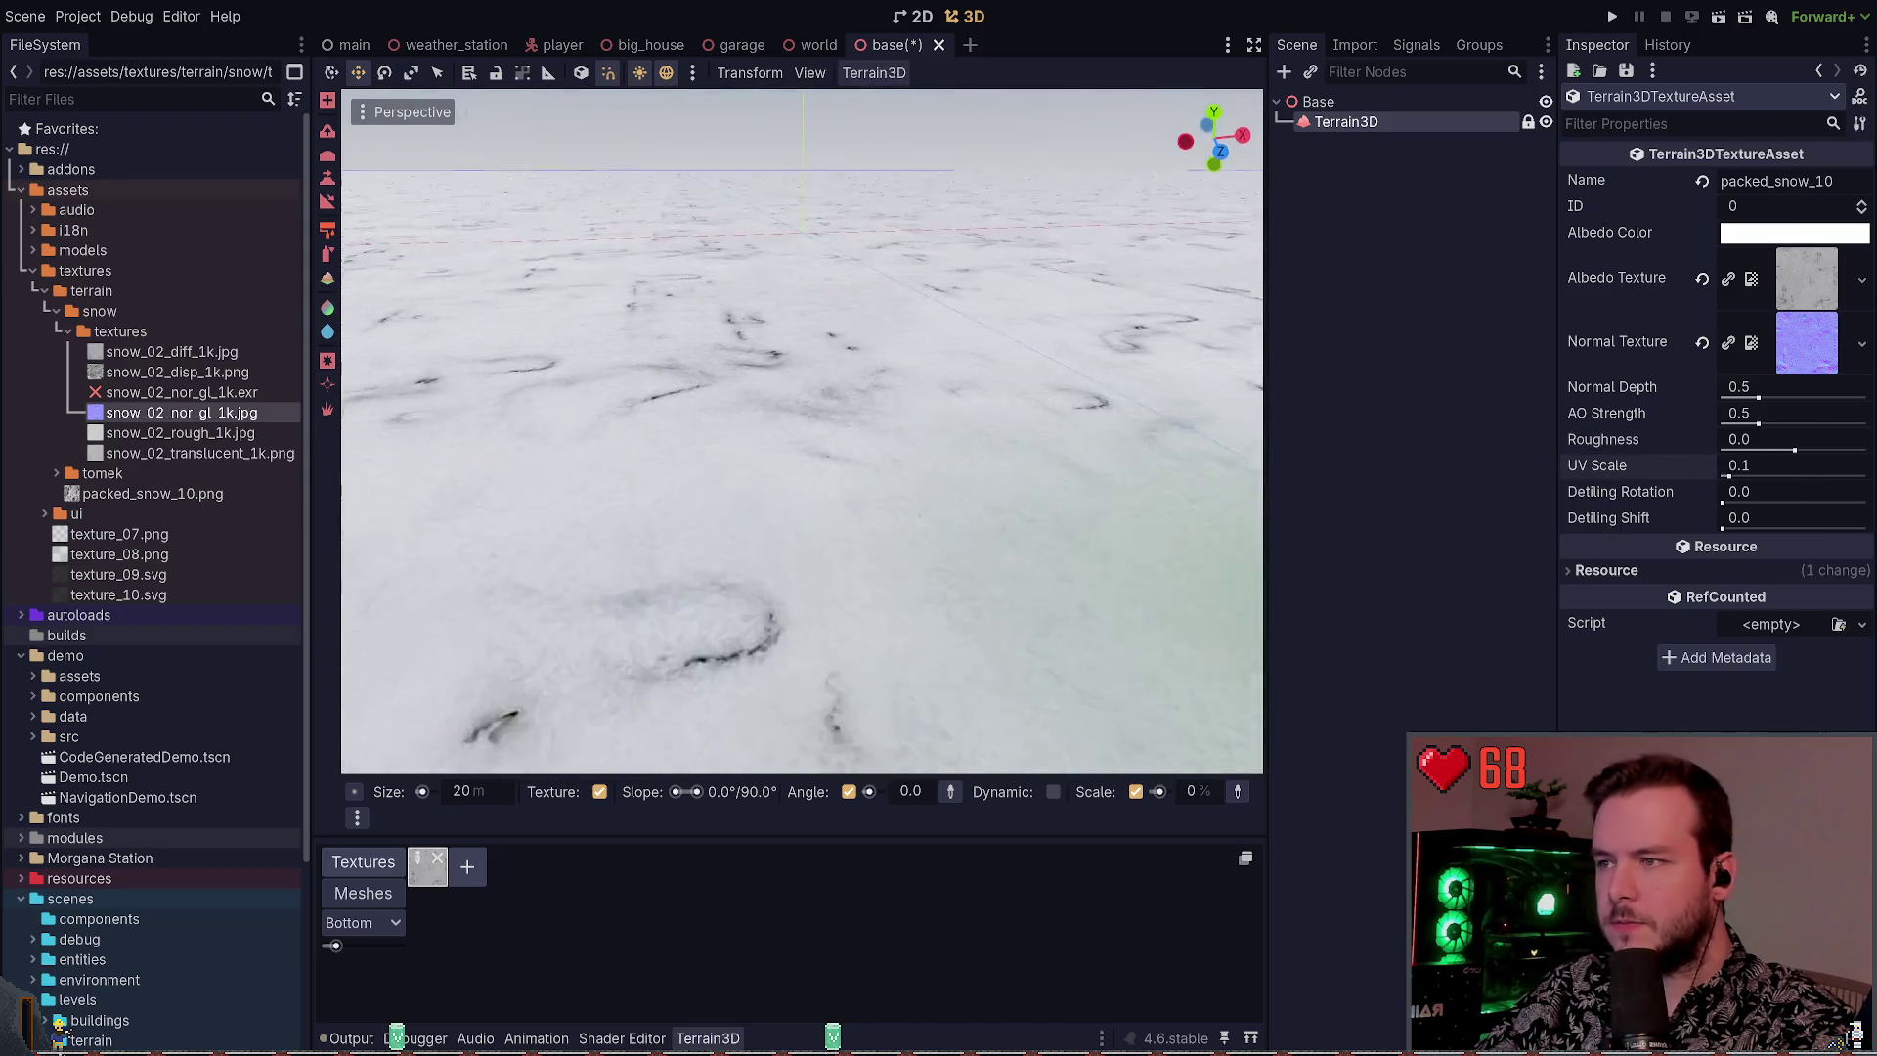
{"action": "left_click_drag", "start_coordinate": [1722, 503], "coordinate": [1736, 528]}
{"action": "key", "text": "ctrl+z"}
{"action": "key", "text": "ctrl+z"}
{"action": "mouse_move", "coordinate": [1164, 541]}
{"action": "left_mouse_down"}
{"action": "mouse_move", "coordinate": [1158, 435]}
{"action": "mouse_move", "coordinate": [1159, 533]}
{"action": "mouse_move", "coordinate": [1158, 469]}
{"action": "mouse_move", "coordinate": [1555, 406]}
{"action": "left_mouse_up"}
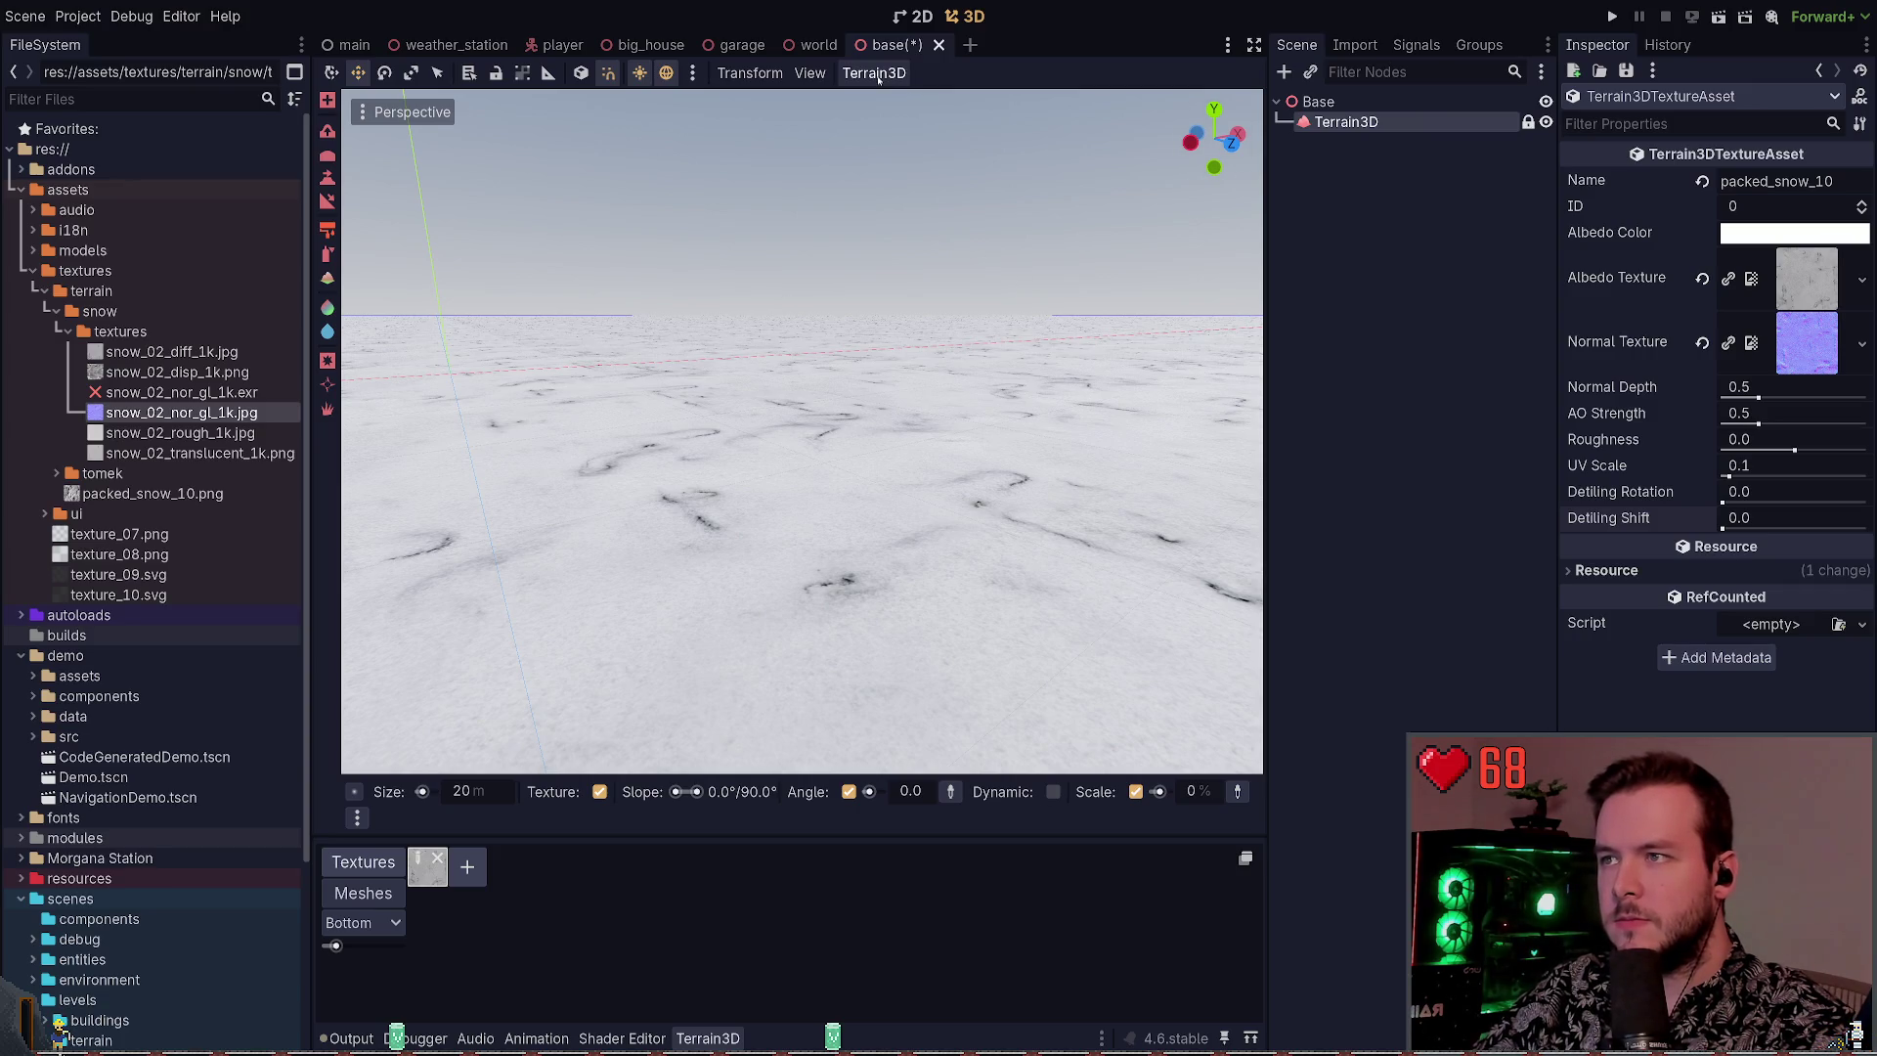
Deselect the Terrain3D node, save the scene, and select packed_snow_10.png
{"action": "left_click", "coordinate": [1381, 429]}
{"action": "key", "text": "ctrl+s"}
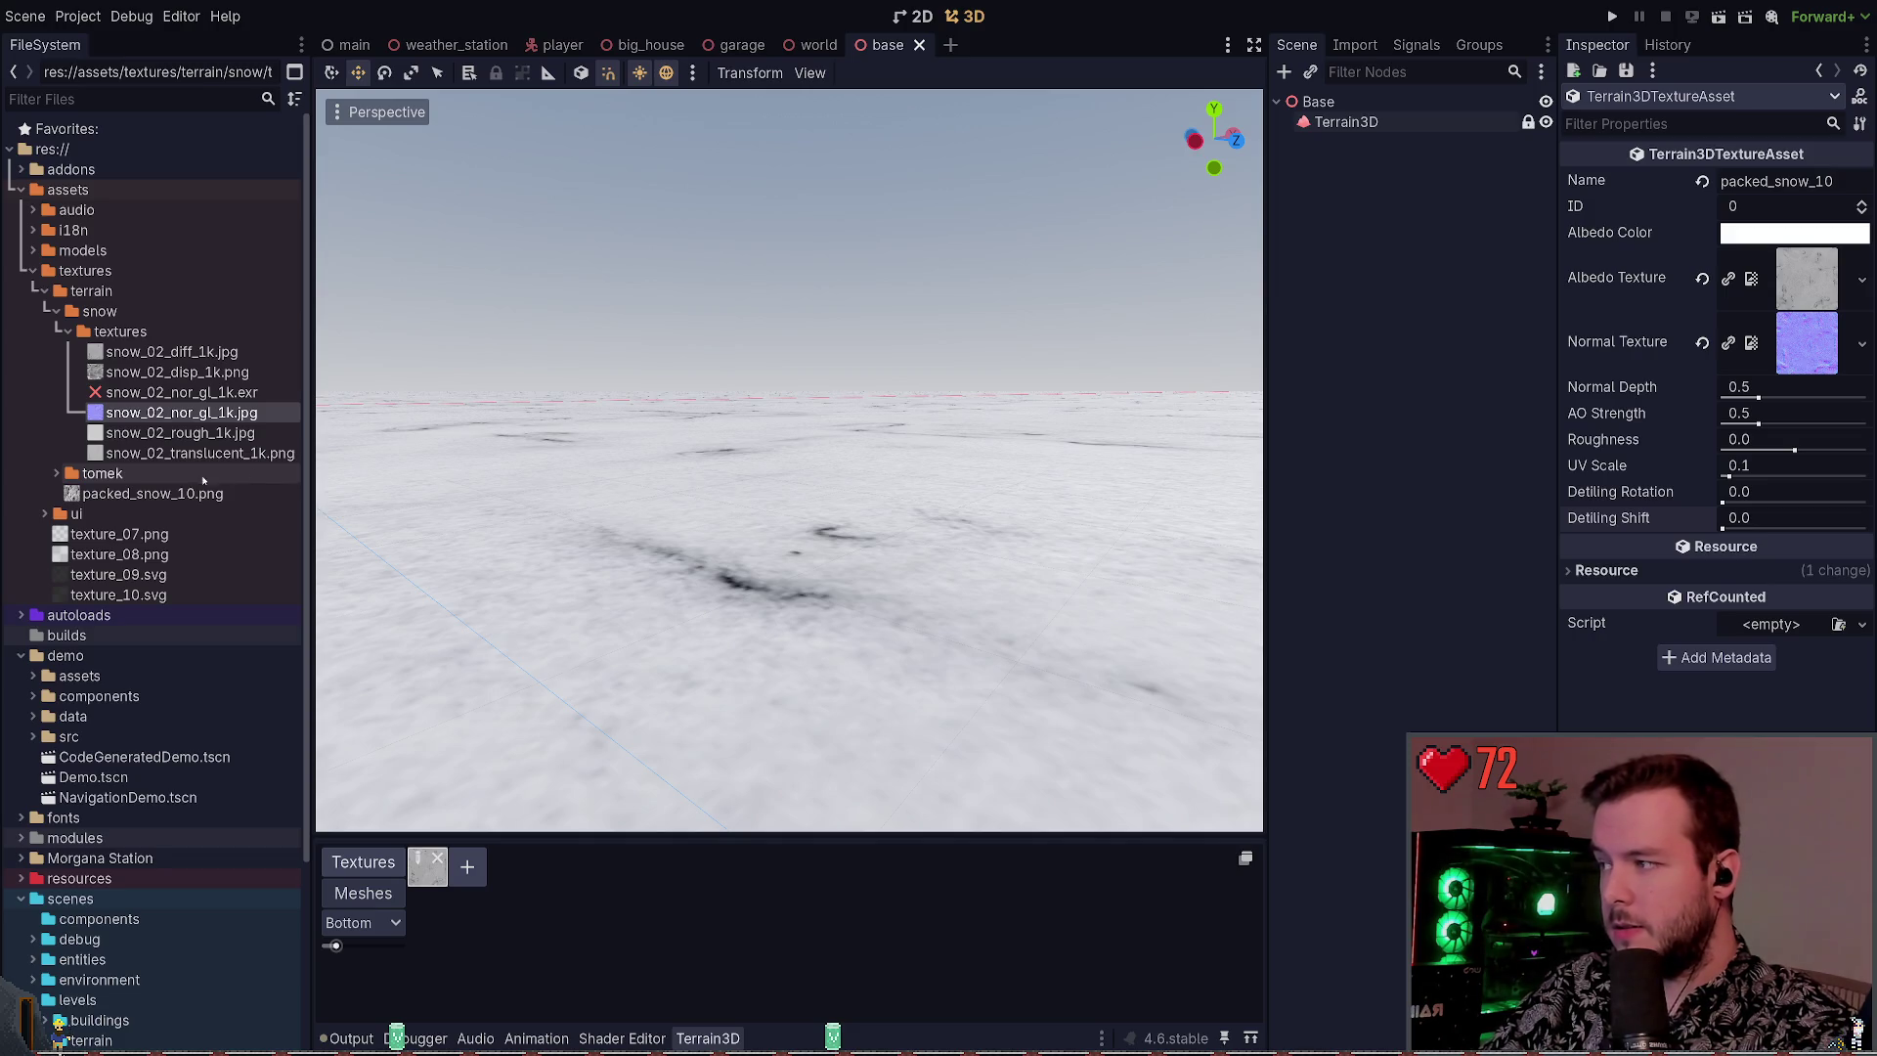
{"action": "left_click", "coordinate": [152, 493]}
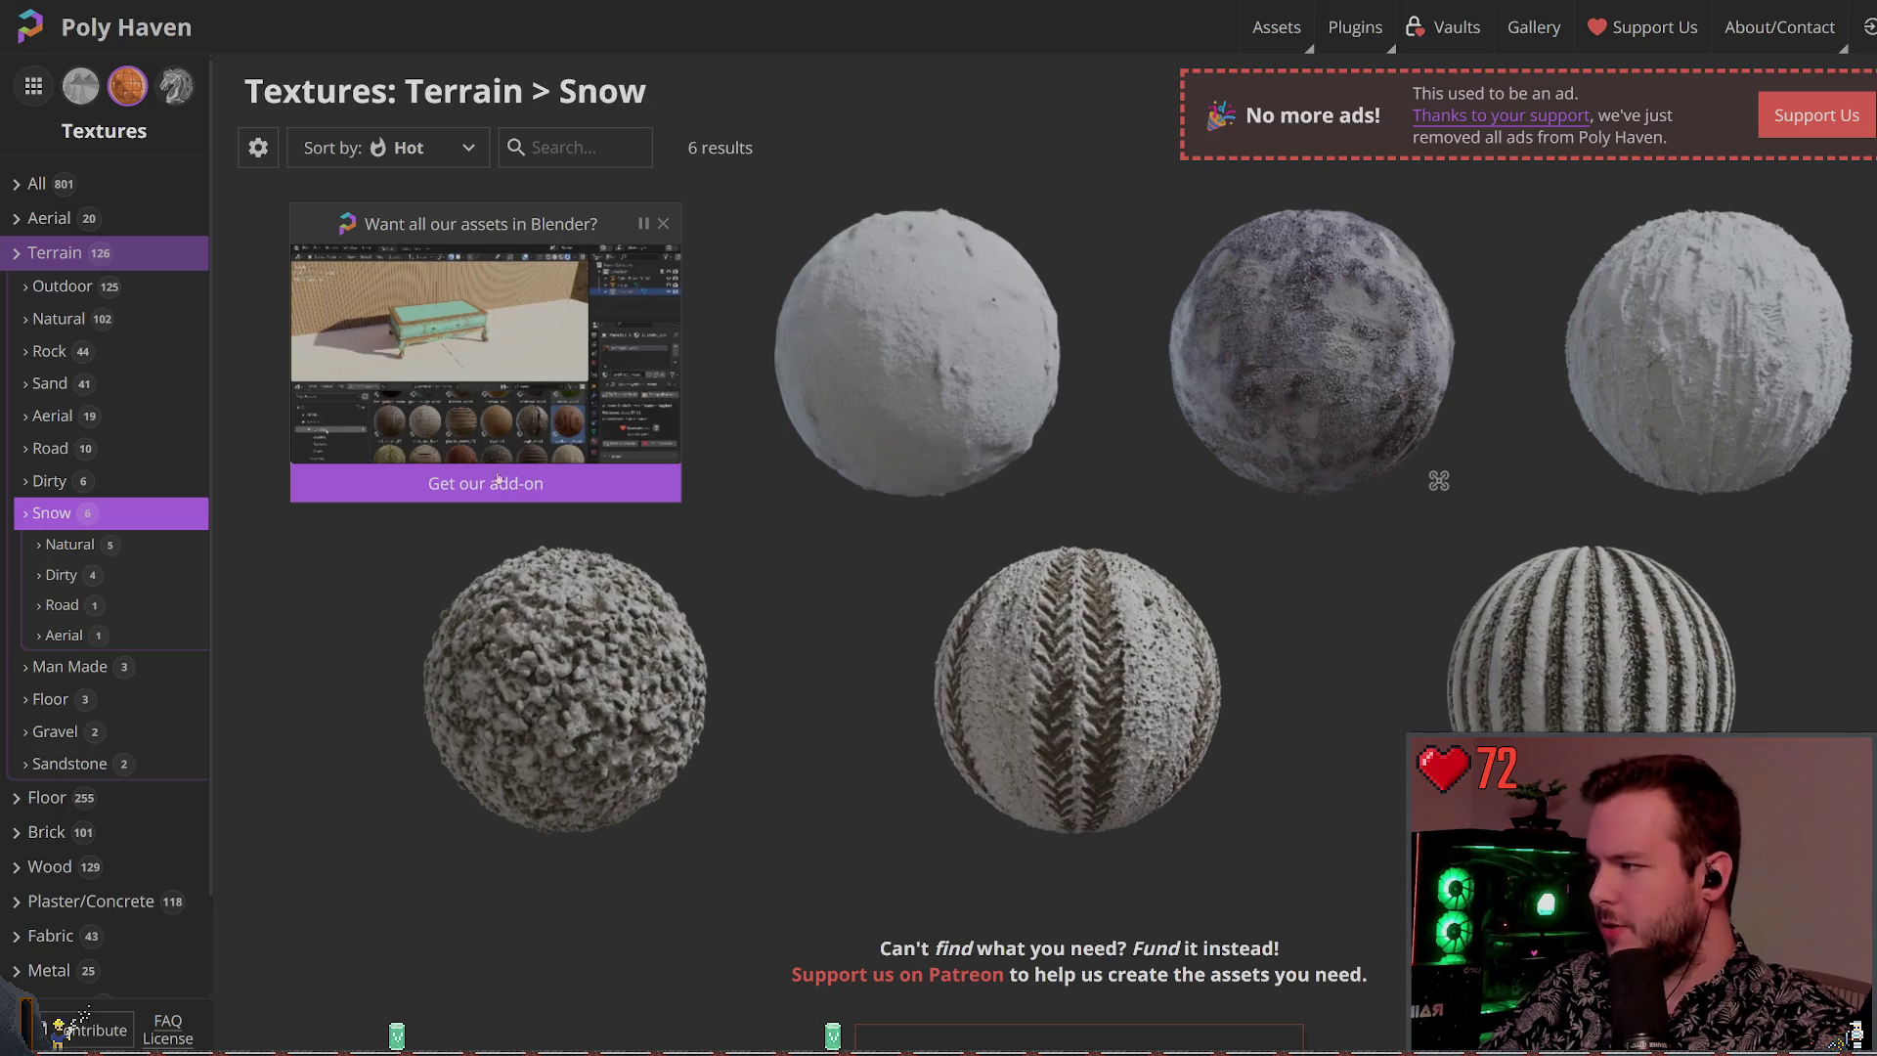
Filter Poly Haven textures to Terrain > Natural and browse through the results
{"action": "left_click", "coordinate": [22, 385]}
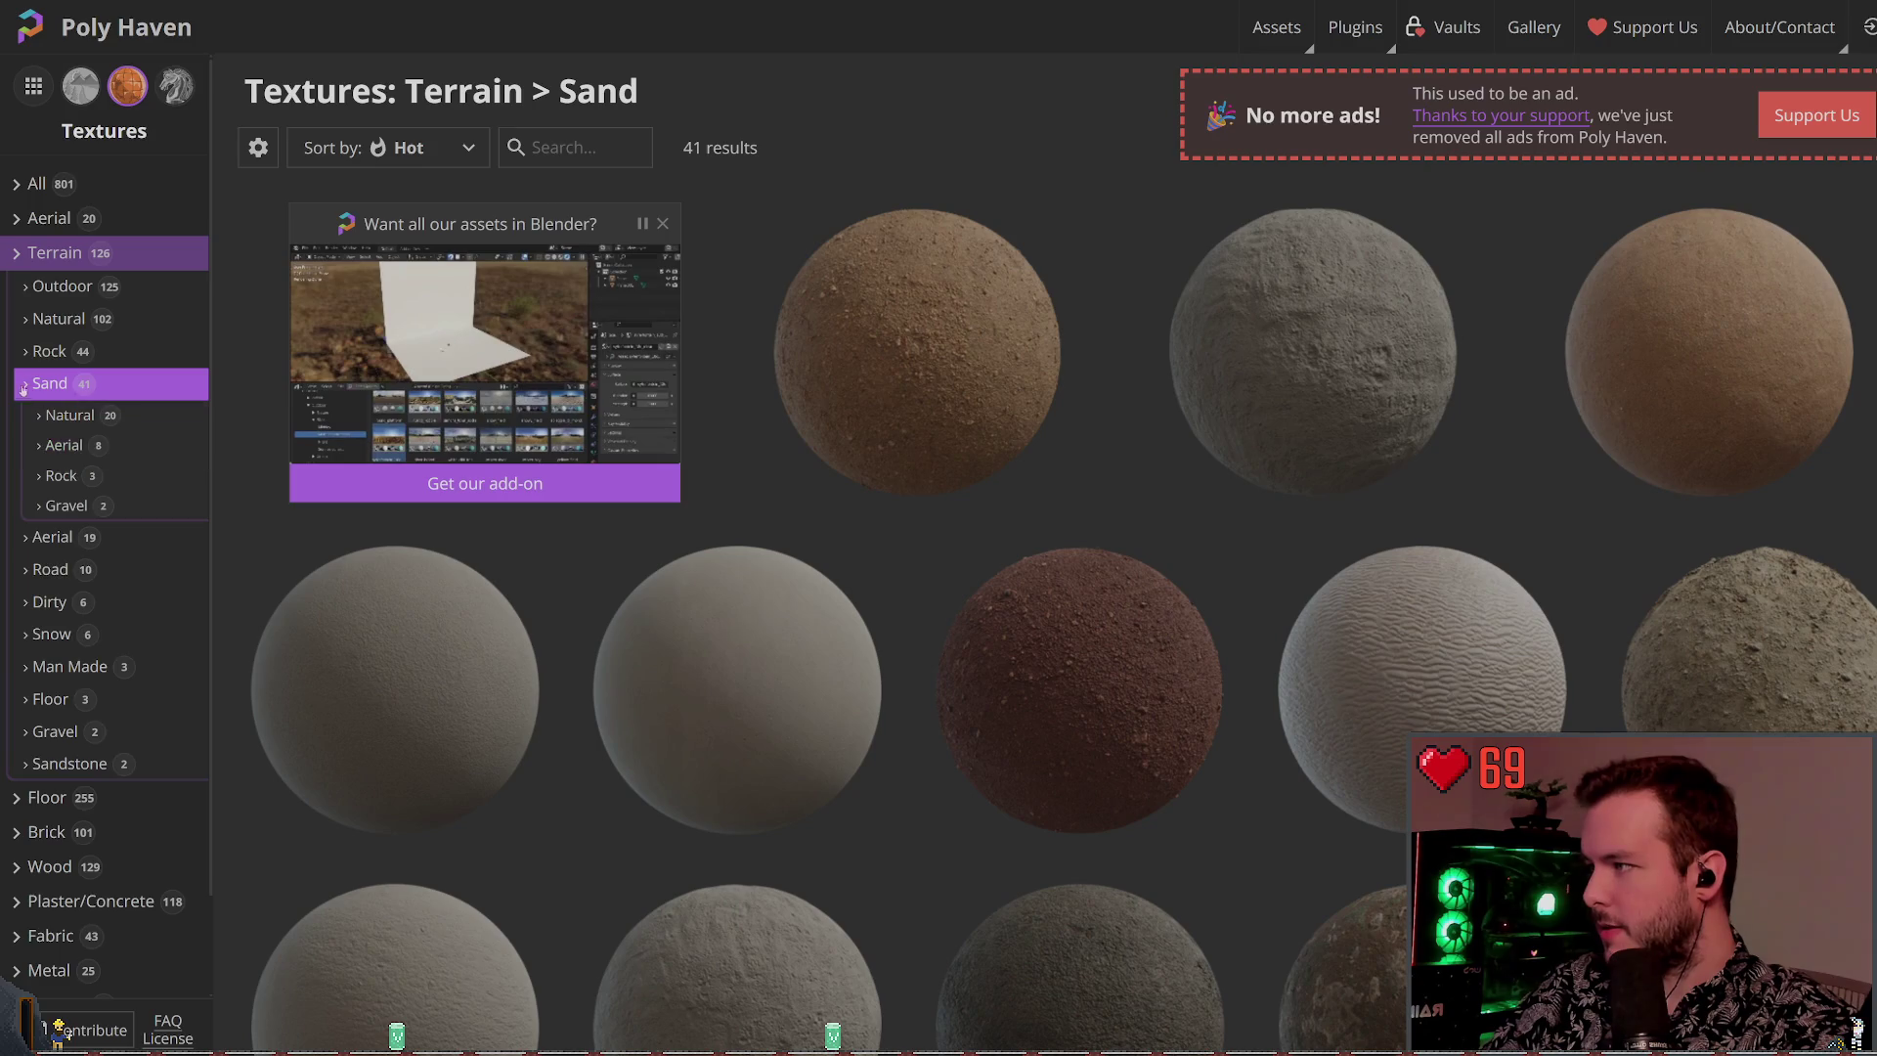
{"action": "left_click", "coordinate": [54, 319]}
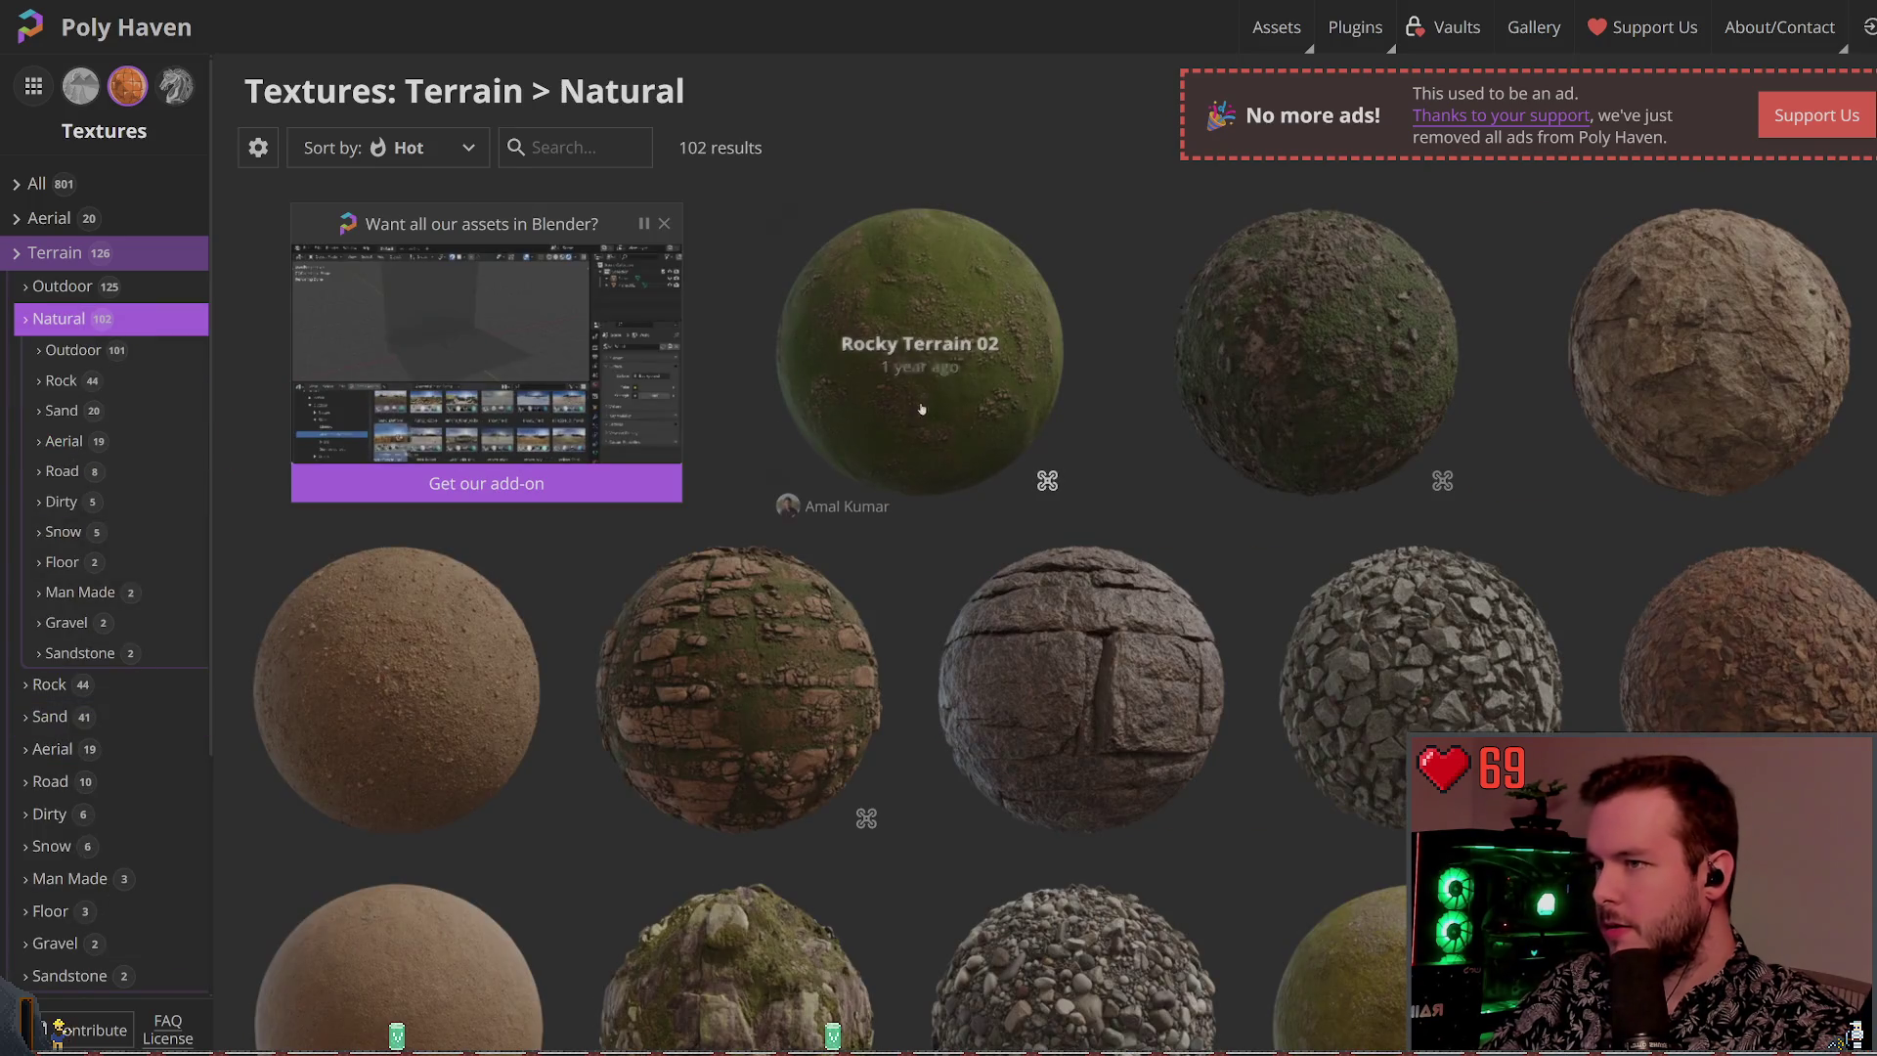
{"action": "scroll", "coordinate": [494, 590], "scroll_direction": "down", "scroll_amount": 3}
{"action": "scroll", "coordinate": [494, 590], "scroll_direction": "up", "scroll_amount": 3}
{"action": "scroll", "coordinate": [78, 684], "scroll_direction": "down", "scroll_amount": 3}
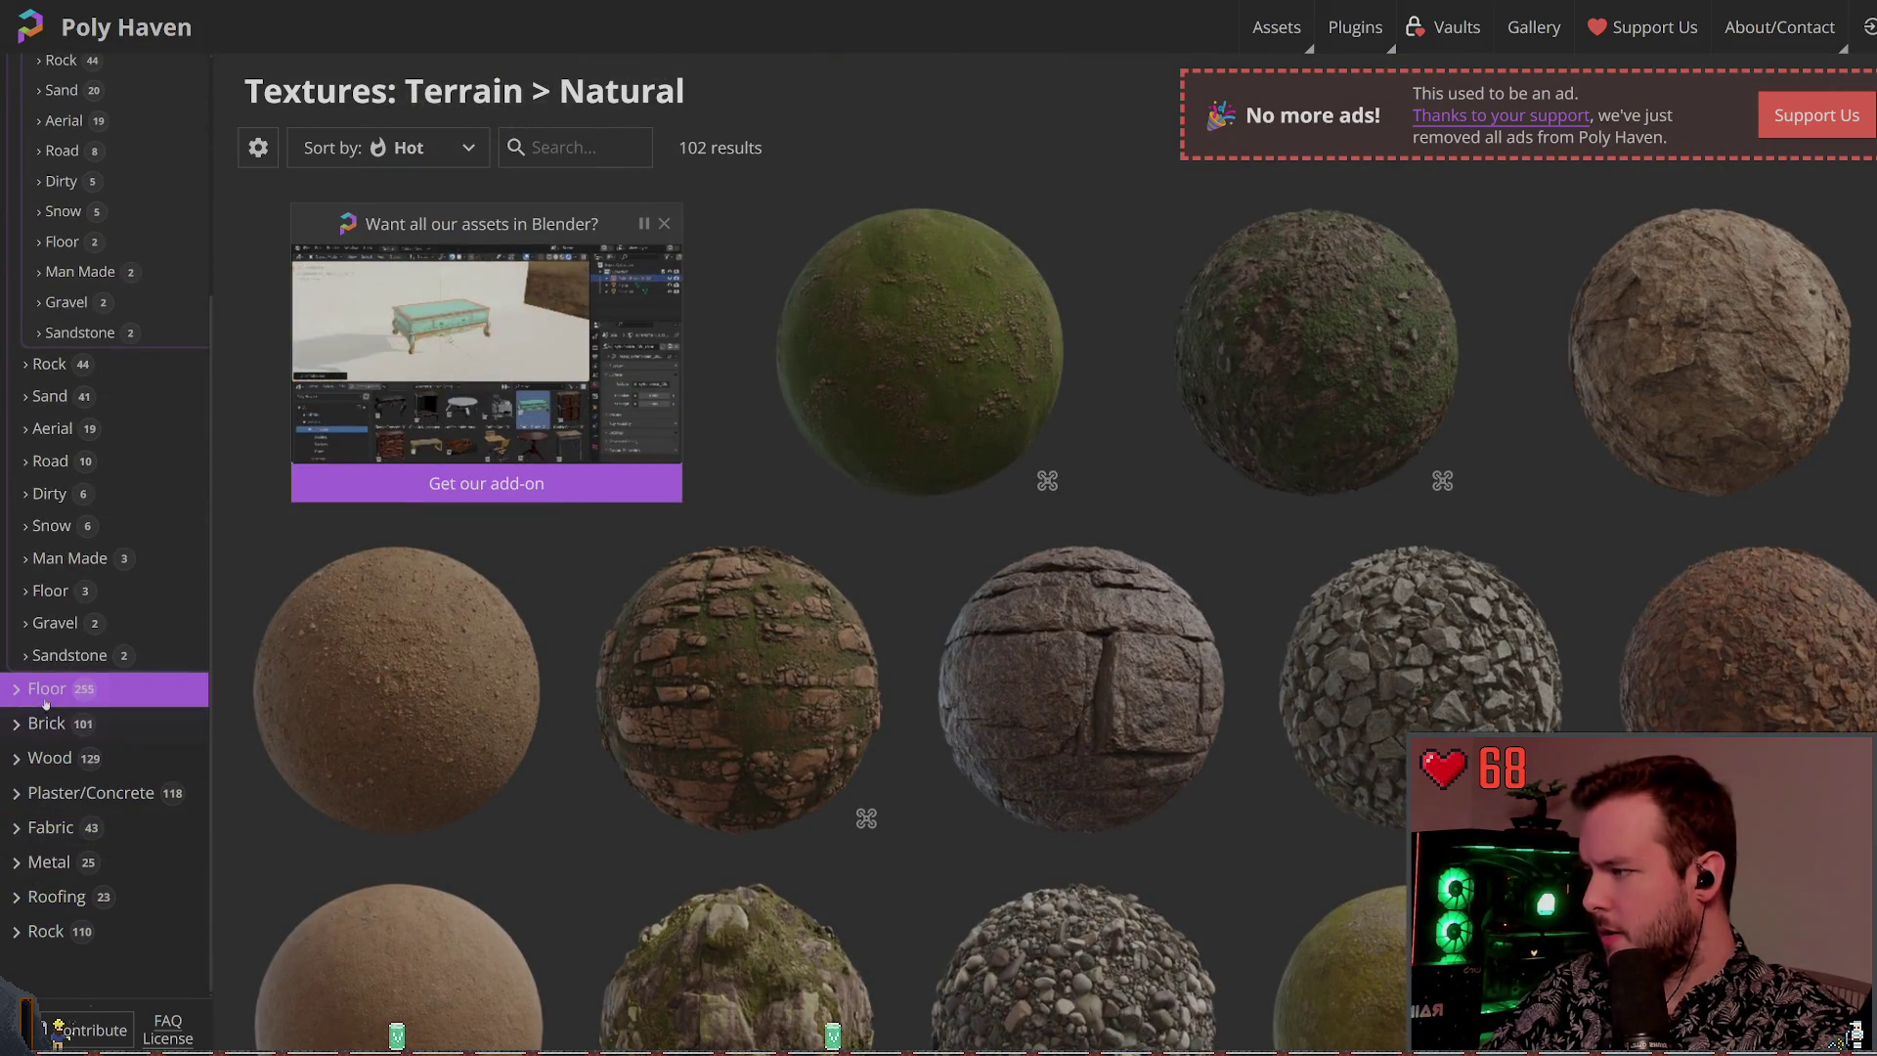
{"action": "scroll", "coordinate": [89, 588], "scroll_direction": "up", "scroll_amount": 1}
{"action": "scroll", "coordinate": [89, 588], "scroll_direction": "up", "scroll_amount": 3}
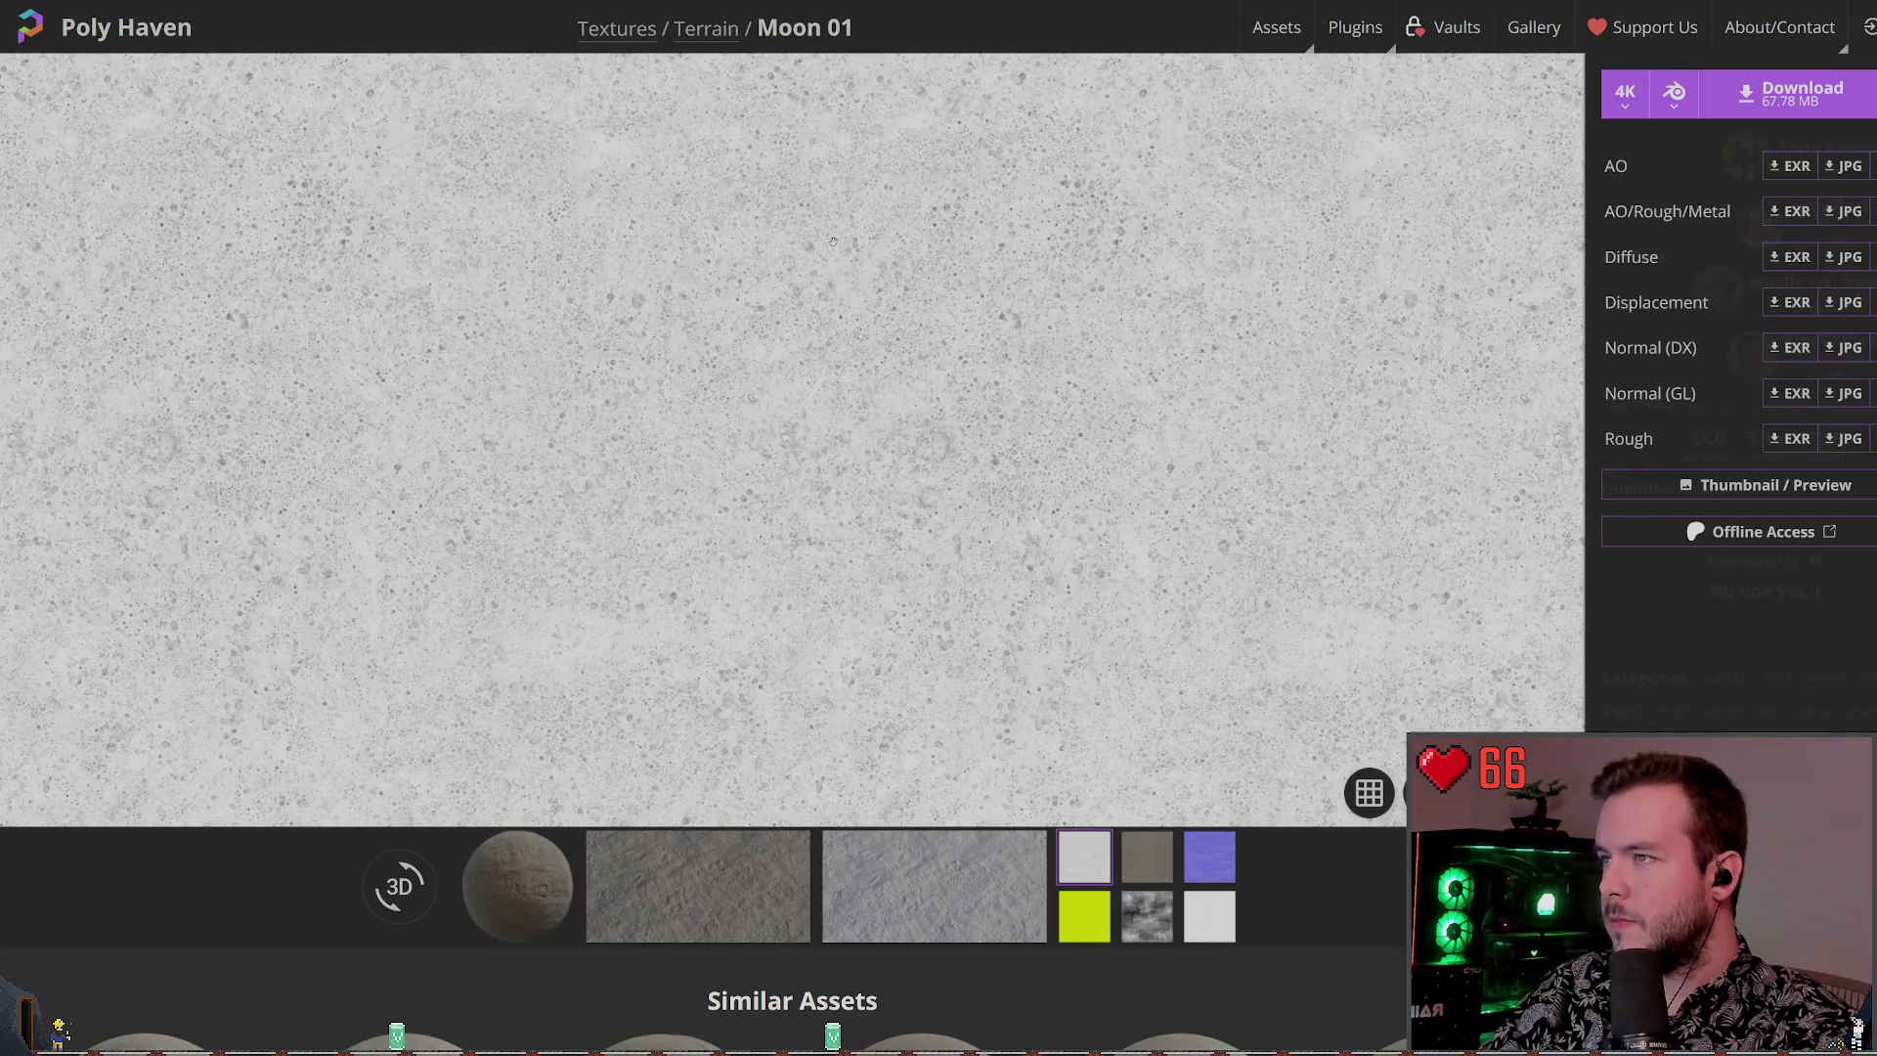
{"action": "scroll", "coordinate": [833, 245], "scroll_direction": "down", "scroll_amount": 3}
{"action": "scroll", "coordinate": [880, 273], "scroll_direction": "up", "scroll_amount": 3}
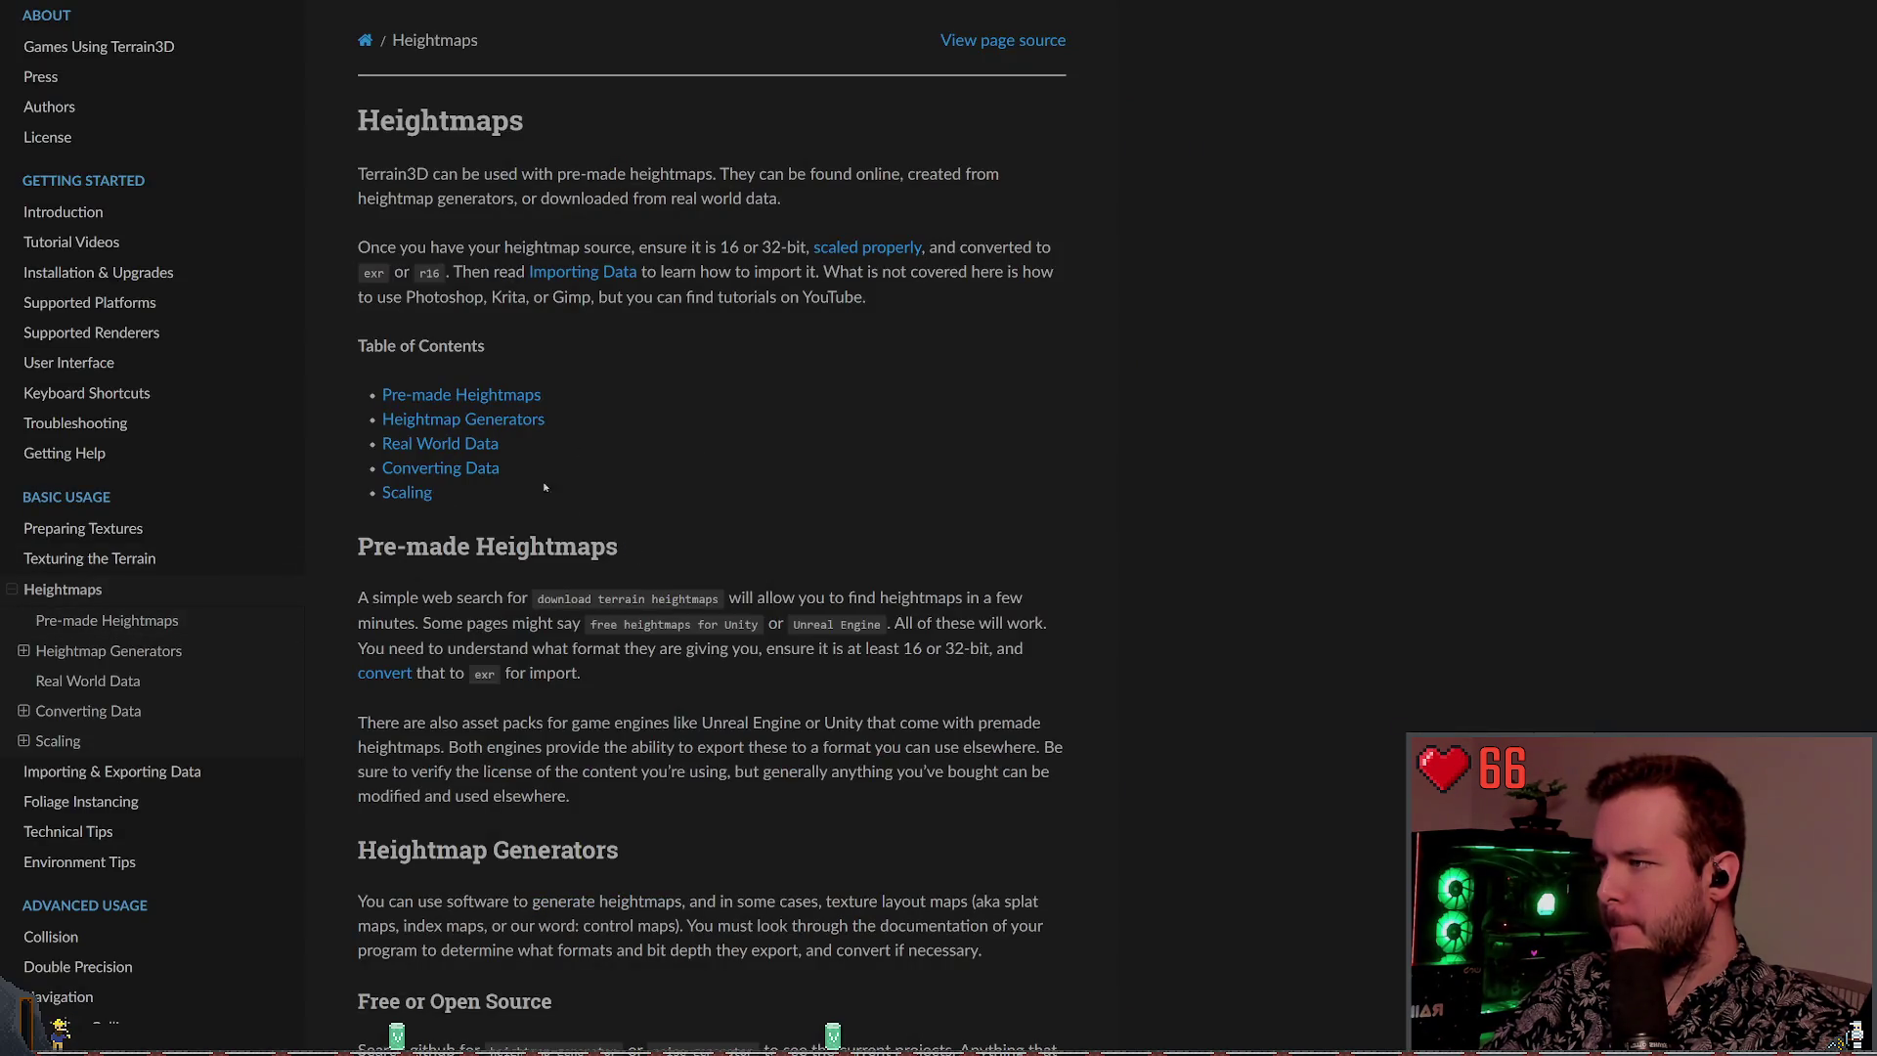
Jump to the Heightmap Generators section of the Terrain3D docs
{"action": "left_click", "coordinate": [459, 419]}
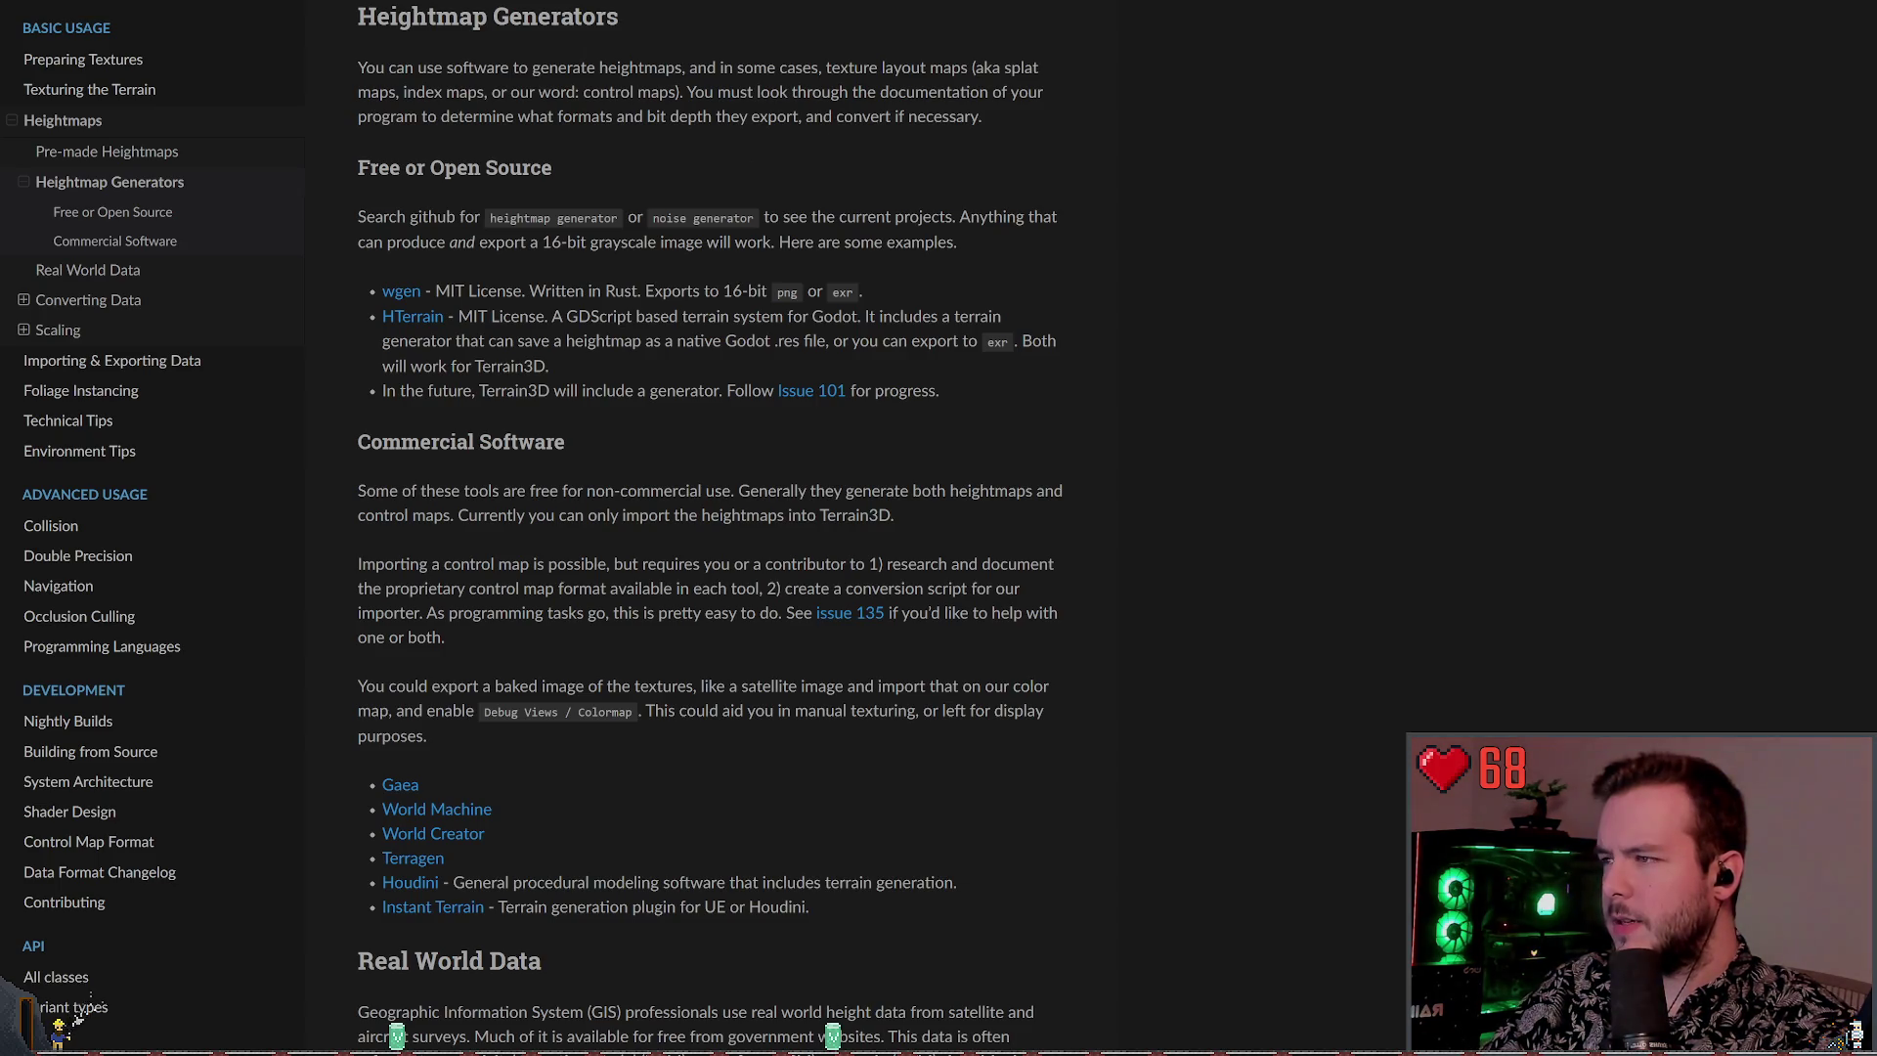
{"action": "key", "text": "alt+Tab"}
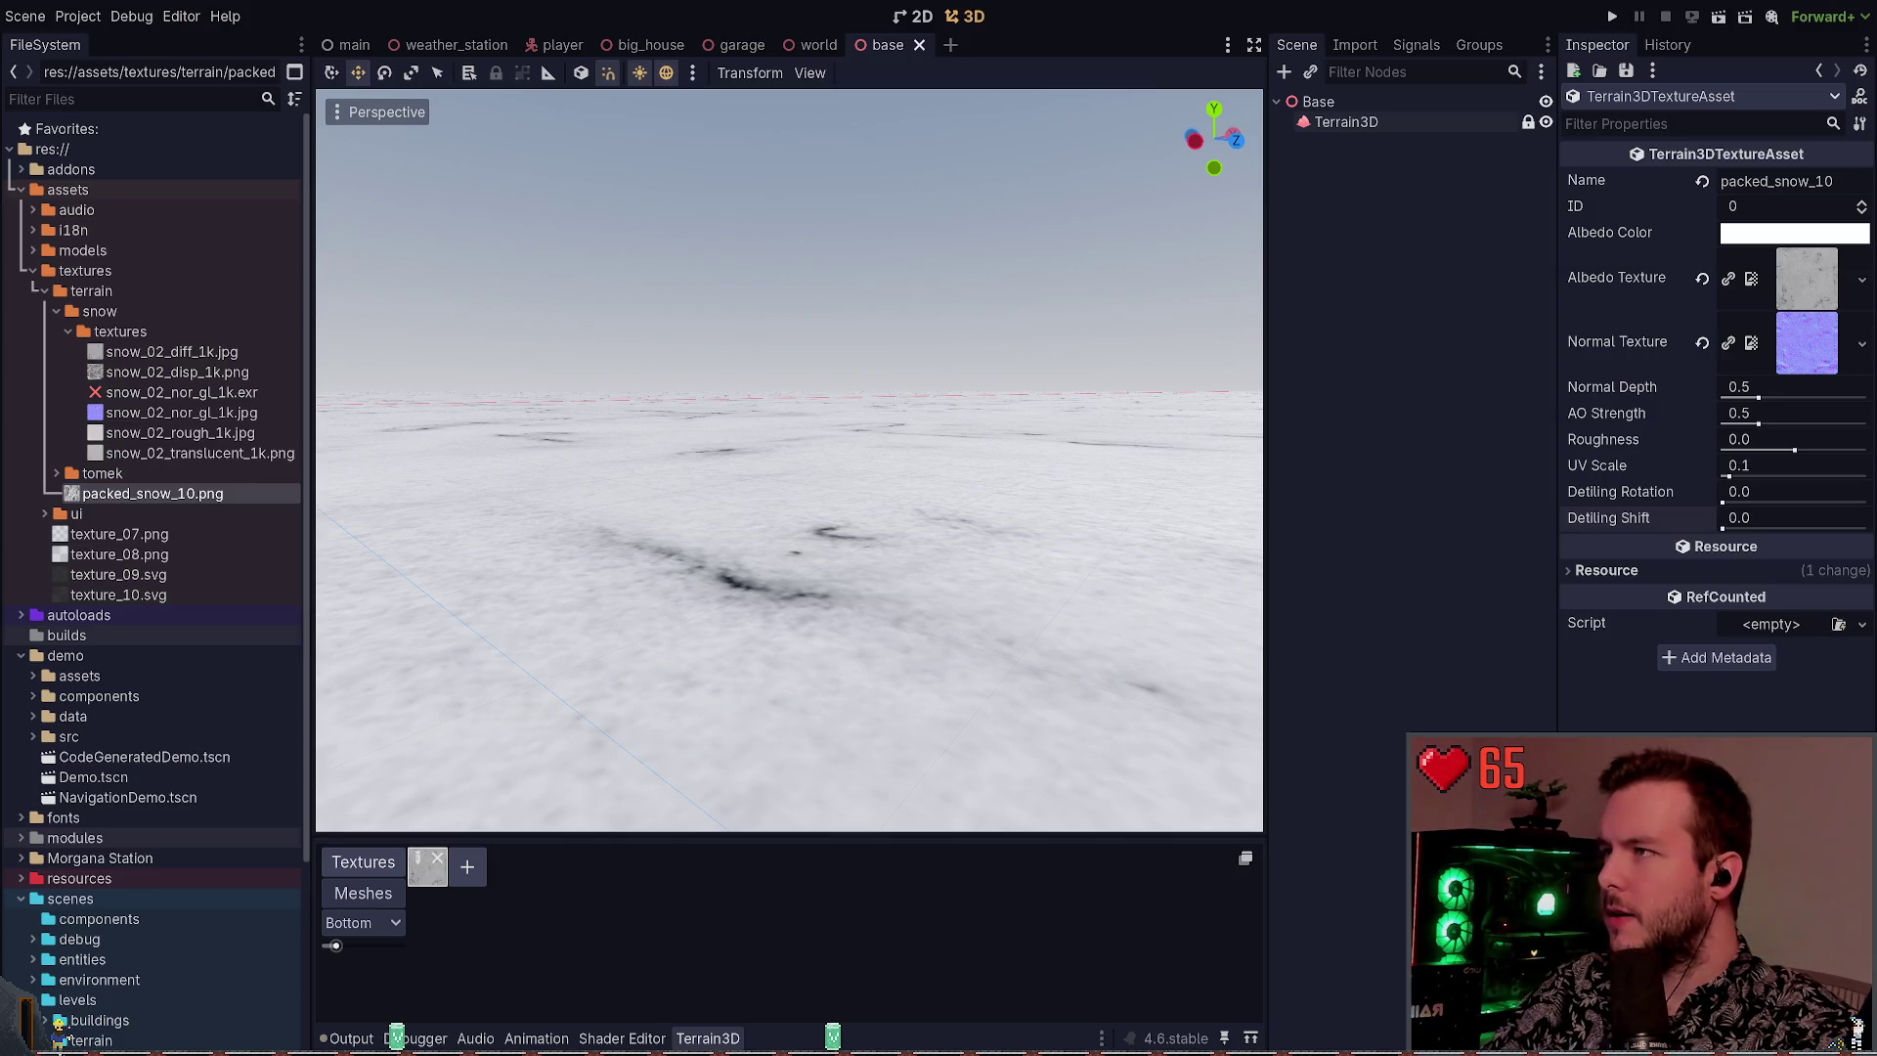
{"action": "key", "text": "alt+Tab"}
{"action": "scroll", "coordinate": [918, 448], "scroll_direction": "down", "scroll_amount": 10}
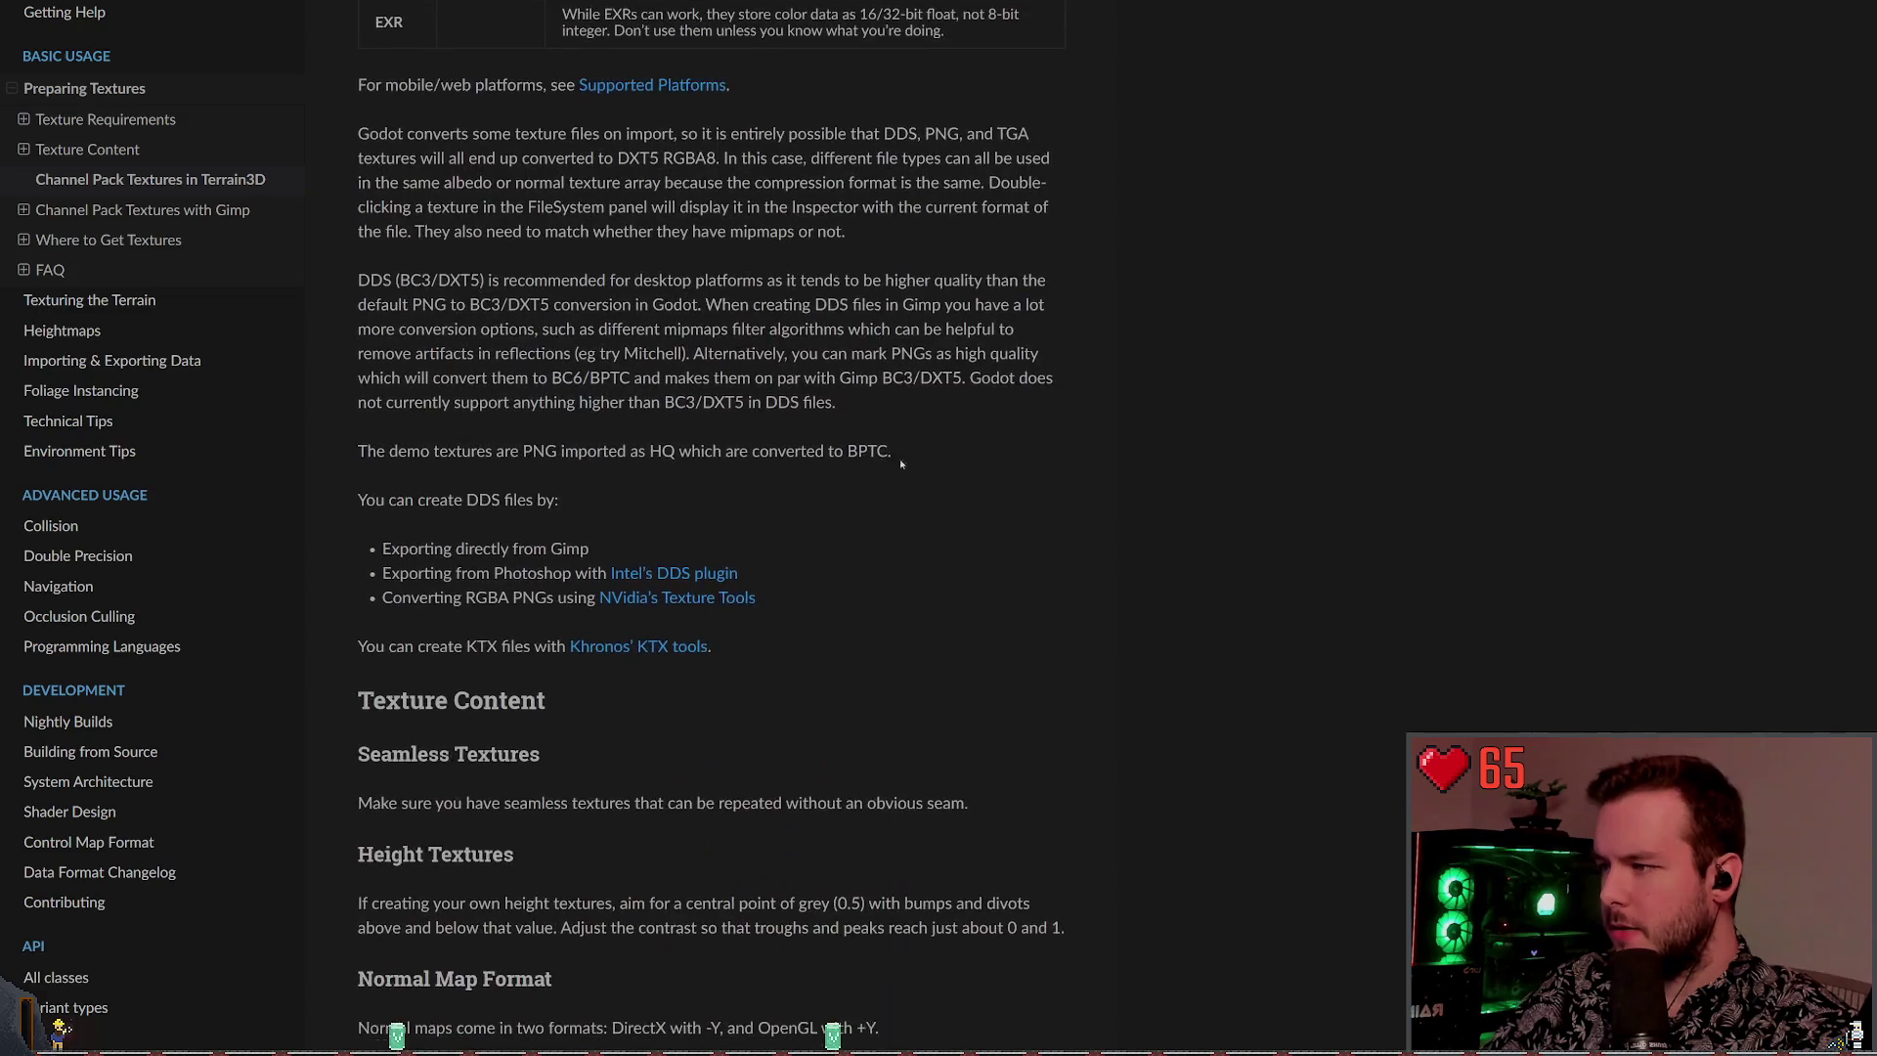
Search the page for 'displa' and follow the 'alternatives' link to the GitHub issue
{"action": "key", "text": "ctrl+f"}
{"action": "type", "text": "displa"}
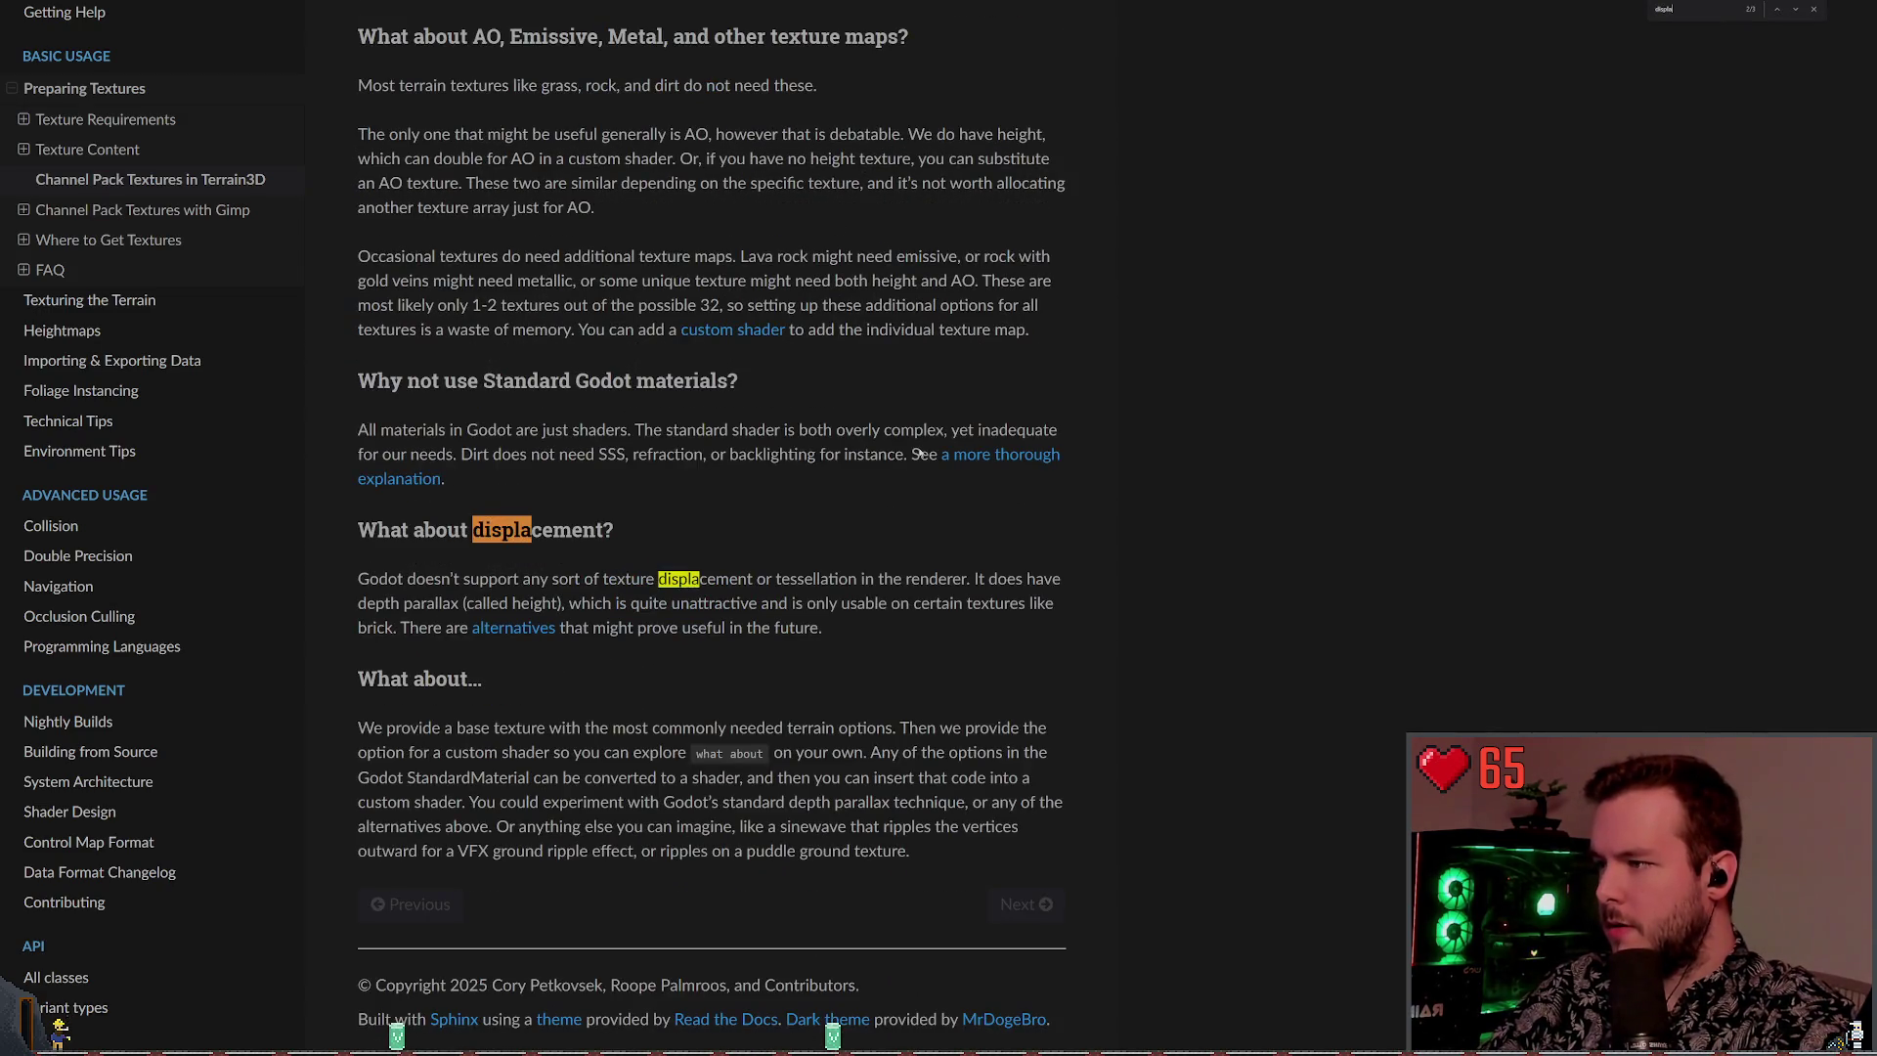
{"action": "left_click_drag", "start_coordinate": [358, 579], "coordinate": [500, 578]}
{"action": "left_click", "coordinate": [642, 645]}
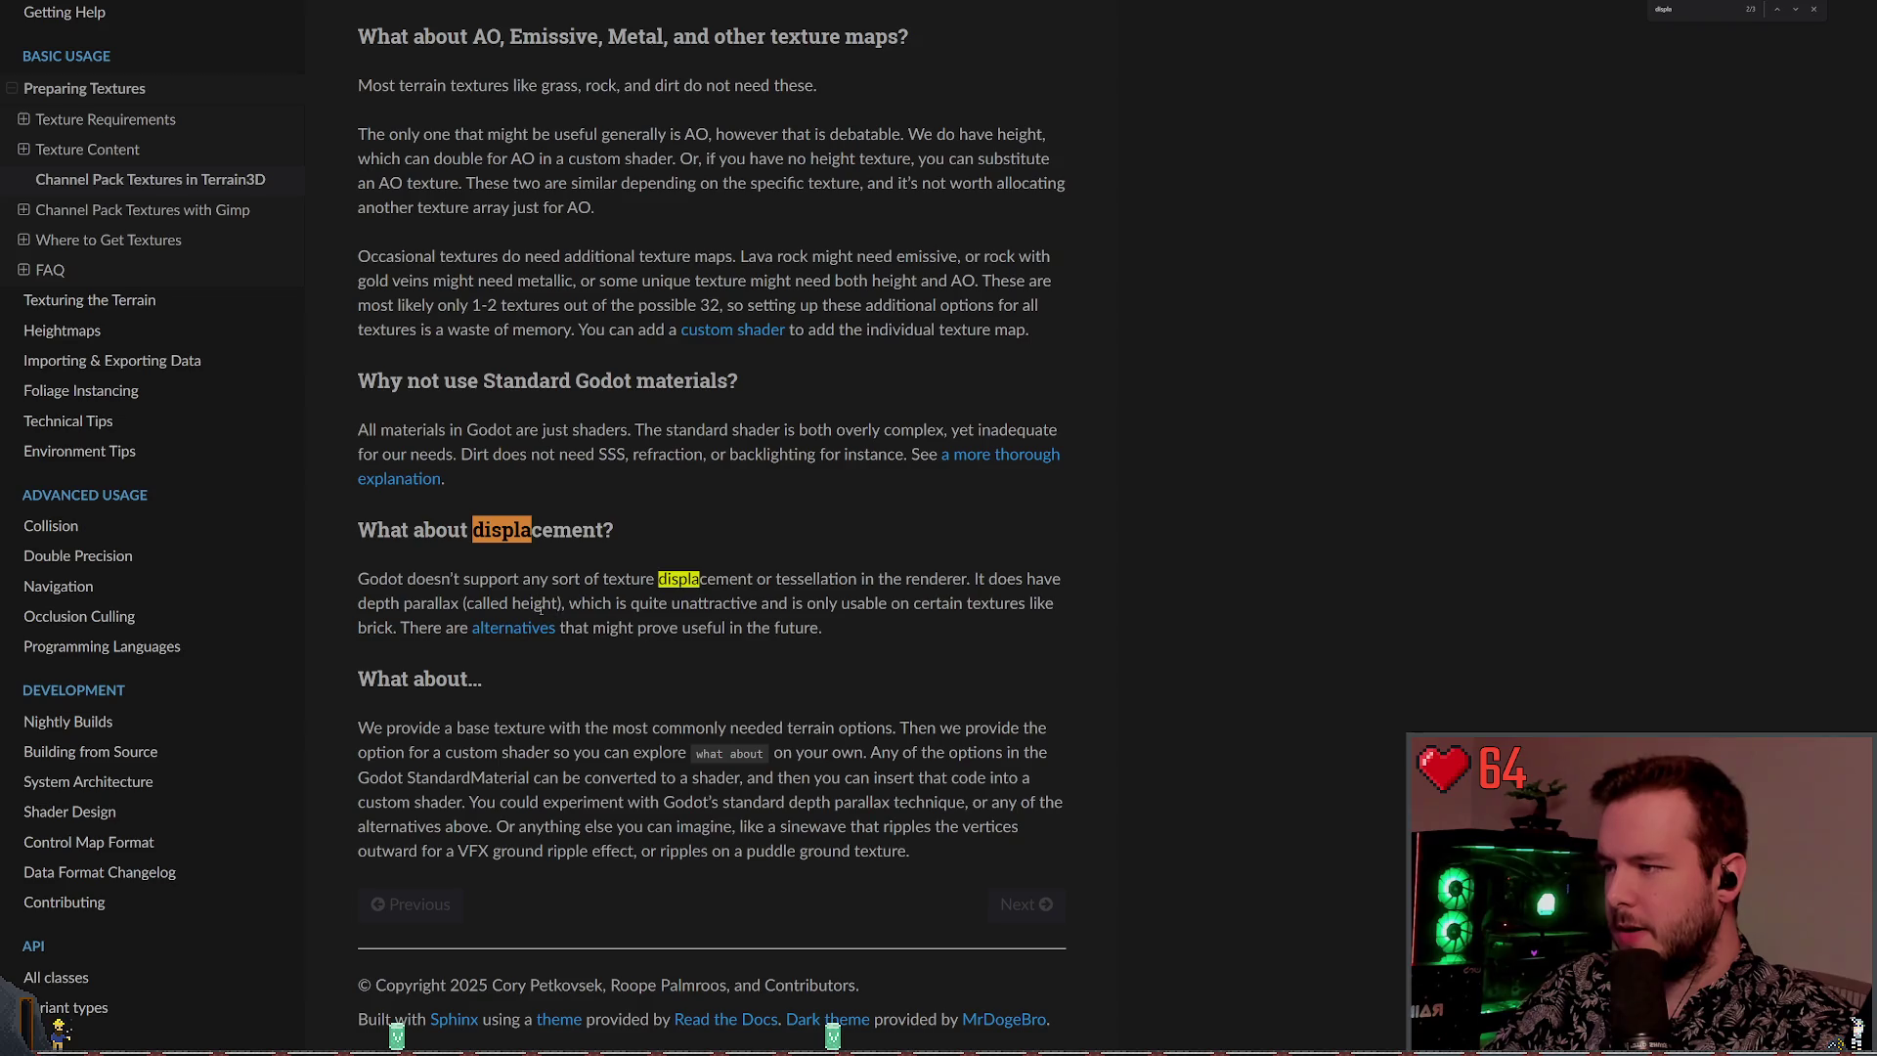
{"action": "mouse_move", "coordinate": [580, 603]}
{"action": "left_mouse_down"}
{"action": "mouse_move", "coordinate": [1053, 604]}
{"action": "mouse_move", "coordinate": [455, 604]}
{"action": "mouse_move", "coordinate": [393, 628]}
{"action": "mouse_move", "coordinate": [677, 651]}
{"action": "mouse_move", "coordinate": [395, 628]}
{"action": "left_mouse_up"}
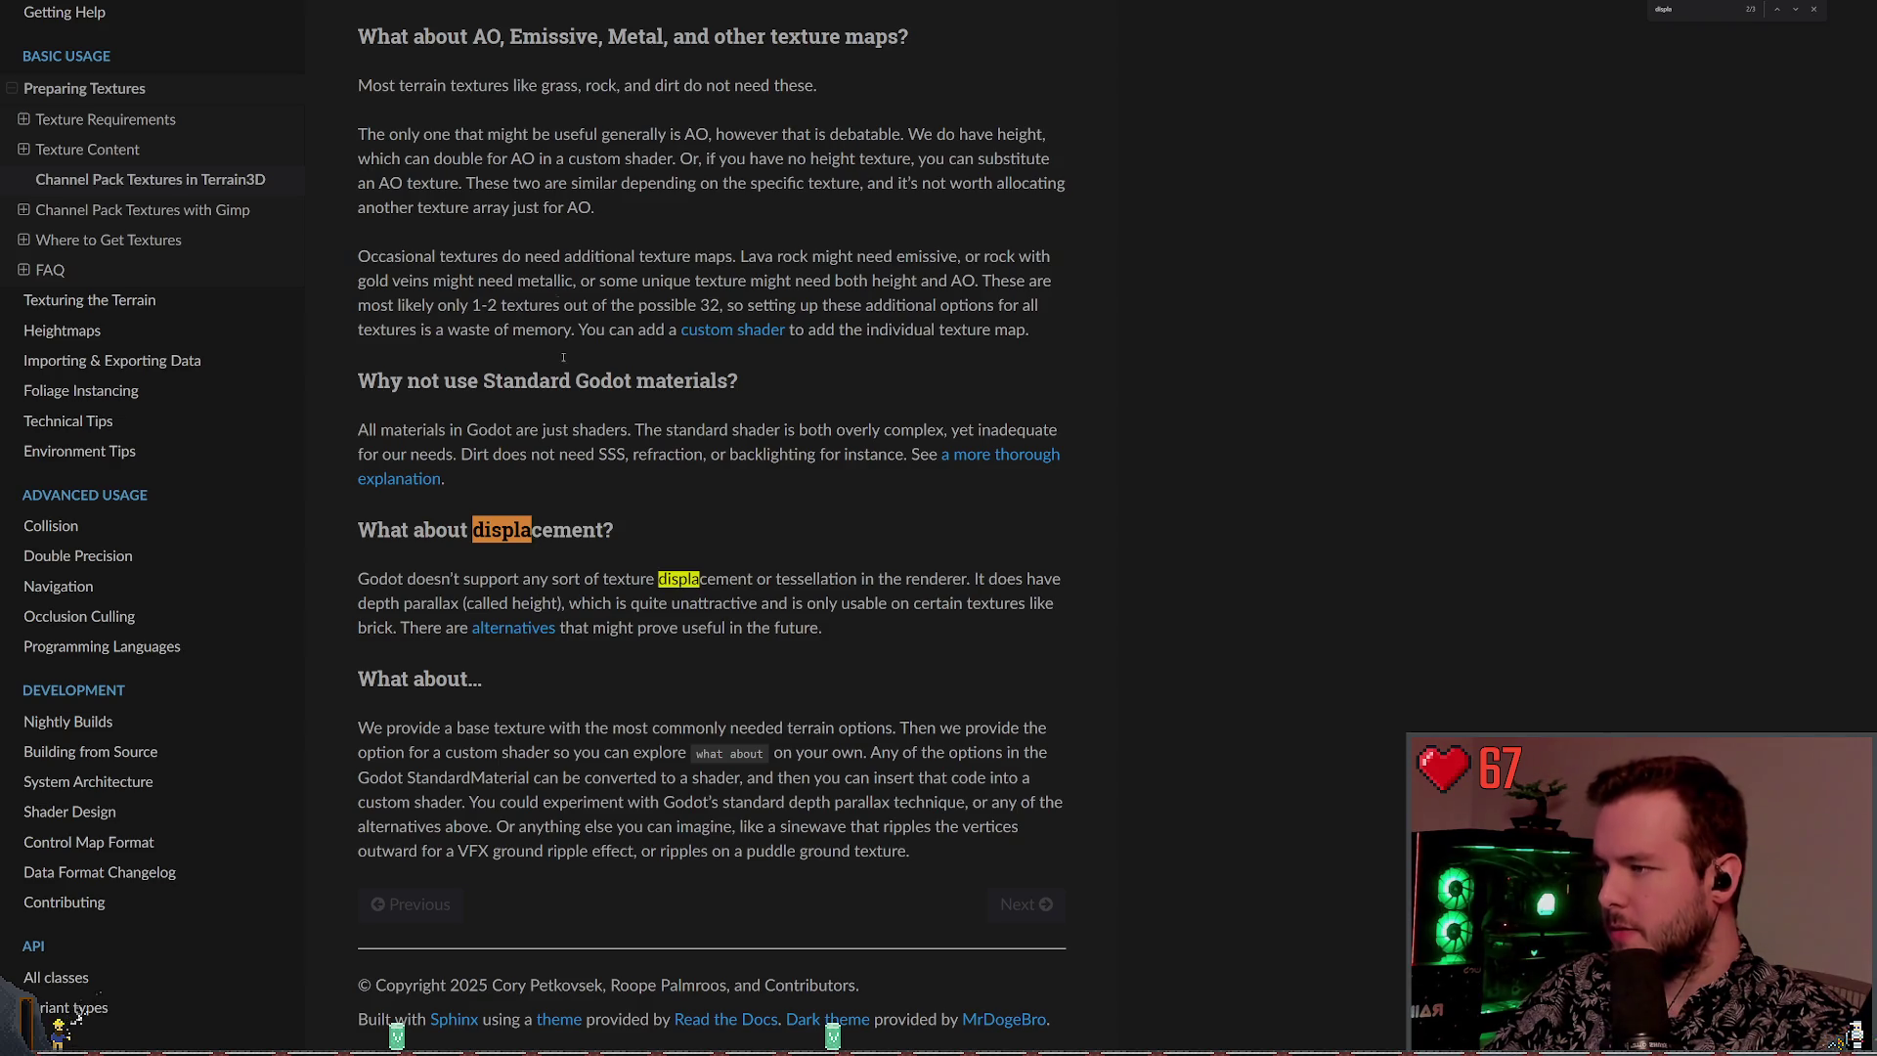
{"action": "left_click", "coordinate": [513, 628]}
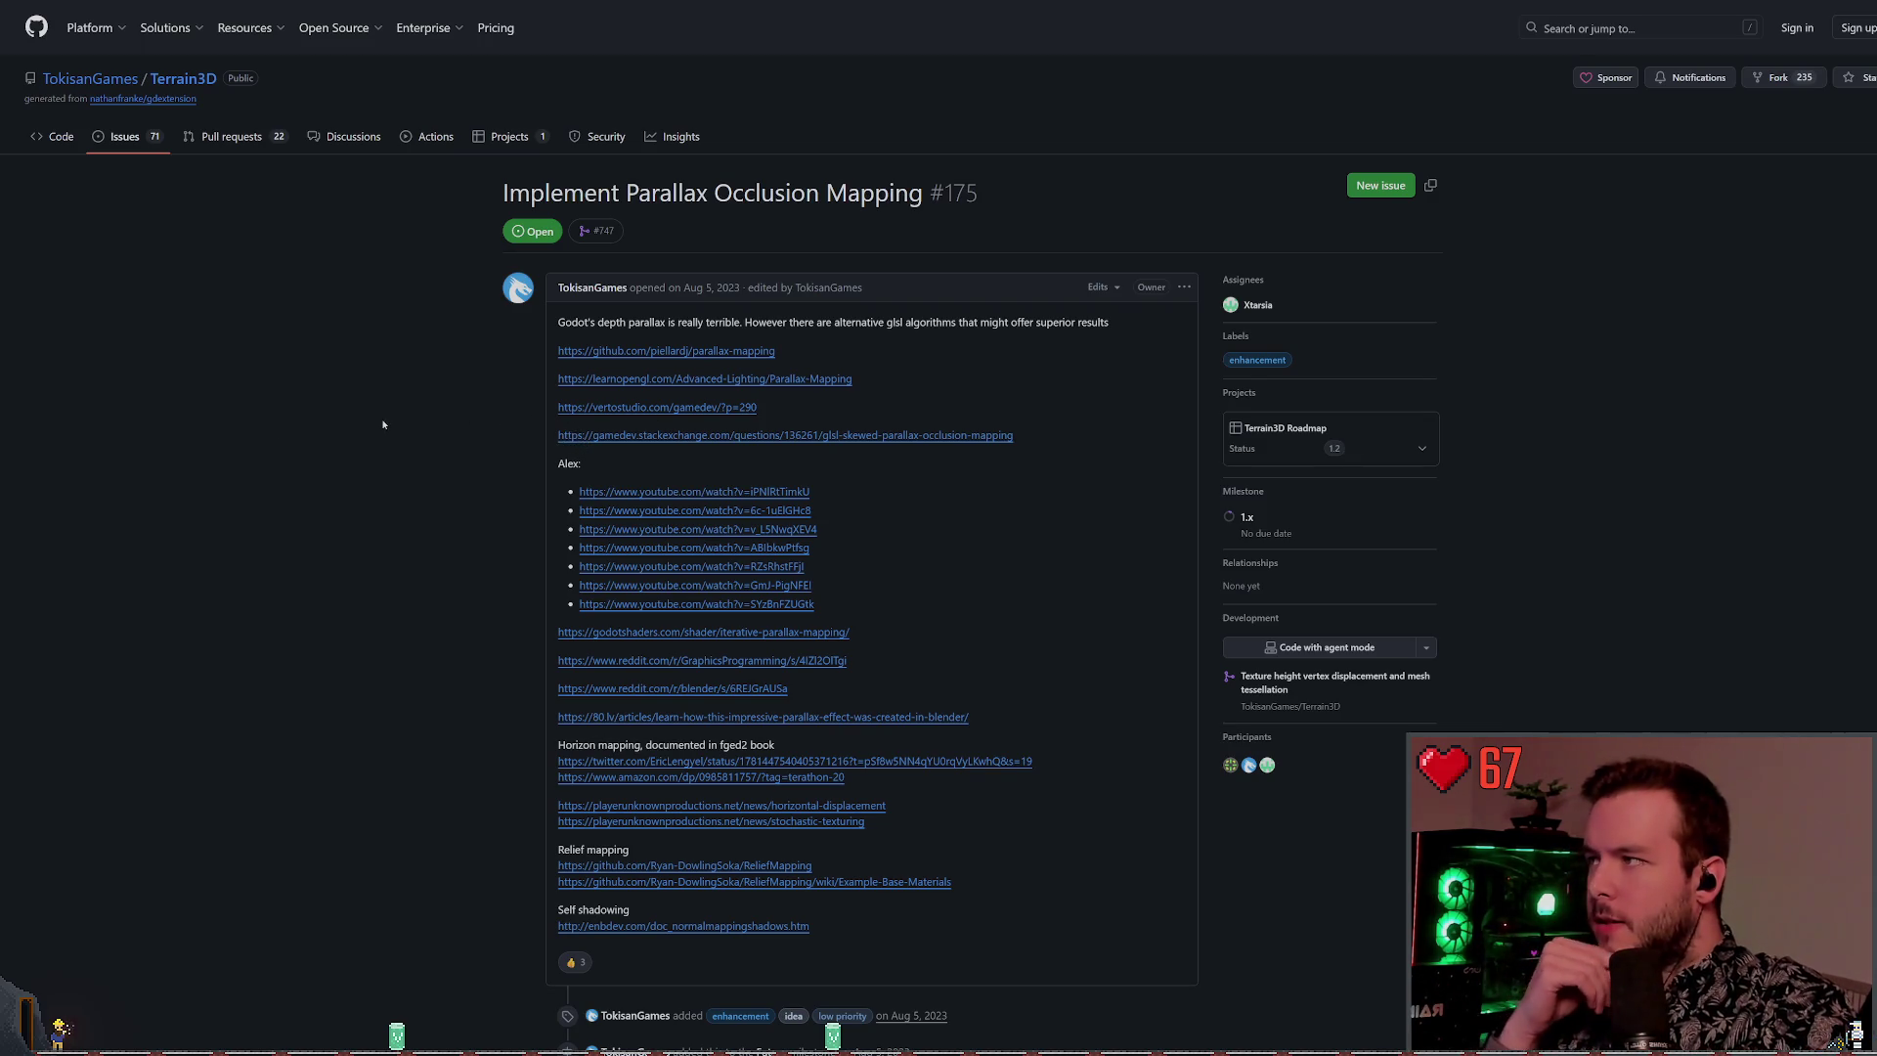
Read through GitHub issue #175 on parallax occlusion mapping, then return to the docs
{"action": "scroll", "coordinate": [413, 372], "scroll_direction": "down", "scroll_amount": 3}
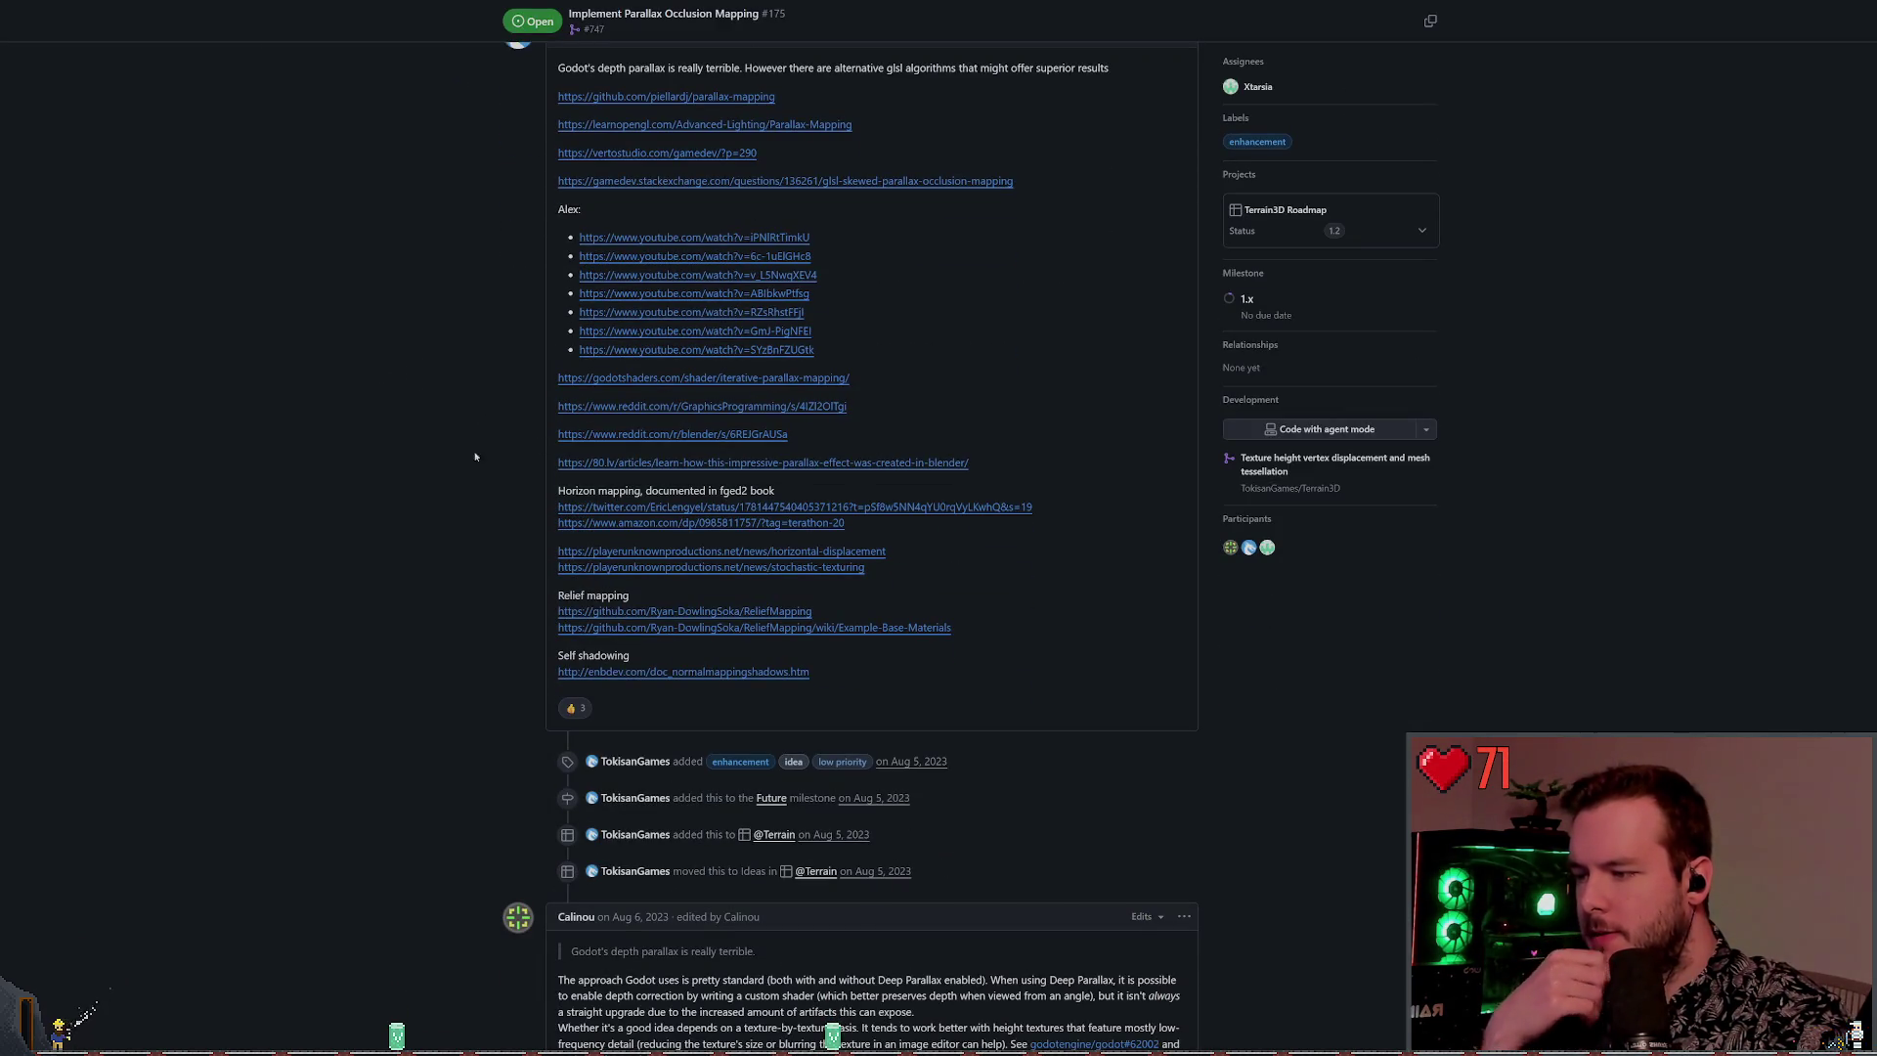
{"action": "scroll", "coordinate": [448, 538], "scroll_direction": "down", "scroll_amount": 5}
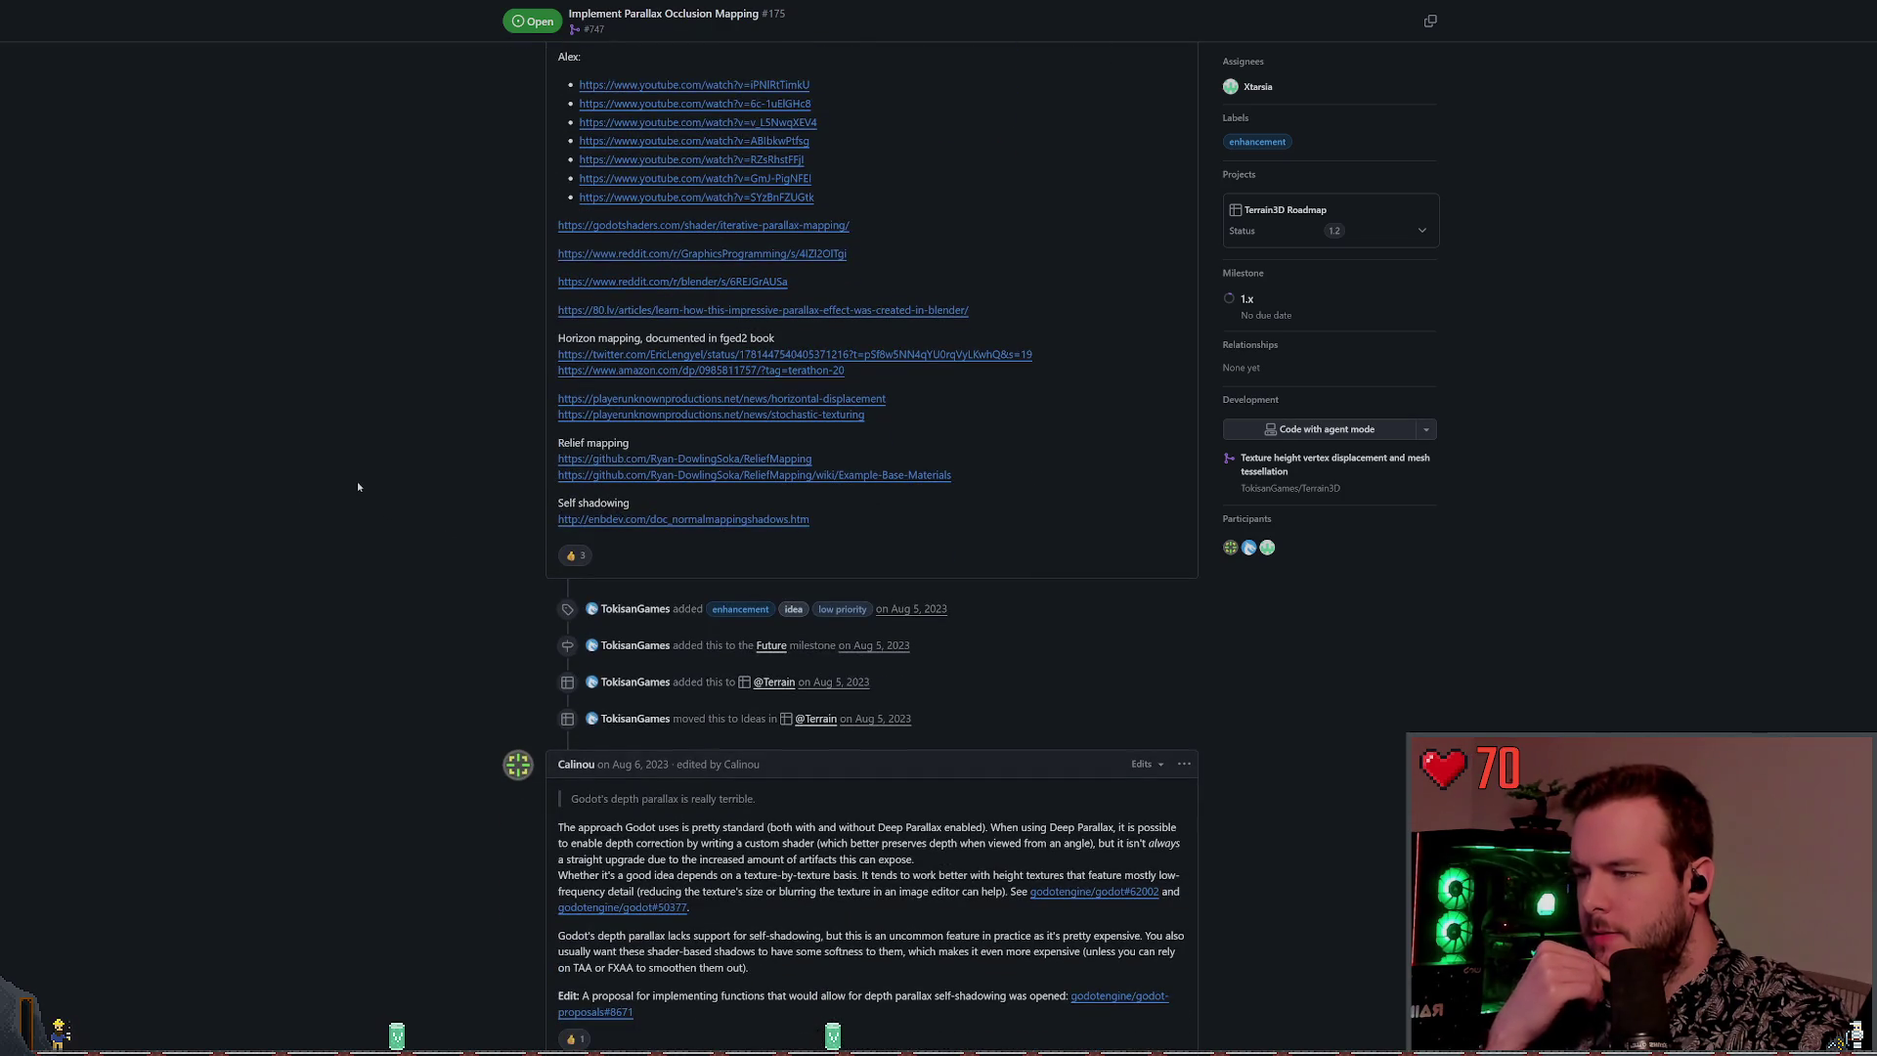
{"action": "scroll", "coordinate": [369, 505], "scroll_direction": "down", "scroll_amount": 6}
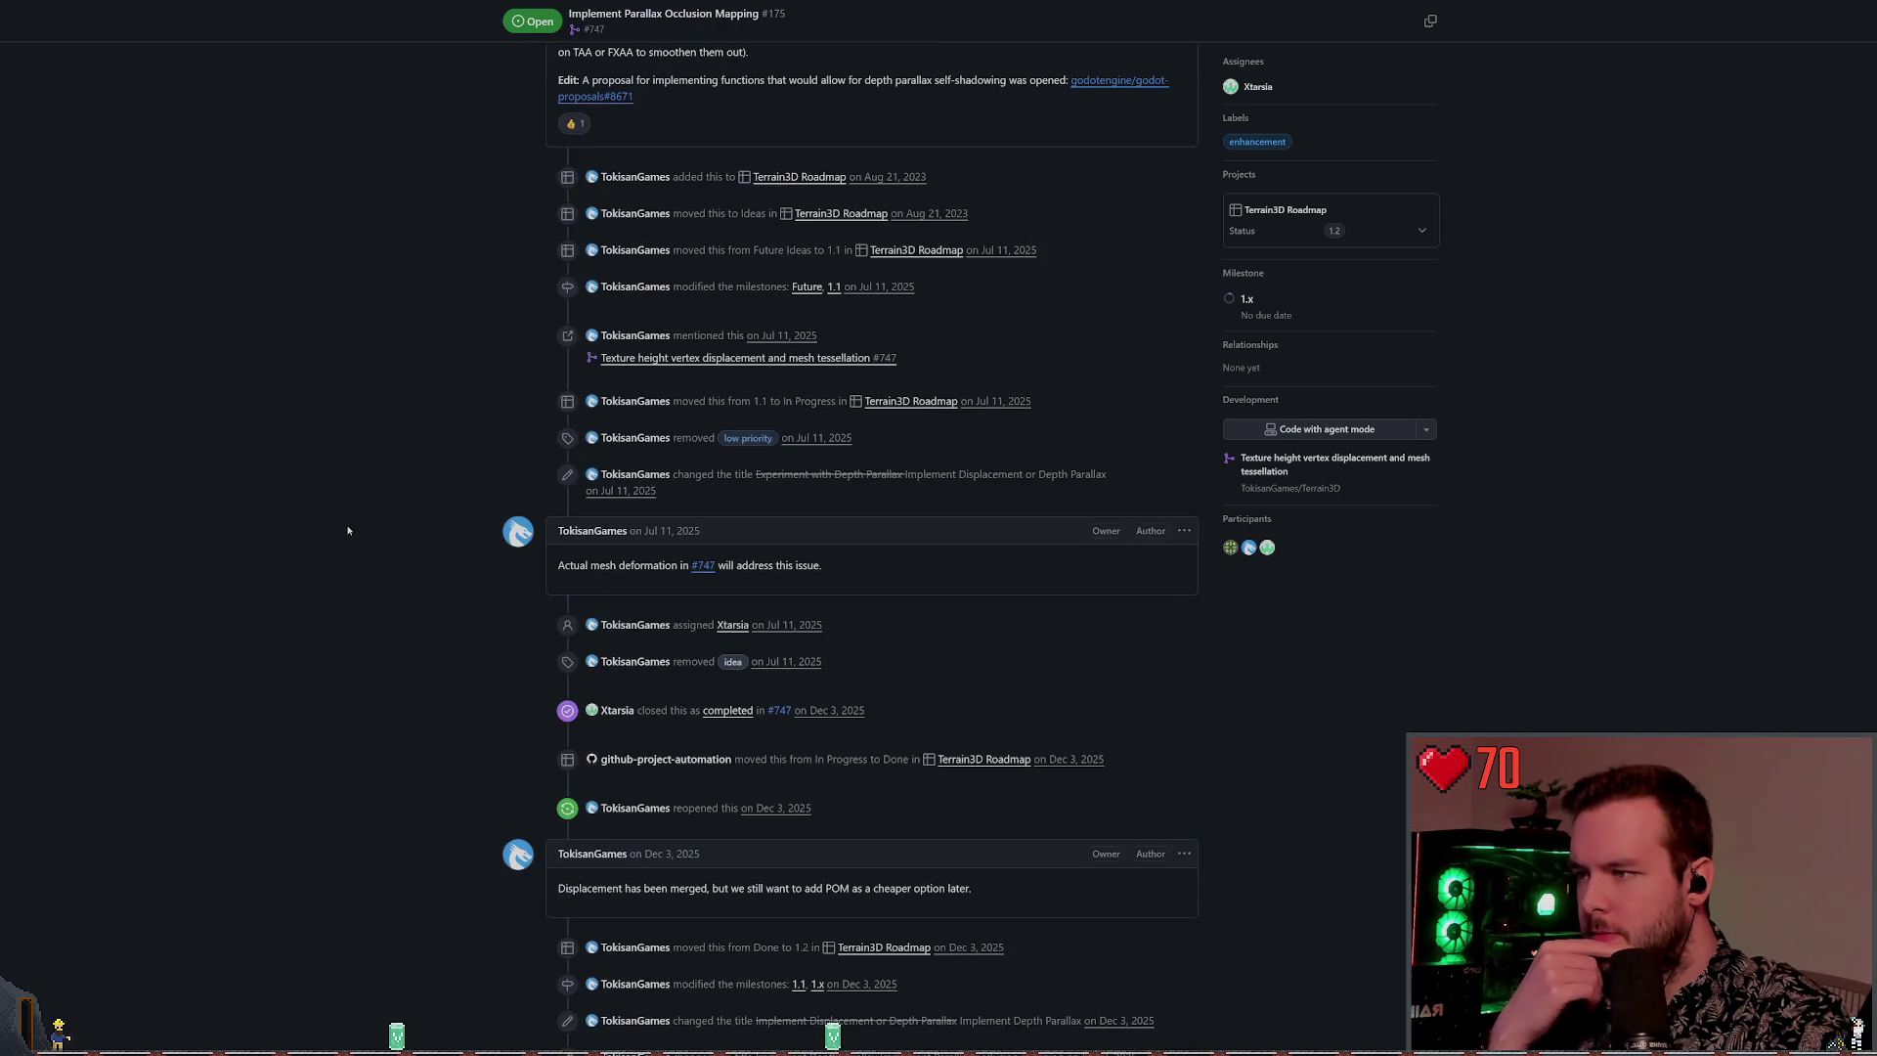
{"action": "scroll", "coordinate": [350, 513], "scroll_direction": "down", "scroll_amount": 2}
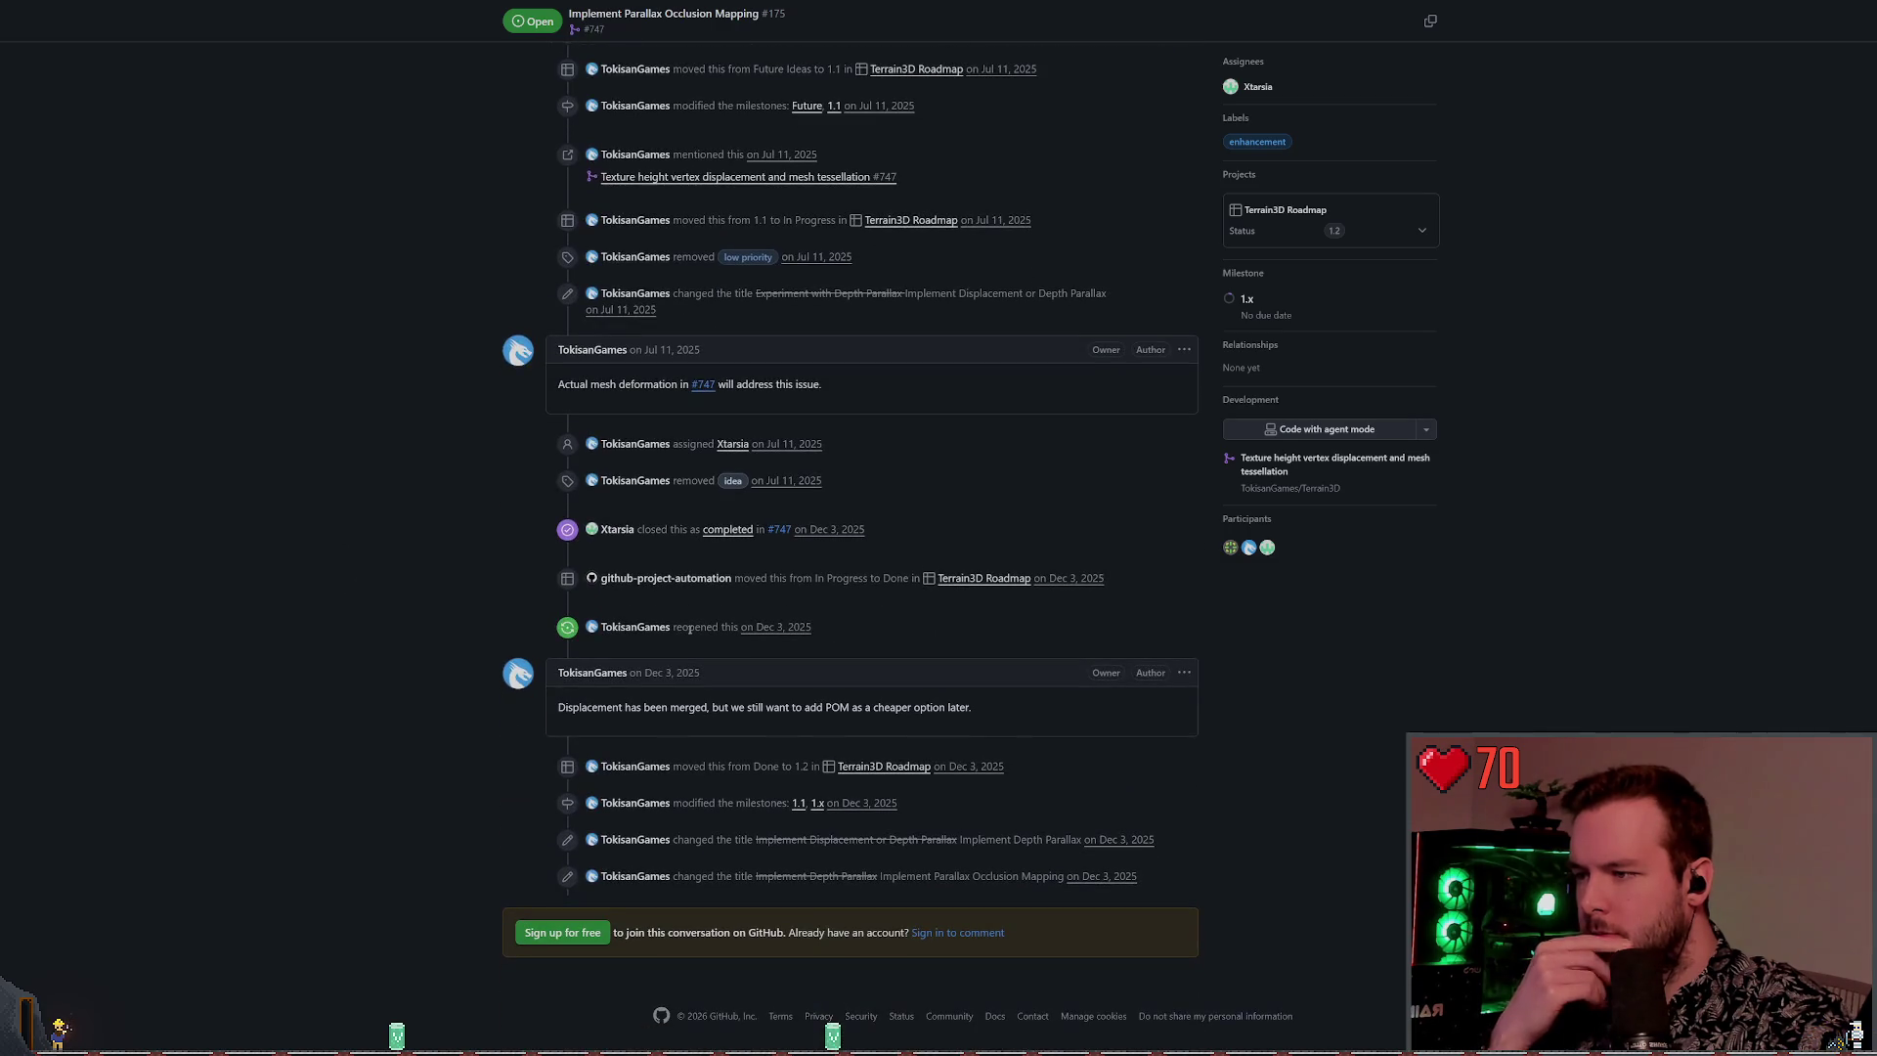
{"action": "left_click_drag", "start_coordinate": [559, 707], "coordinate": [733, 725]}
{"action": "left_click", "coordinate": [735, 728]}
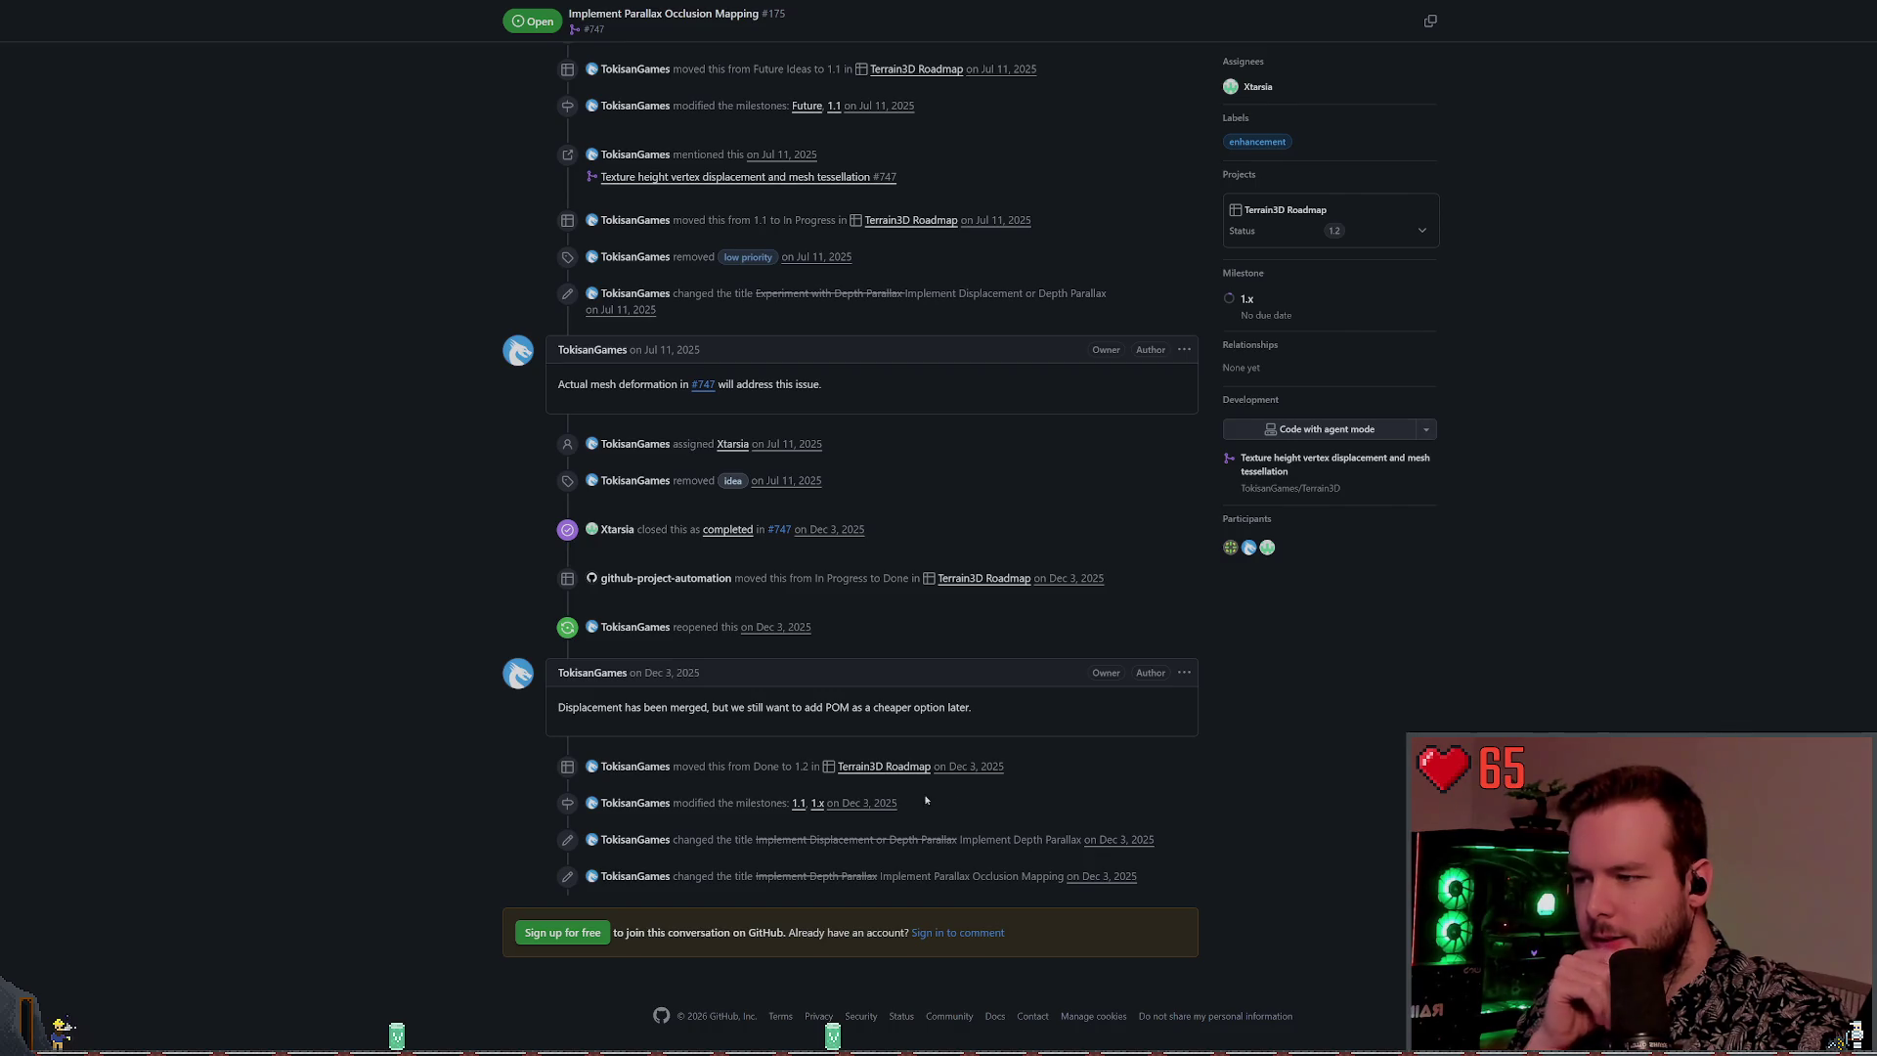
{"action": "scroll", "coordinate": [926, 800], "scroll_direction": "up", "scroll_amount": 20}
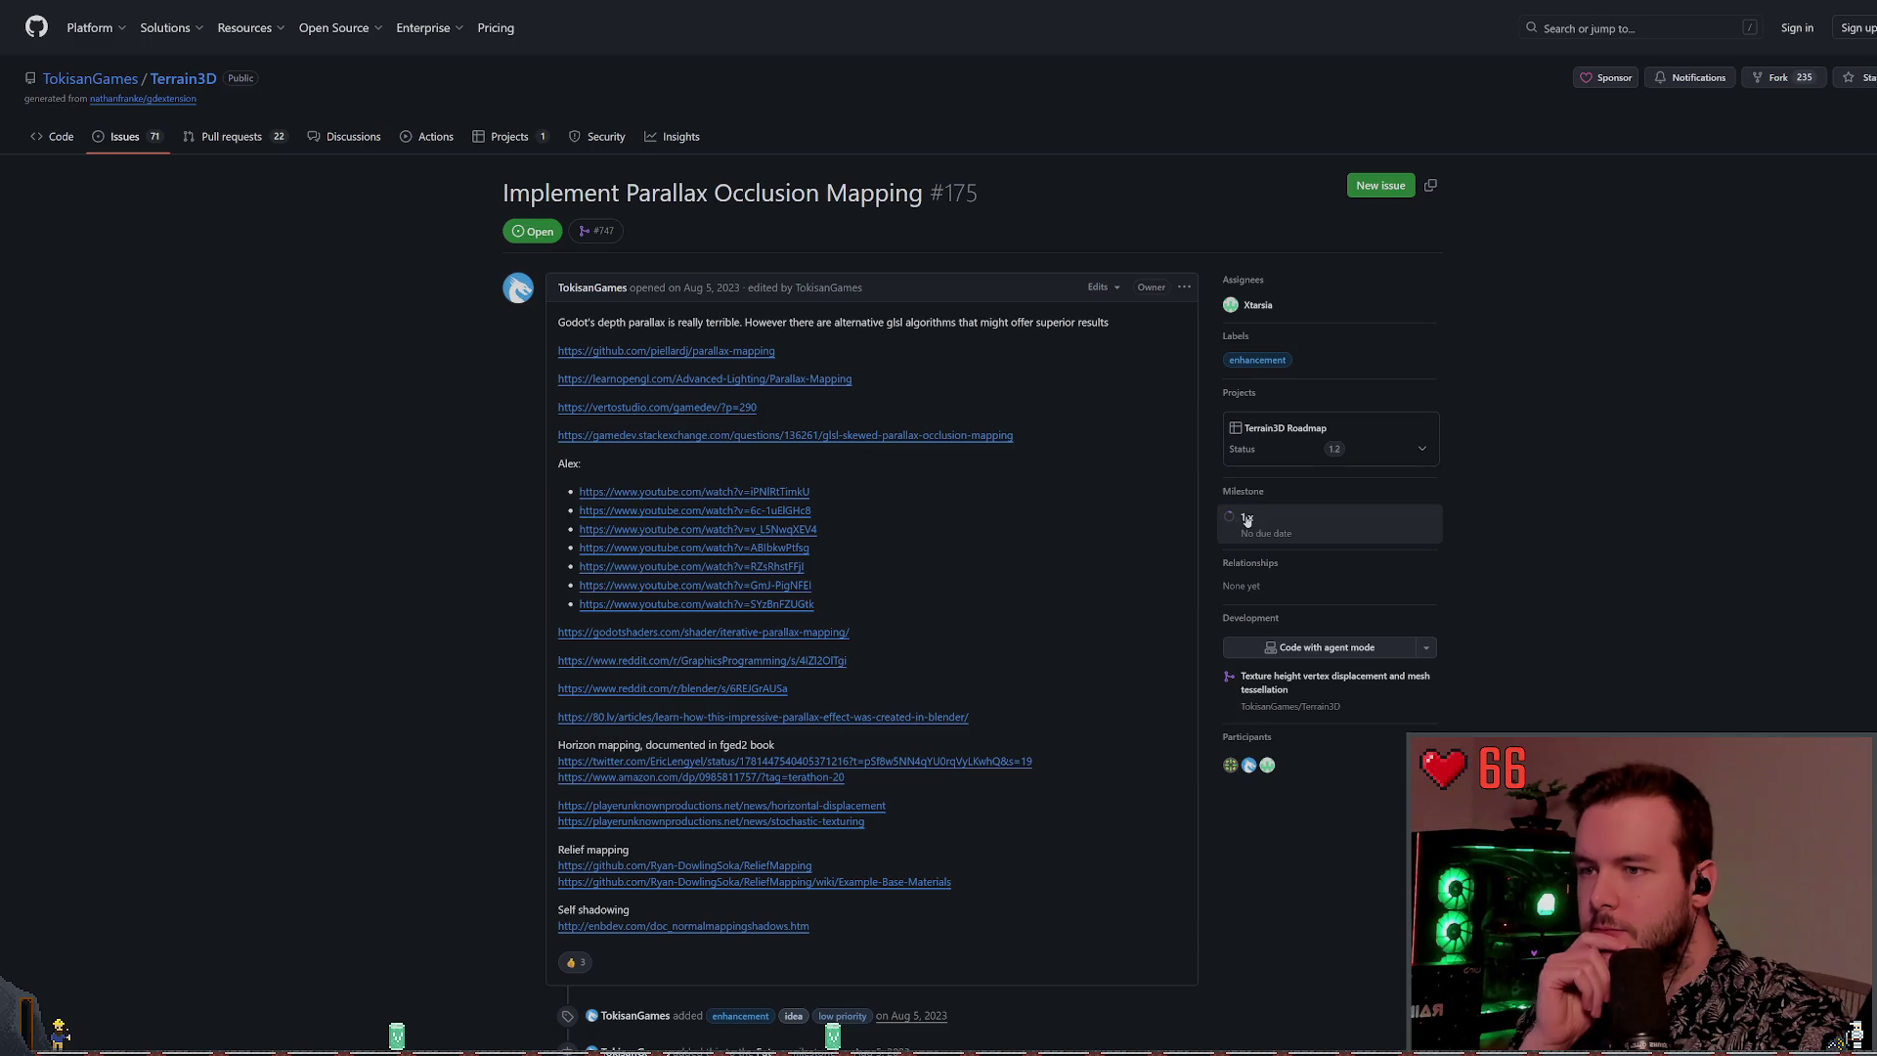
{"action": "scroll", "coordinate": [272, 654], "scroll_direction": "down", "scroll_amount": 7}
{"action": "scroll", "coordinate": [323, 708], "scroll_direction": "down", "scroll_amount": 9}
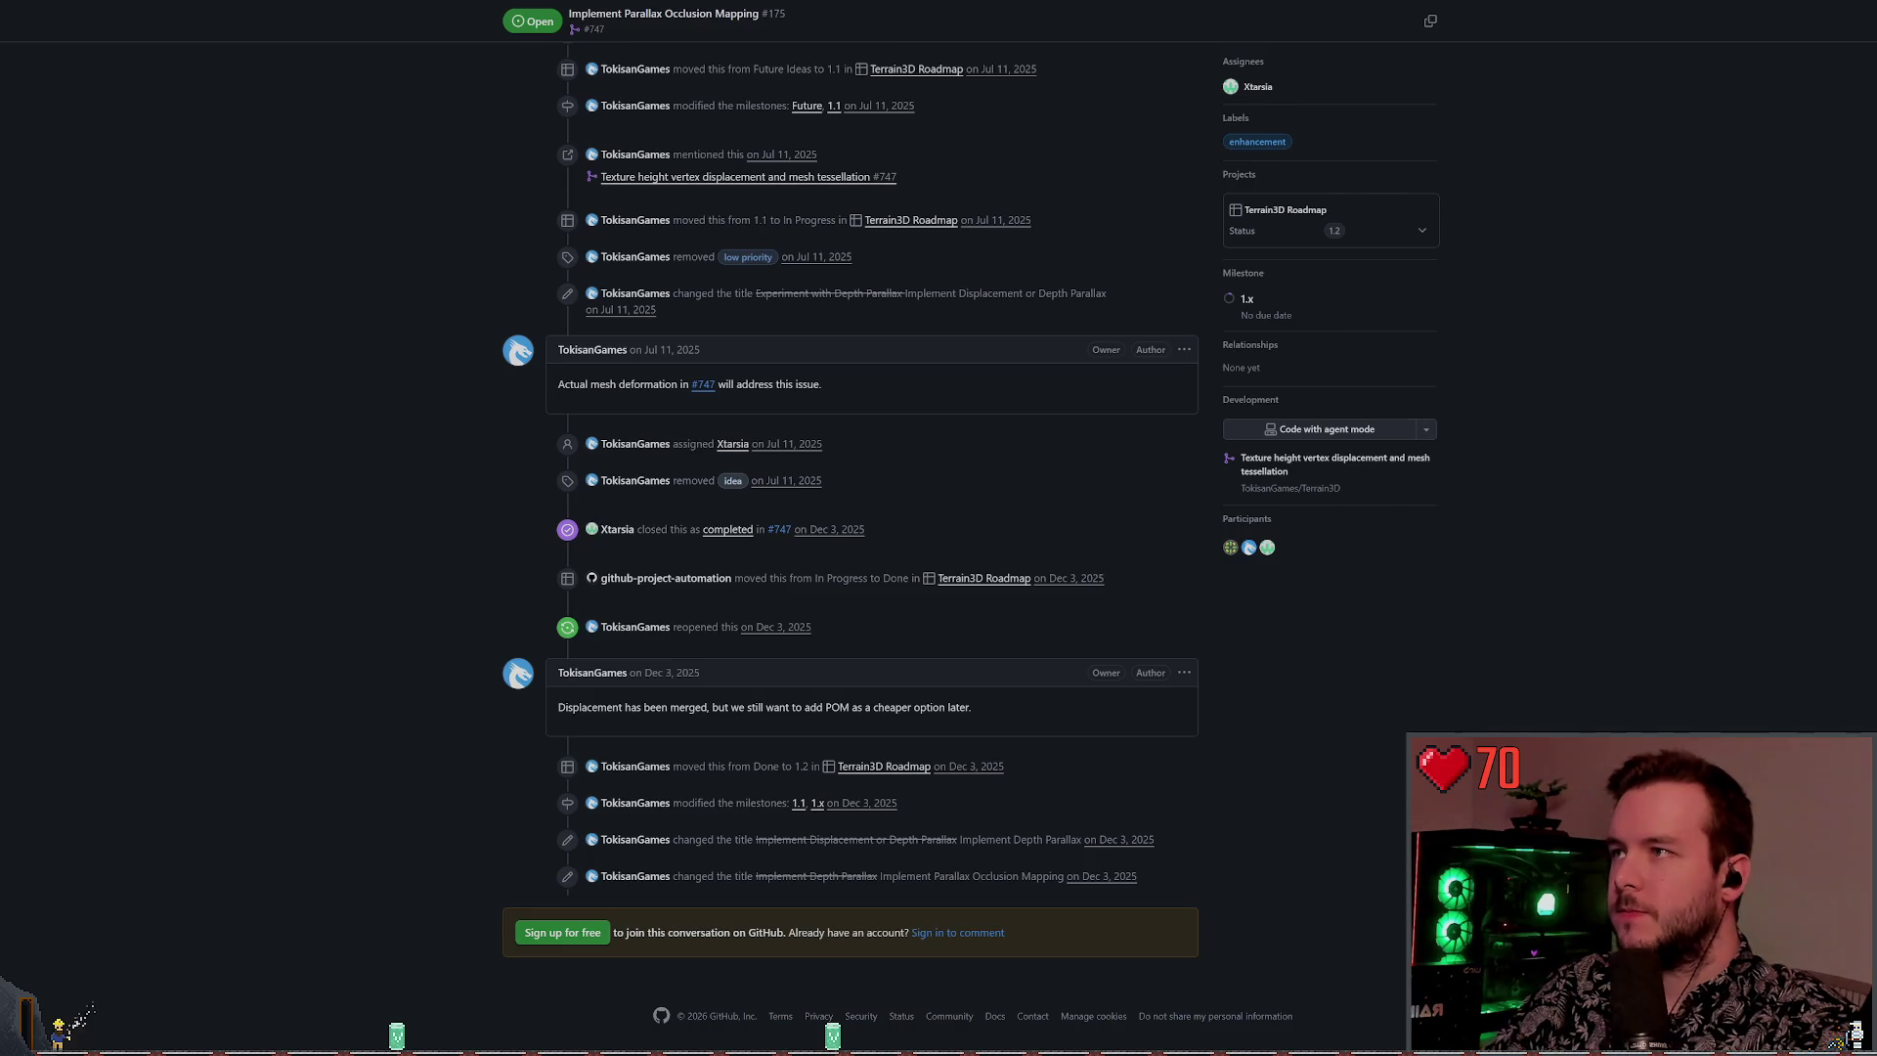
{"action": "key", "text": "ctrl+Tab"}
{"action": "scroll", "coordinate": [784, 499], "scroll_direction": "up", "scroll_amount": 1}
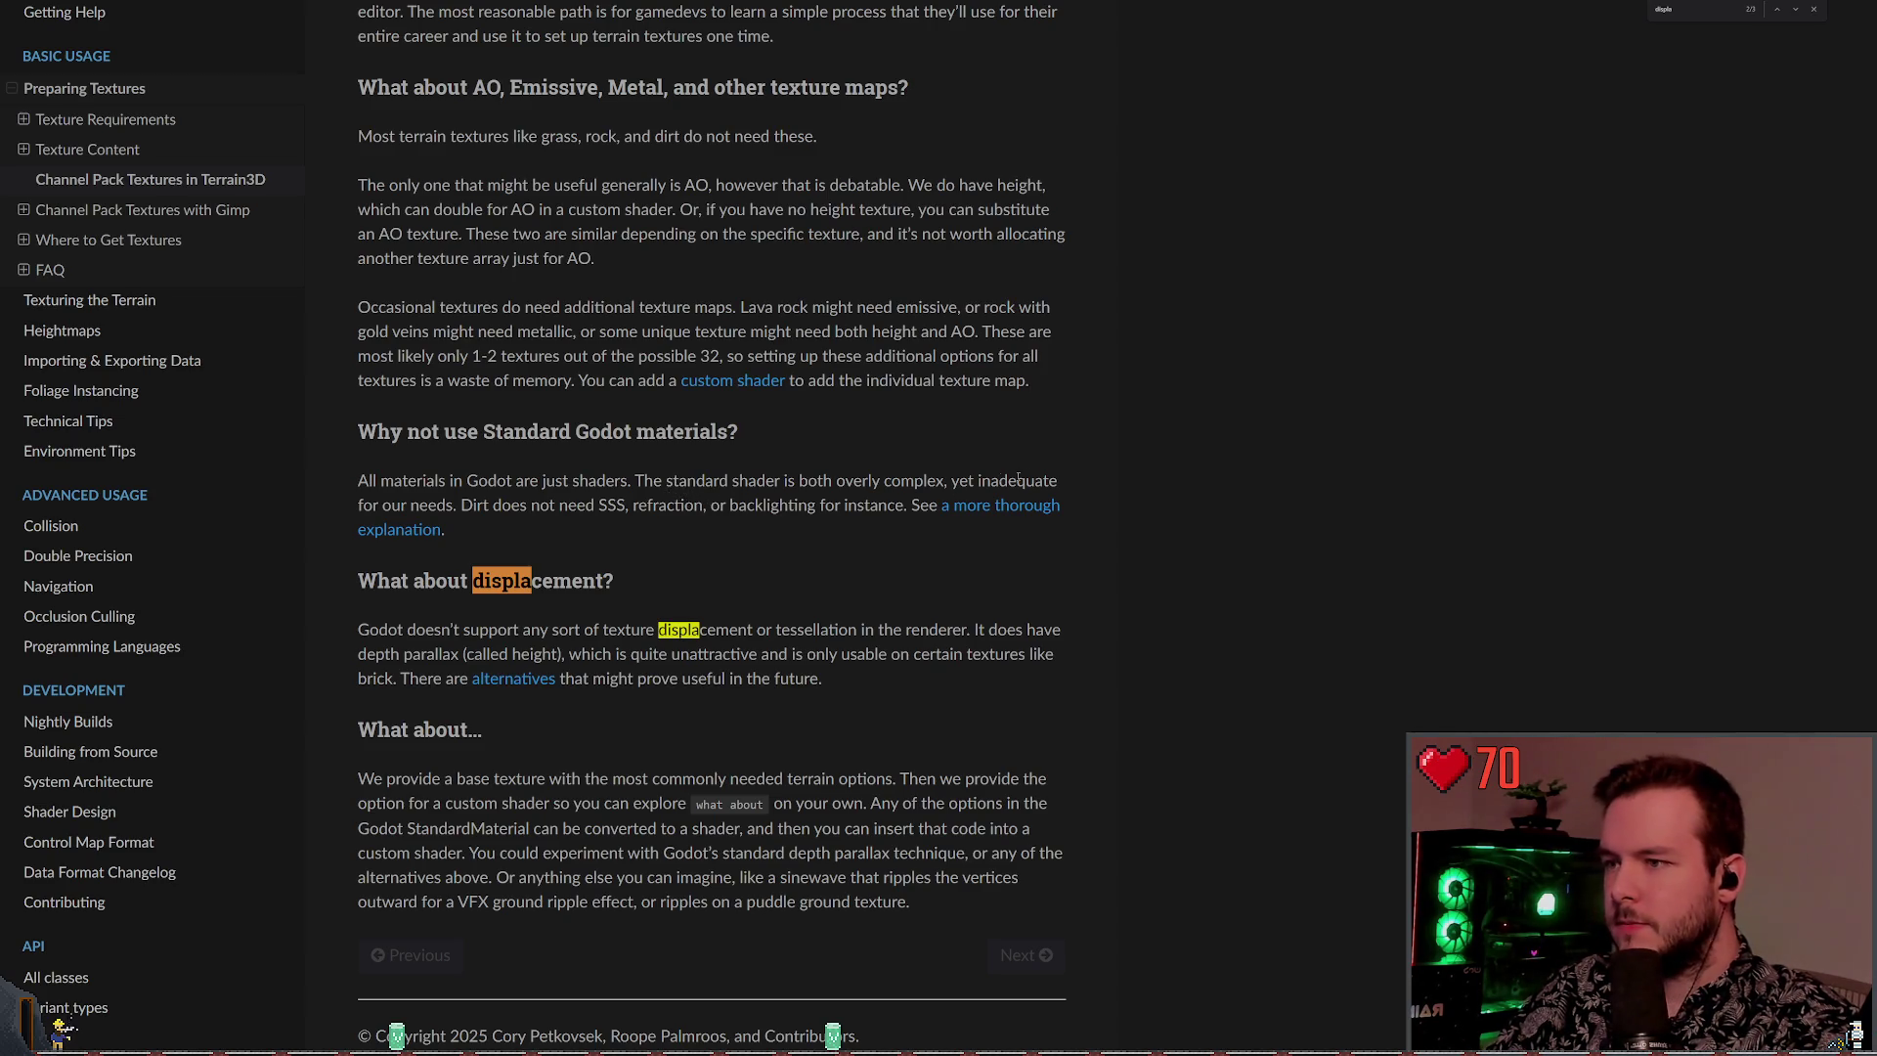
Scroll up past the AO, Emissive, Metal heading and open Texturing the Terrain from the sidebar
{"action": "scroll", "coordinate": [547, 458], "scroll_direction": "up", "scroll_amount": 3}
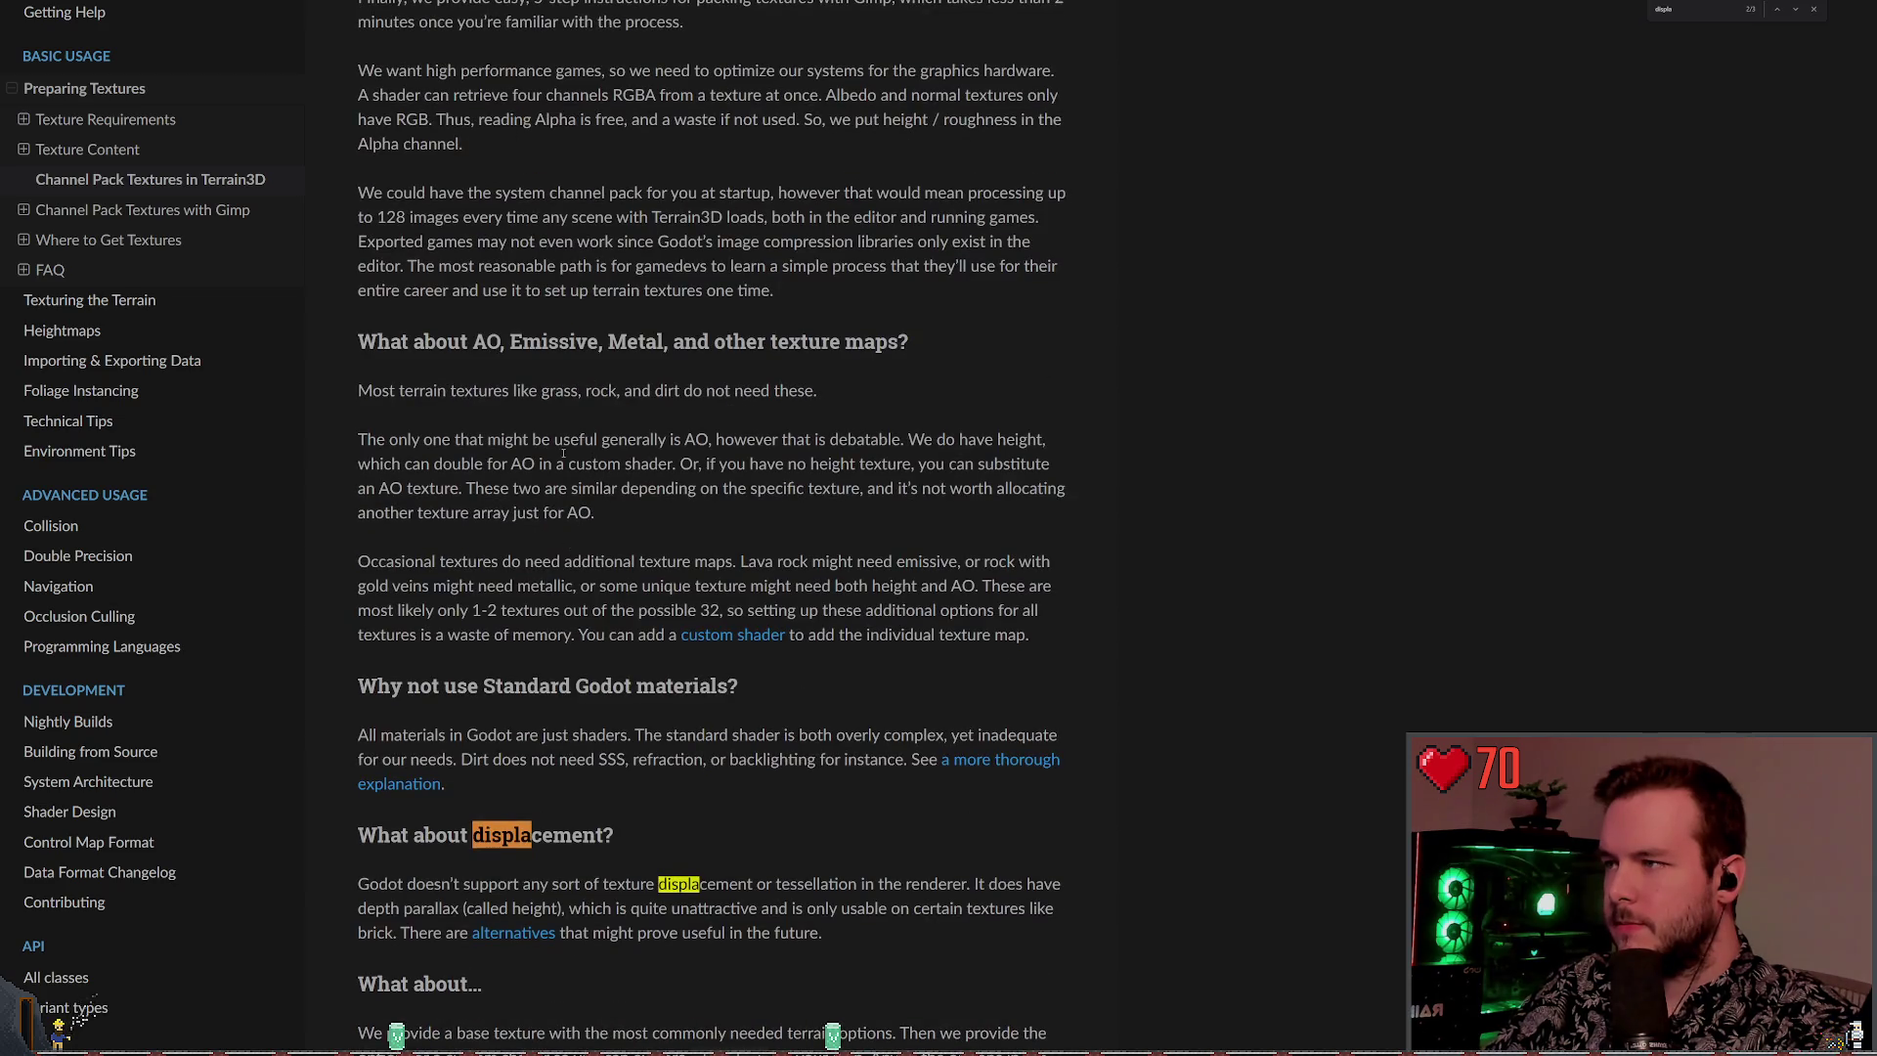
{"action": "left_click_drag", "start_coordinate": [473, 341], "coordinate": [733, 341]}
{"action": "left_click", "coordinate": [588, 418]}
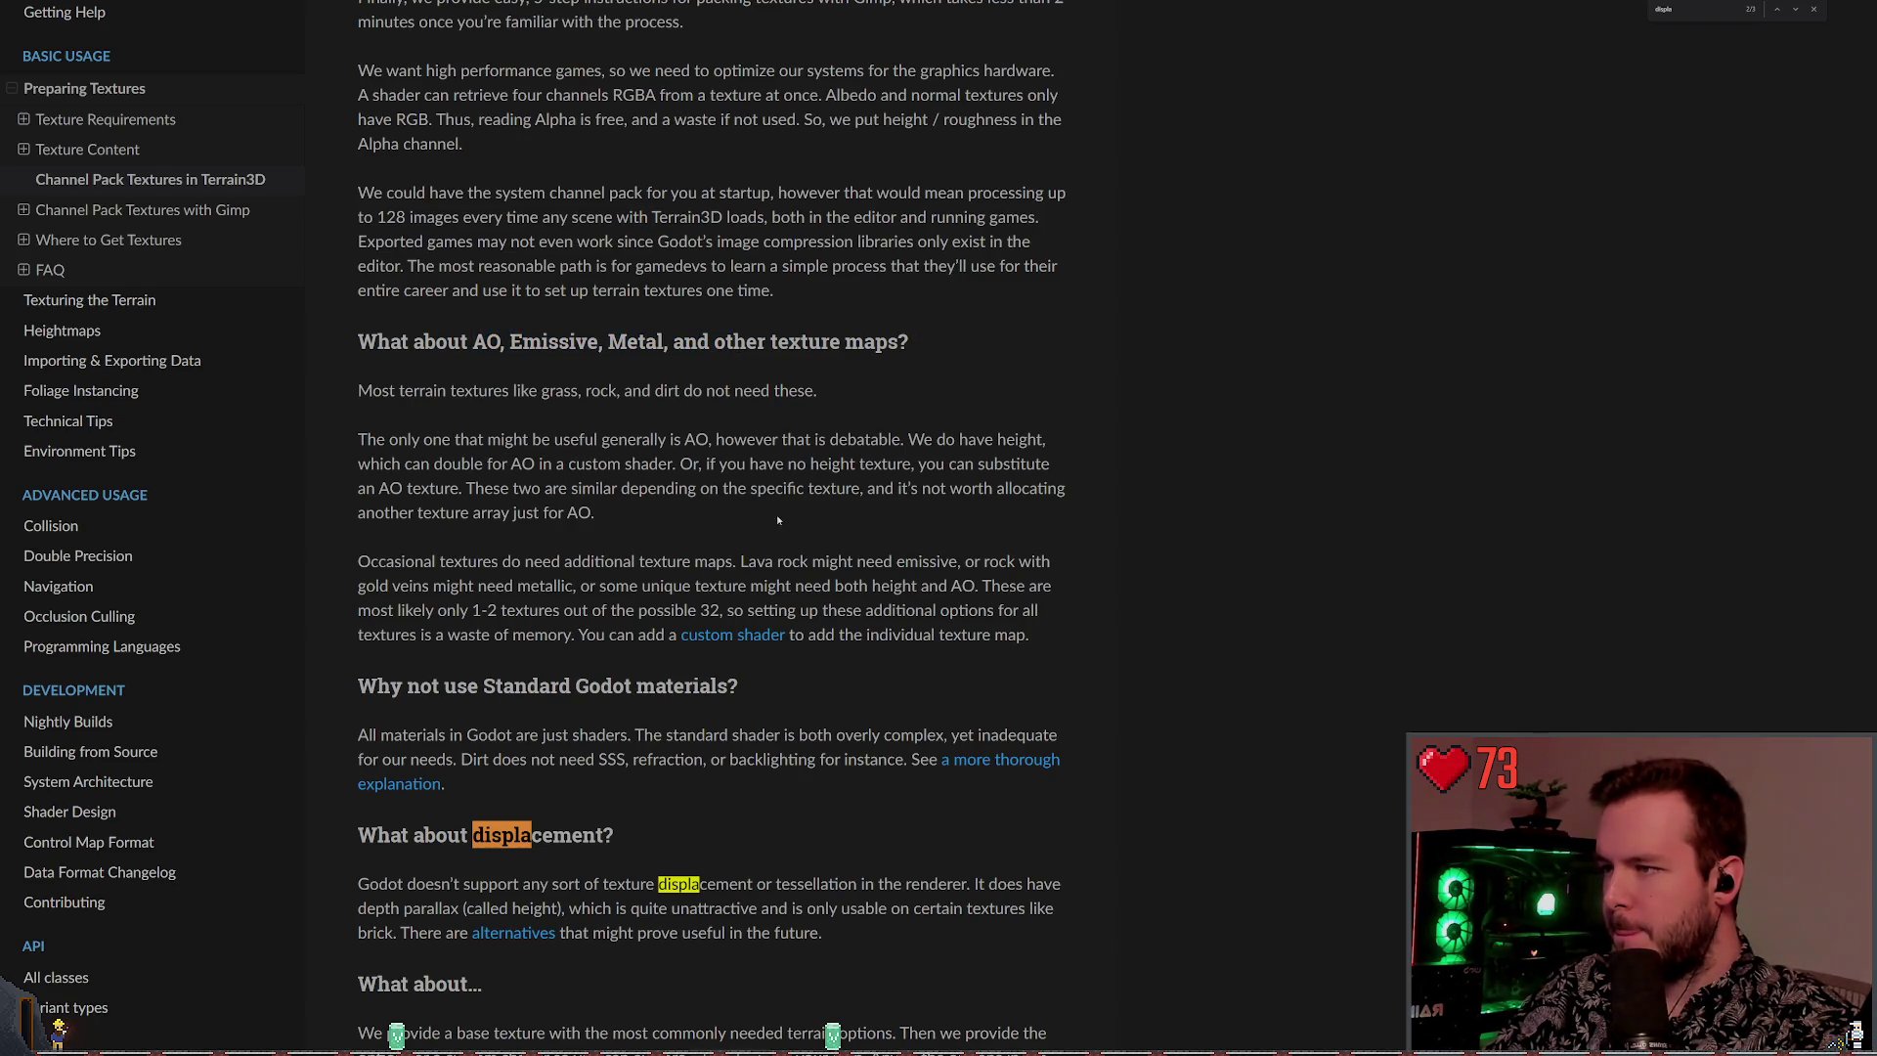
{"action": "scroll", "coordinate": [548, 573], "scroll_direction": "up", "scroll_amount": 10}
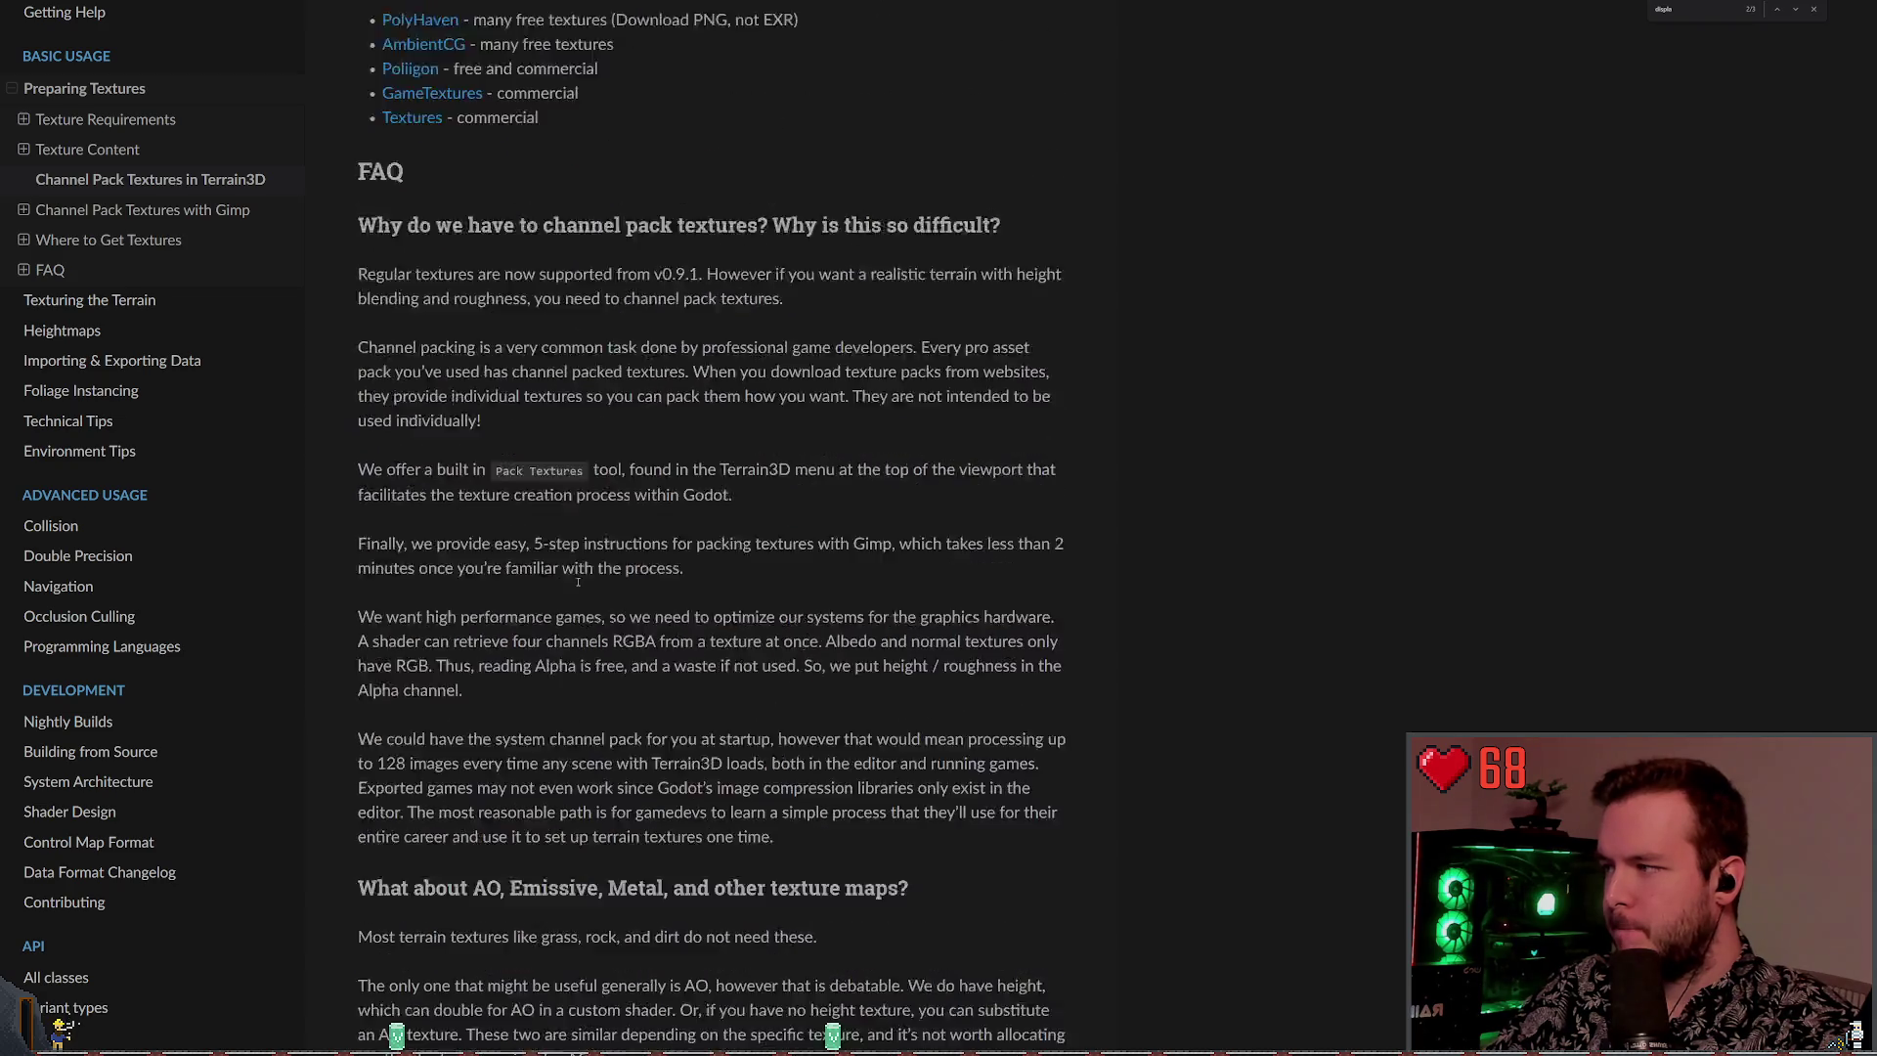
{"action": "scroll", "coordinate": [548, 573], "scroll_direction": "up", "scroll_amount": 1}
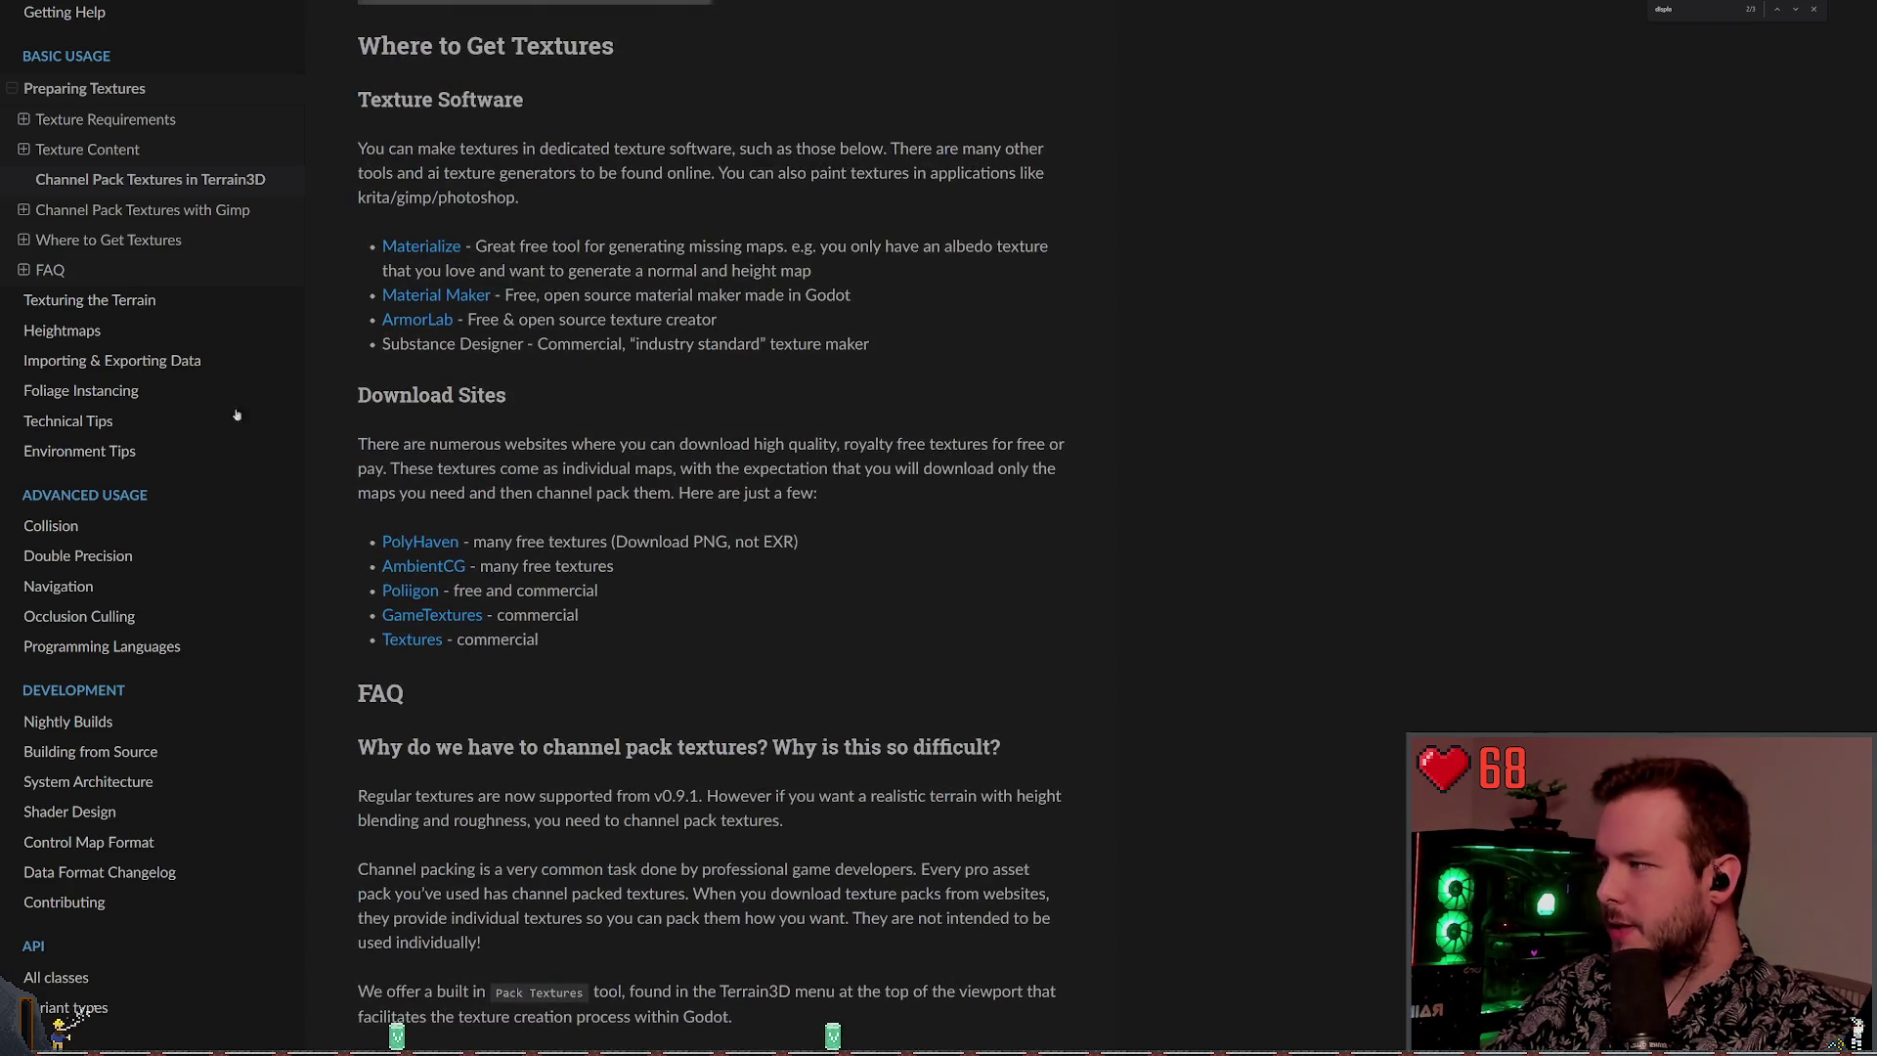
{"action": "left_click", "coordinate": [100, 311]}
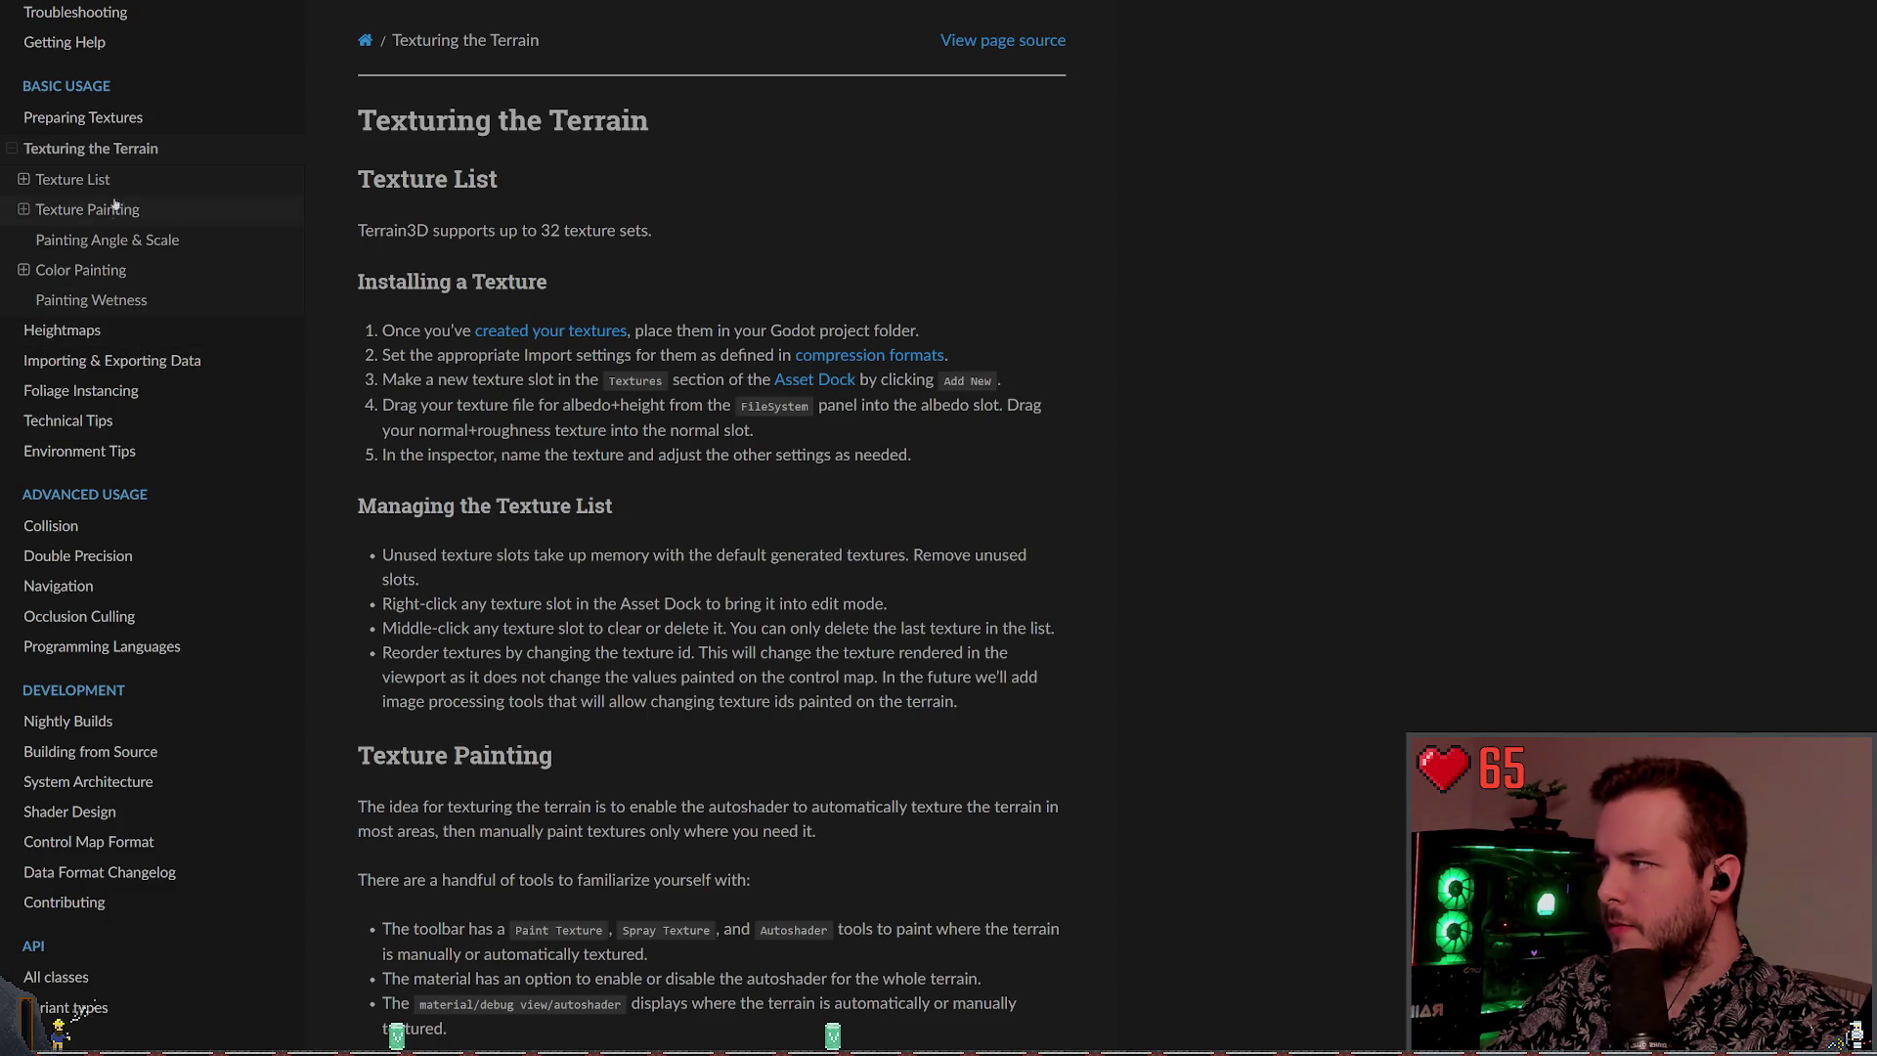
Look at the Installing a Texture section, then go to Preparing Textures' Texture Requirements
{"action": "left_click", "coordinate": [27, 184]}
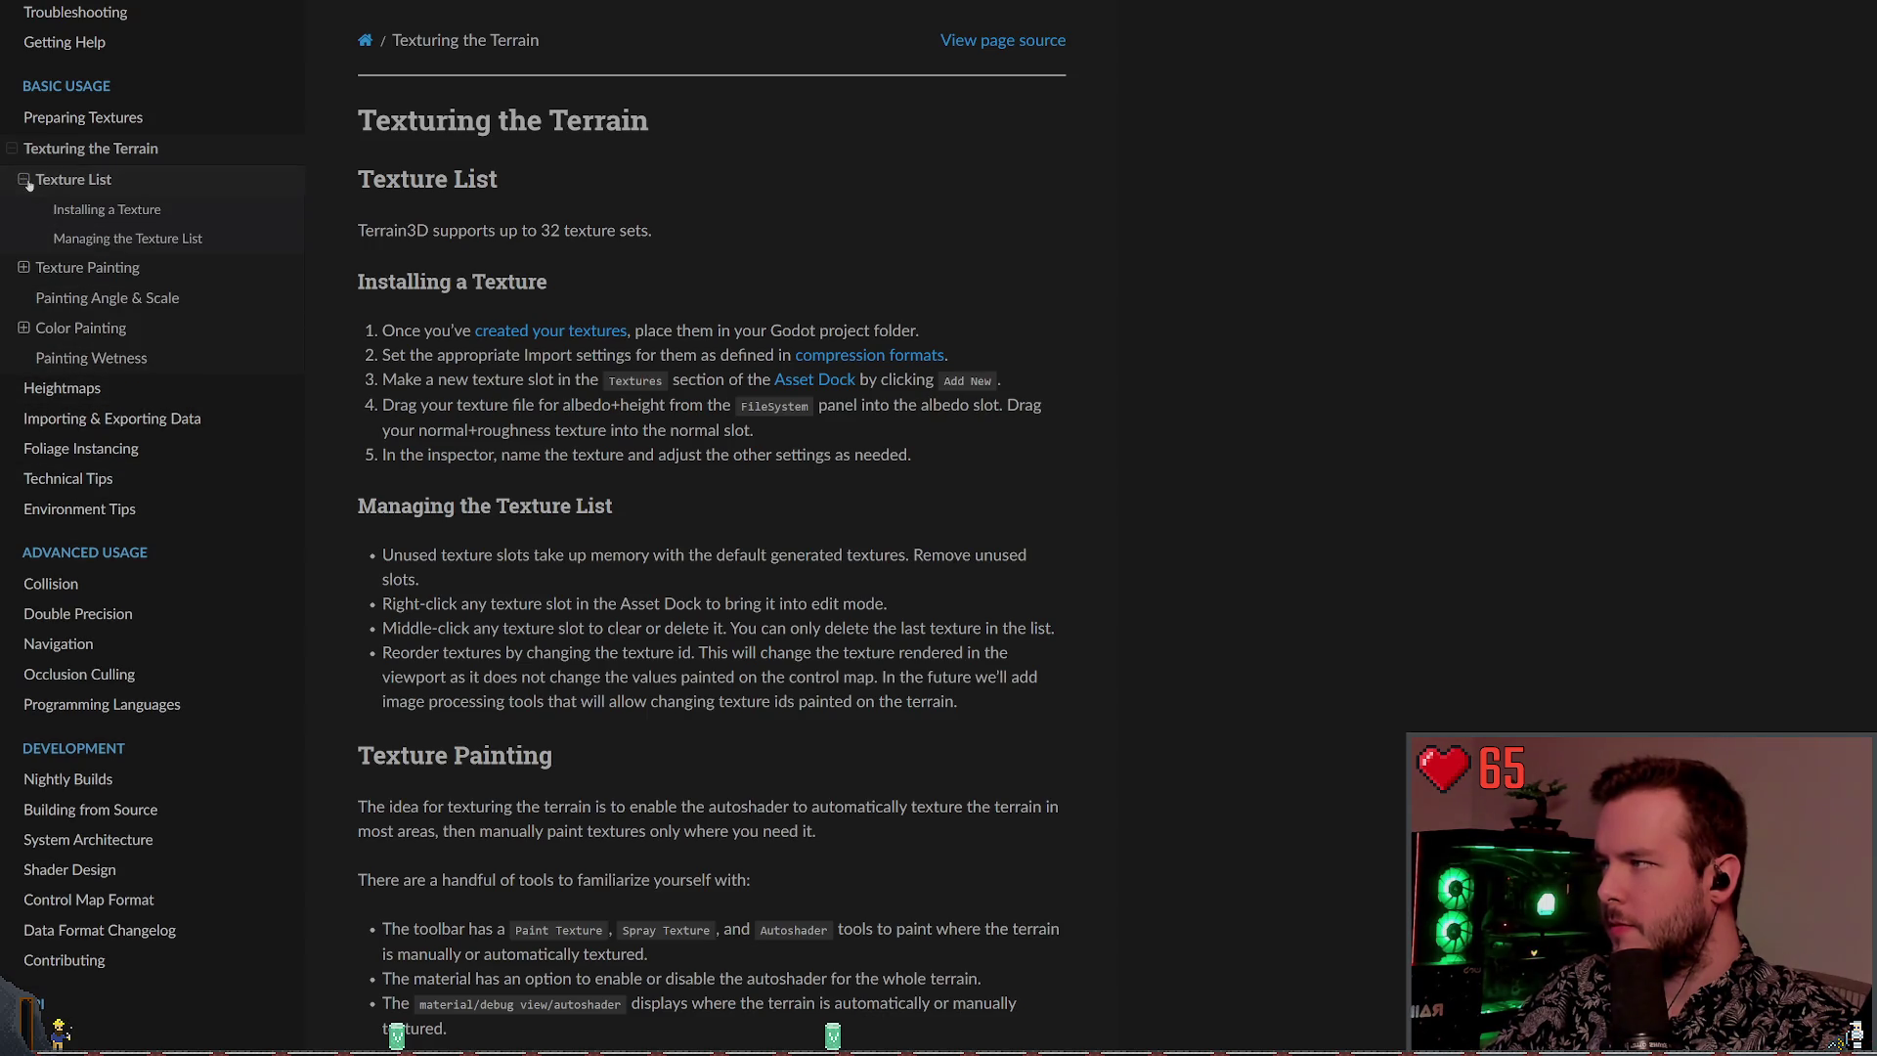
{"action": "left_click", "coordinate": [113, 209]}
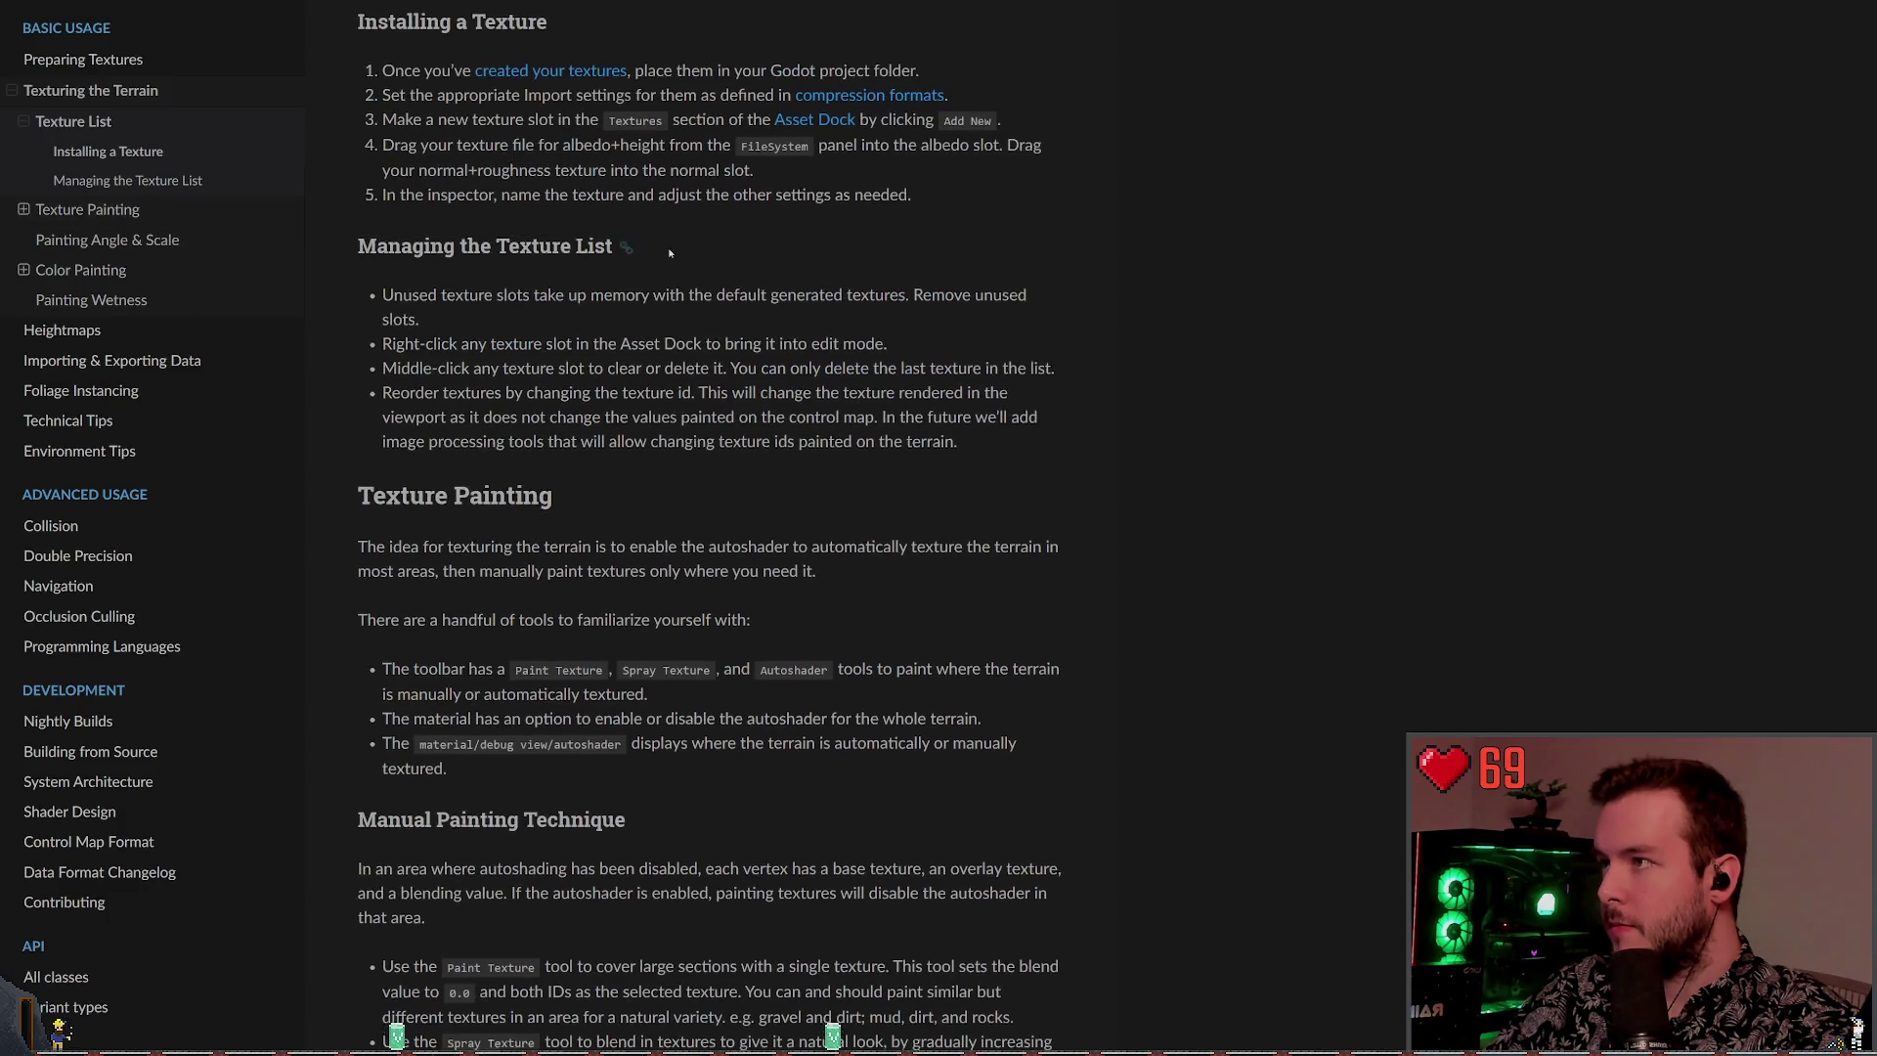
{"action": "scroll", "coordinate": [558, 147], "scroll_direction": "up", "scroll_amount": 1}
{"action": "key", "text": "alt+Left"}
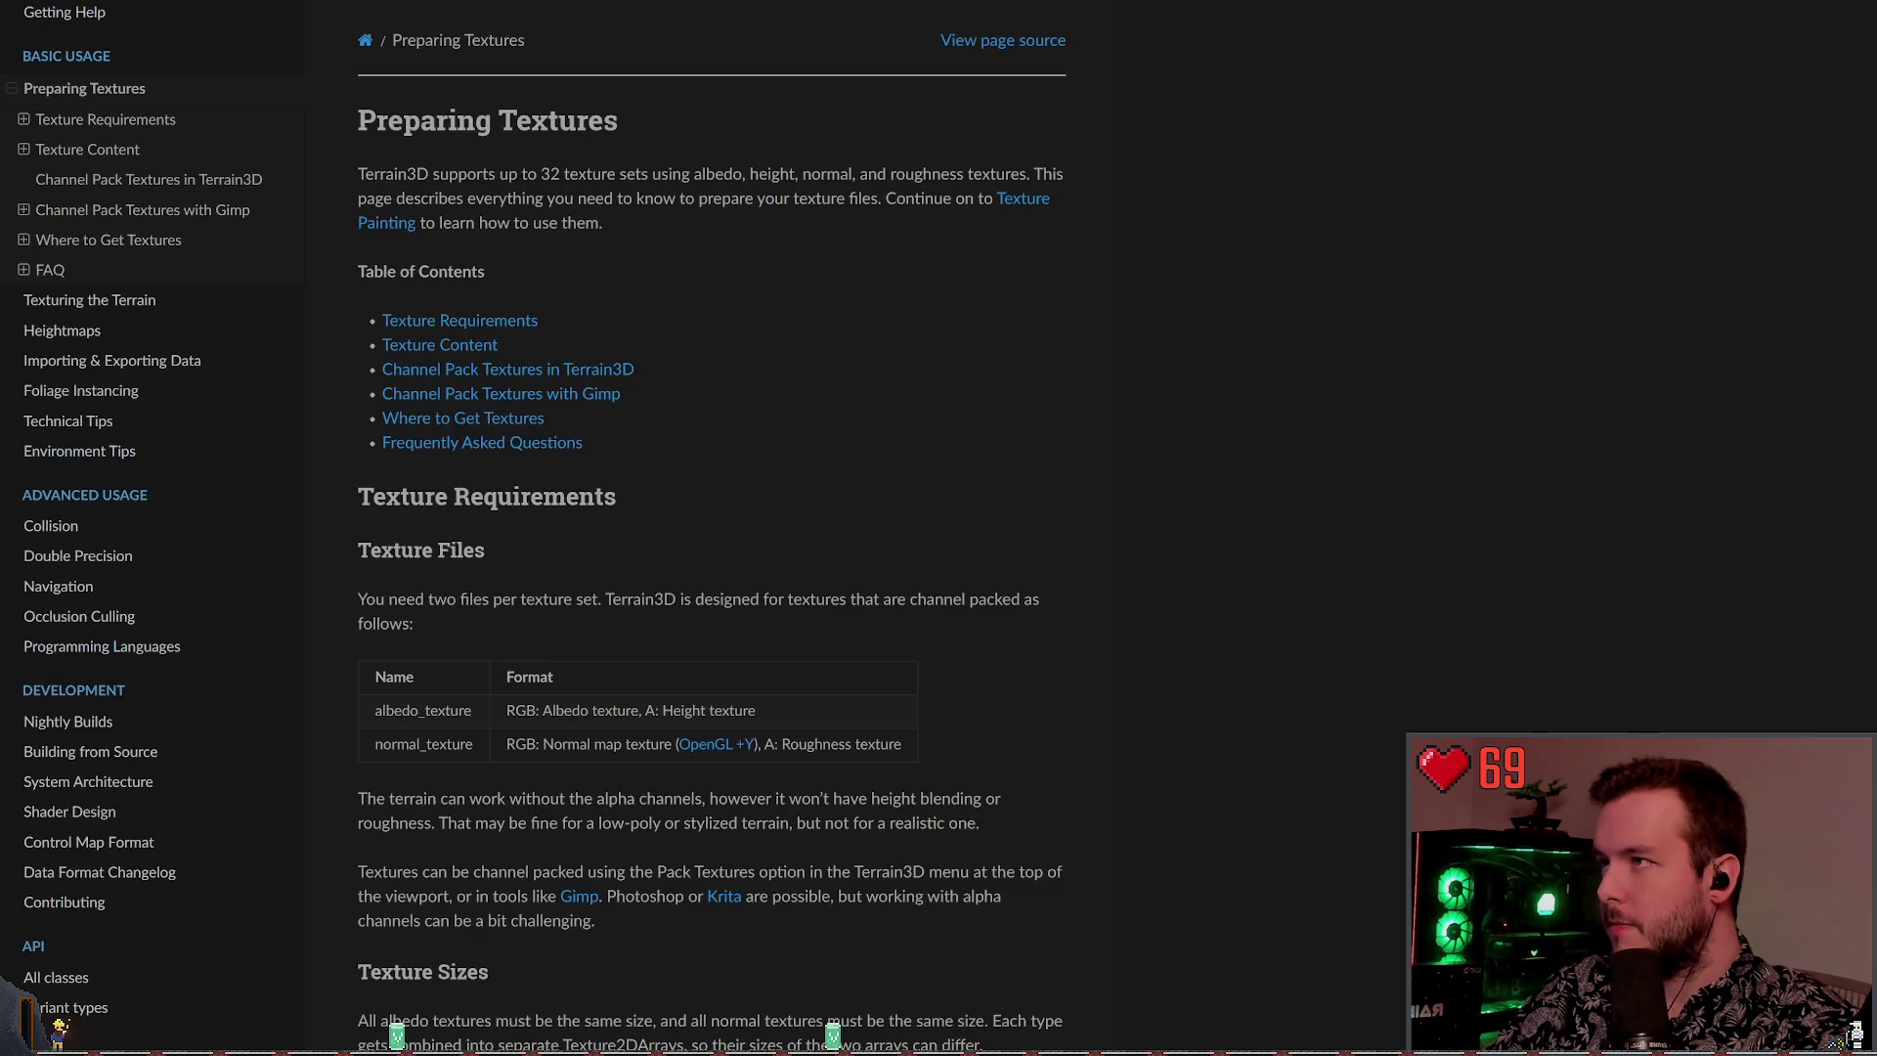
{"action": "scroll", "coordinate": [440, 250], "scroll_direction": "down", "scroll_amount": 2}
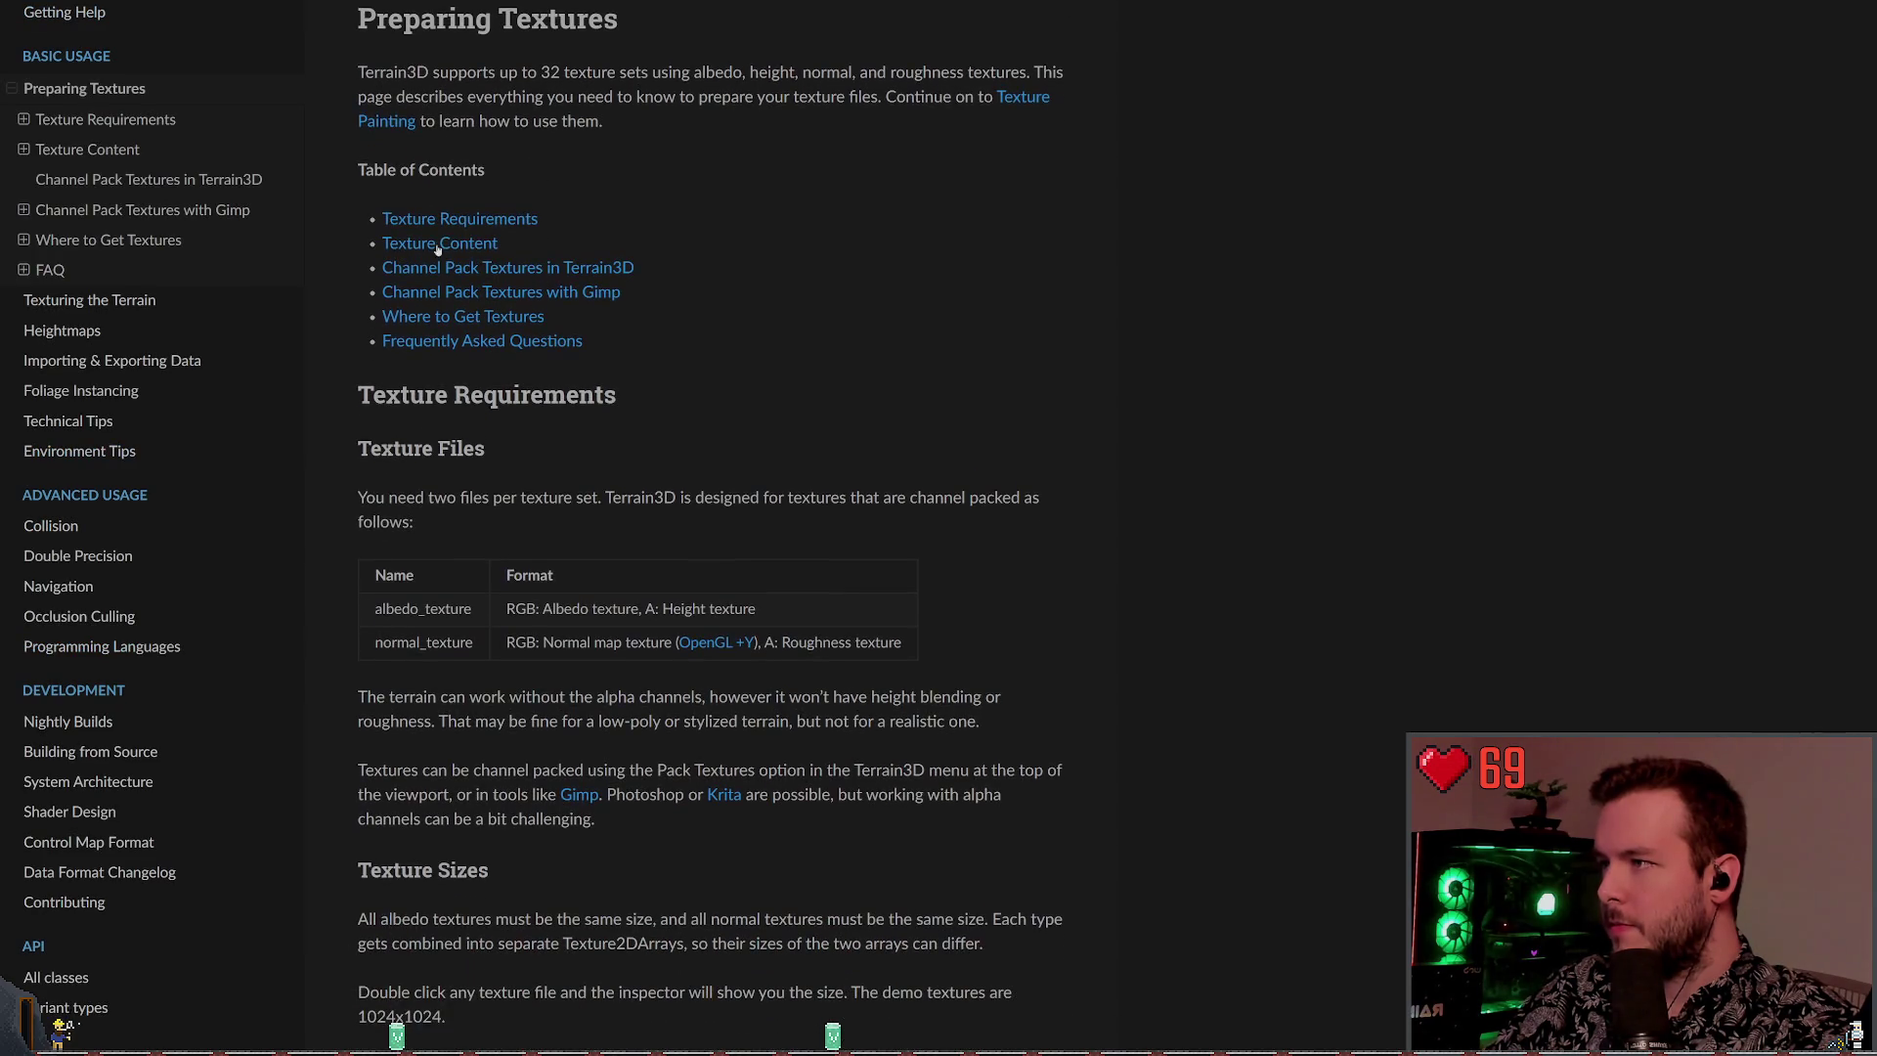
{"action": "left_click", "coordinate": [467, 220]}
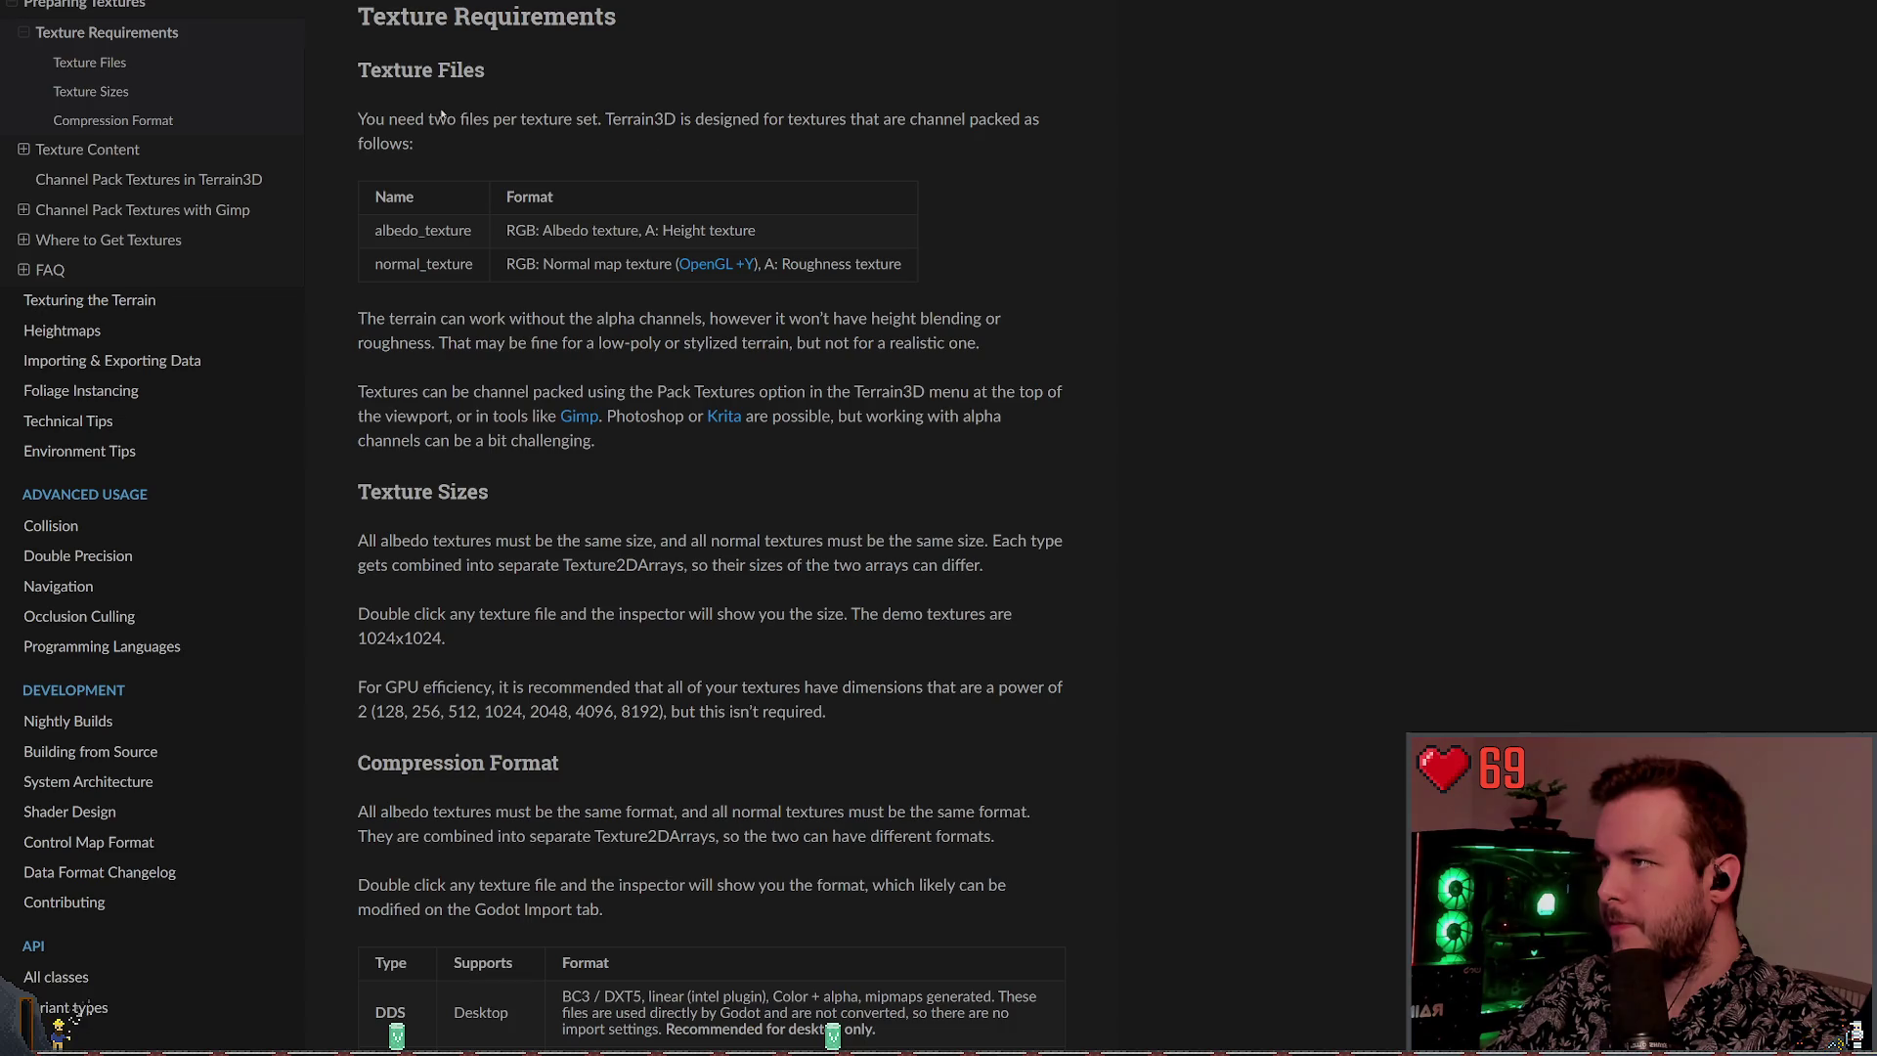
Review the OpenGL +Y normal_texture format requirement
{"action": "mouse_move", "coordinate": [685, 270]}
{"action": "left_mouse_down"}
{"action": "mouse_move", "coordinate": [807, 264]}
{"action": "mouse_move", "coordinate": [629, 264]}
{"action": "left_mouse_up"}
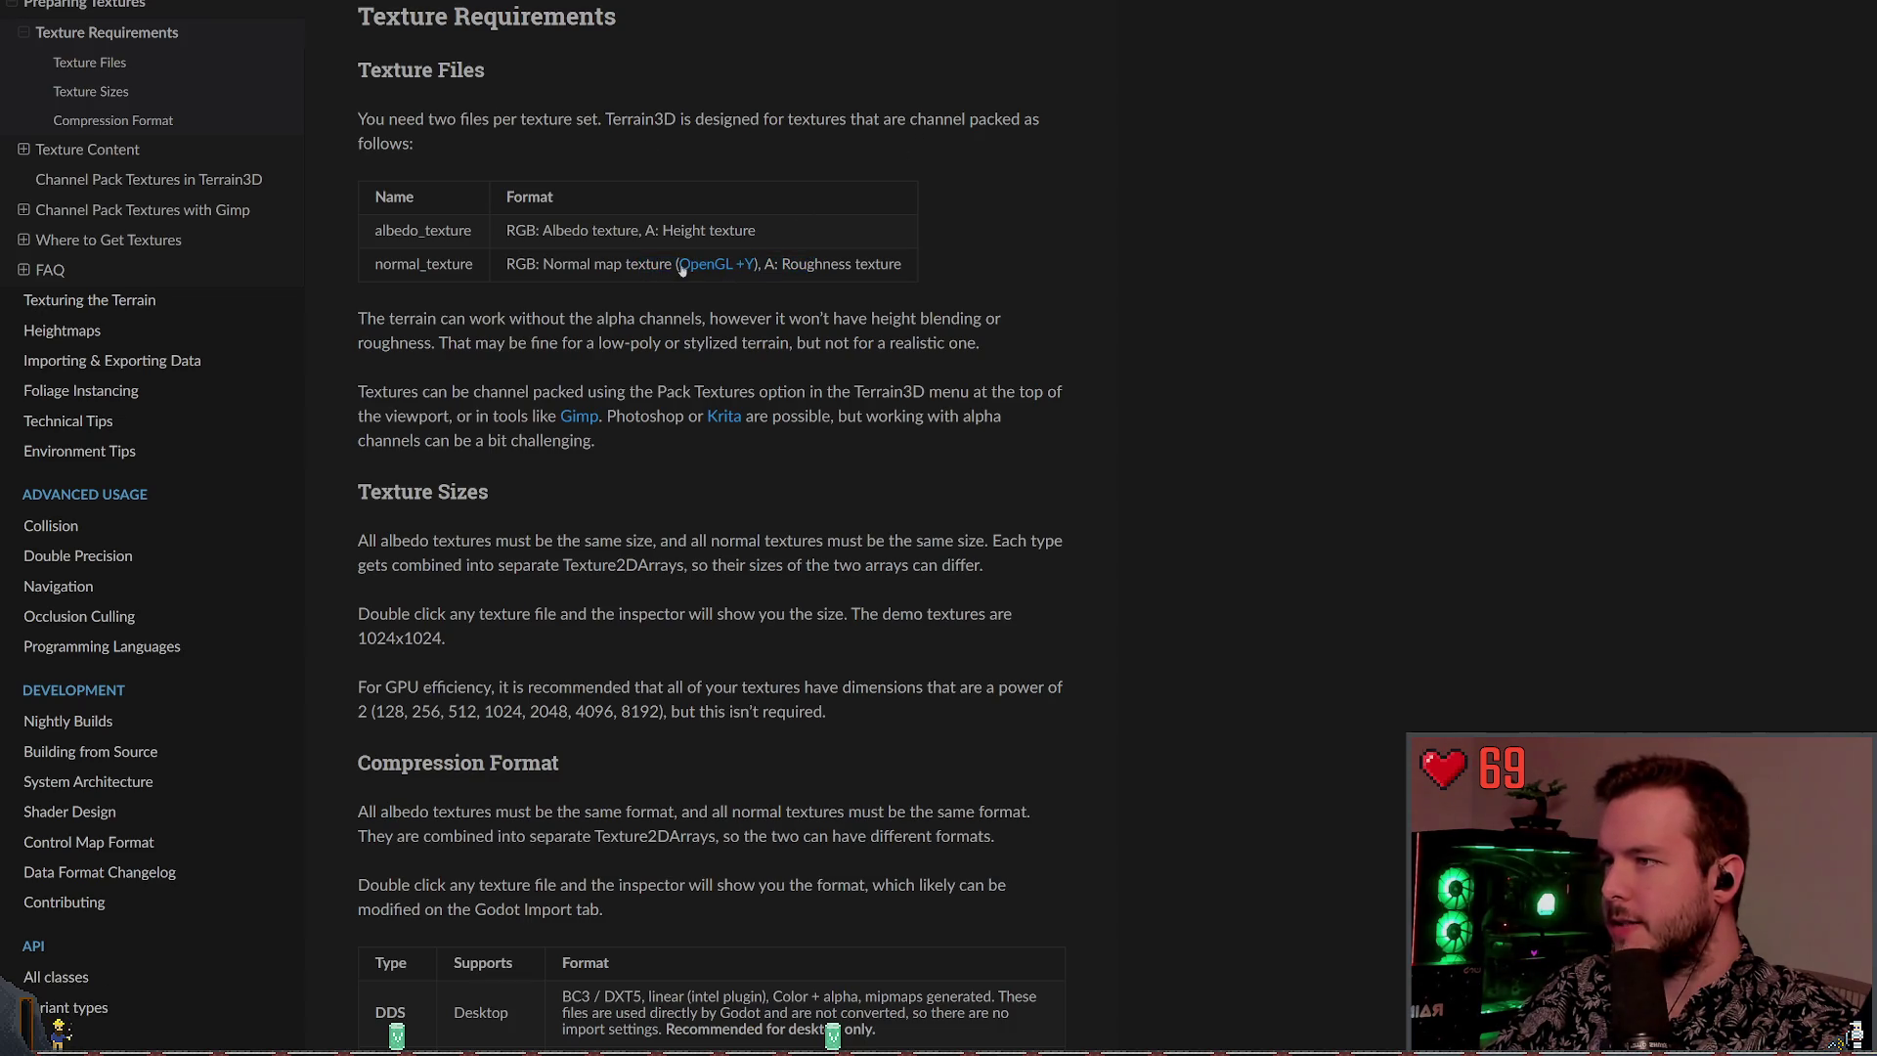
{"action": "left_click_drag", "start_coordinate": [941, 319], "coordinate": [951, 319]}
{"action": "left_click_drag", "start_coordinate": [892, 264], "coordinate": [513, 264]}
{"action": "left_click", "coordinate": [701, 270]}
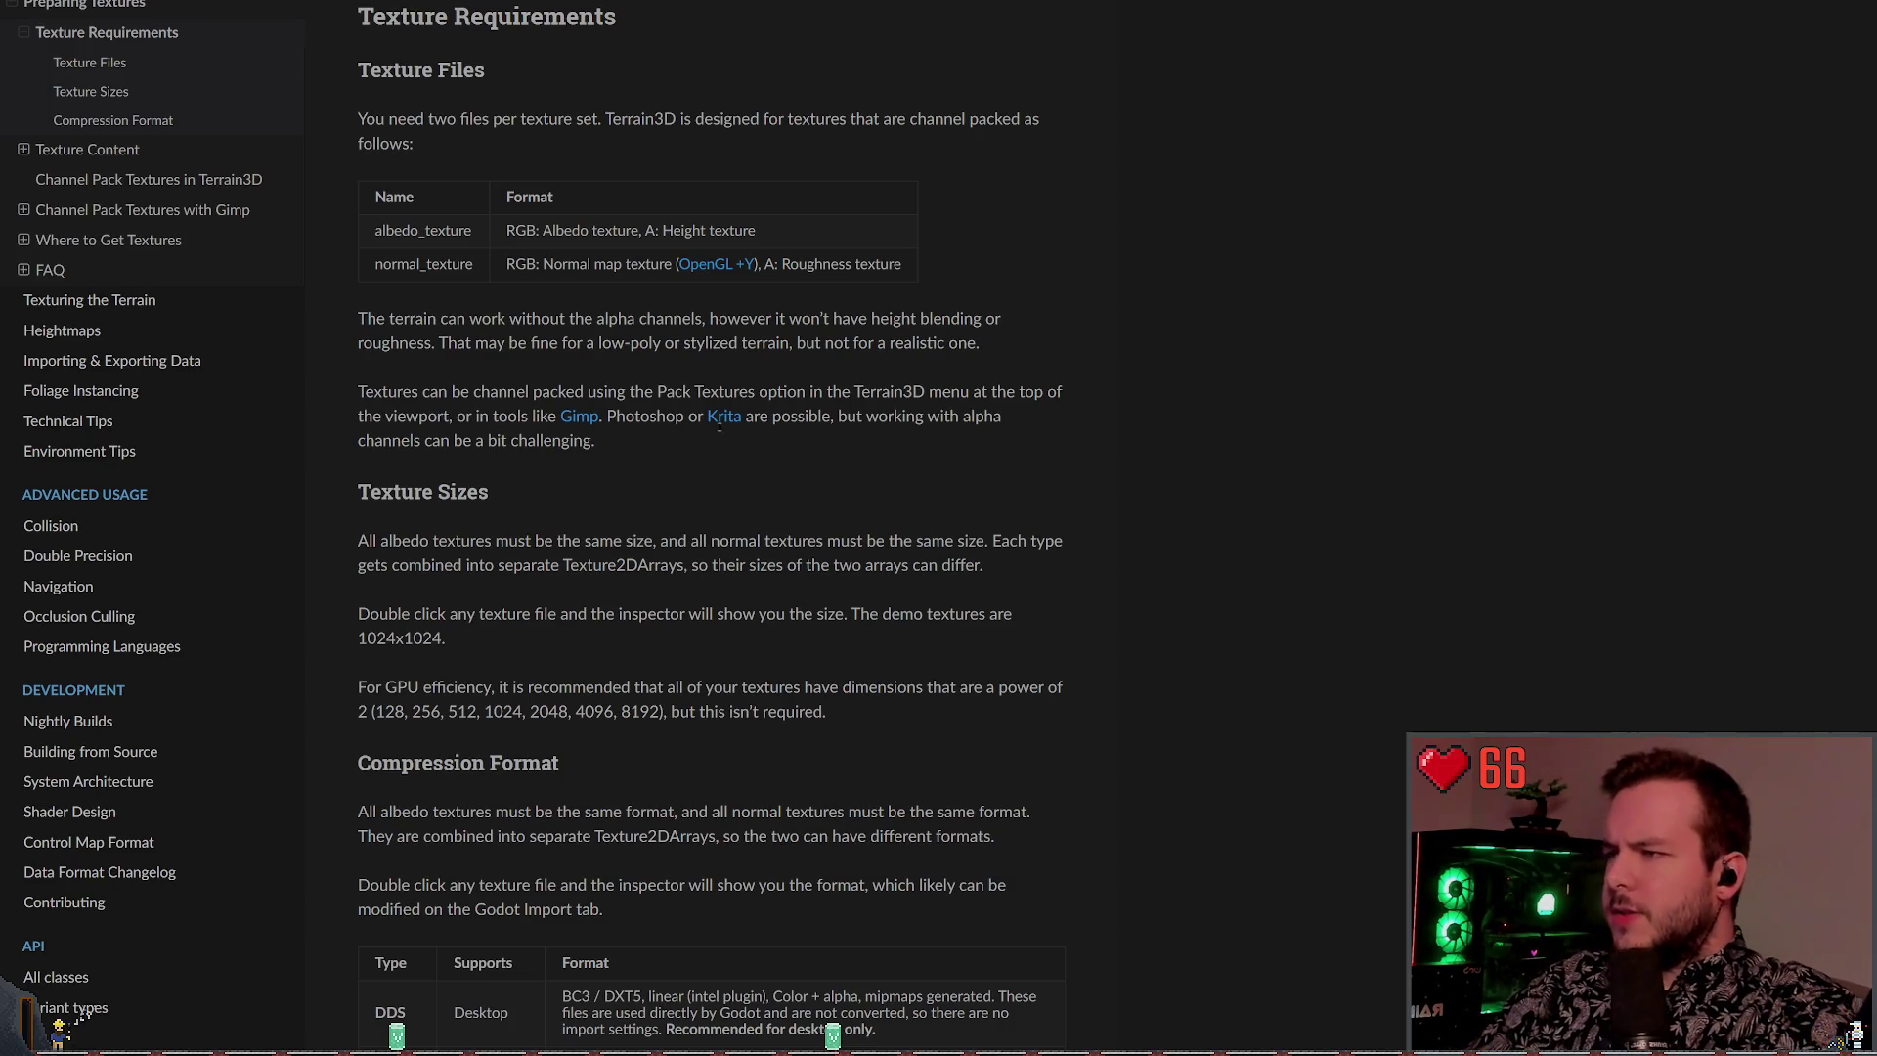
Read the Compression Format section and its DDS, PNG, EXR table, then return to Godot
{"action": "scroll", "coordinate": [754, 447], "scroll_direction": "down", "scroll_amount": 1}
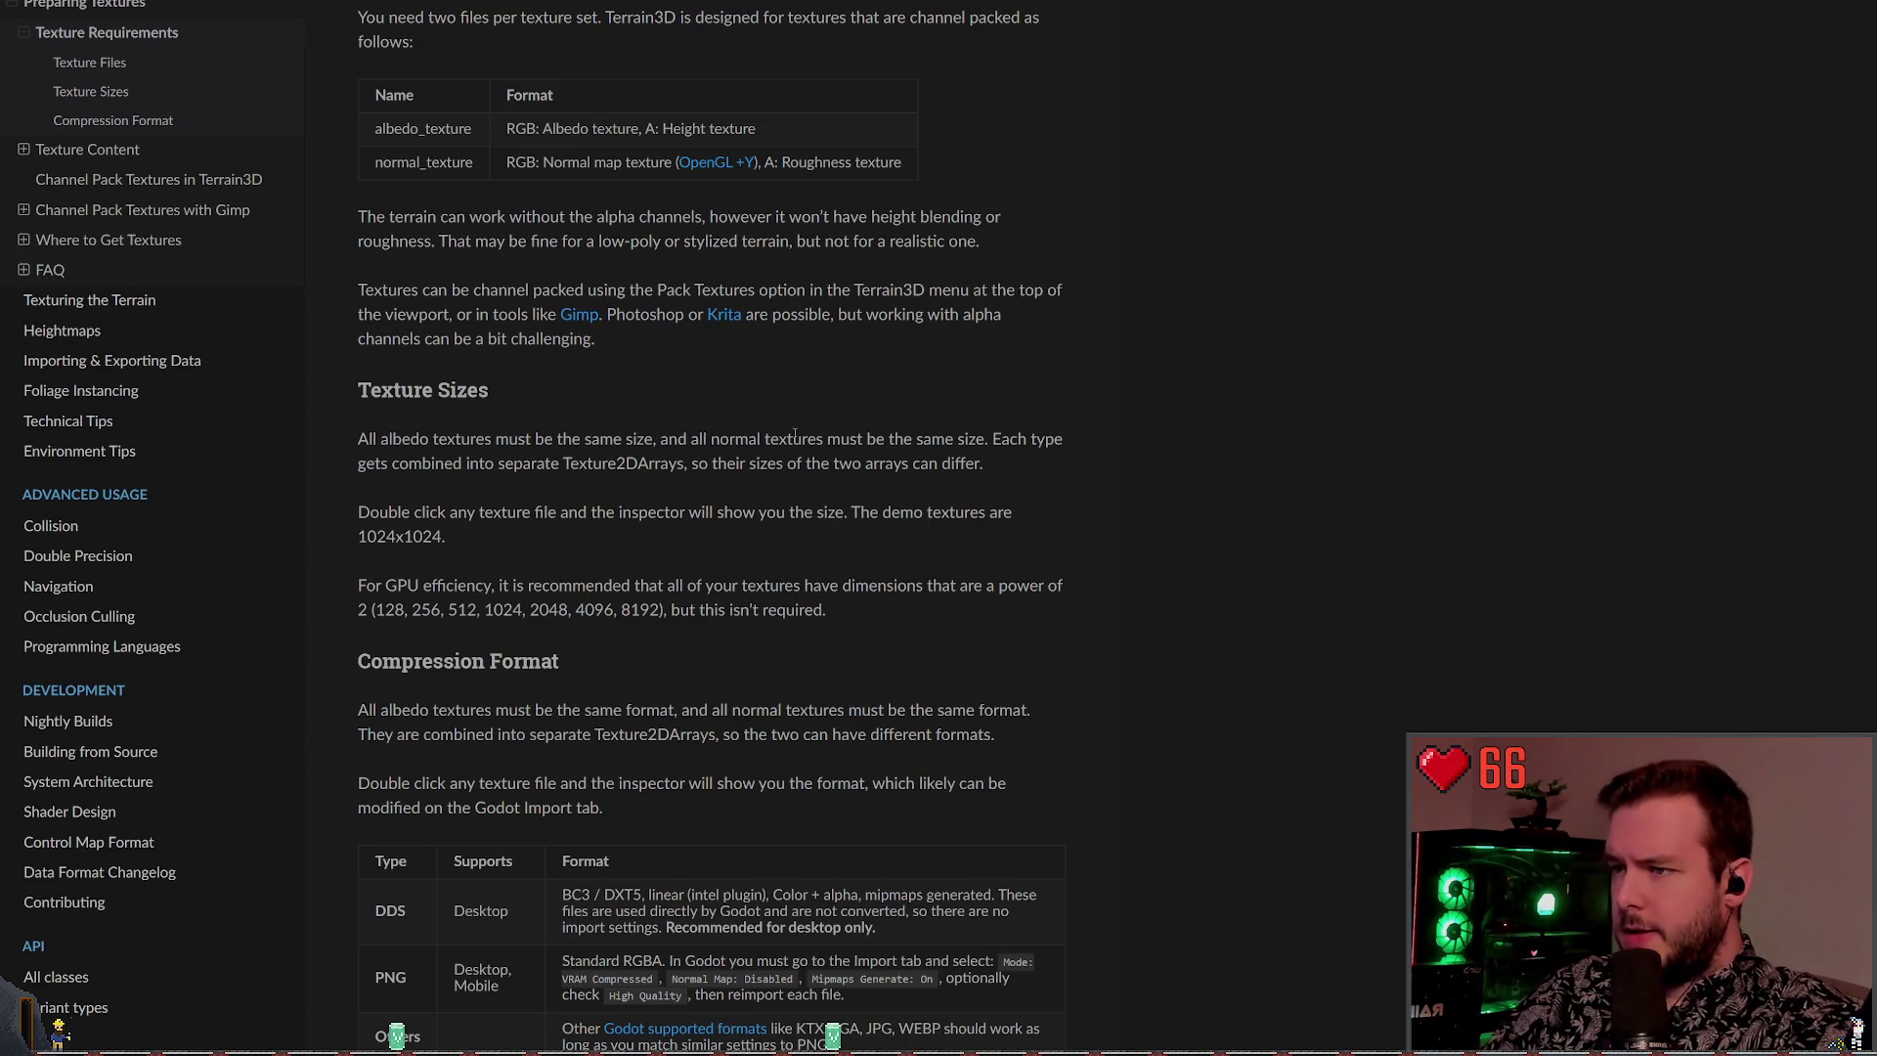
{"action": "scroll", "coordinate": [700, 435], "scroll_direction": "down", "scroll_amount": 2}
{"action": "scroll", "coordinate": [528, 375], "scroll_direction": "down", "scroll_amount": 1}
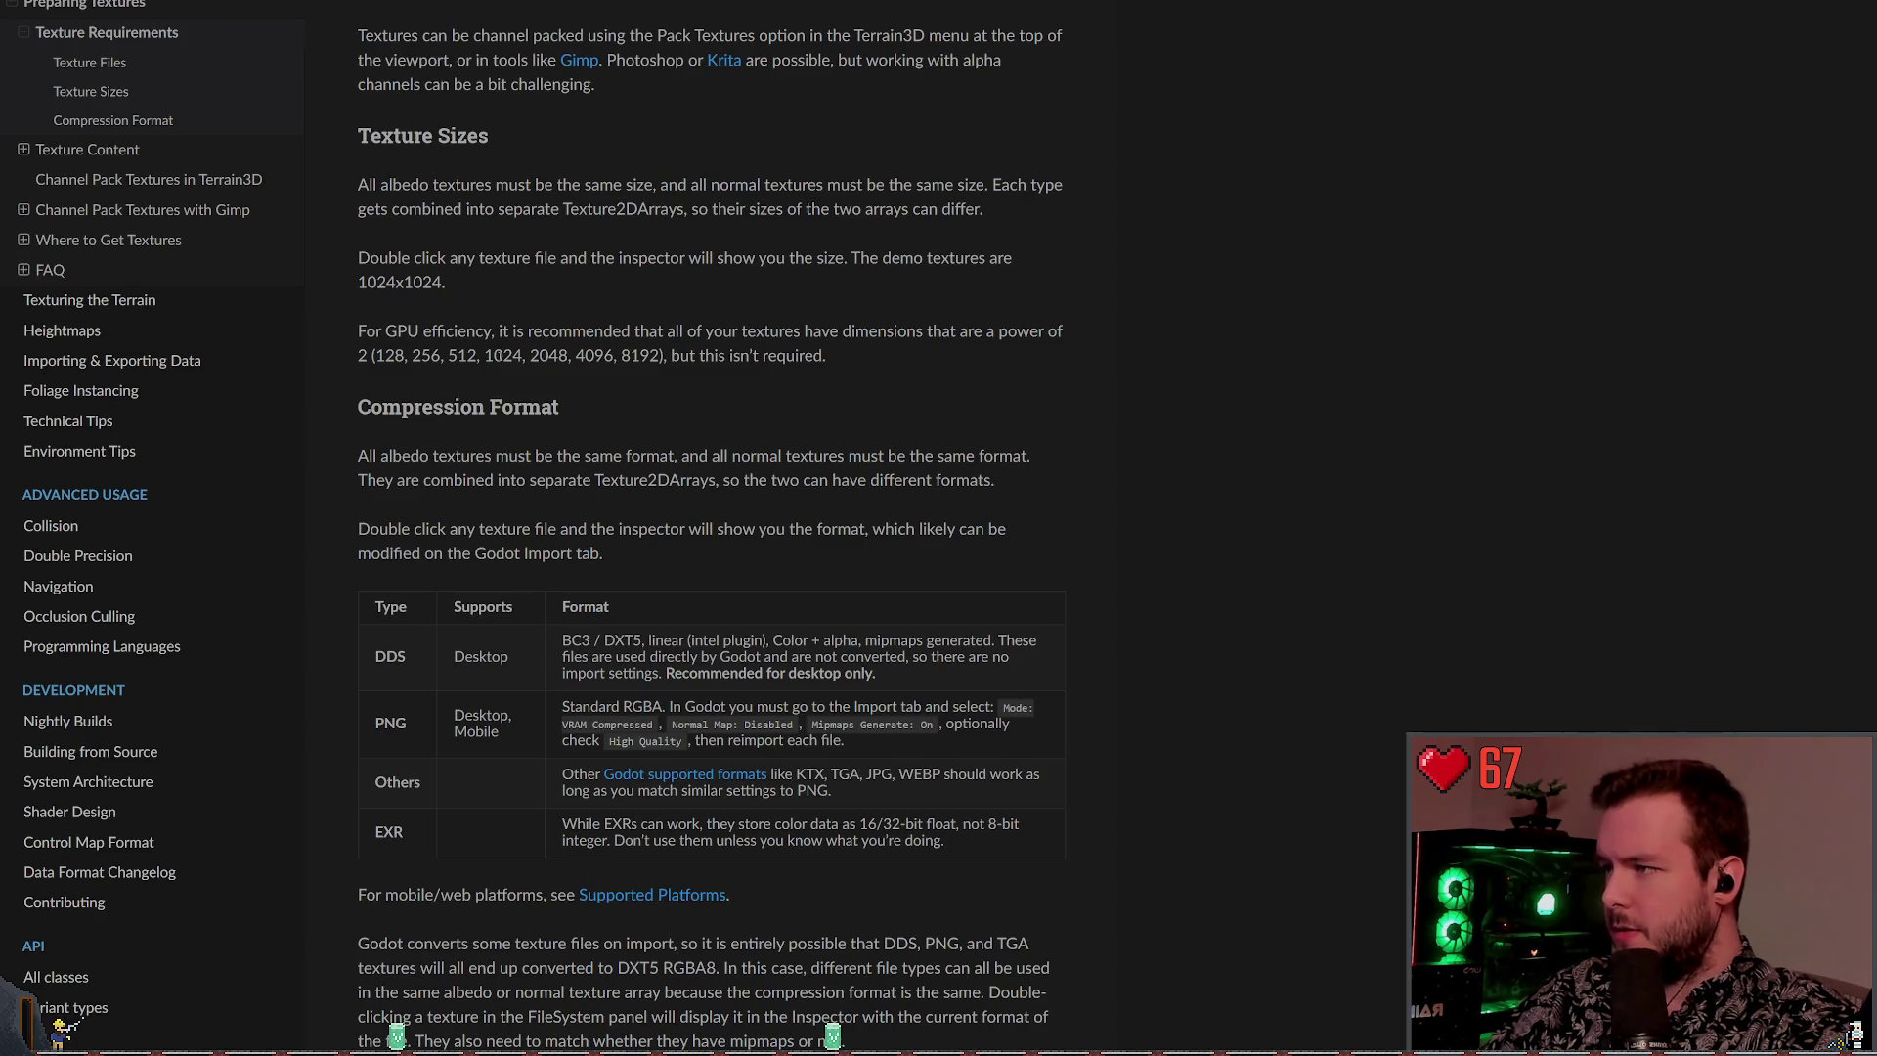
{"action": "scroll", "coordinate": [452, 426], "scroll_direction": "down", "scroll_amount": 1}
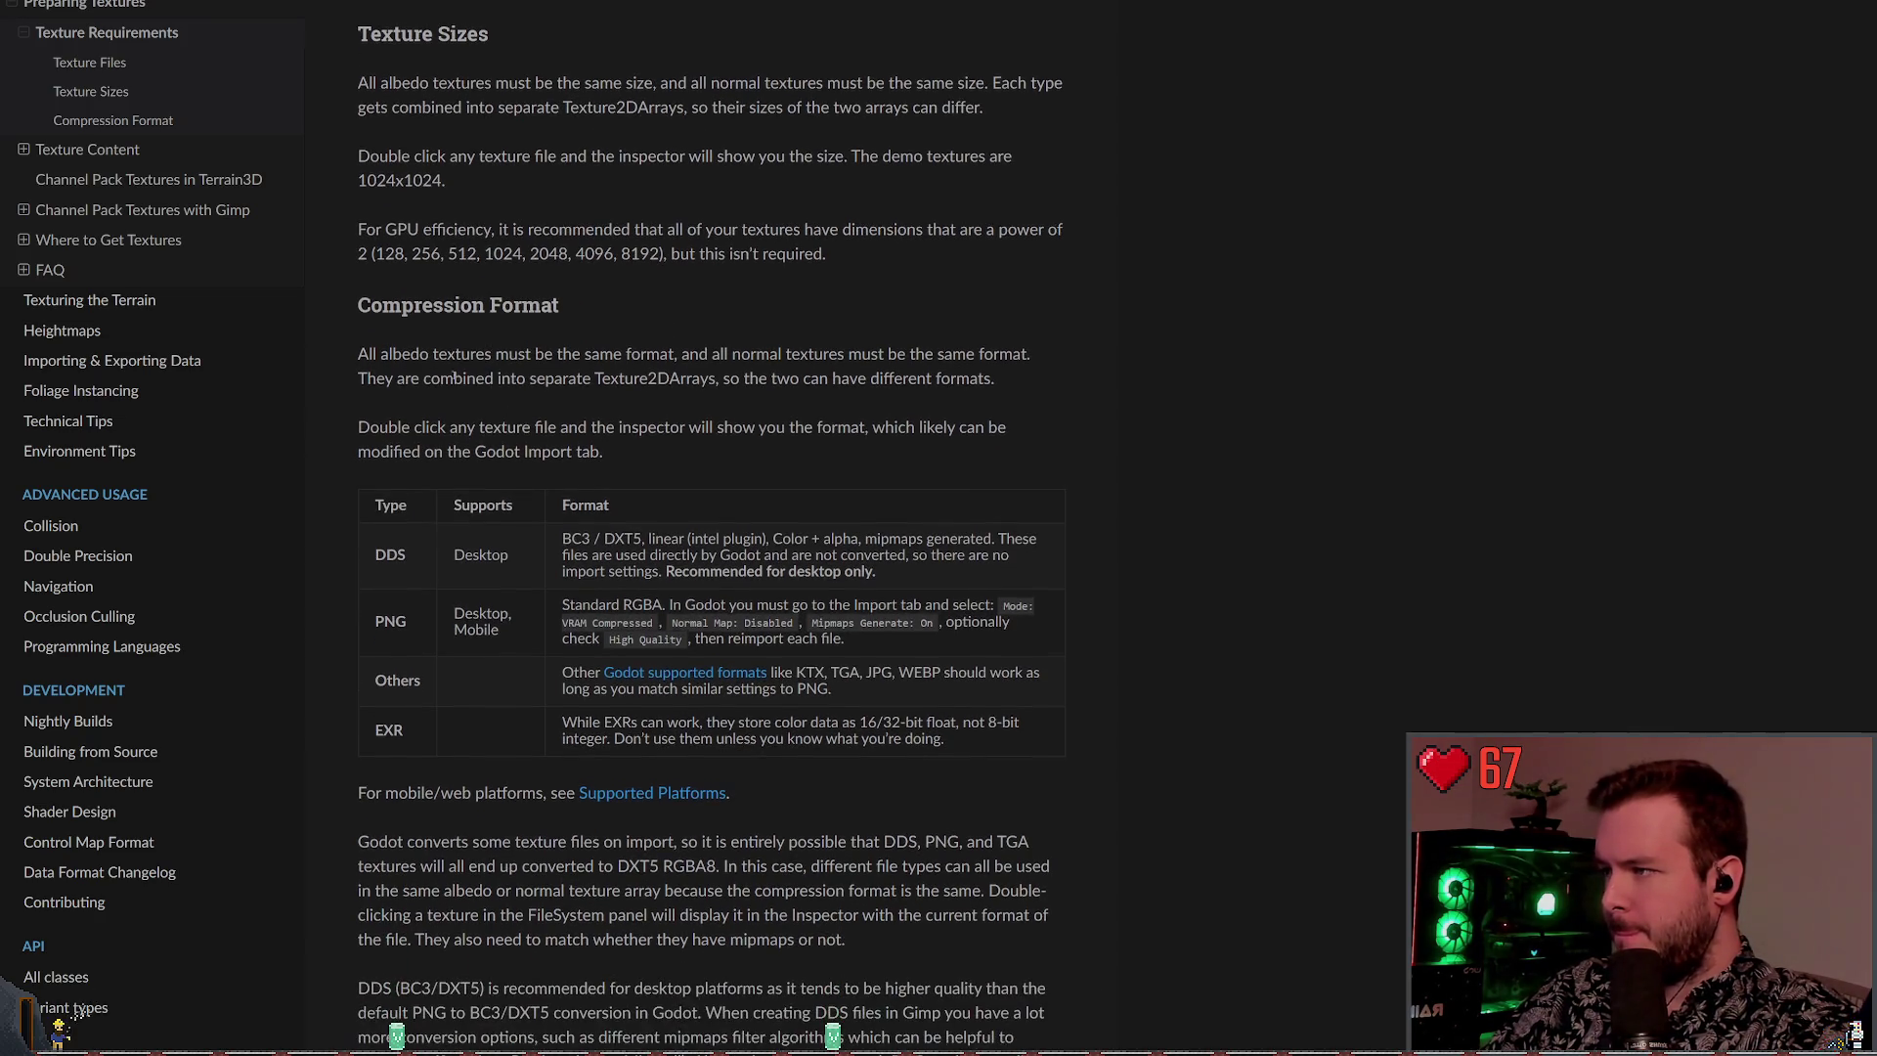
{"action": "left_click_drag", "start_coordinate": [404, 356], "coordinate": [936, 354]}
{"action": "left_click_drag", "start_coordinate": [405, 379], "coordinate": [951, 384]}
{"action": "left_click", "coordinate": [952, 384]}
{"action": "triple_click", "coordinate": [666, 435]}
{"action": "left_click", "coordinate": [665, 431]}
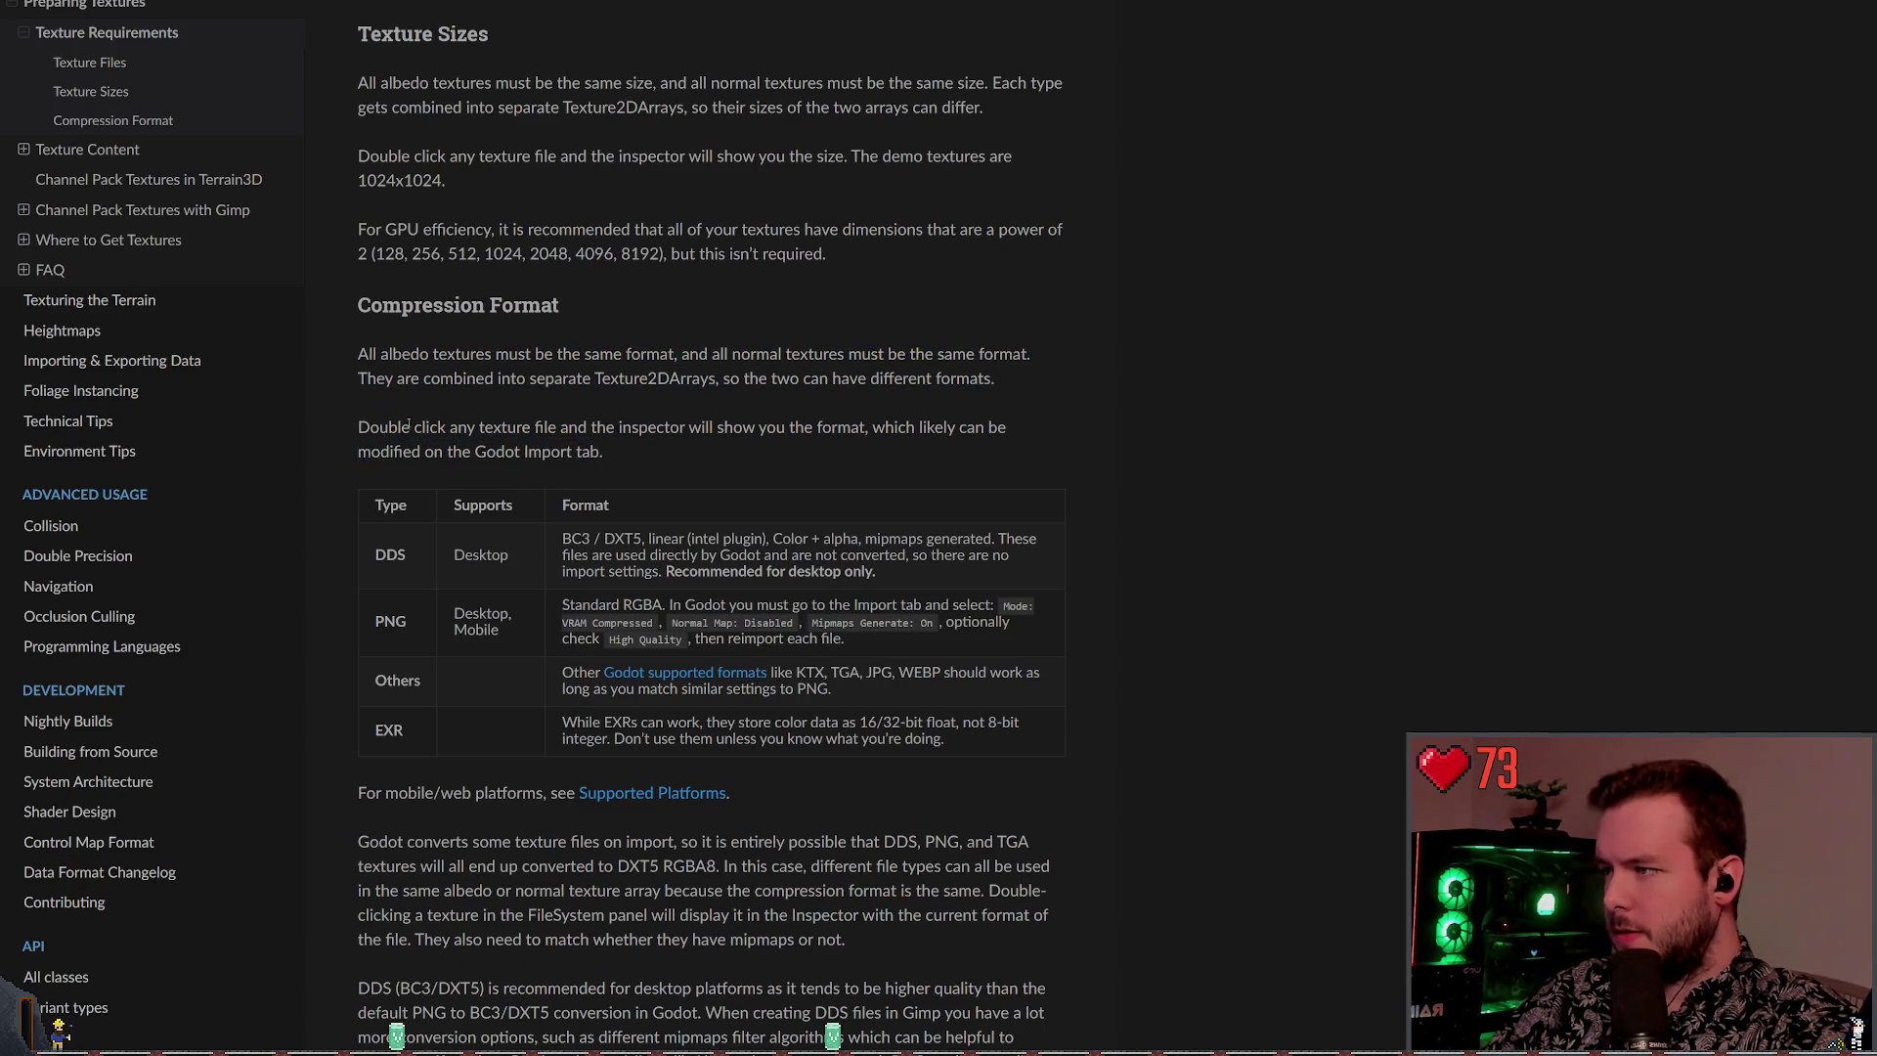
{"action": "left_click_drag", "start_coordinate": [676, 459], "coordinate": [358, 430]}
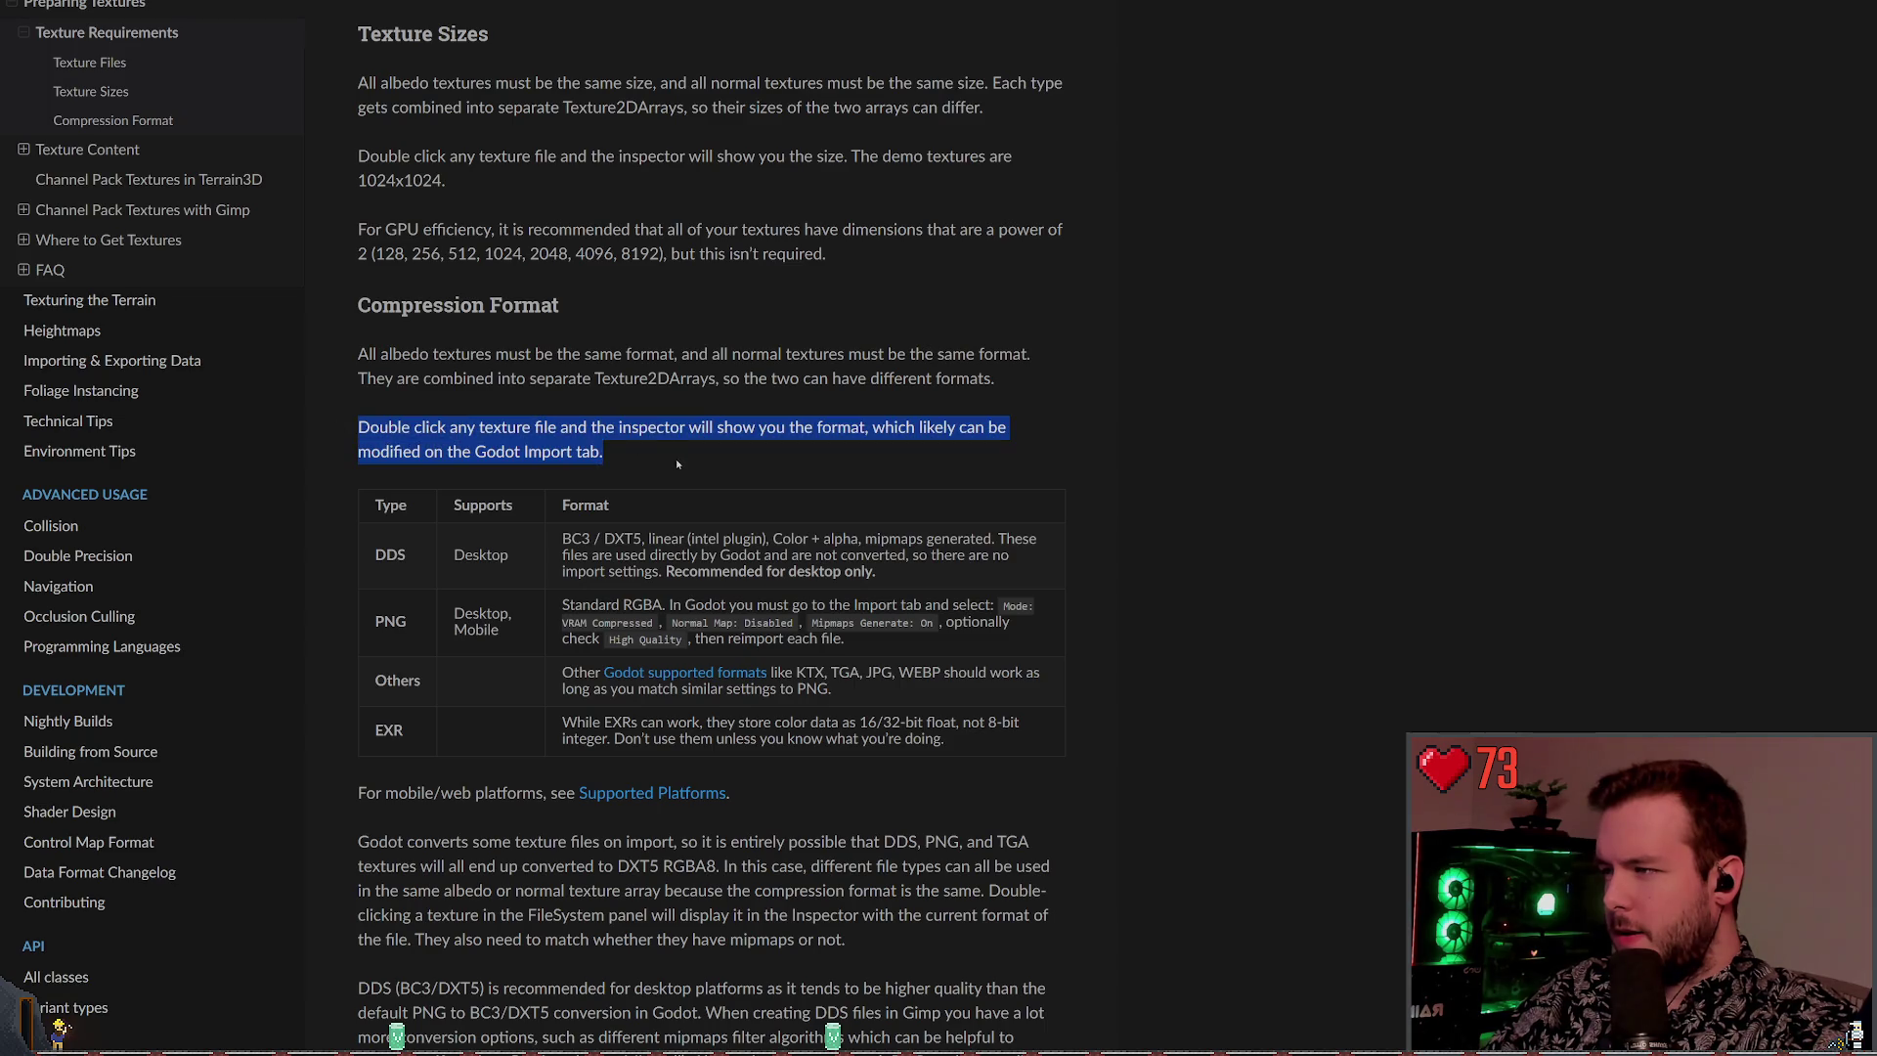
{"action": "left_click", "coordinate": [767, 486]}
{"action": "scroll", "coordinate": [766, 486], "scroll_direction": "down", "scroll_amount": 1}
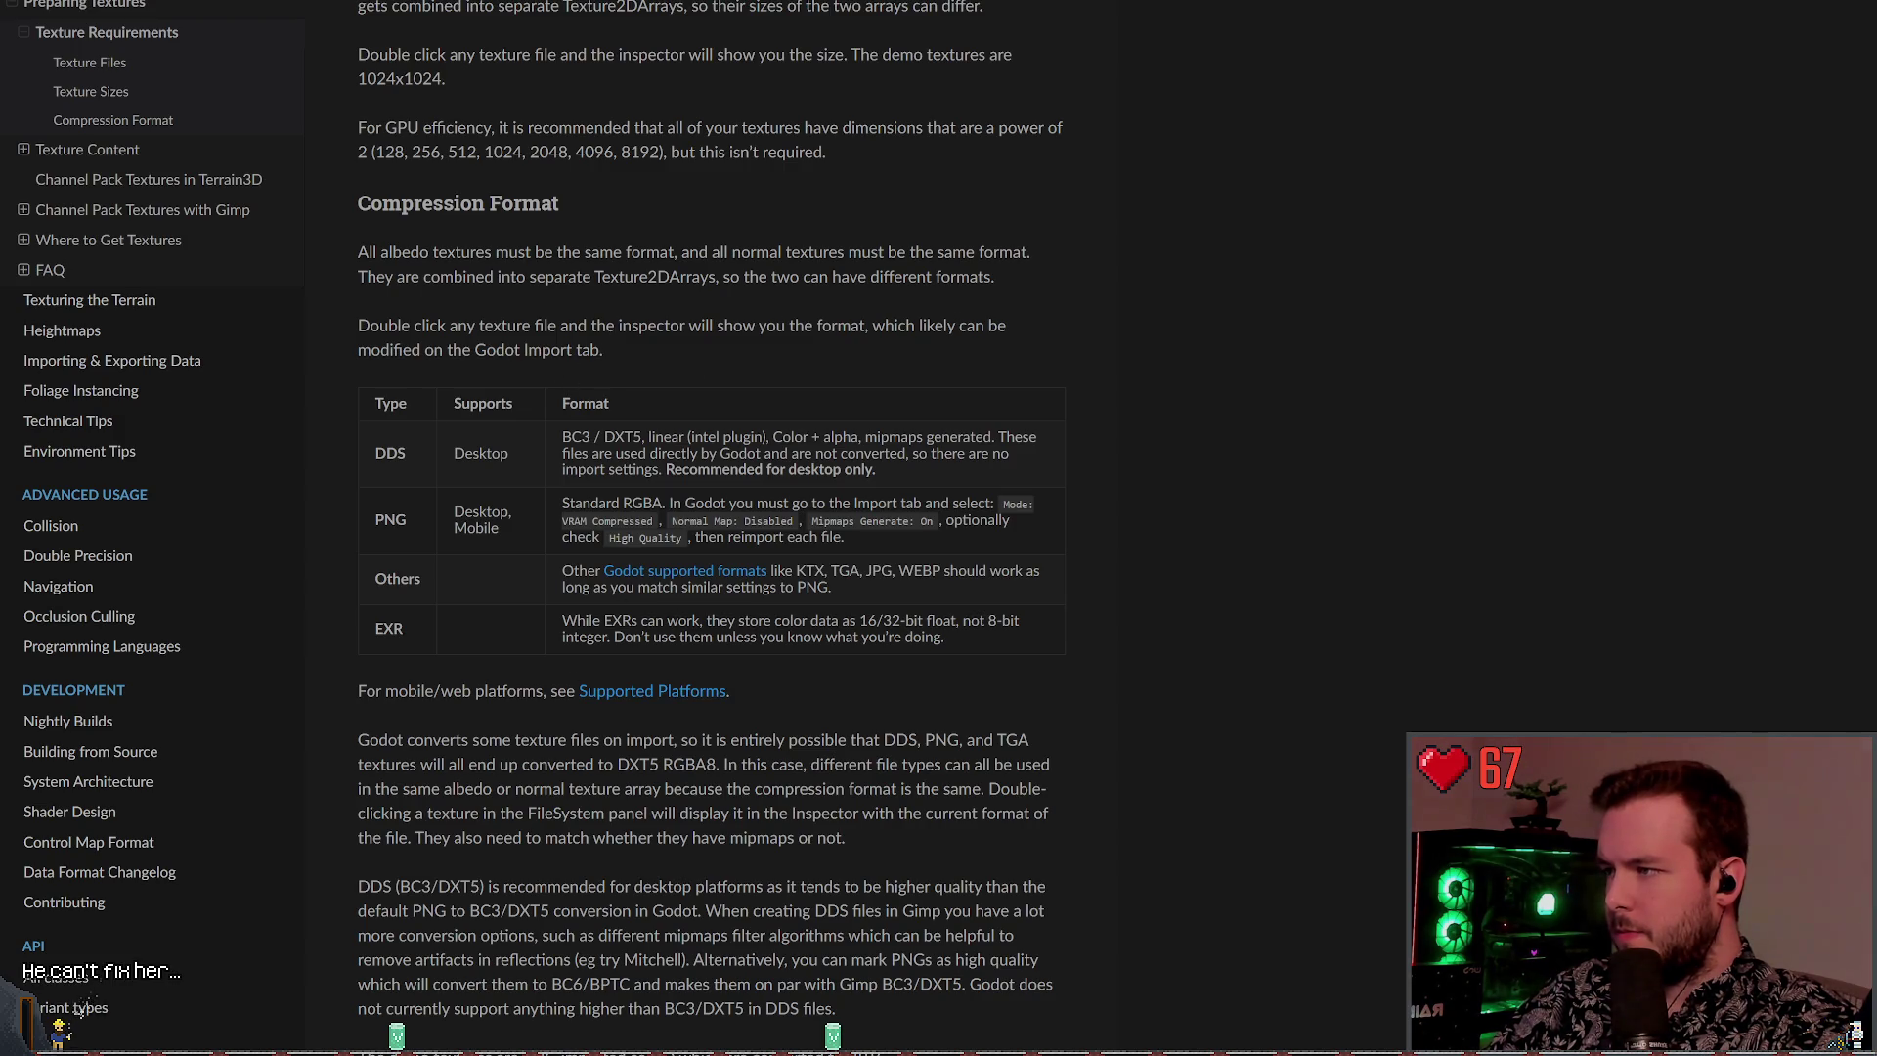
{"action": "key", "text": "alt+Tab"}
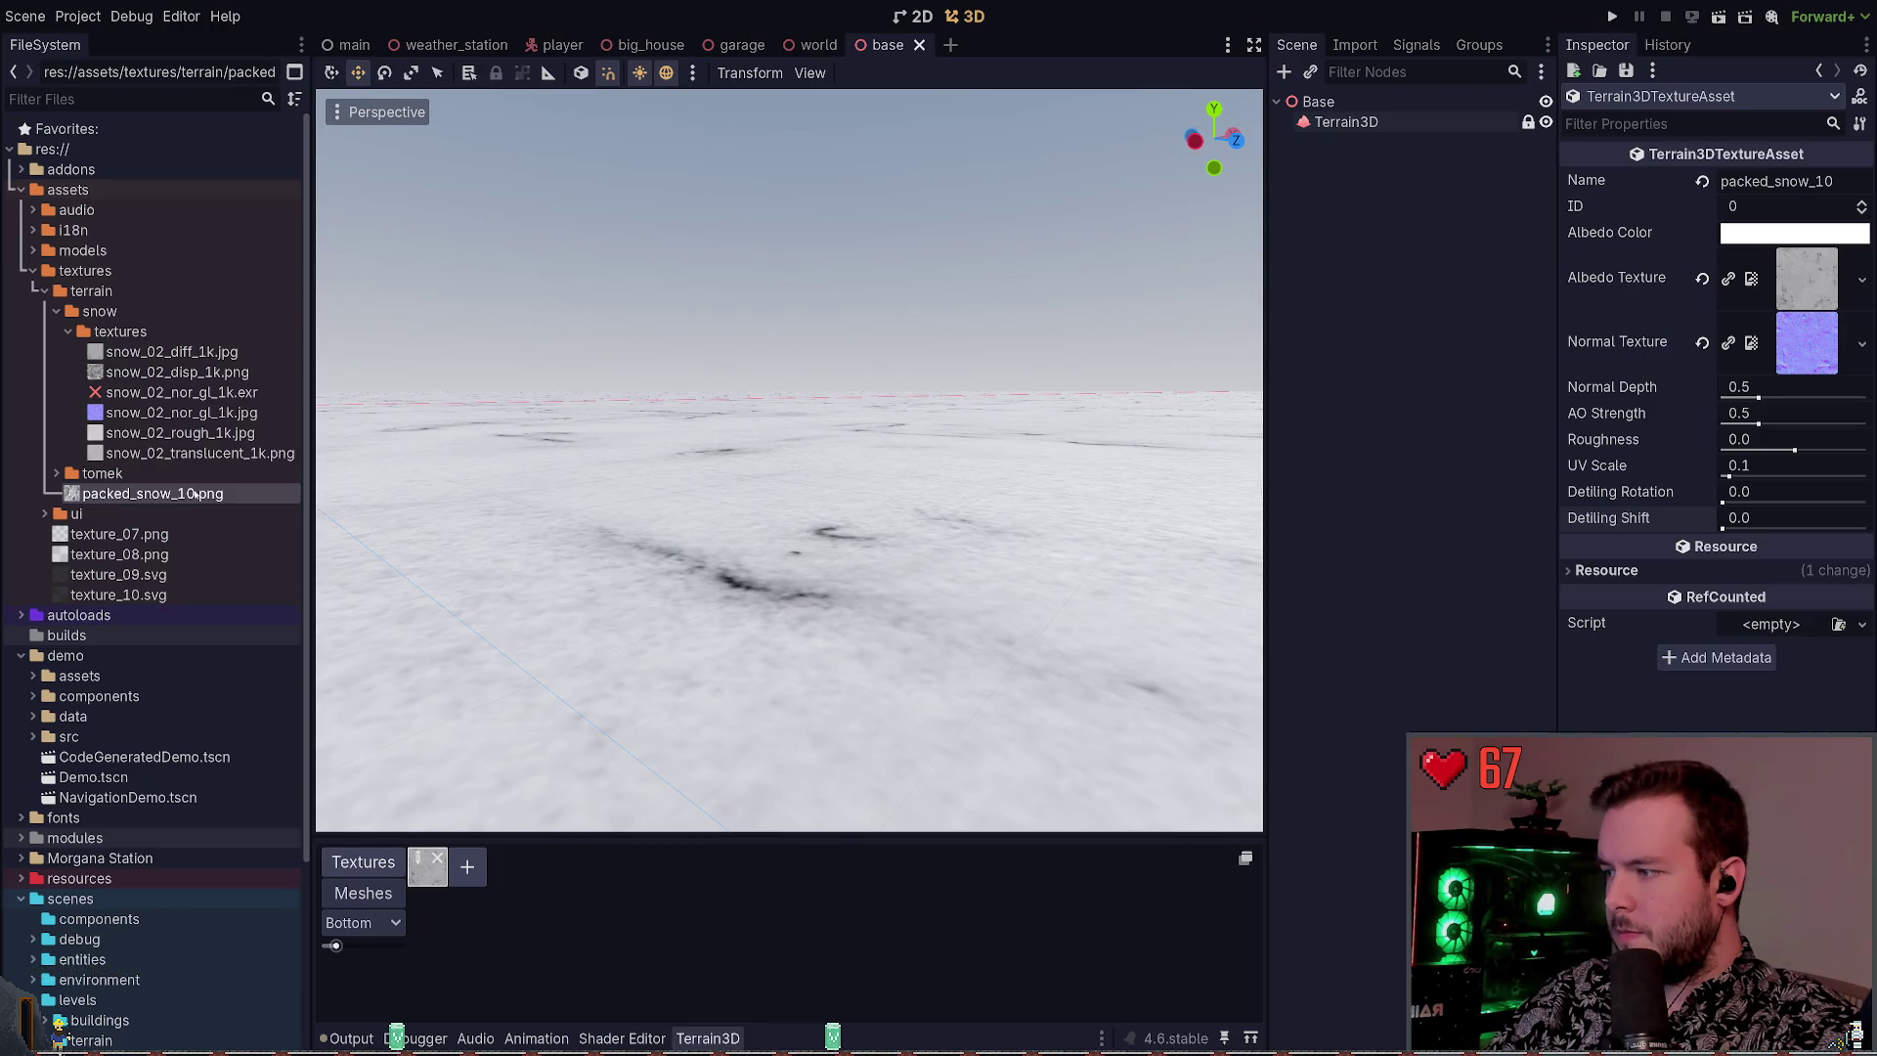
Compare packed_snow_10.png's import settings (VRAM Compressed, high quality, mipmaps) with the Terrain3D docs
{"action": "left_click", "coordinate": [1360, 46]}
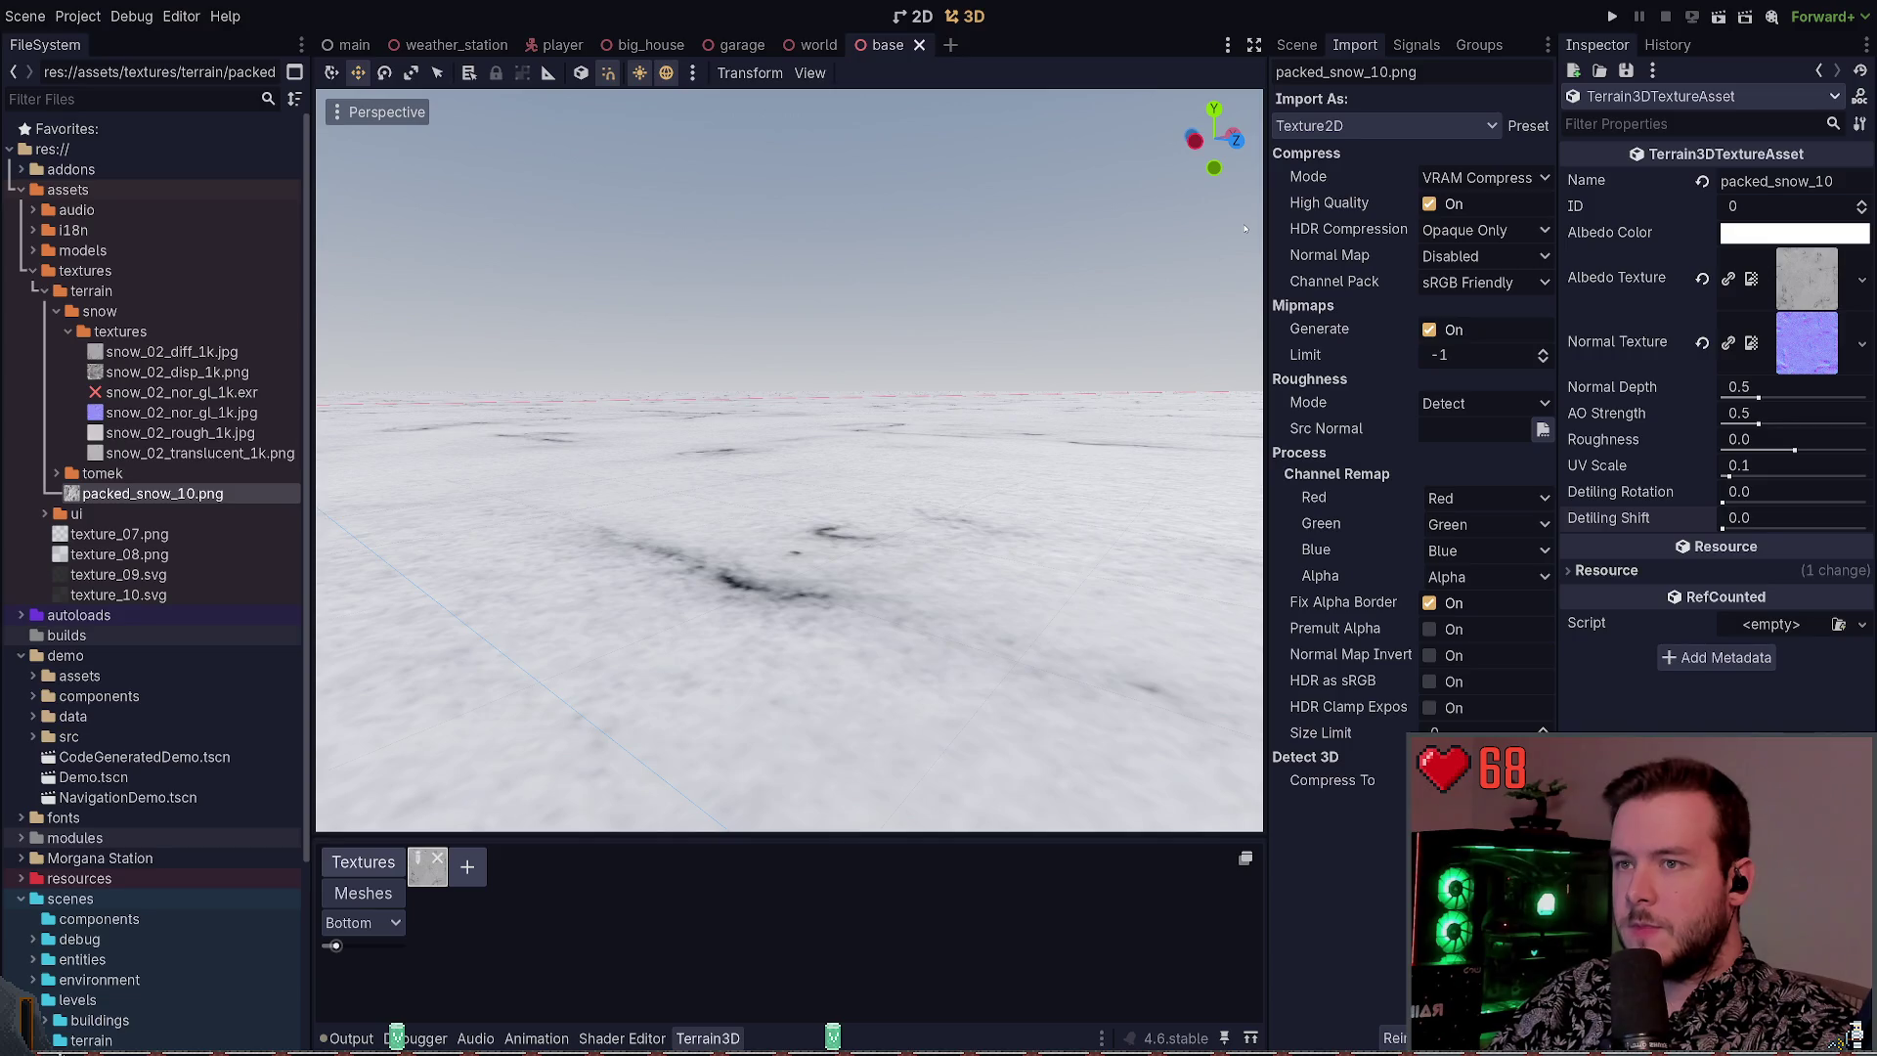
{"action": "key", "text": "alt+Tab"}
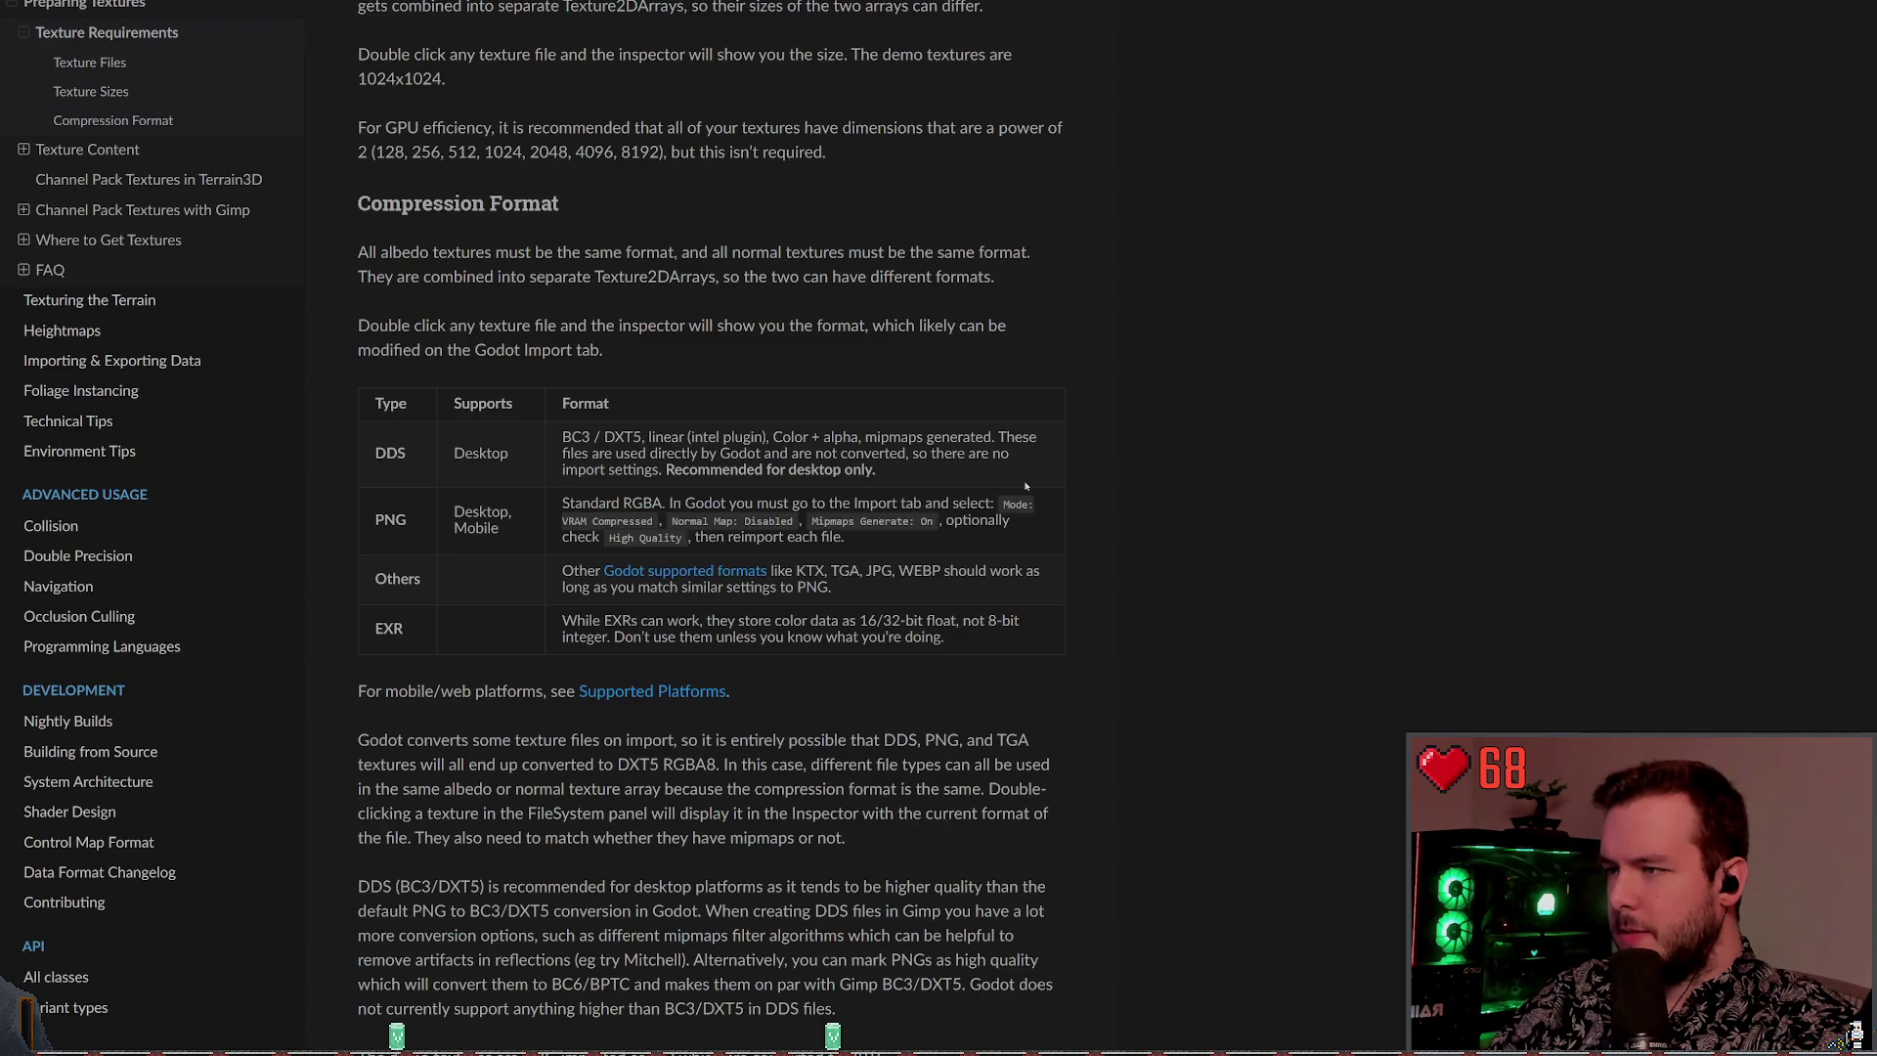
{"action": "key", "text": "alt+Tab"}
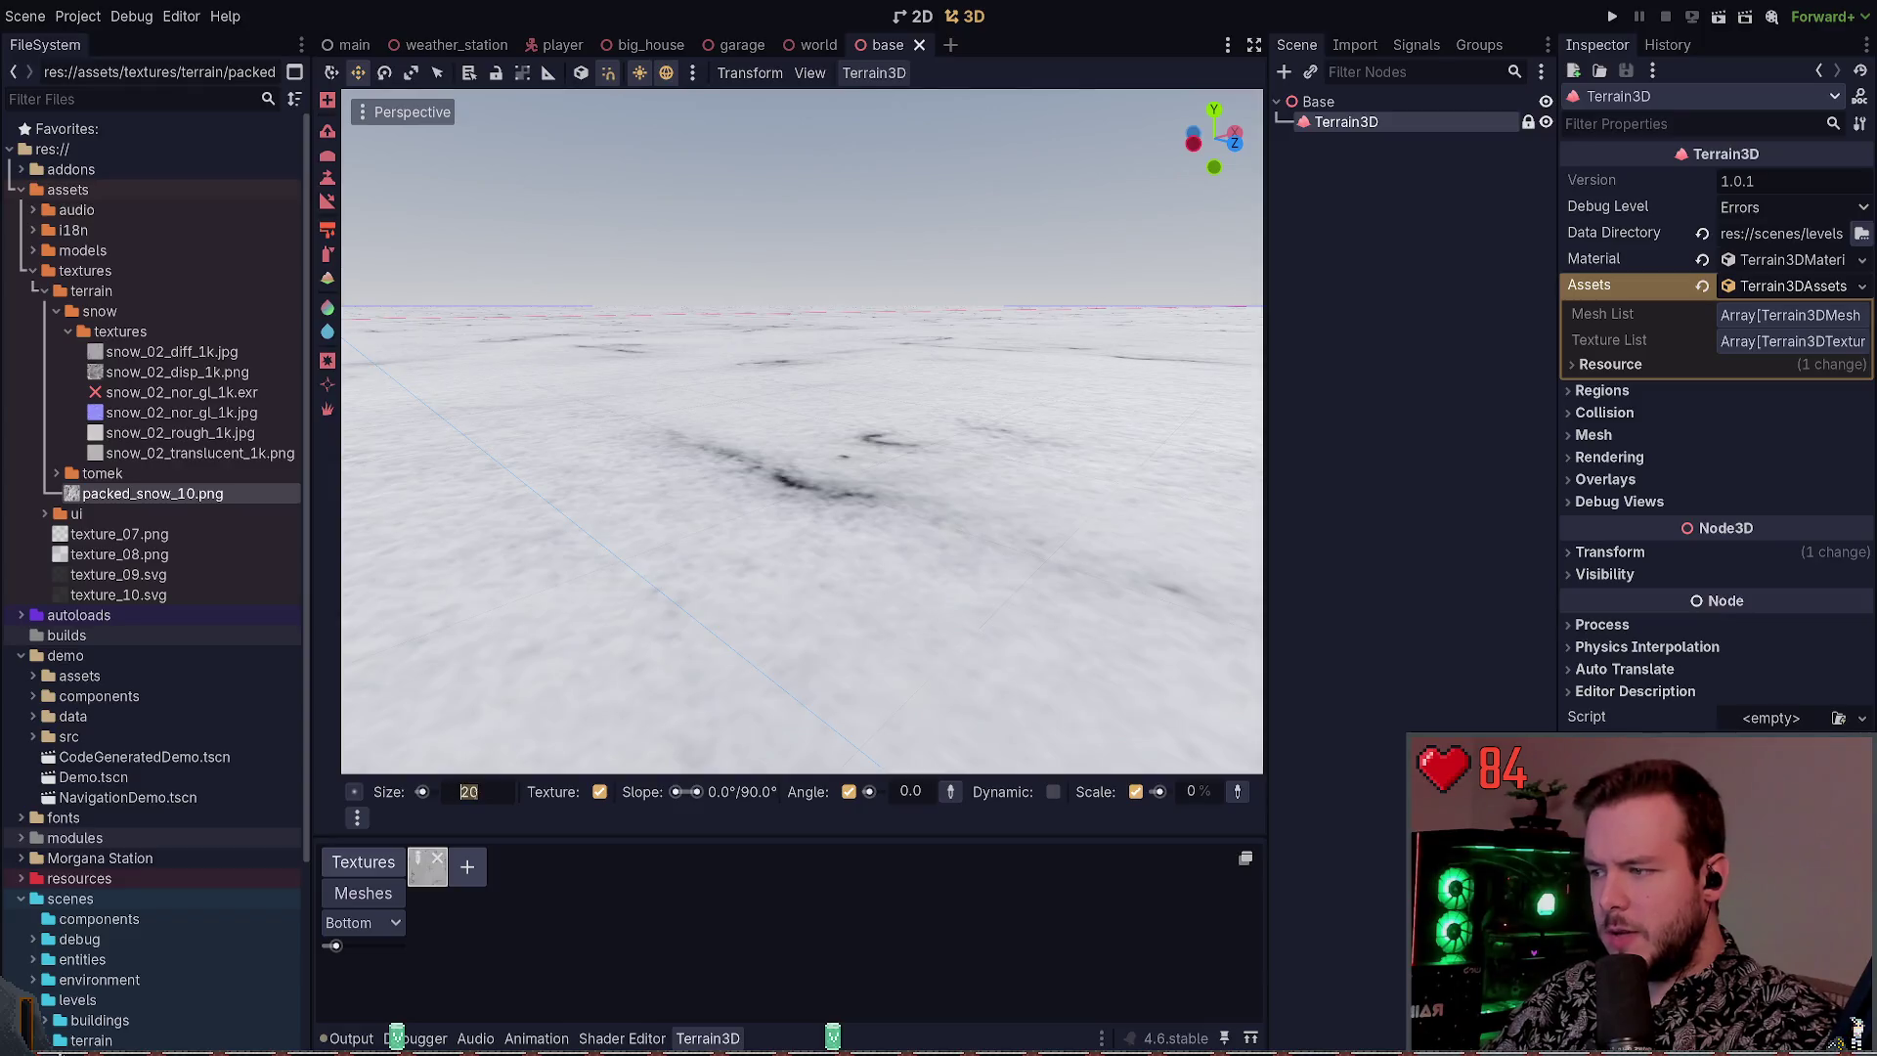
Paint snow onto the terrain and set the brush size to 20
{"action": "left_click_drag", "start_coordinate": [824, 489], "coordinate": [904, 470]}
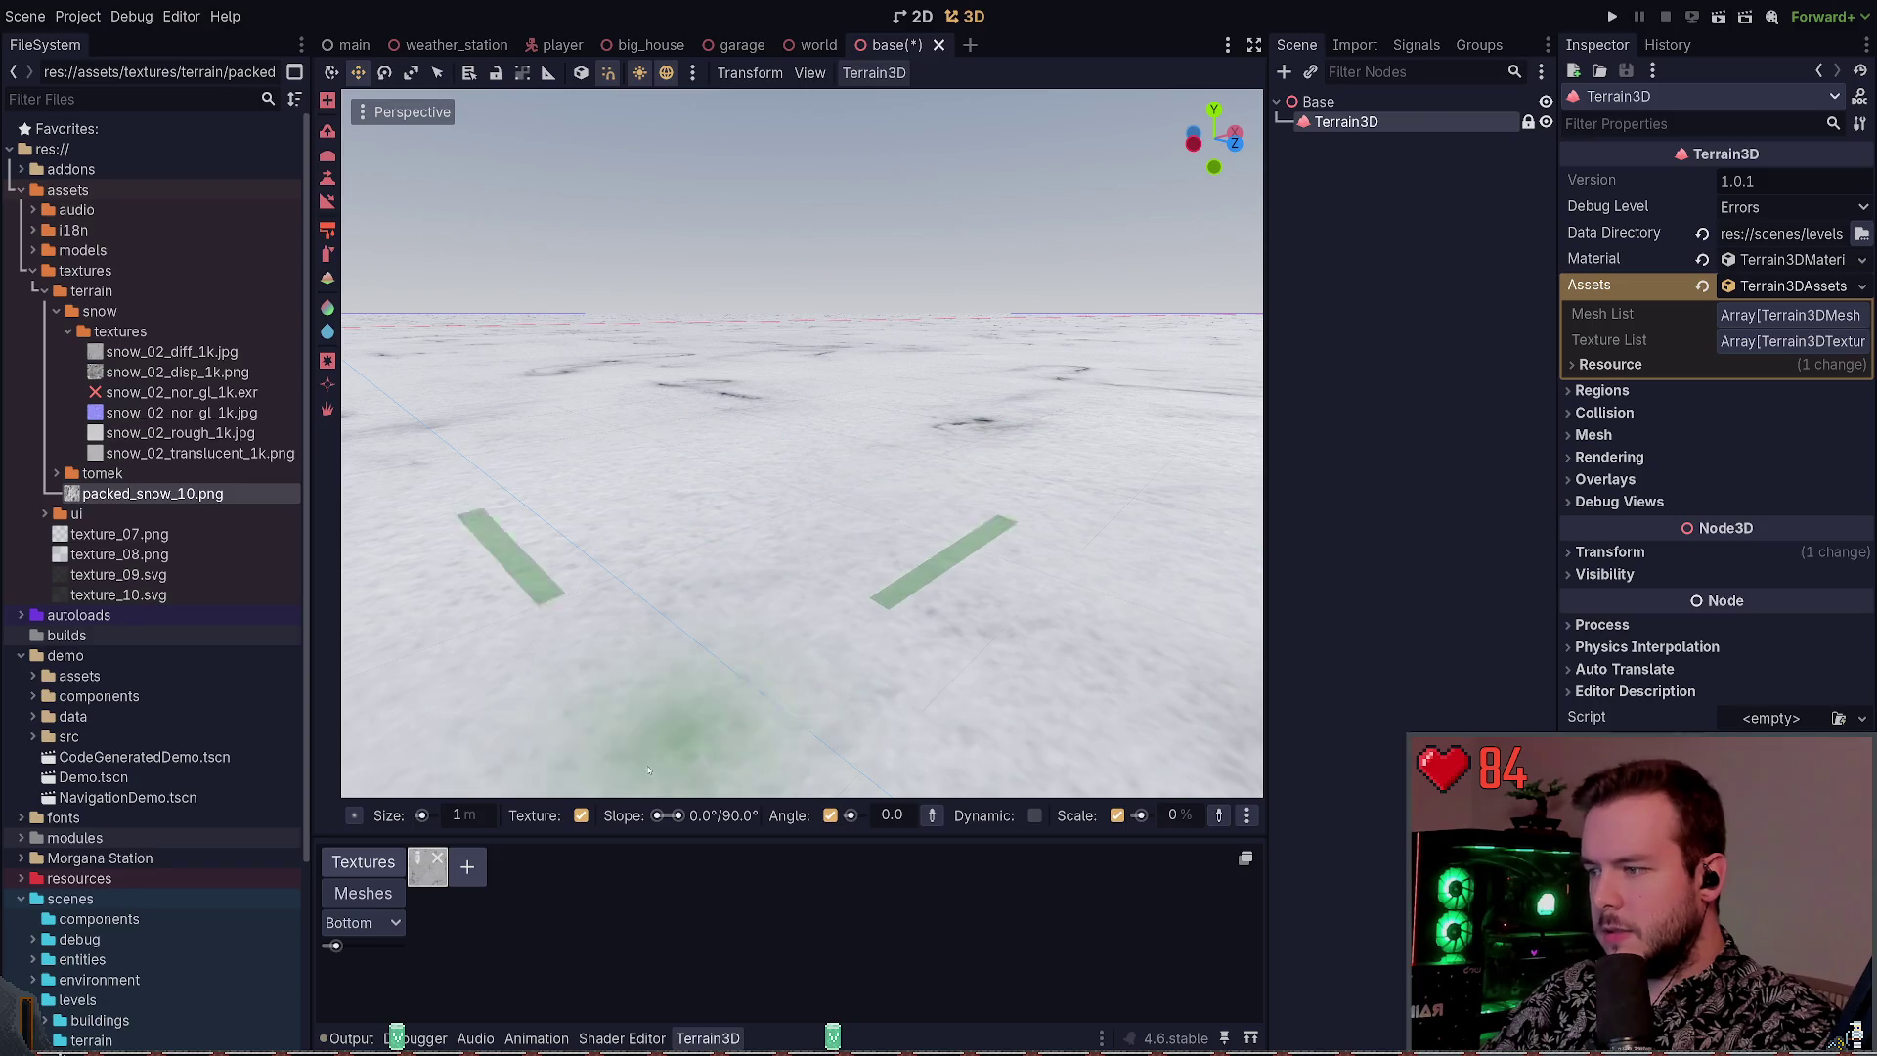
{"action": "left_click", "coordinate": [482, 816]}
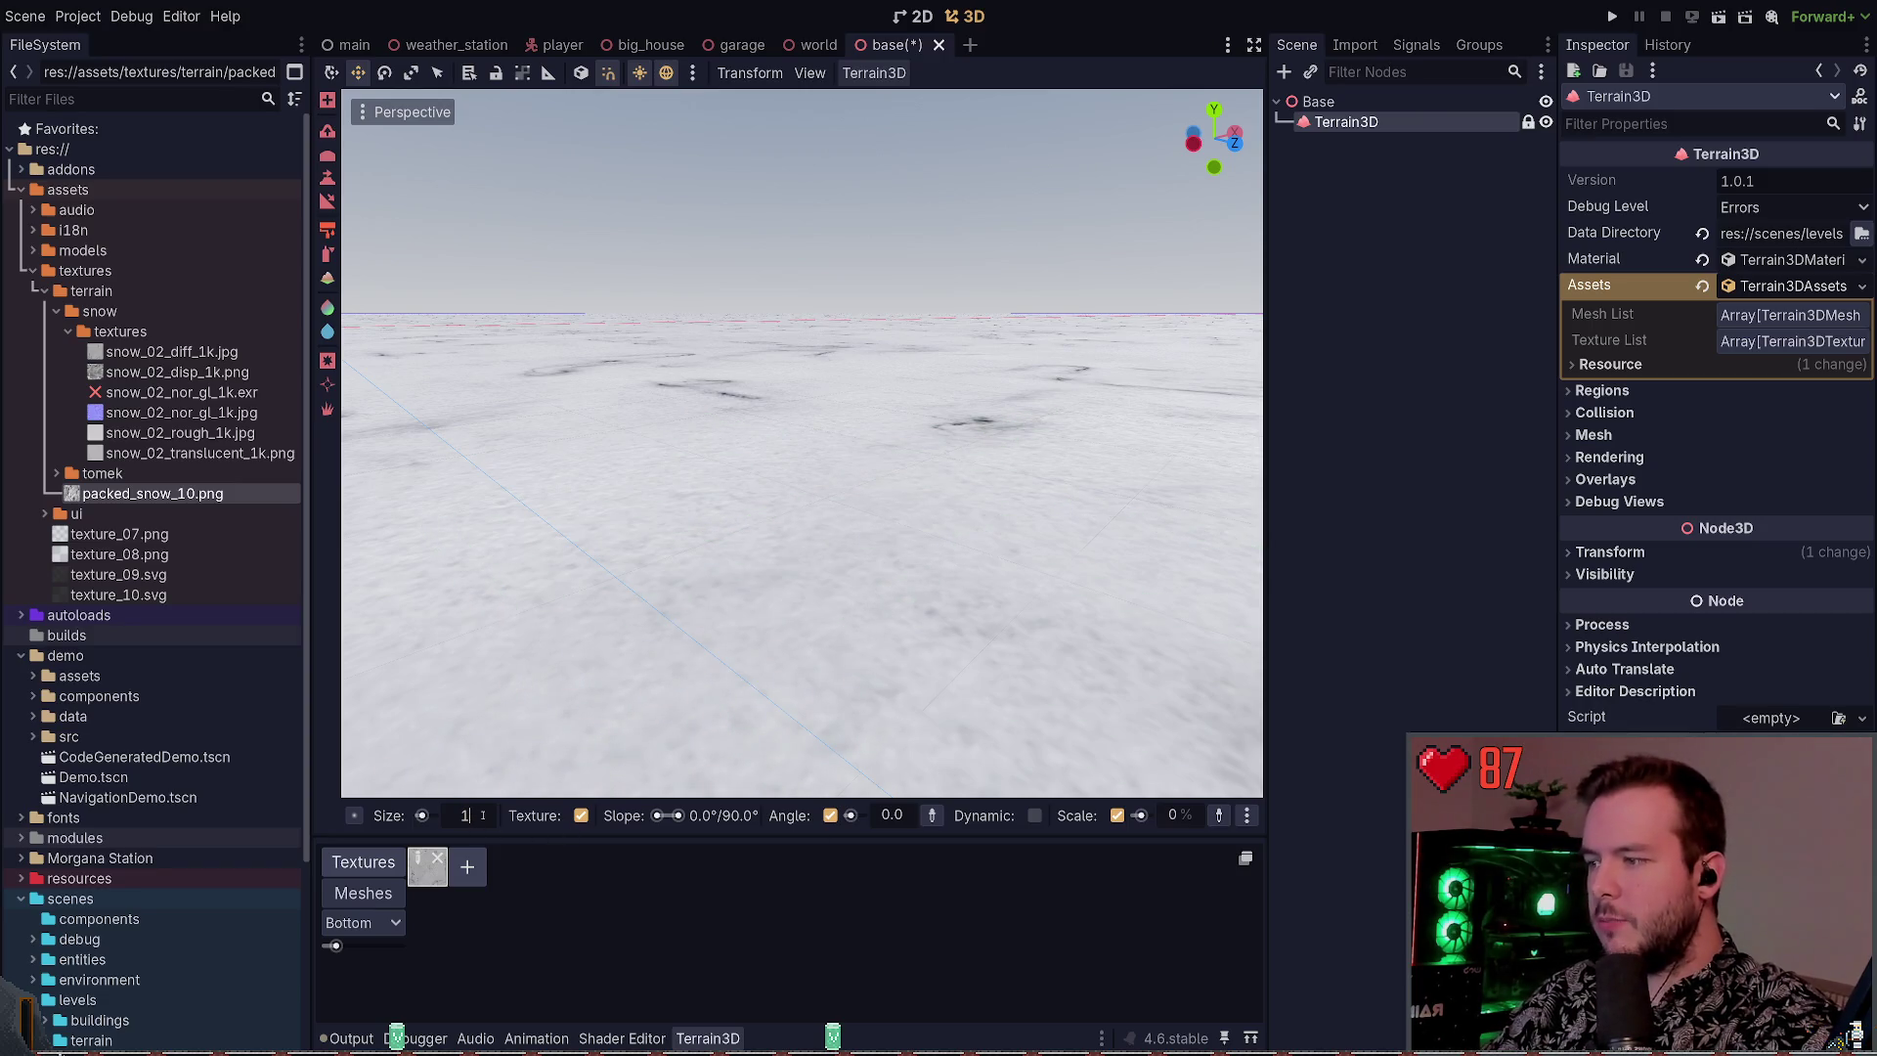
{"action": "type", "text": "20"}
{"action": "key", "text": "Return"}
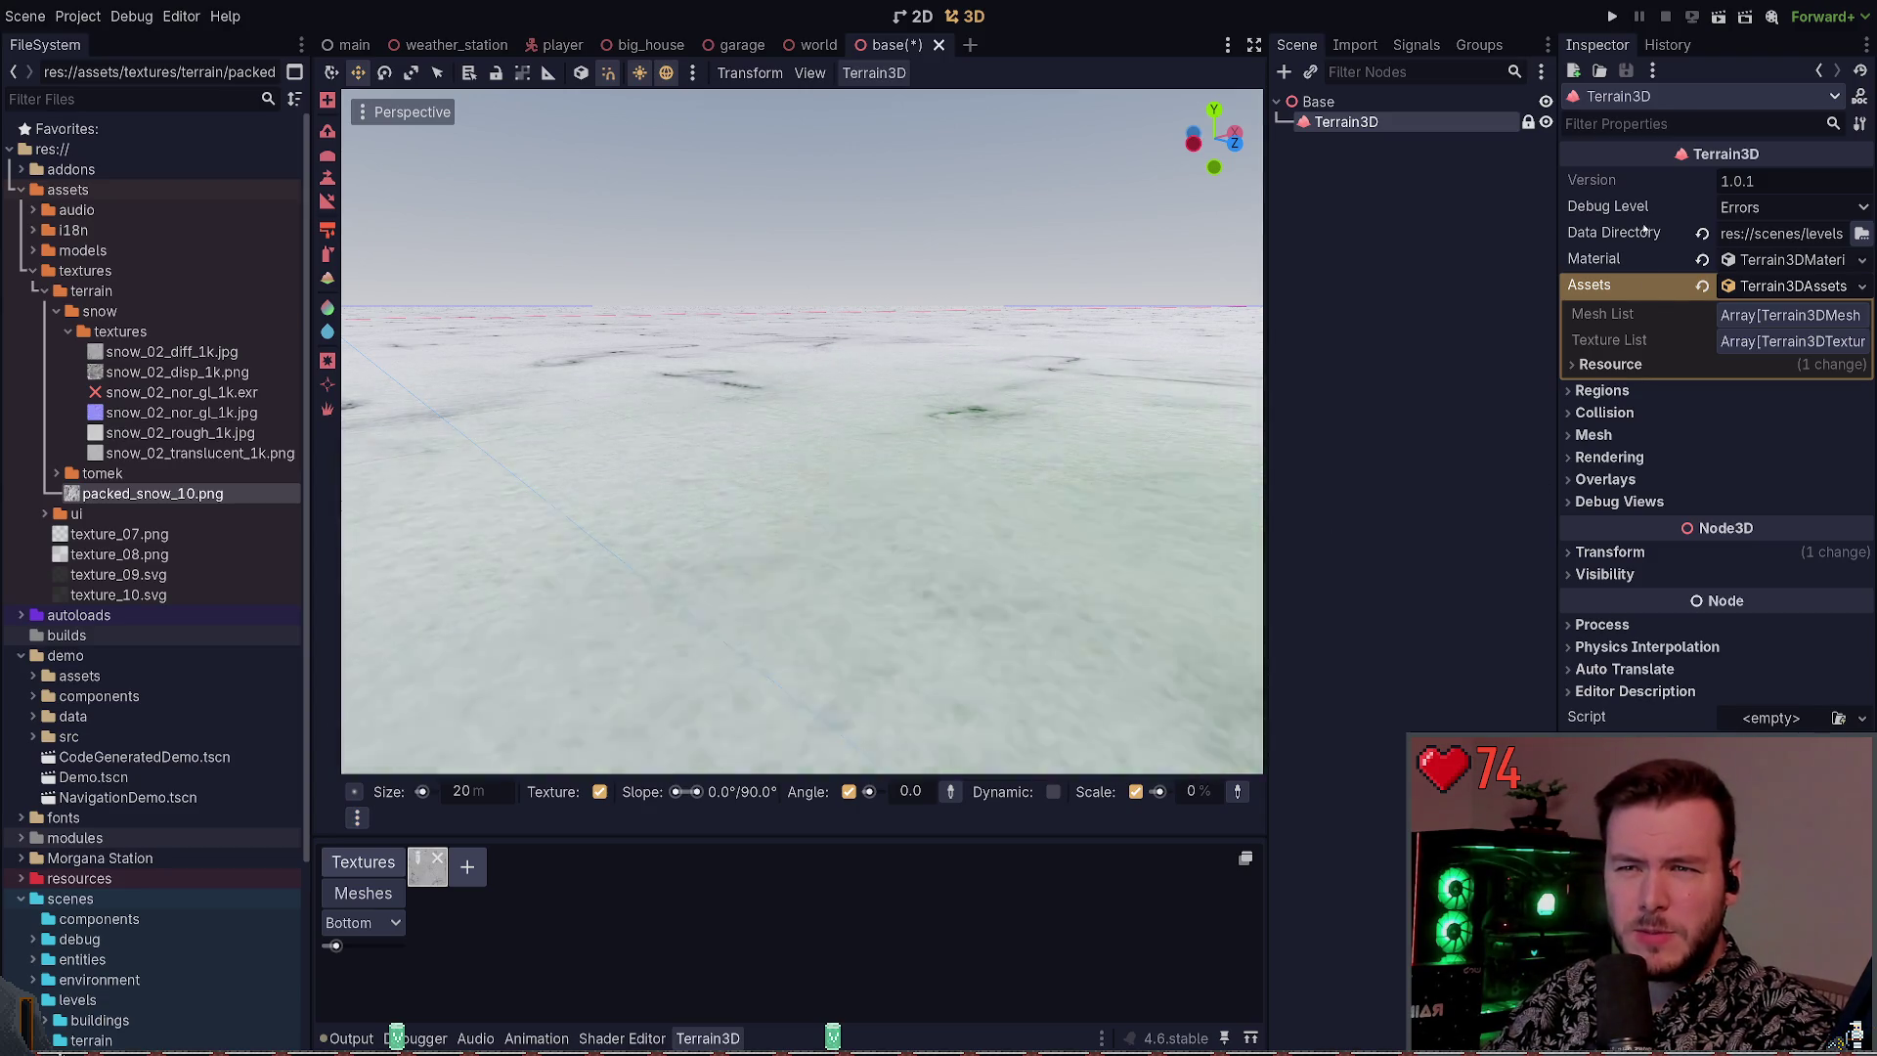
{"action": "left_click", "coordinate": [1602, 390]}
{"action": "left_click", "coordinate": [1601, 390]}
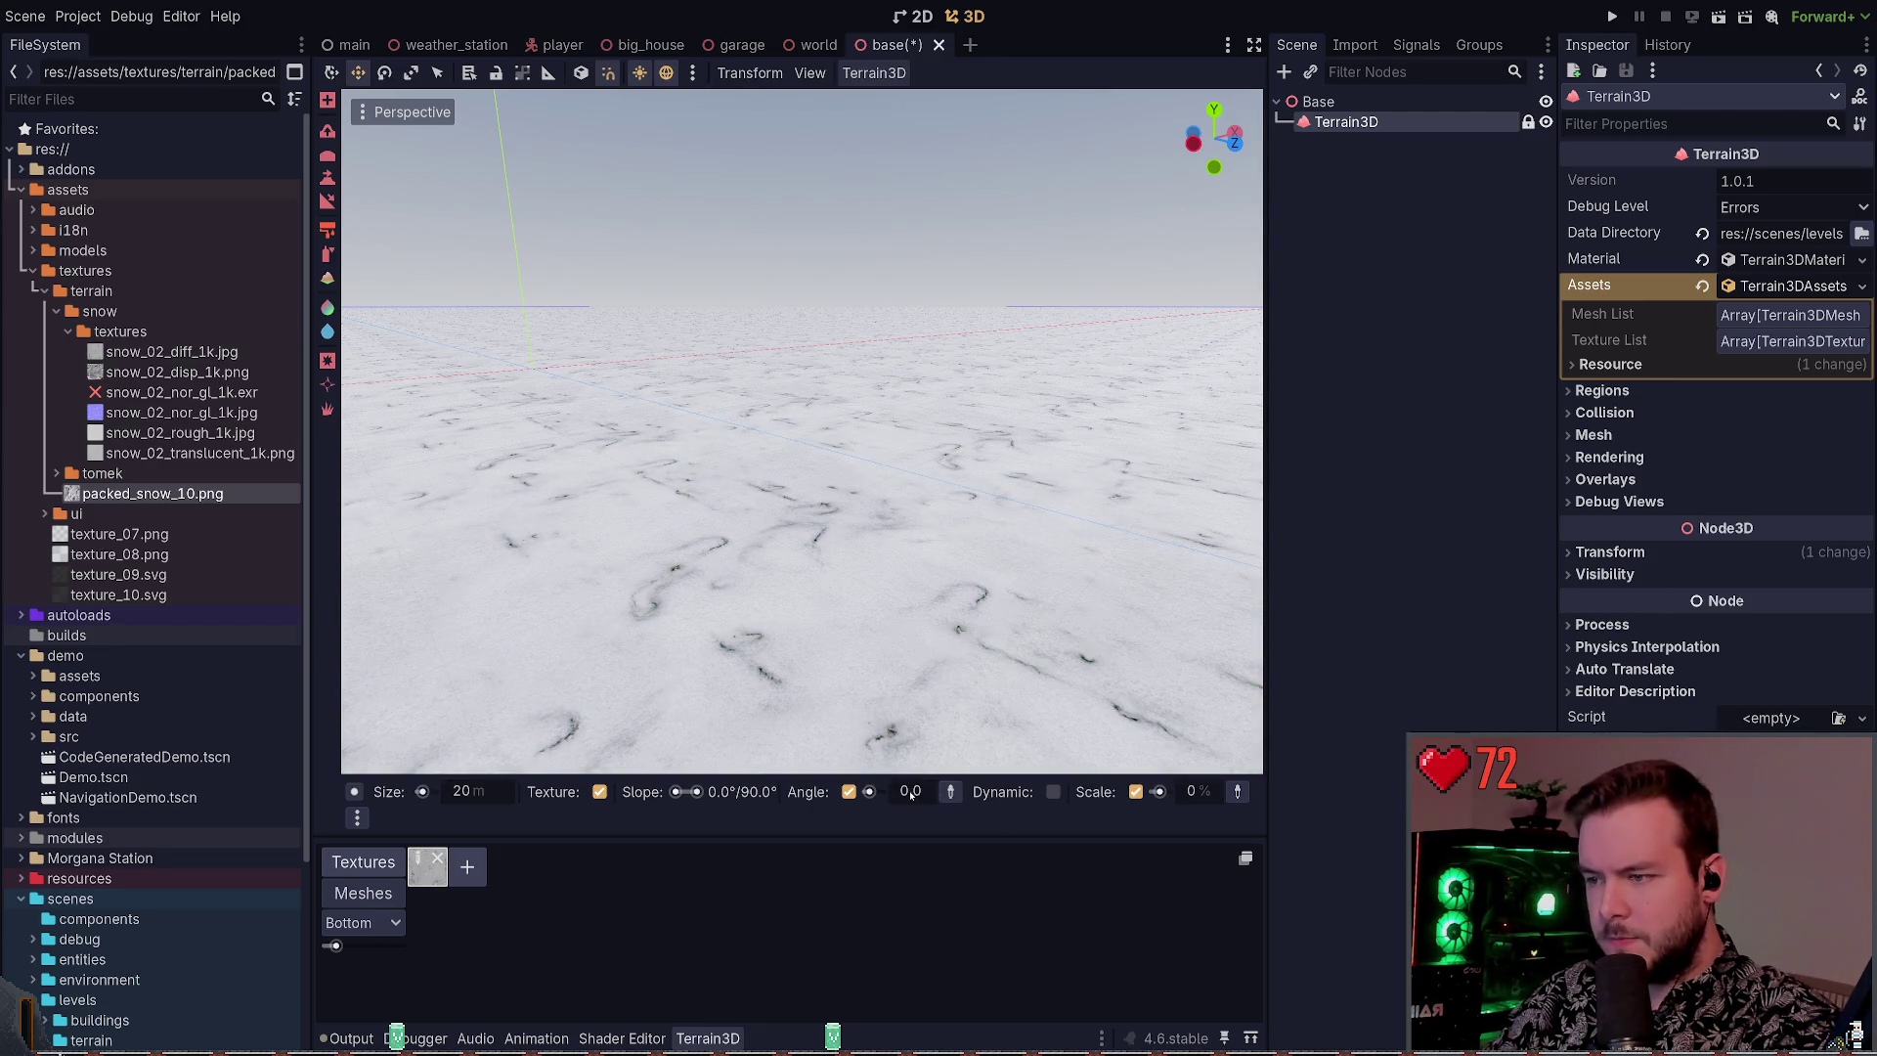
Reset the texture angle to 0, toggling angle painting off and back on
{"action": "left_click_drag", "start_coordinate": [869, 791], "coordinate": [877, 791]}
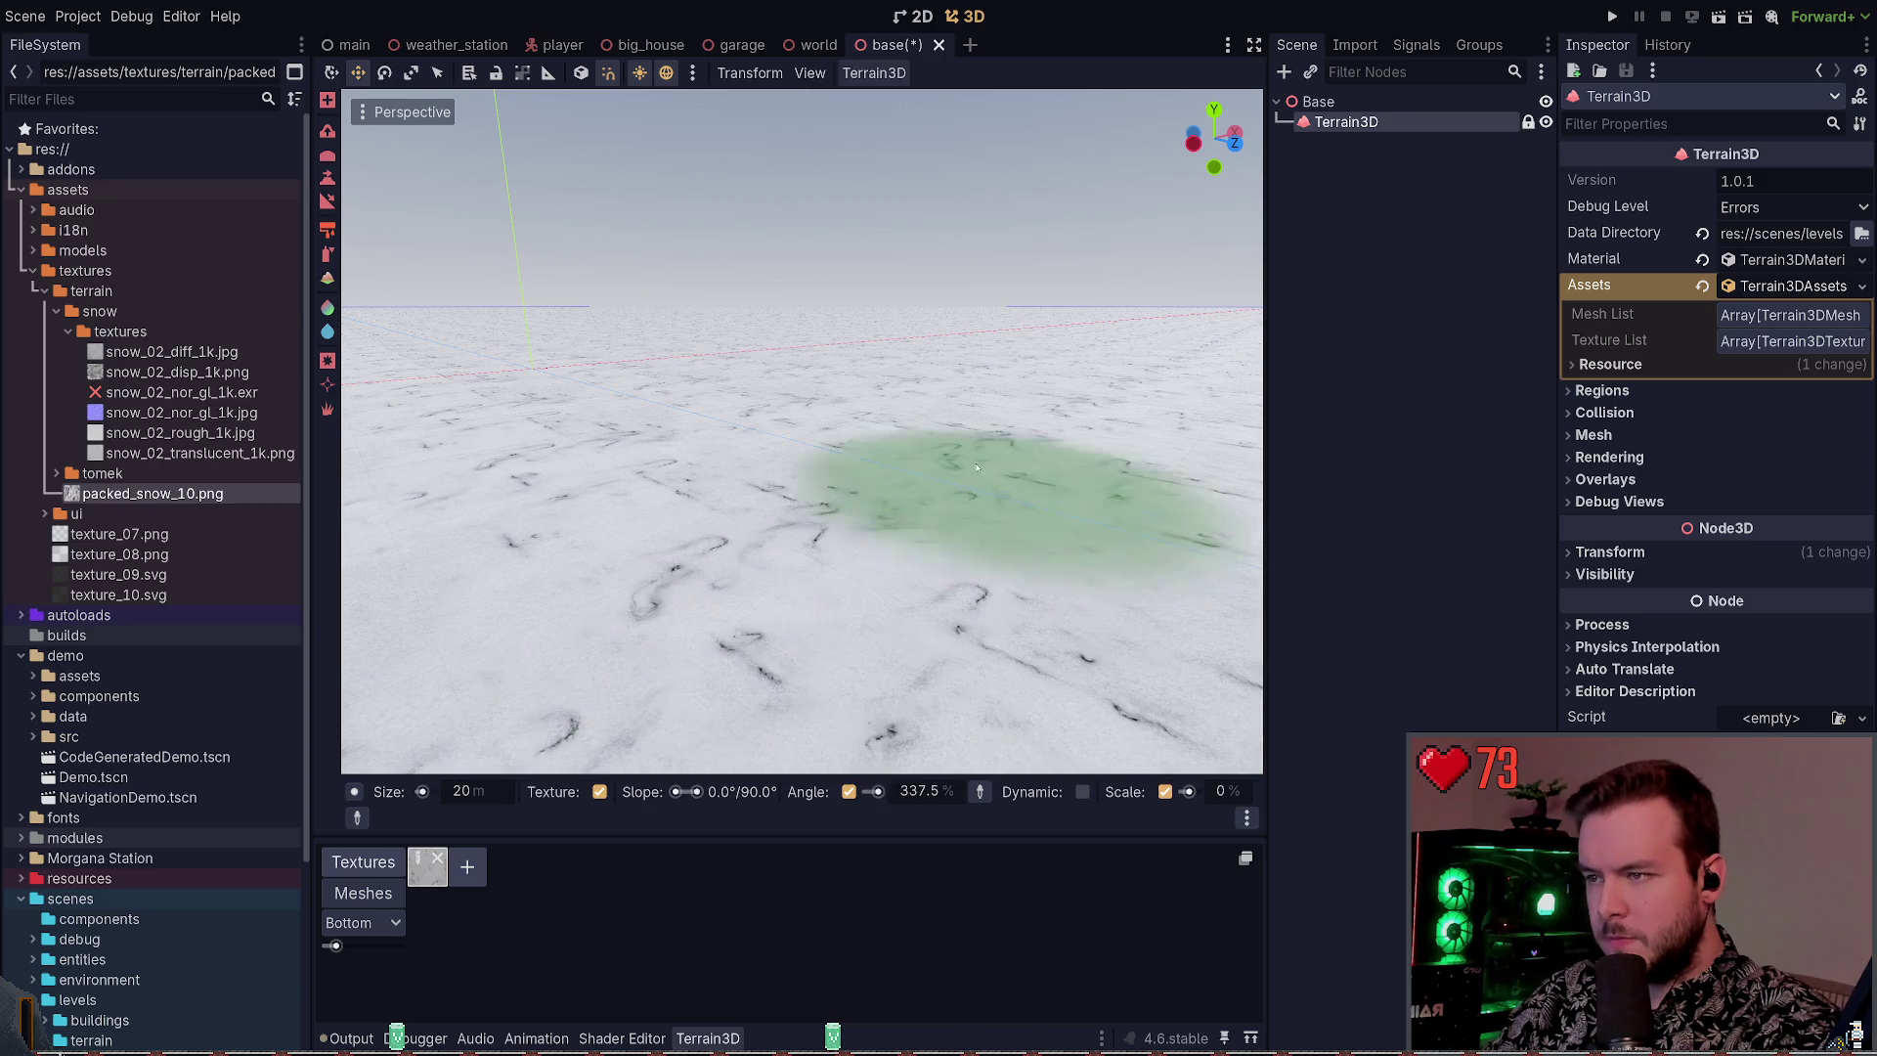
{"action": "left_click", "coordinate": [848, 791]}
{"action": "double_click", "coordinate": [911, 790]}
{"action": "type", "text": "0"}
{"action": "key", "text": "Return"}
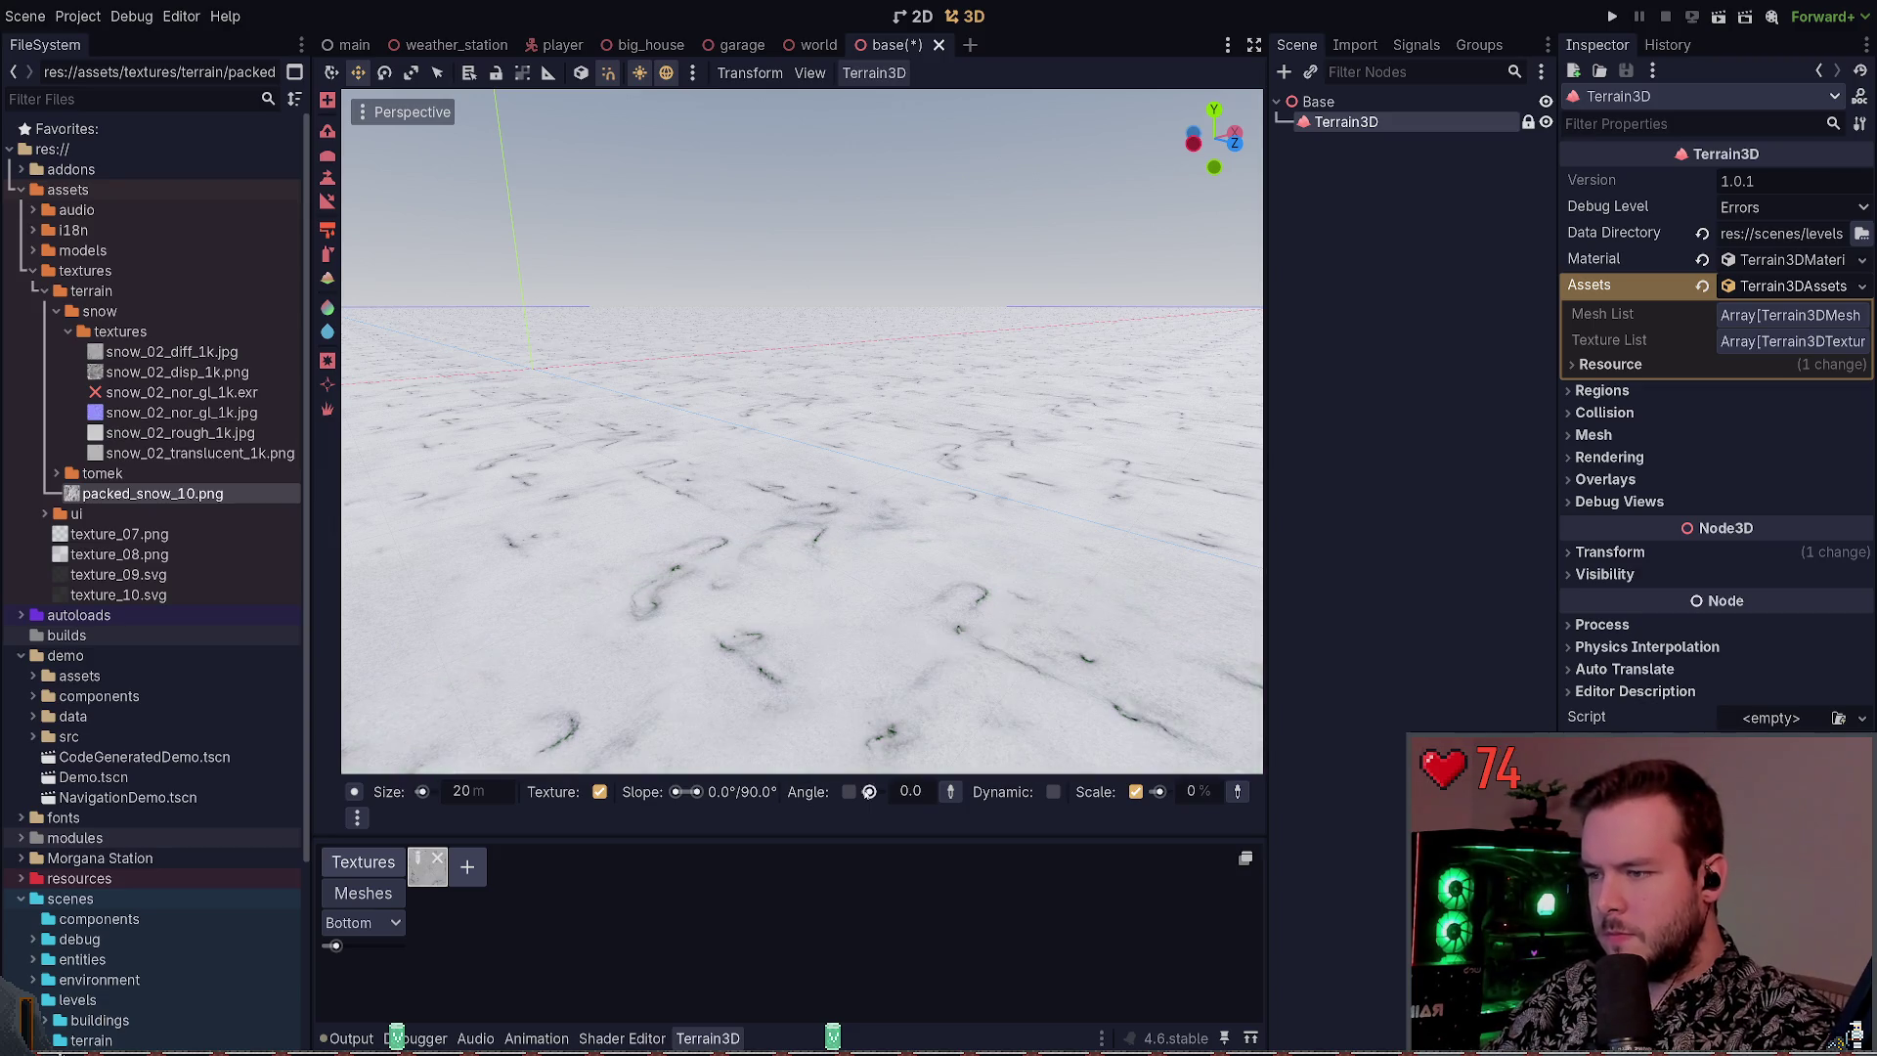
{"action": "left_click", "coordinate": [848, 792]}
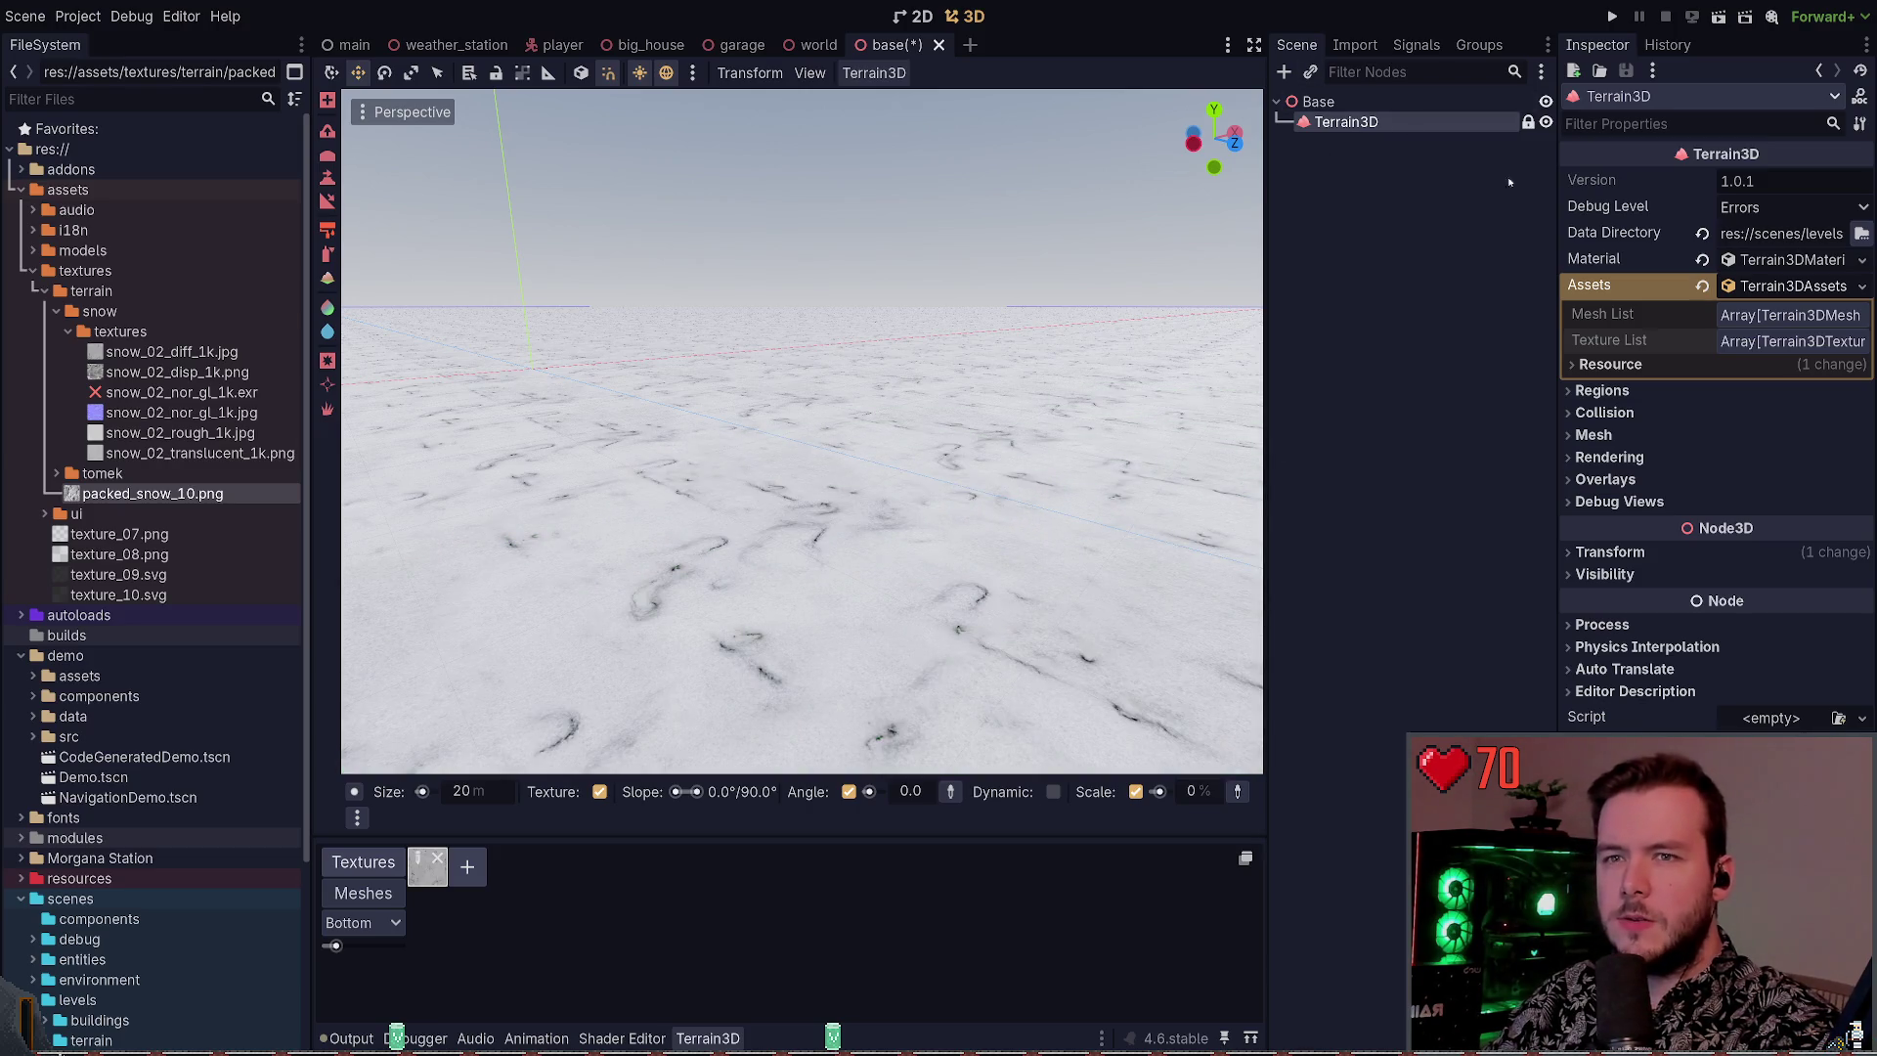
{"action": "left_click", "coordinate": [1806, 260]}
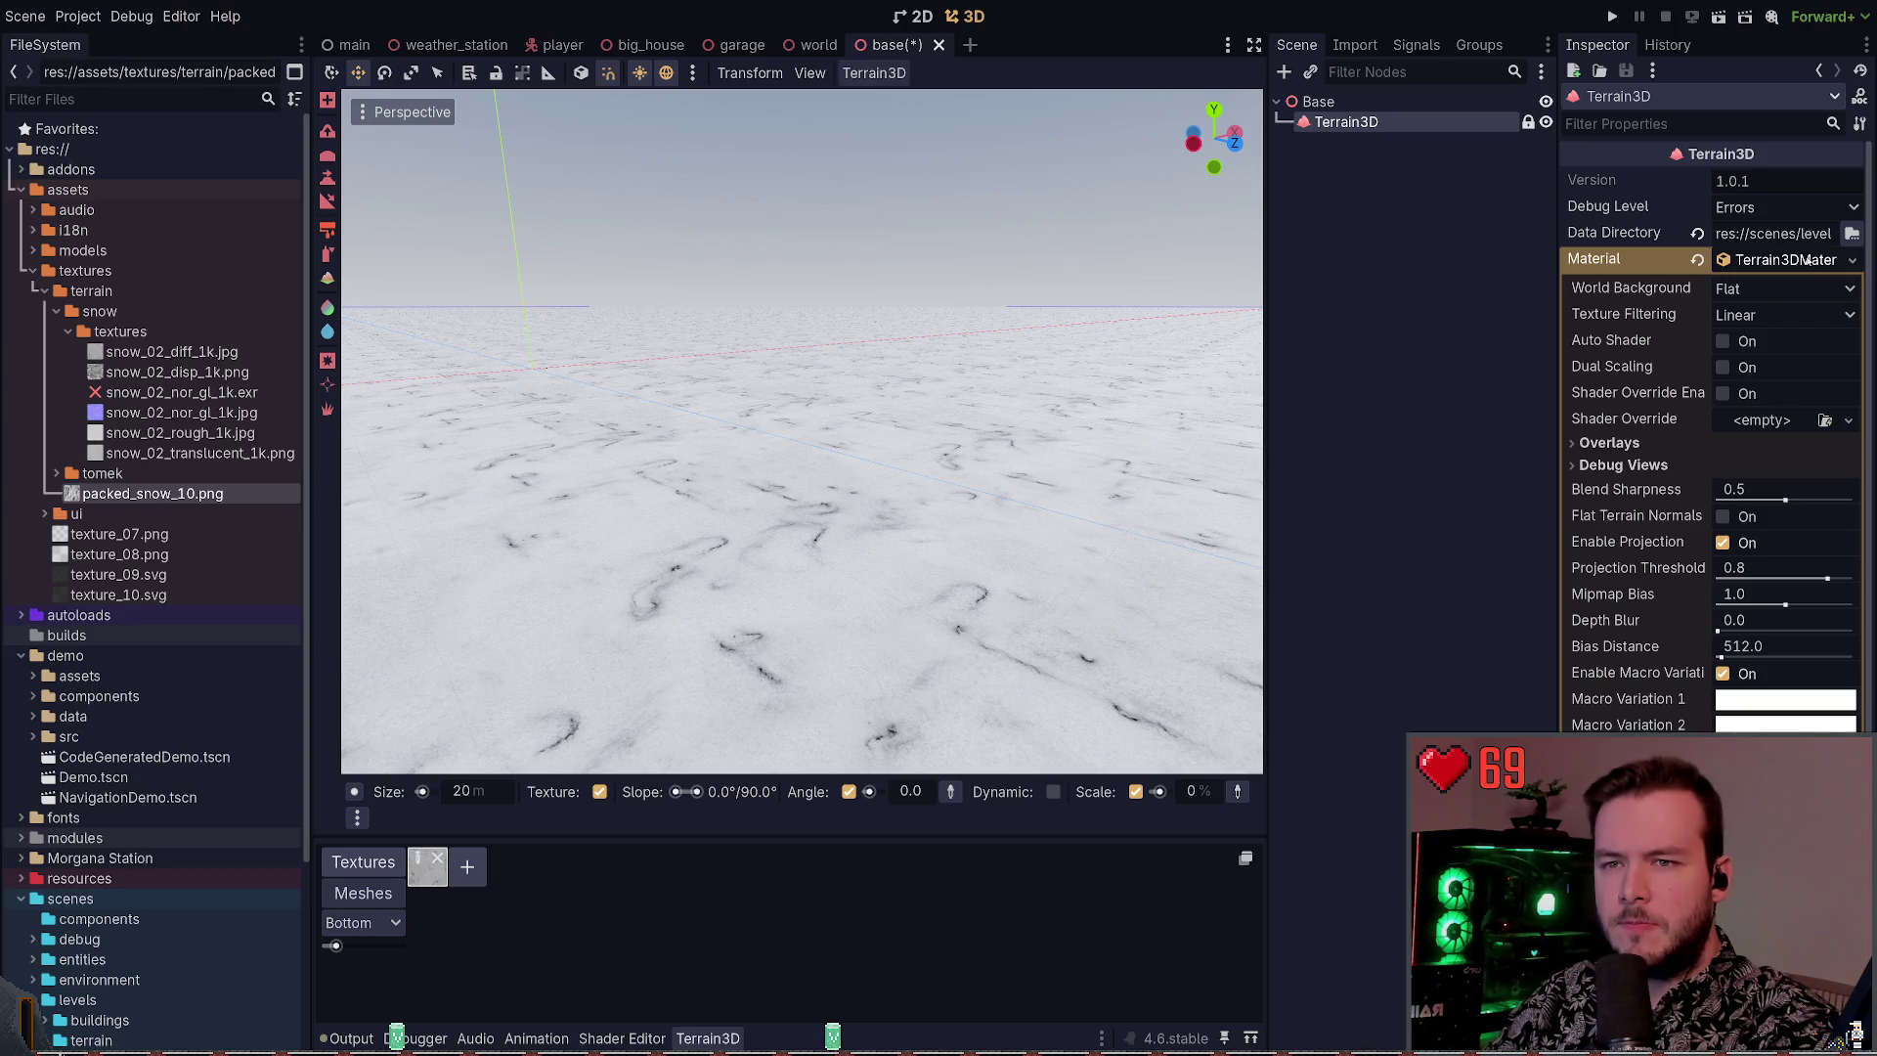
{"action": "left_click", "coordinate": [1609, 443]}
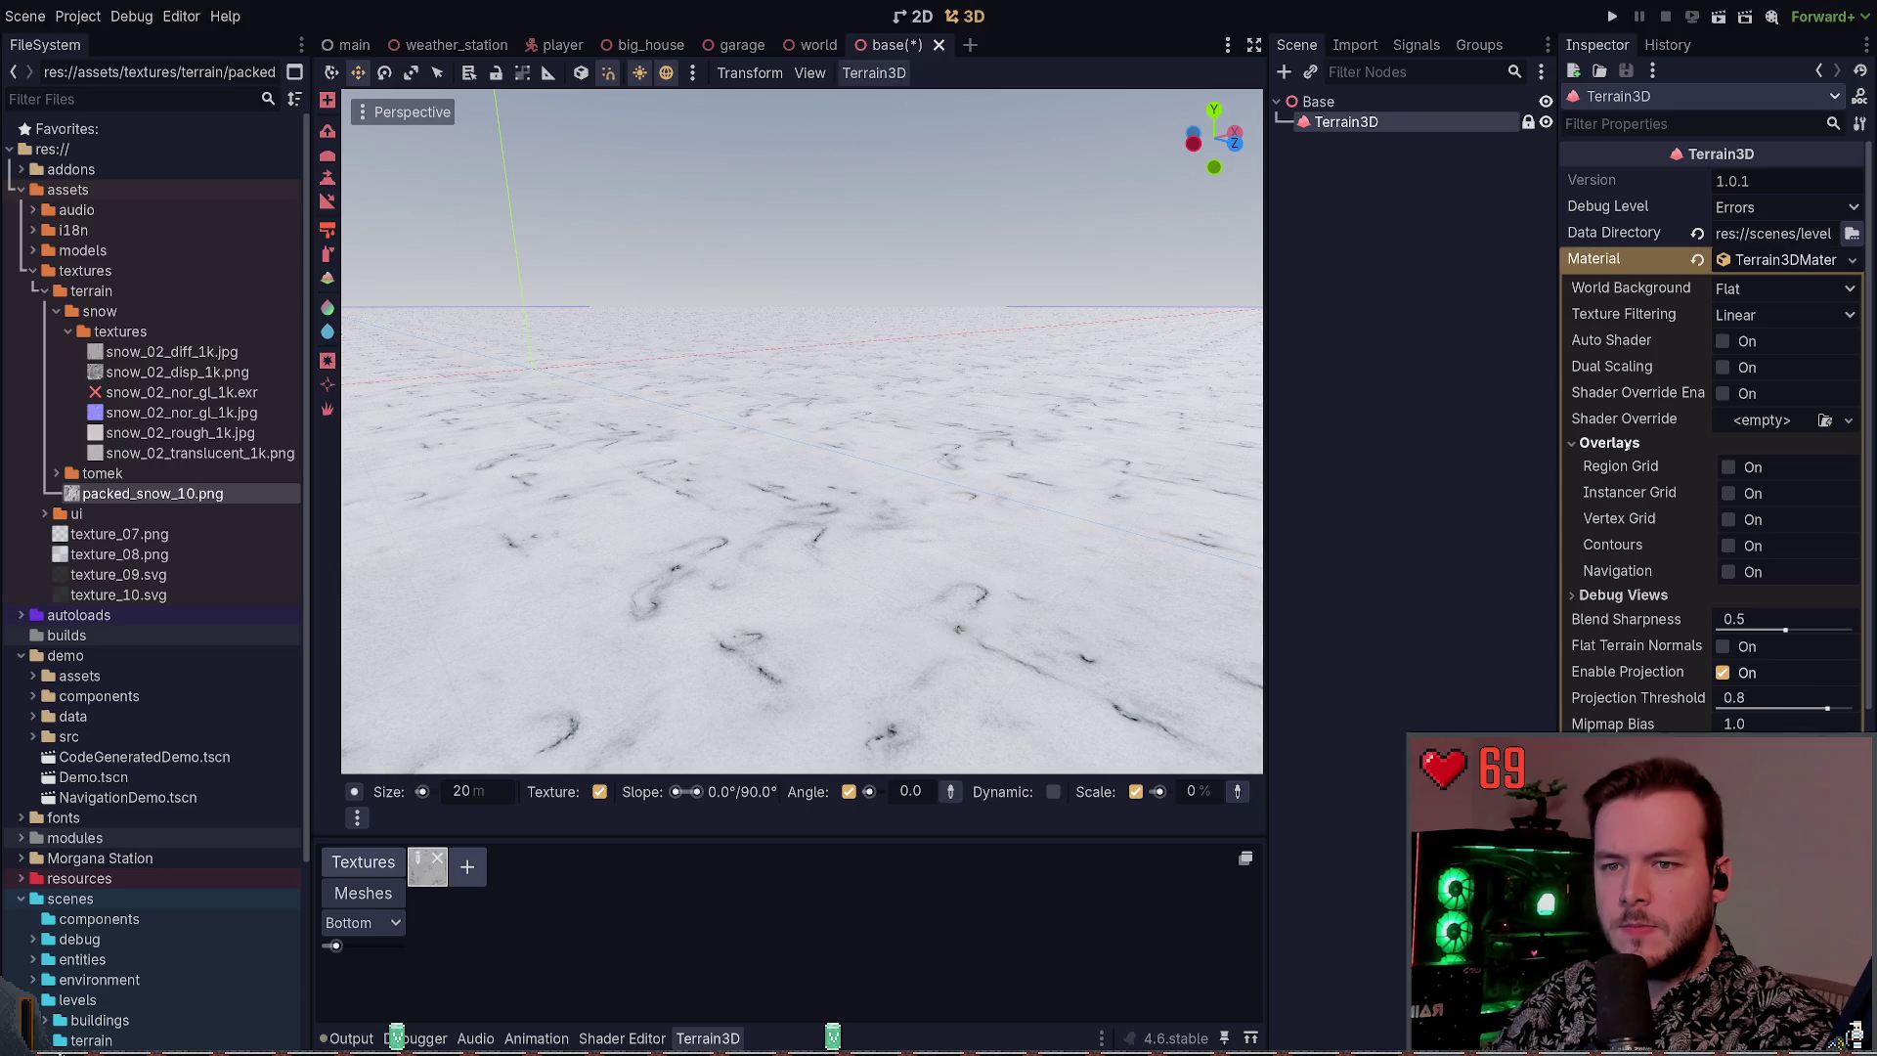
{"action": "left_click", "coordinate": [1731, 468]}
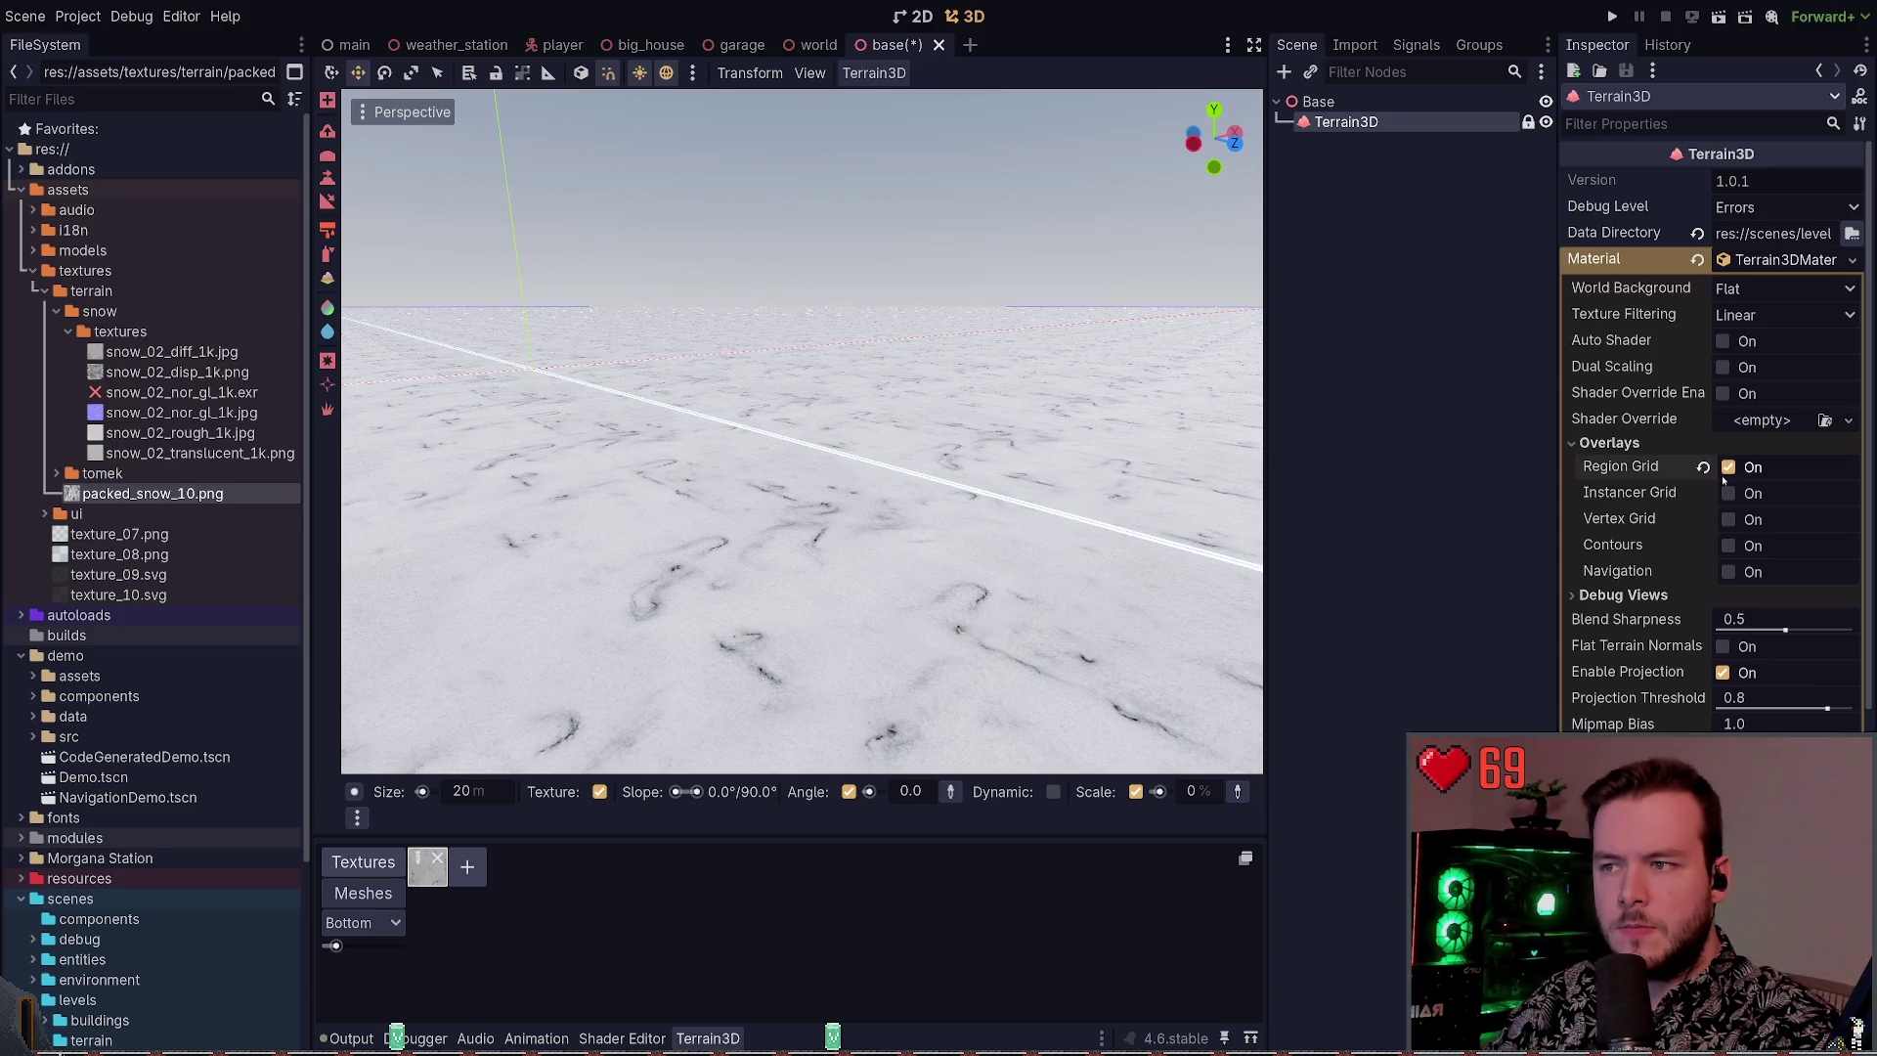
{"action": "left_click", "coordinate": [1729, 469]}
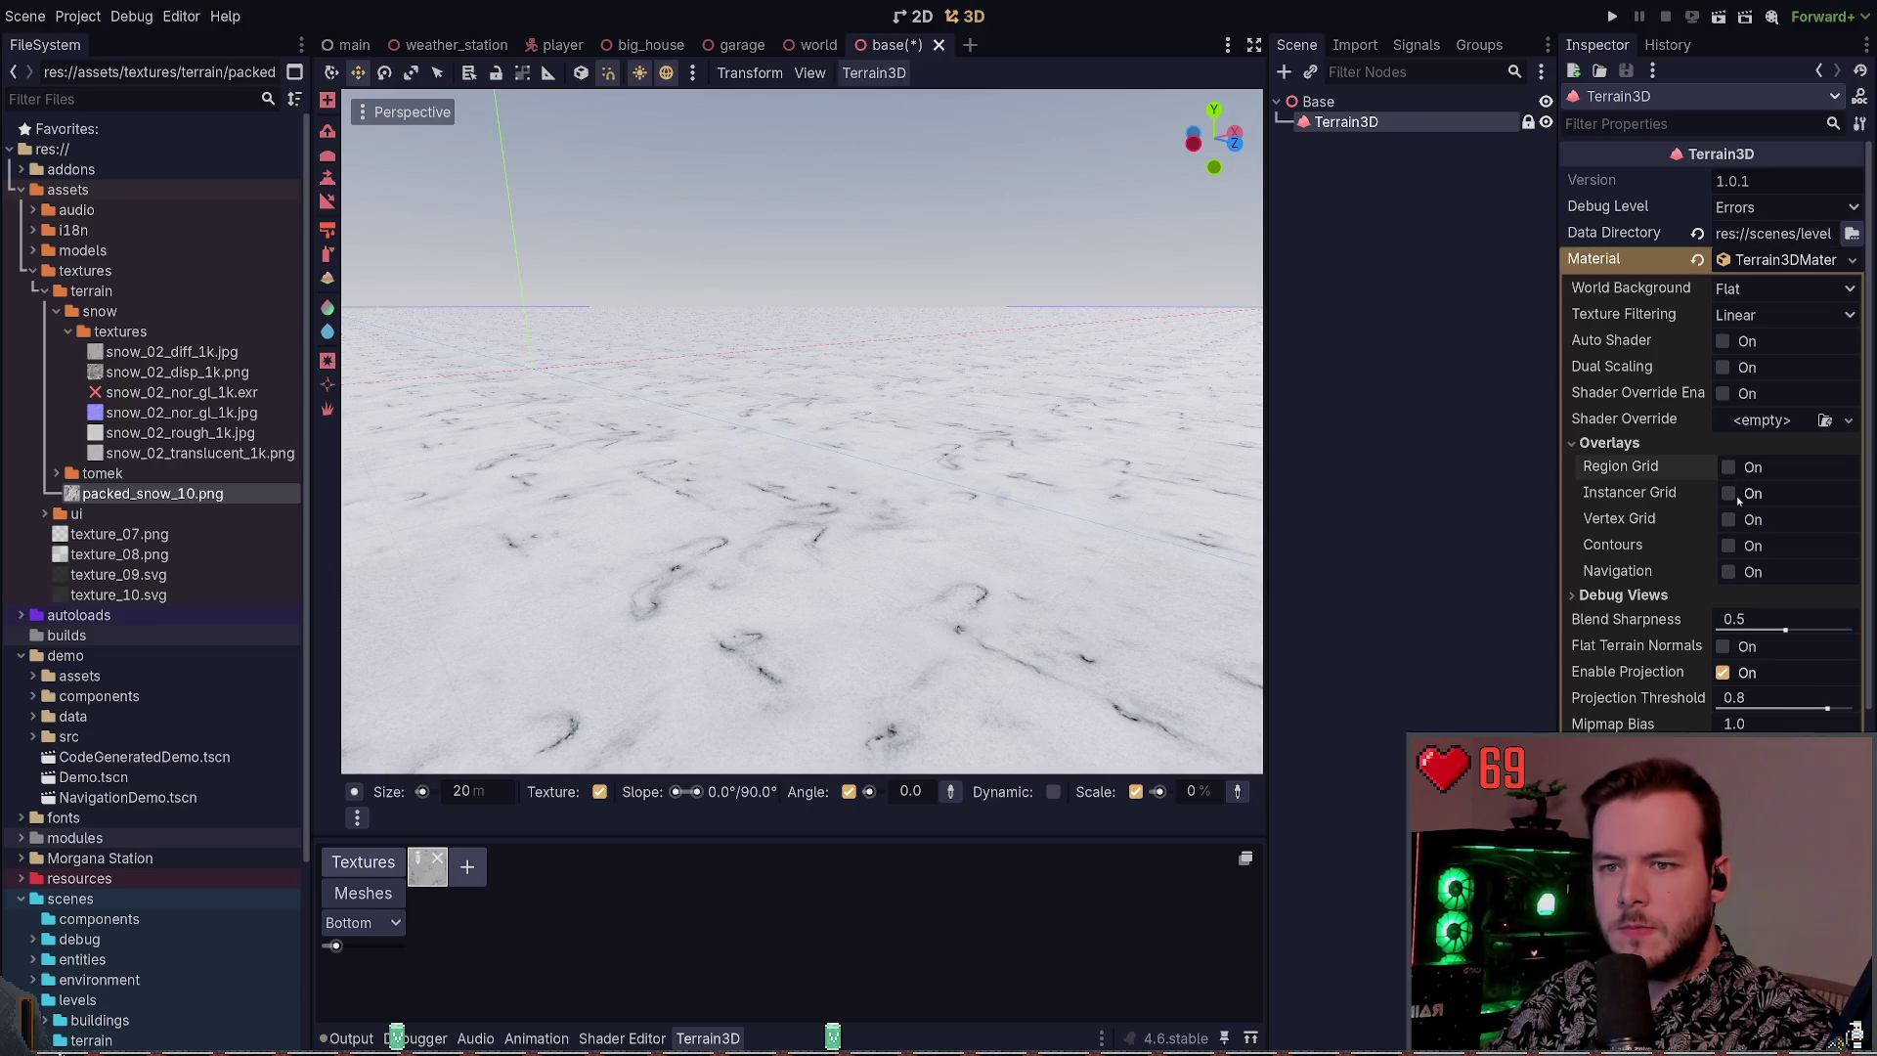
{"action": "left_click", "coordinate": [1623, 444]}
{"action": "left_click", "coordinate": [1632, 470]}
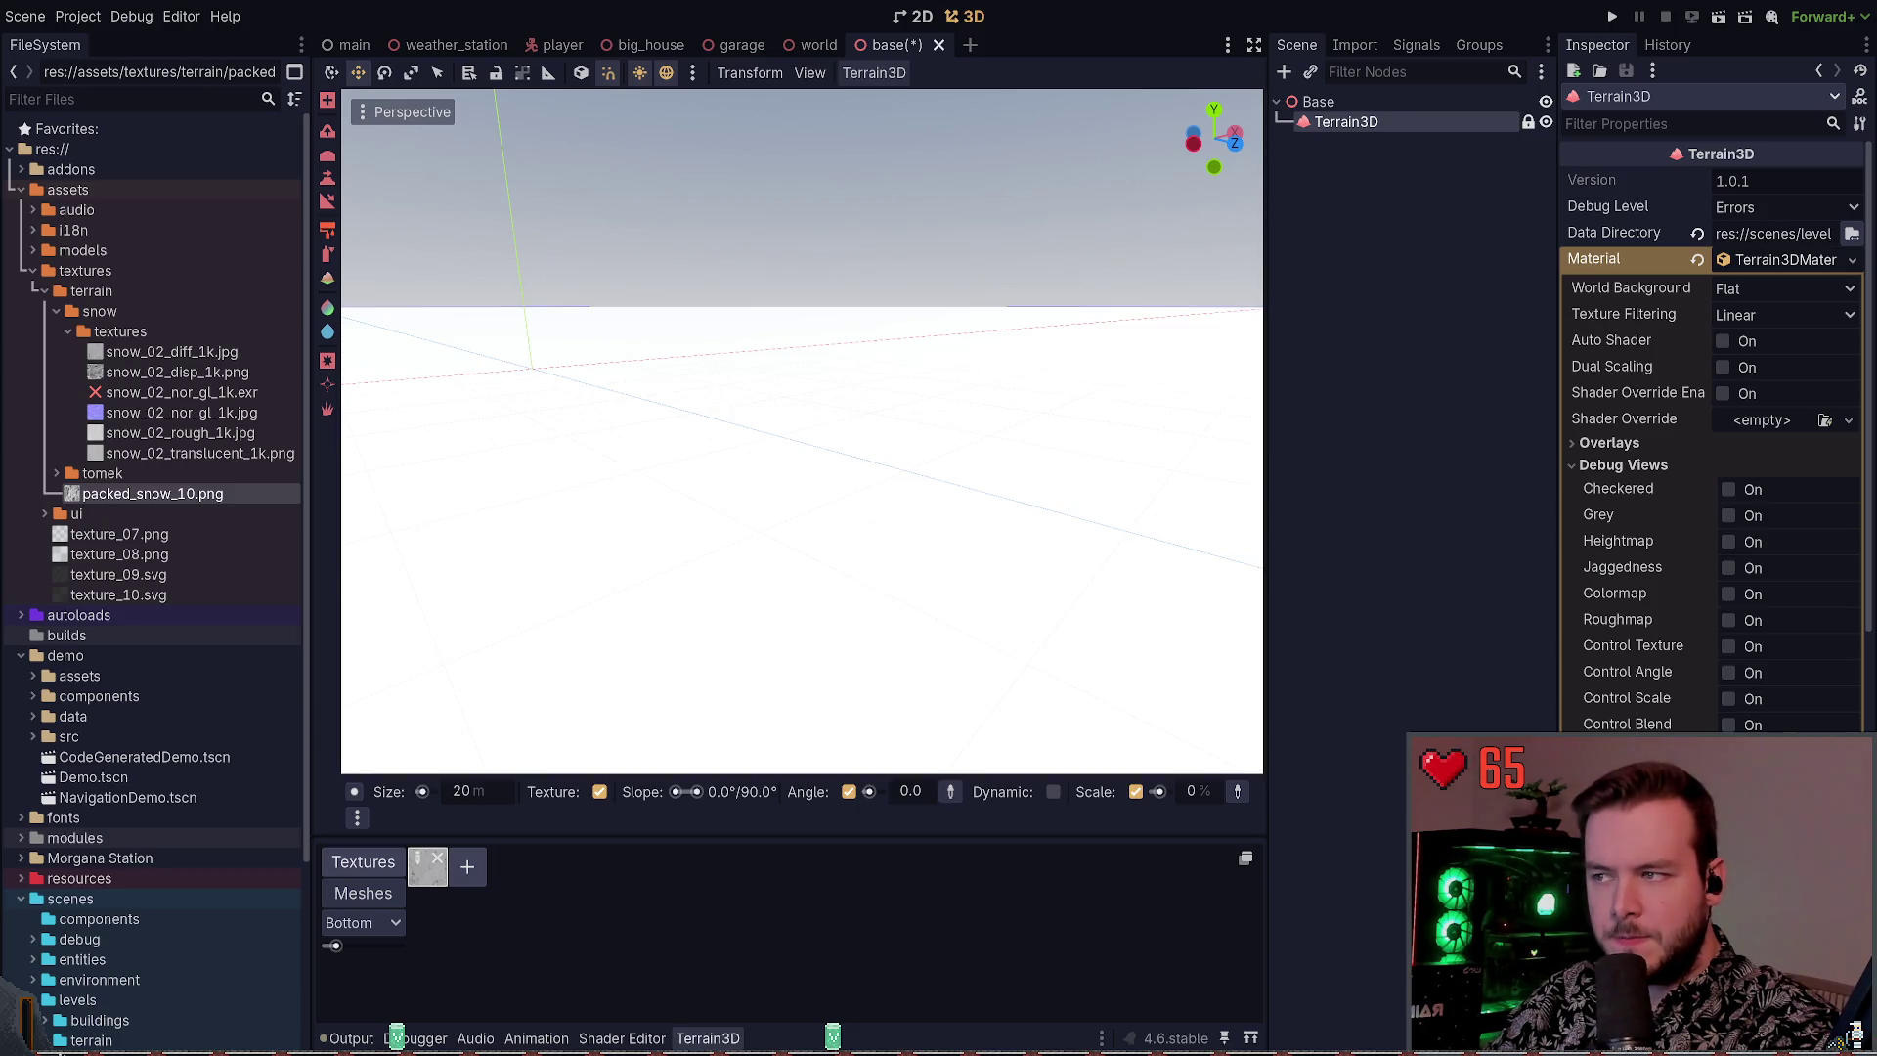
{"action": "left_click", "coordinate": [1630, 467]}
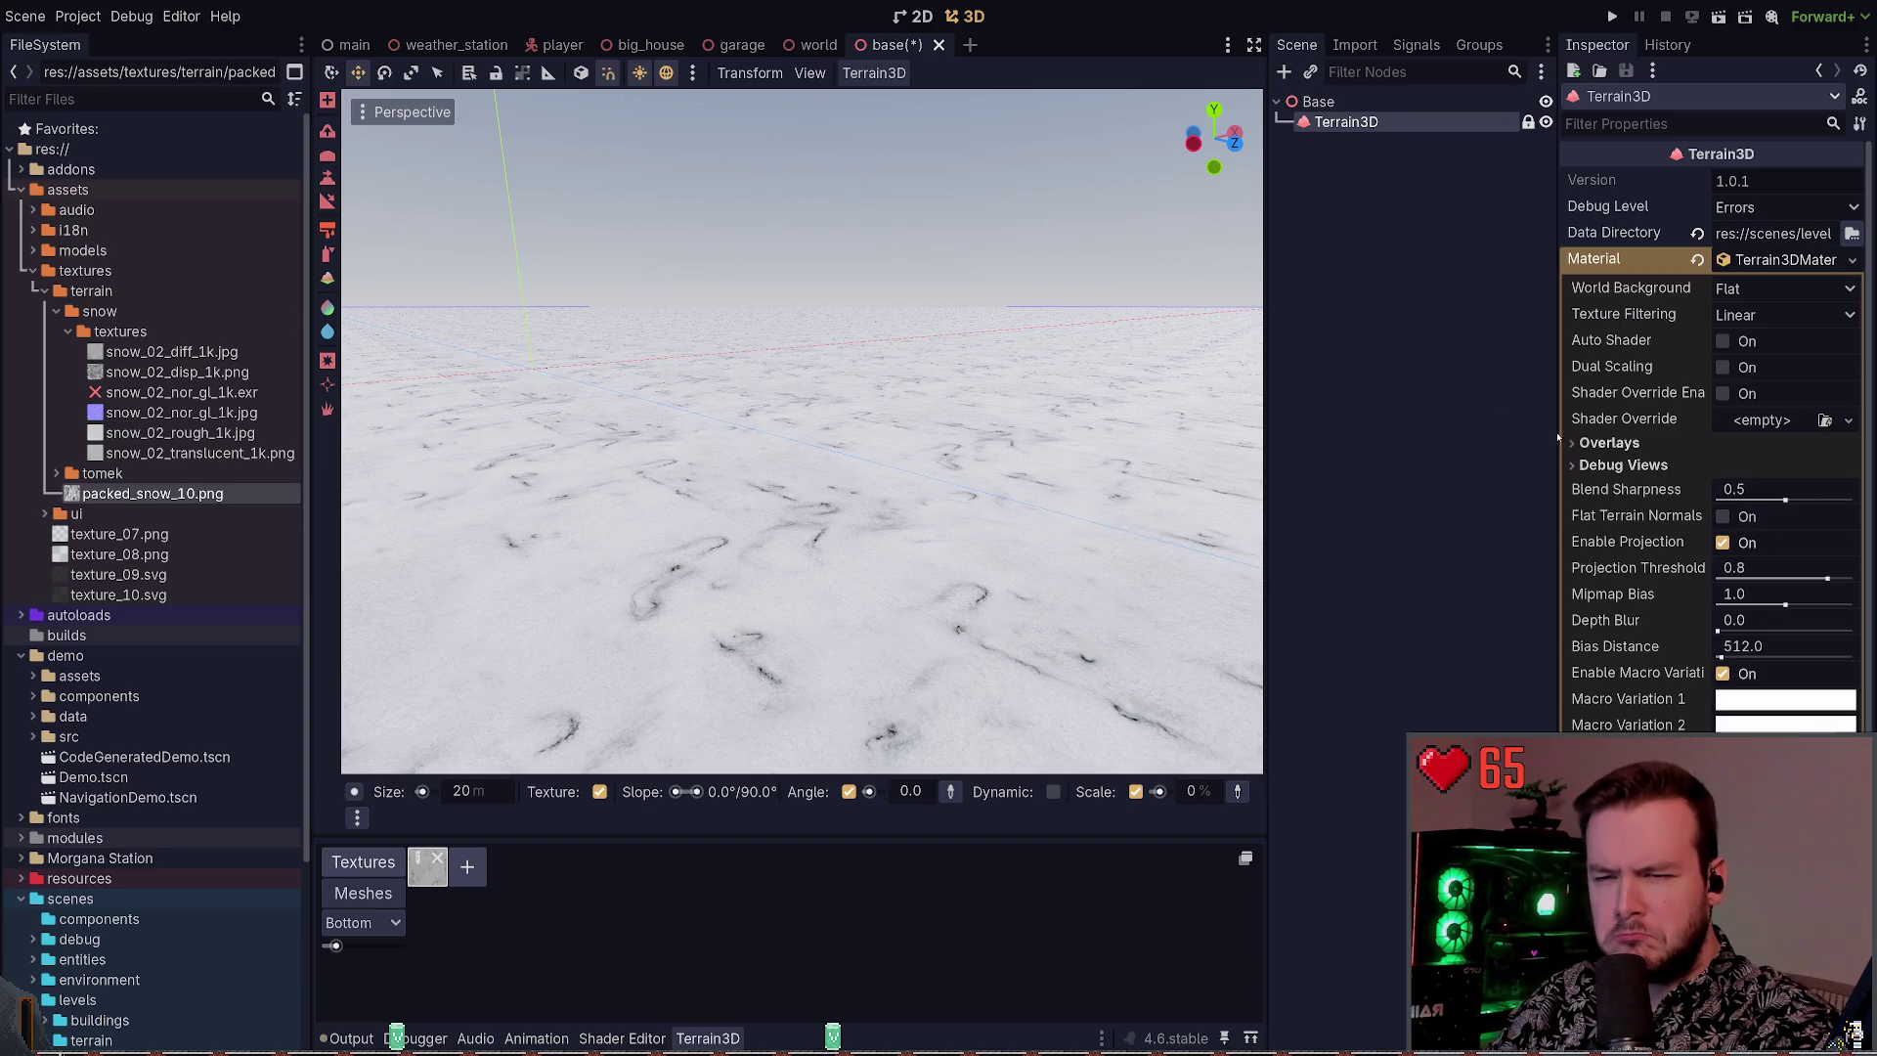
{"action": "left_click", "coordinate": [1760, 256]}
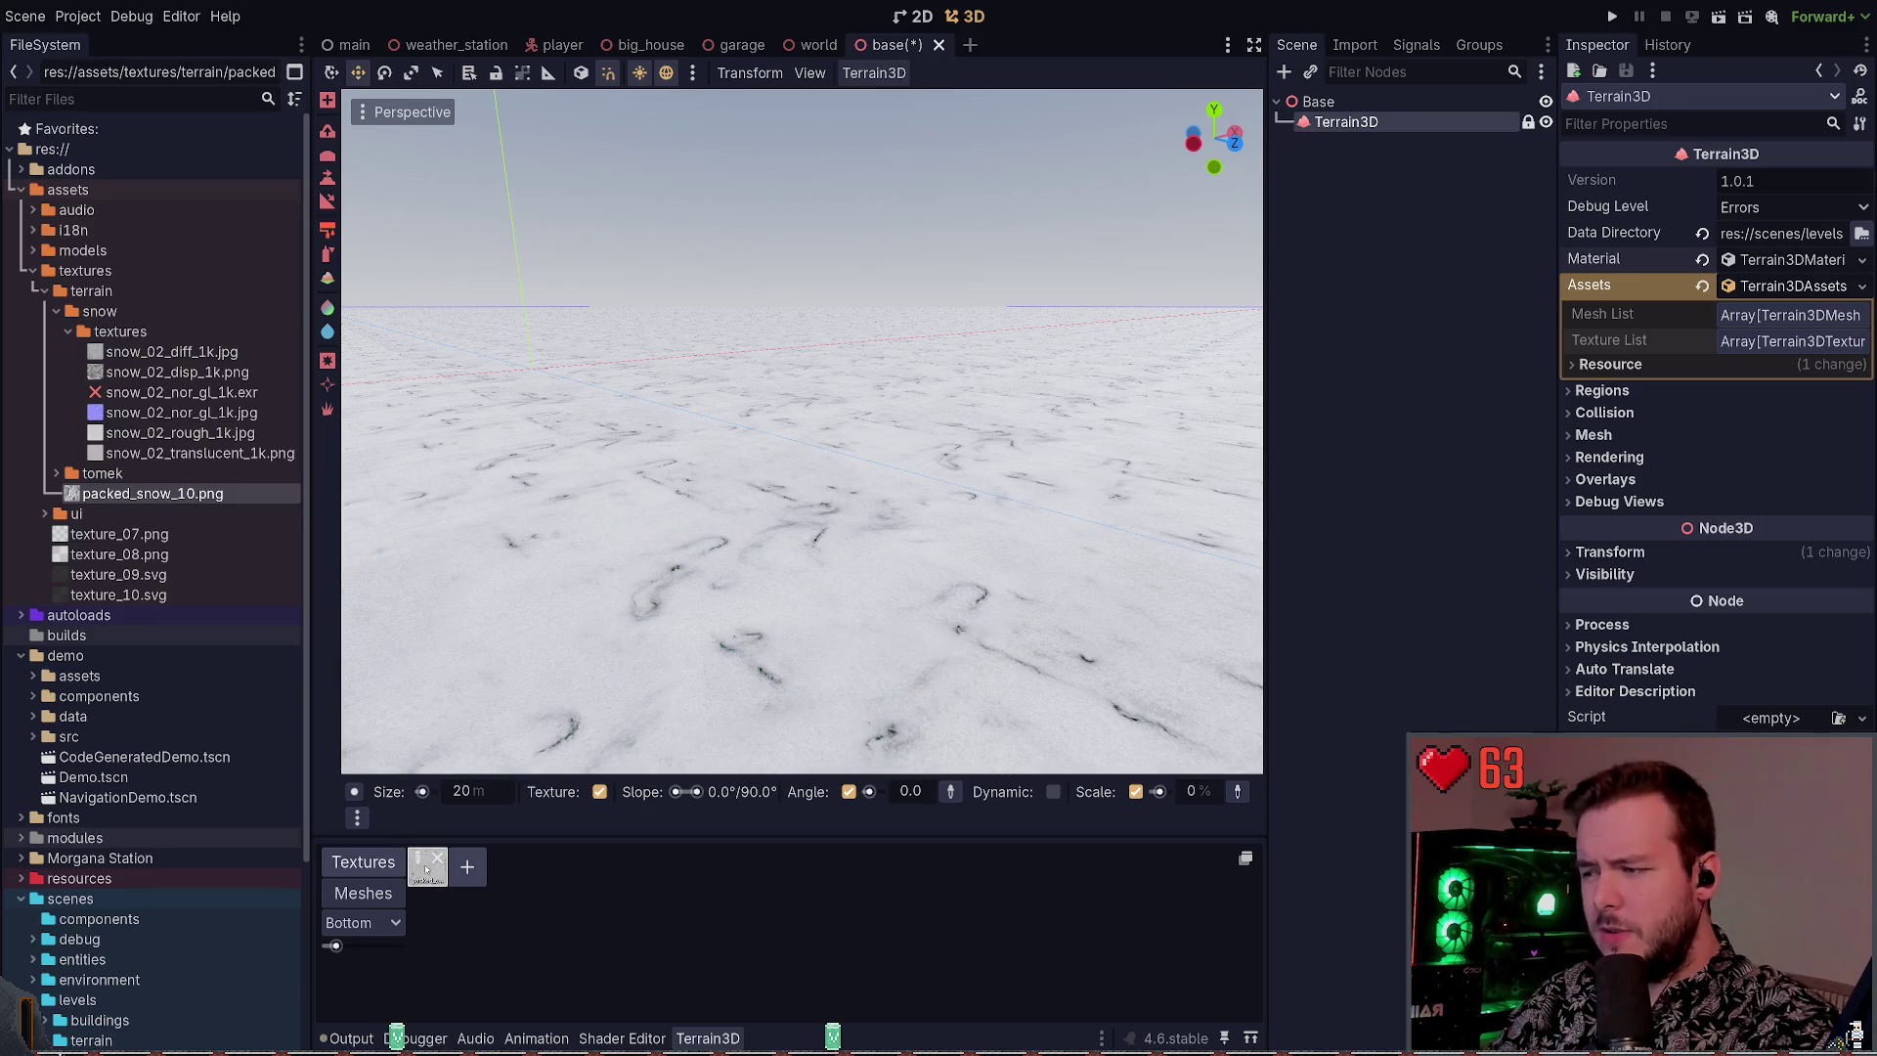
Tune packed_snow_10's normal depth to about 0.55, then select the Base root node
{"action": "left_click", "coordinate": [427, 868]}
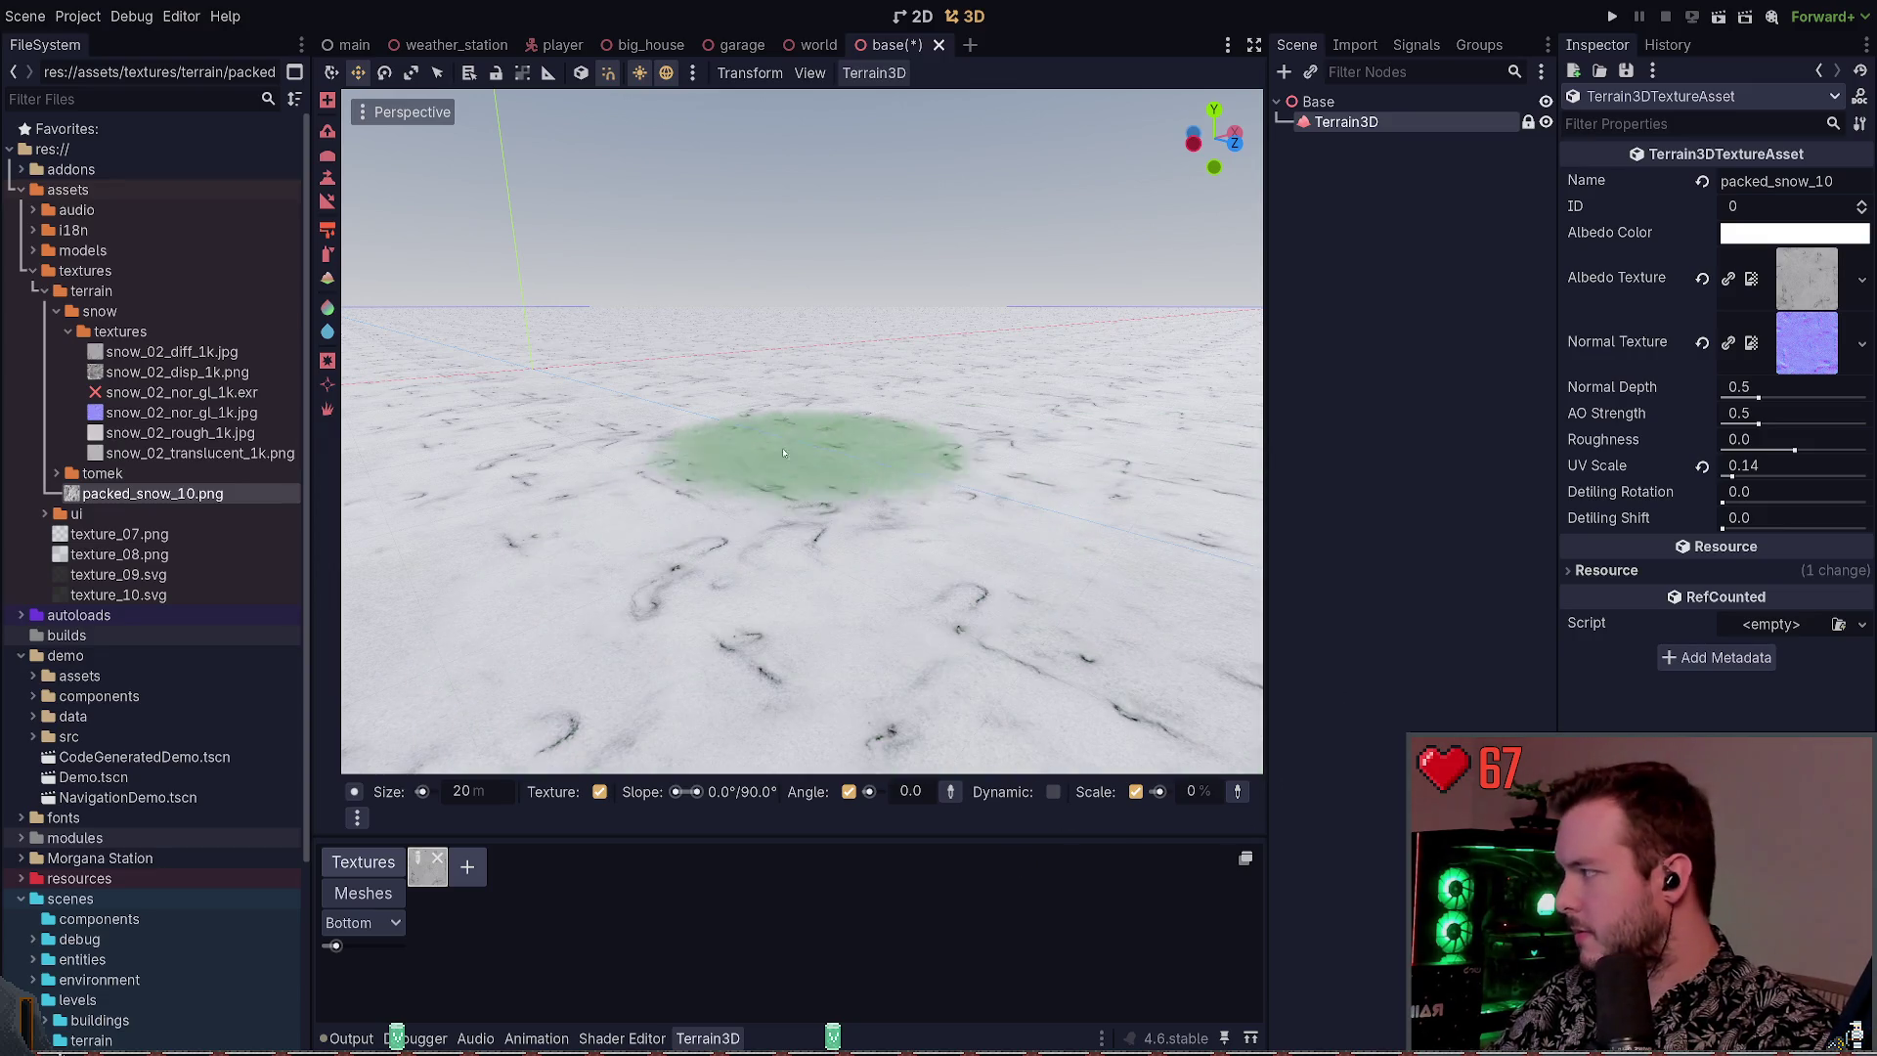
{"action": "mouse_move", "coordinate": [1007, 481]}
{"action": "left_mouse_down"}
{"action": "mouse_move", "coordinate": [1007, 587]}
{"action": "mouse_move", "coordinate": [1056, 577]}
{"action": "mouse_move", "coordinate": [1056, 538]}
{"action": "left_mouse_up"}
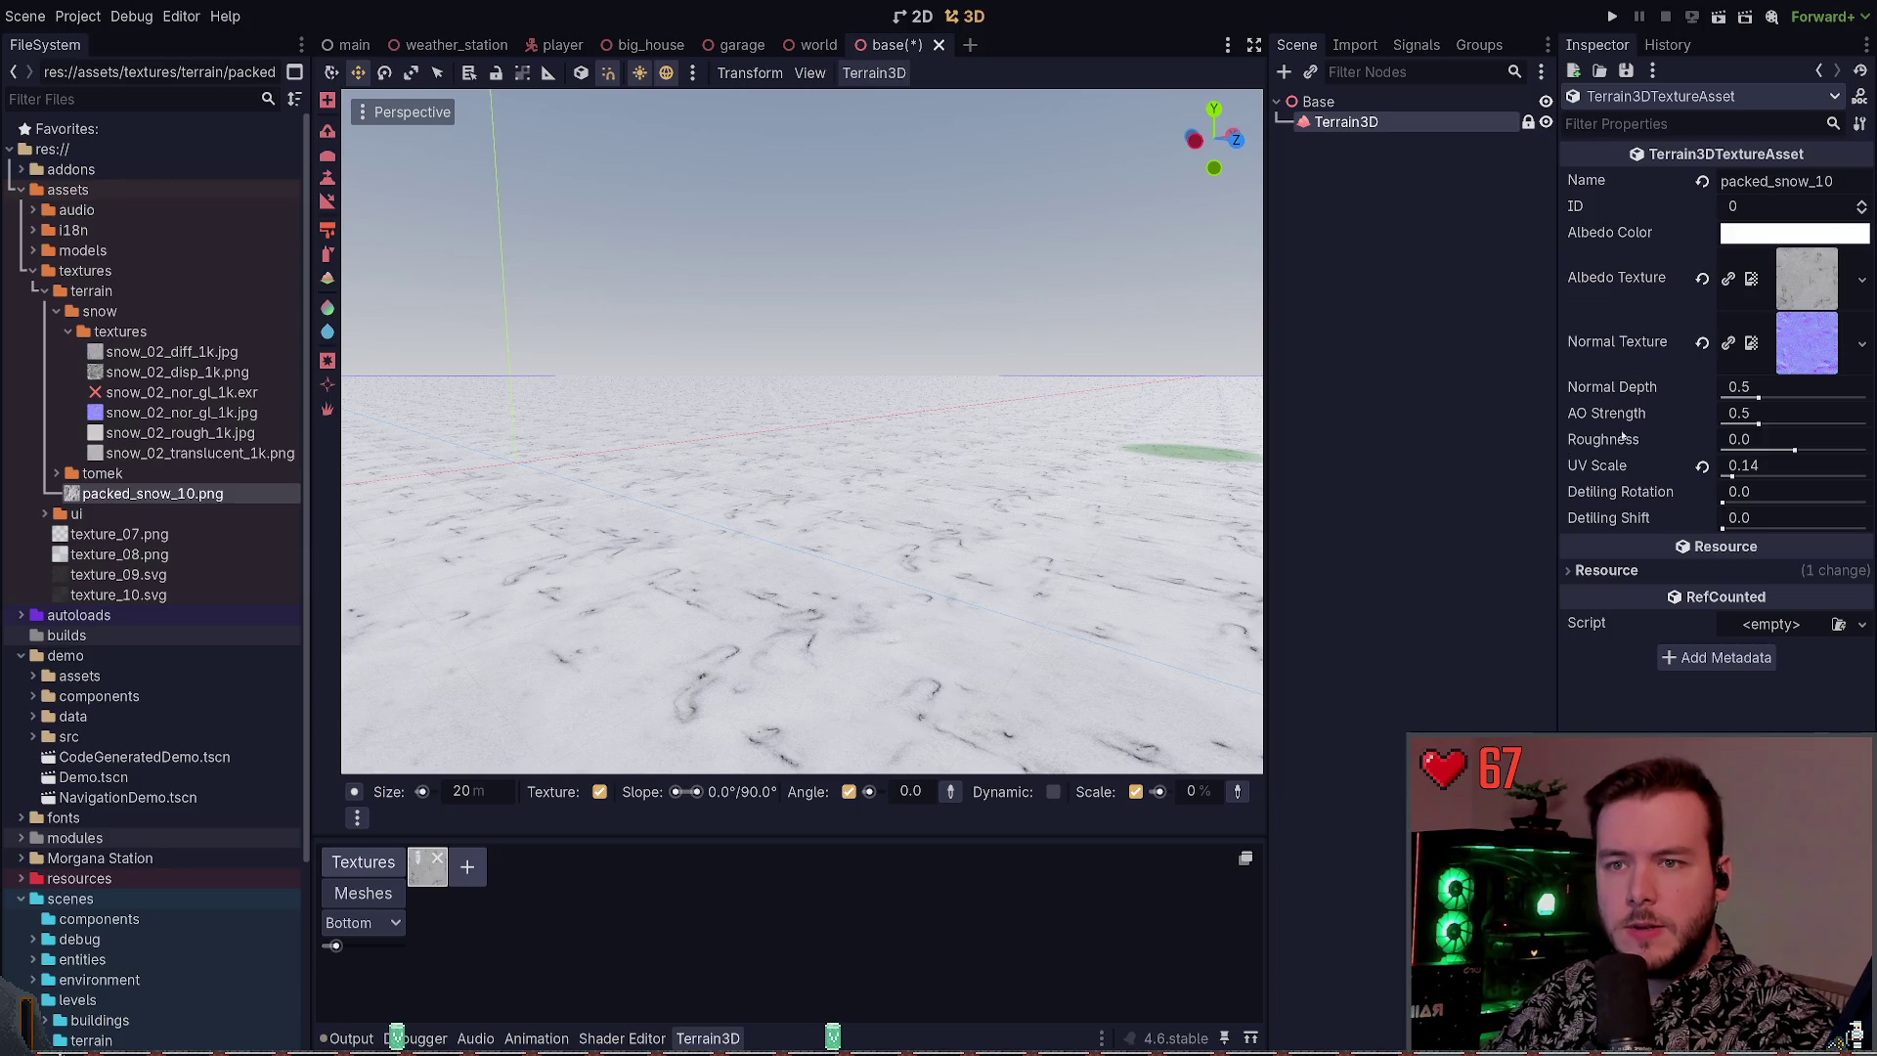
{"action": "left_click_drag", "start_coordinate": [1759, 398], "coordinate": [1846, 398]}
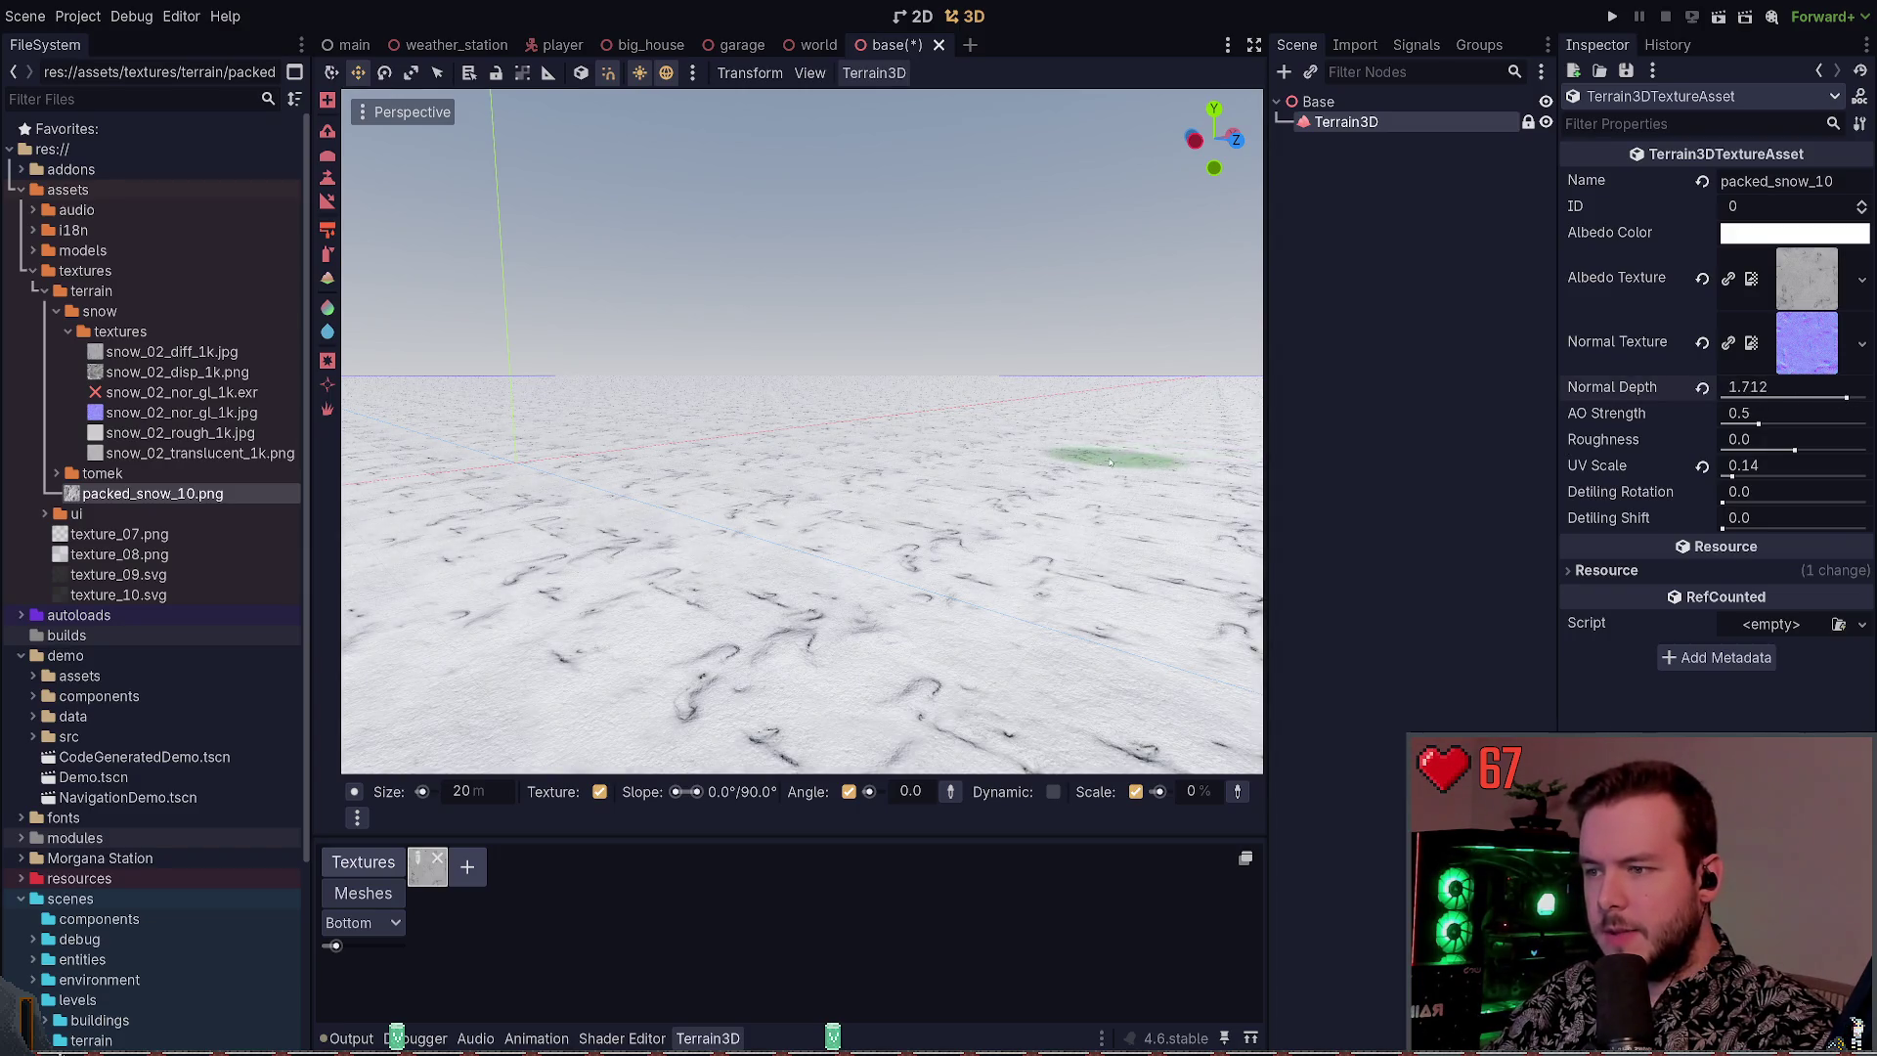
{"action": "left_click_drag", "start_coordinate": [1115, 458], "coordinate": [1114, 489]}
{"action": "mouse_move", "coordinate": [1845, 398]}
{"action": "left_mouse_down"}
{"action": "mouse_move", "coordinate": [1689, 404]}
{"action": "mouse_move", "coordinate": [1839, 415]}
{"action": "mouse_move", "coordinate": [1738, 411]}
{"action": "left_mouse_up"}
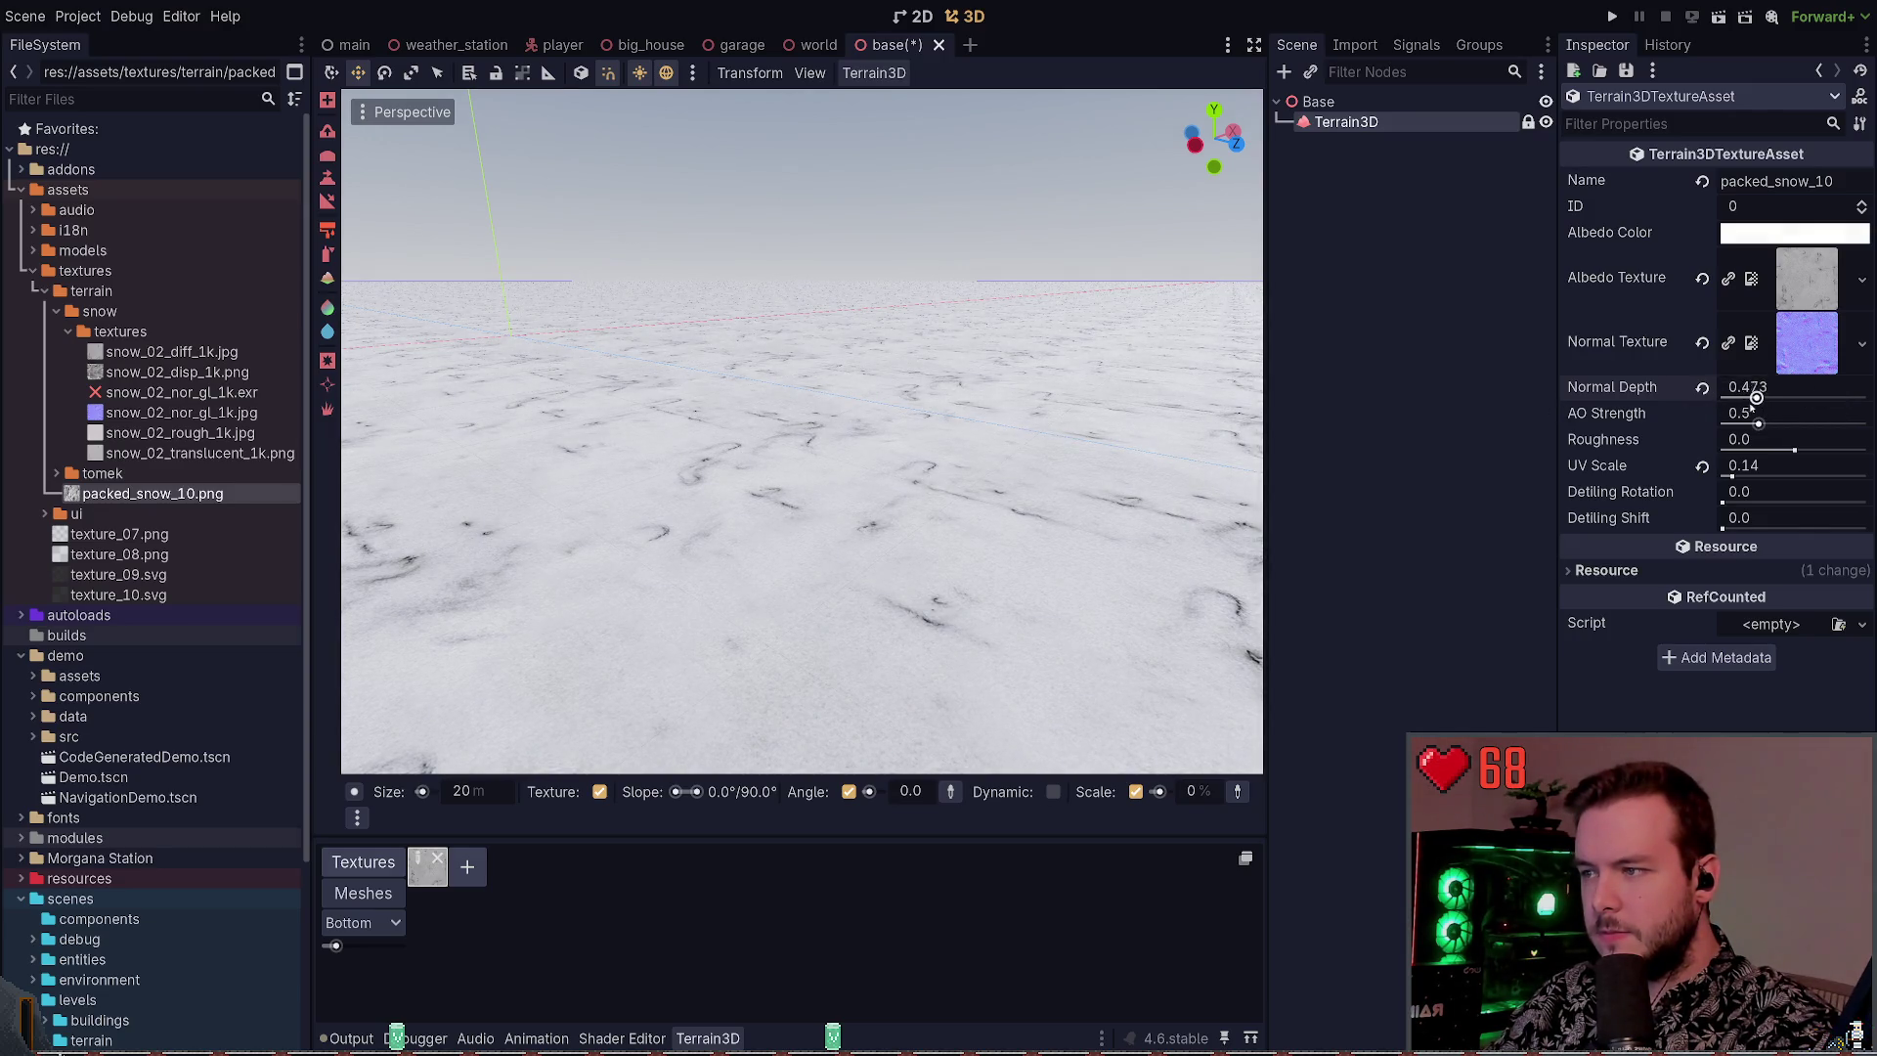
{"action": "scroll", "coordinate": [1124, 587], "scroll_direction": "up", "scroll_amount": 2}
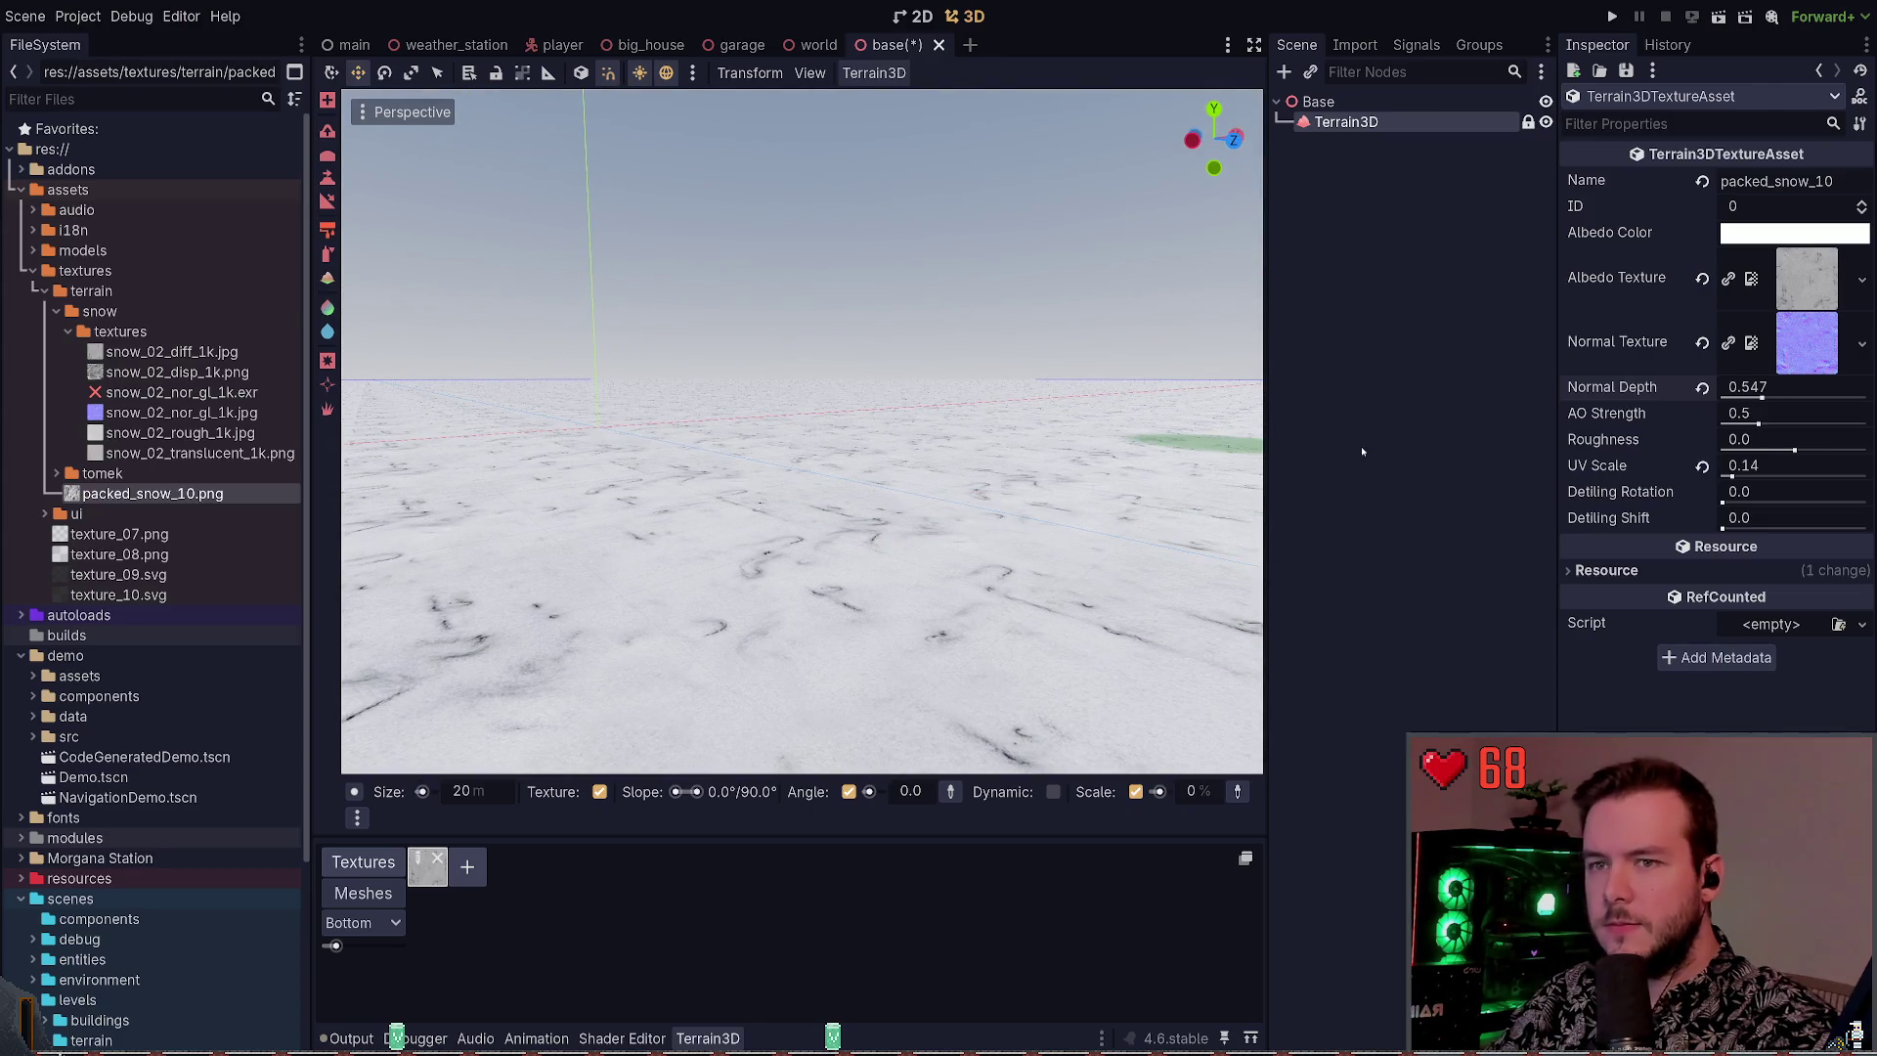
{"action": "left_click", "coordinate": [1318, 102]}
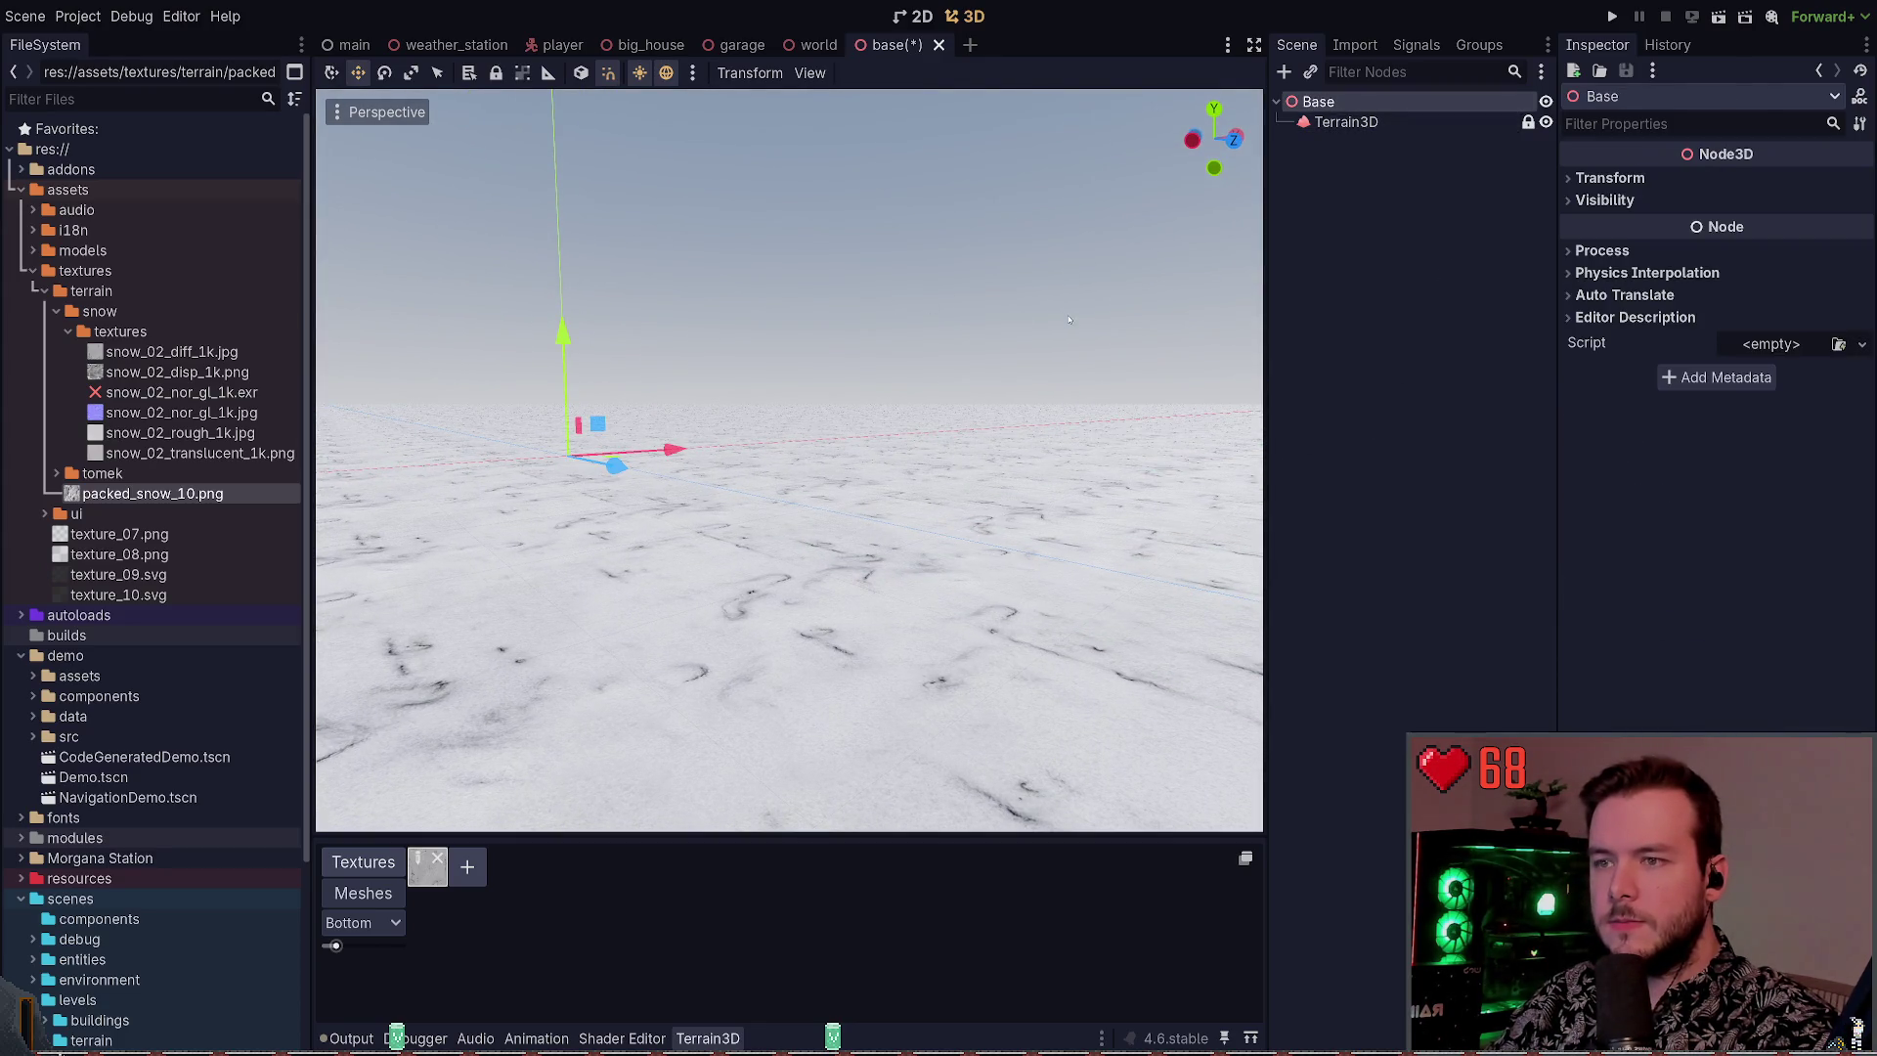
Save the base scene, move to the world scene and select its World root node
{"action": "key", "text": "ctrl+s"}
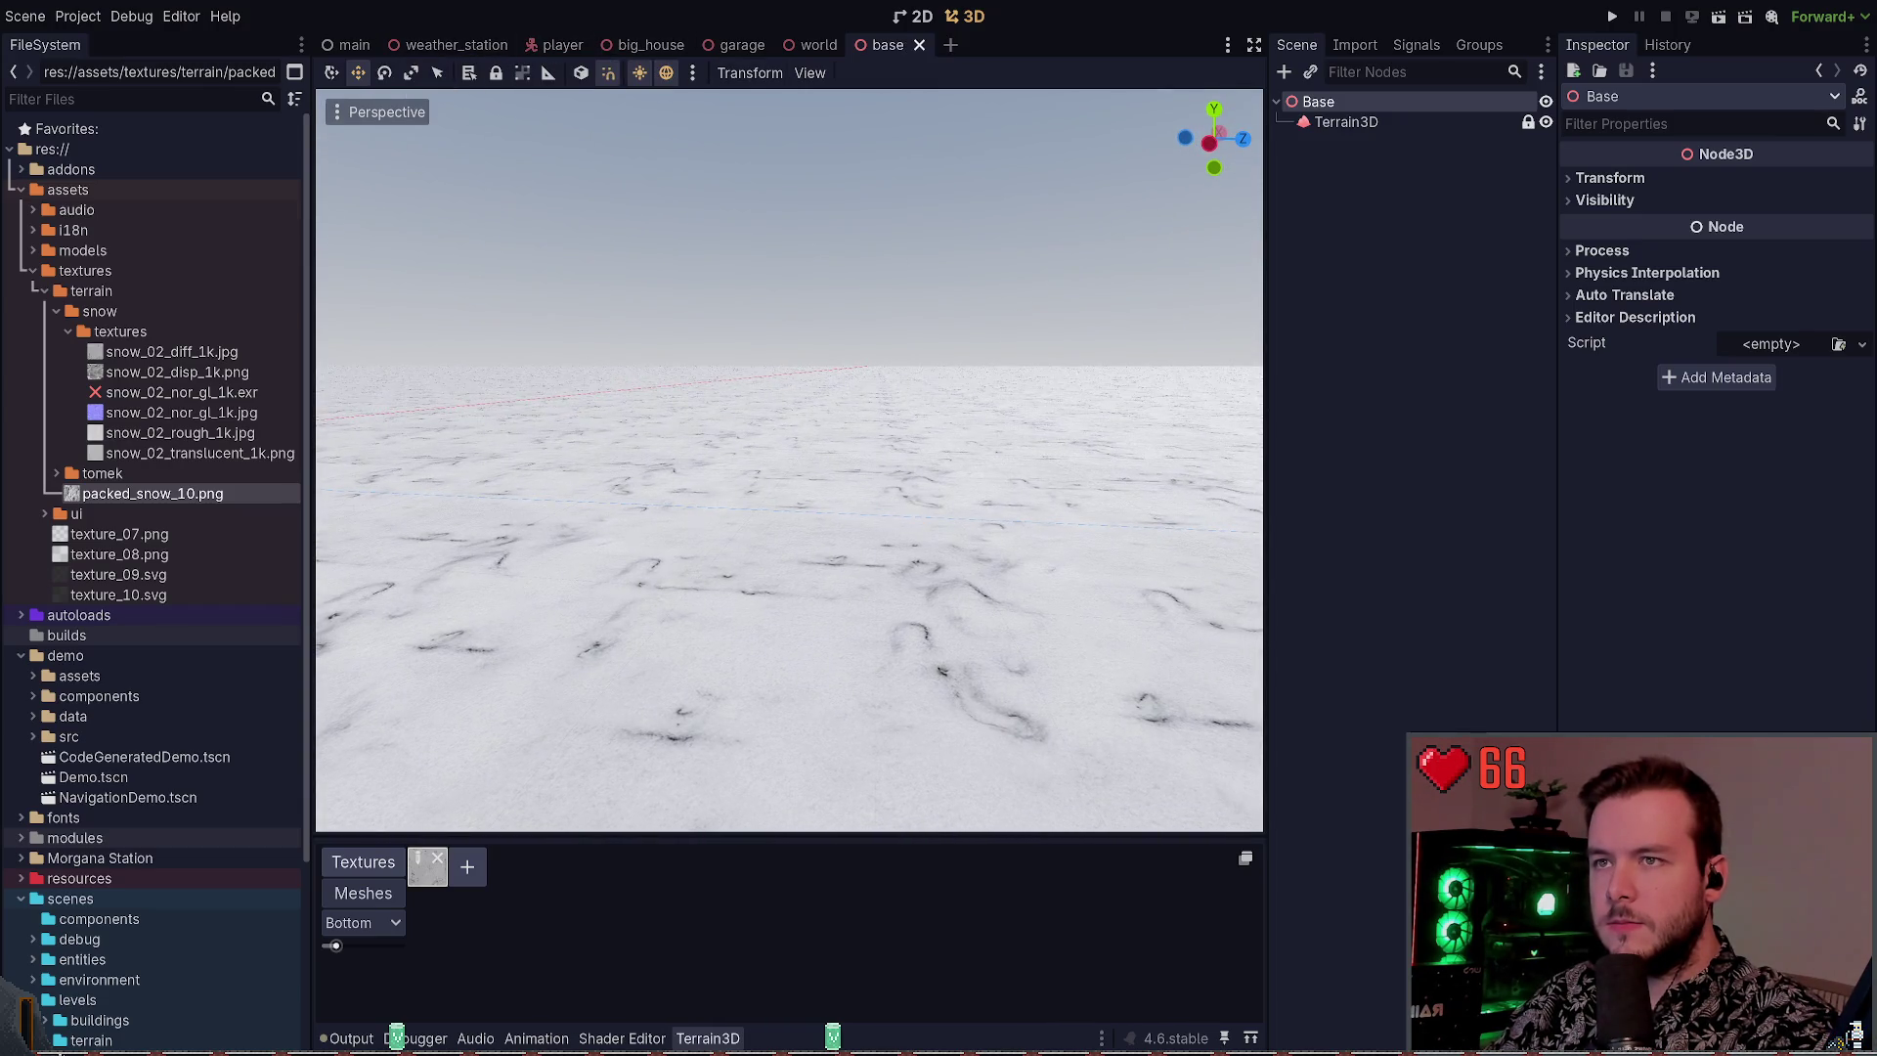
{"action": "left_click", "coordinate": [1346, 121]}
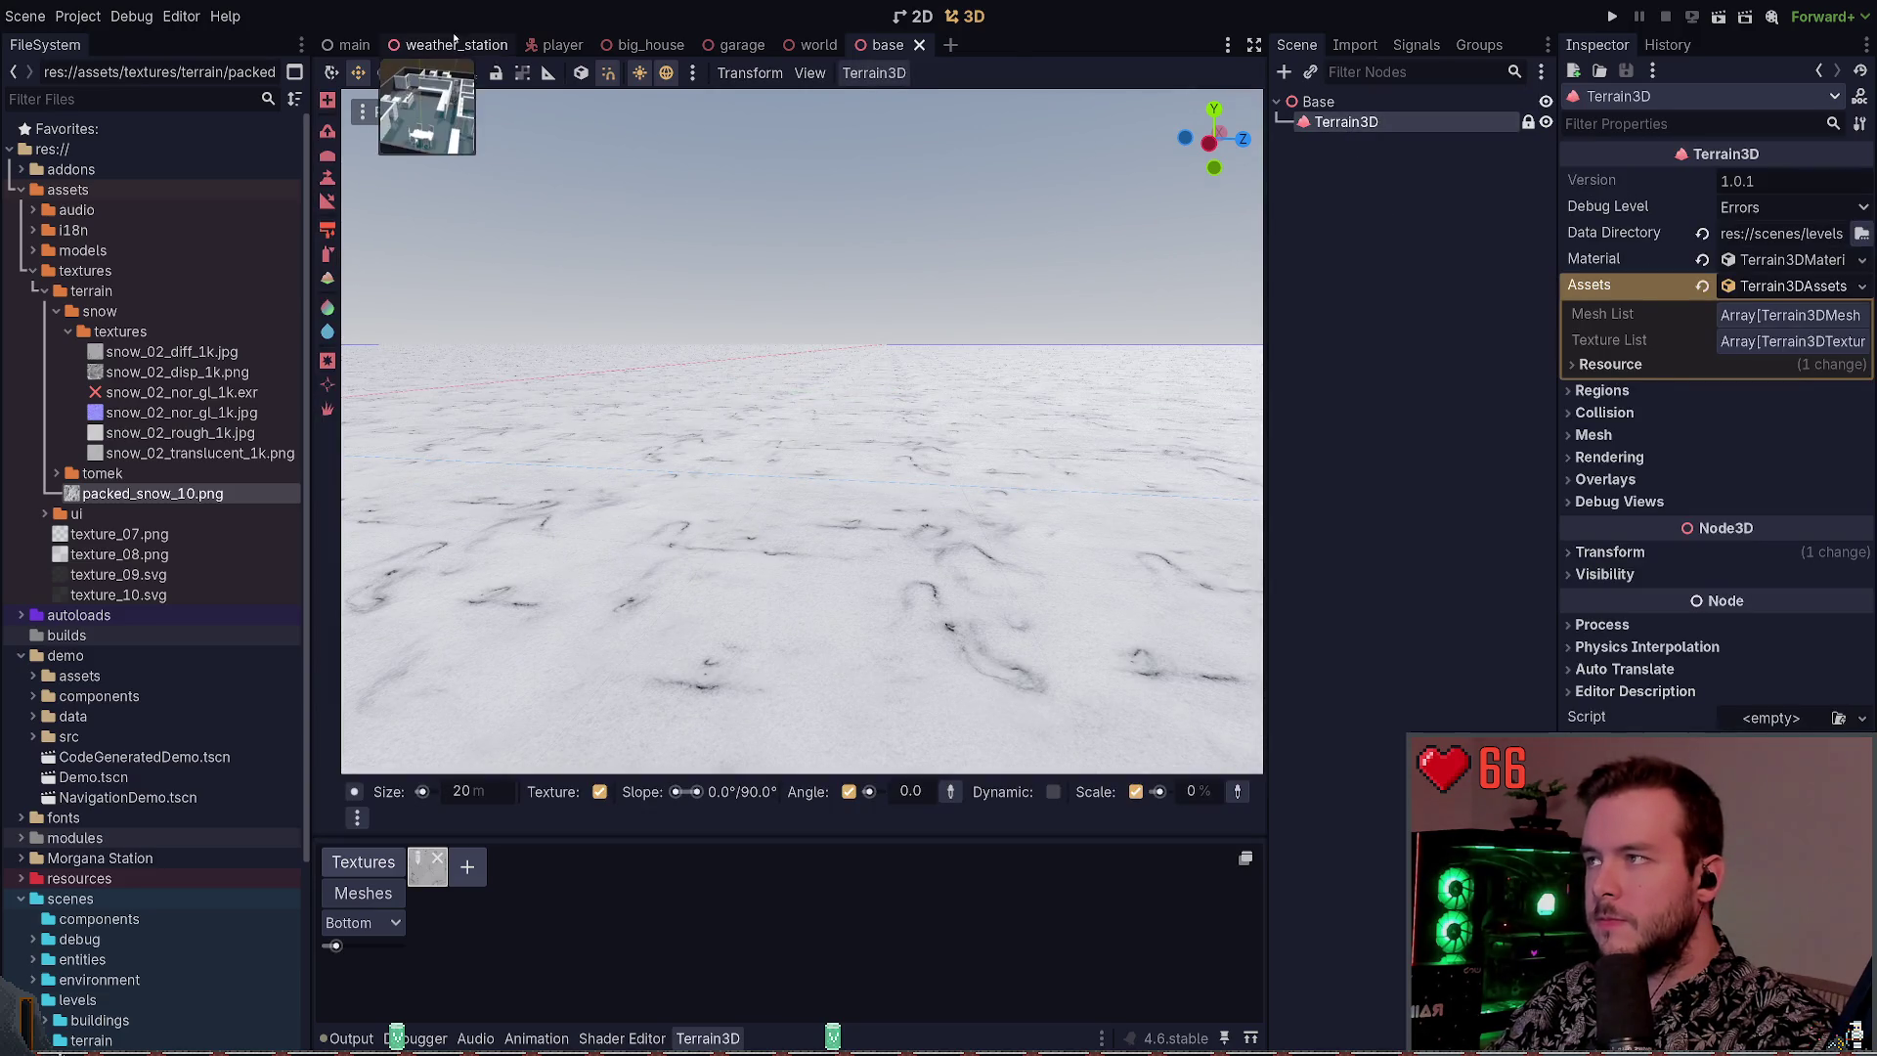
{"action": "left_click", "coordinate": [454, 44]}
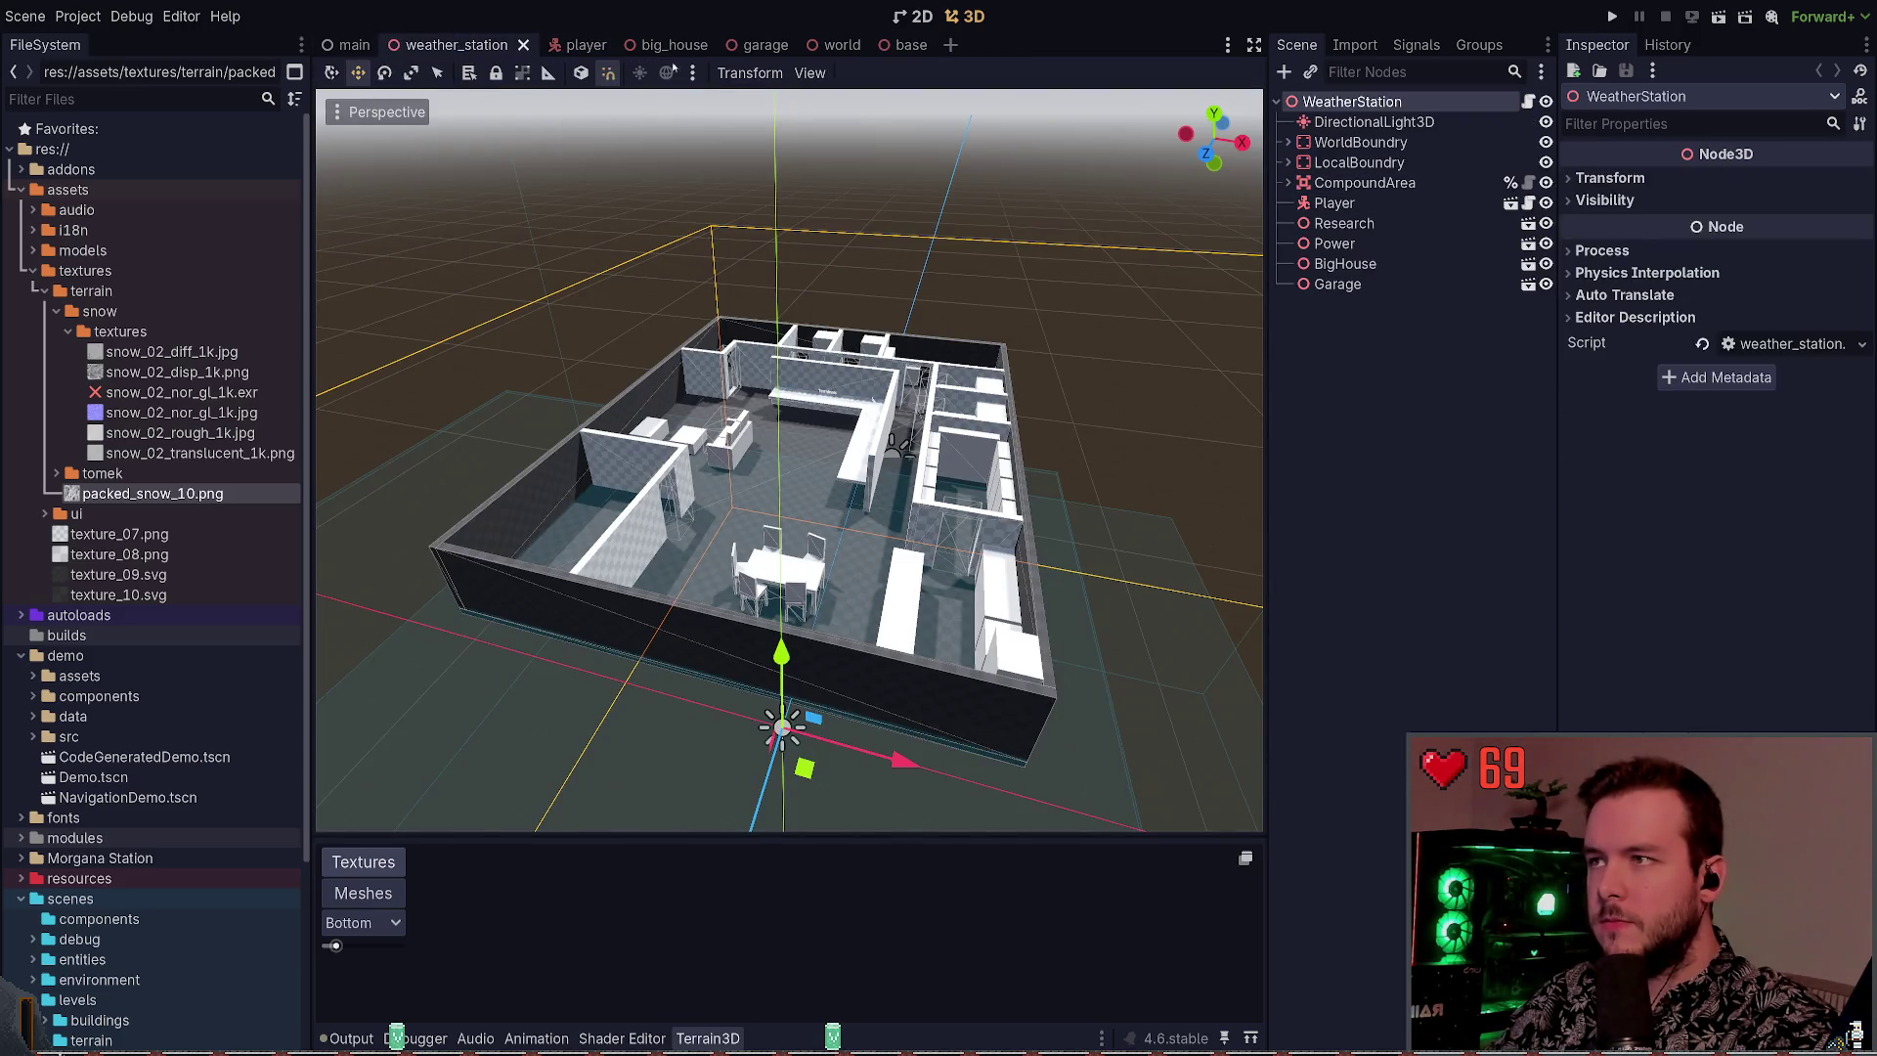
{"action": "left_click", "coordinate": [819, 44]}
{"action": "scroll", "coordinate": [819, 460], "scroll_direction": "down", "scroll_amount": 4}
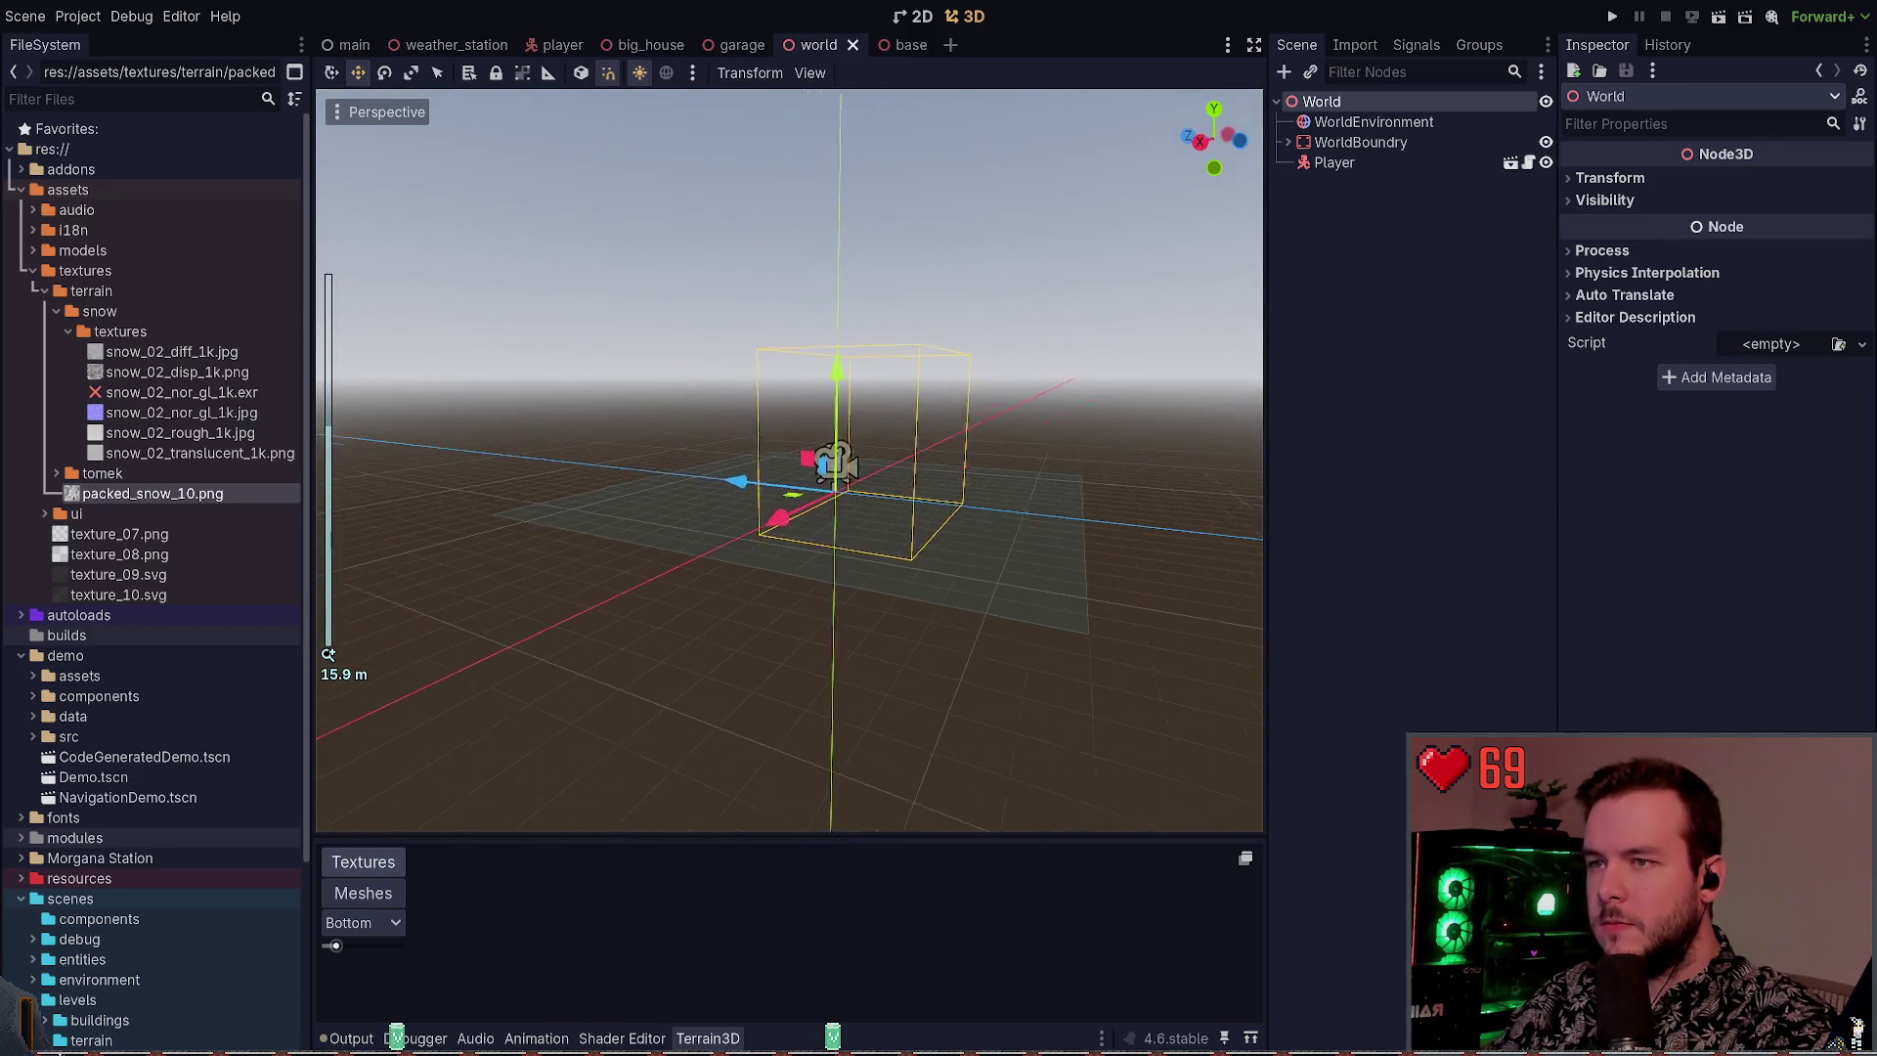
{"action": "left_click_drag", "start_coordinate": [790, 460], "coordinate": [1306, 264]}
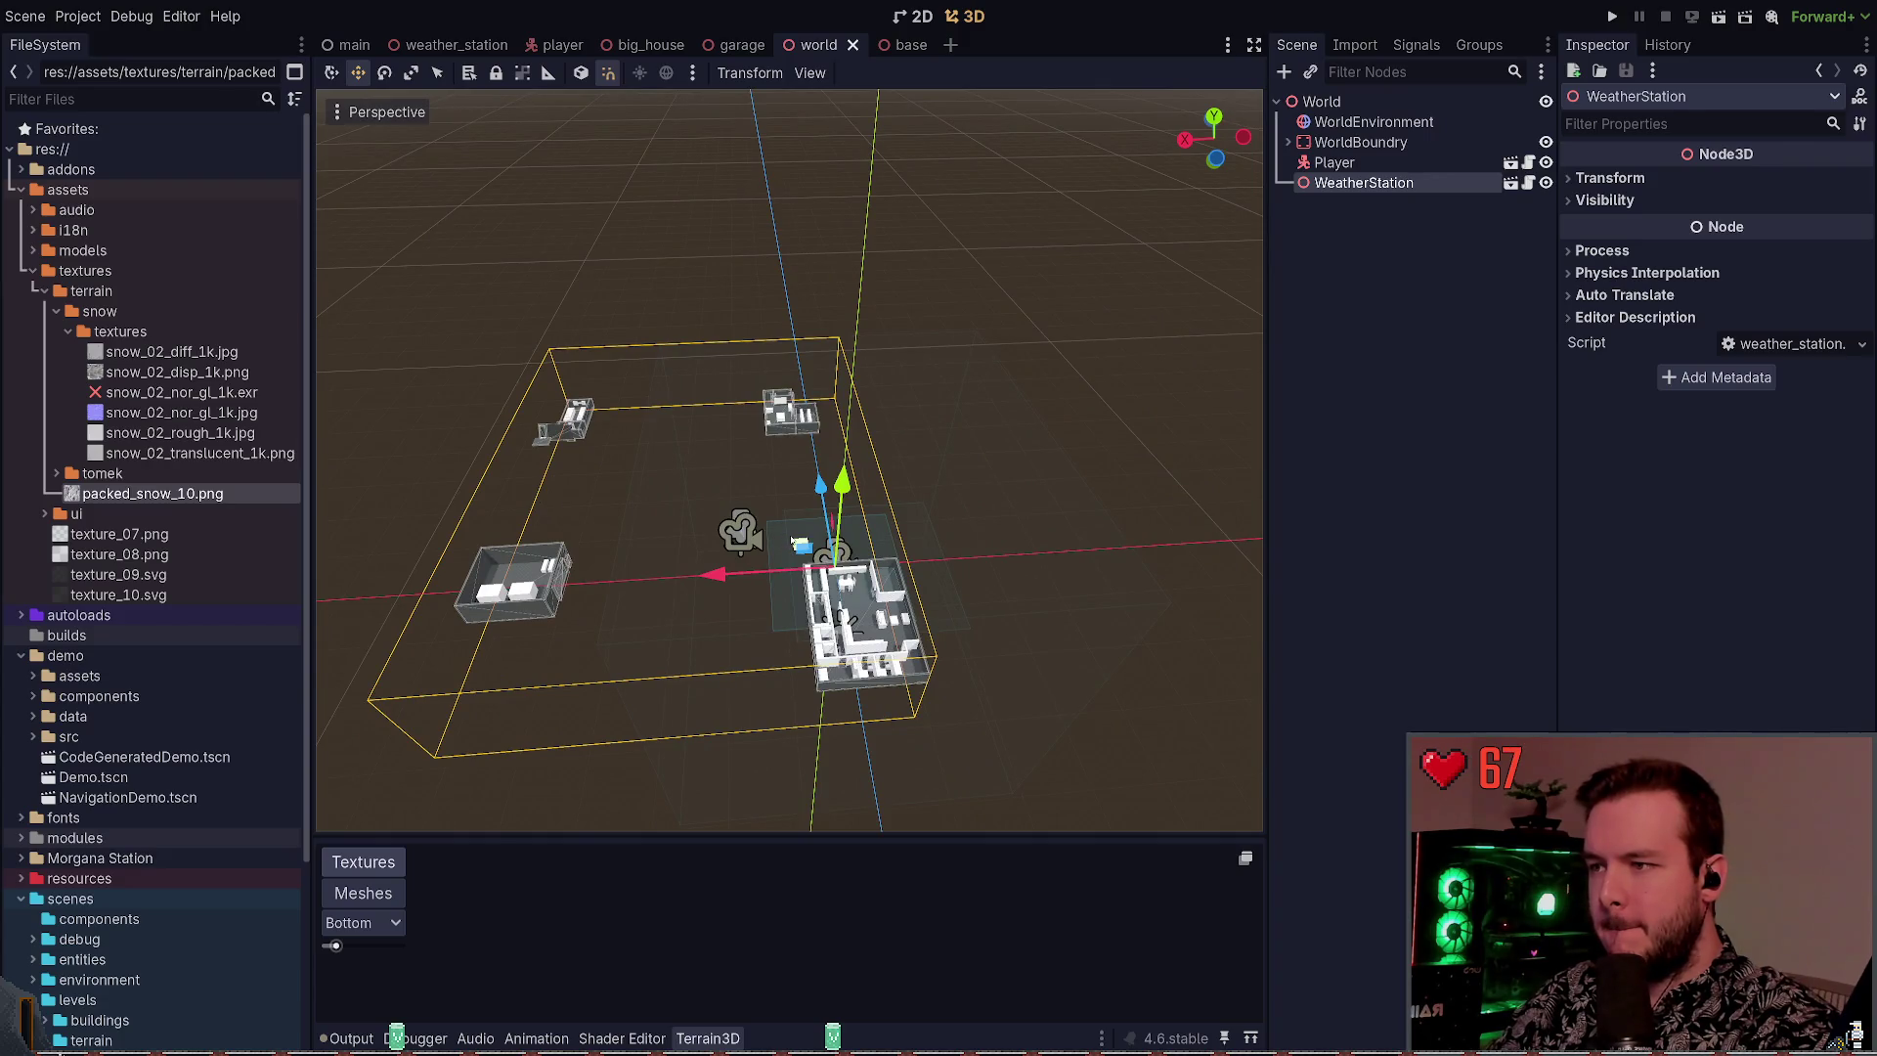
{"action": "left_click", "coordinate": [1359, 104]}
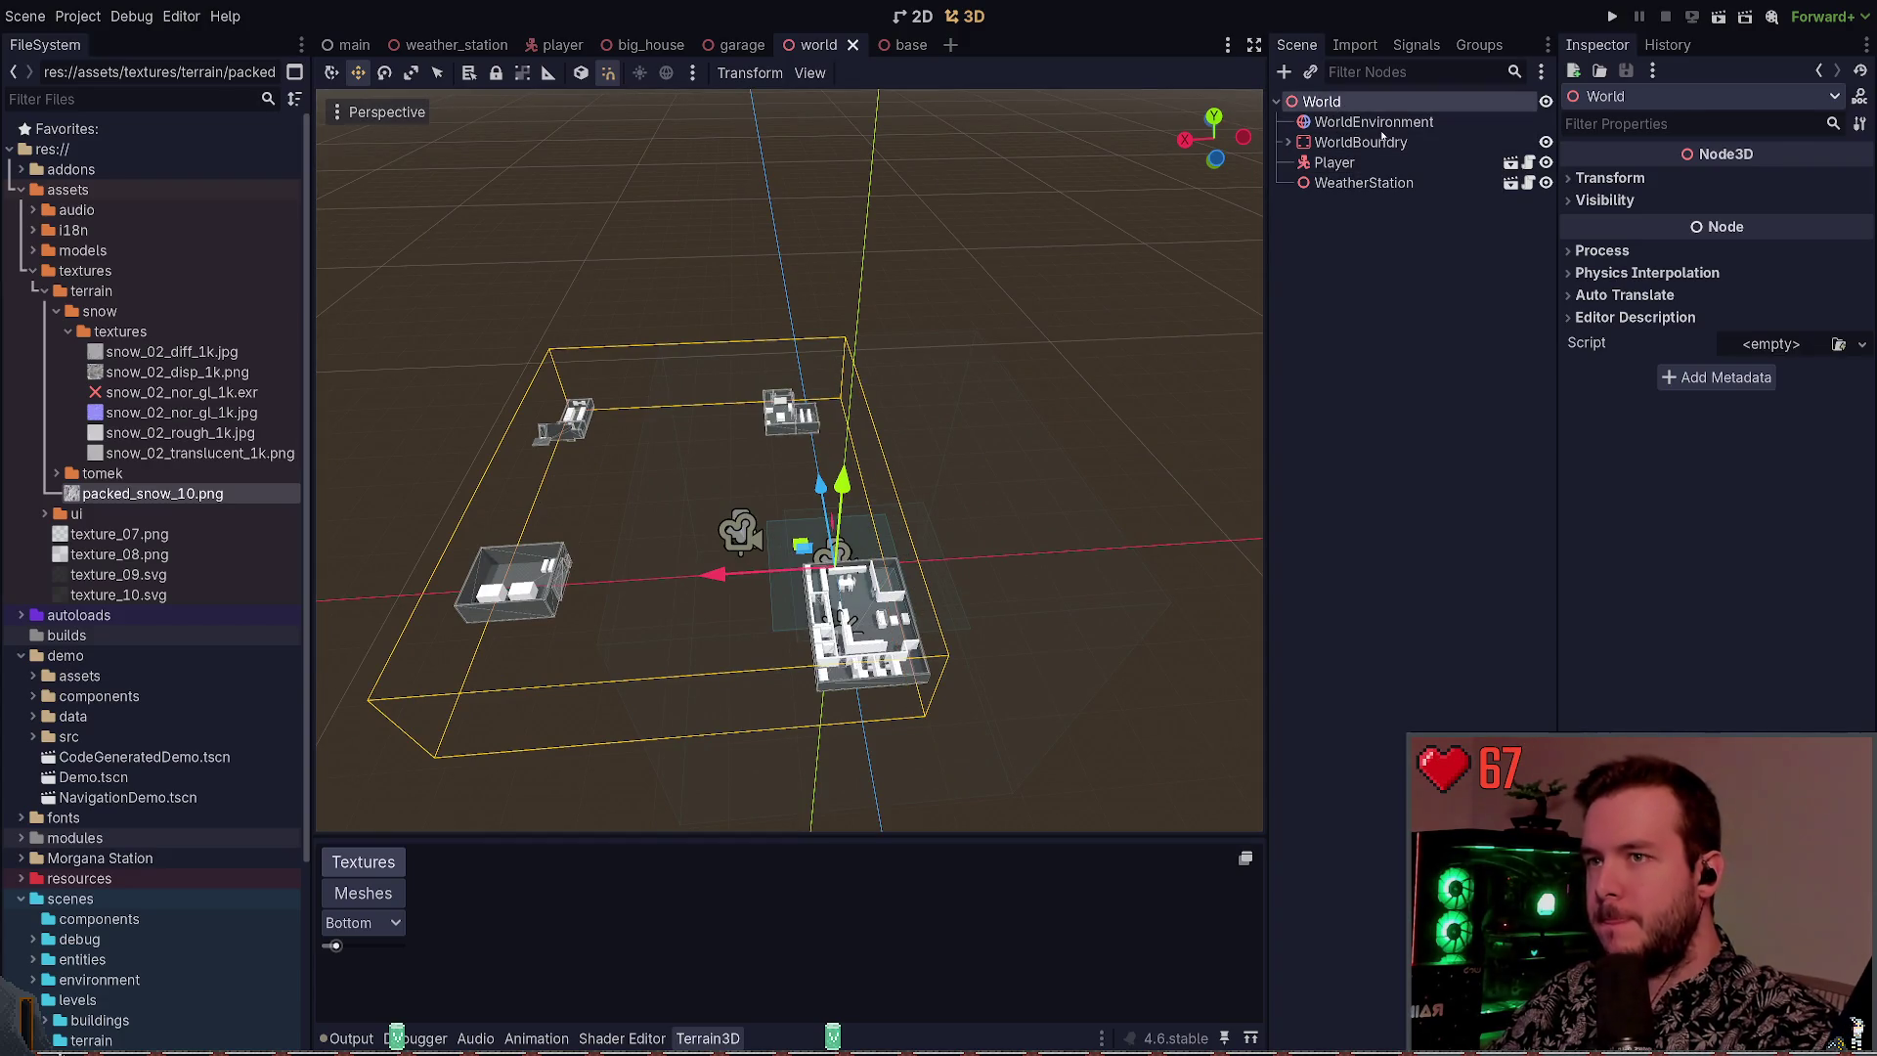
Add a Base instance, raise WeatherStation 0.3 units, save, and run the world scene
{"action": "key", "text": "F6"}
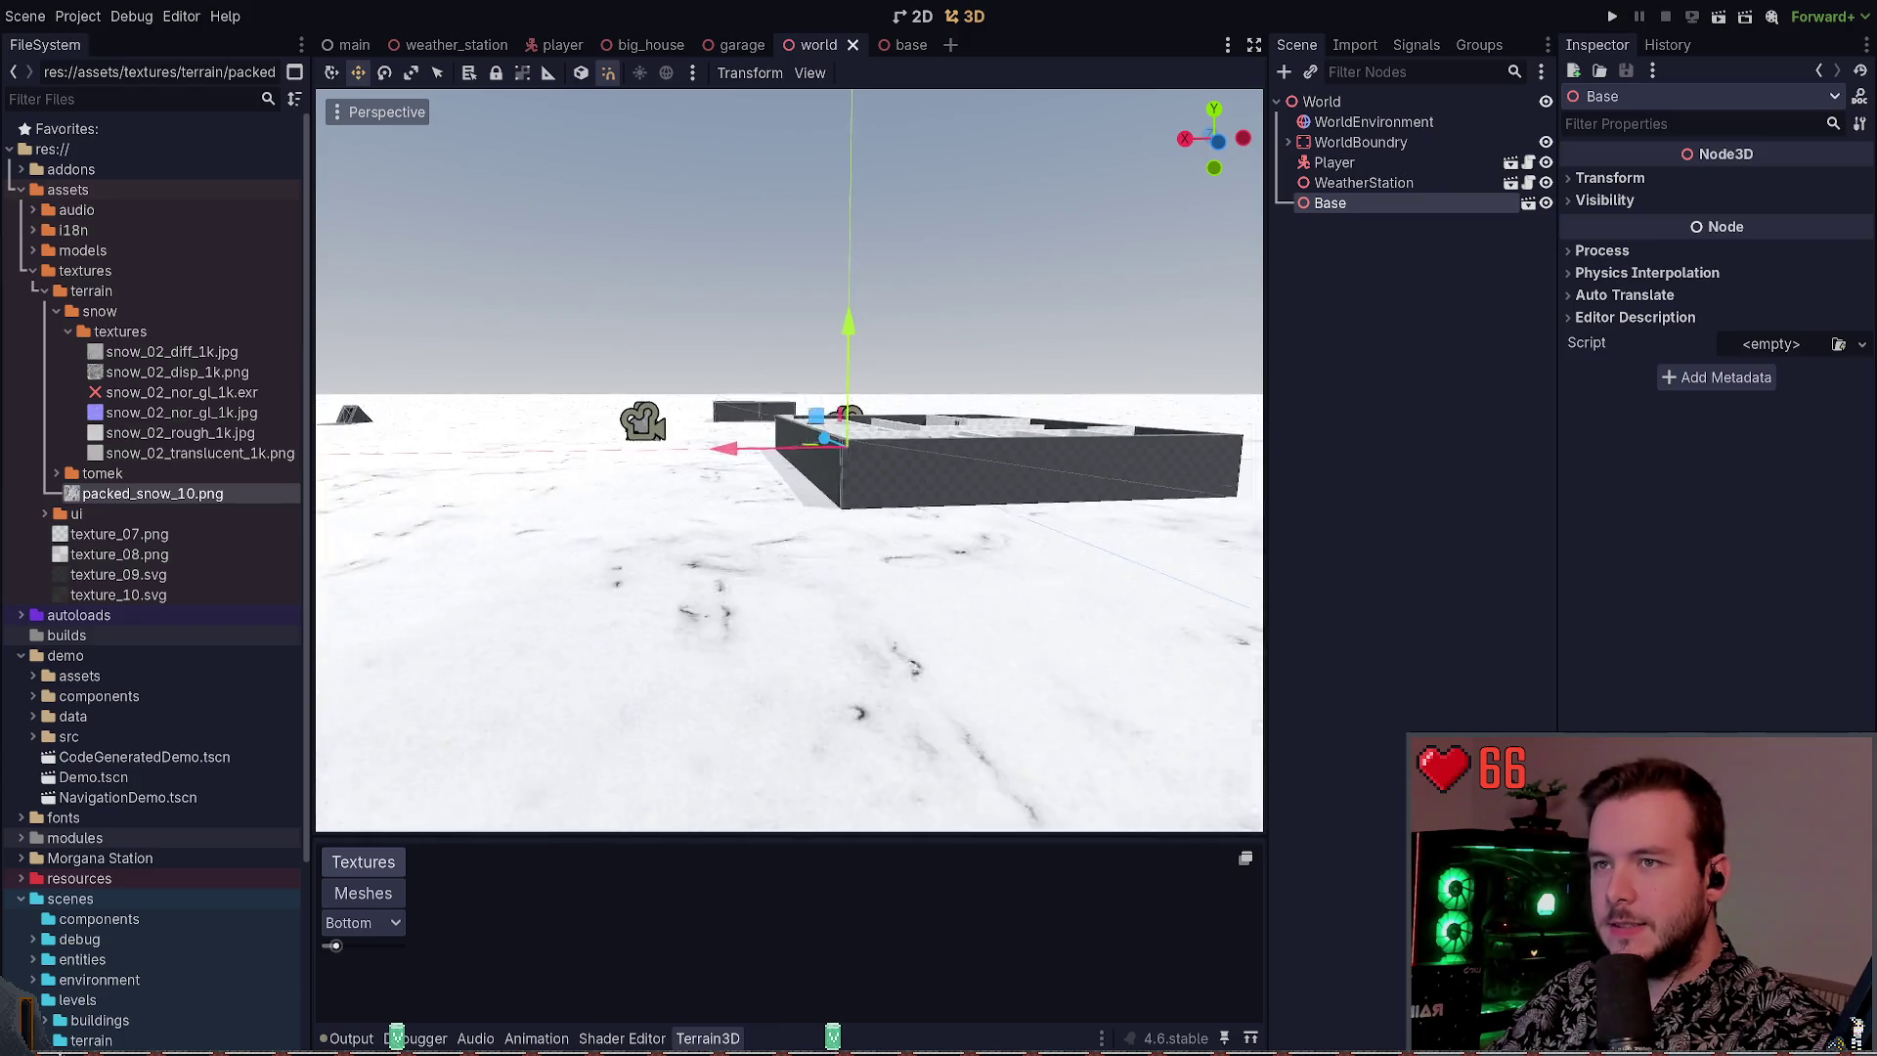
{"action": "double_click", "coordinate": [1397, 182]}
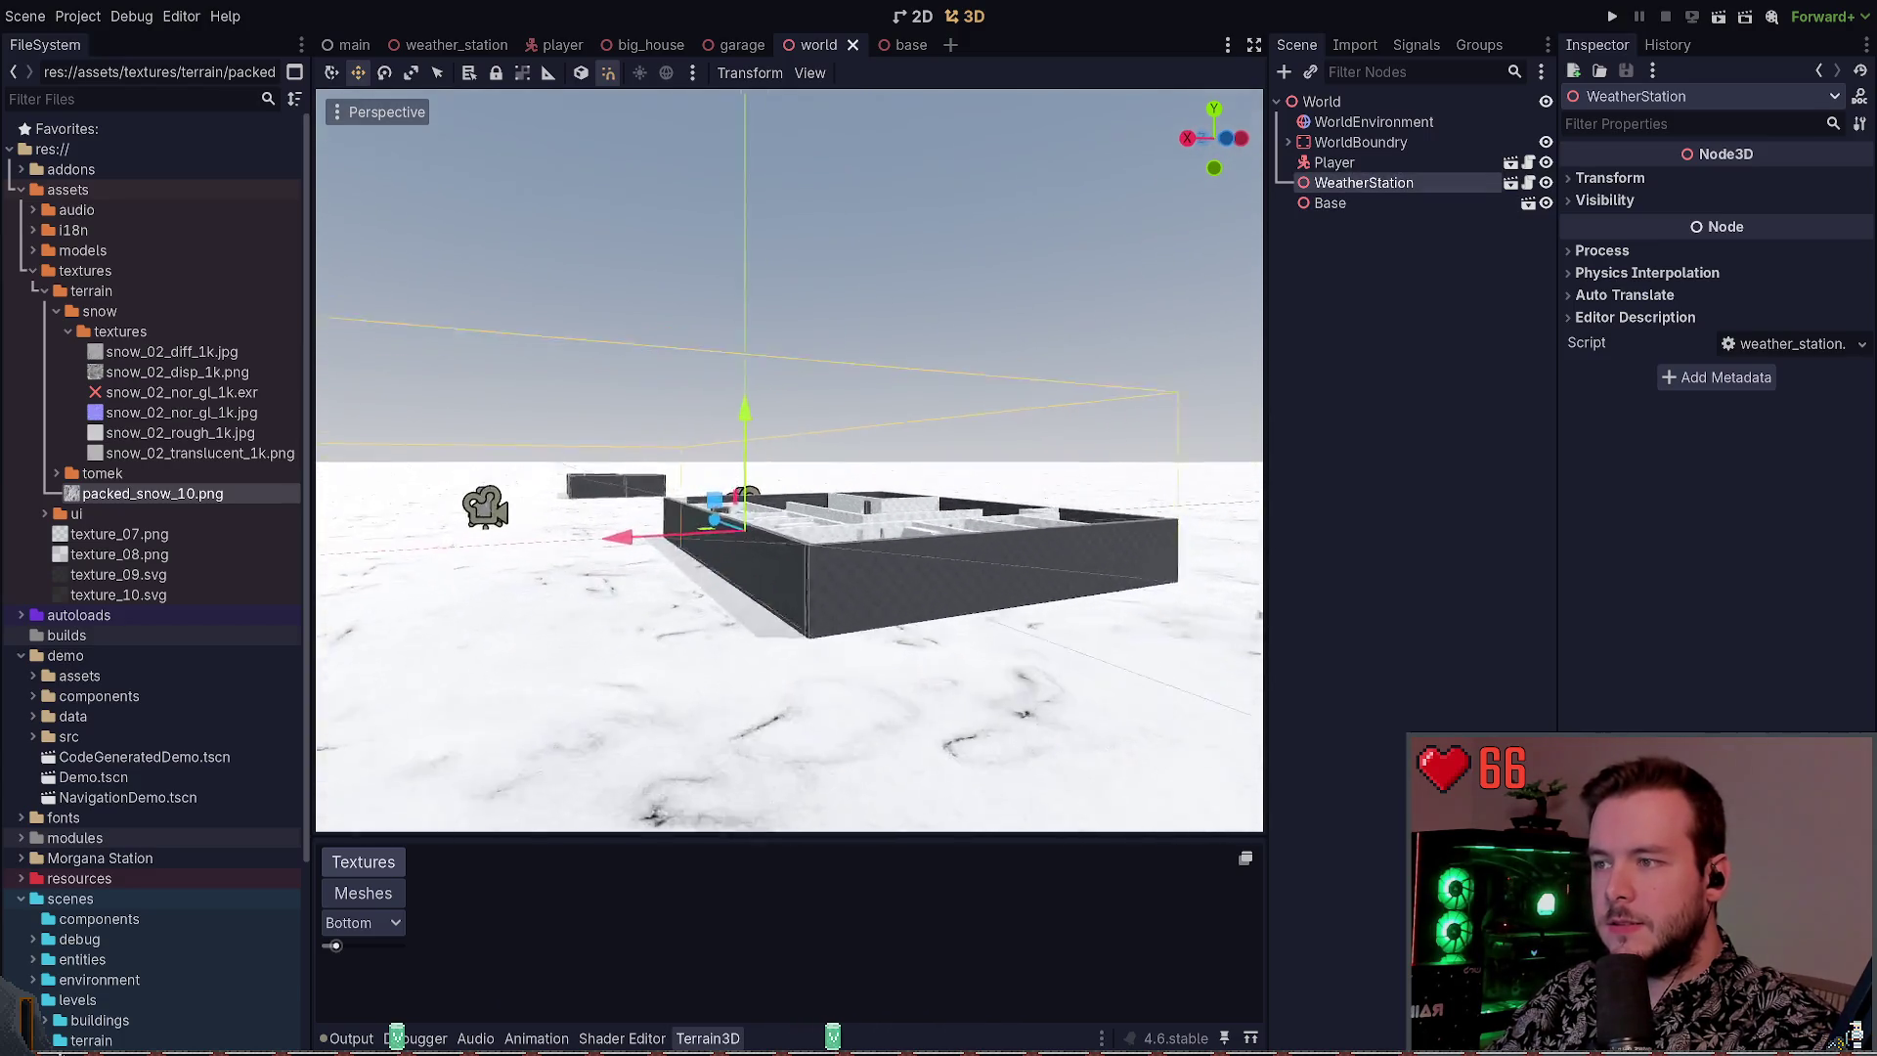
{"action": "left_click_drag", "start_coordinate": [792, 344], "coordinate": [782, 338]}
{"action": "key", "text": "ctrl+s"}
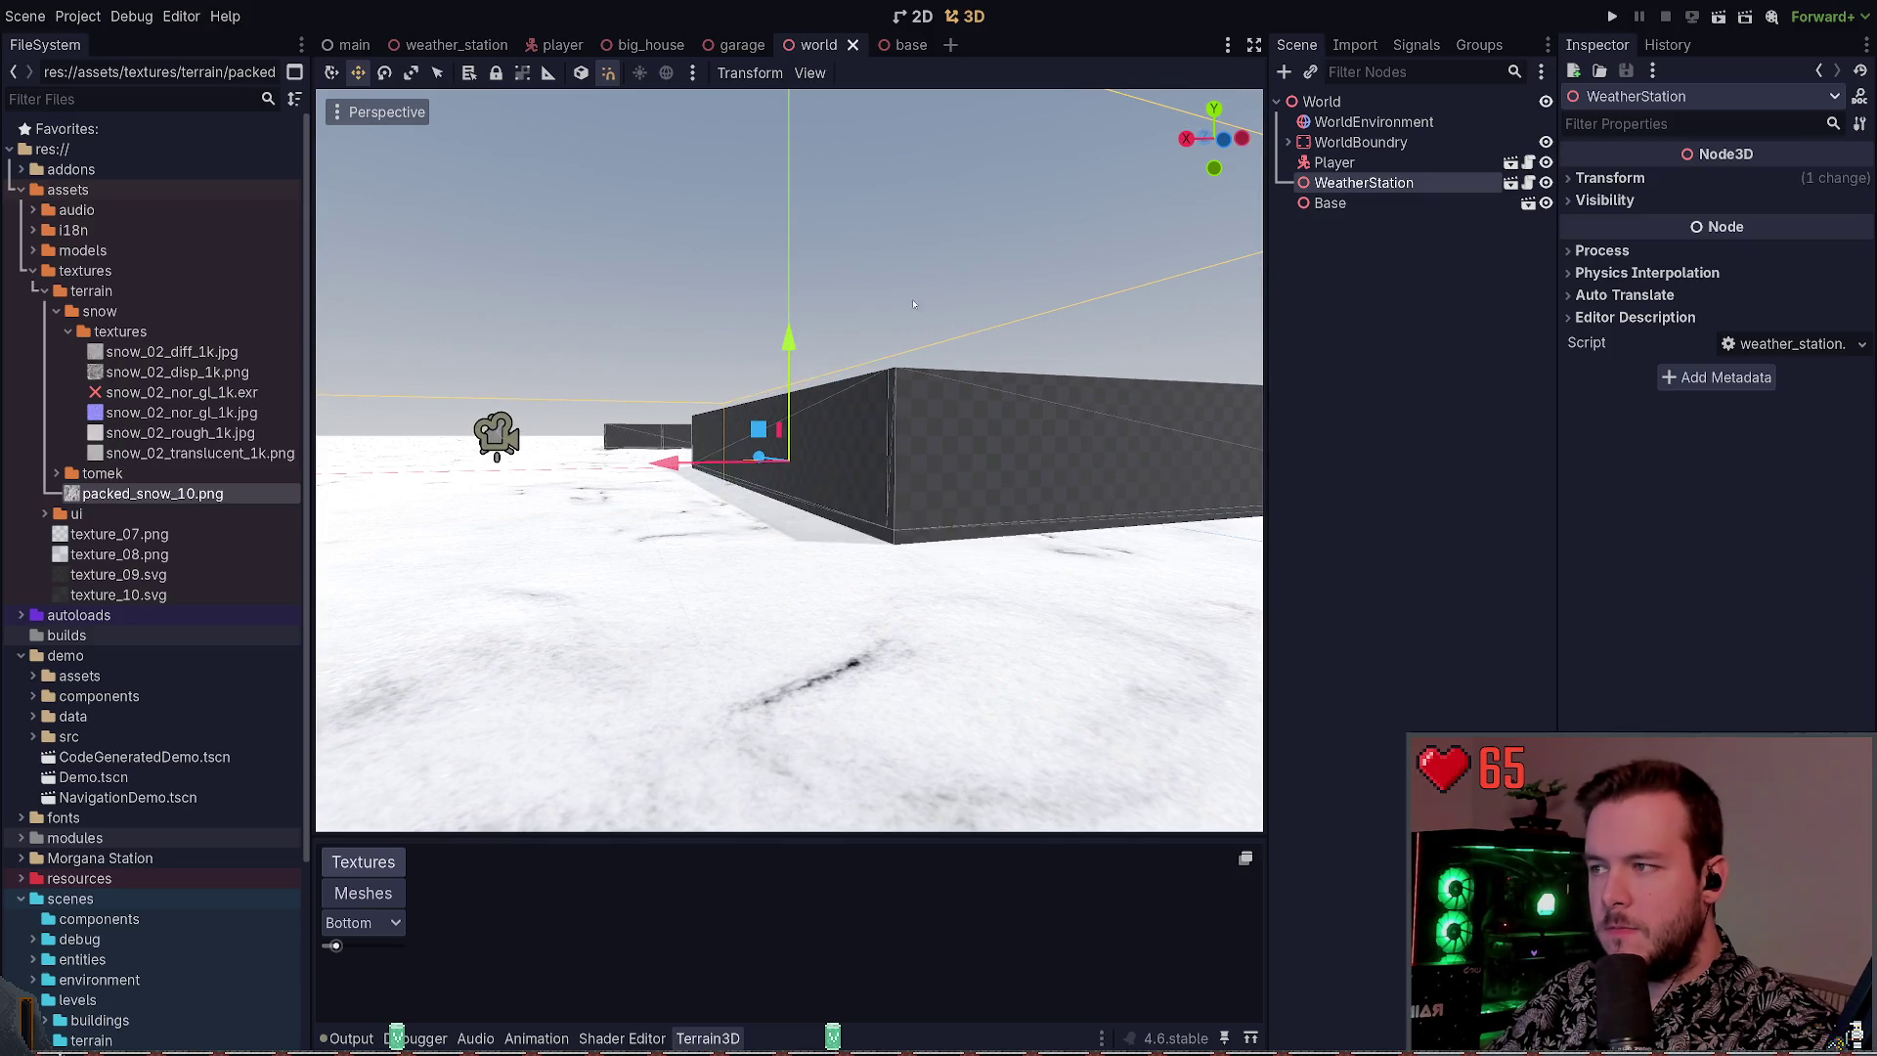
{"action": "scroll", "coordinate": [782, 337], "scroll_direction": "down", "scroll_amount": 8}
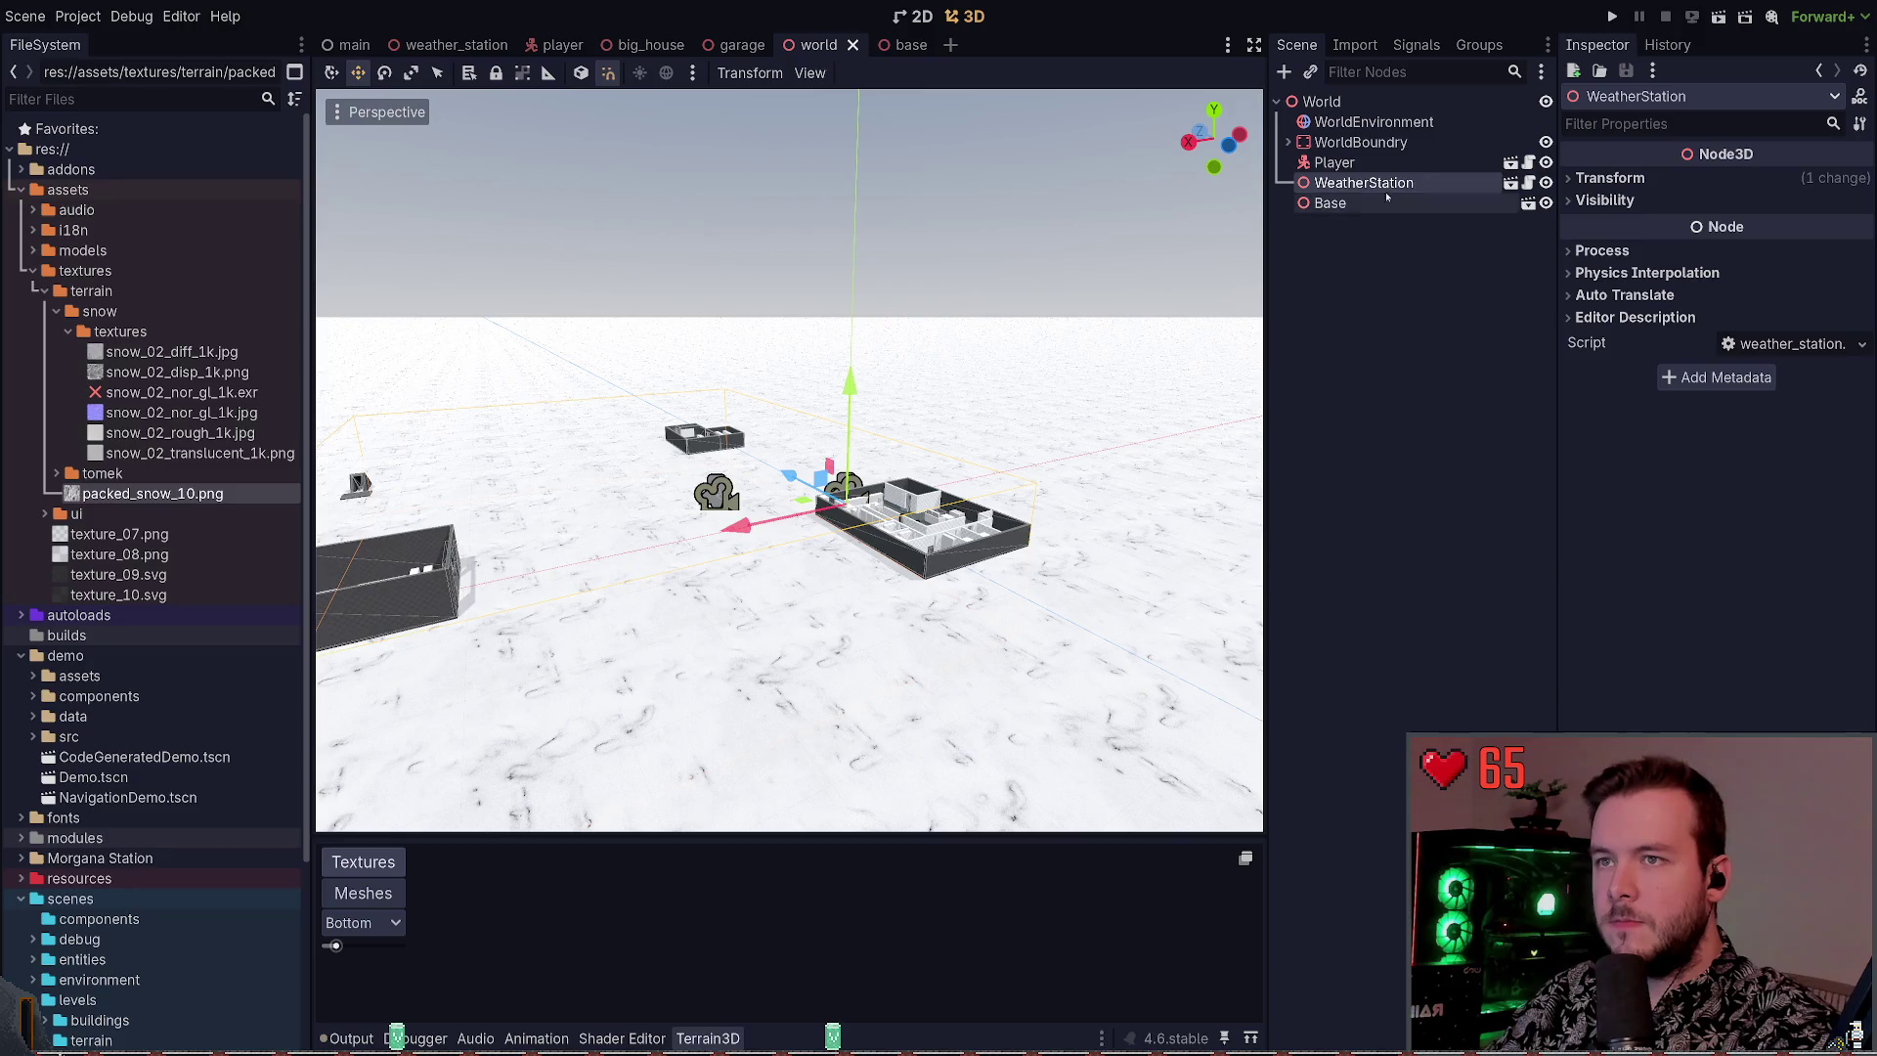
{"action": "left_click", "coordinate": [1361, 142]}
{"action": "left_click", "coordinate": [1611, 17]}
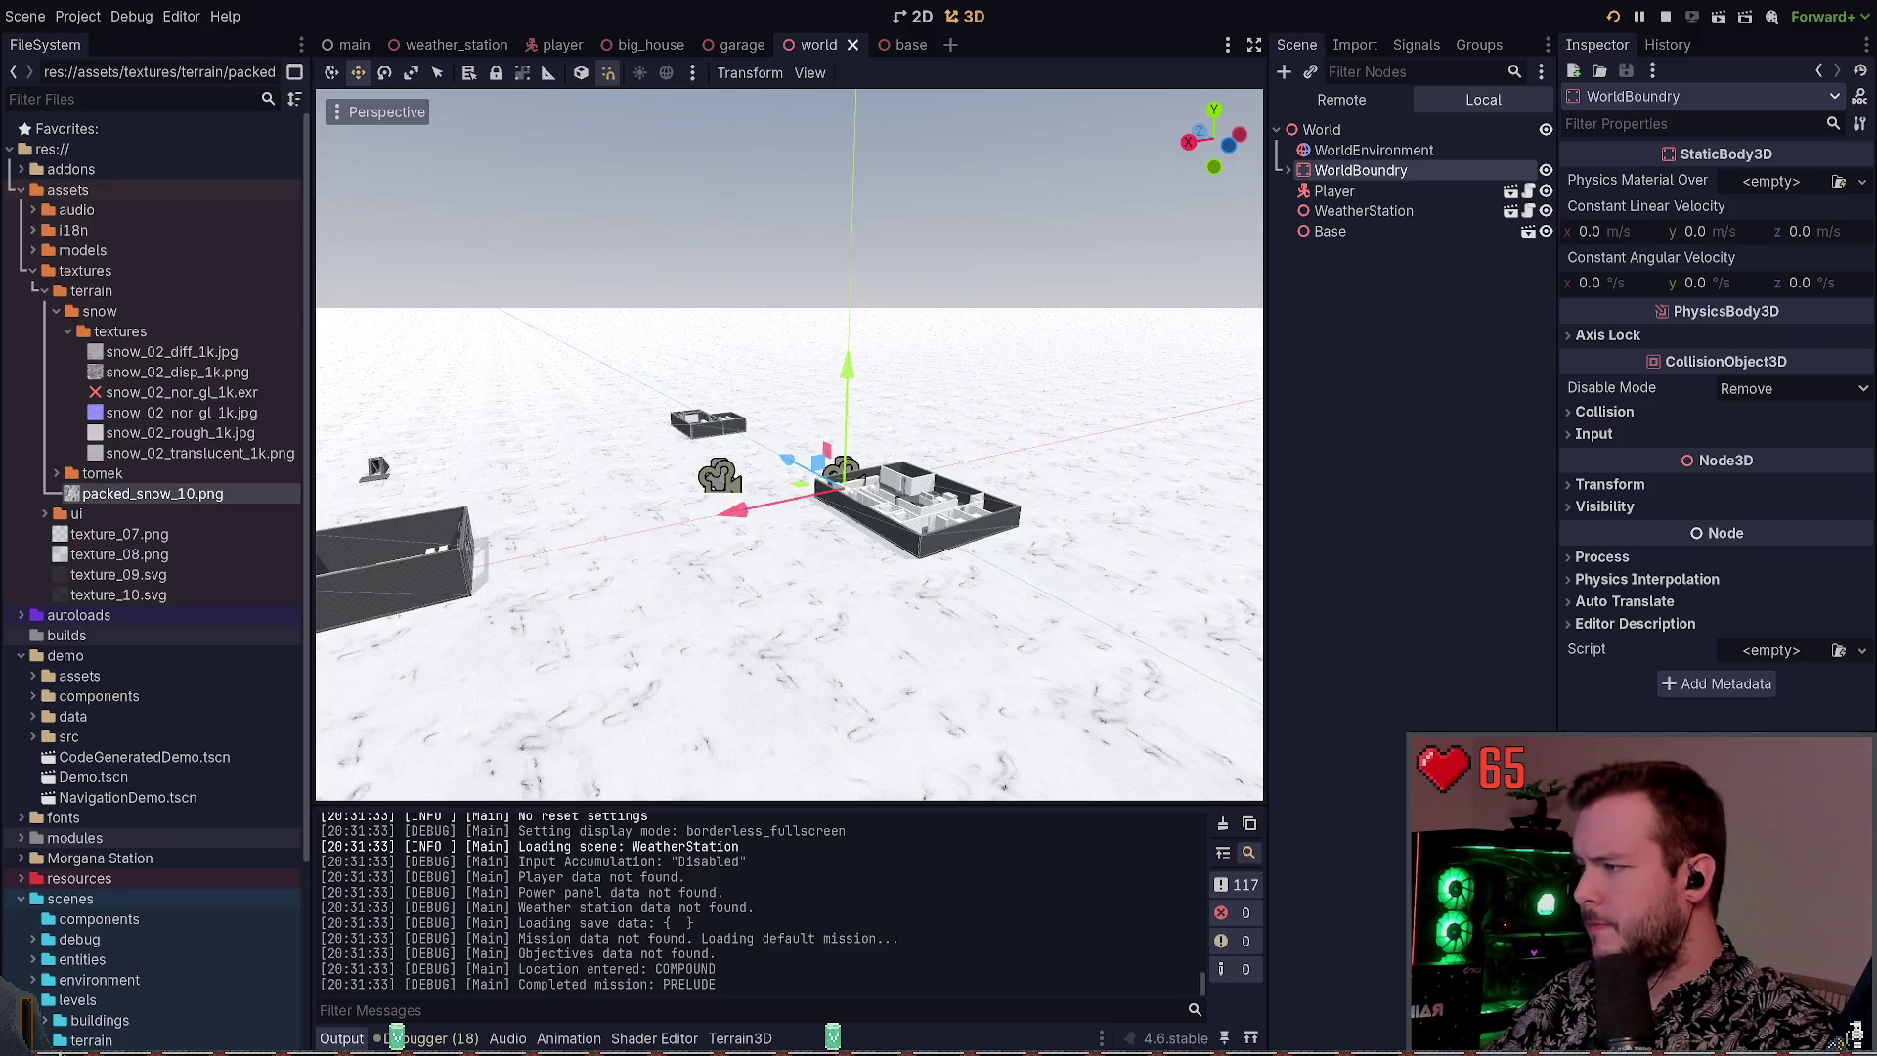
Stop the game and open the WeatherStation script from the weather_station scene in the external editor
{"action": "key", "text": "F8"}
{"action": "left_click", "coordinate": [1322, 101]}
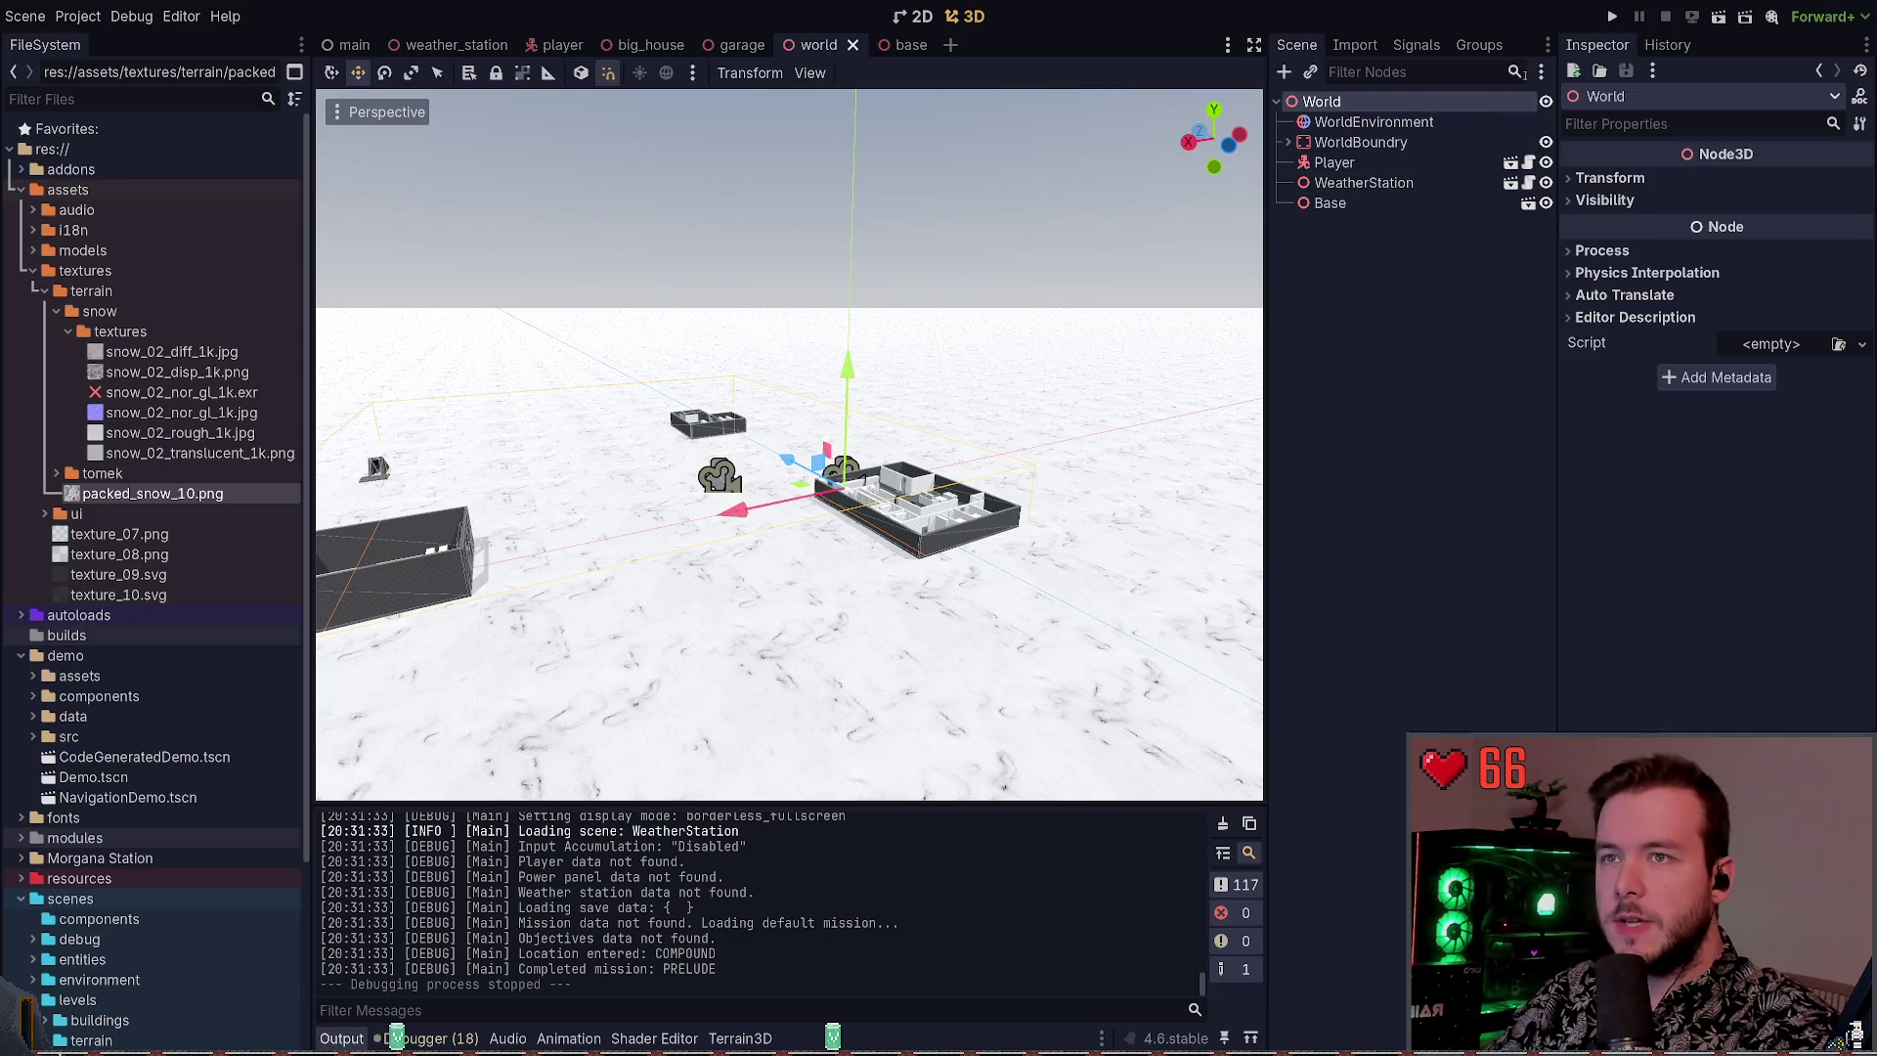
{"action": "left_click", "coordinate": [456, 45]}
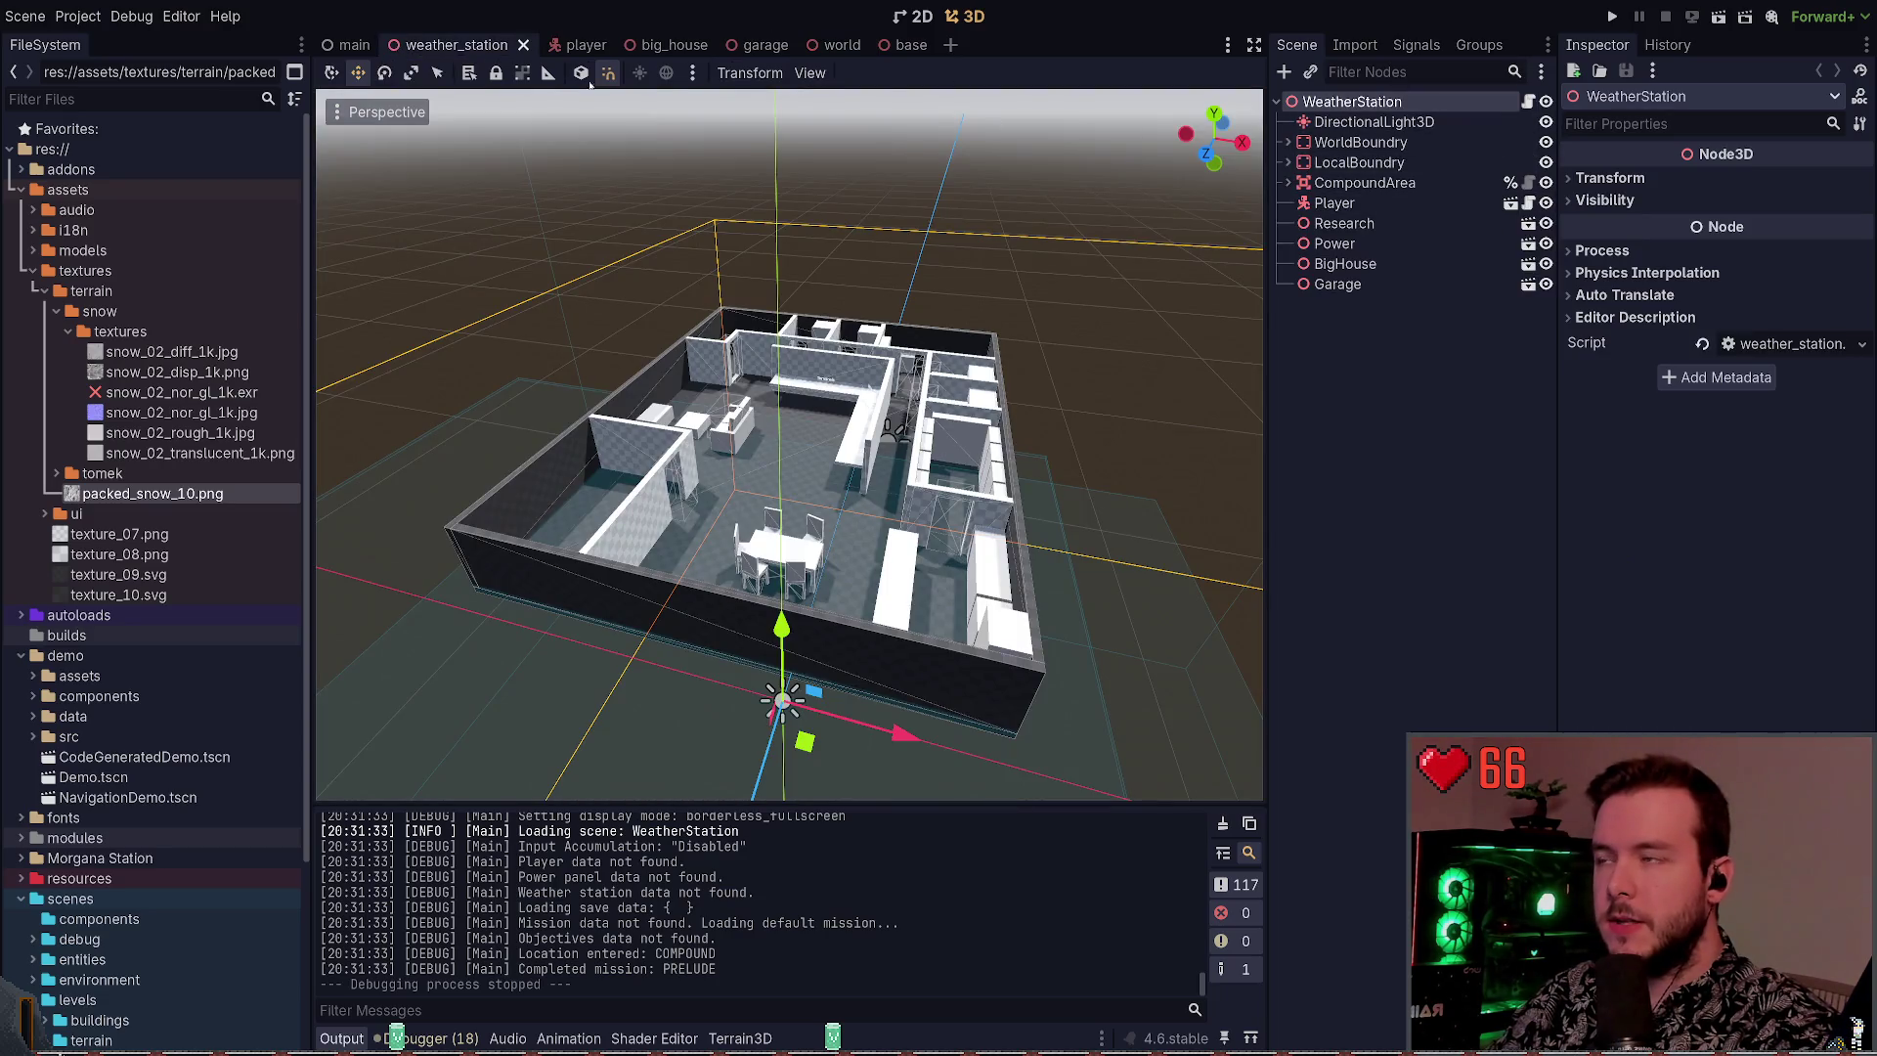
{"action": "left_click", "coordinate": [1528, 101]}
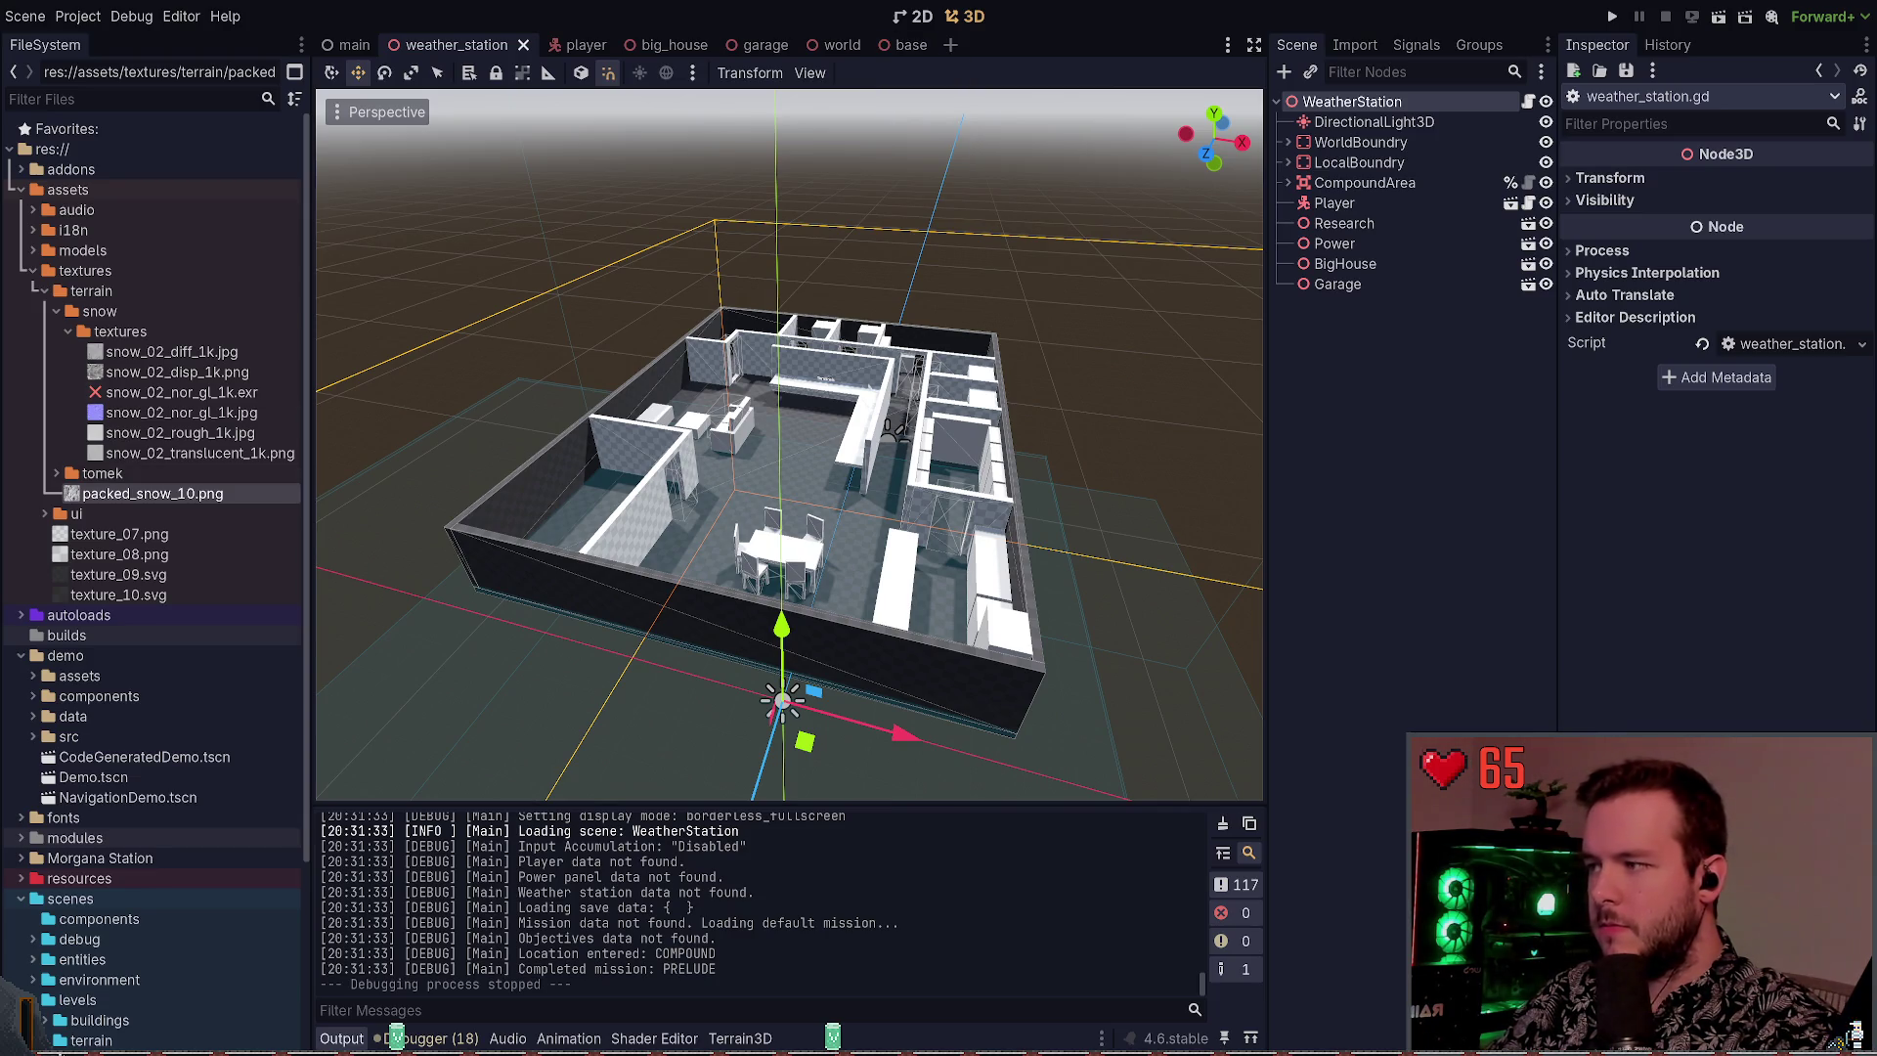
{"action": "key", "text": "space"}
Close the weather_station.gd, power_button.gd, game.gd and scene_manager.gd buffers with :bd
{"action": "key", "text": "b"}
{"action": "key", "text": "d"}
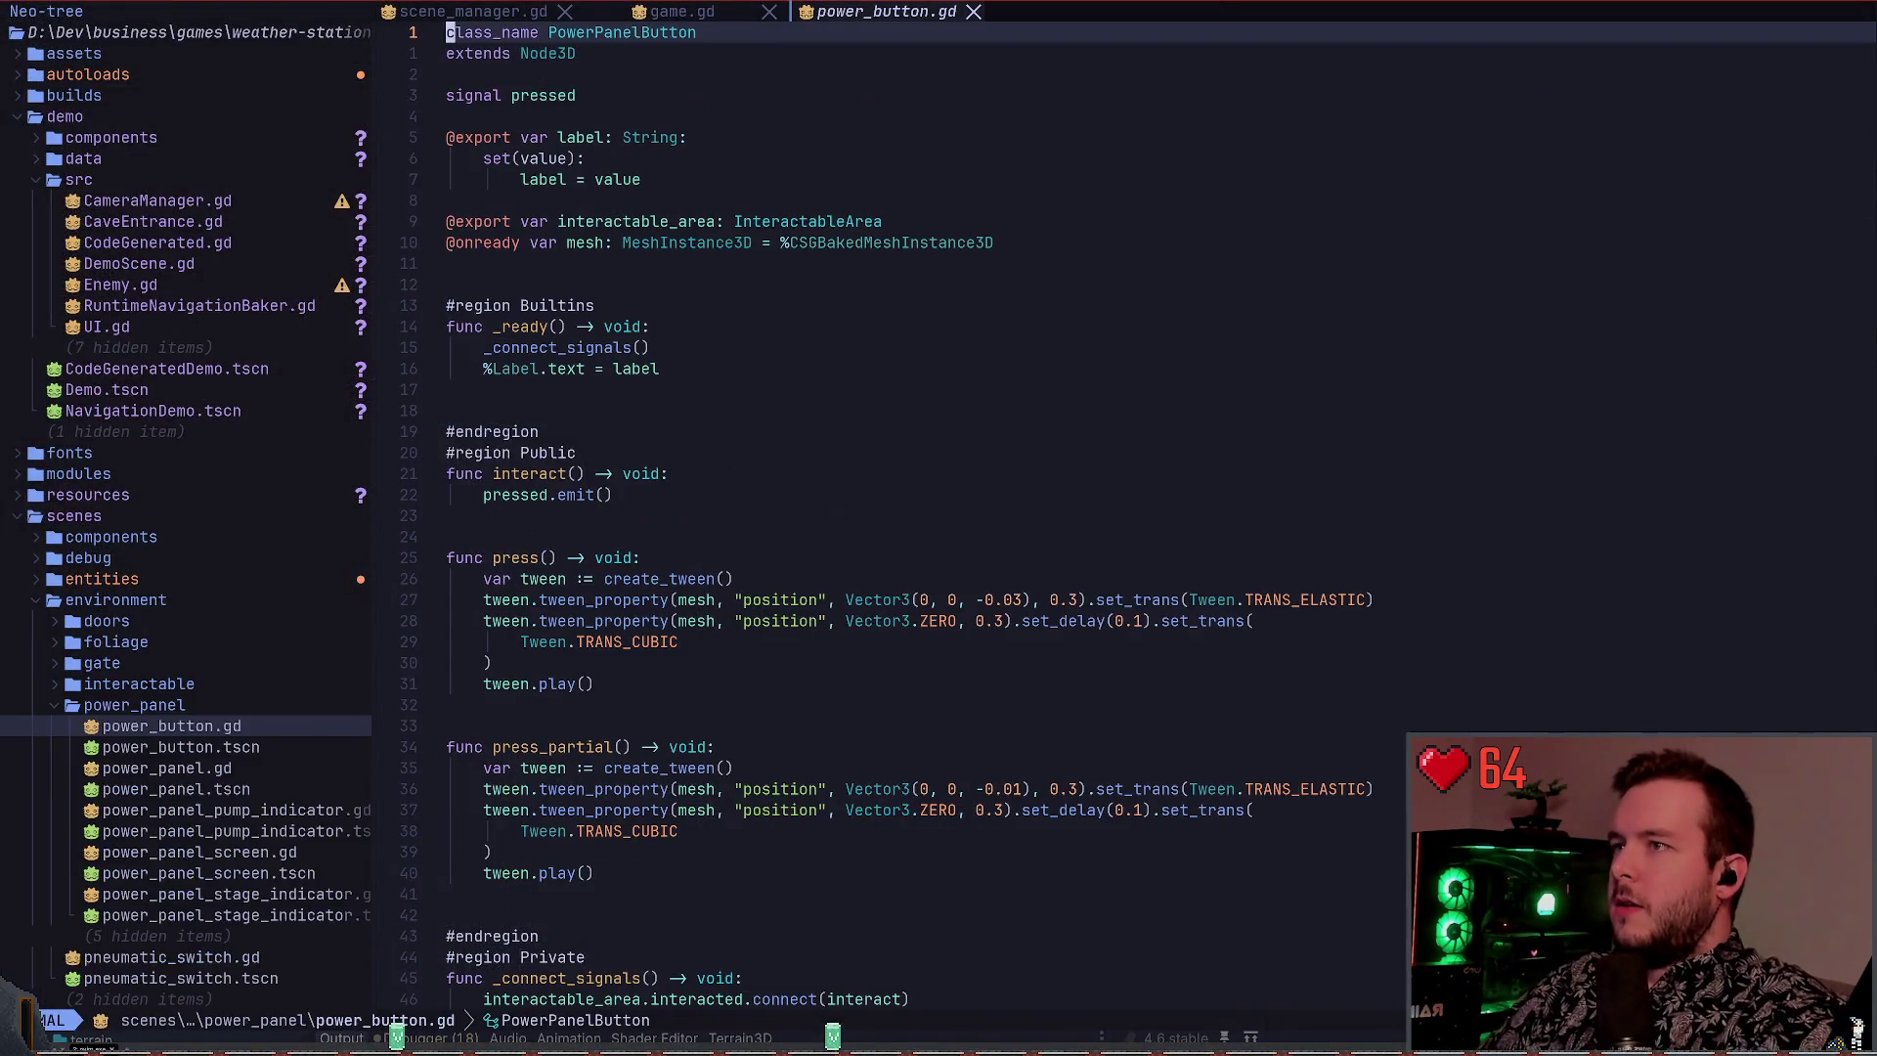
{"action": "key", "text": "space"}
{"action": "key", "text": "b"}
{"action": "key", "text": "d"}
{"action": "key", "text": "space"}
{"action": "key", "text": "b"}
{"action": "key", "text": "d"}
{"action": "key", "text": "space"}
{"action": "key", "text": "b"}
{"action": "key", "text": "d"}
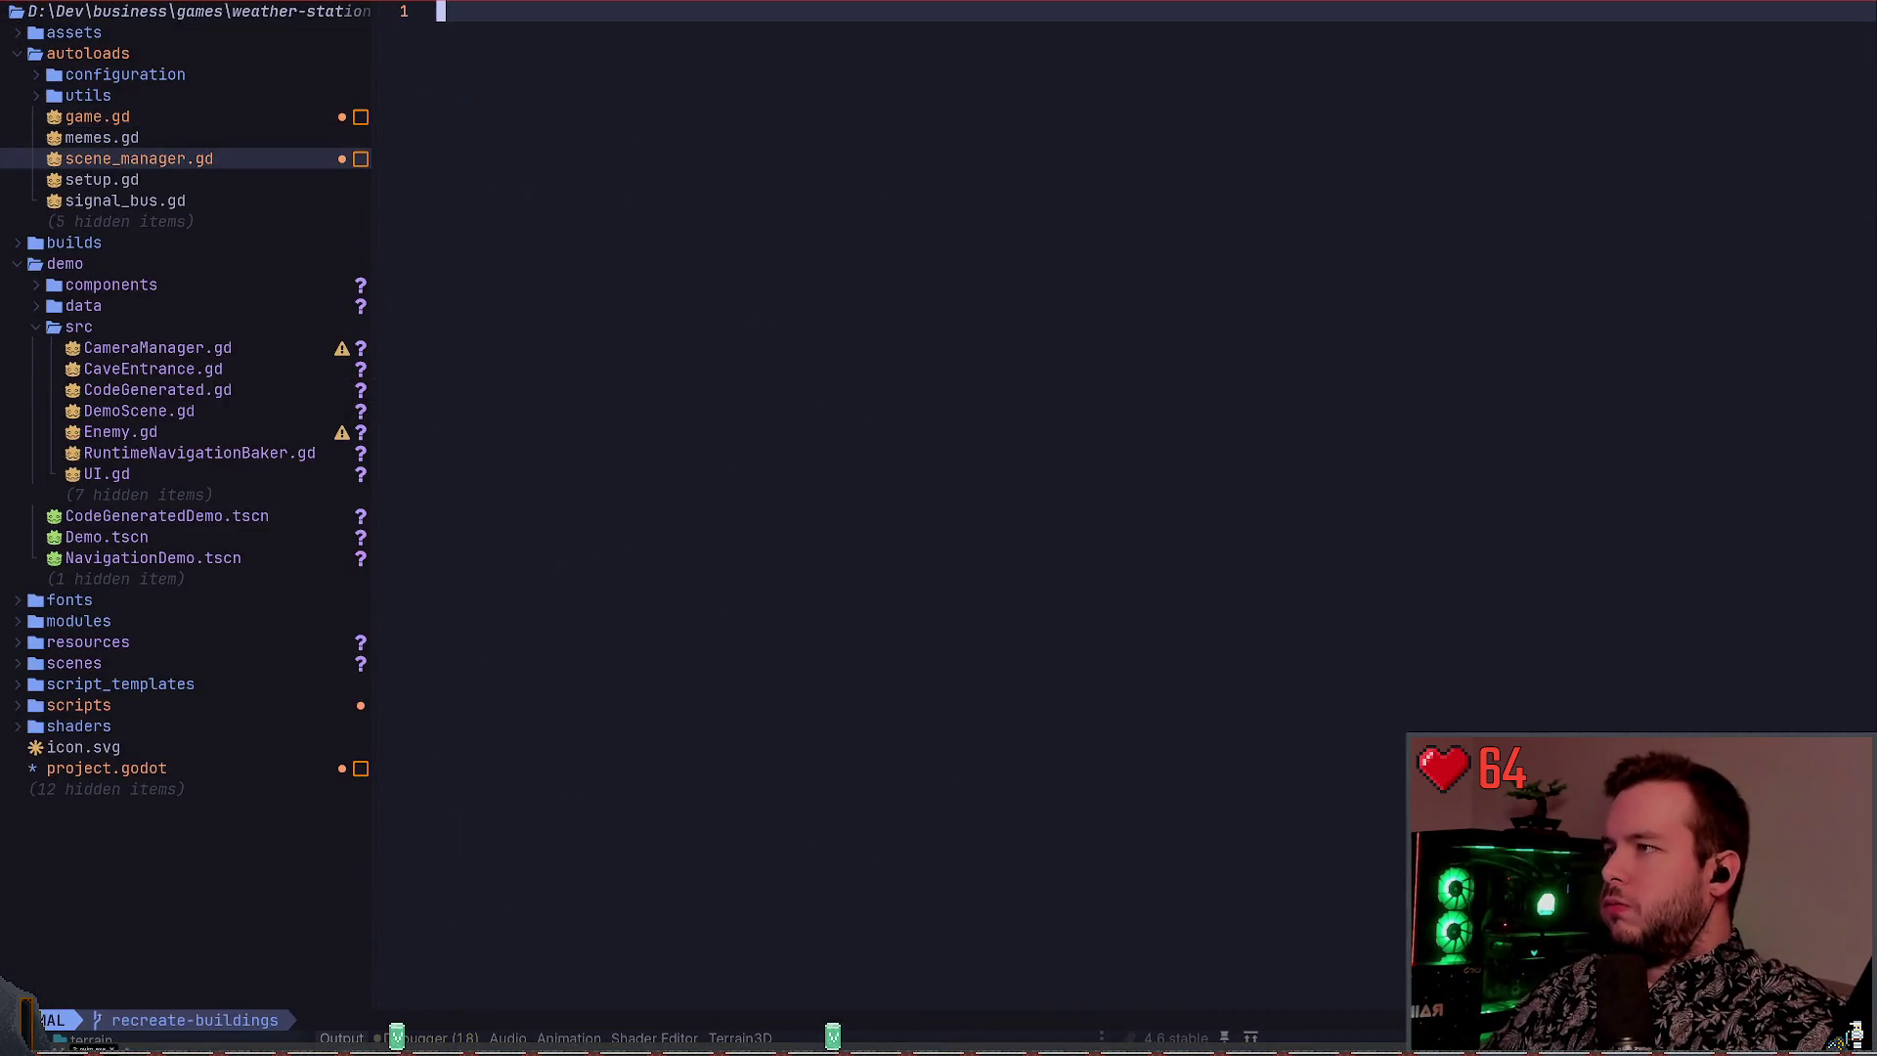
Use the file finder to open weather_station.gd and then world.tscn
{"action": "key", "text": "space"}
{"action": "key", "text": "space"}
{"action": "type", "text": "weather"}
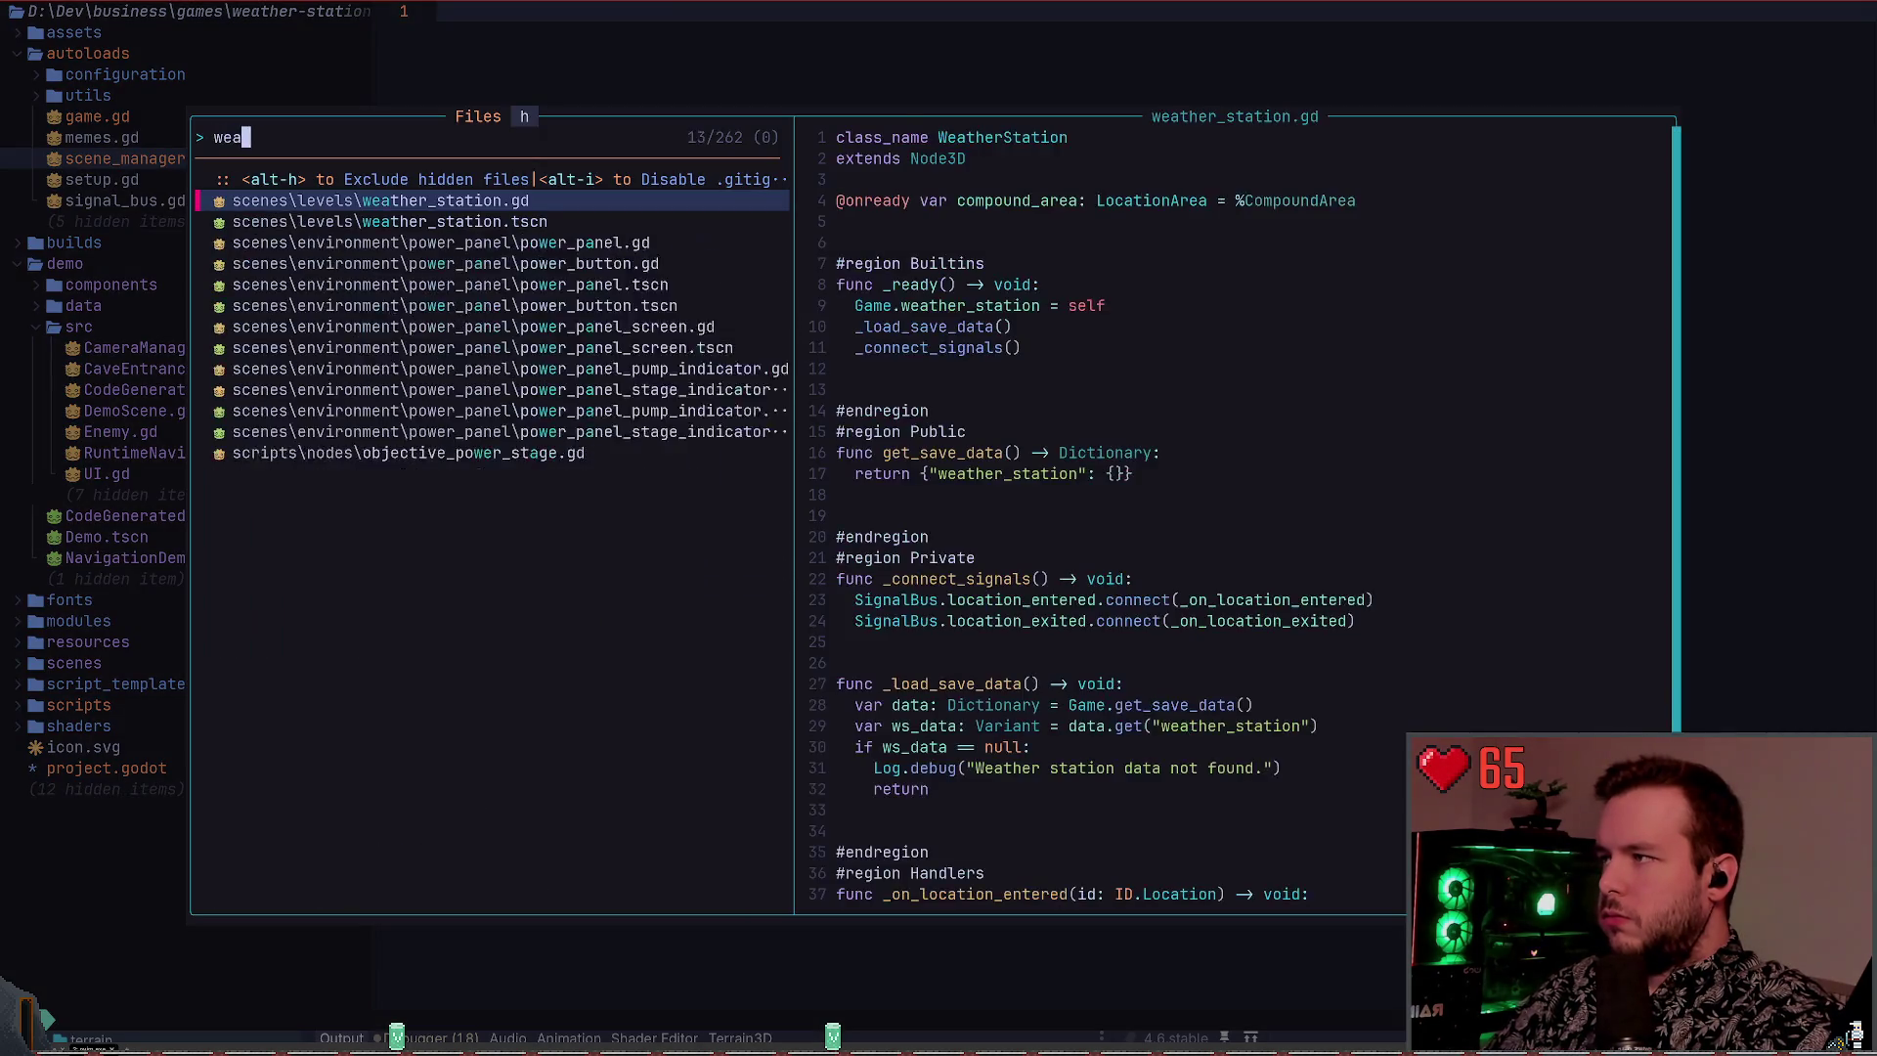
{"action": "key", "text": "Return"}
{"action": "key", "text": "space"}
{"action": "key", "text": "space"}
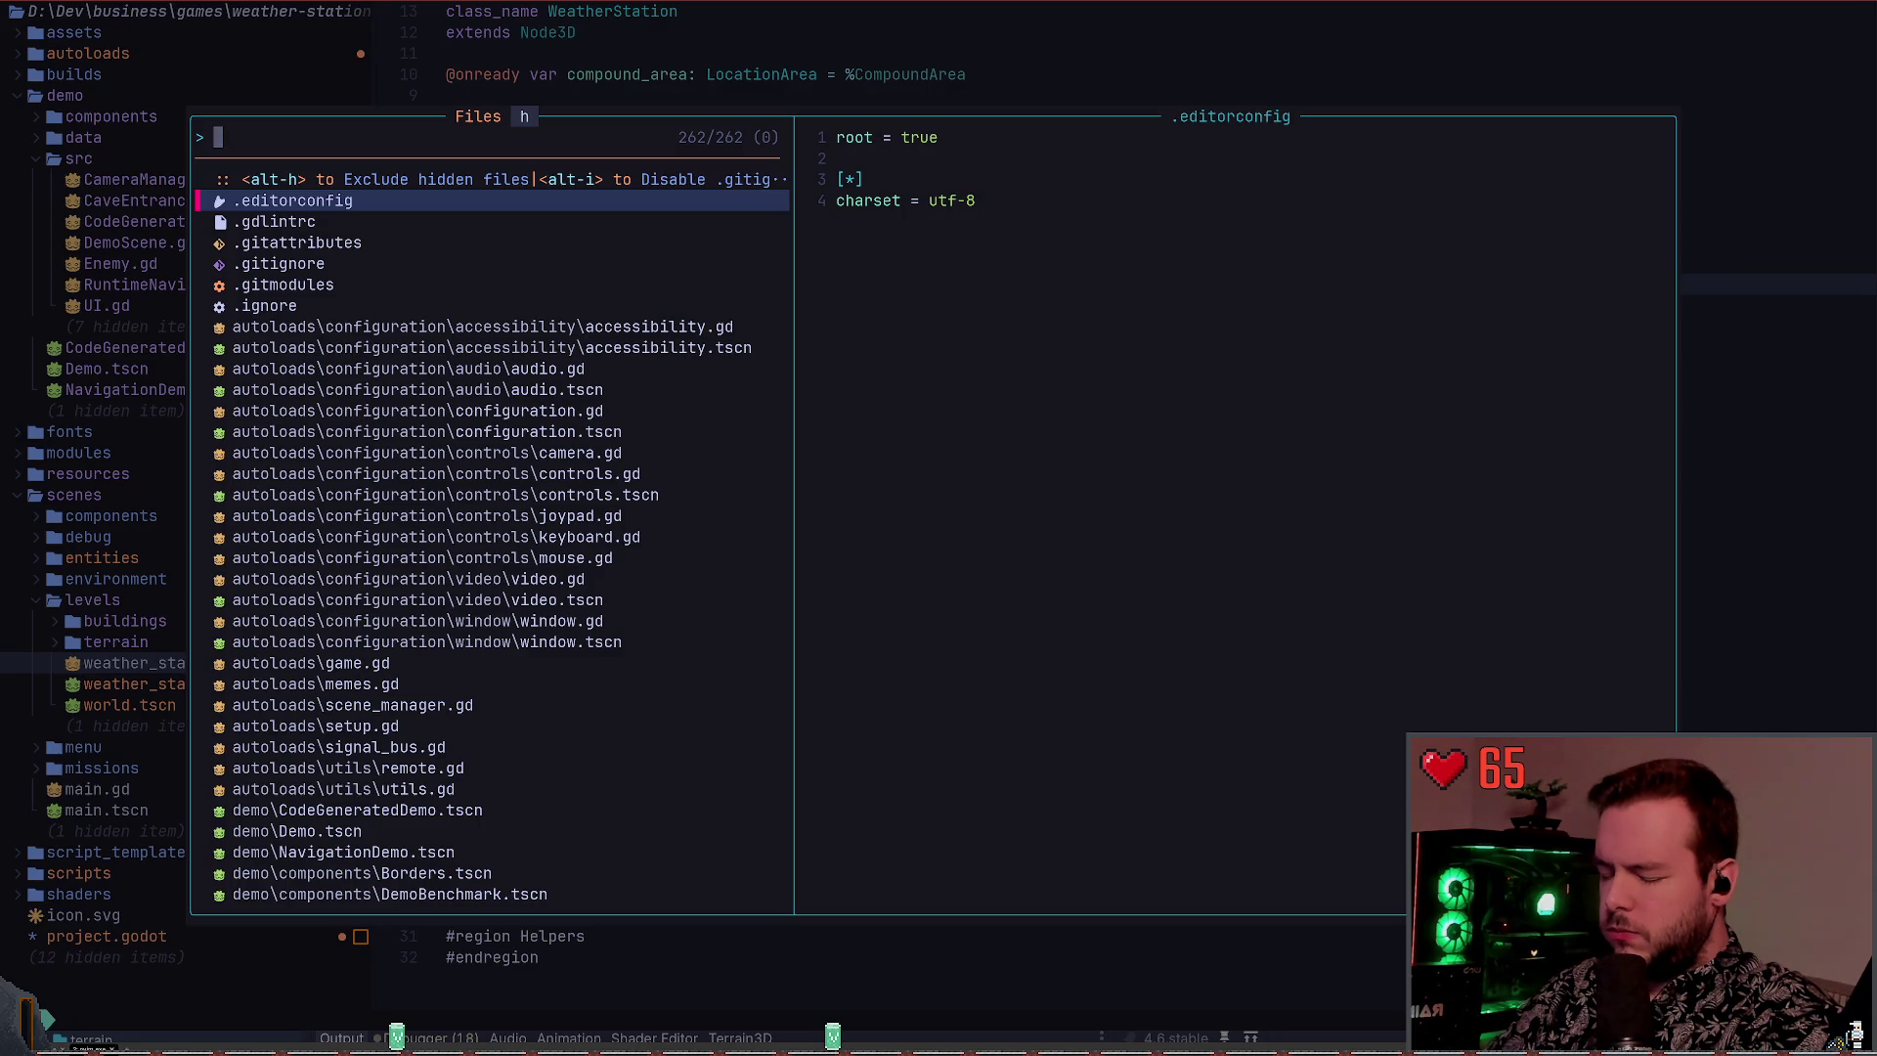
{"action": "type", "text": "world"}
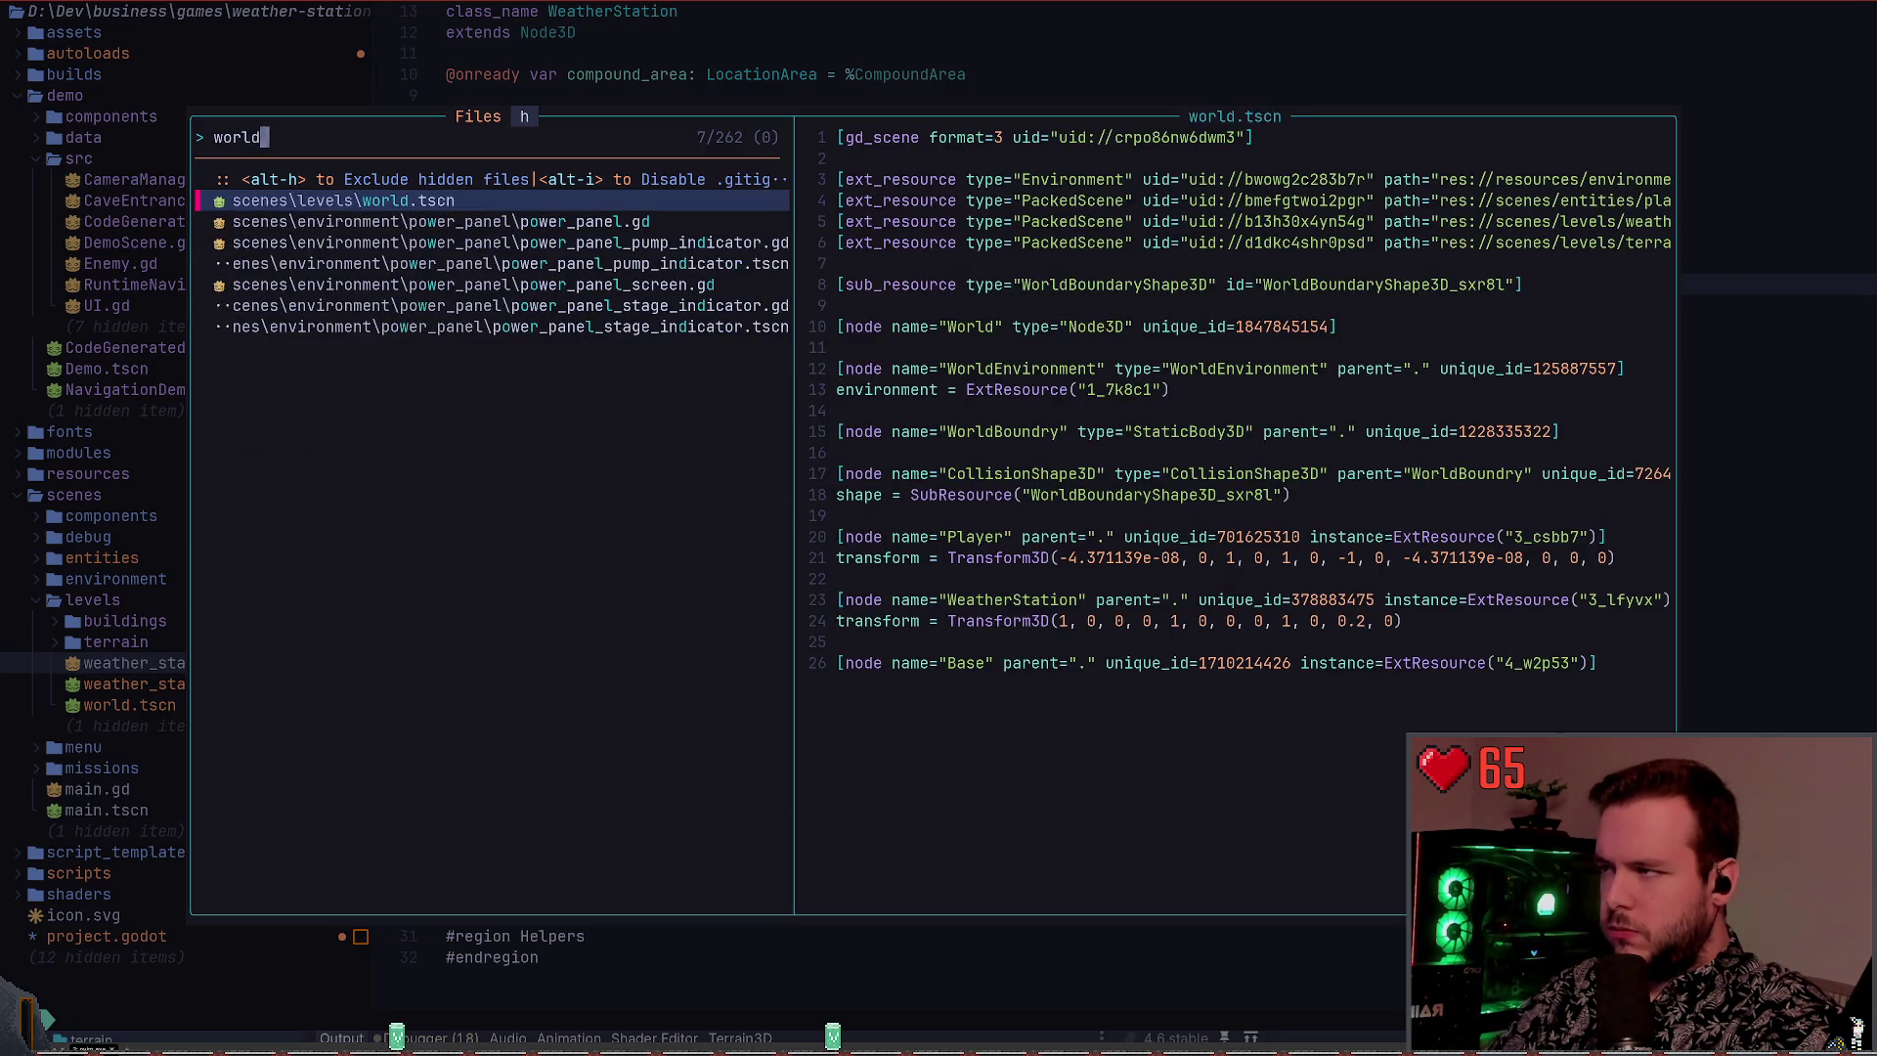
{"action": "key", "text": "Return"}
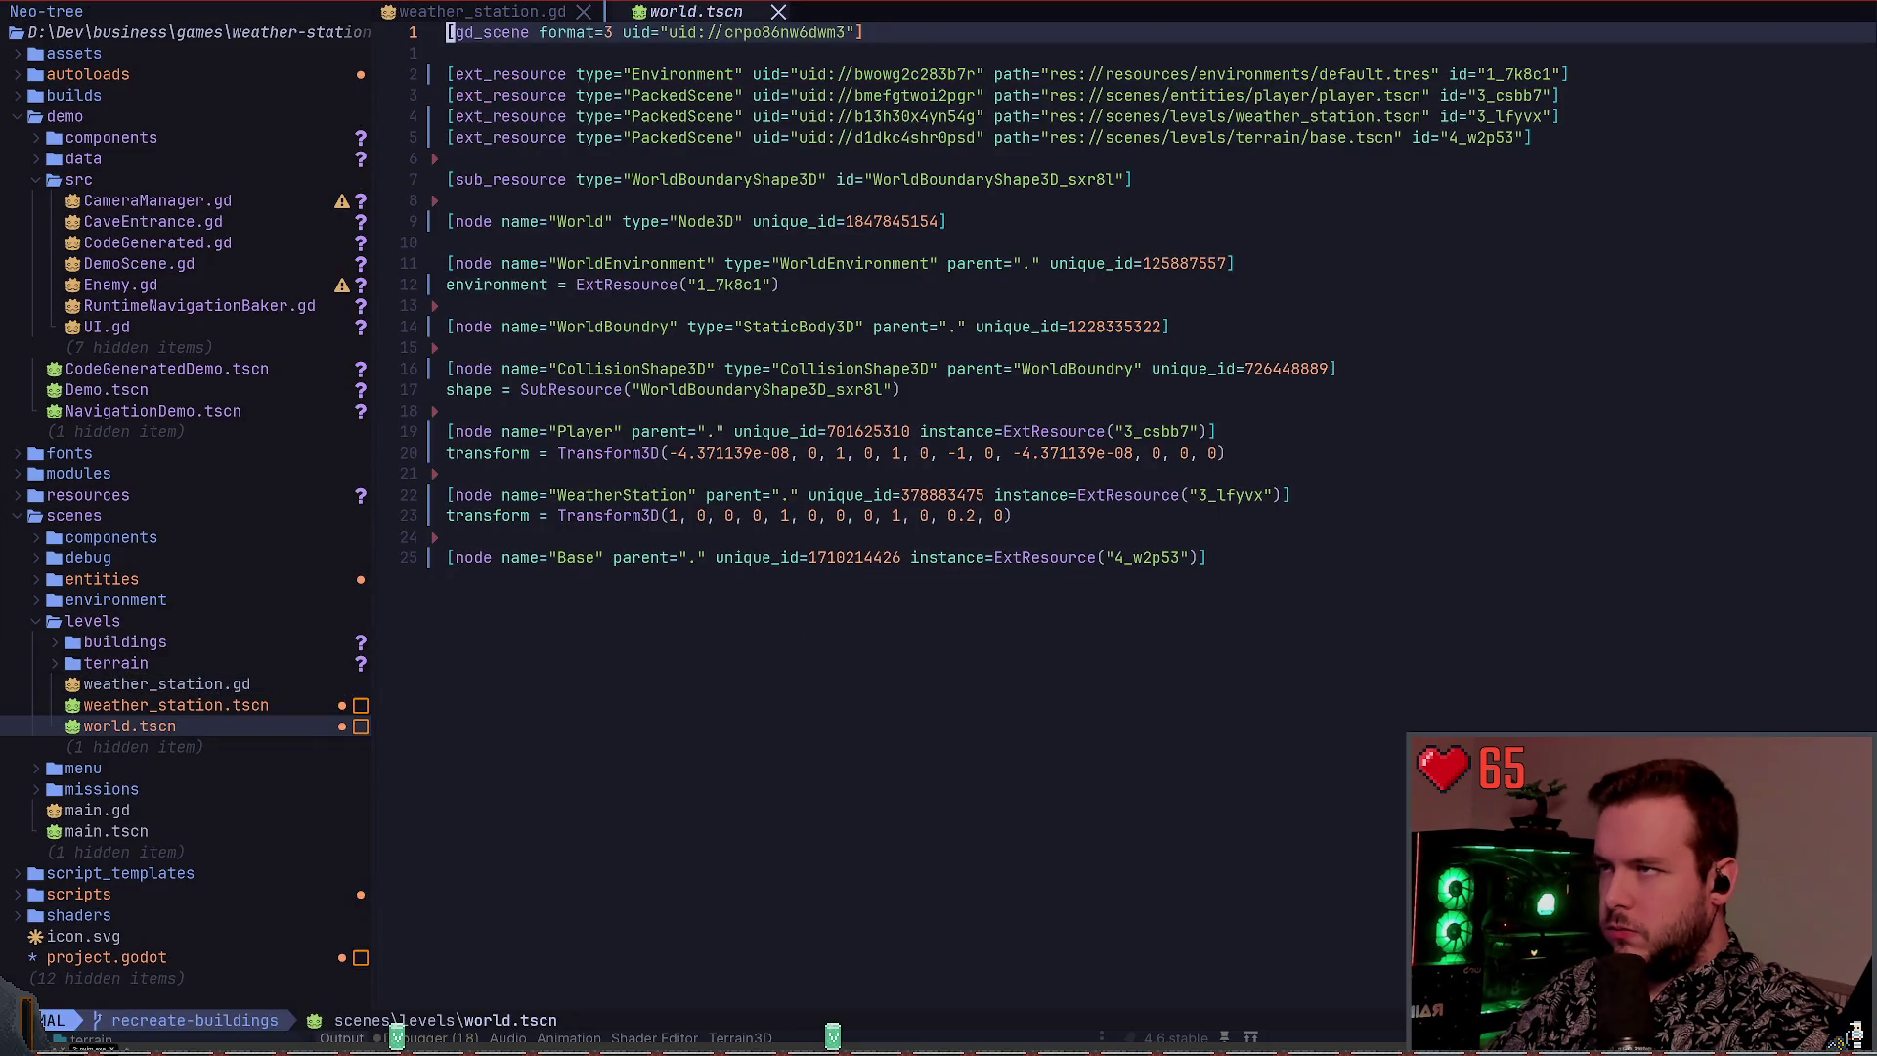
Create a new world.gd script in the levels folder from the file tree
{"action": "left_click", "coordinate": [186, 32]}
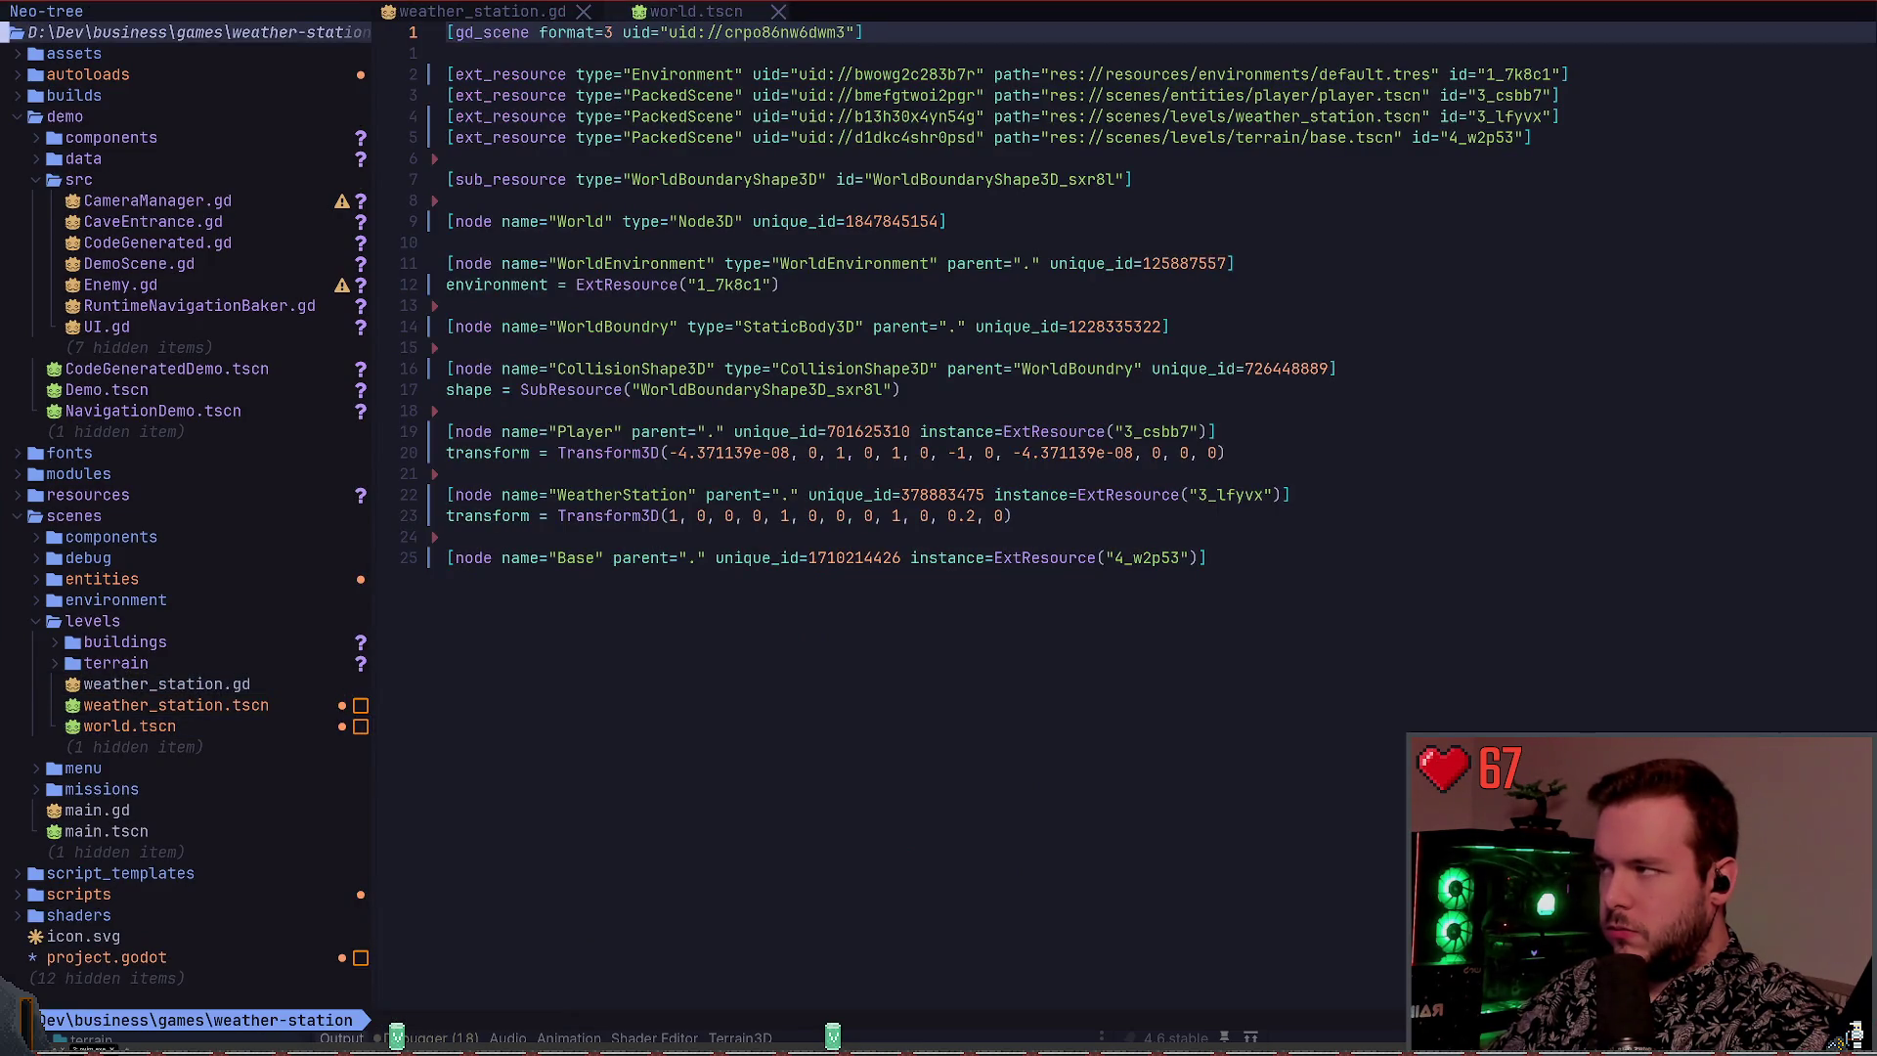
{"action": "key", "text": "G"}
{"action": "key", "text": "k"}
{"action": "key", "text": "k"}
{"action": "key", "text": "8"}
{"action": "key", "text": "k"}
{"action": "key", "text": "k"}
{"action": "key", "text": "A"}
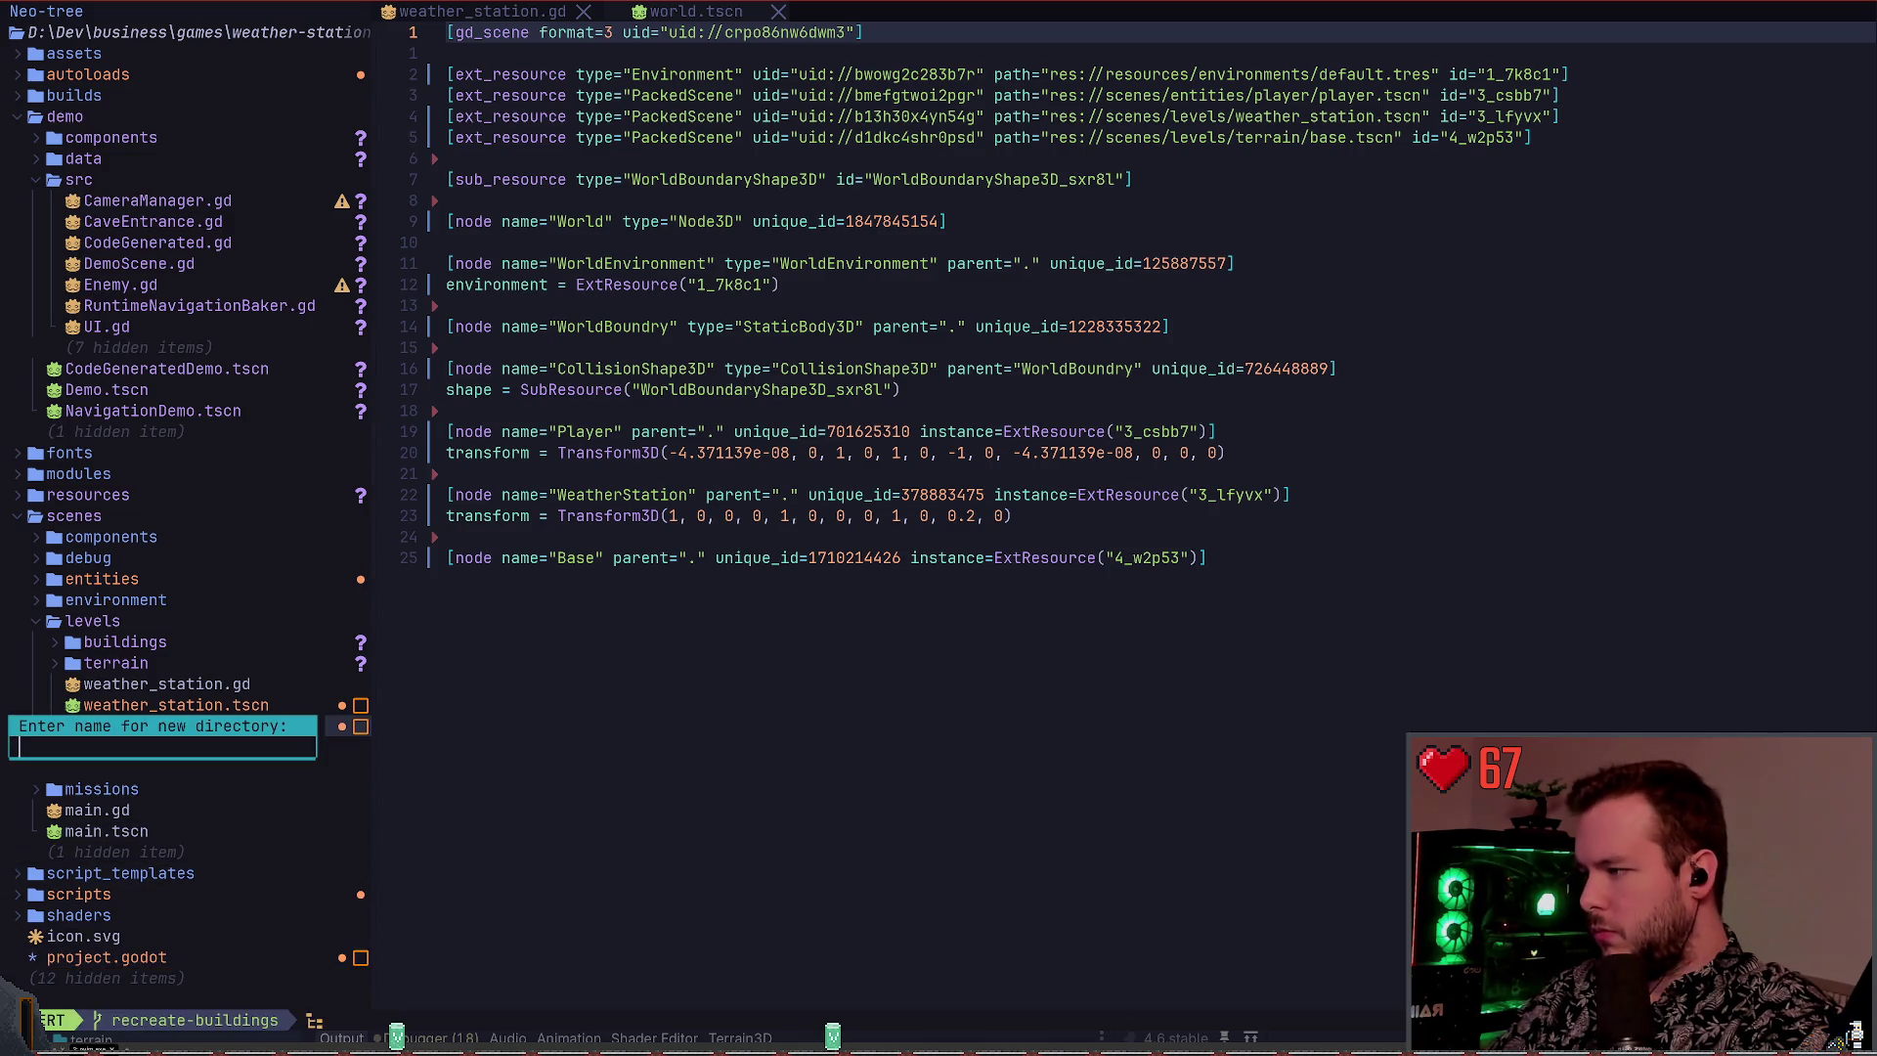
{"action": "type", "text": "world.g"}
{"action": "key", "text": "Return"}
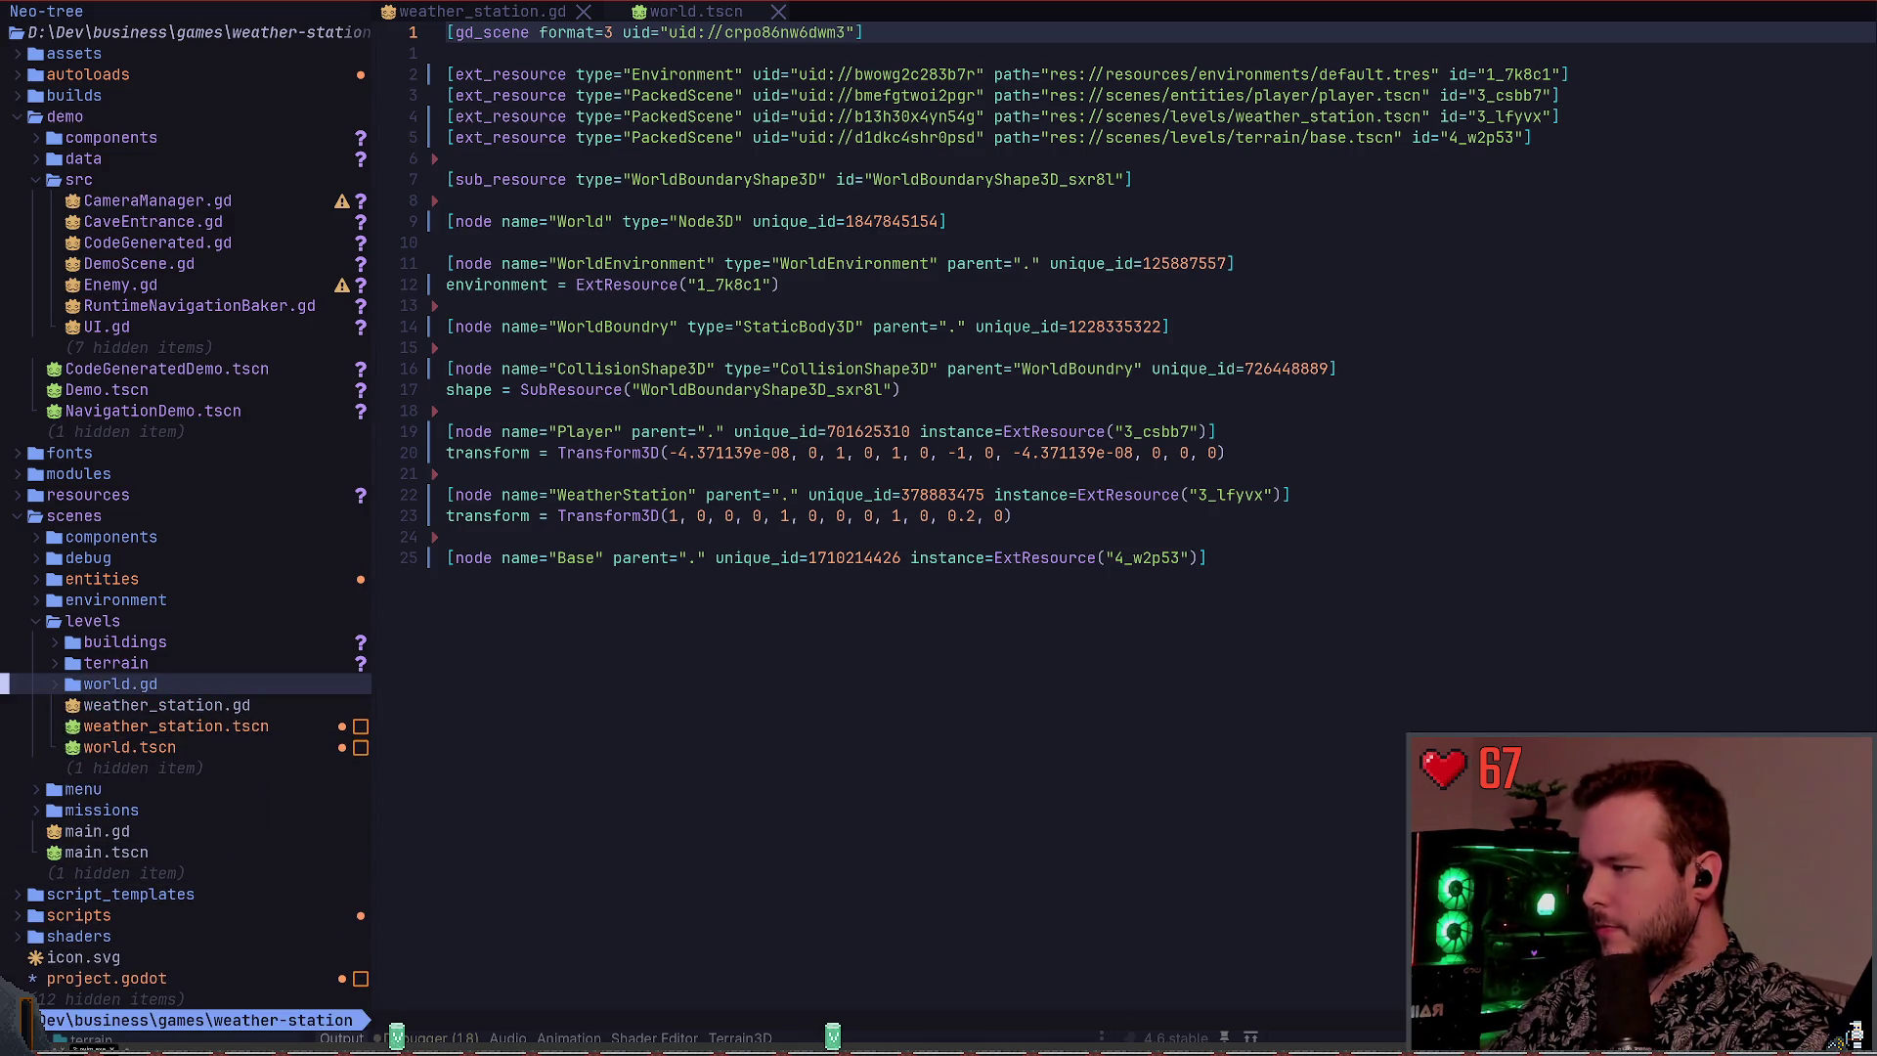
{"action": "type", "text": "dyjaworld.gd"}
{"action": "key", "text": "Return"}
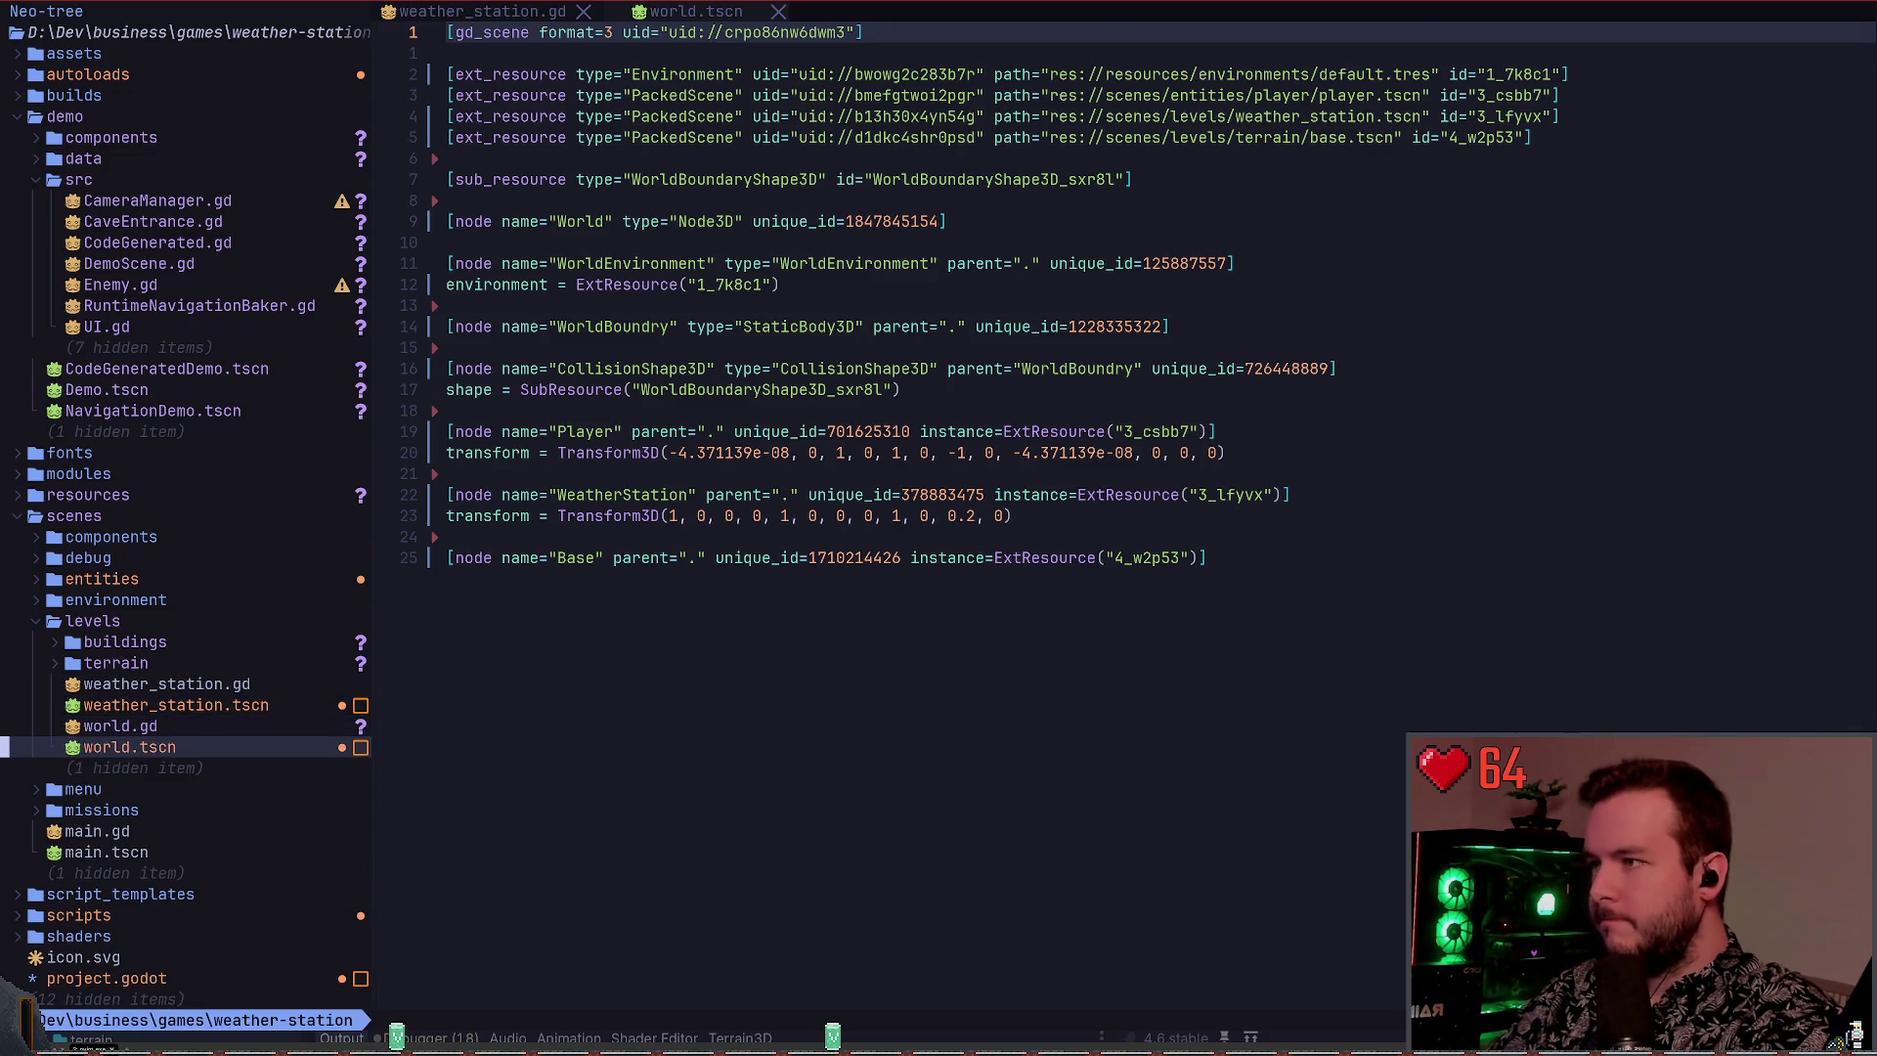
Inspect world.tscn and weather_station.tscn's script resource line, then close weather_station.tscn
{"action": "key", "text": "j"}
{"action": "key", "text": "Return"}
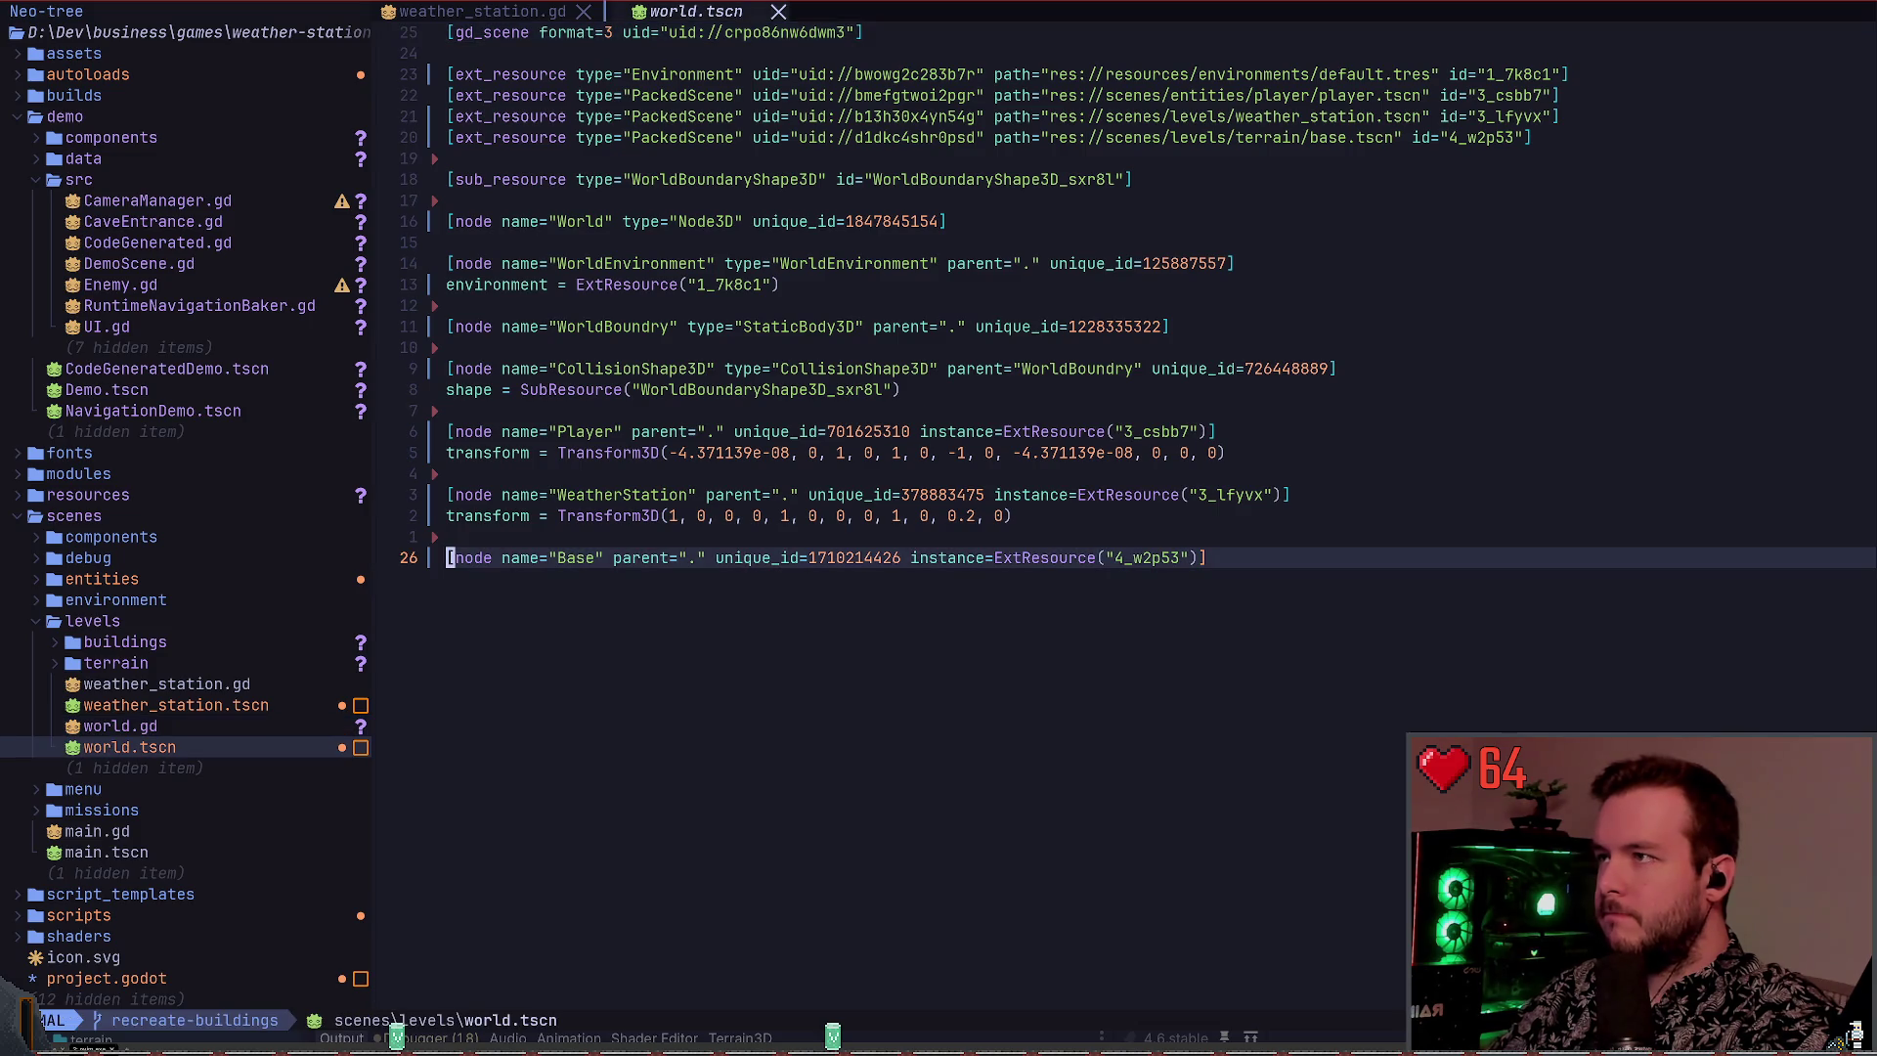
{"action": "key", "text": "ctrl+h"}
{"action": "key", "text": "k"}
{"action": "key", "text": "k"}
{"action": "key", "text": "k"}
{"action": "key", "text": "j"}
{"action": "key", "text": "j"}
{"action": "key", "text": "j"}
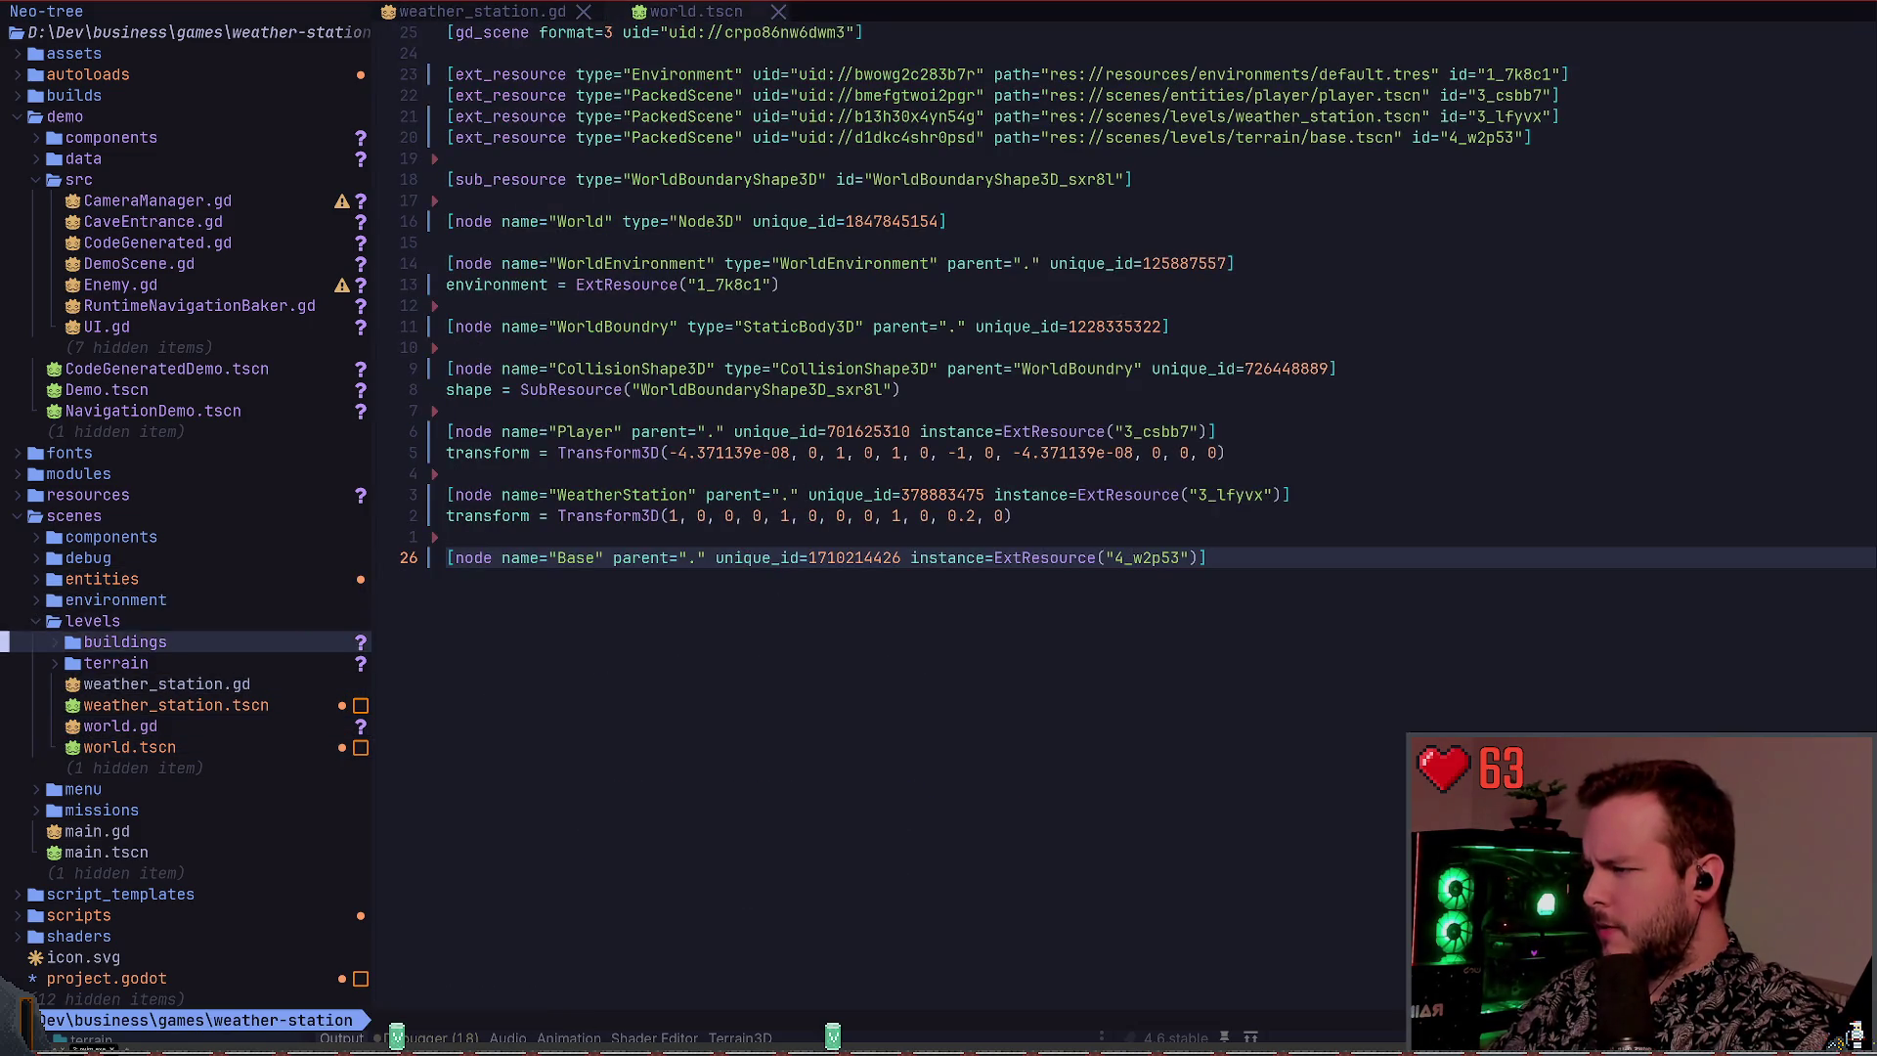
{"action": "key", "text": "Return"}
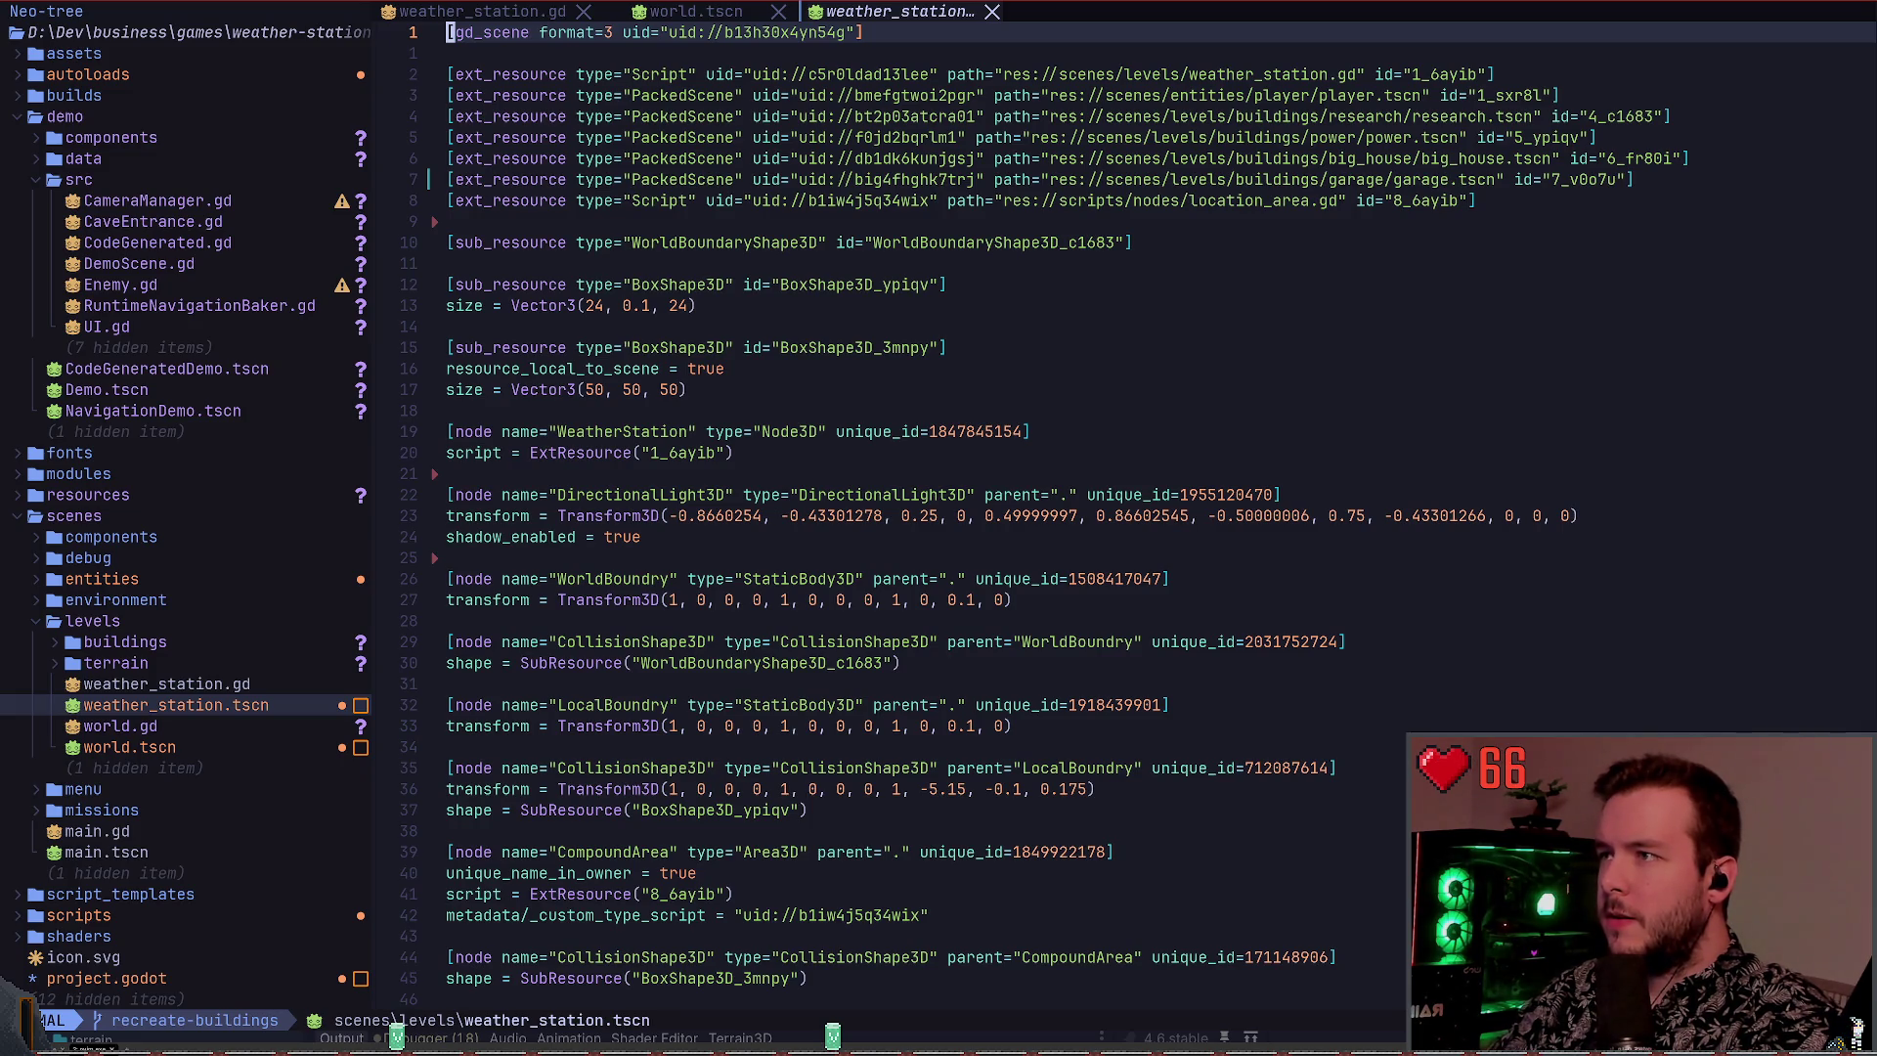
{"action": "key", "text": "j"}
{"action": "key", "text": "j"}
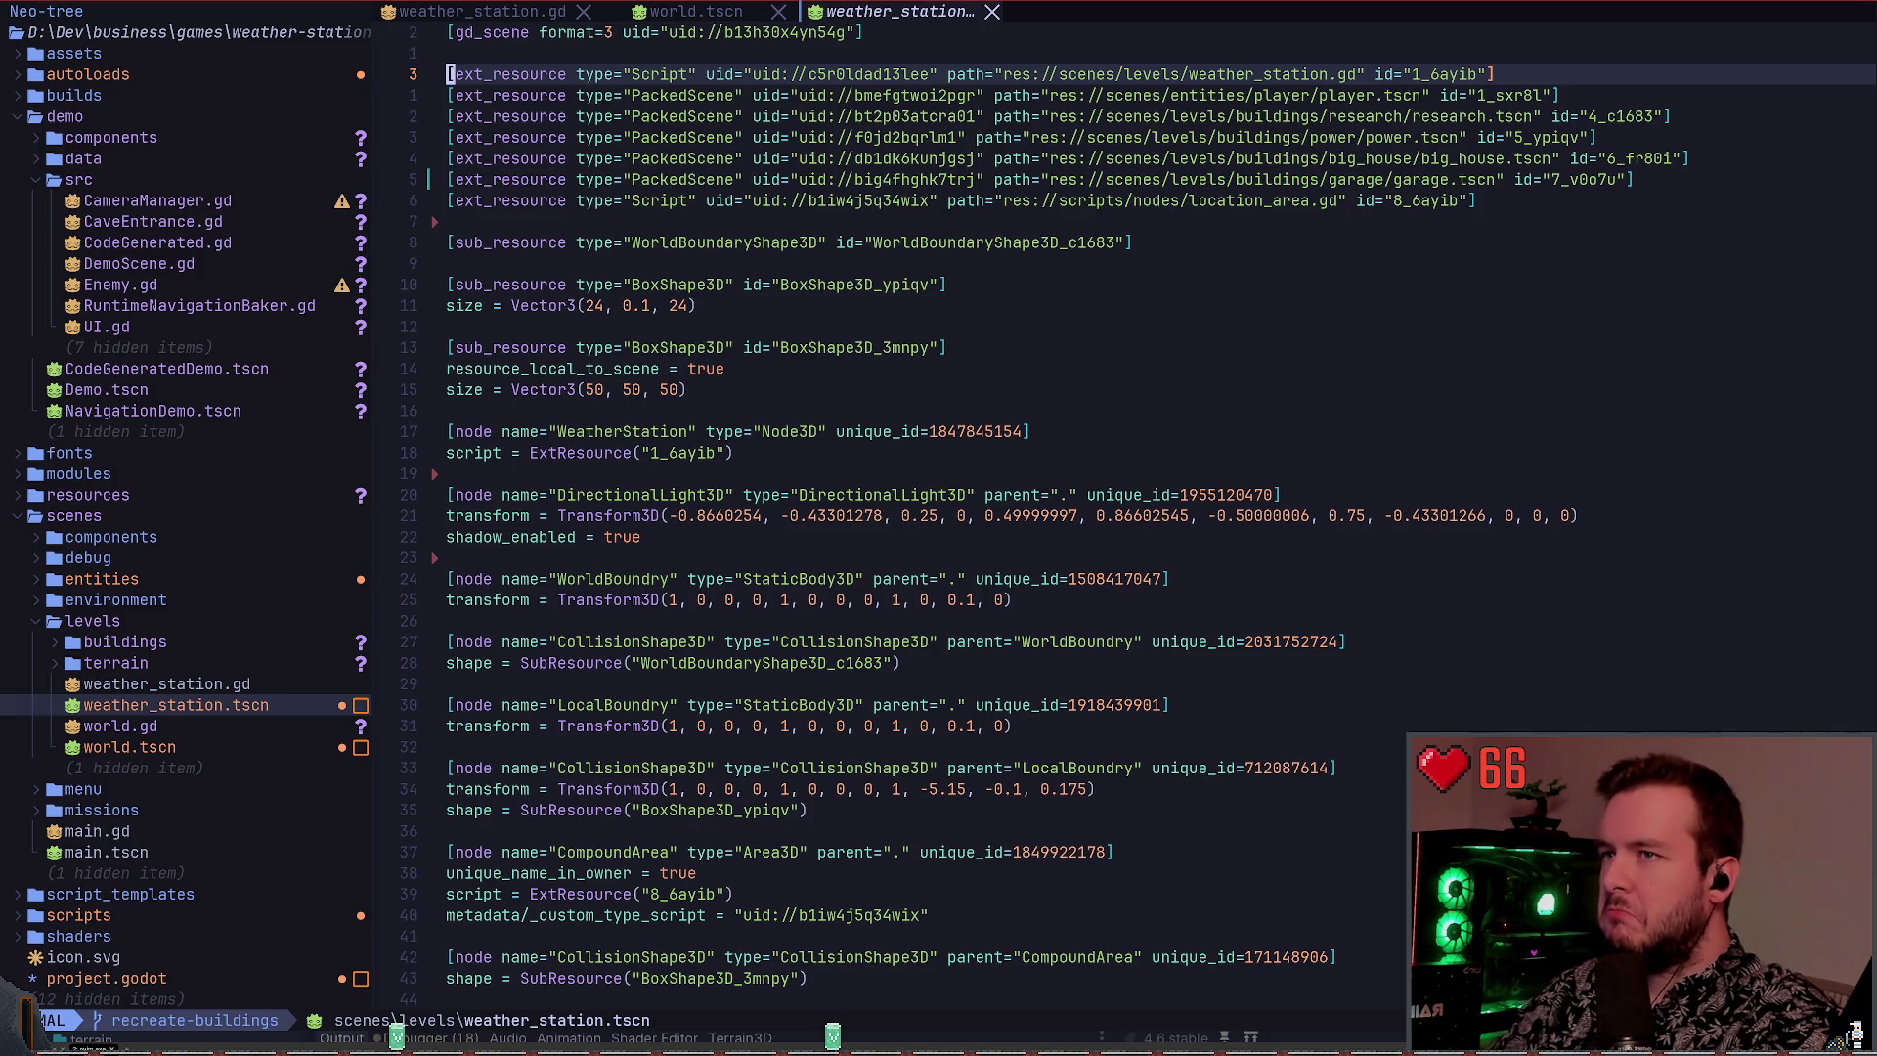
{"action": "key", "text": "space"}
{"action": "key", "text": "b"}
{"action": "key", "text": "d"}
Open the empty world.gd script from the file tree
{"action": "left_click", "coordinate": [88, 557]}
{"action": "key", "text": "k"}
{"action": "key", "text": "j"}
{"action": "left_click", "coordinate": [166, 705]}
{"action": "left_click", "coordinate": [120, 725]}
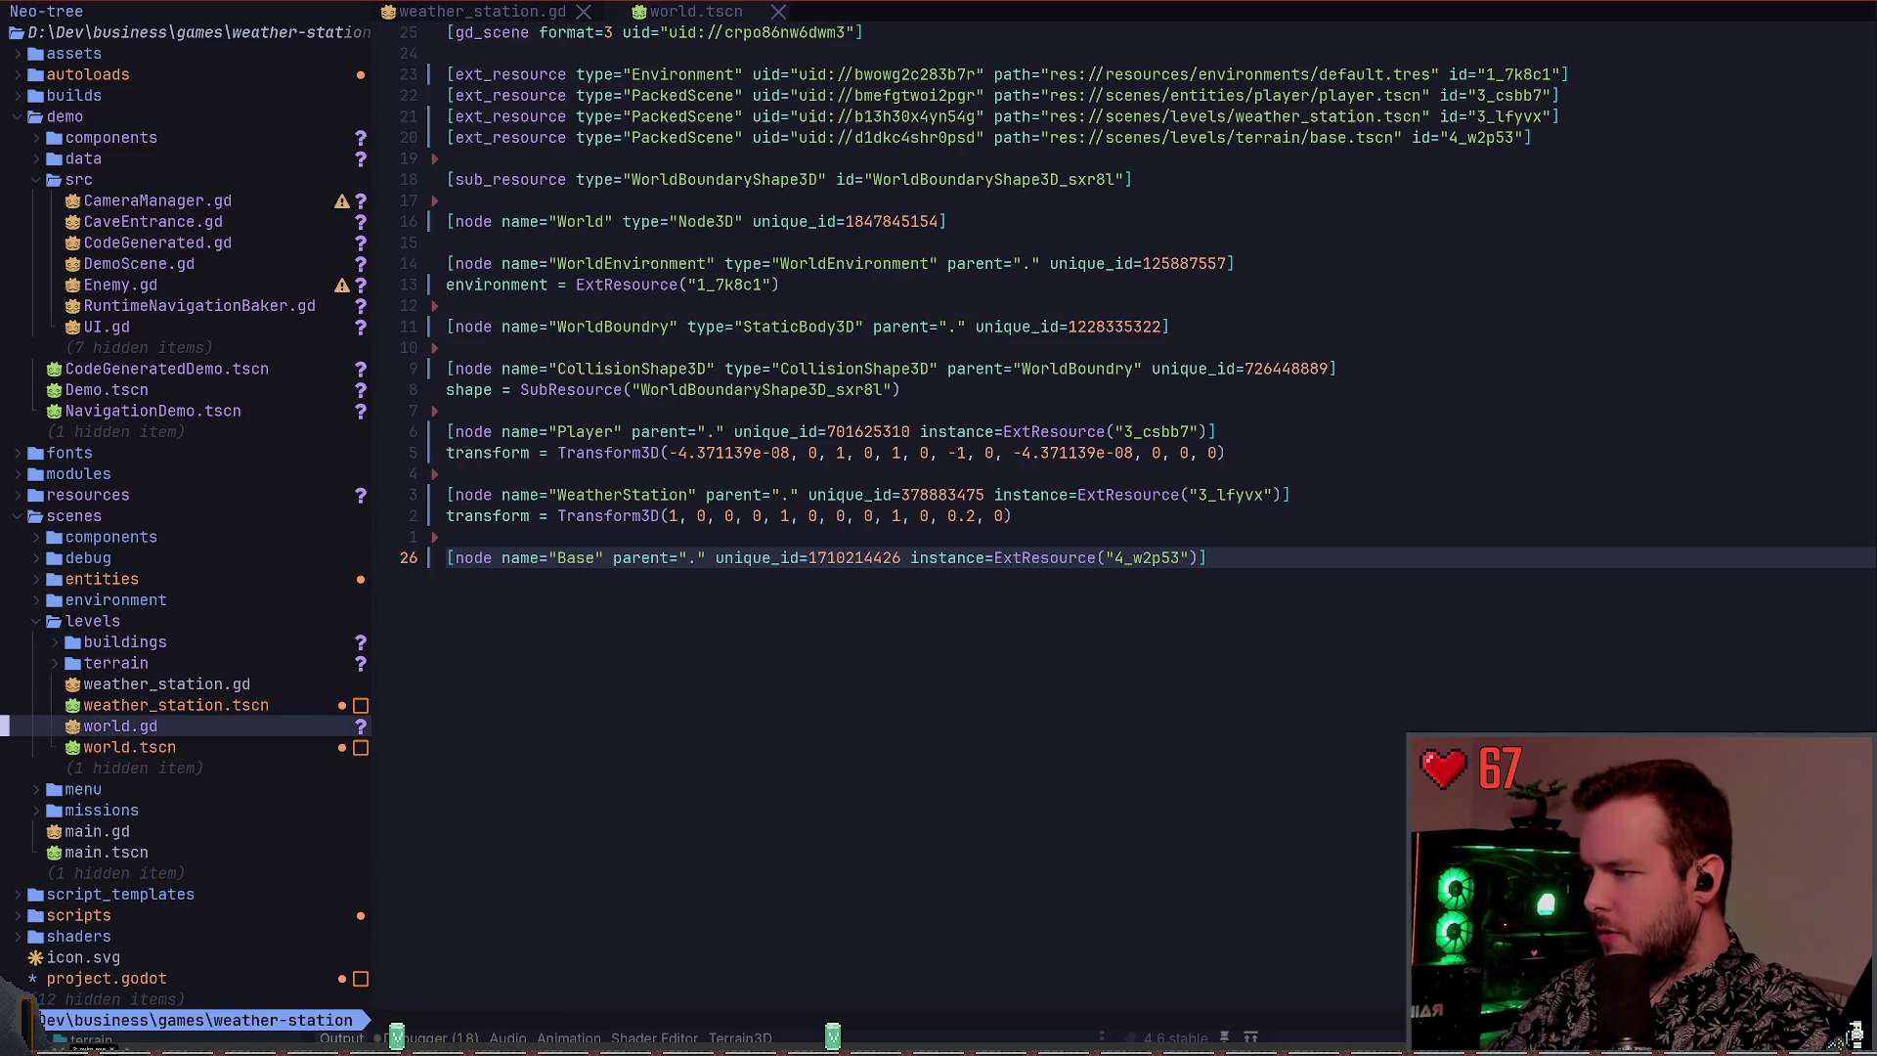
{"action": "key", "text": "Return"}
Close world.tscn and paste all of weather_station.gd's code into world.gd
{"action": "key", "text": "shift+h"}
{"action": "key", "text": "shift+l"}
{"action": "key", "text": "shift+h"}
{"action": "key", "text": "space"}
{"action": "key", "text": "b"}
{"action": "key", "text": "d"}
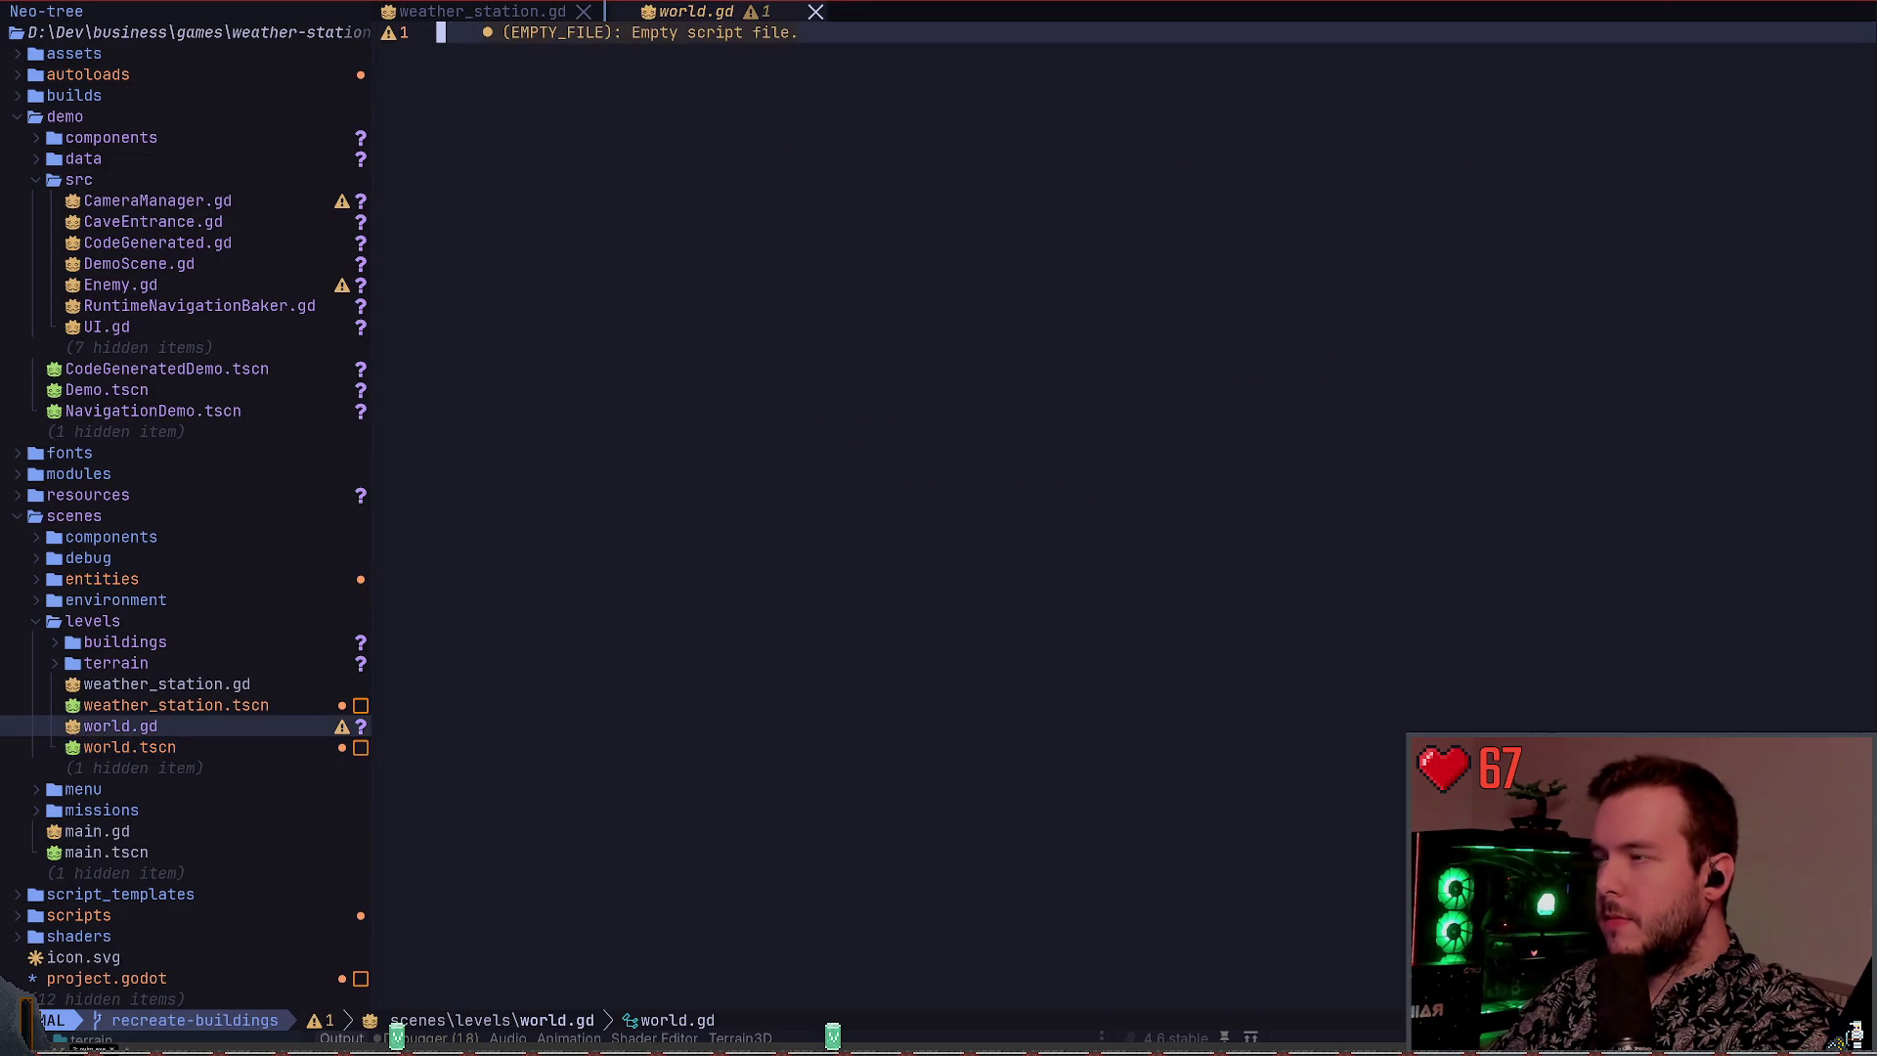
{"action": "key", "text": "shift+h"}
{"action": "key", "text": "g"}
{"action": "key", "text": "g"}
{"action": "key", "text": "y"}
{"action": "key", "text": "G"}
{"action": "key", "text": "shift+l"}
{"action": "key", "text": "p"}
Rename the class to World and delete the compound_area variable and spare blank lines
{"action": "key", "text": "g"}
{"action": "key", "text": "g"}
{"action": "key", "text": "d"}
{"action": "key", "text": "d"}
{"action": "type", "text": "wdawA"}
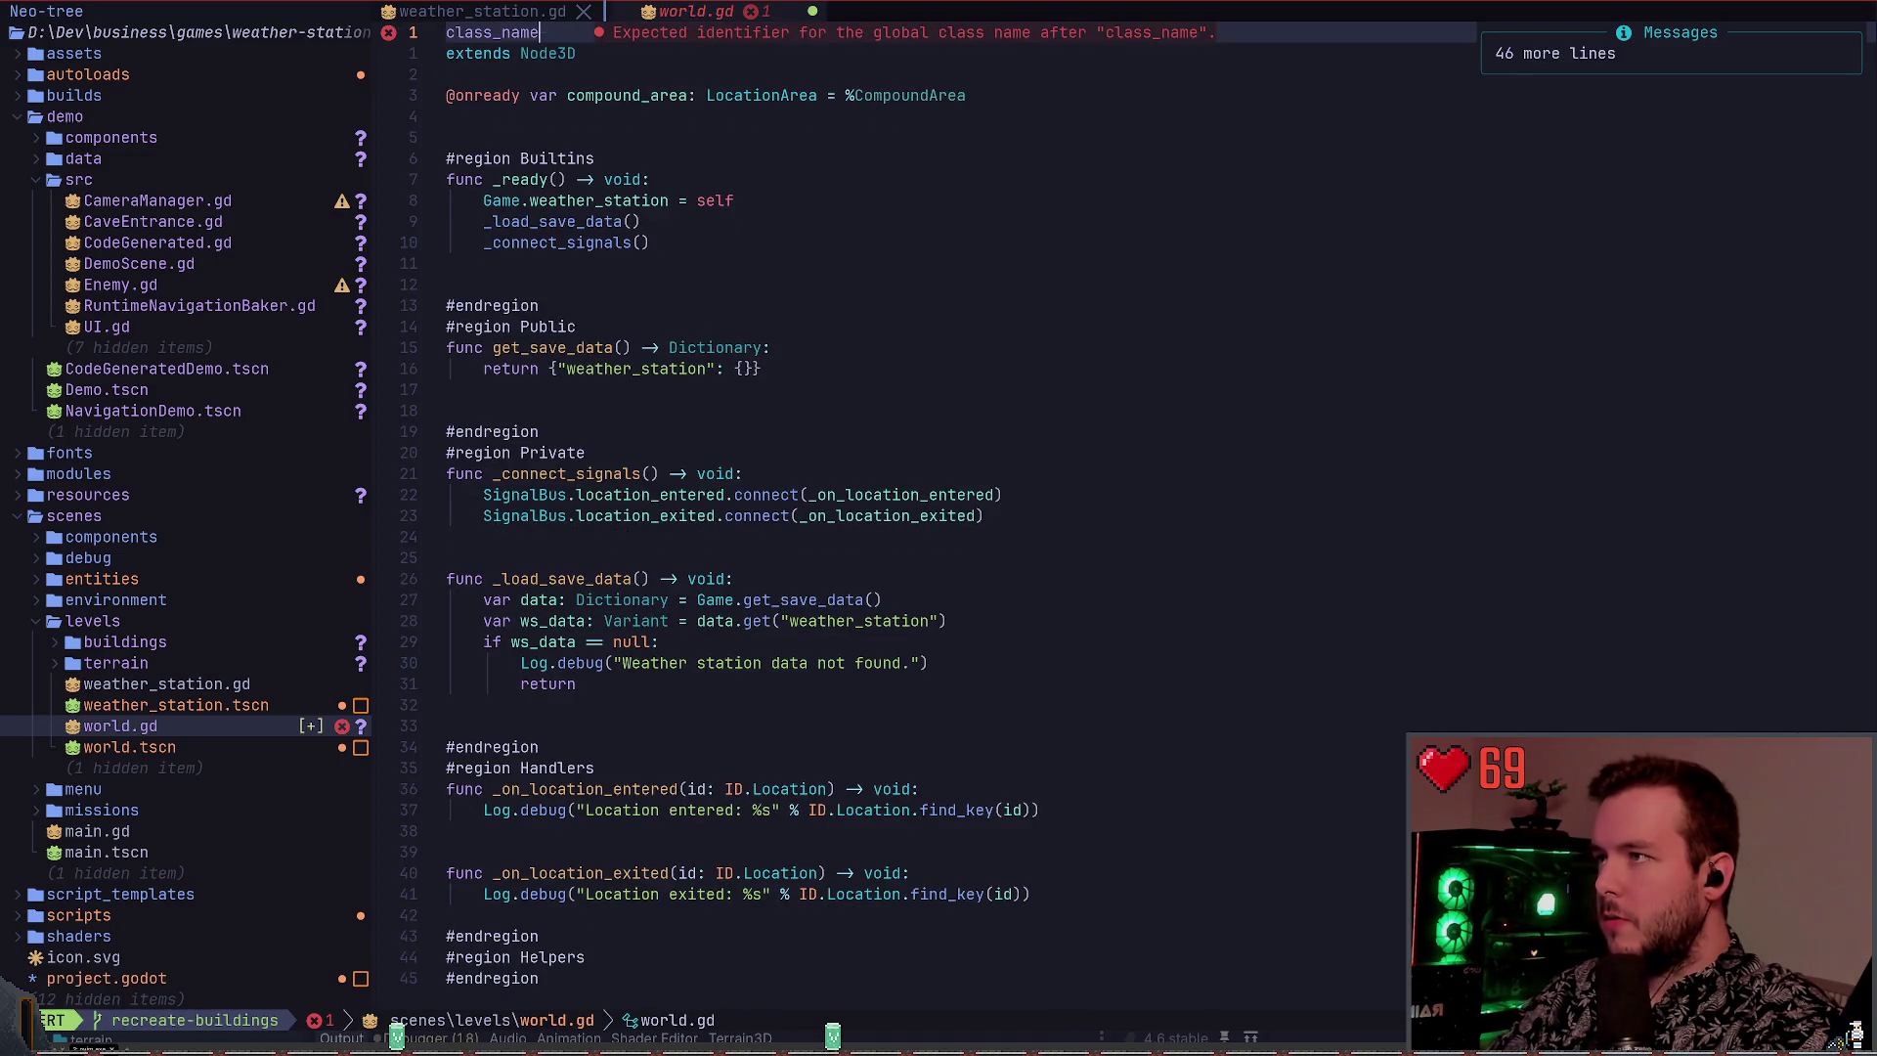
{"action": "type", "text": "World"}
{"action": "key", "text": "Escape"}
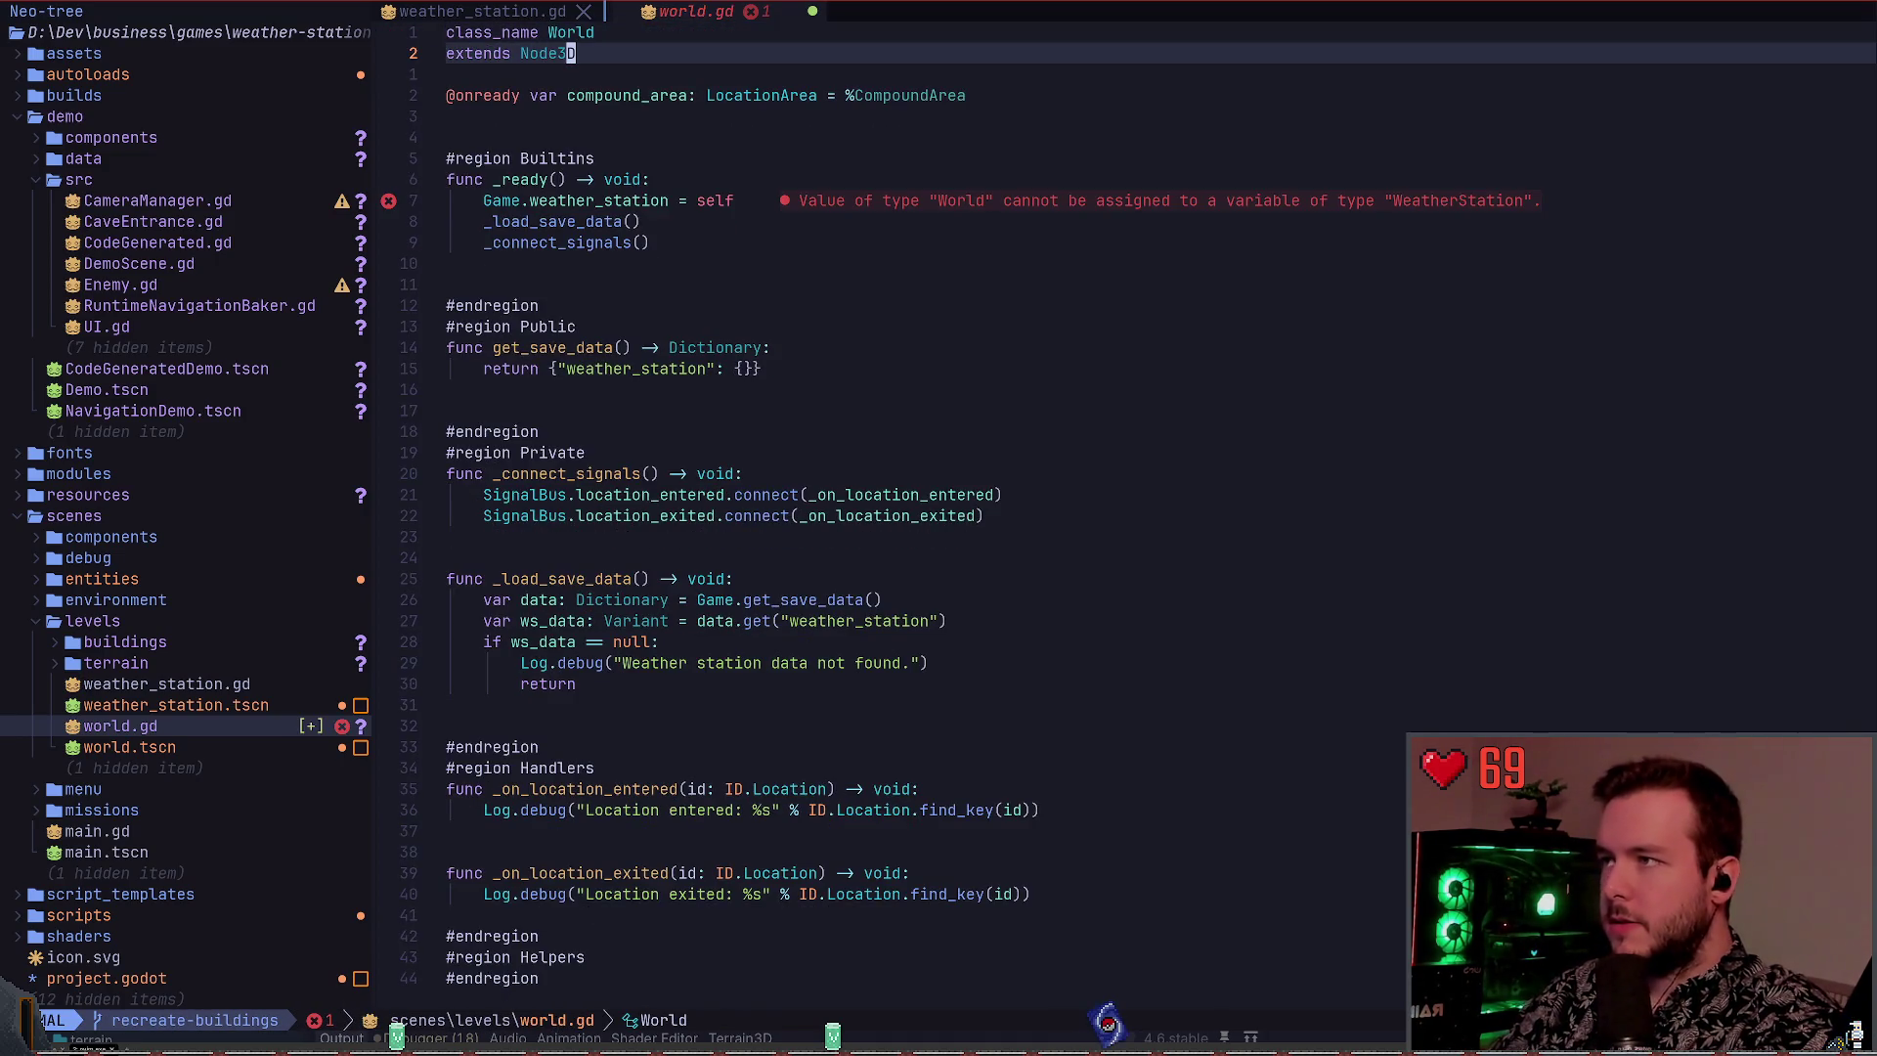
{"action": "key", "text": "j"}
{"action": "key", "text": "j"}
{"action": "key", "text": "j"}
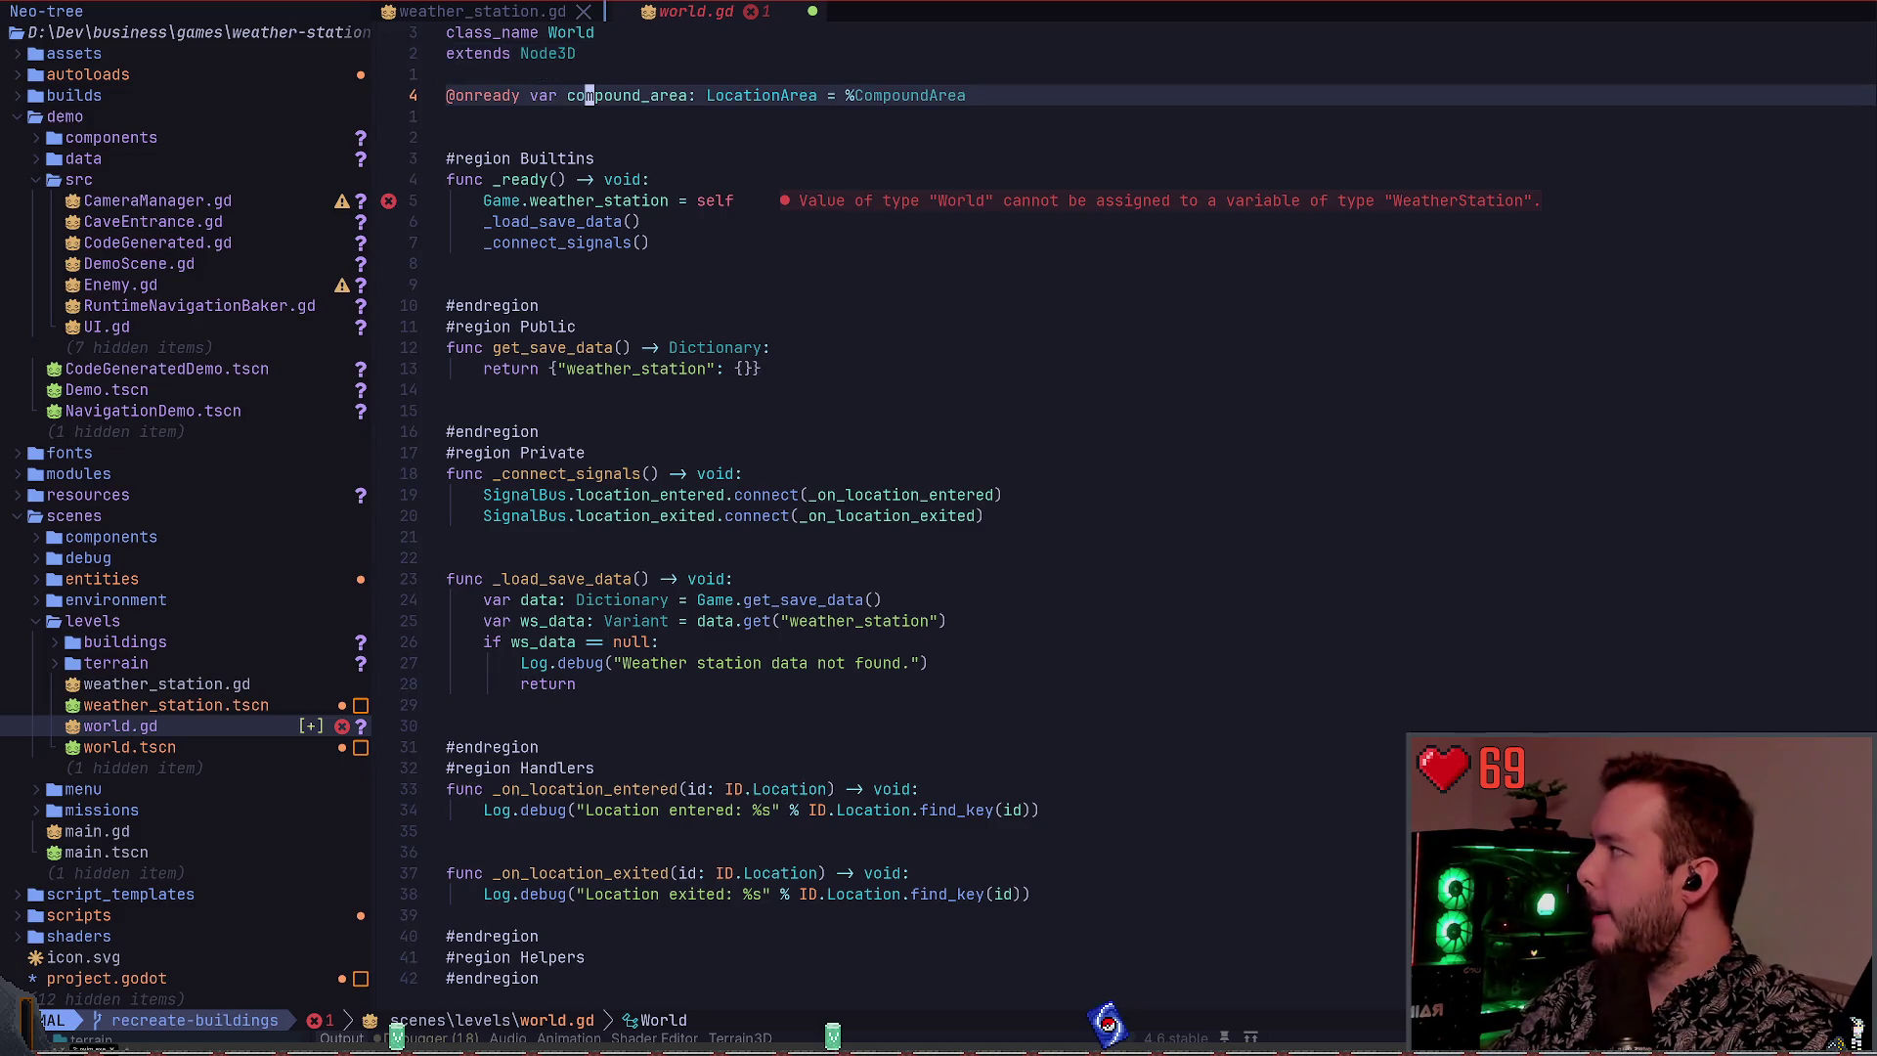
{"action": "key", "text": "shift+v"}
{"action": "key", "text": "k"}
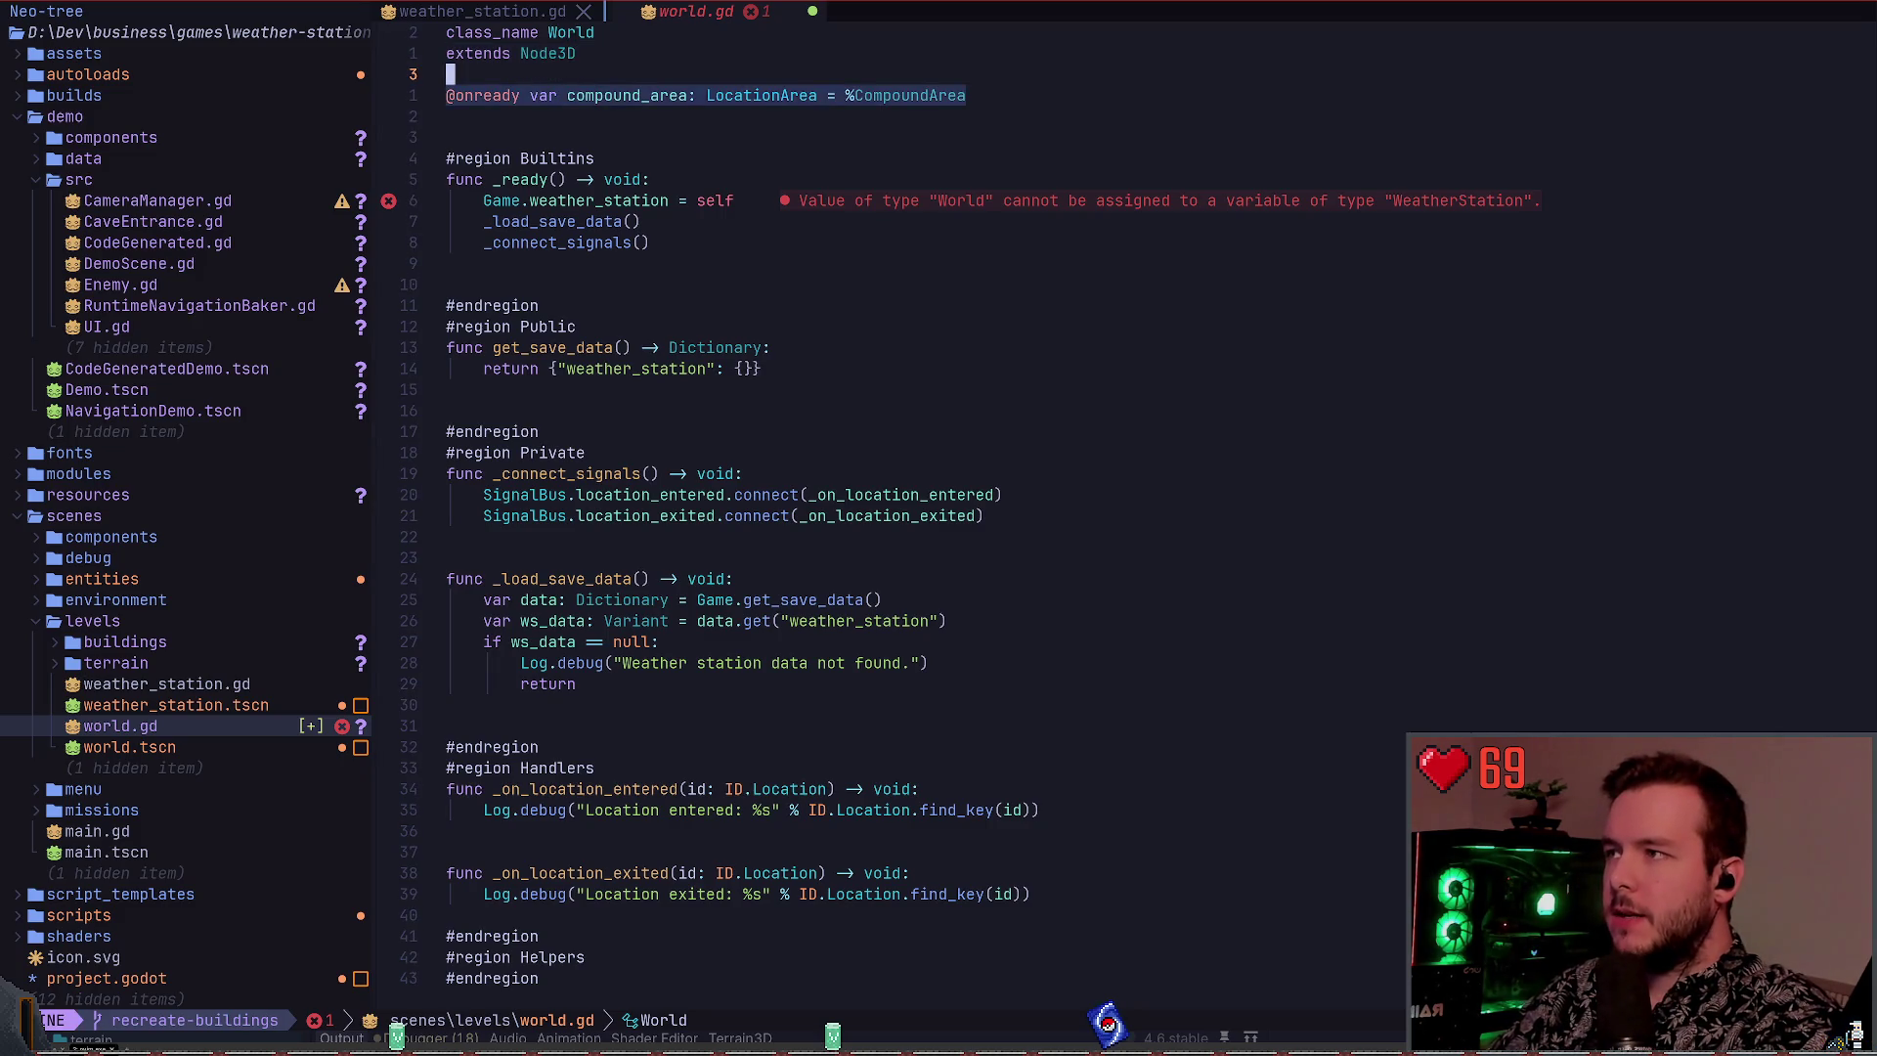
{"action": "key", "text": "d"}
{"action": "key", "text": "d"}
{"action": "key", "text": "d"}
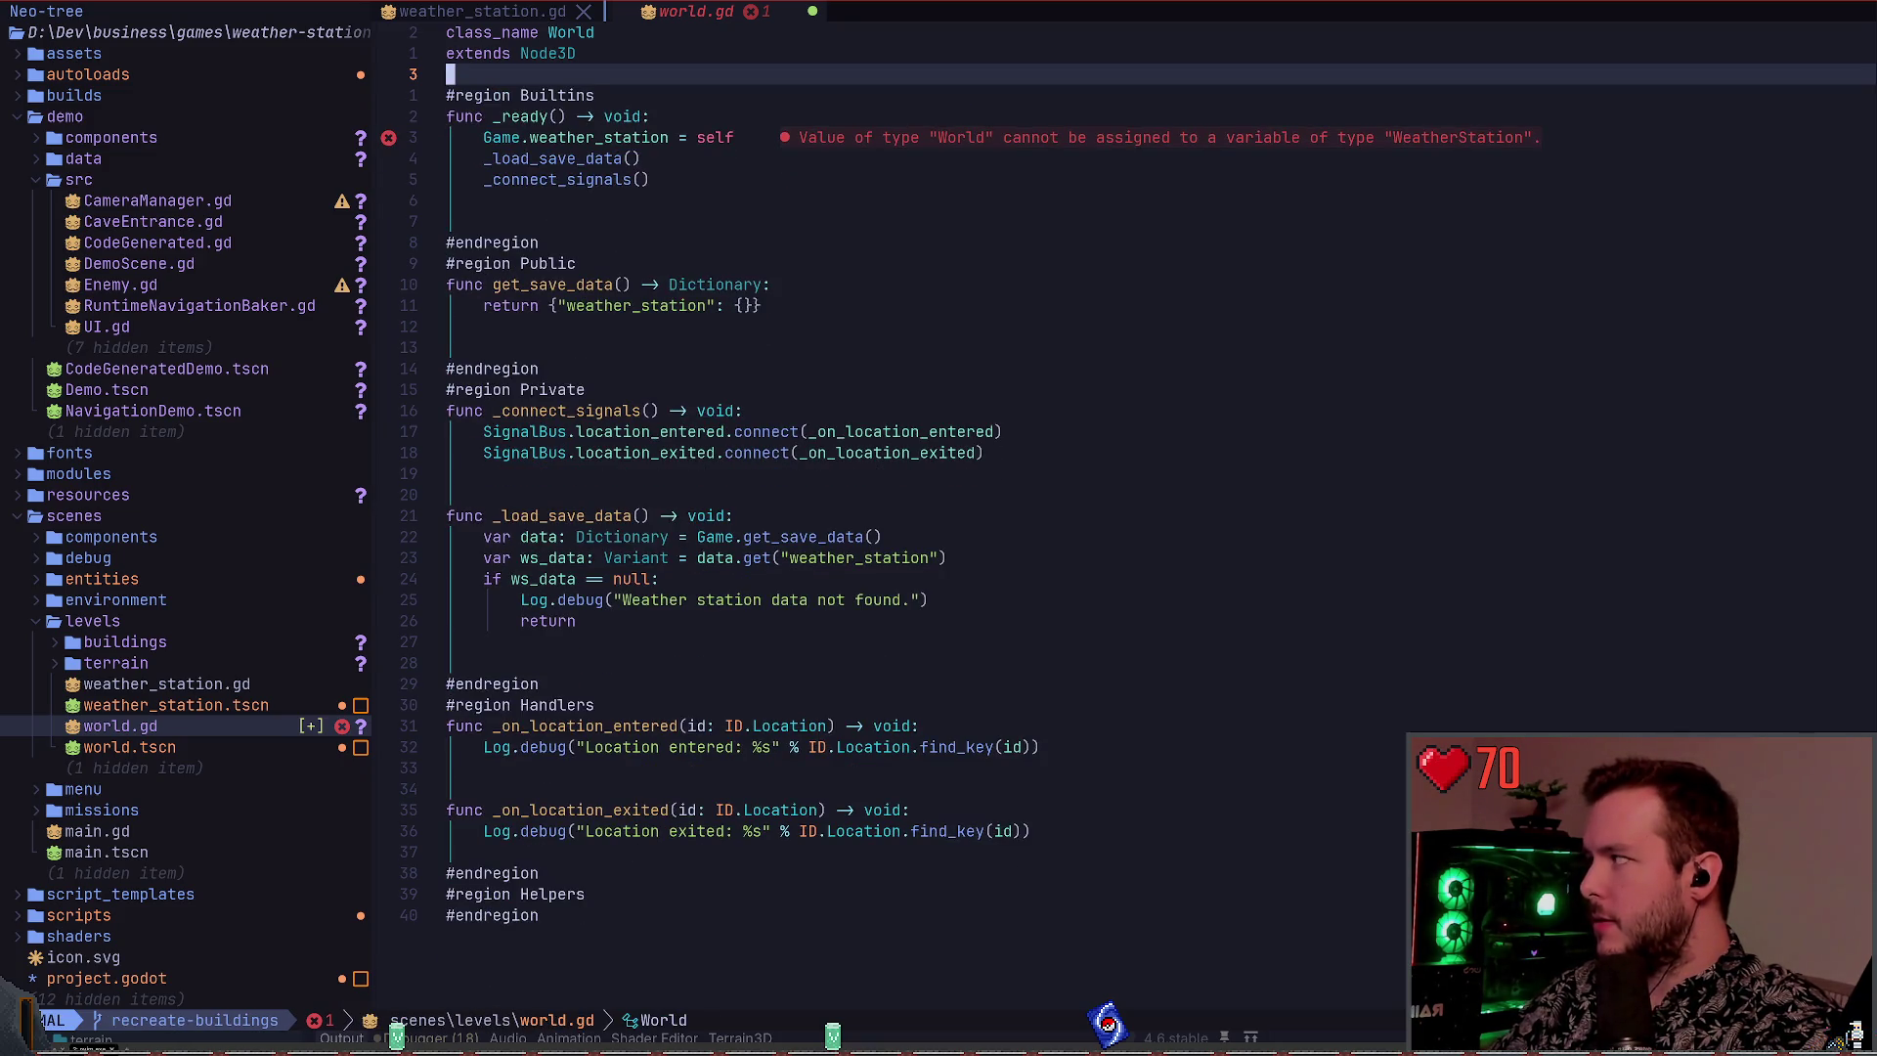
{"action": "key", "text": "u"}
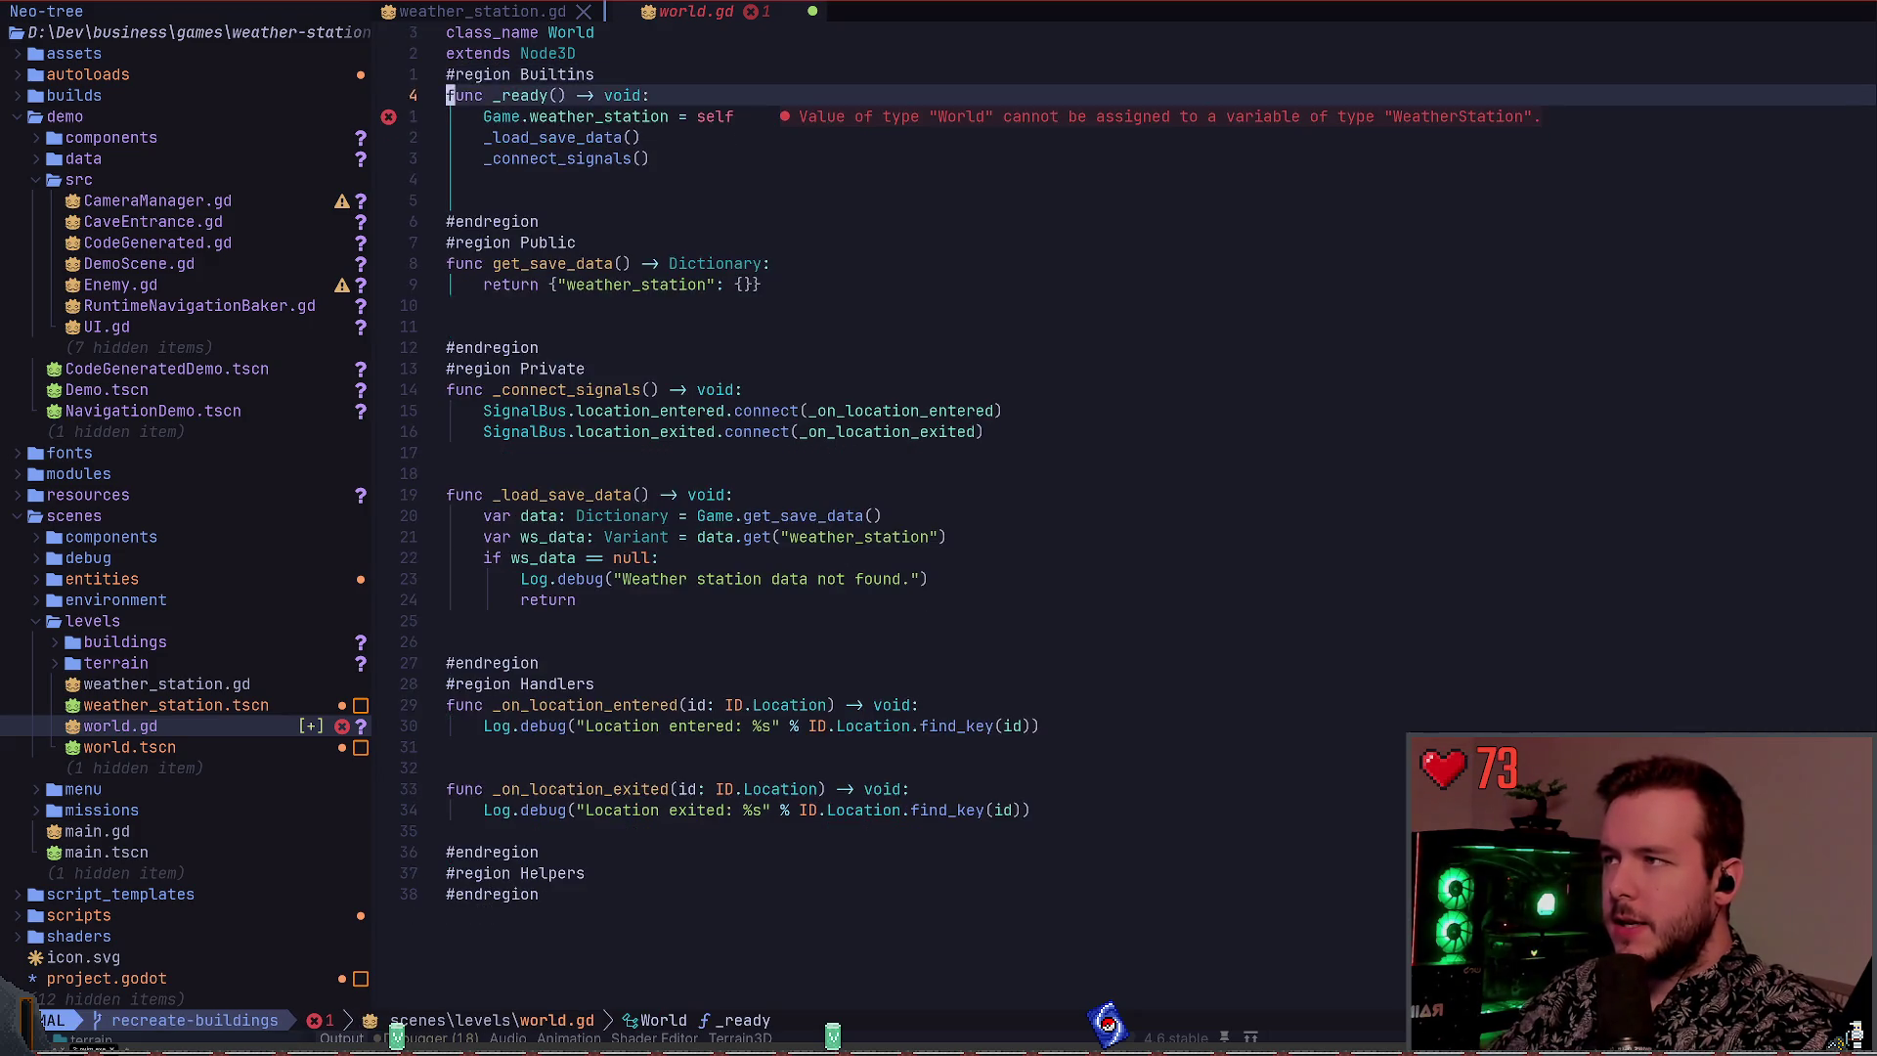
Change the Game.weather_station assignment and the save-data lookup key to world
{"action": "key", "text": "j"}
{"action": "key", "text": "j"}
{"action": "key", "text": "j"}
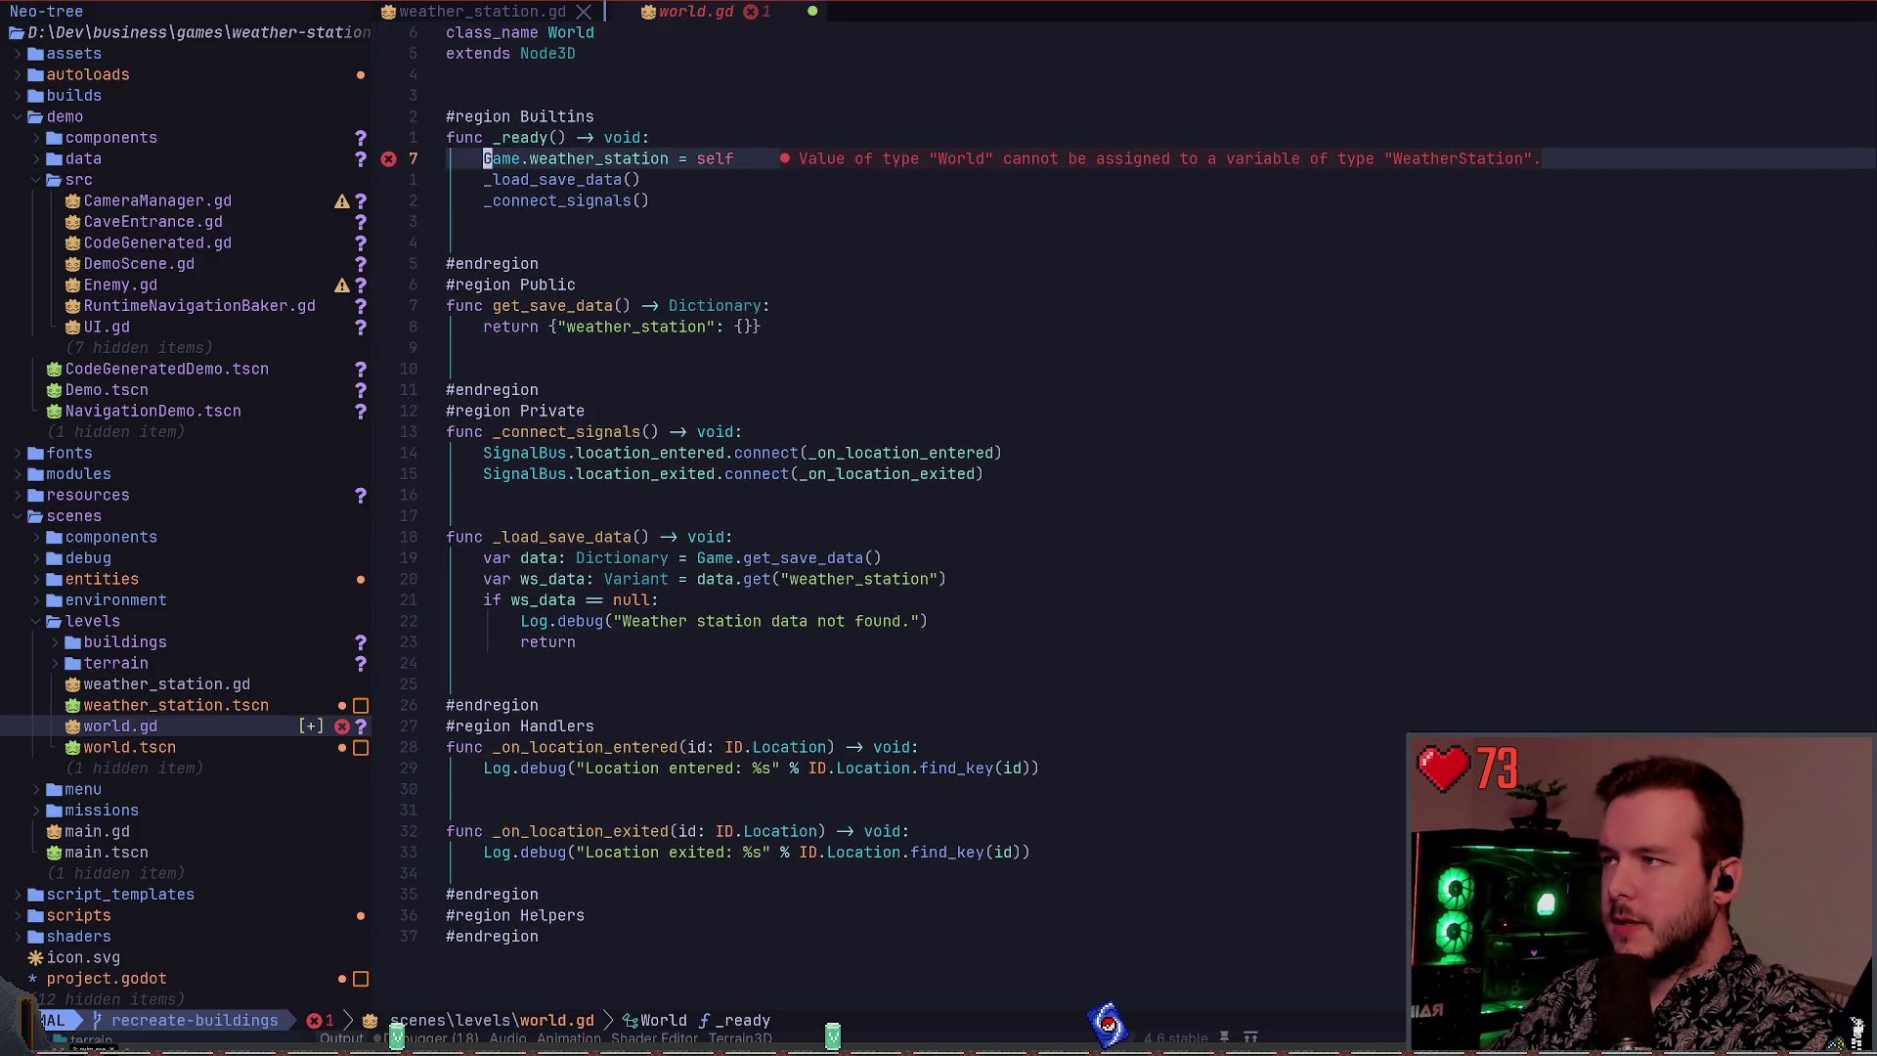
{"action": "type", "text": "ciwworld"}
{"action": "key", "text": "Escape"}
{"action": "key", "text": "j"}
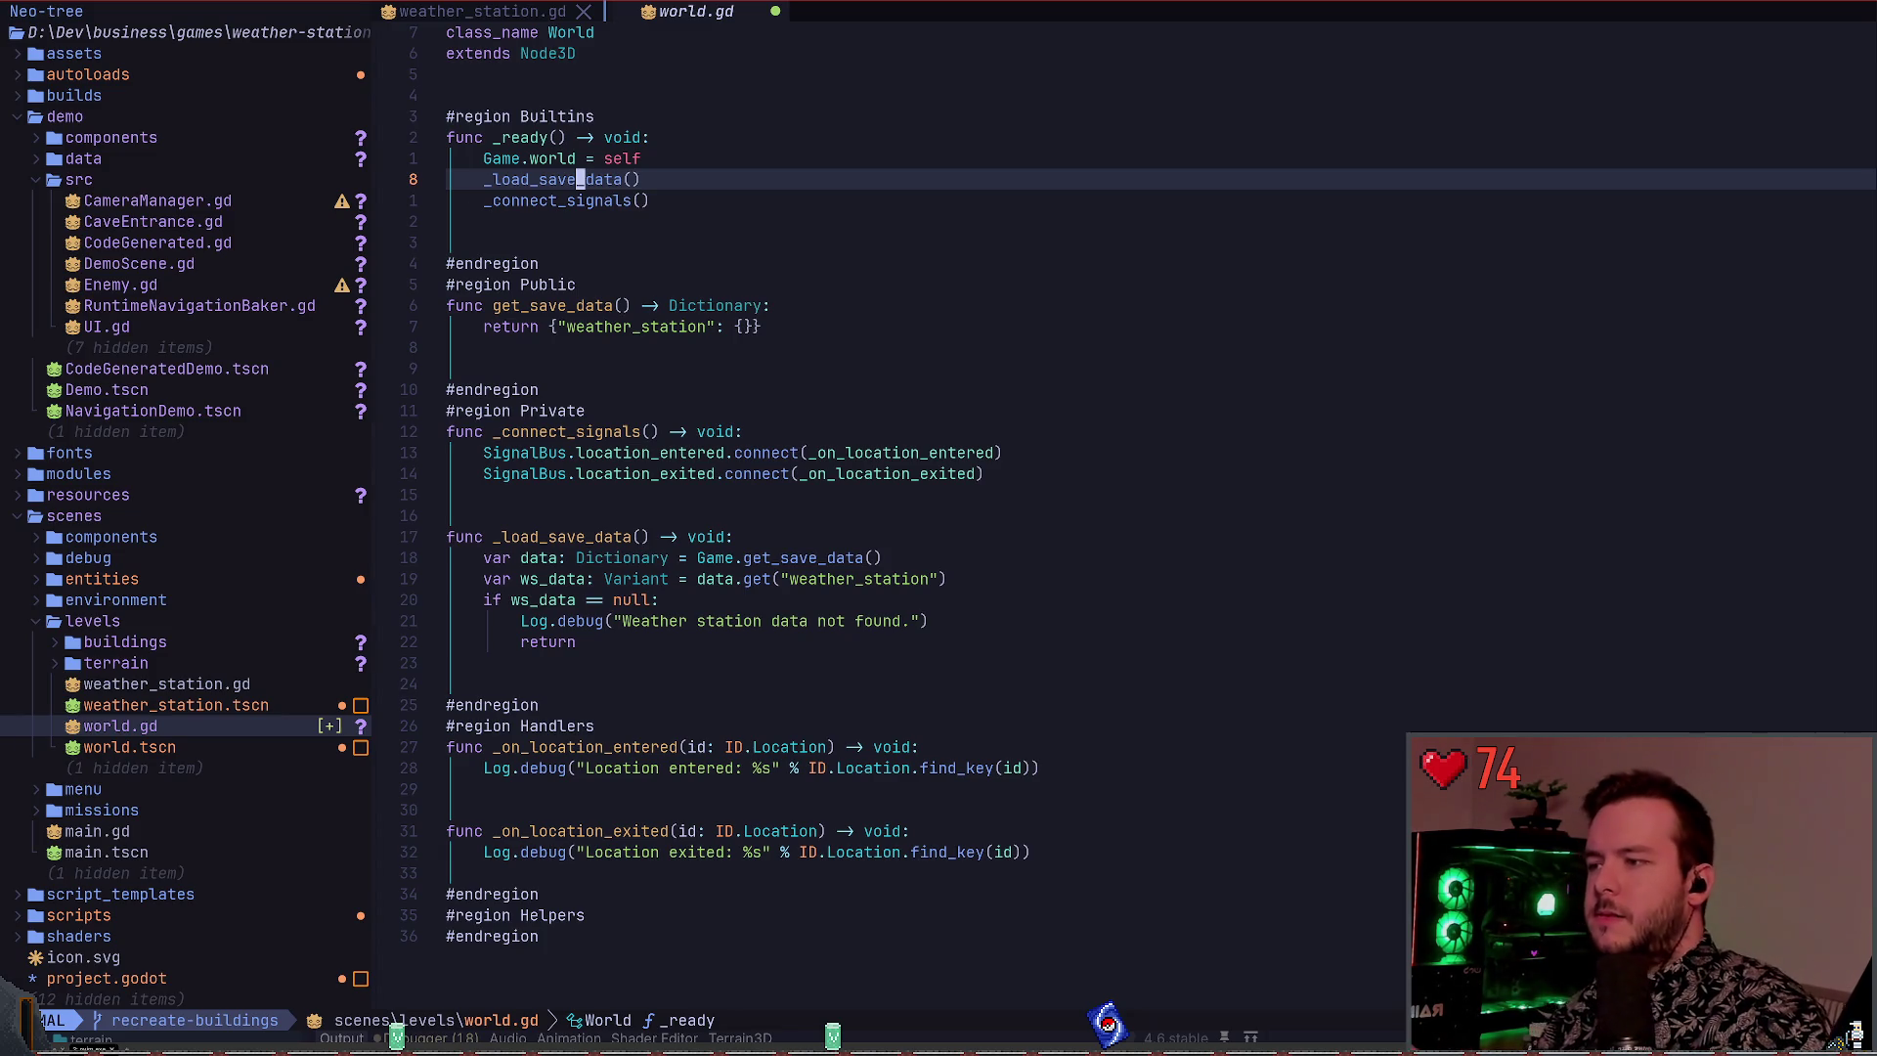
{"action": "key", "text": "j"}
{"action": "key", "text": "j"}
{"action": "key", "text": "j"}
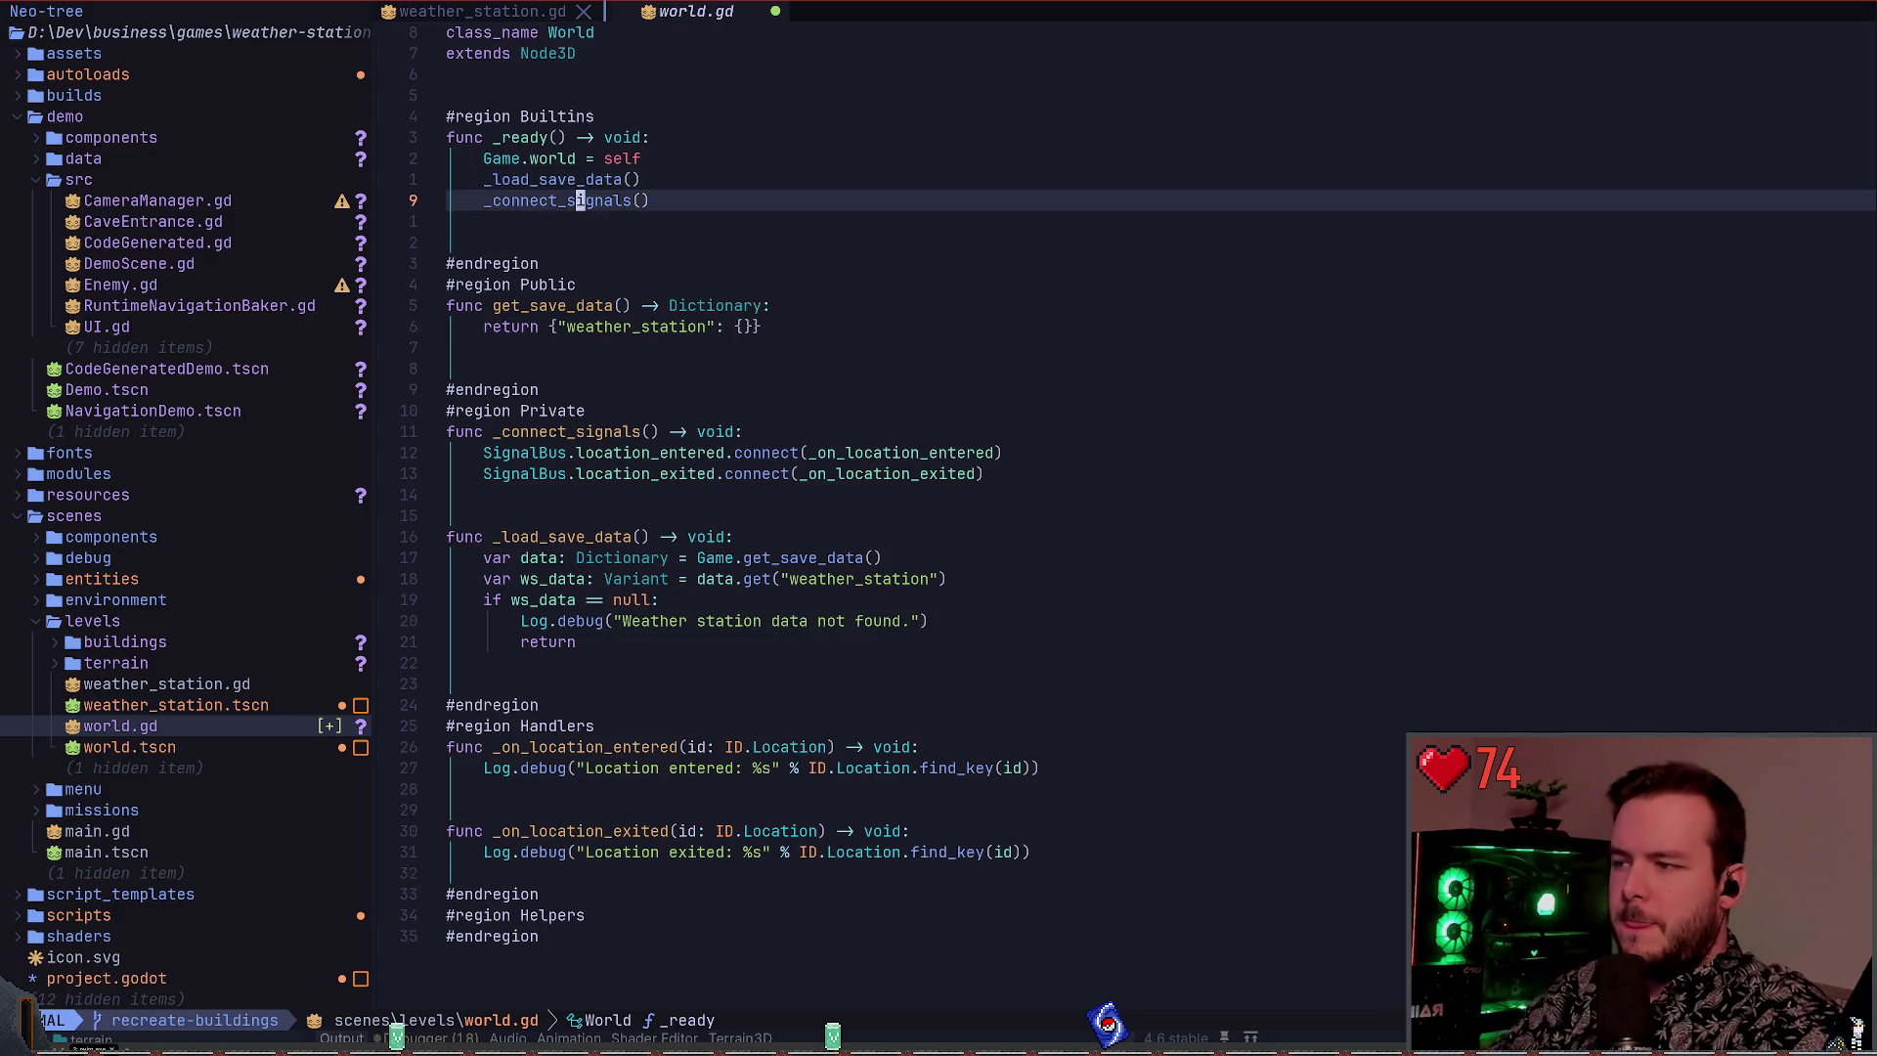
{"action": "key", "text": "k"}
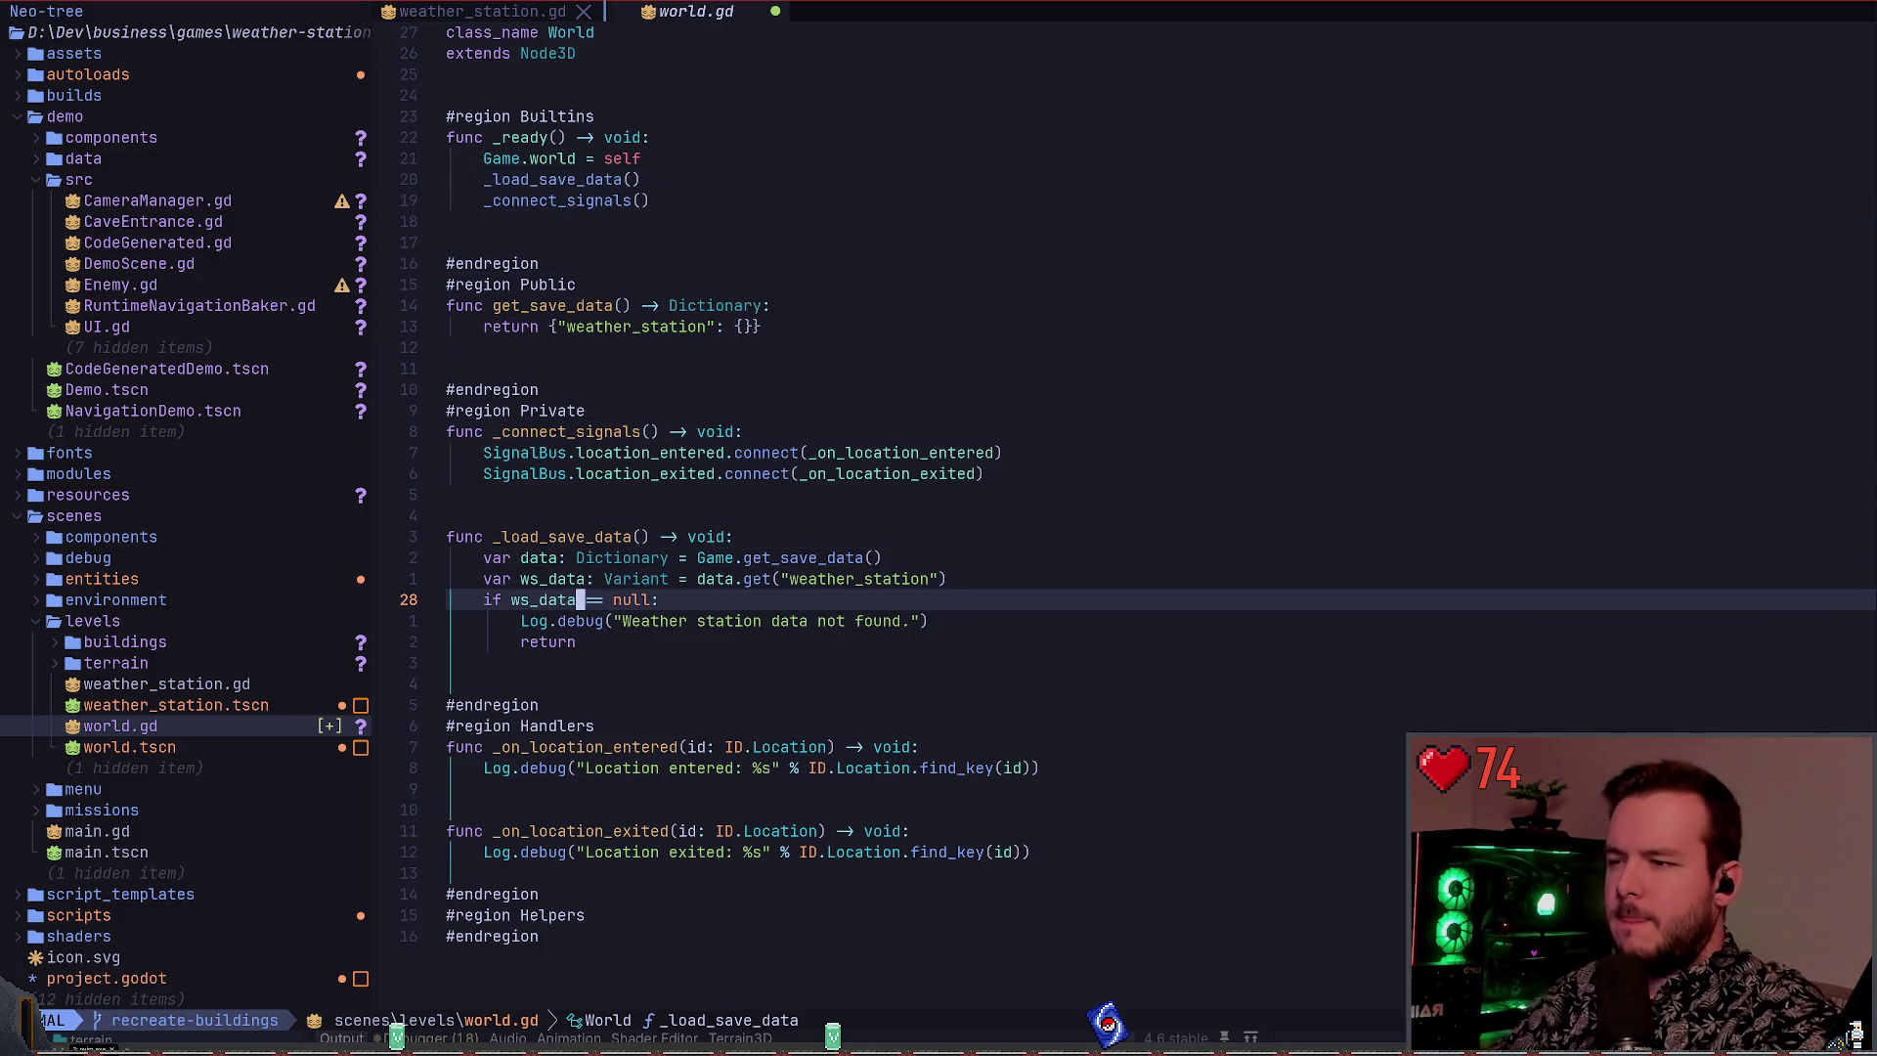
{"action": "key", "text": "k"}
{"action": "key", "text": "l"}
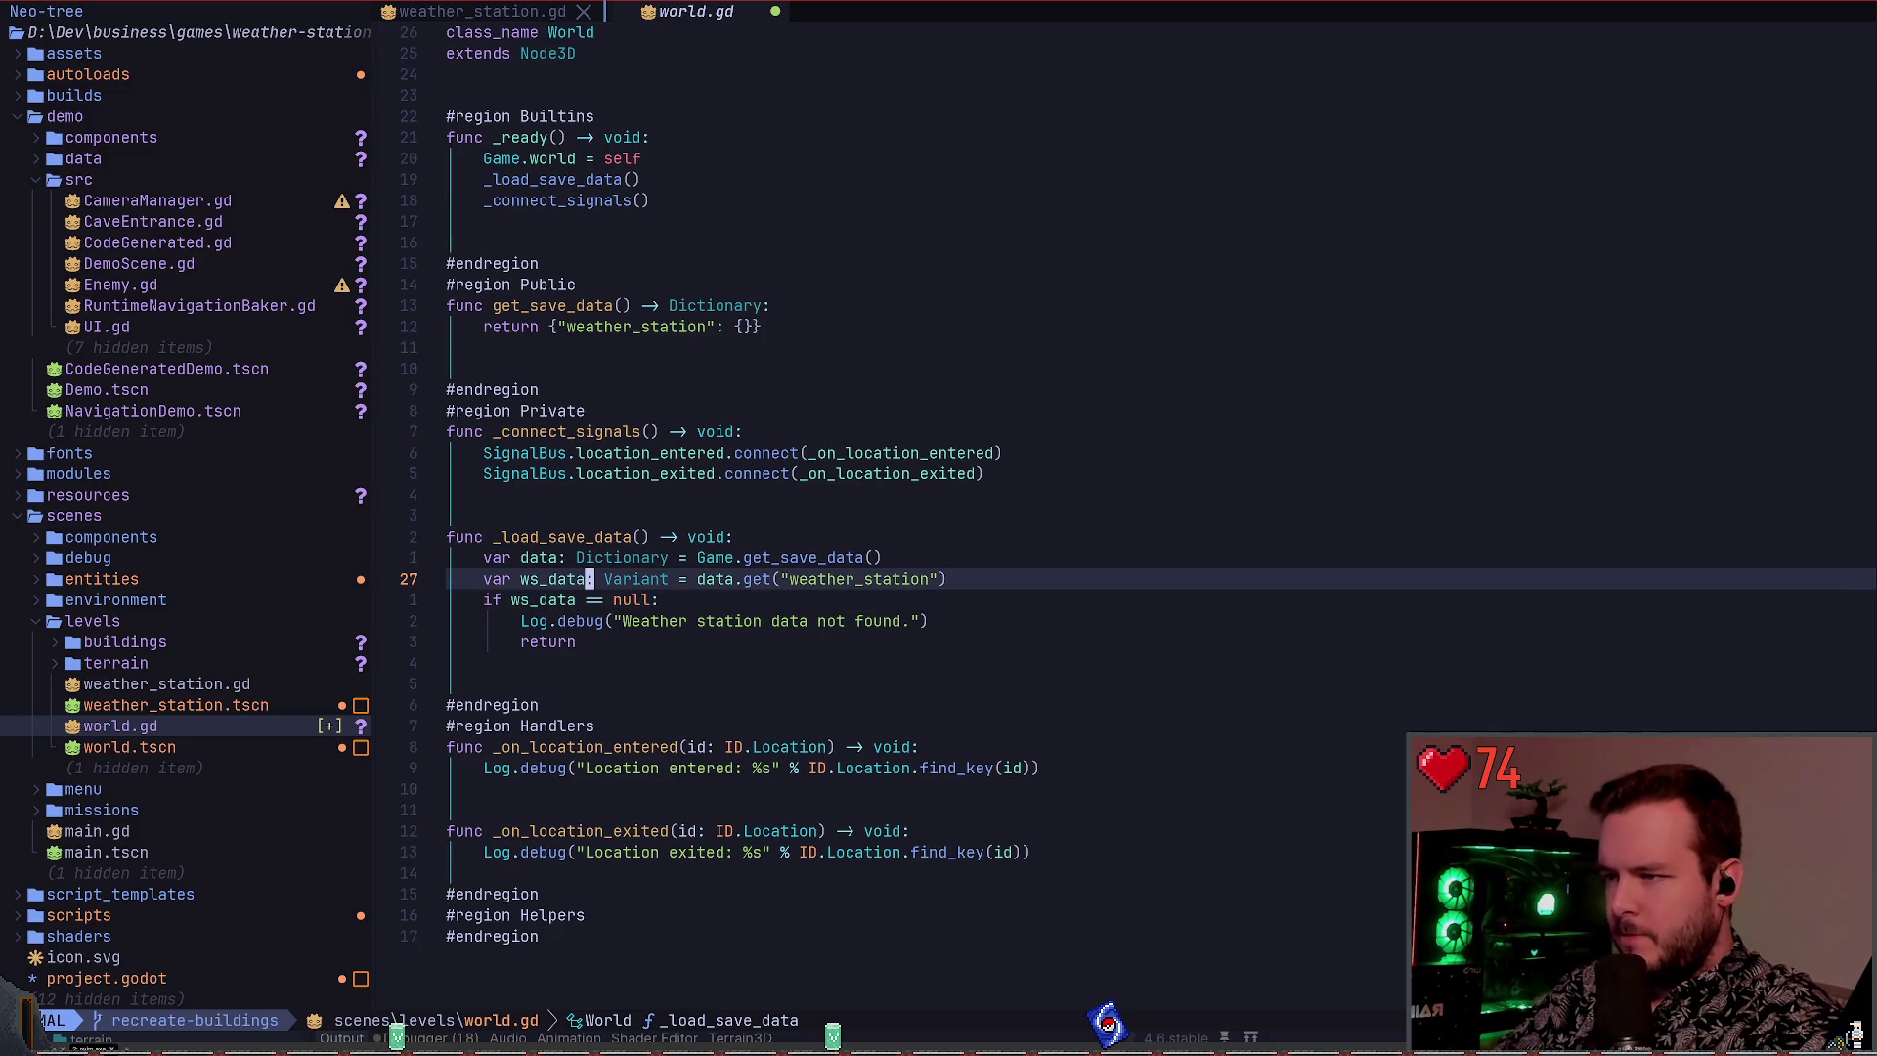
{"action": "type", "text": "ciwworld"}
{"action": "key", "text": "Escape"}
{"action": "key", "text": "j"}
{"action": "key", "text": "j"}
Change the log message to "World data not found." and save world.gd
{"action": "key", "text": "b"}
{"action": "key", "text": "b"}
{"action": "key", "text": "b"}
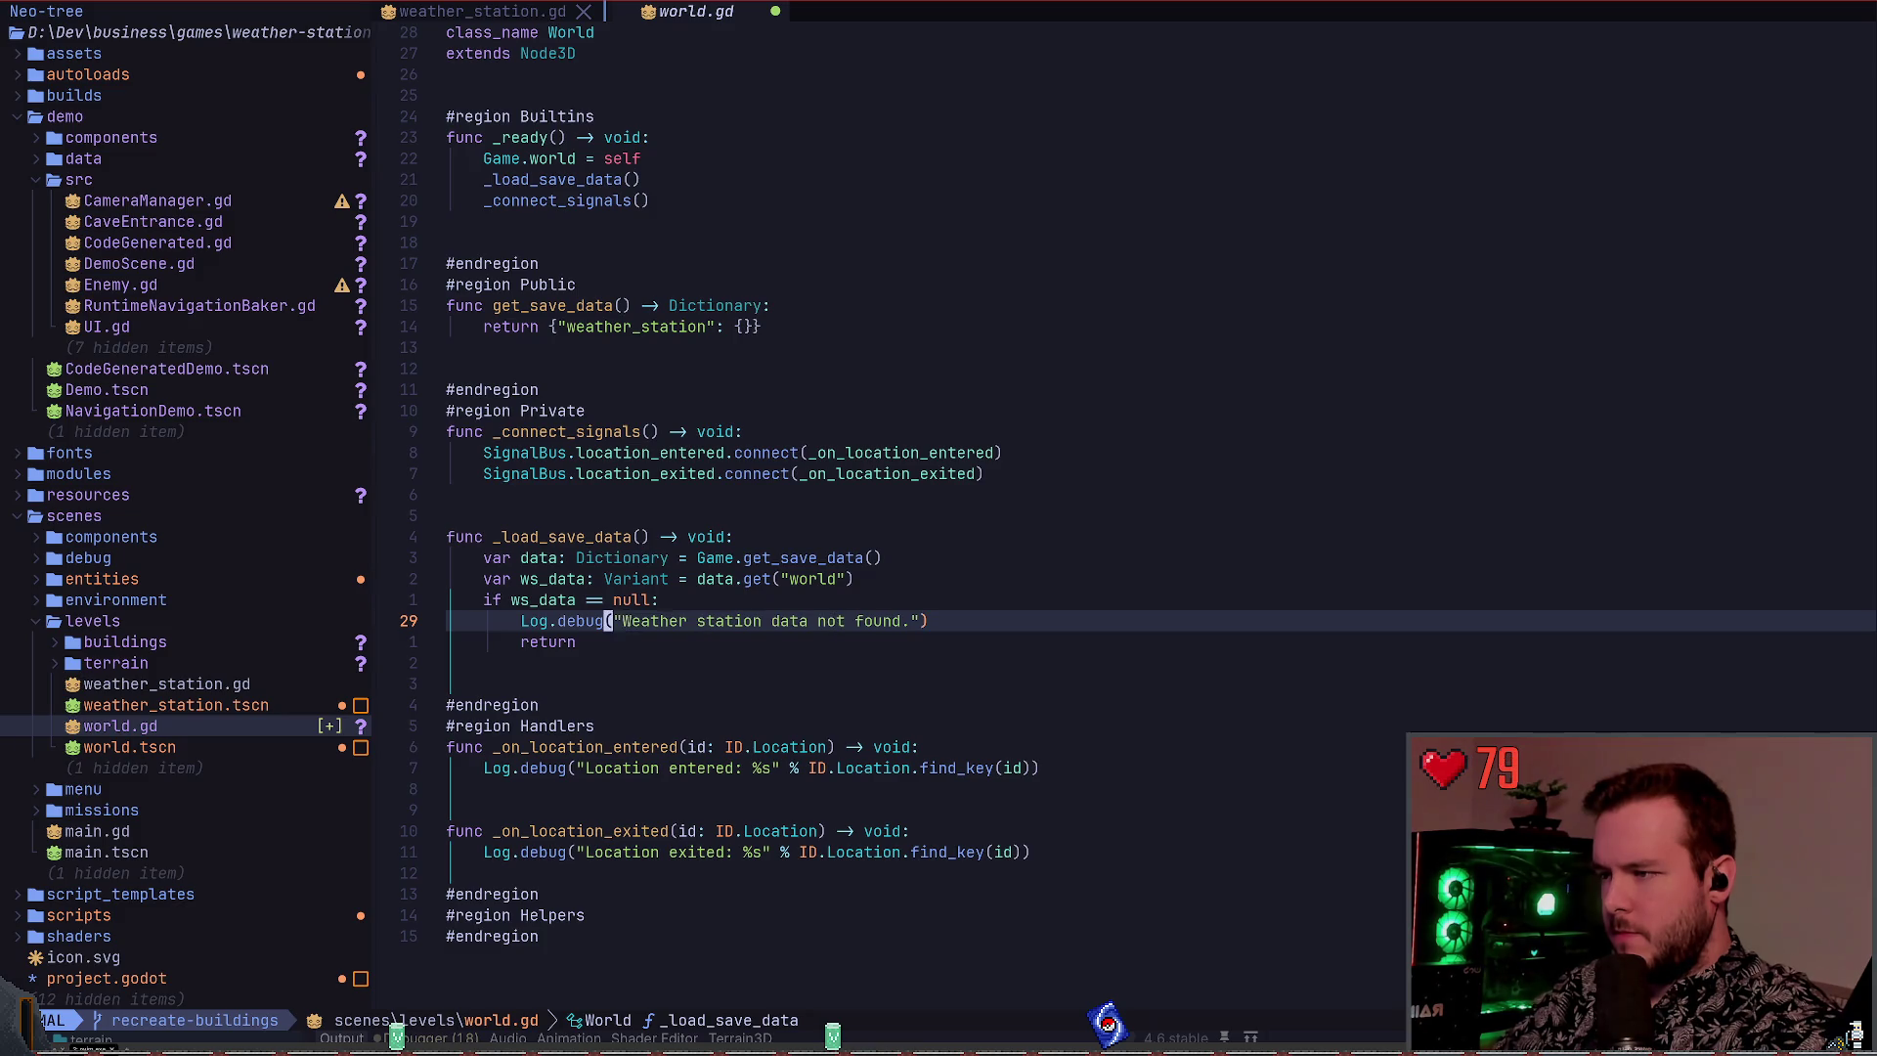
{"action": "type", "text": "ctdw"}
{"action": "key", "text": "BackSpace"}
{"action": "type", "text": "World"}
{"action": "key", "text": "Escape"}
{"action": "key", "text": "ctrl+s"}
{"action": "key", "text": "k"}
{"action": "key", "text": "k"}
{"action": "key", "text": "k"}
{"action": "key", "text": "k"}
{"action": "key", "text": "k"}
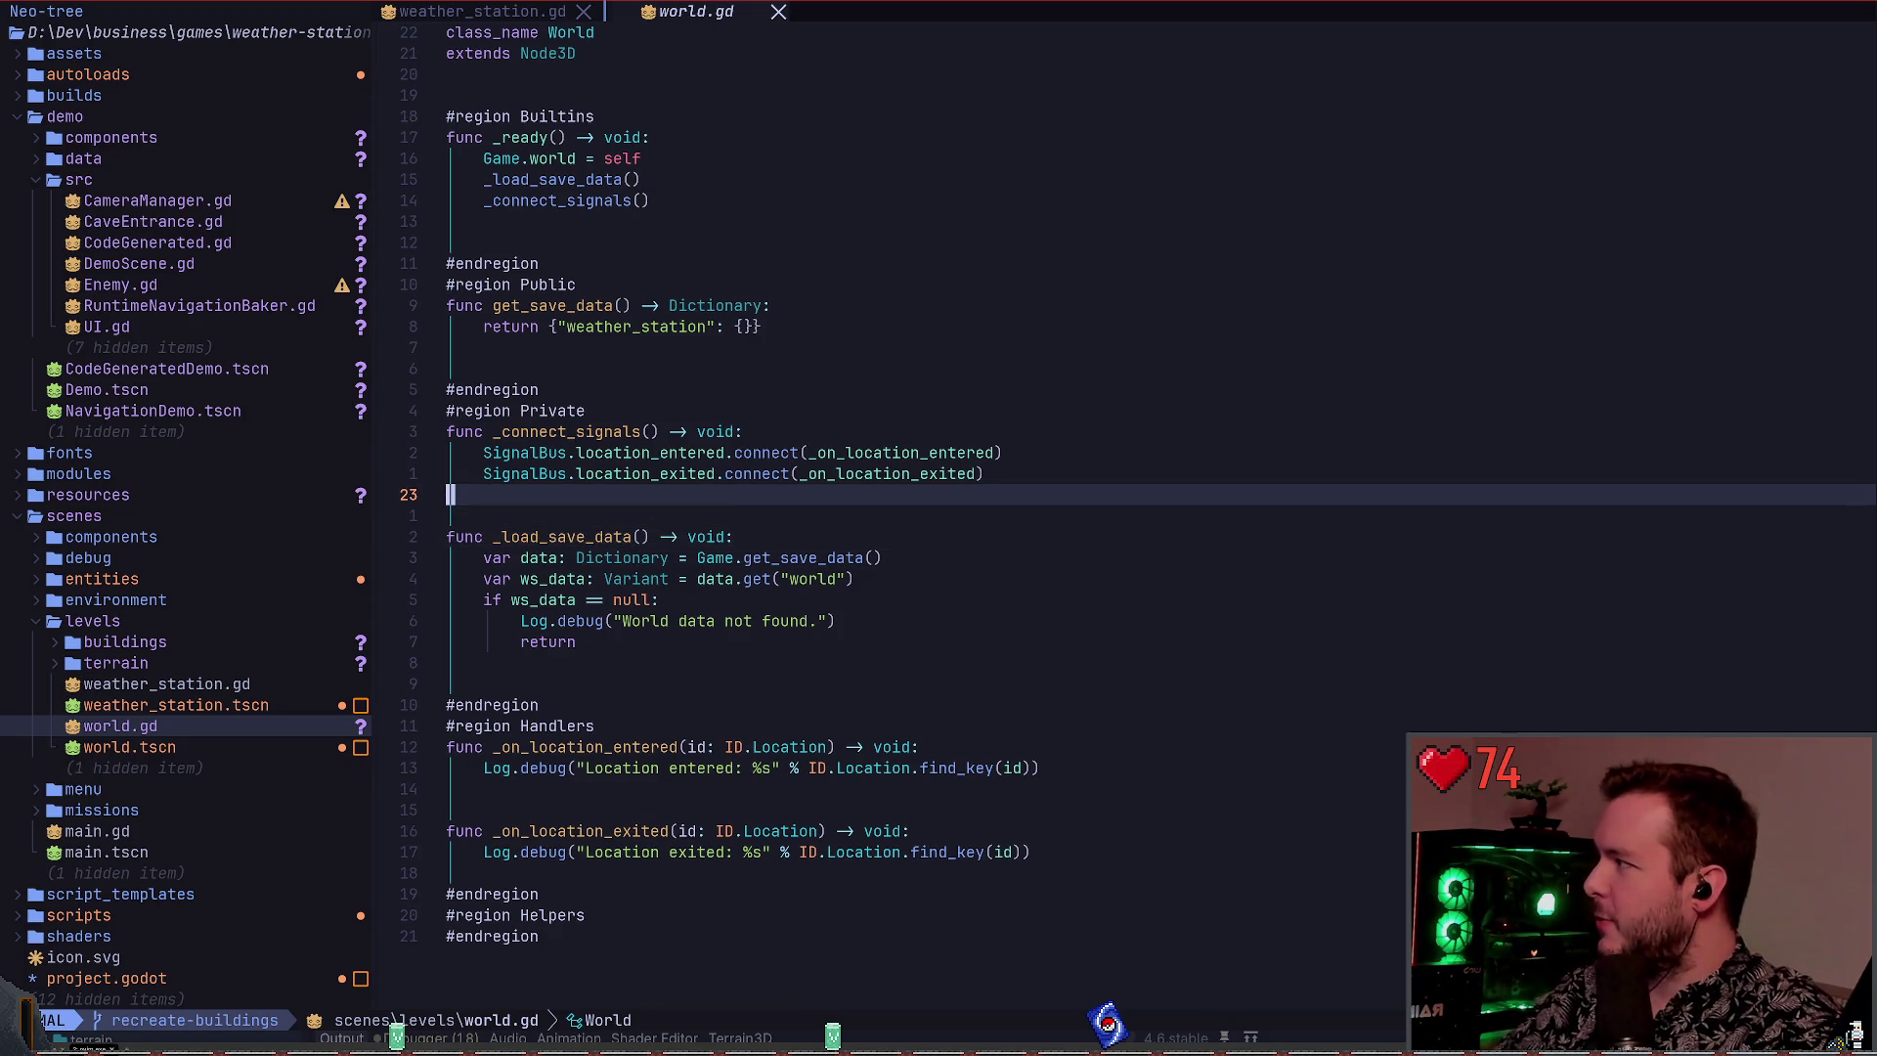
Briefly select the #region Private lines and start a :TS command, cancelling both
{"action": "key", "text": "k"}
{"action": "key", "text": "k"}
{"action": "key", "text": "k"}
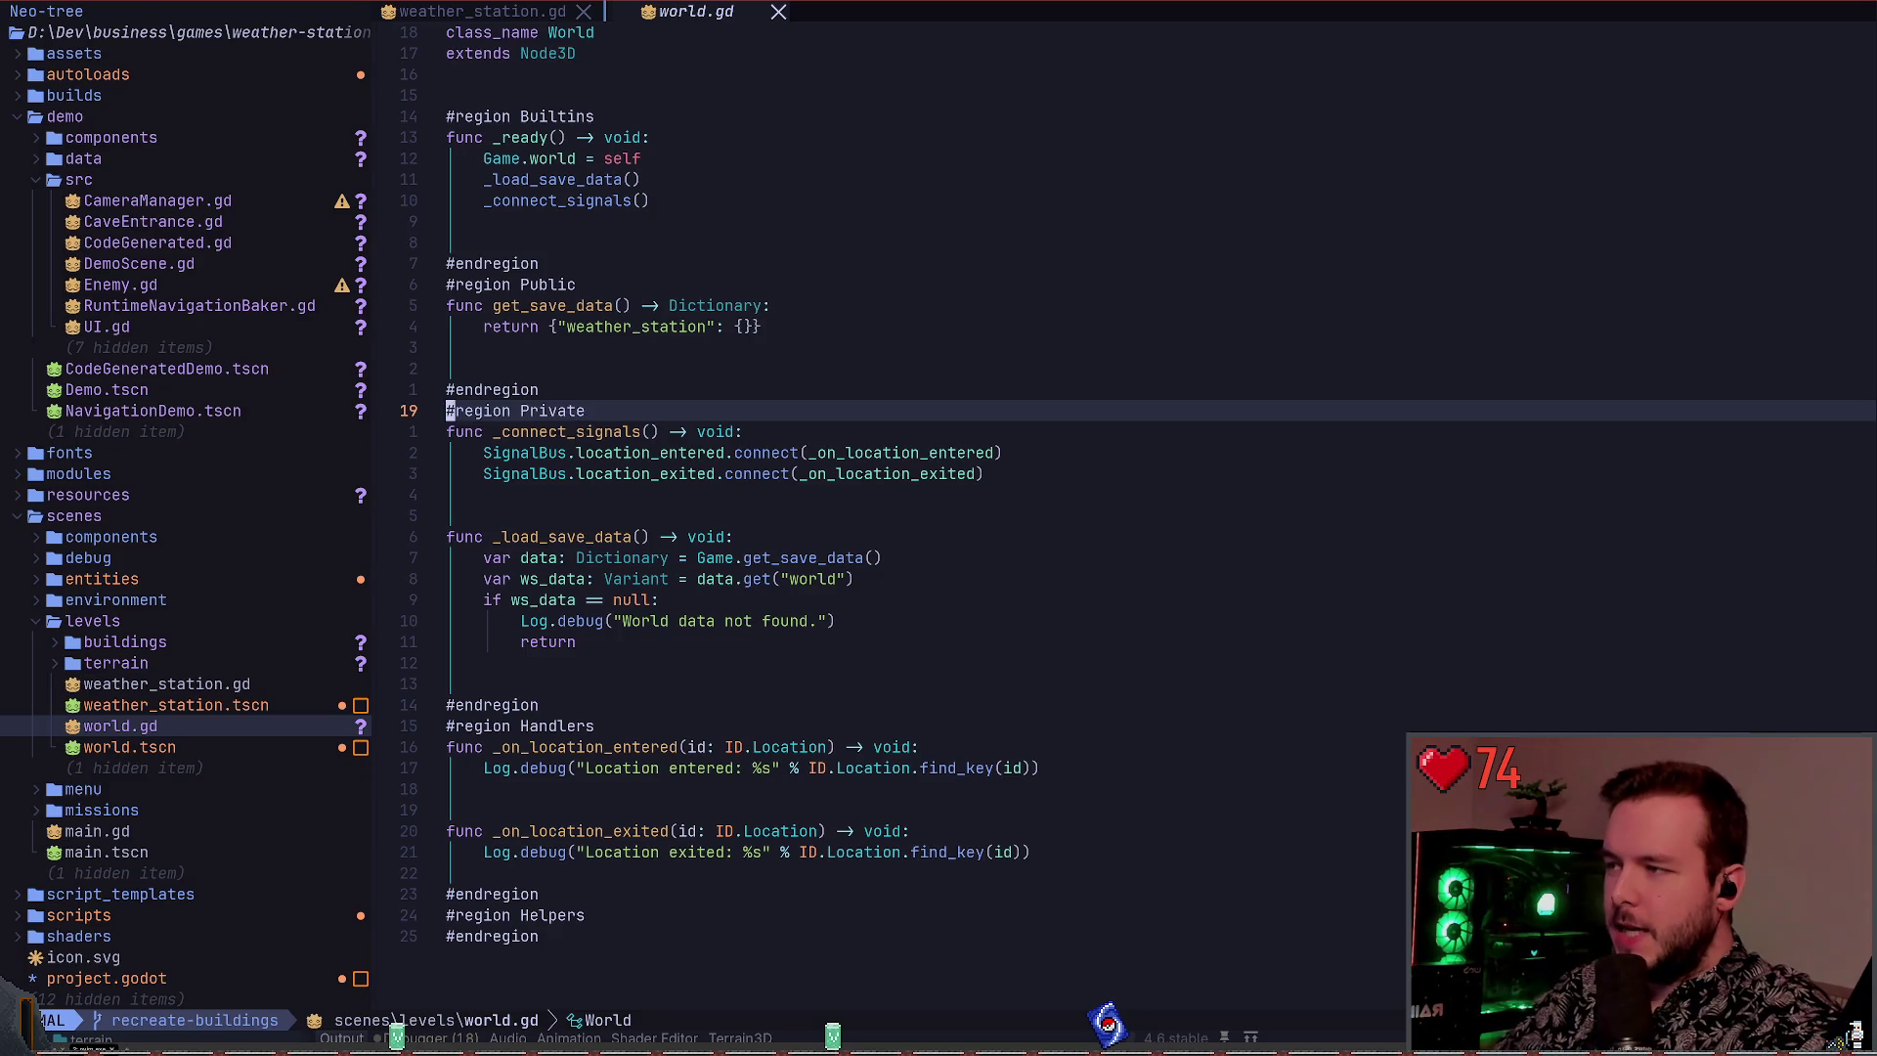
{"action": "key", "text": "shift+v"}
{"action": "key", "text": "k"}
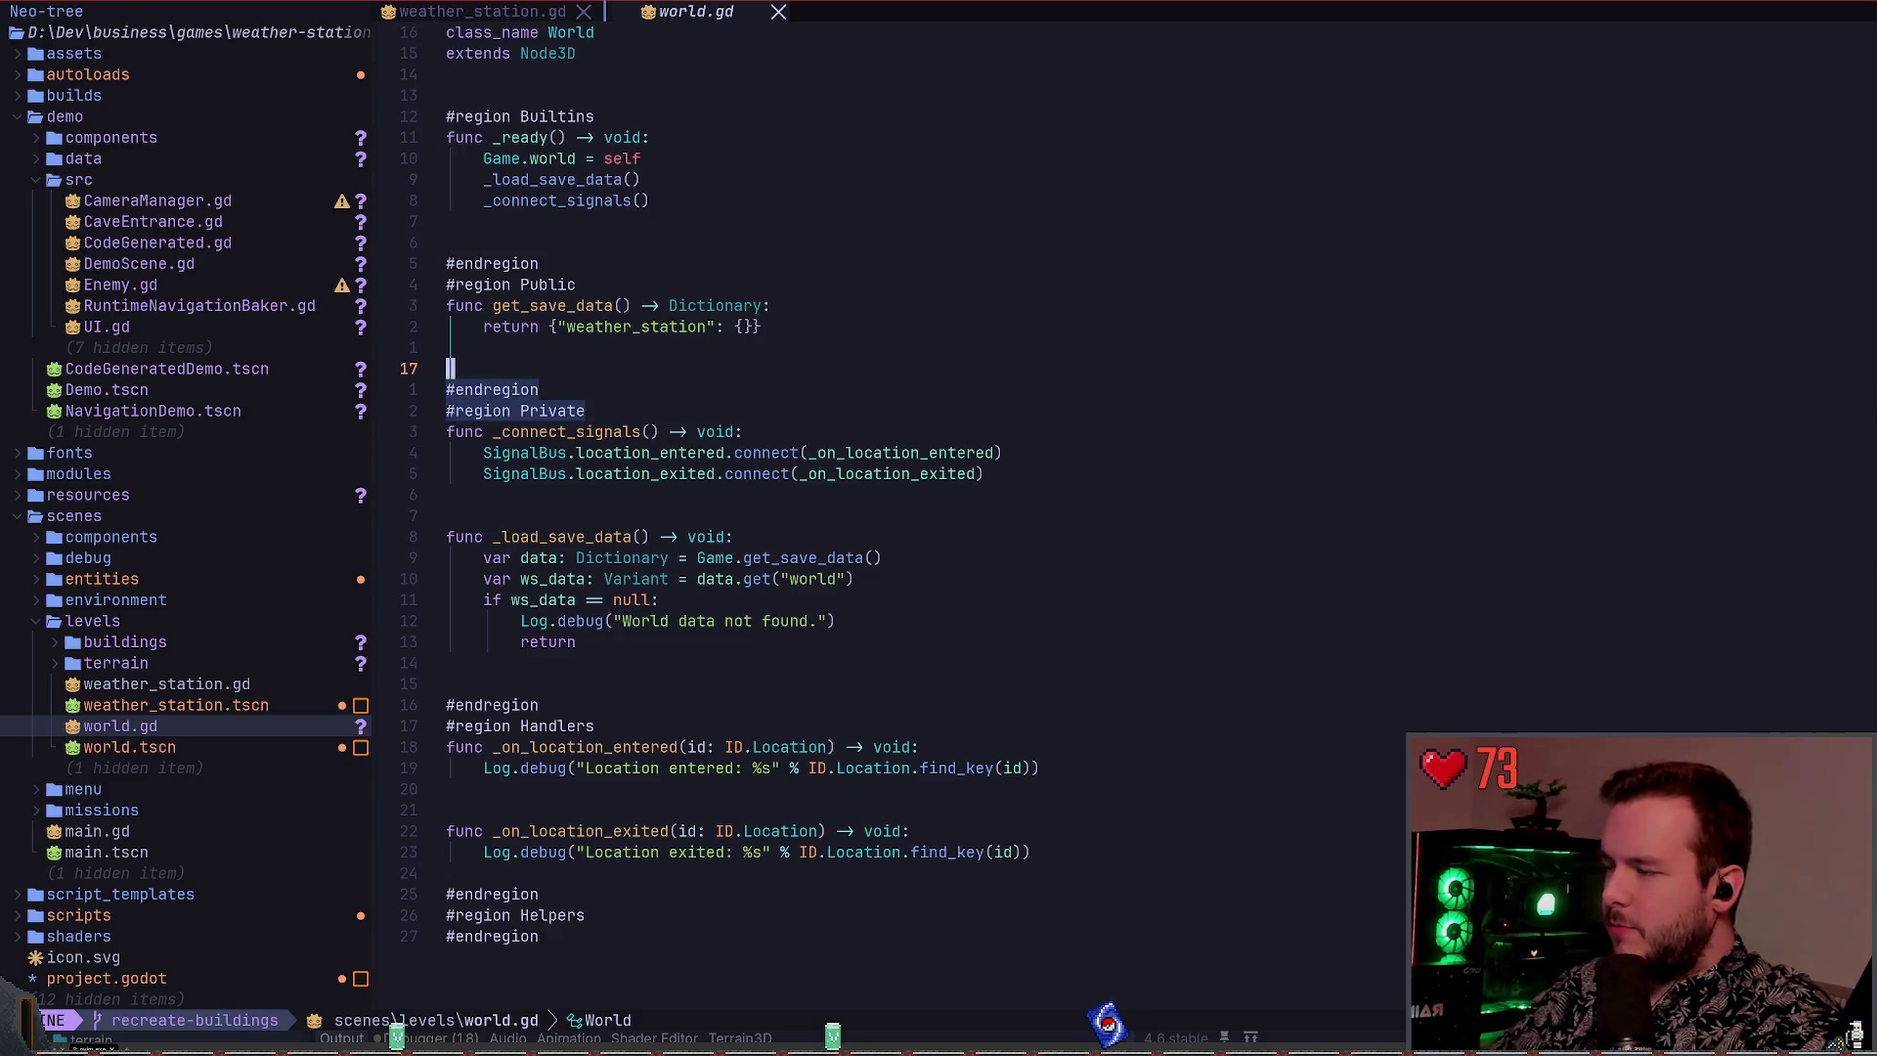
{"action": "key", "text": "Escape"}
{"action": "key", "text": "colon"}
{"action": "type", "text": "TS"}
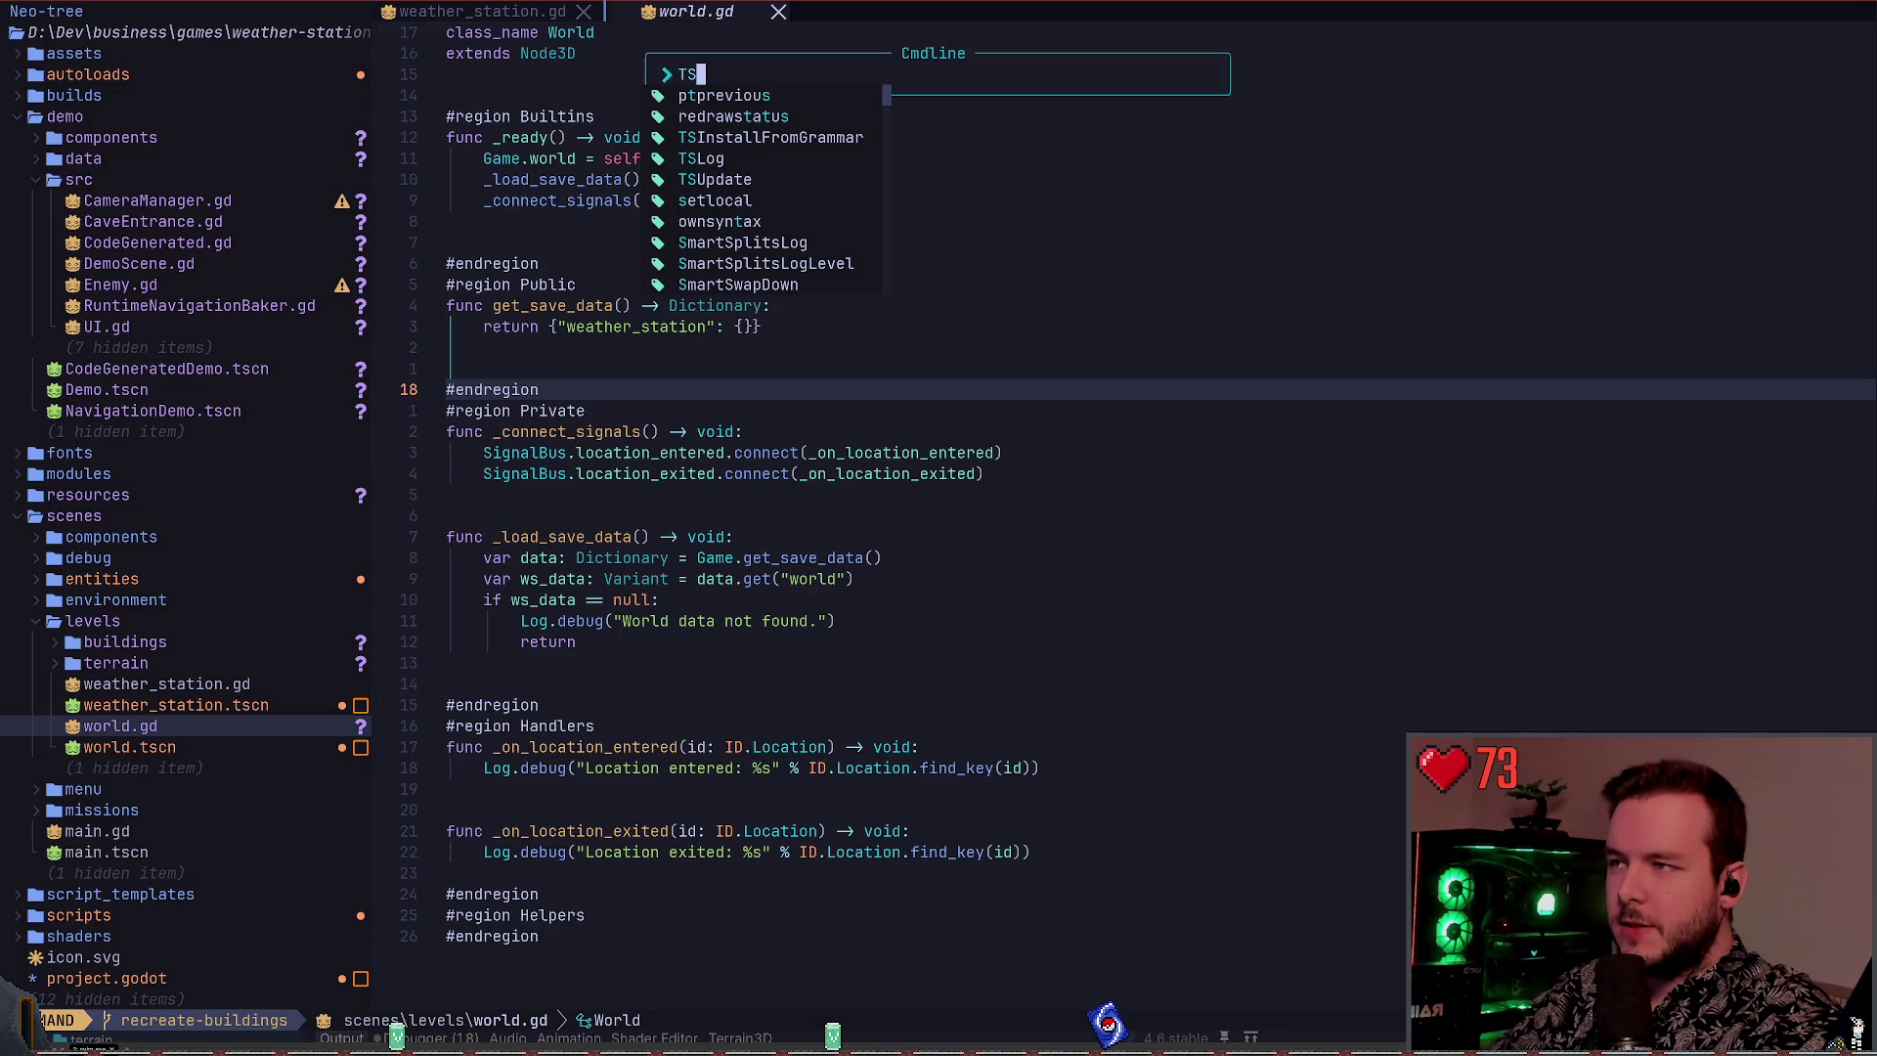
{"action": "key", "text": "Escape"}
Show the Treesitter syntax tree for world.gd and jump to its ERROR node
{"action": "key", "text": "space"}
{"action": "key", "text": "u"}
{"action": "key", "text": "shift+i"}
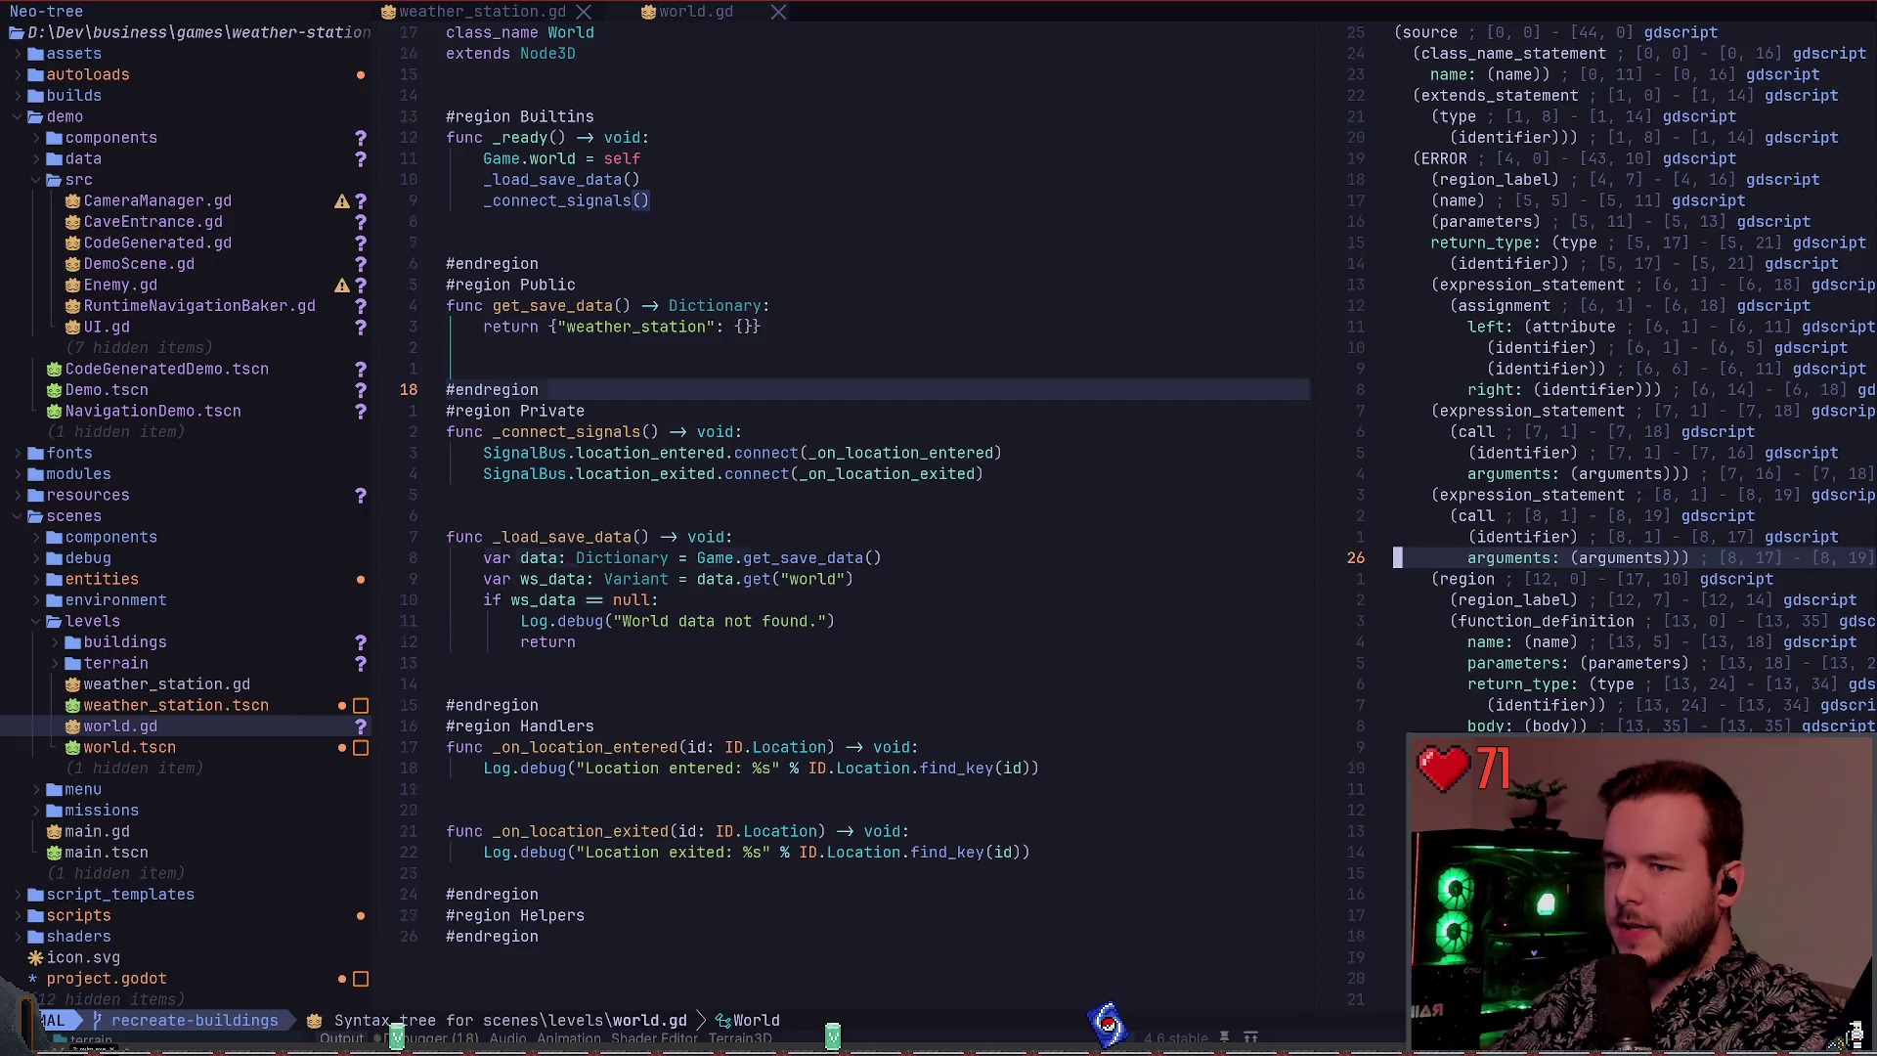
{"action": "left_click", "coordinate": [450, 558]}
{"action": "key", "text": "k"}
{"action": "key", "text": "k"}
{"action": "key", "text": "k"}
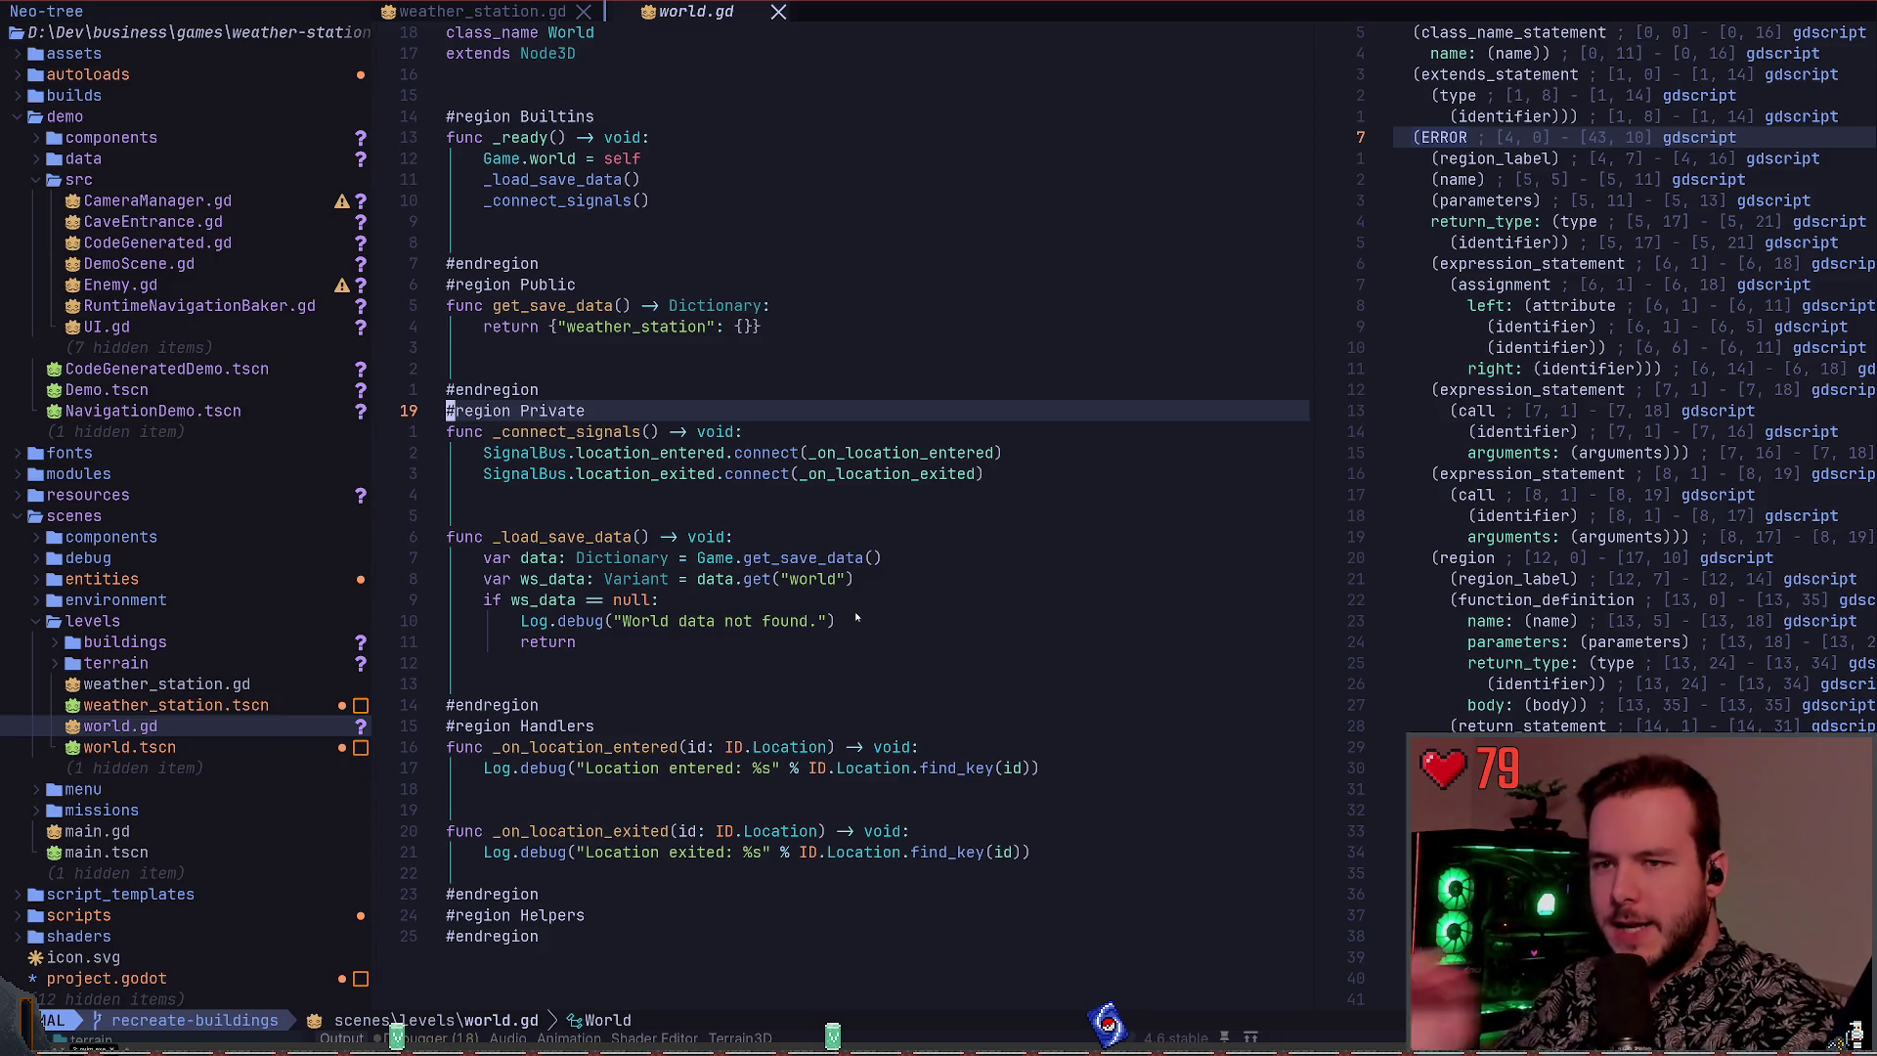
{"action": "key", "text": "ctrl+w"}
{"action": "key", "text": "l"}
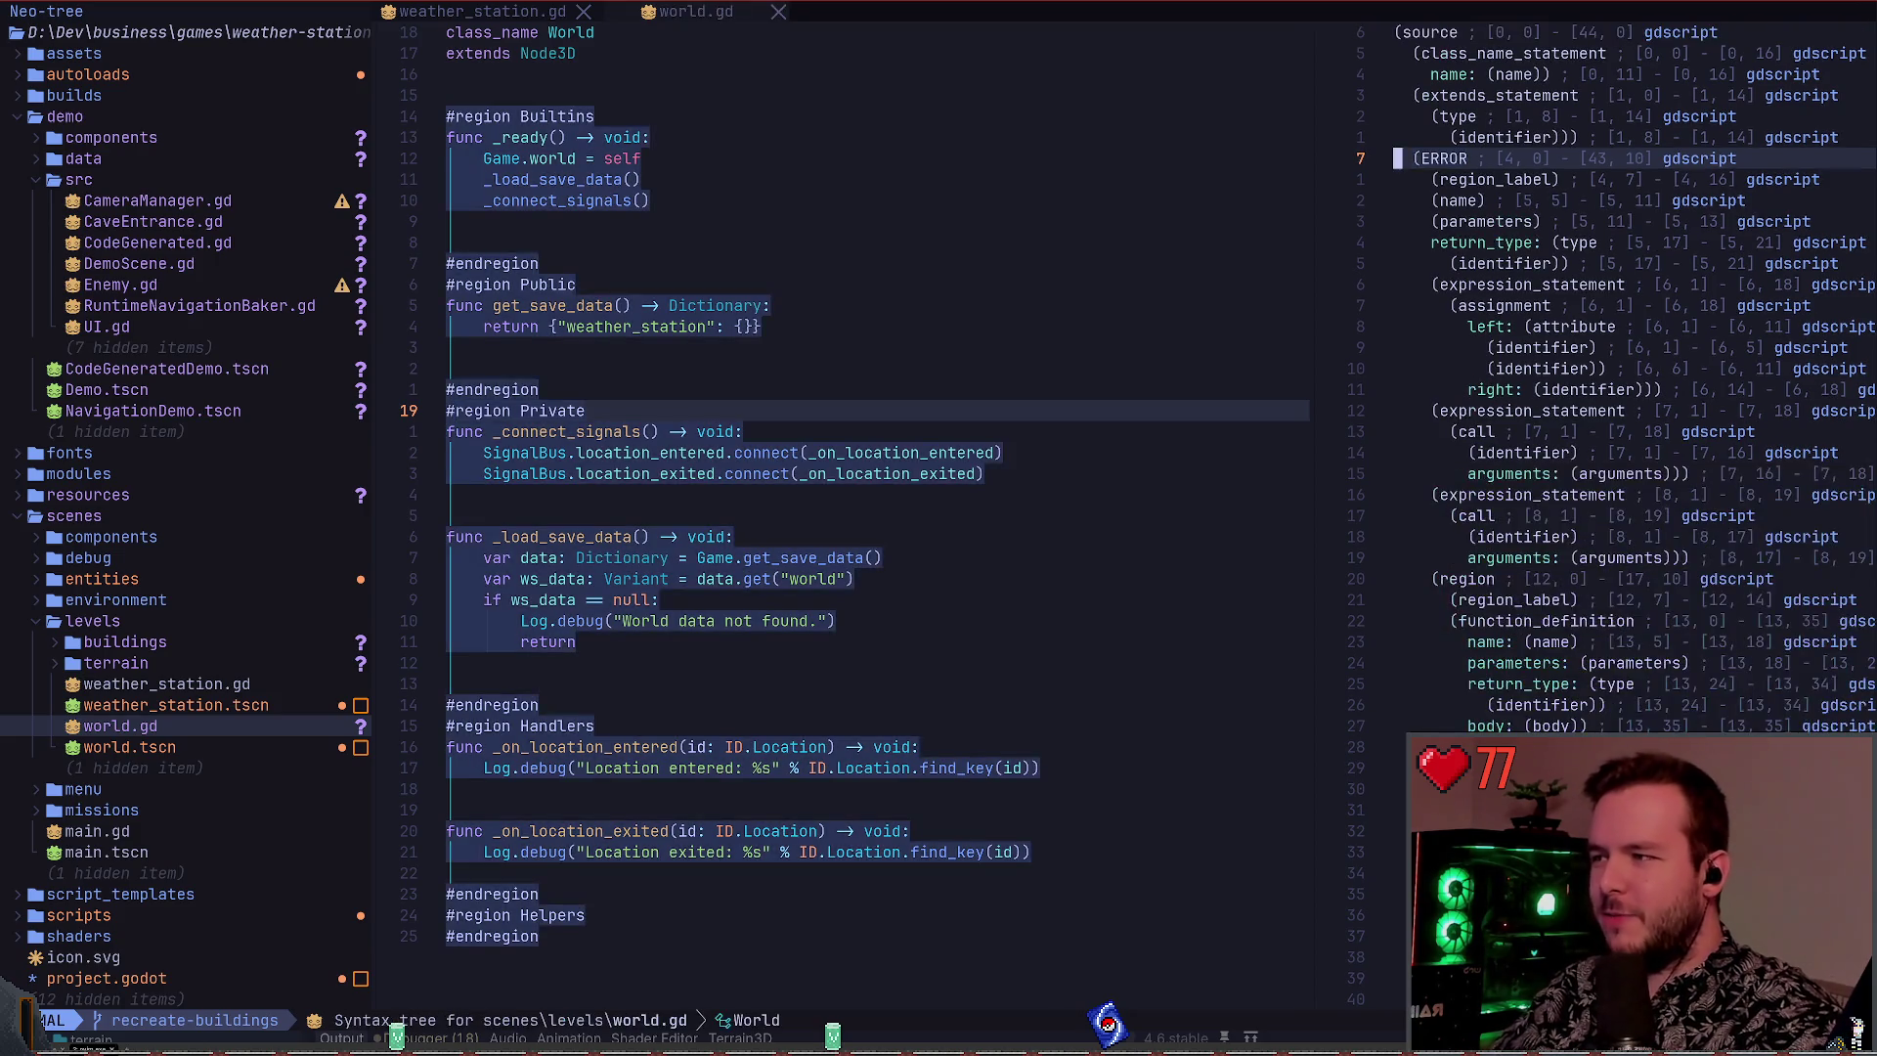
{"action": "left_click", "coordinate": [451, 179]}
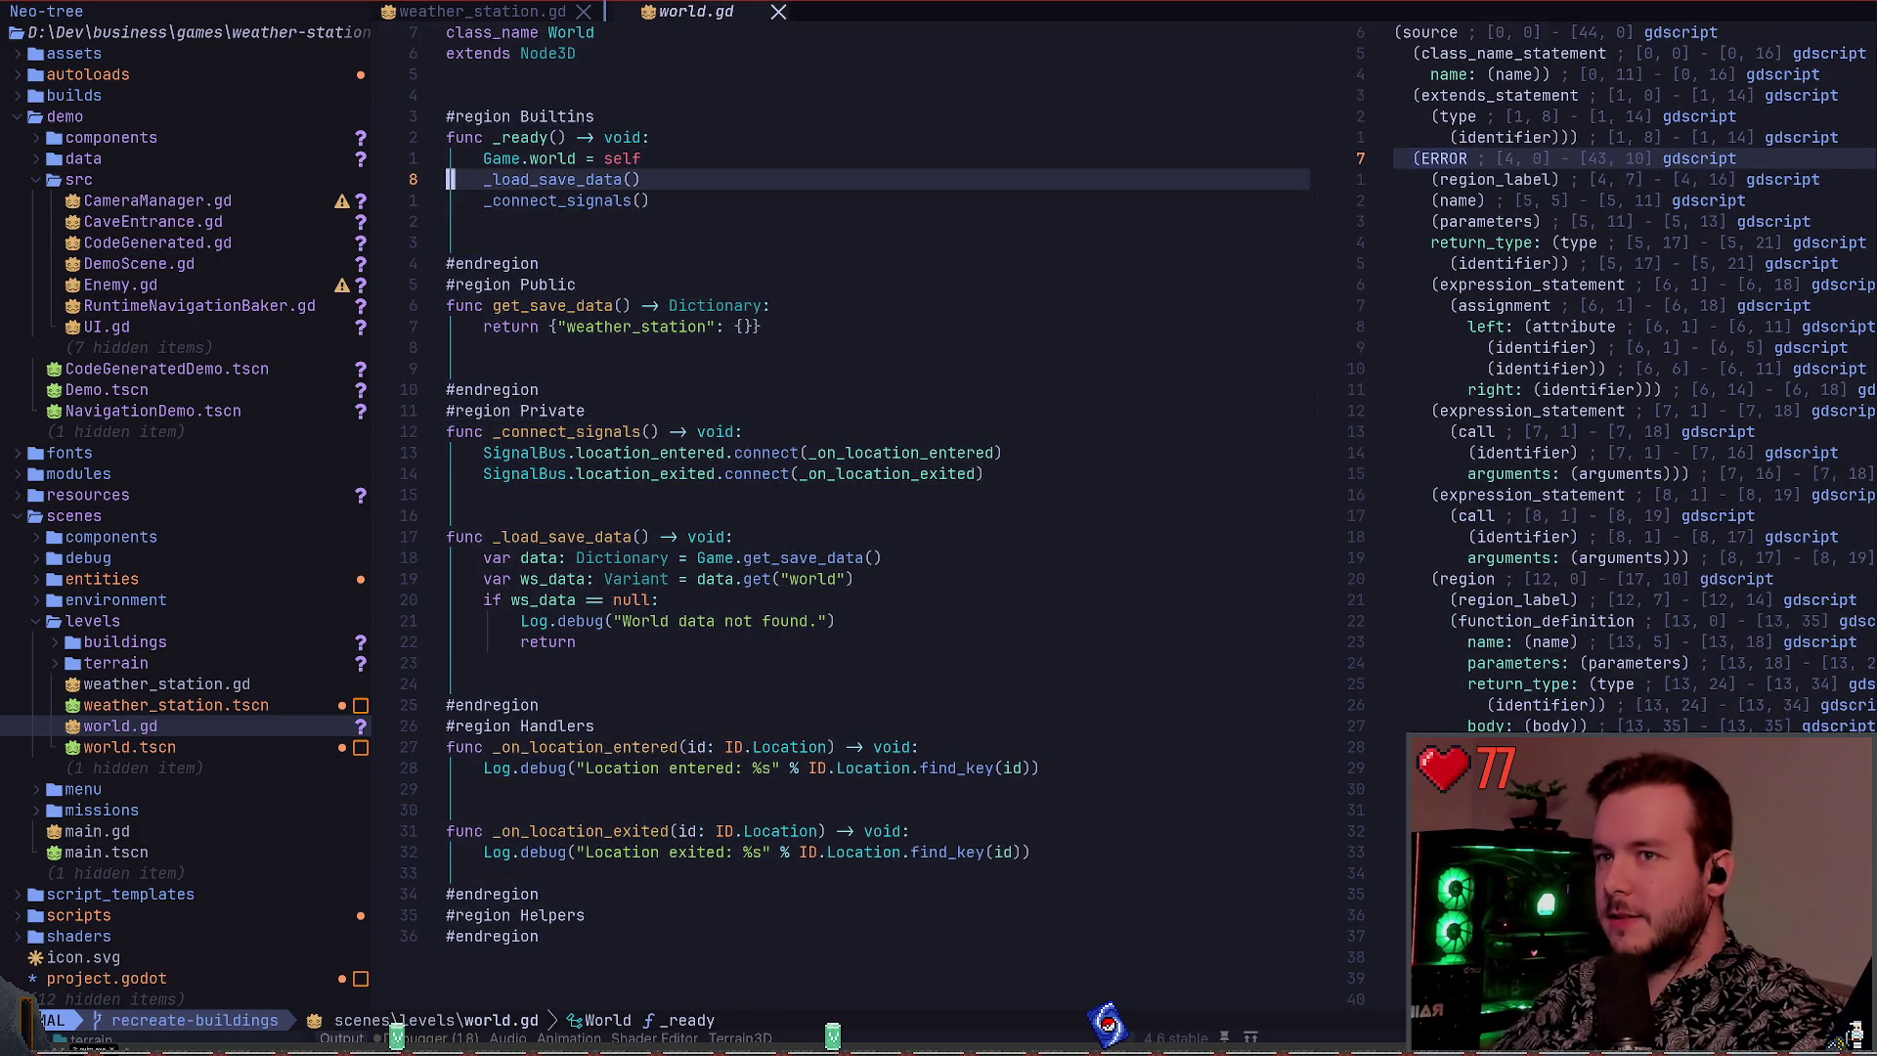
Close the syntax tree pane, delete both location handler functions from world.gd, and save
{"action": "key", "text": "j"}
{"action": "key", "text": "ctrl+w"}
{"action": "key", "text": "o"}
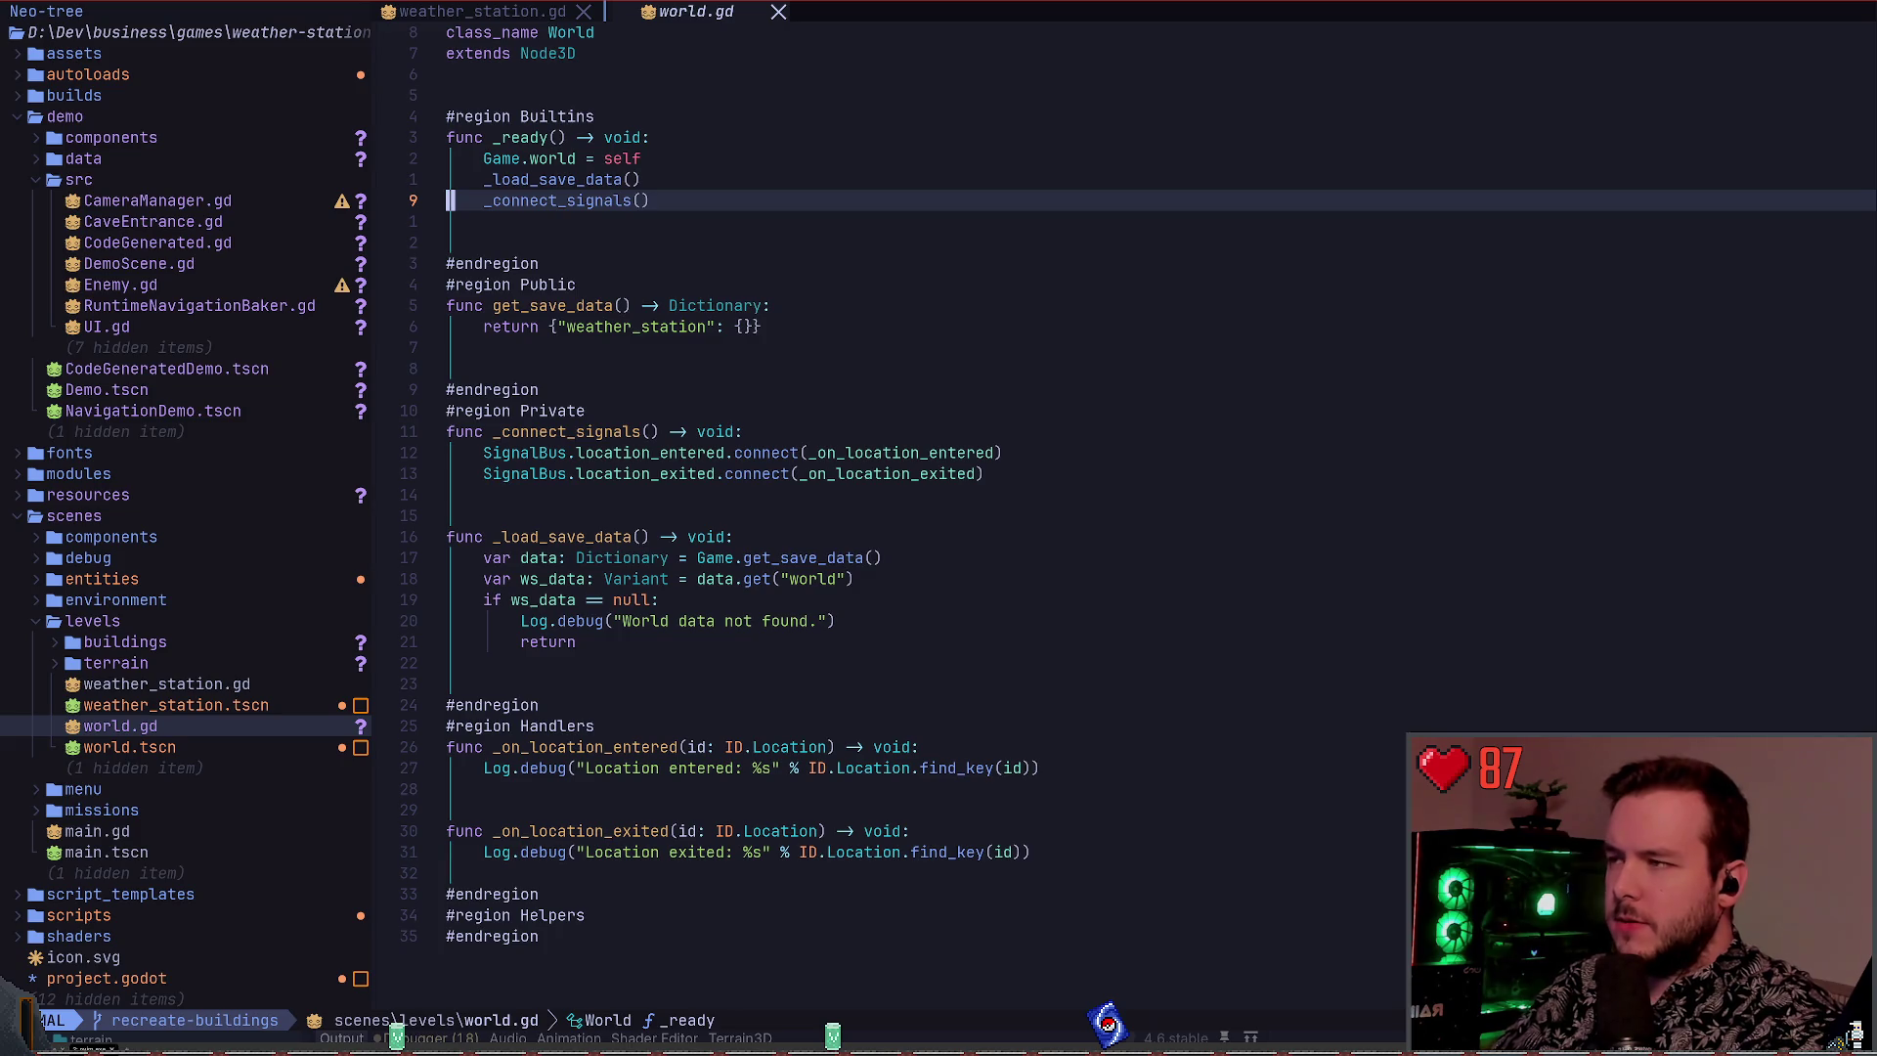
{"action": "key", "text": "G"}
{"action": "key", "text": "k"}
{"action": "key", "text": "k"}
{"action": "key", "text": "k"}
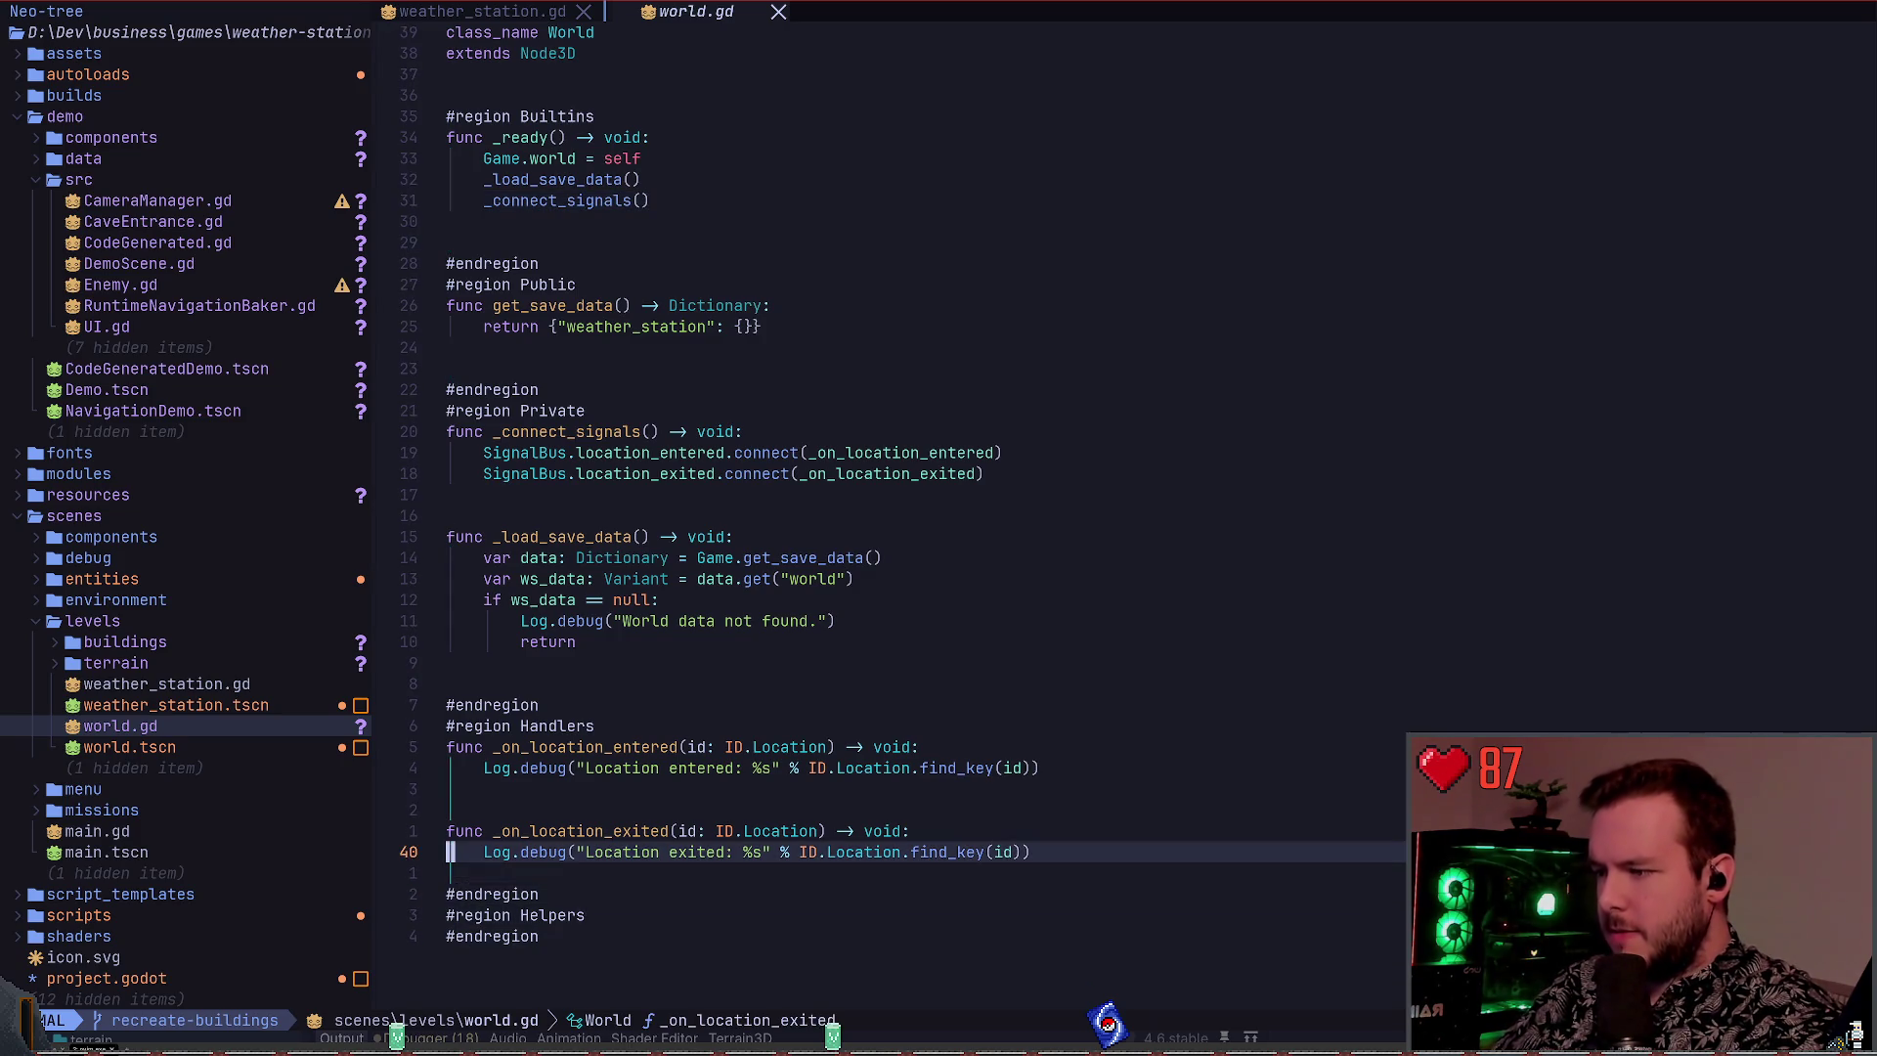
{"action": "key", "text": "V"}
{"action": "key", "text": "k"}
{"action": "key", "text": "k"}
{"action": "key", "text": "k"}
{"action": "key", "text": "k"}
{"action": "key", "text": "k"}
{"action": "key", "text": "d"}
{"action": "key", "text": "d"}
{"action": "key", "text": "d"}
{"action": "type", "text": ":w"}
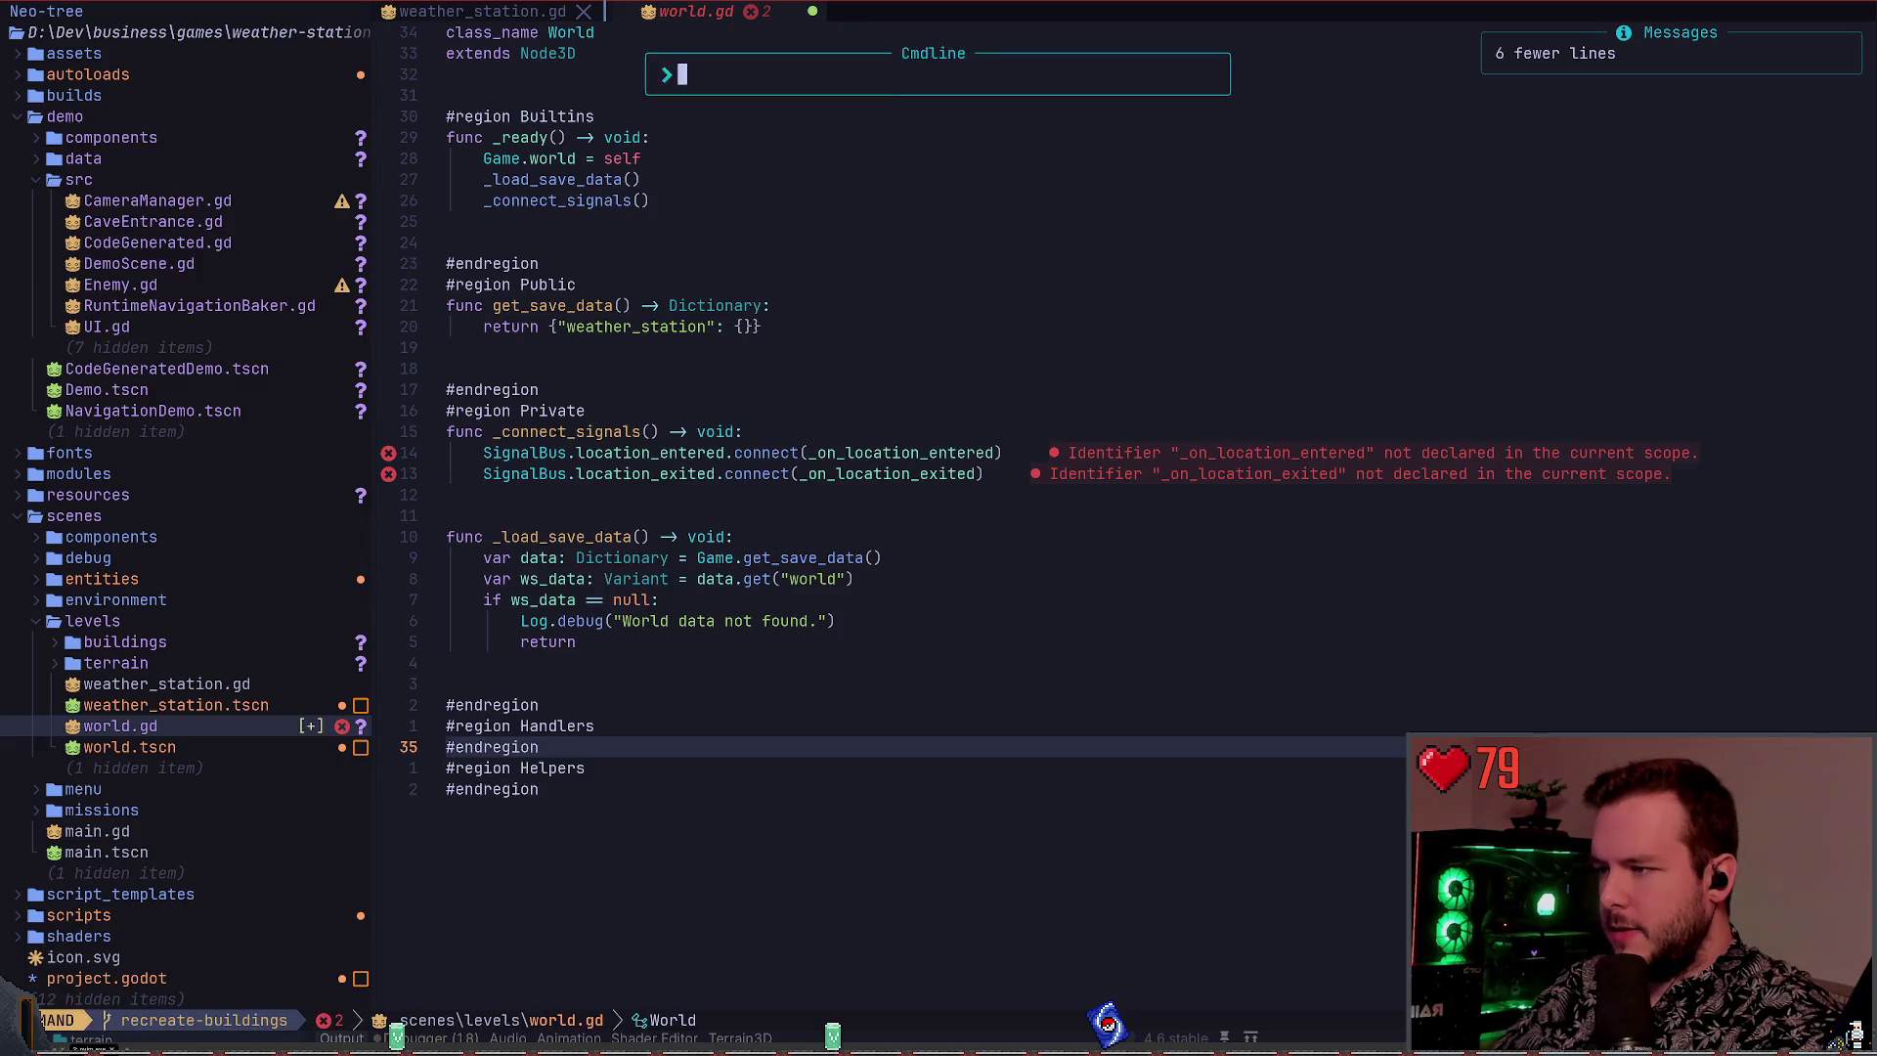
{"action": "key", "text": "Return"}
Replace the two SignalBus connect lines in _connect_signals with pass and save
{"action": "key", "text": "k"}
{"action": "key", "text": "k"}
{"action": "key", "text": "k"}
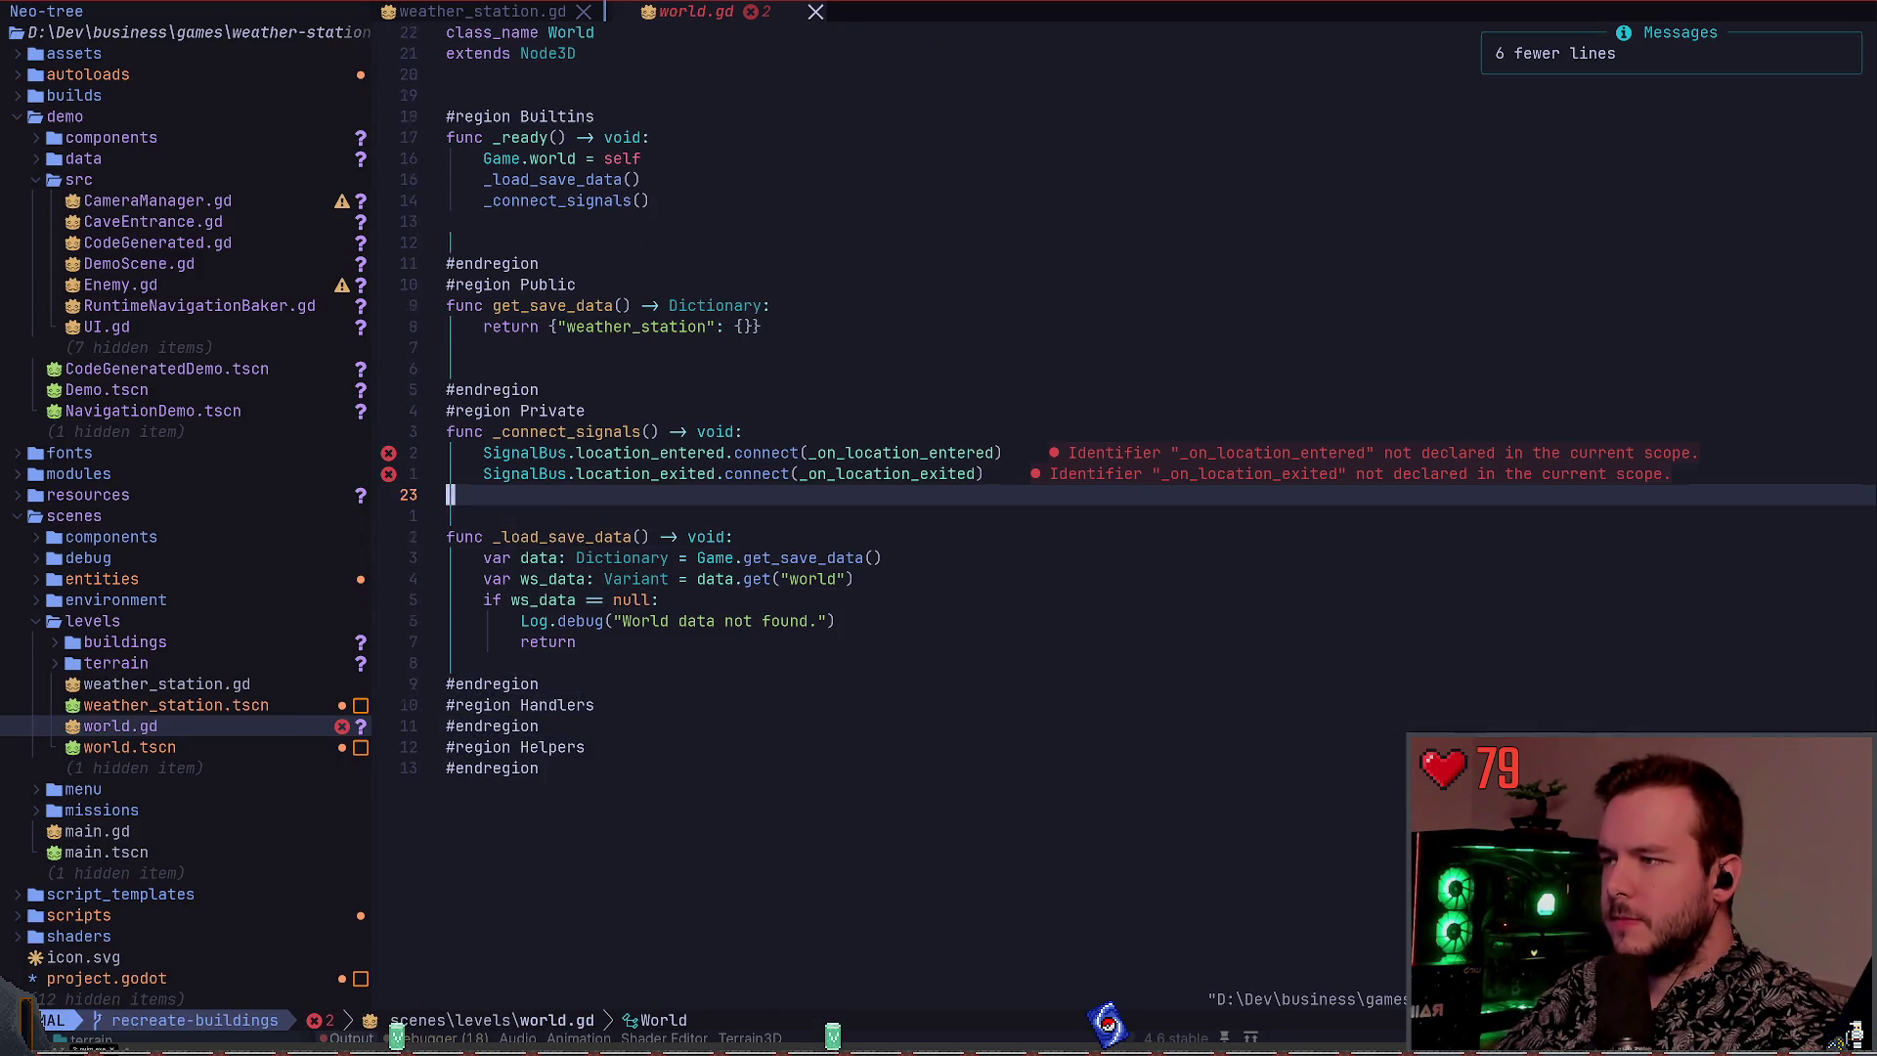
{"action": "key", "text": "V"}
{"action": "key", "text": "k"}
{"action": "key", "text": "Escape"}
{"action": "key", "text": "j"}
{"action": "key", "text": "d"}
{"action": "key", "text": "d"}
{"action": "key", "text": "d"}
{"action": "key", "text": "d"}
{"action": "type", "text": "opass"}
{"action": "key", "text": "Escape"}
{"action": "type", "text": ":w"}
{"action": "key", "text": "Return"}
Change the get_save_data return key to world and save world.gd
{"action": "key", "text": "k"}
{"action": "key", "text": "k"}
{"action": "key", "text": "k"}
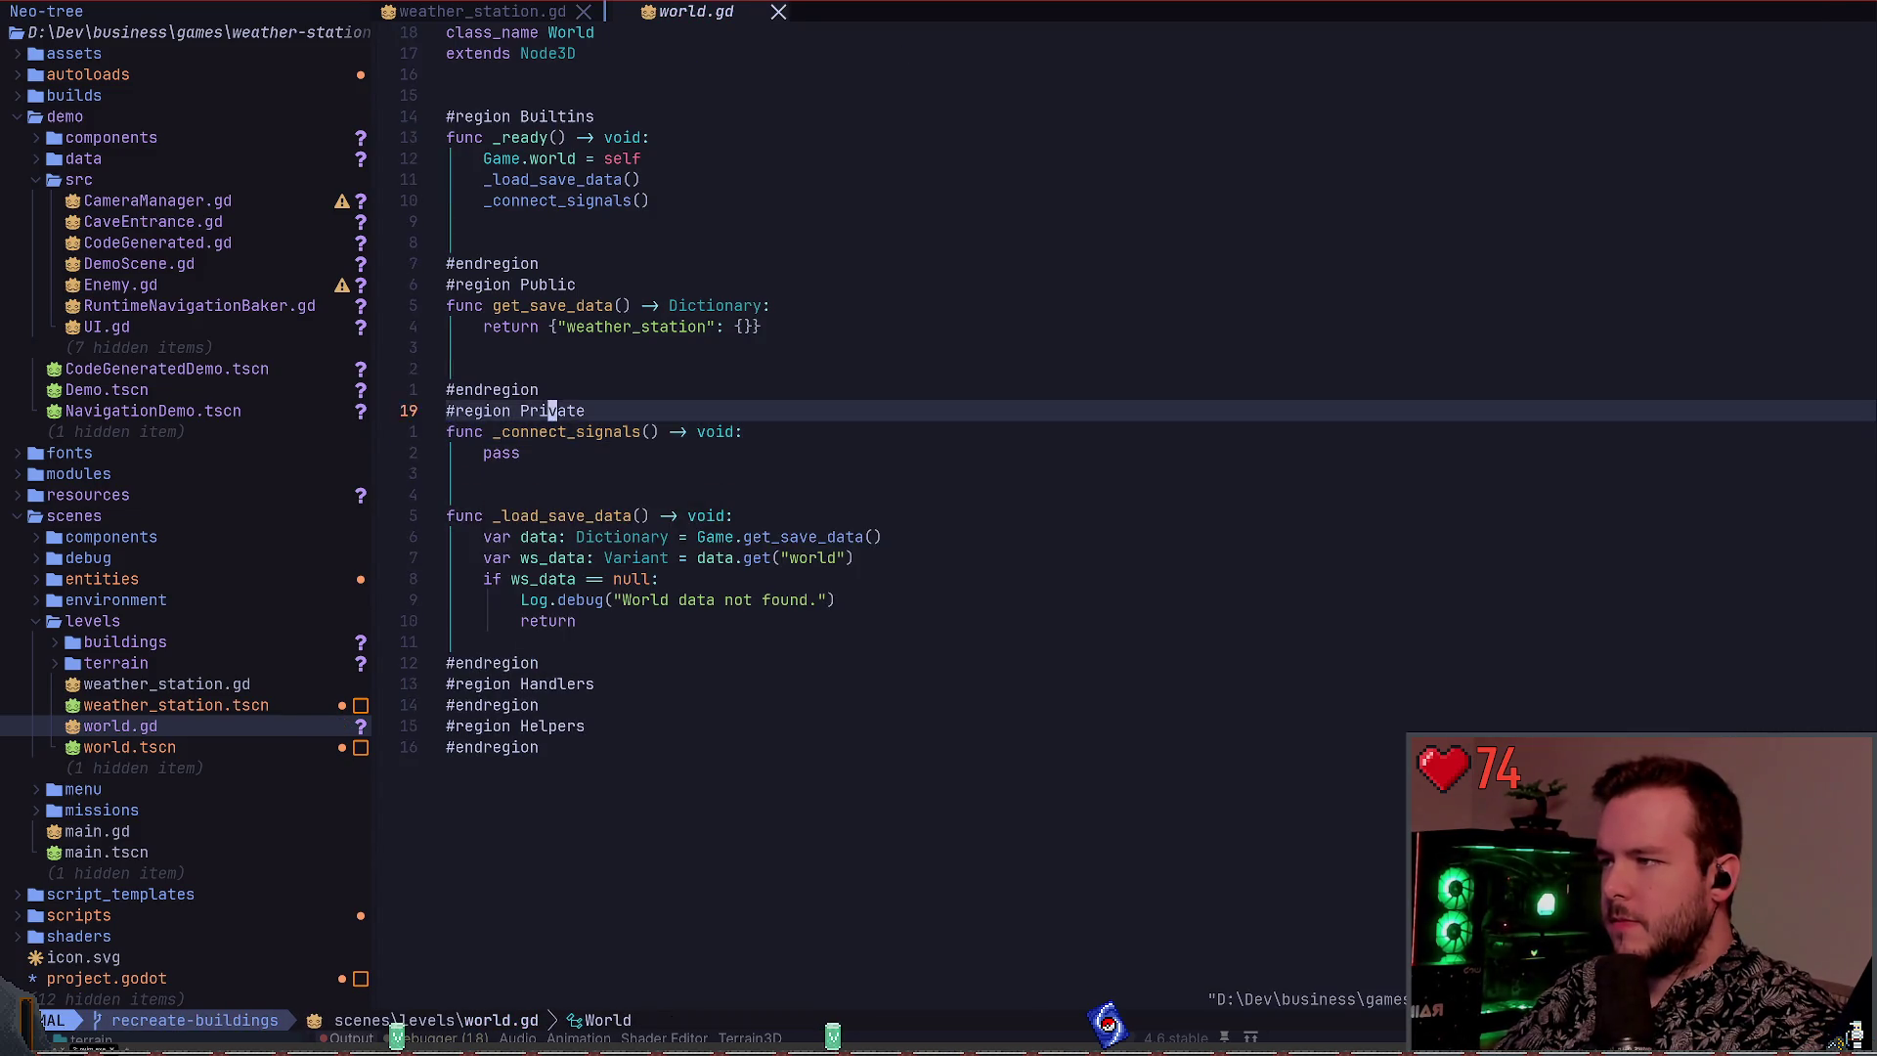
{"action": "type", "text": "wciwworld"}
{"action": "key", "text": "Escape"}
{"action": "type", "text": ":w"}
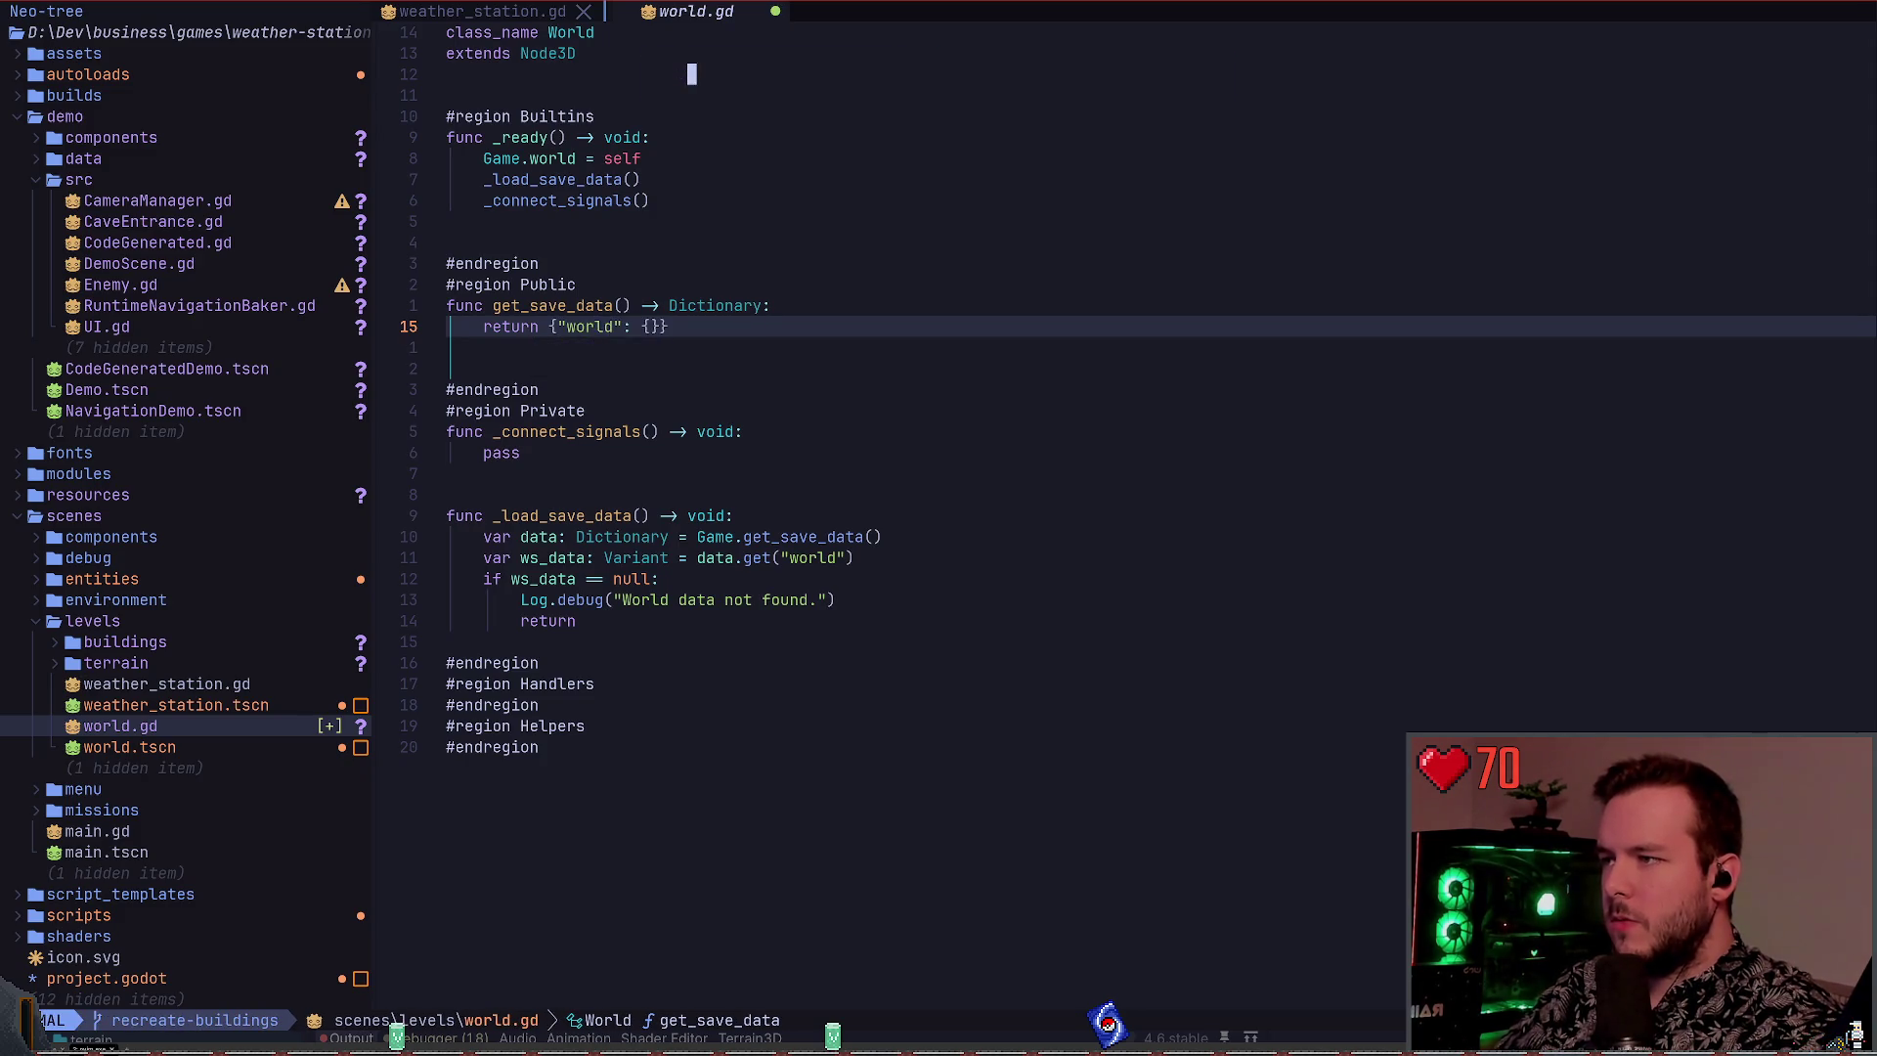
{"action": "key", "text": "Return"}
{"action": "key", "text": "braceleft"}
Open the world scene in Godot and select its World root node
{"action": "key", "text": "k"}
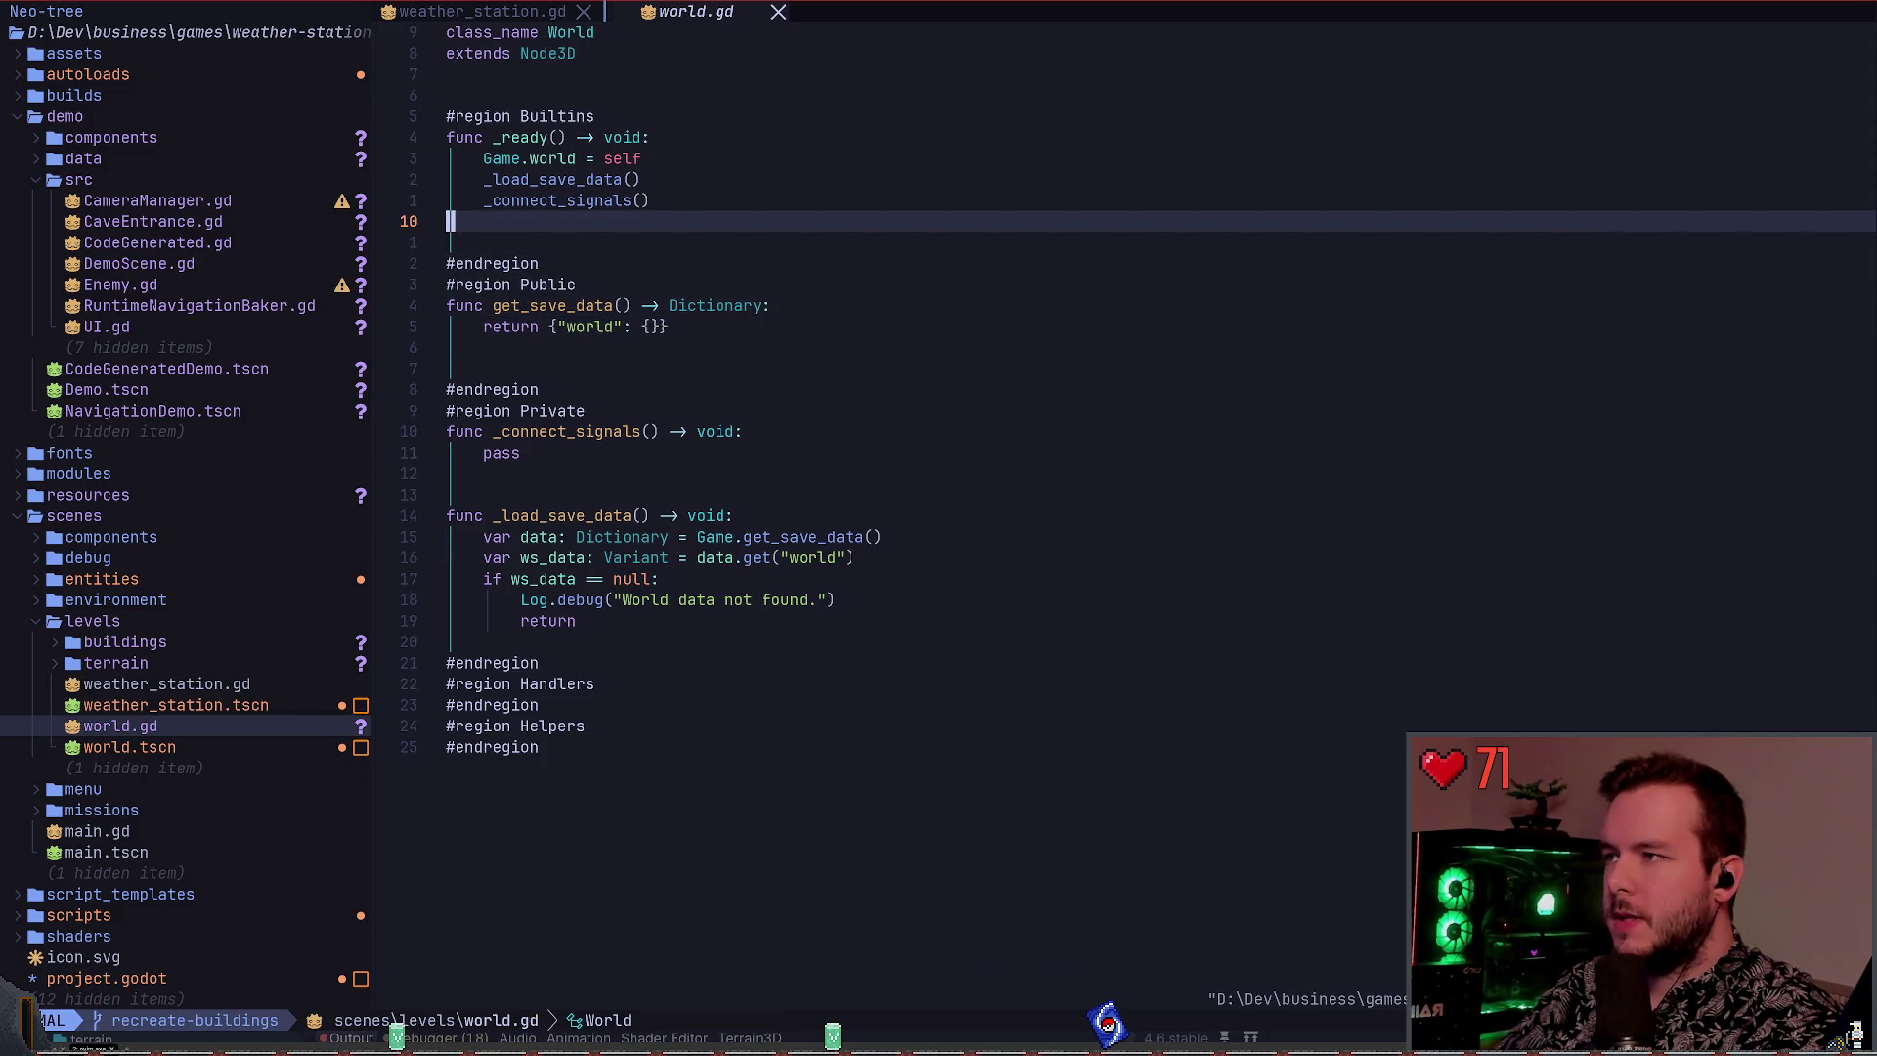
{"action": "key", "text": "H"}
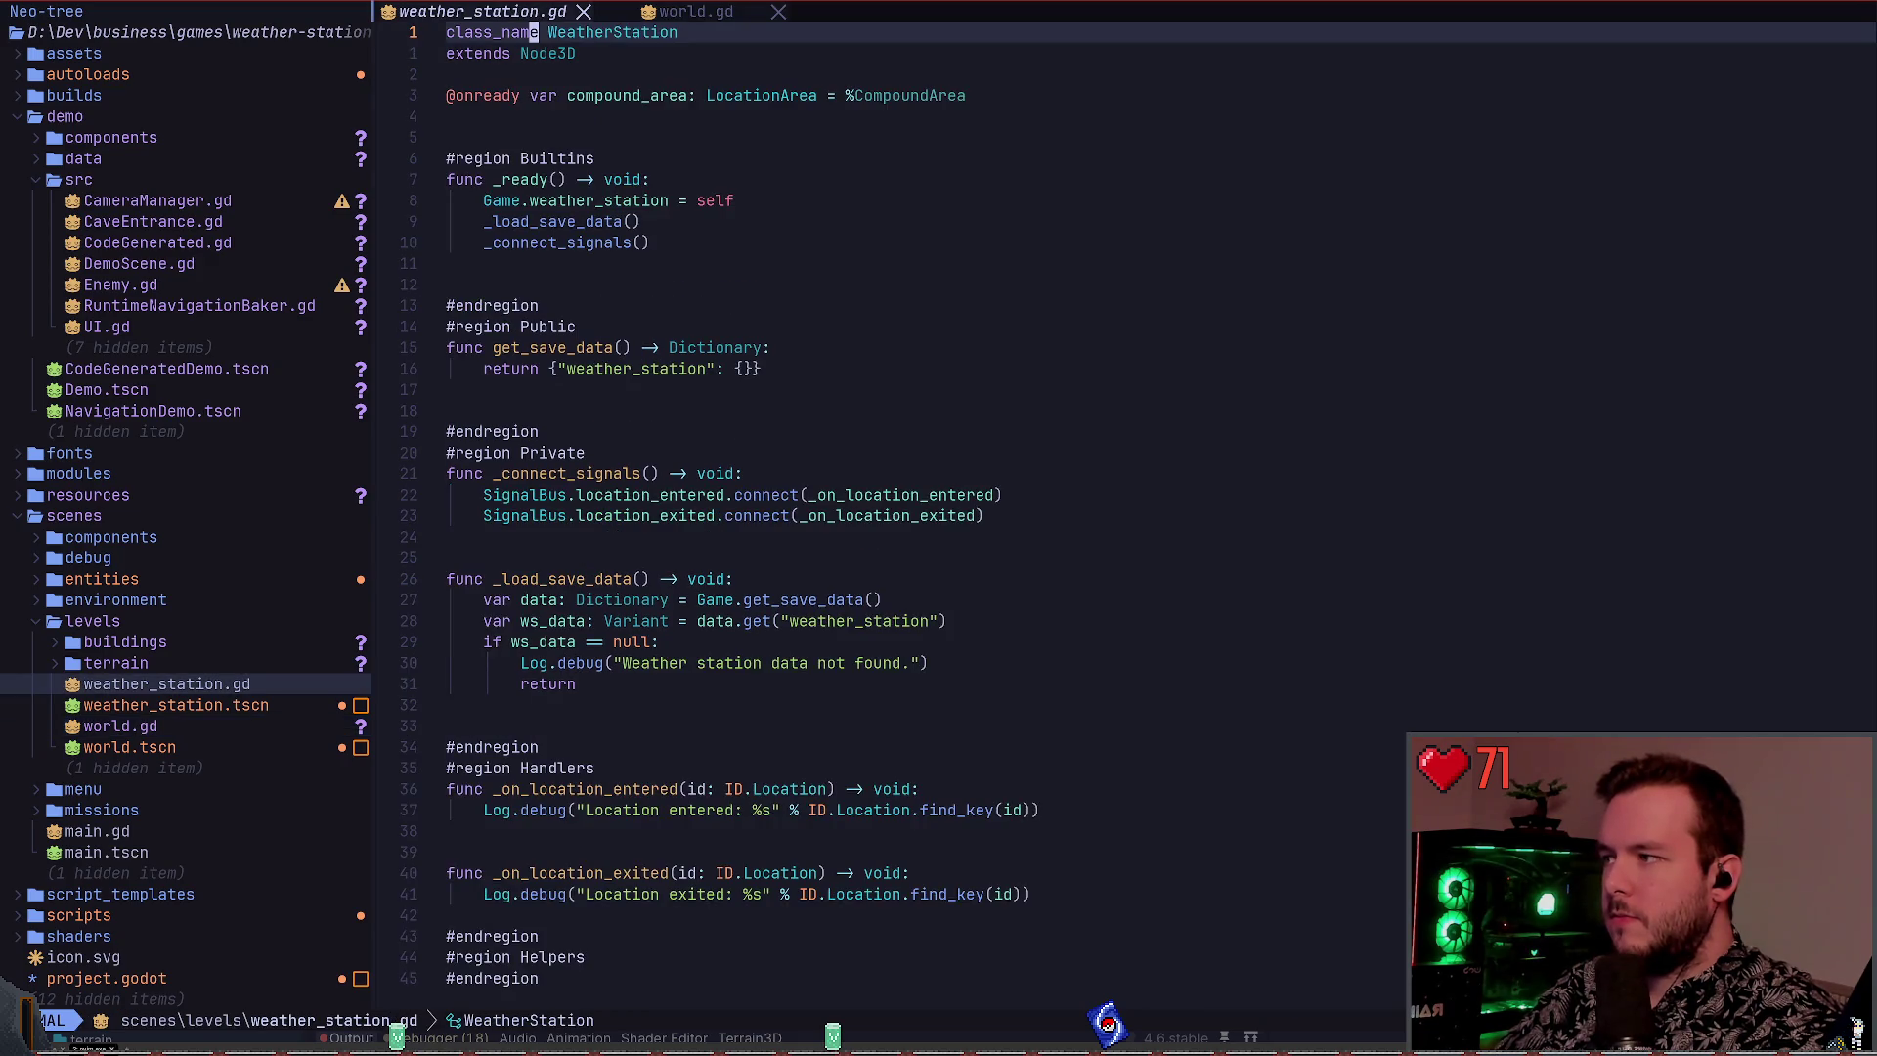
{"action": "key", "text": "L"}
{"action": "key", "text": "alt+Tab"}
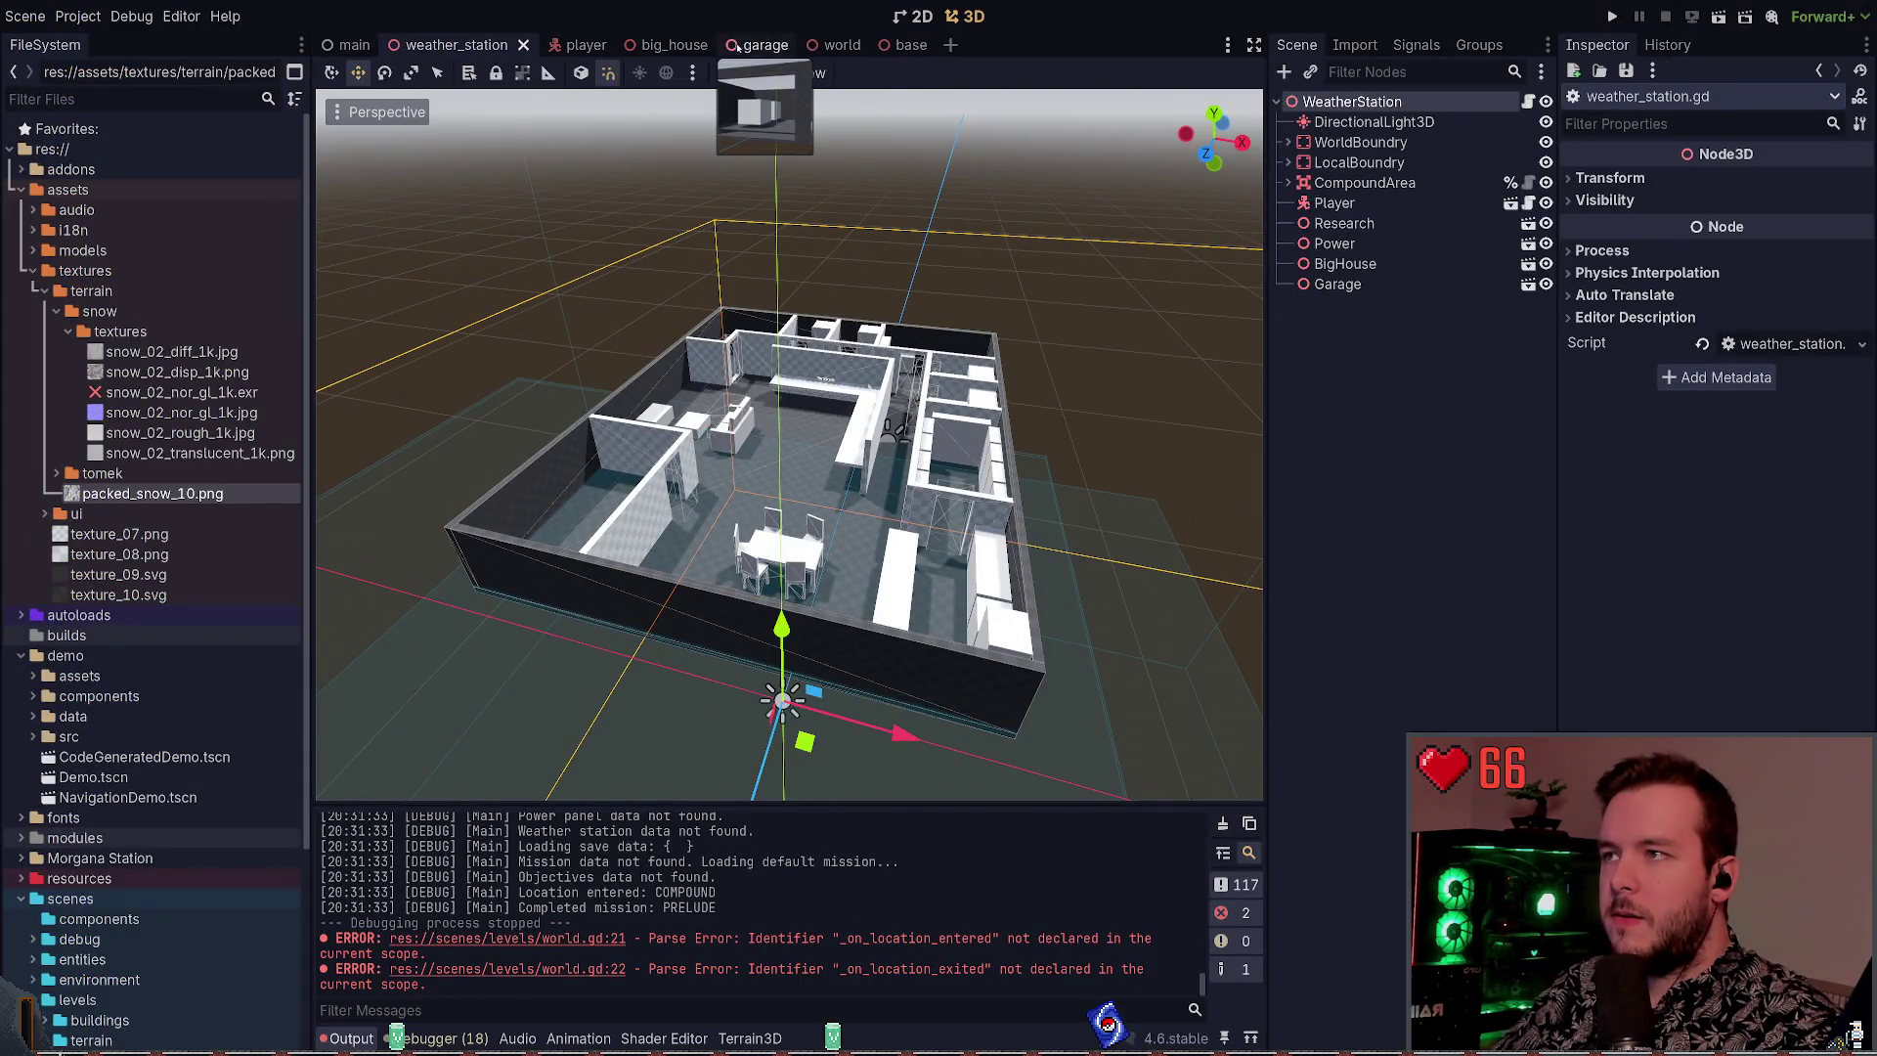
{"action": "left_click", "coordinate": [867, 51]}
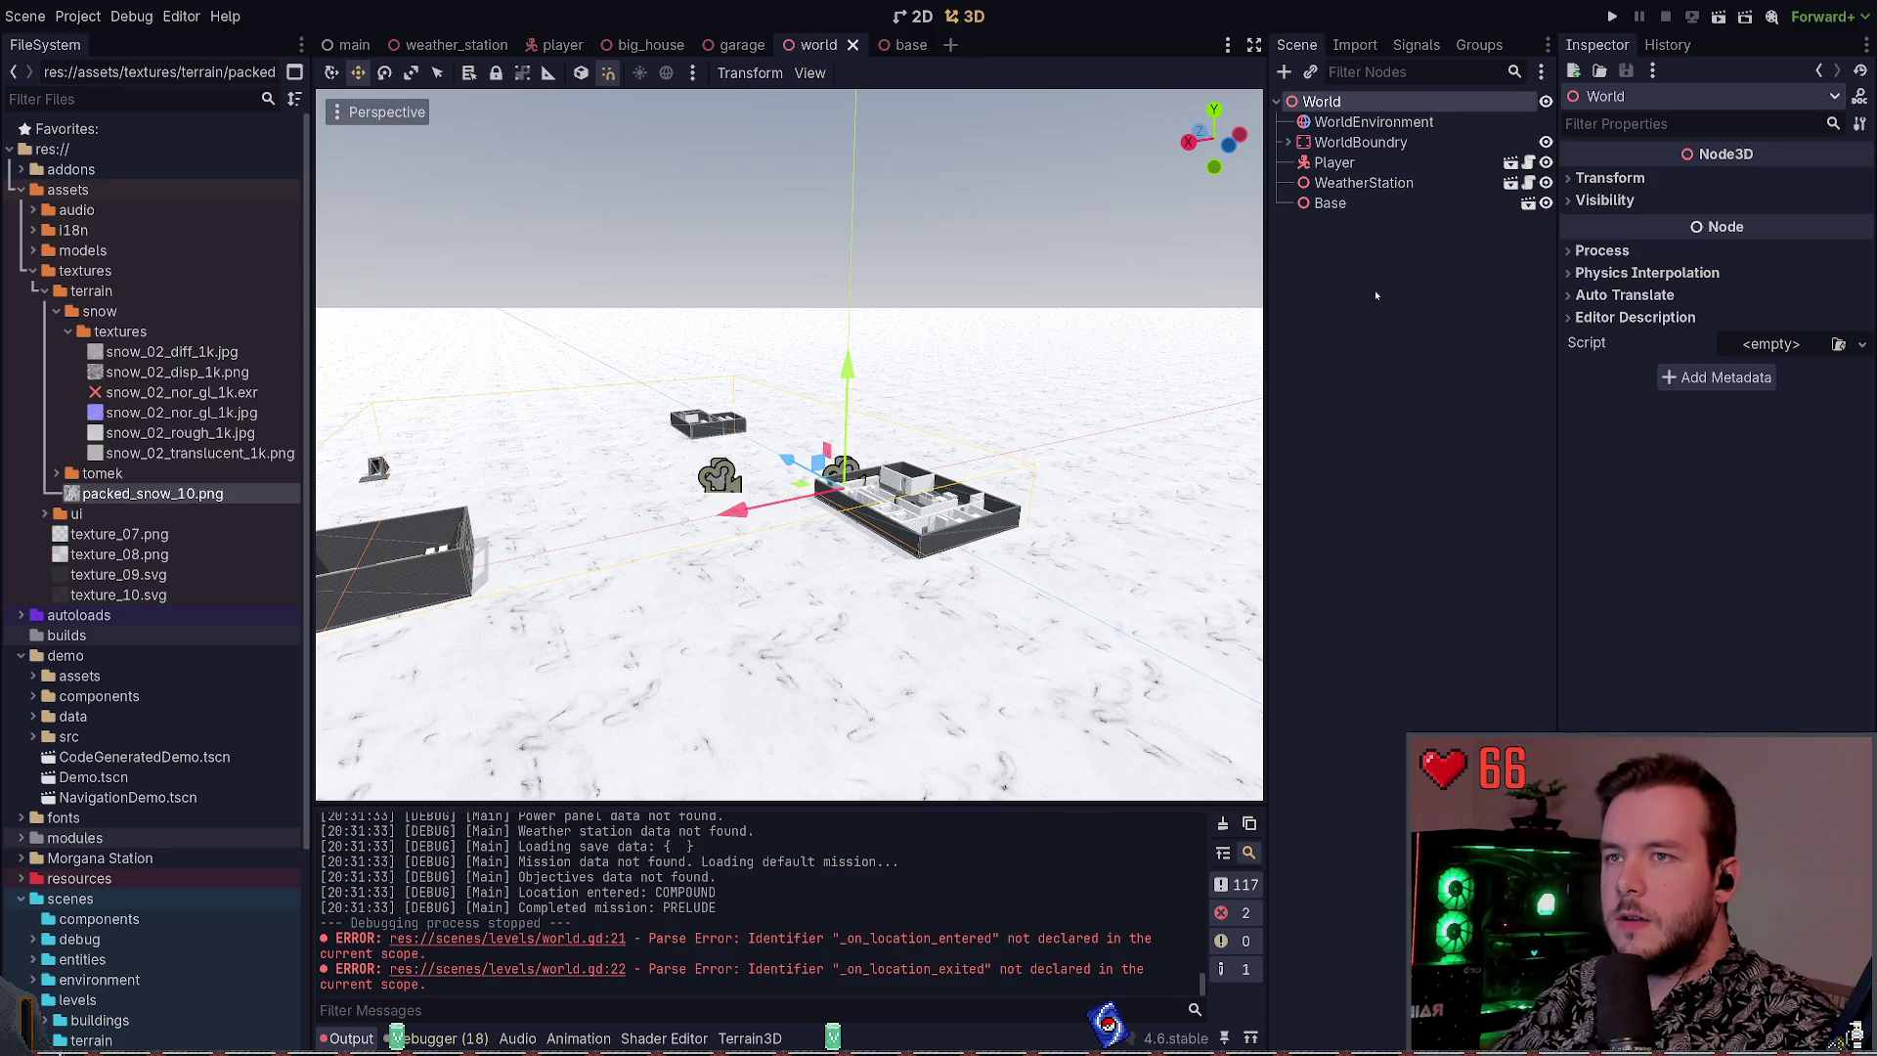
{"action": "left_click", "coordinate": [1510, 261]}
{"action": "left_click", "coordinate": [1439, 105]}
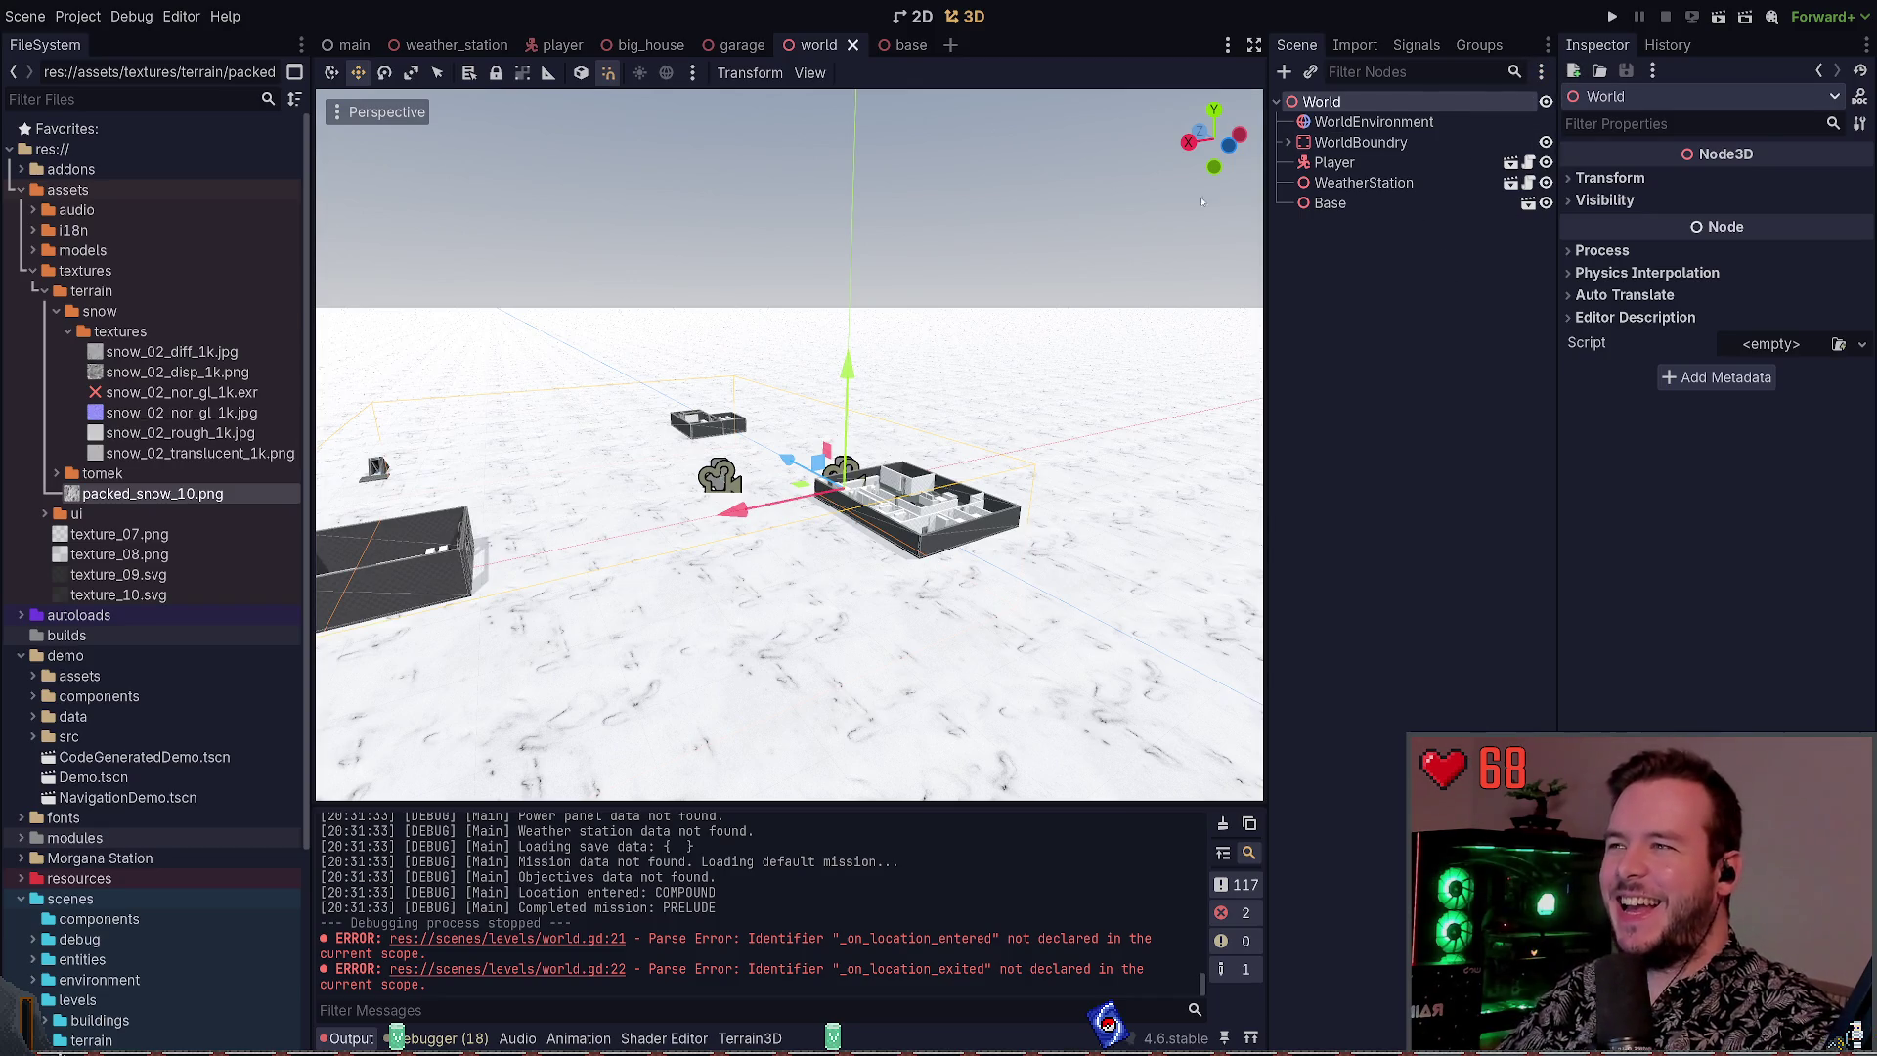
Enable the Script Editor feature in Manage Editor Features and apply it with OK
{"action": "left_click", "coordinate": [182, 16]}
{"action": "left_click", "coordinate": [210, 44]}
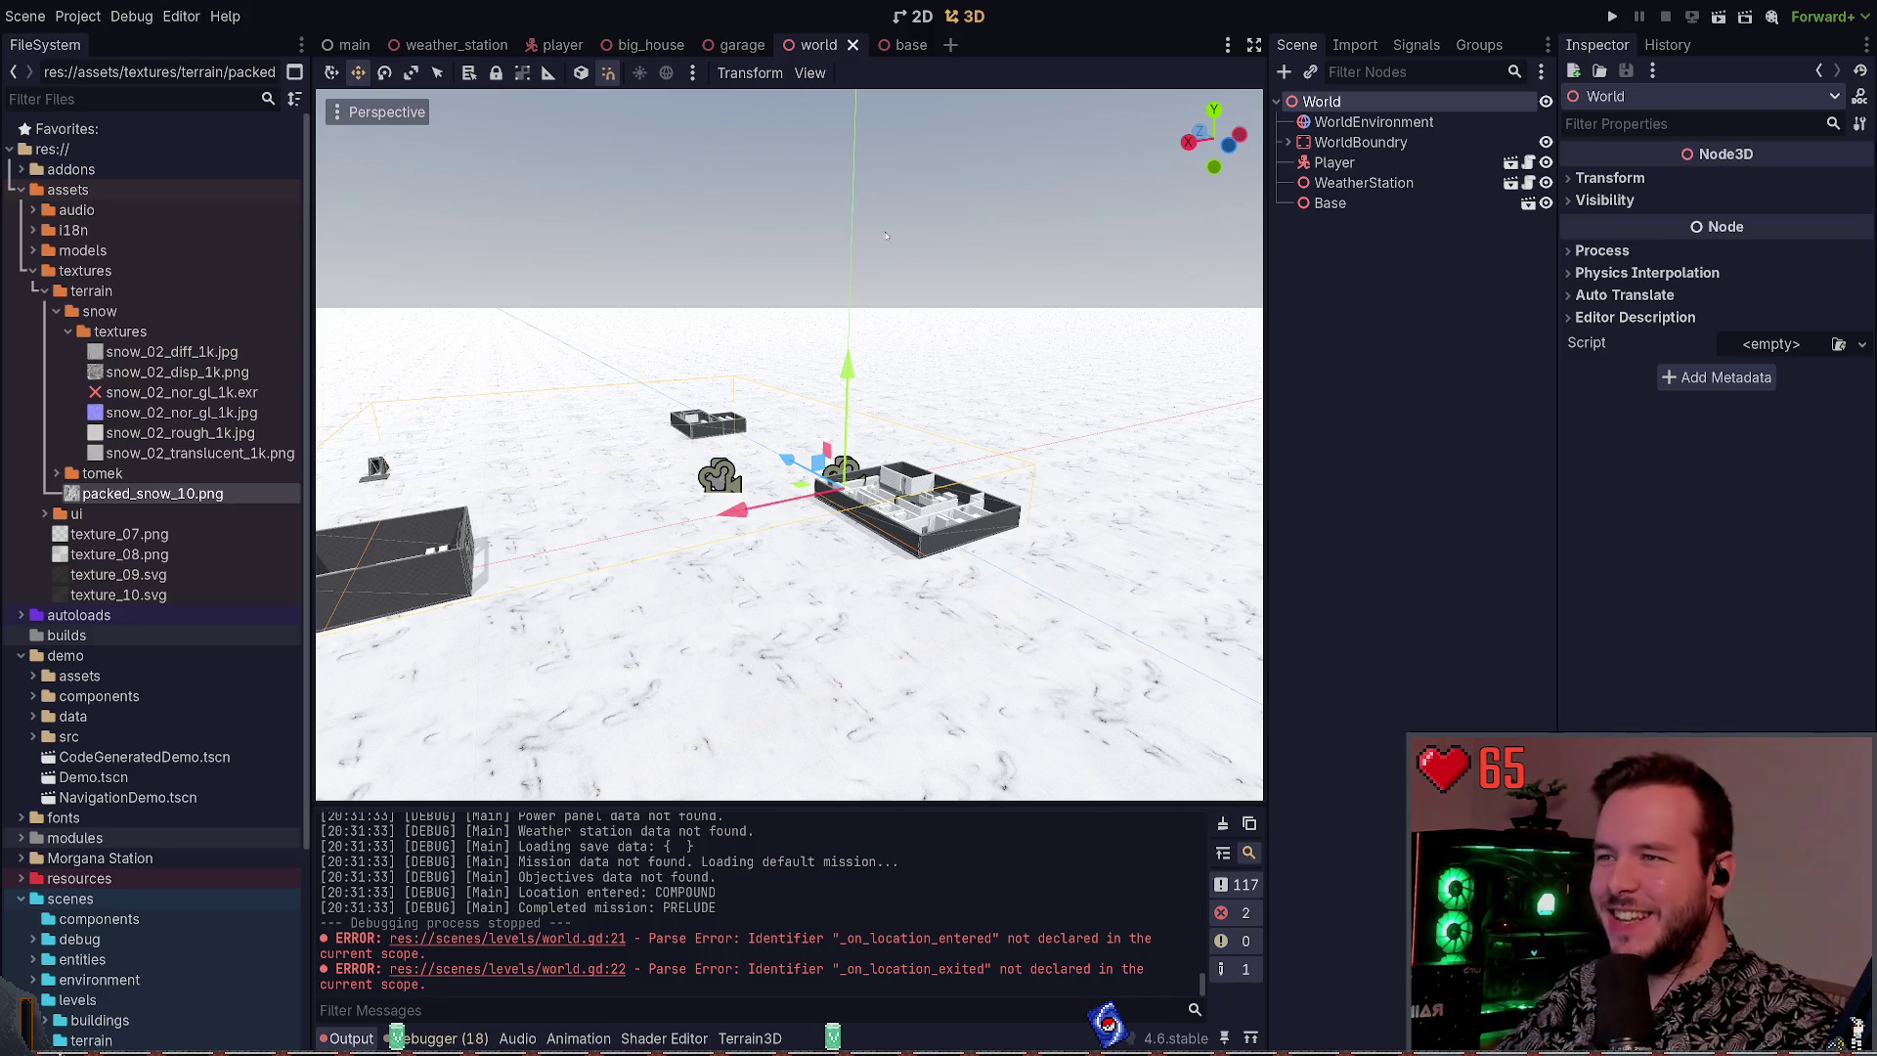
{"action": "type", "text": "script"}
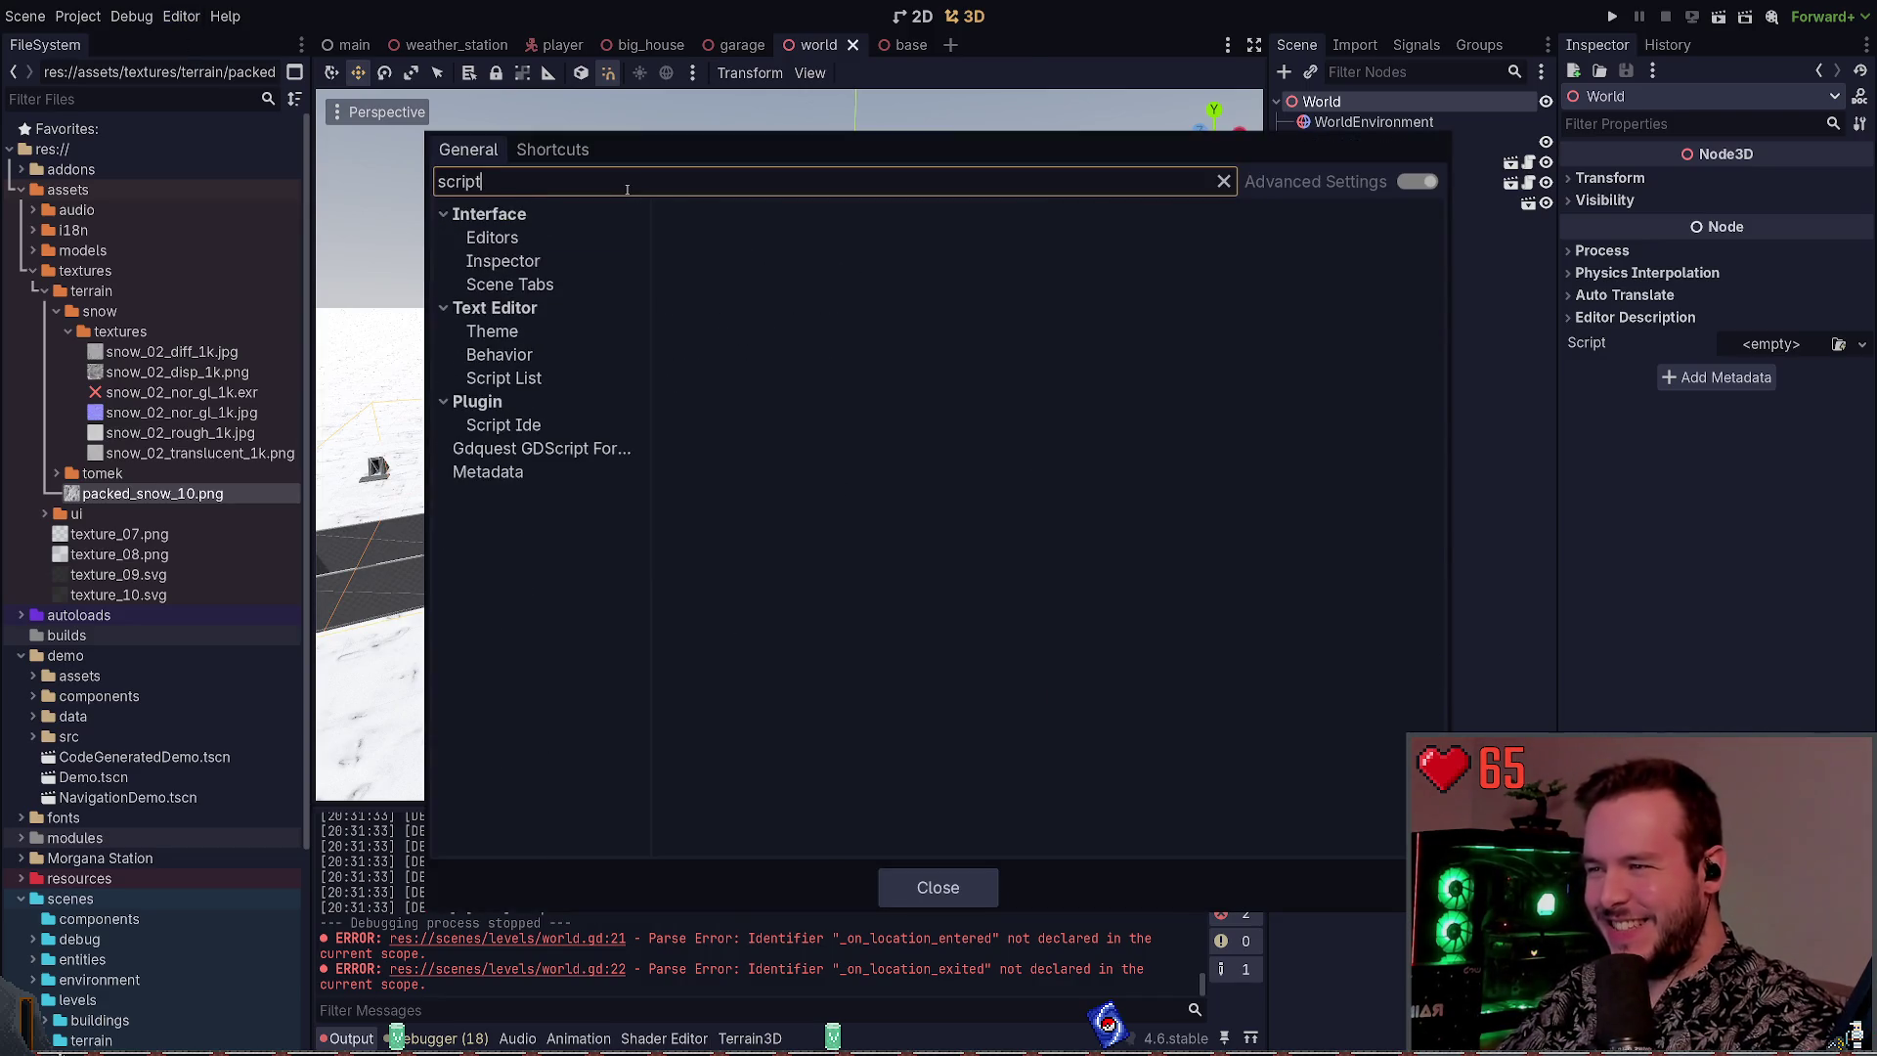
{"action": "key", "text": "Escape"}
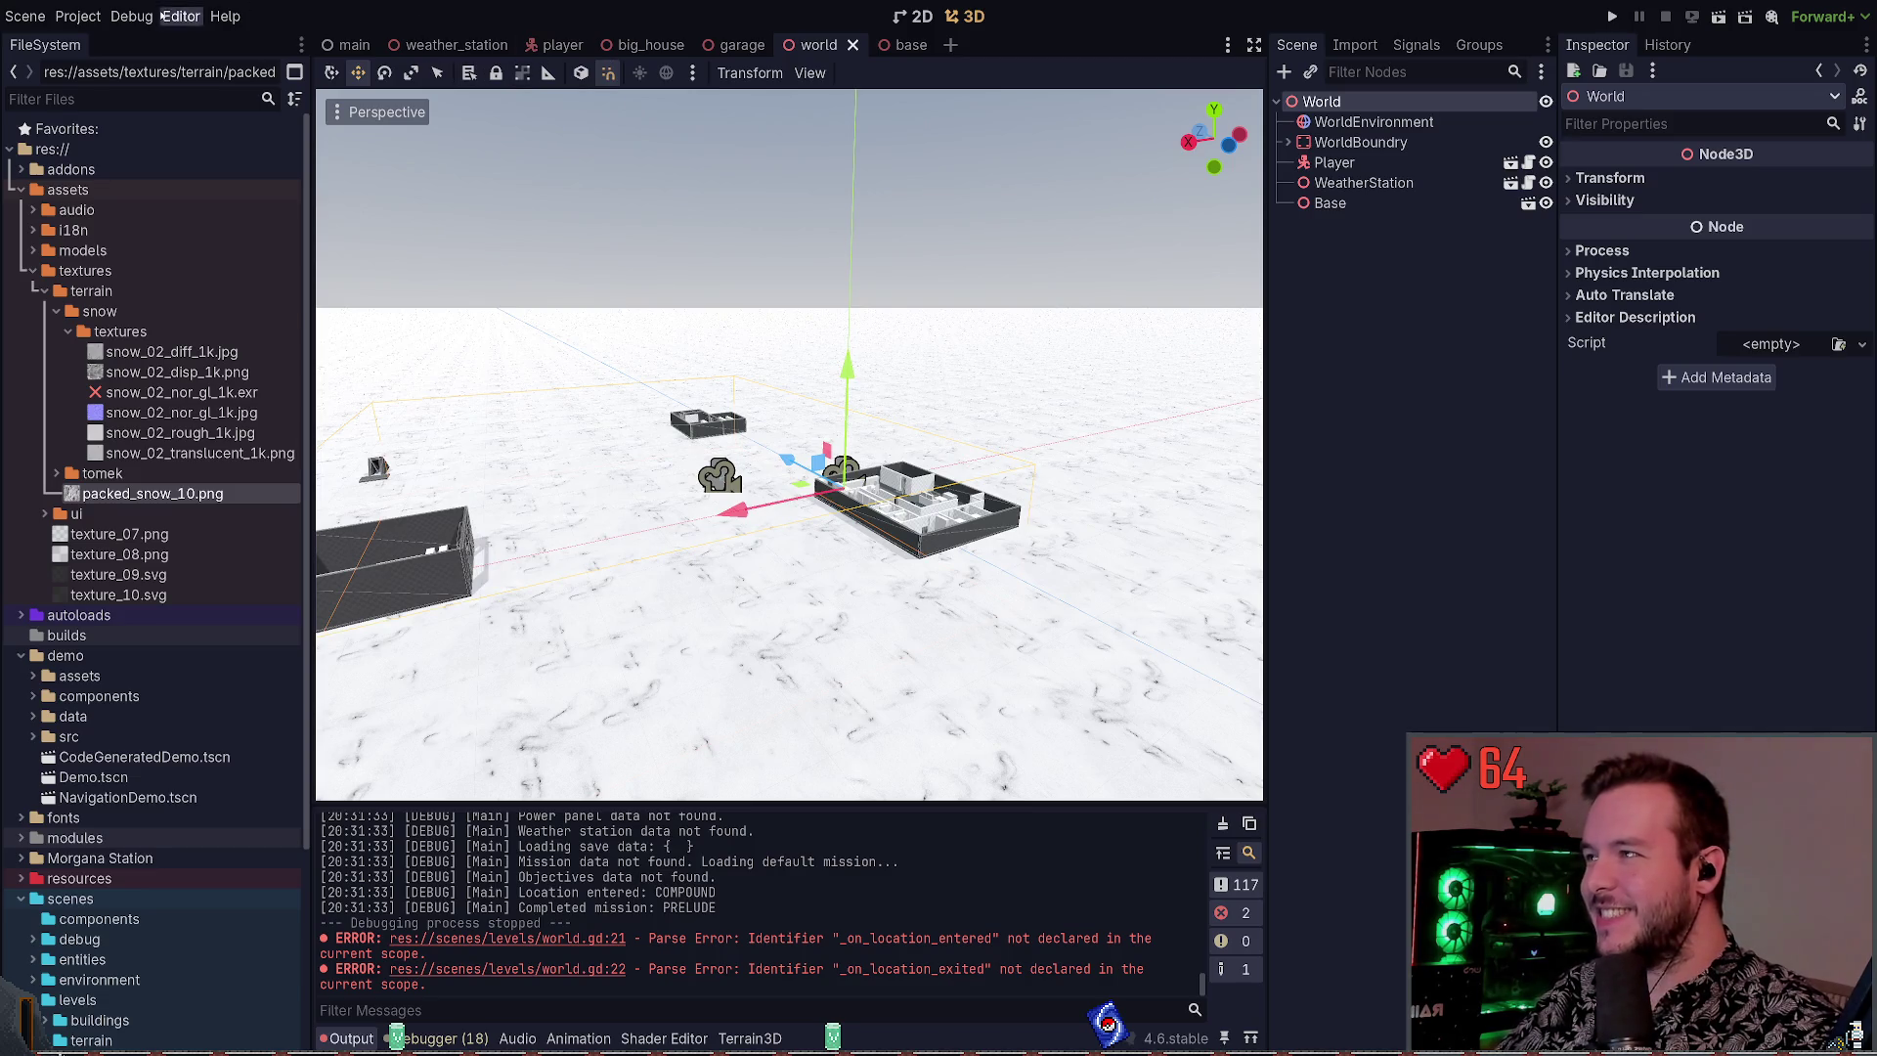
{"action": "left_click", "coordinate": [232, 191]}
{"action": "left_click", "coordinate": [478, 398]}
{"action": "left_click", "coordinate": [474, 394]}
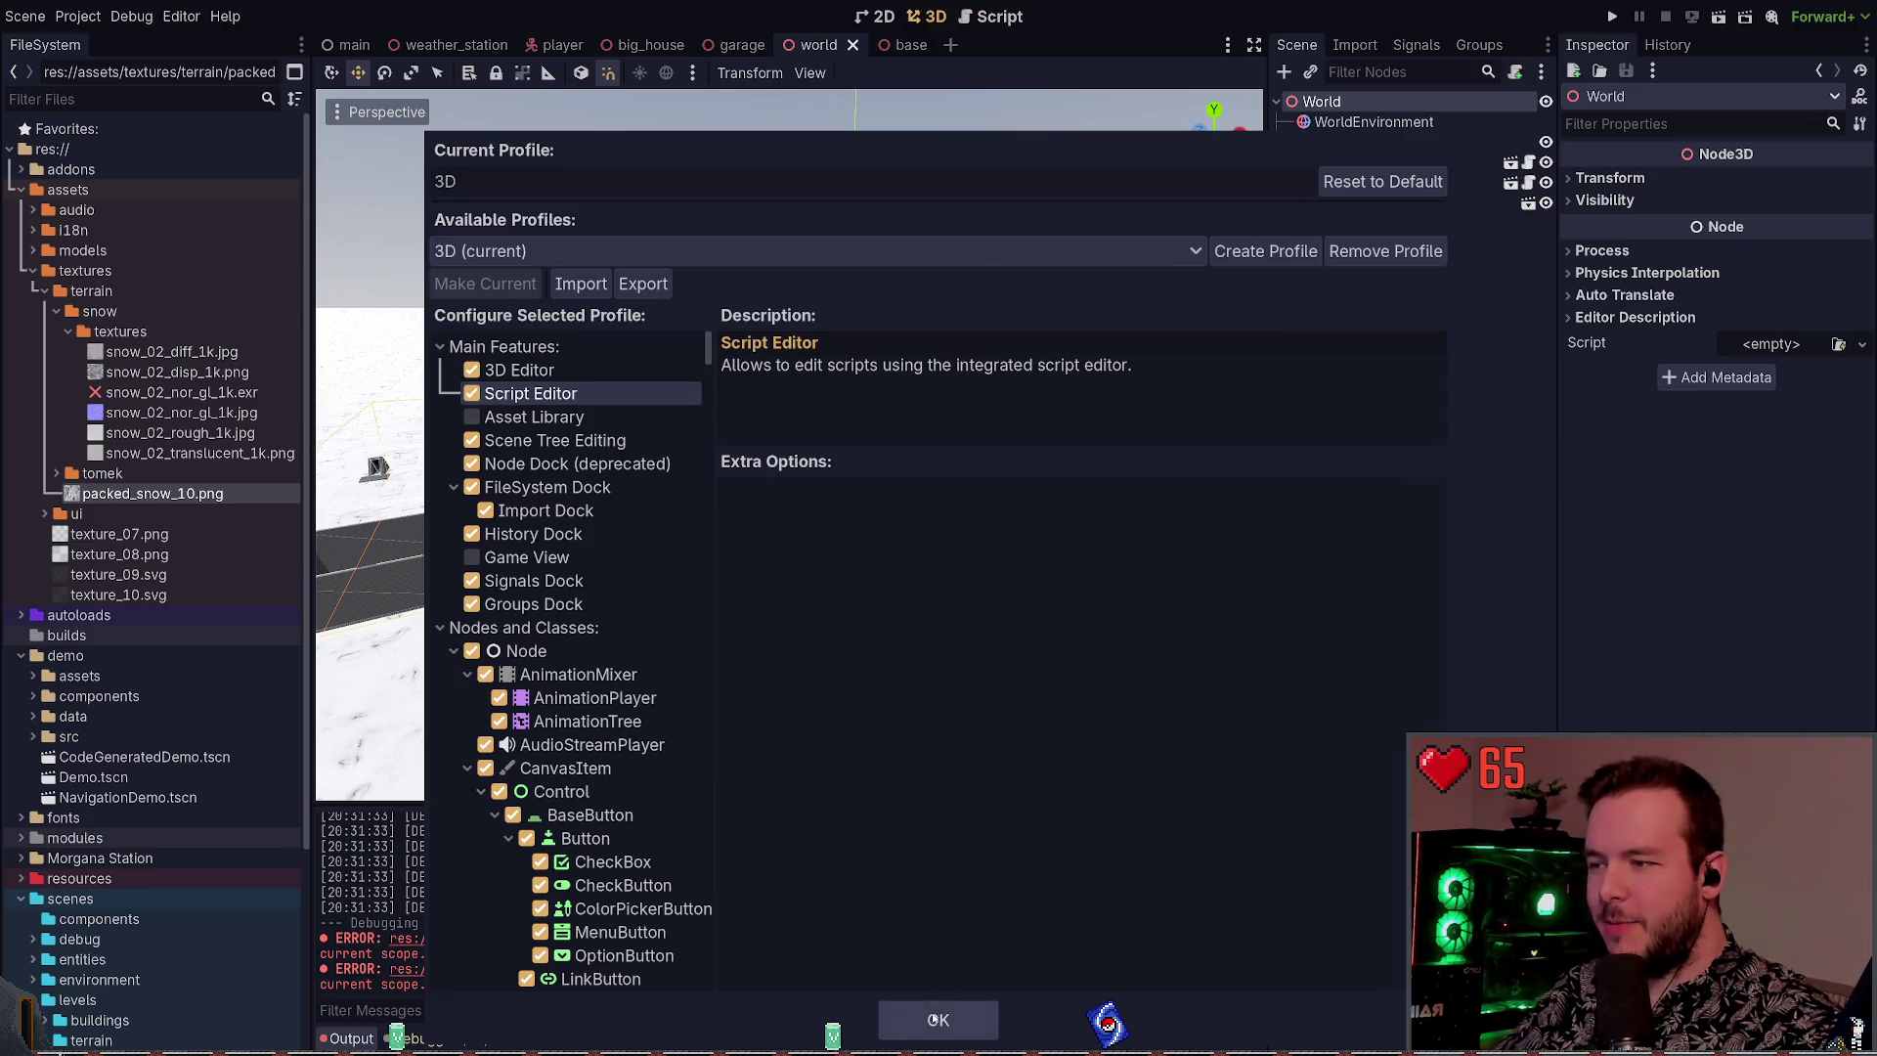
{"action": "left_click", "coordinate": [937, 1019]}
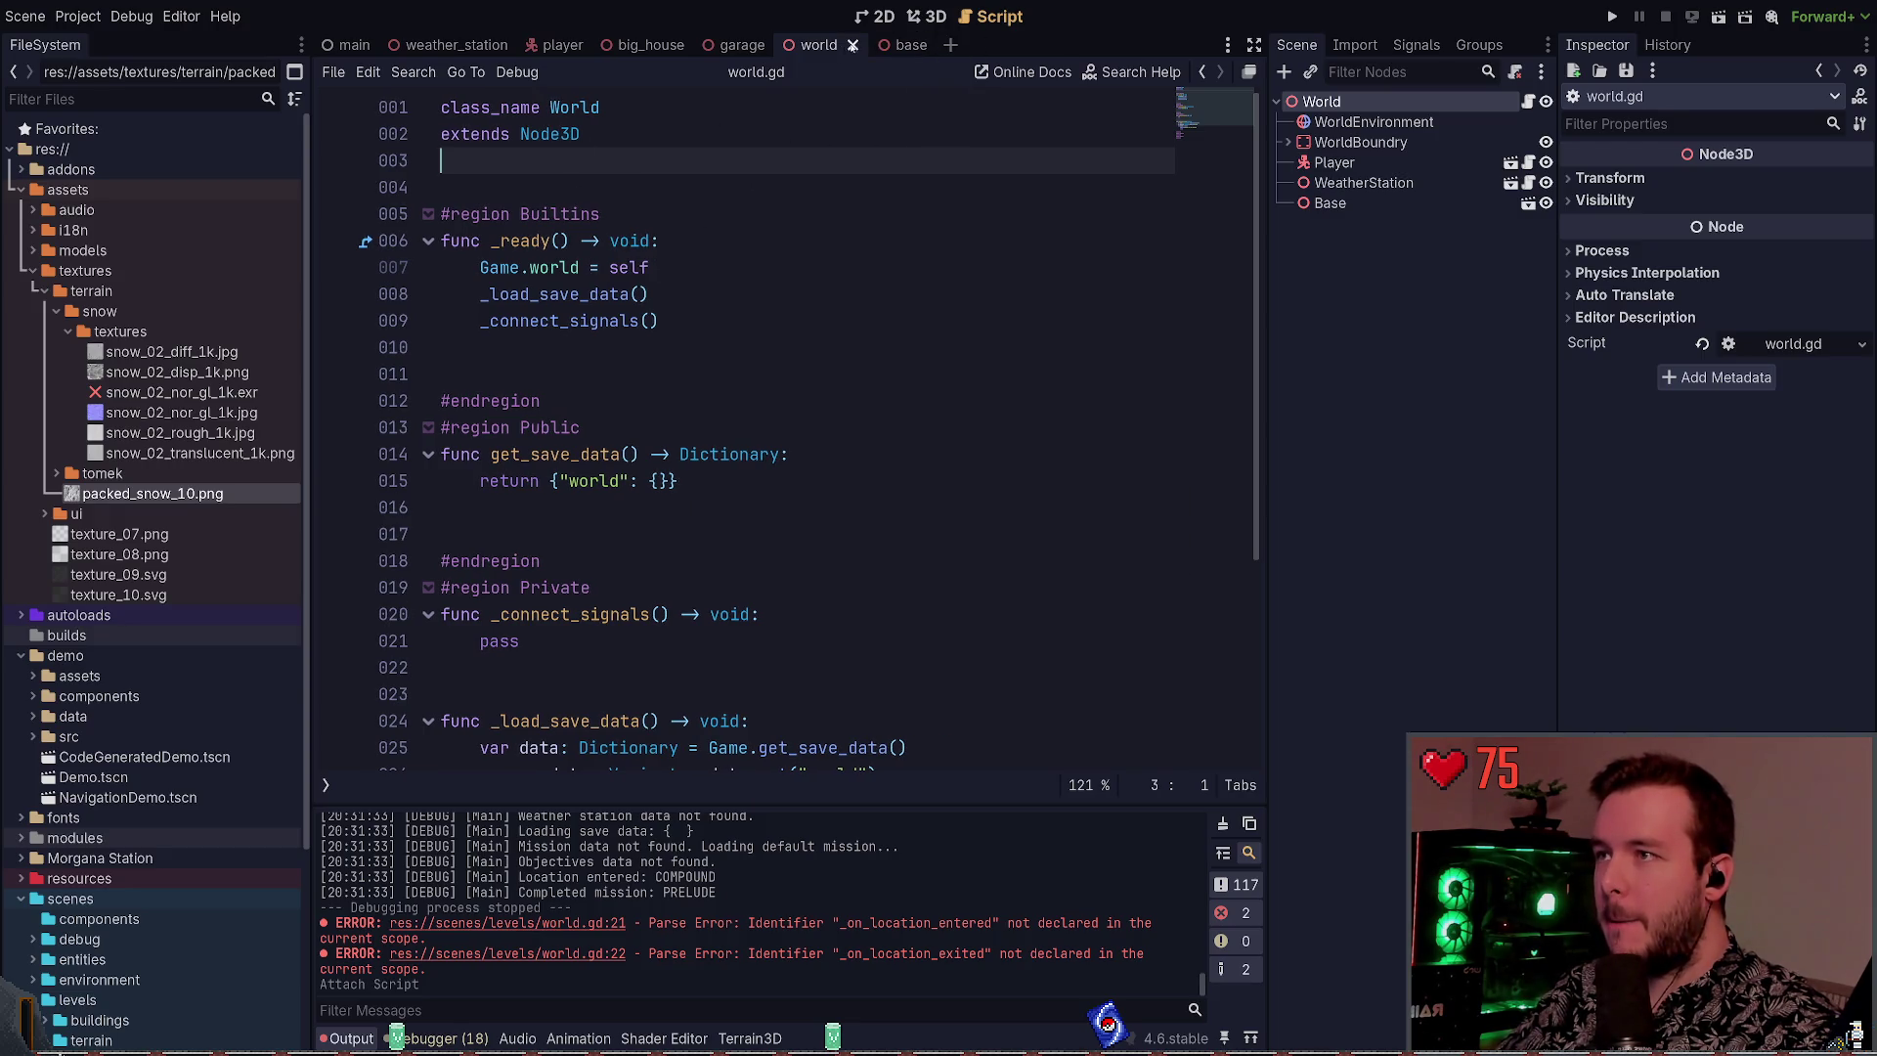
Switch from the Script workspace to the world scene's 3D view
{"action": "left_click", "coordinate": [929, 16]}
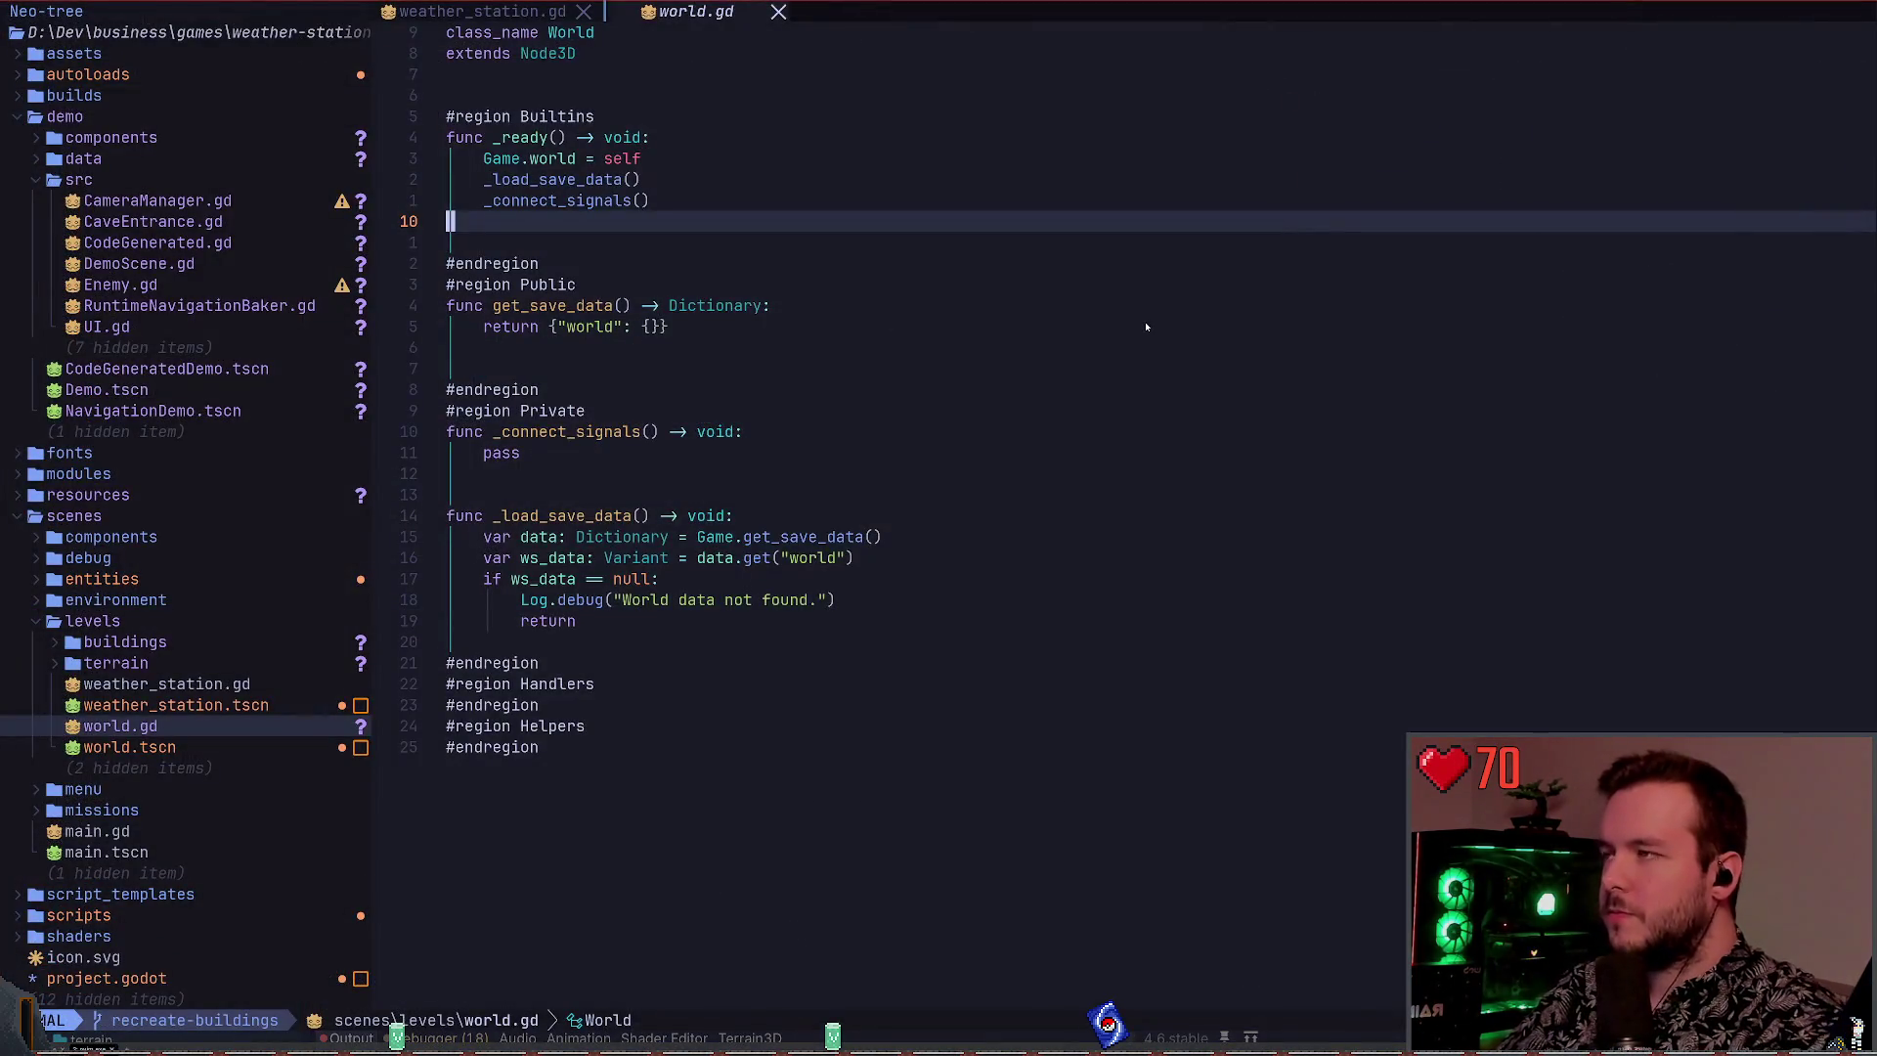
Open game.gd via the fuzzy finder and empty the WEATHER_STATION preload string
{"action": "key", "text": "shift+h"}
{"action": "key", "text": "shift+l"}
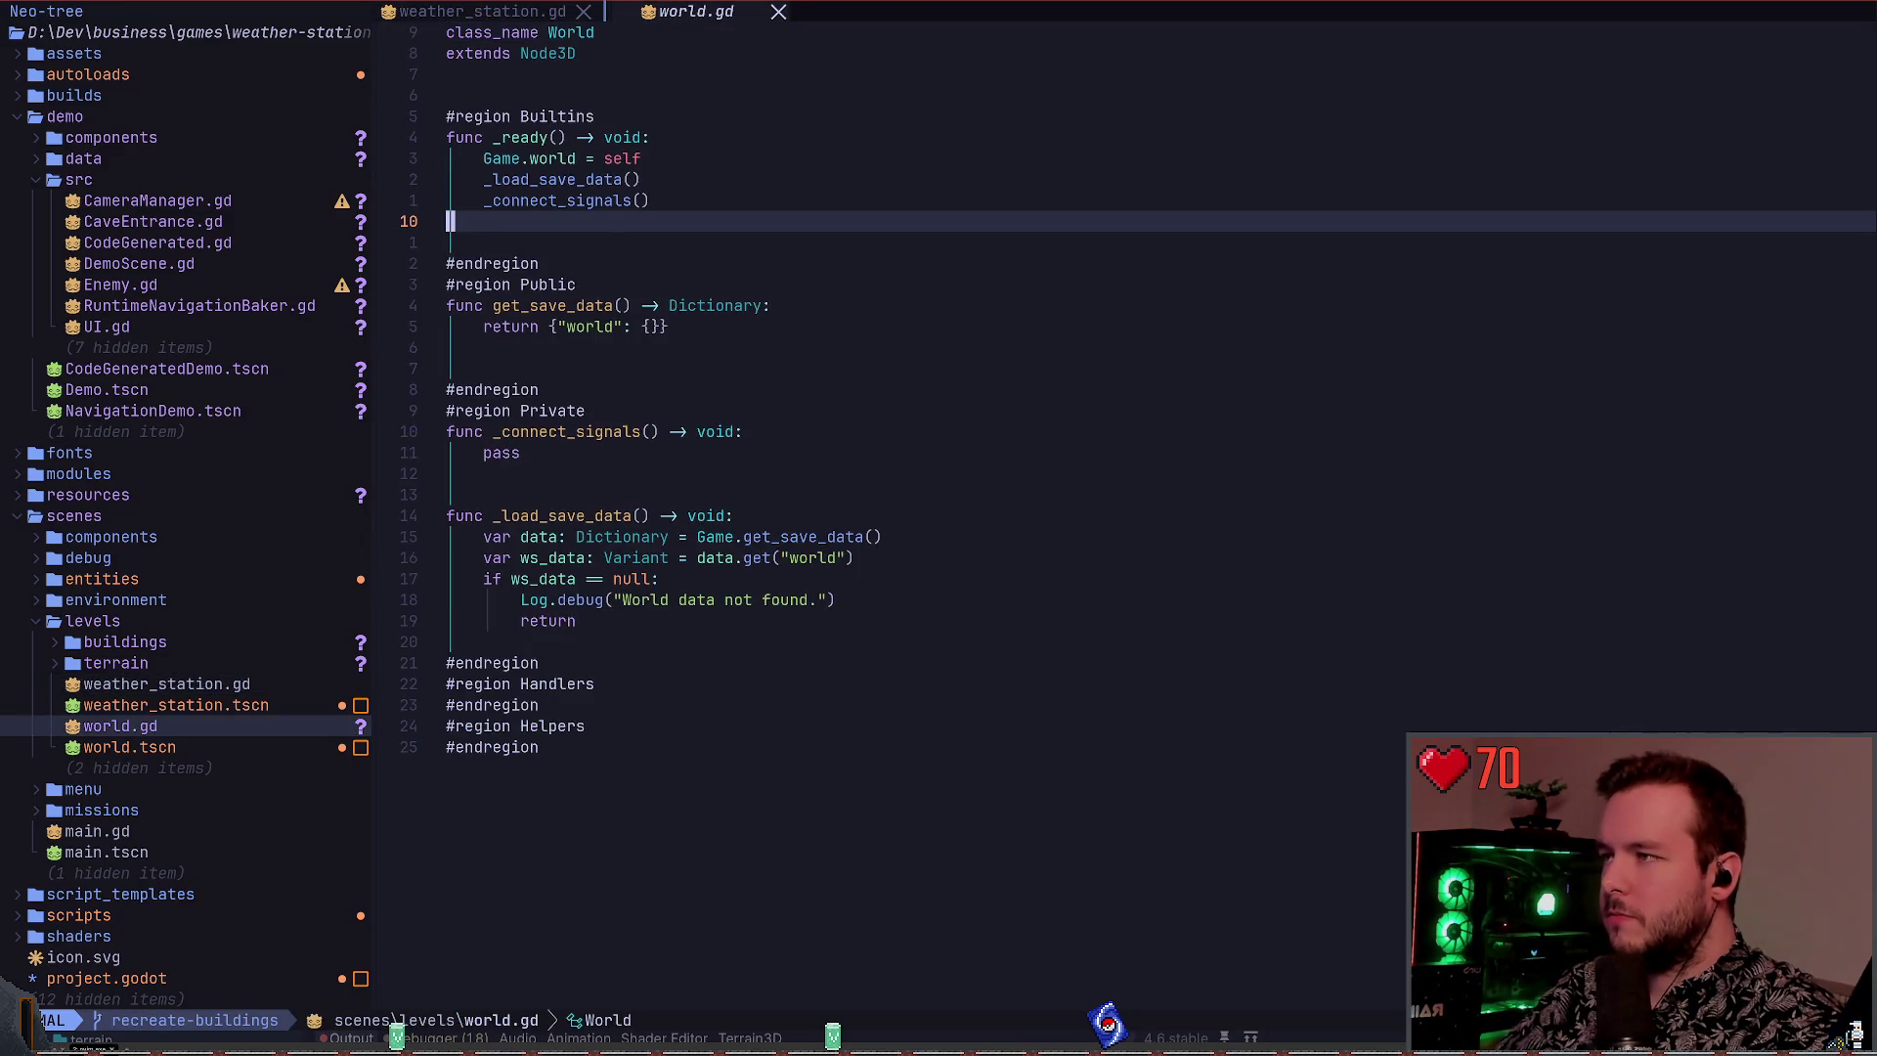
{"action": "key", "text": "space"}
{"action": "key", "text": "space"}
{"action": "type", "text": "game"}
{"action": "key", "text": "Return"}
{"action": "key", "text": "k"}
{"action": "key", "text": "k"}
{"action": "key", "text": "k"}
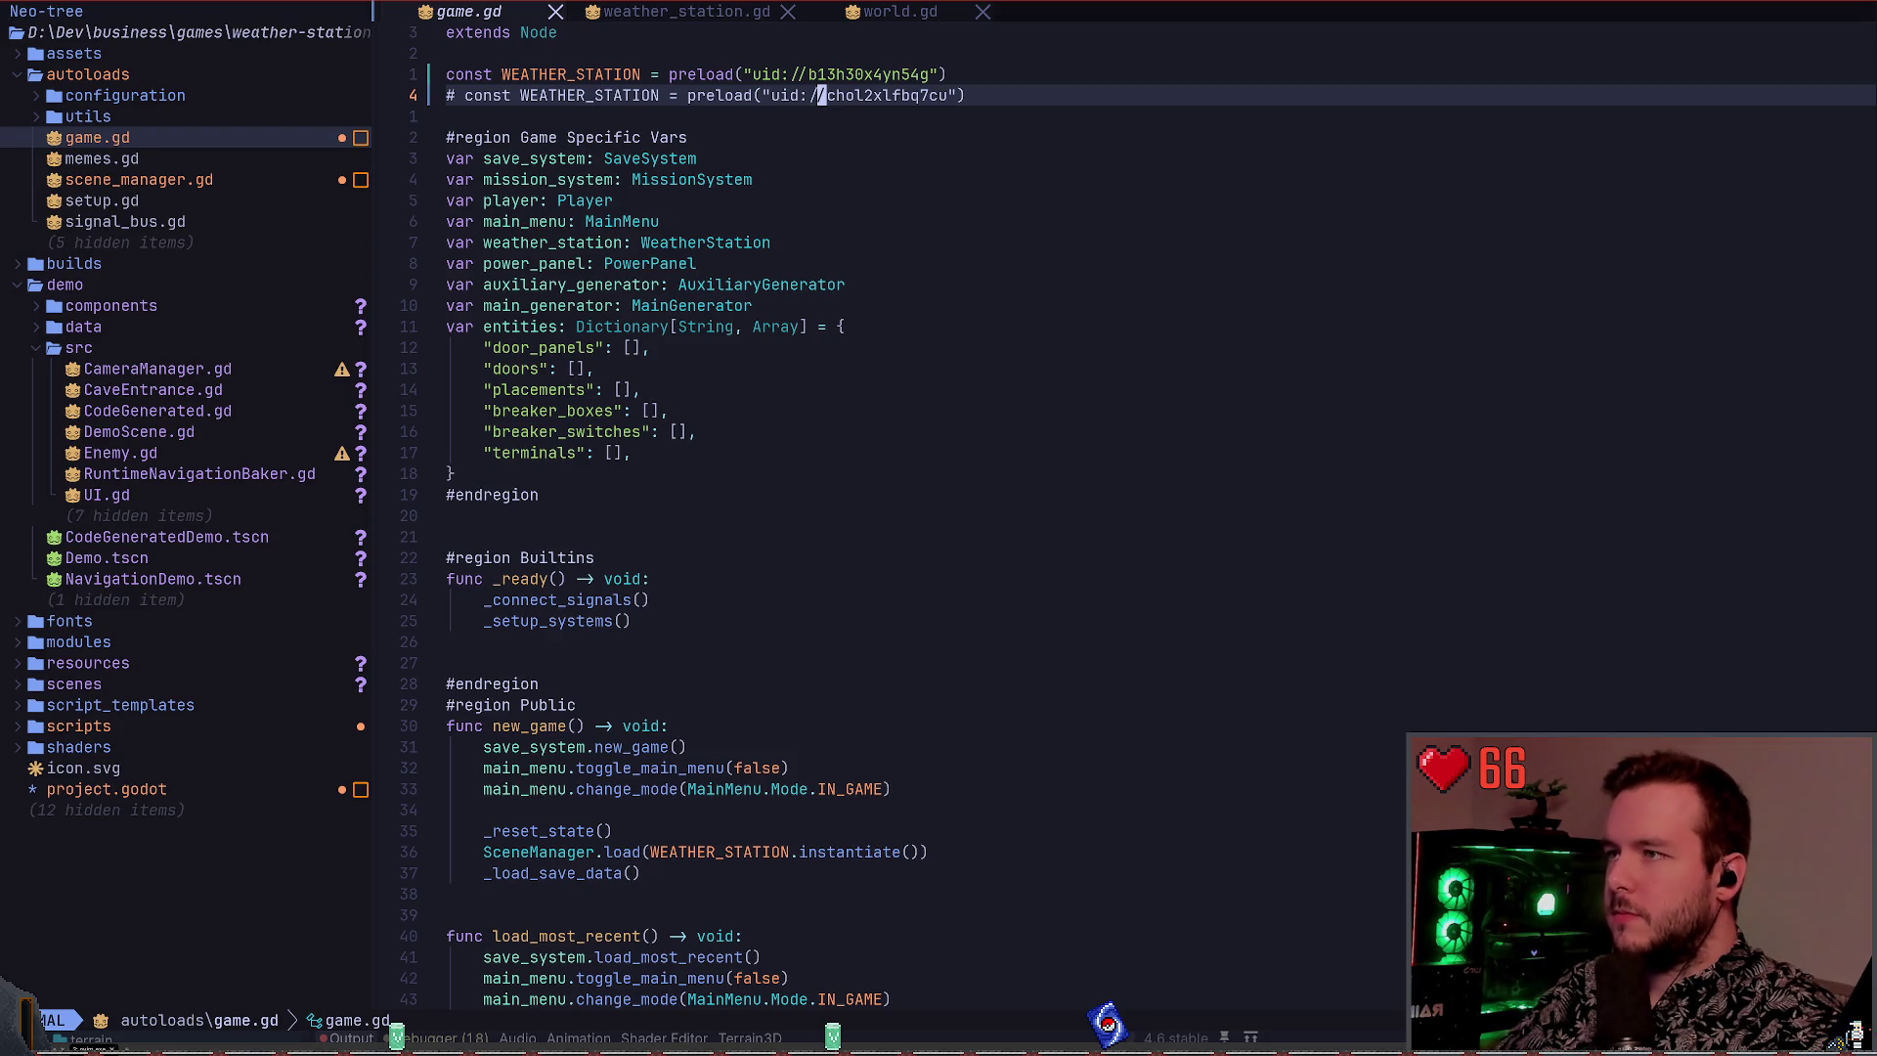
{"action": "key", "text": "k"}
{"action": "key", "text": "b"}
{"action": "key", "text": "b"}
{"action": "key", "text": "b"}
{"action": "key", "text": "c"}
{"action": "key", "text": "i"}
{"action": "key", "text": "quotedbl"}
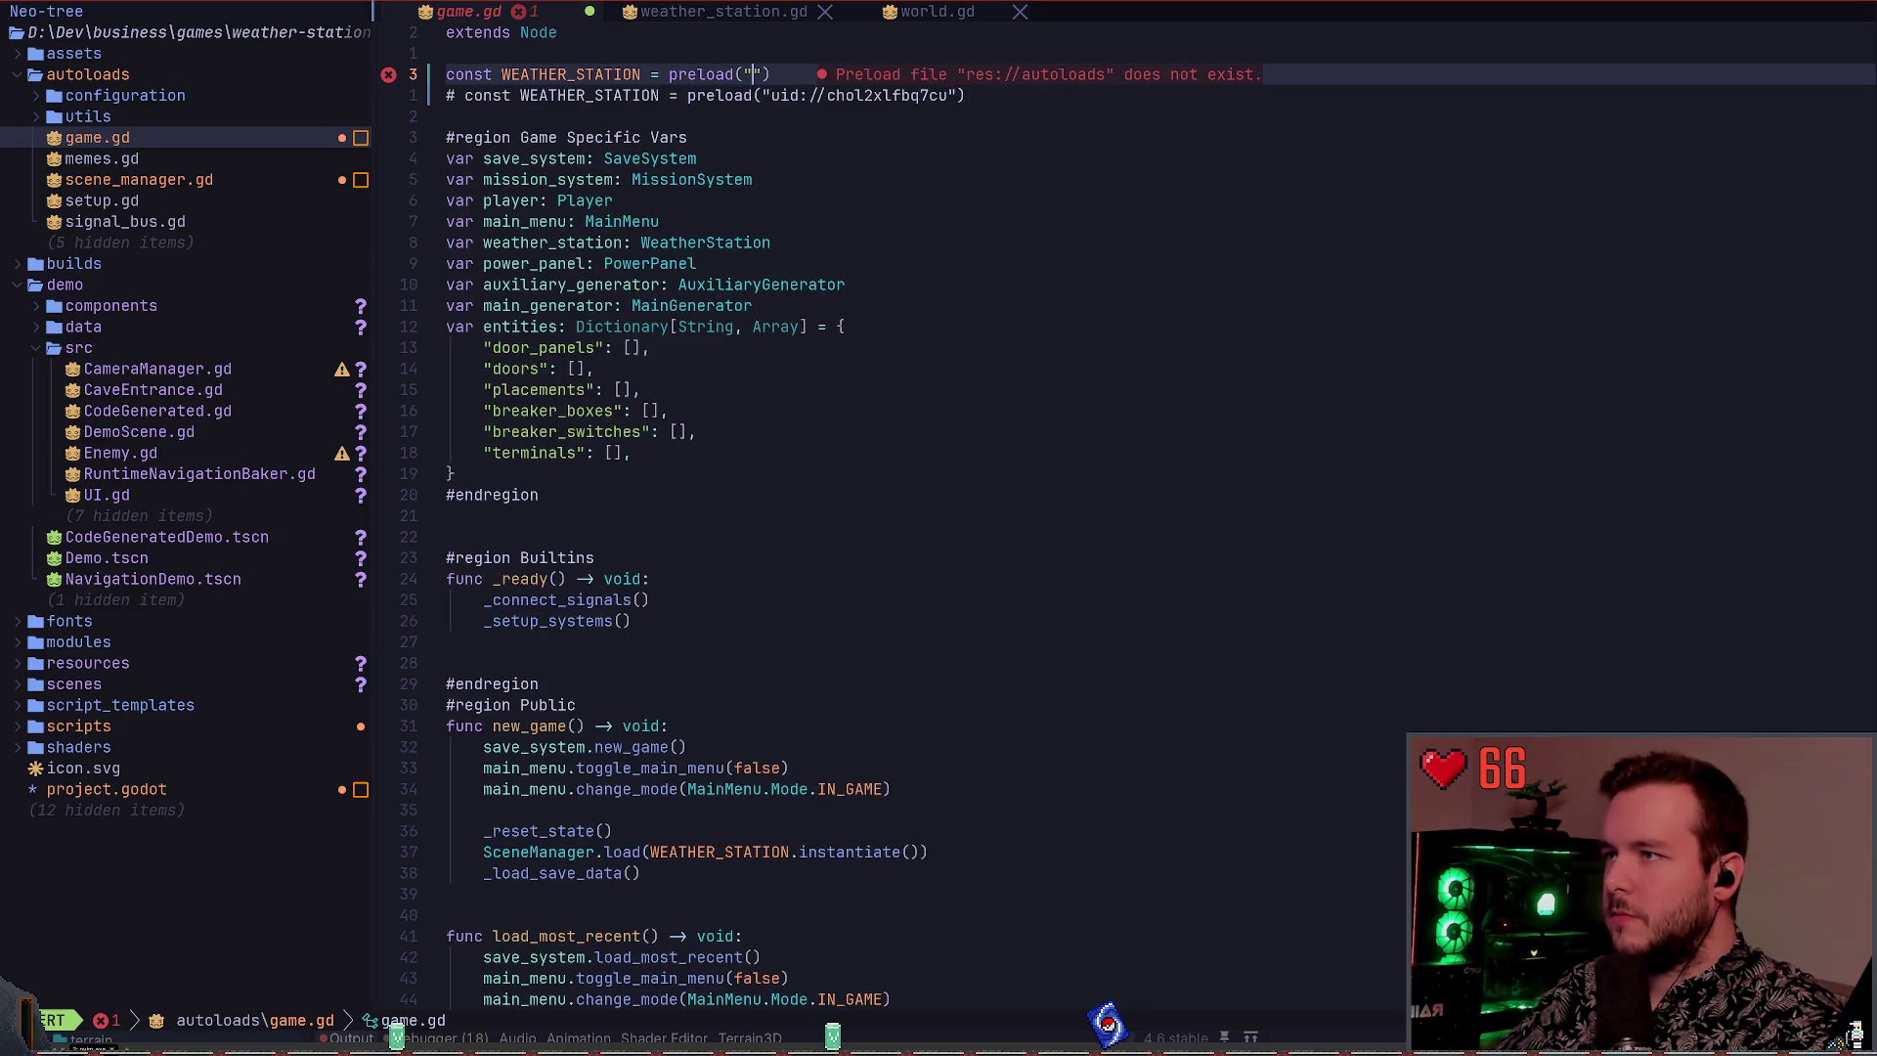
Copy world.tscn's UID from Godot, paste it into the preload, and save game.gd
{"action": "key", "text": "alt+Tab"}
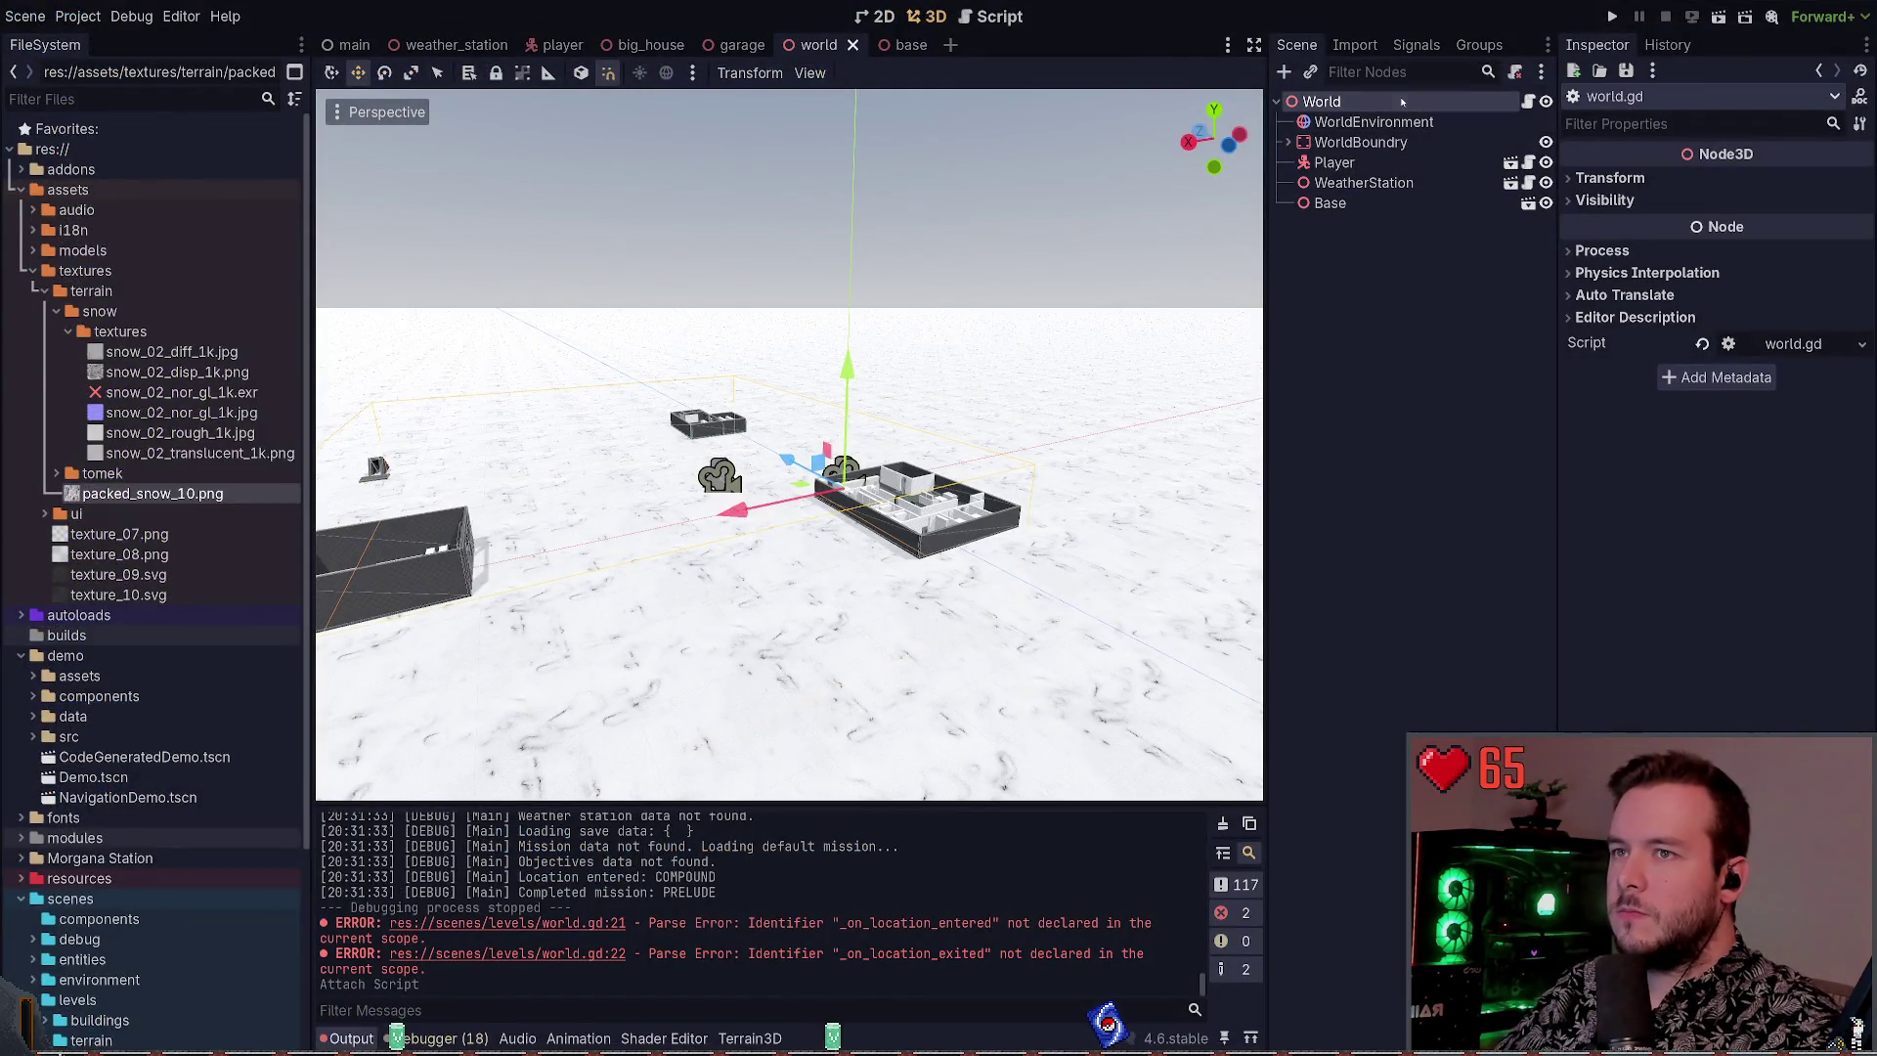
{"action": "scroll", "coordinate": [127, 685], "scroll_direction": "down", "scroll_amount": 5}
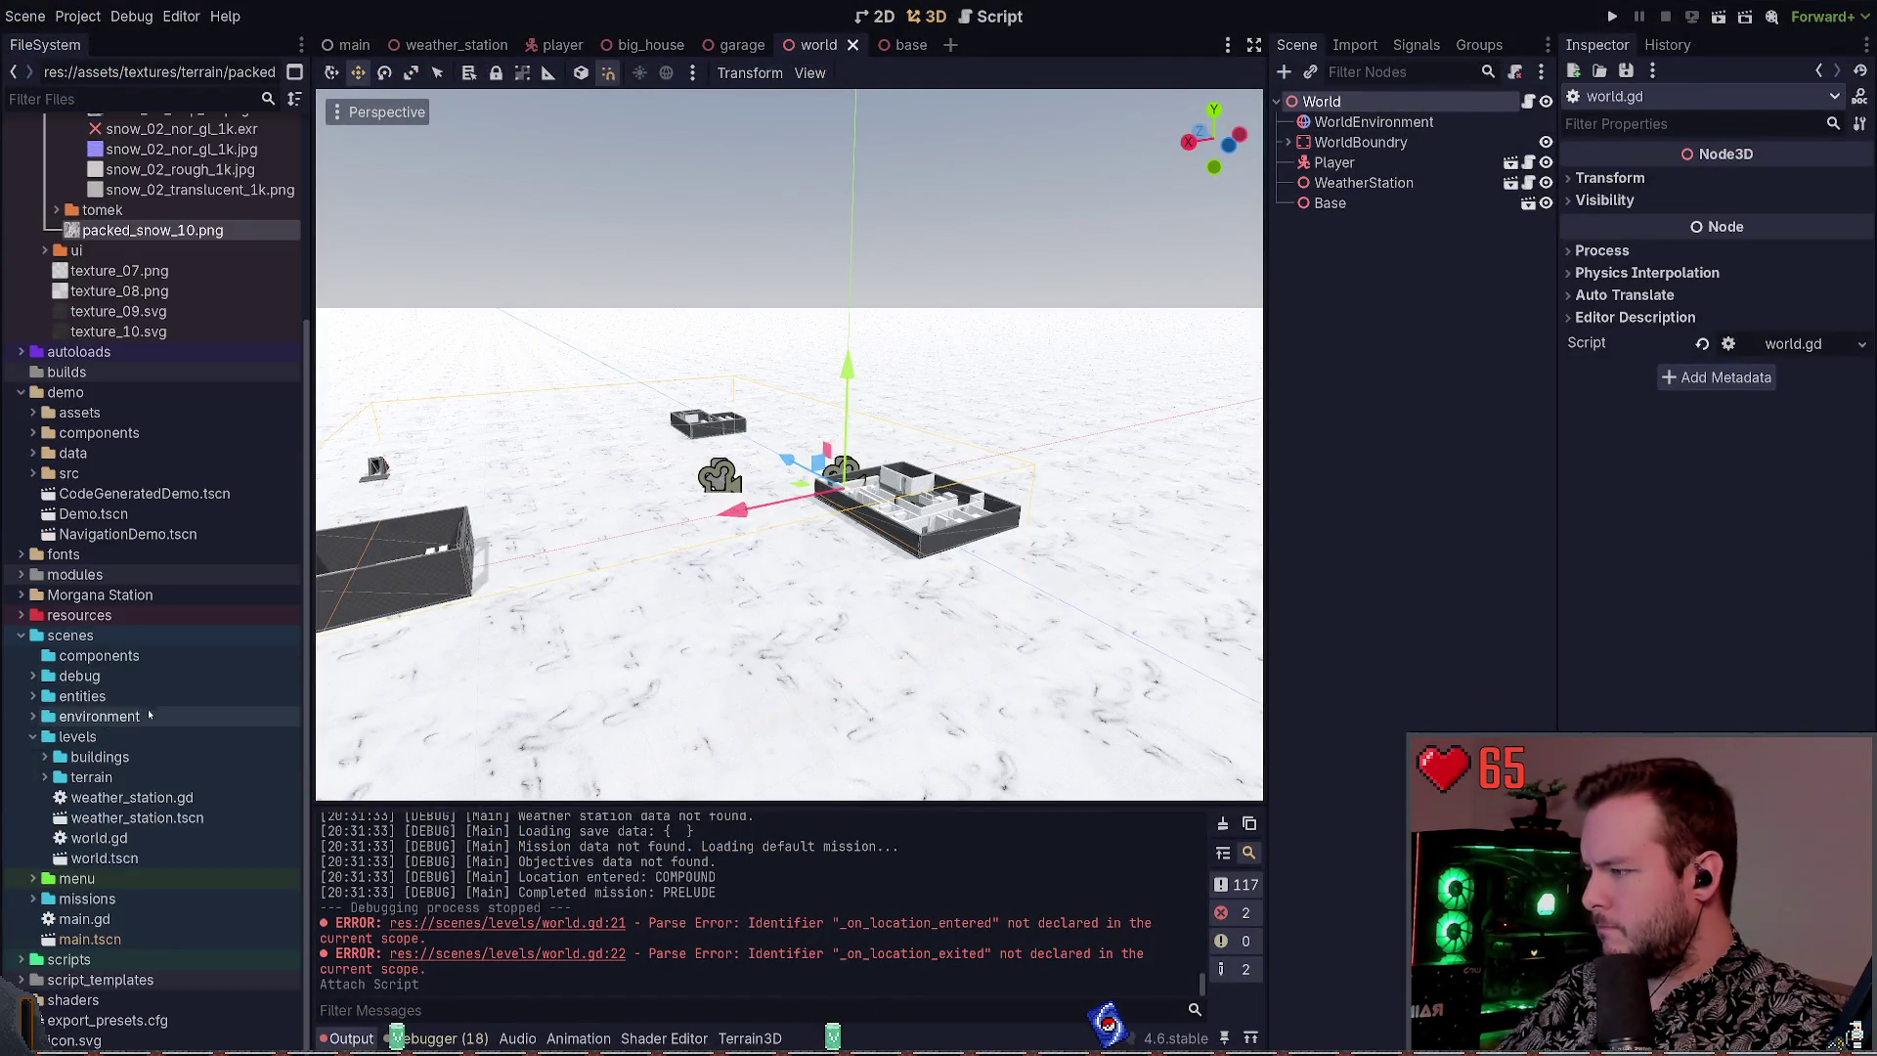
{"action": "left_click", "coordinate": [131, 858]}
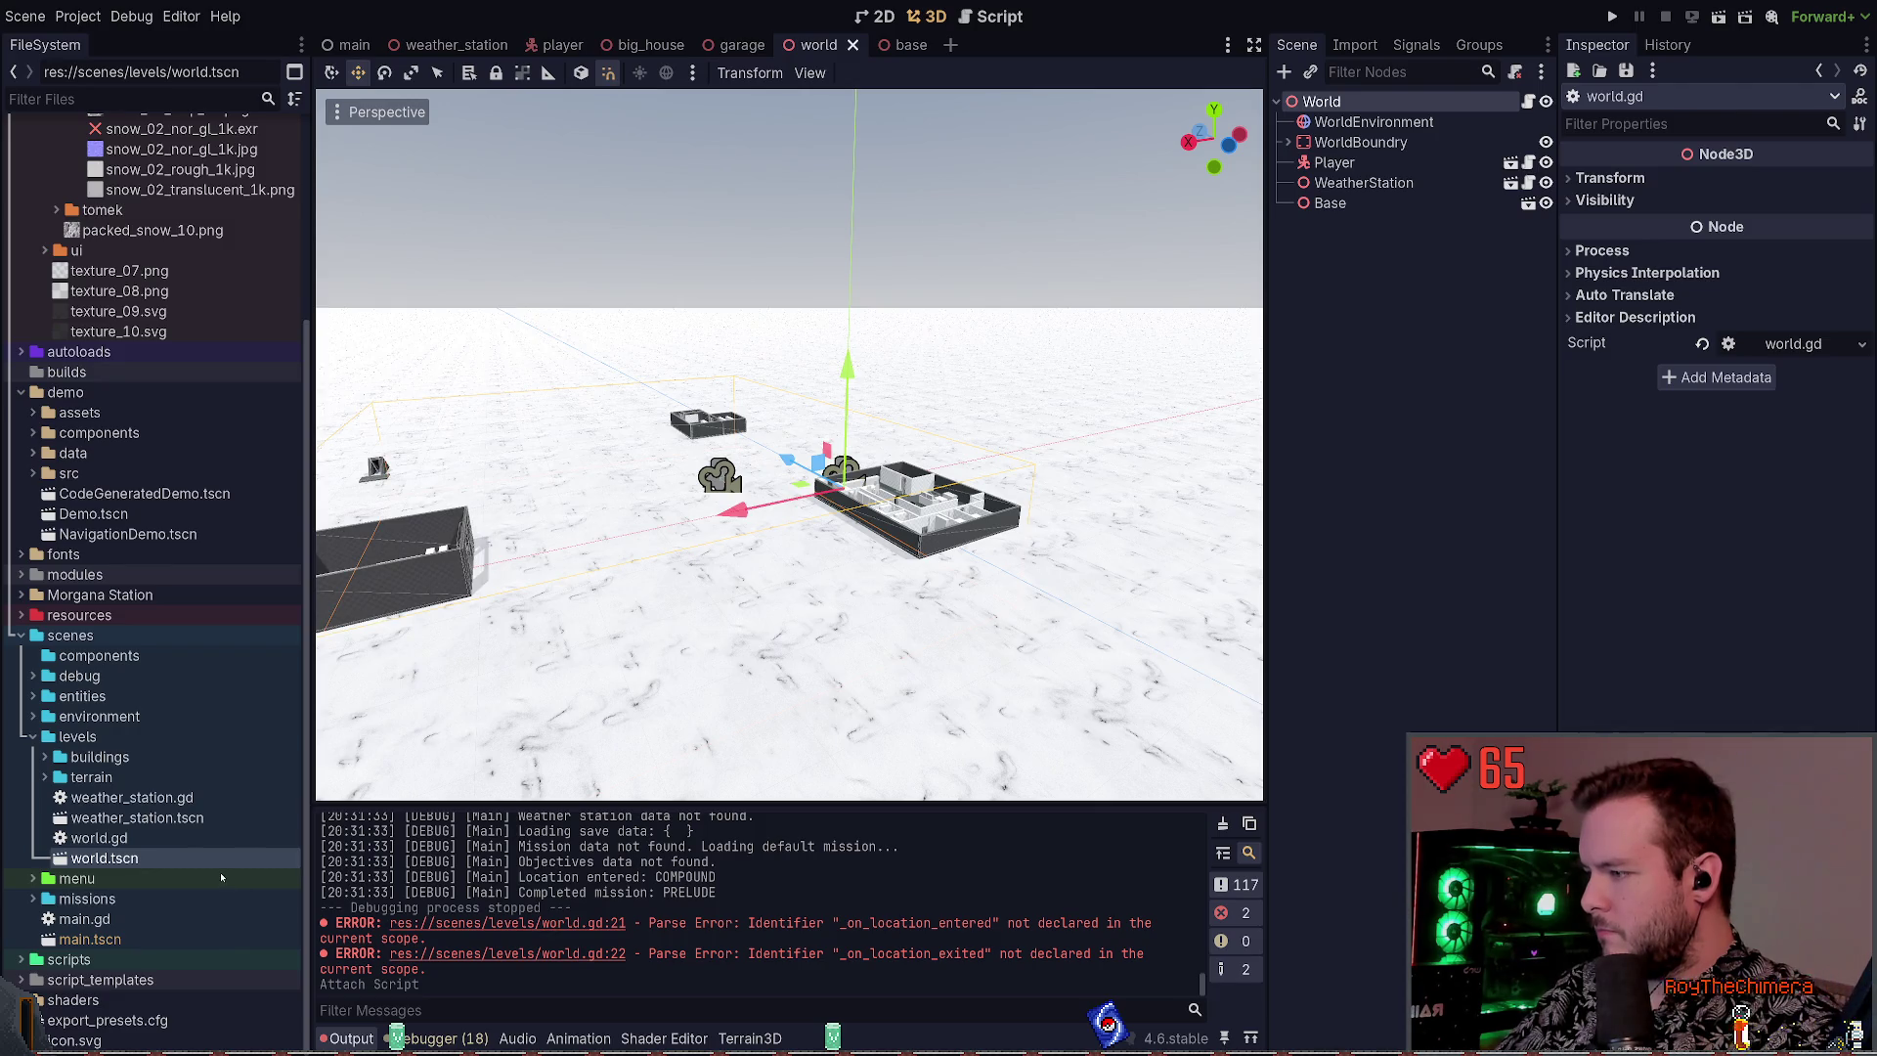
{"action": "key", "text": "alt+Tab"}
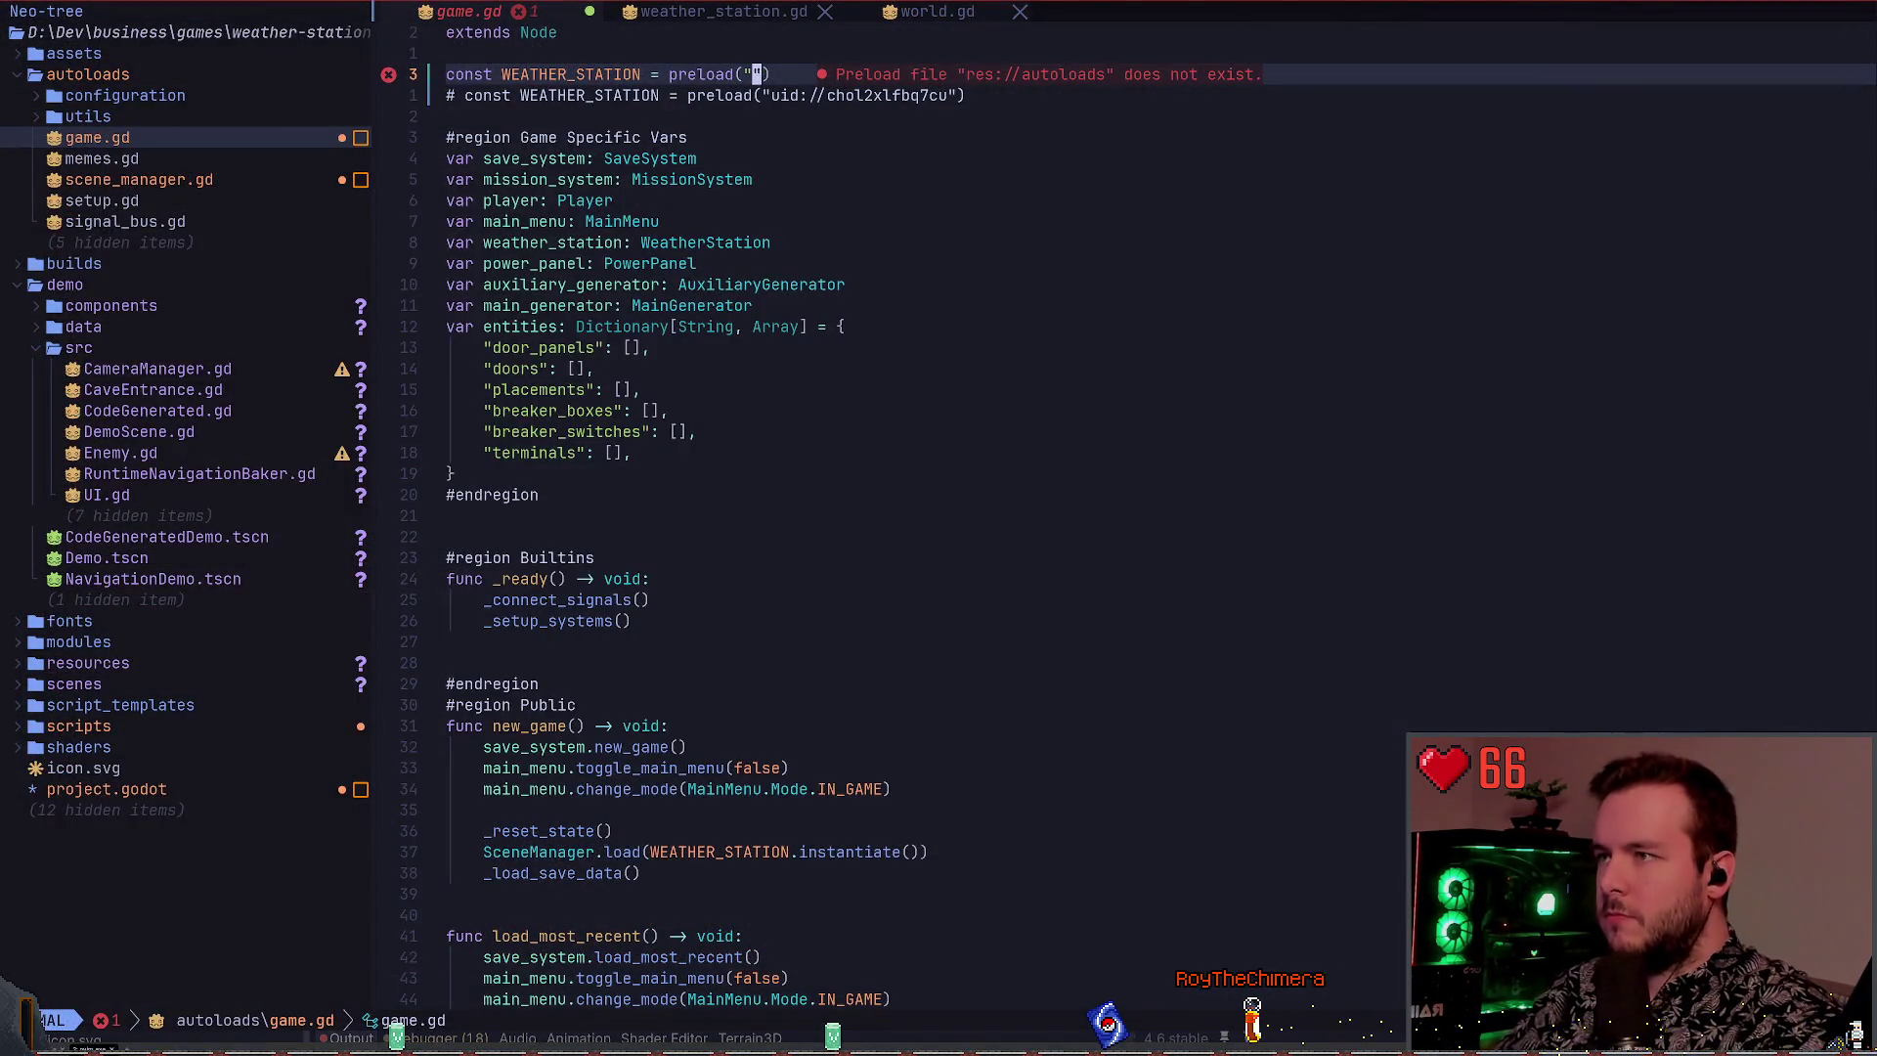
{"action": "key", "text": "P"}
{"action": "key", "text": "ctrl+s"}
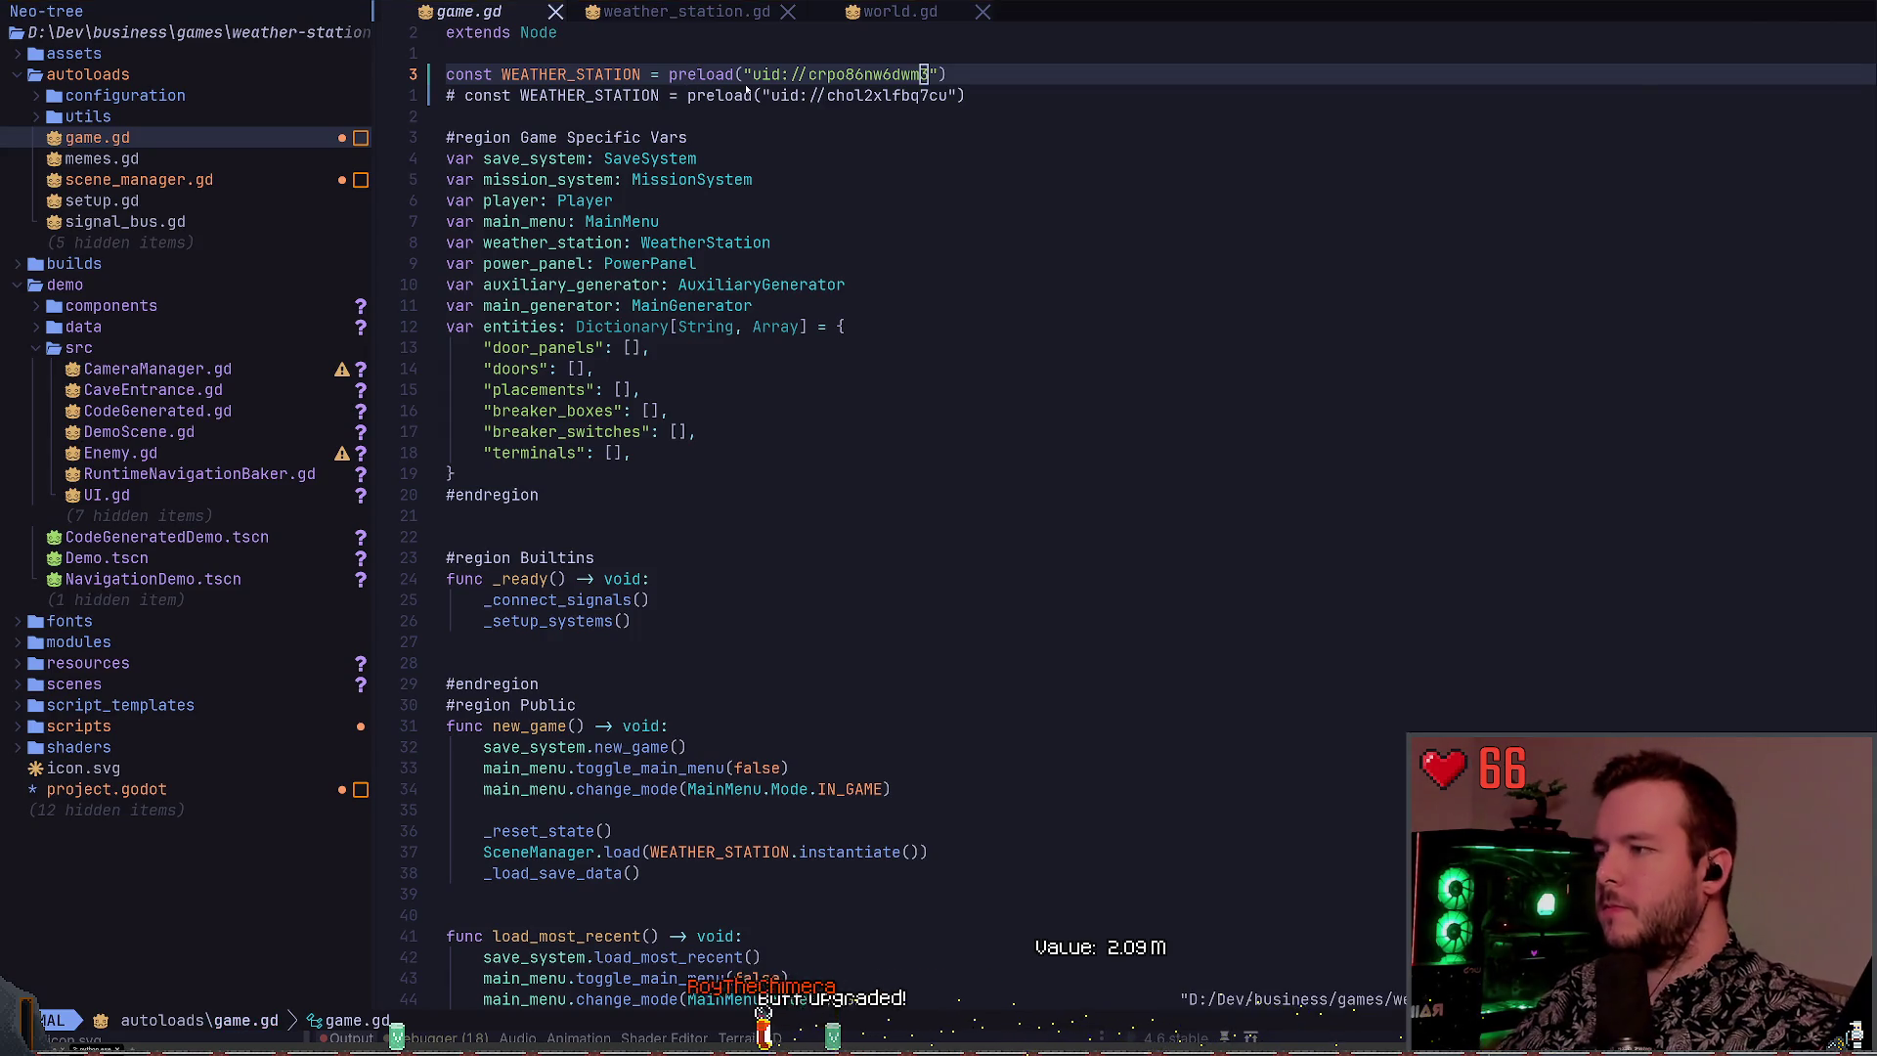
{"action": "key", "text": "alt+Tab"}
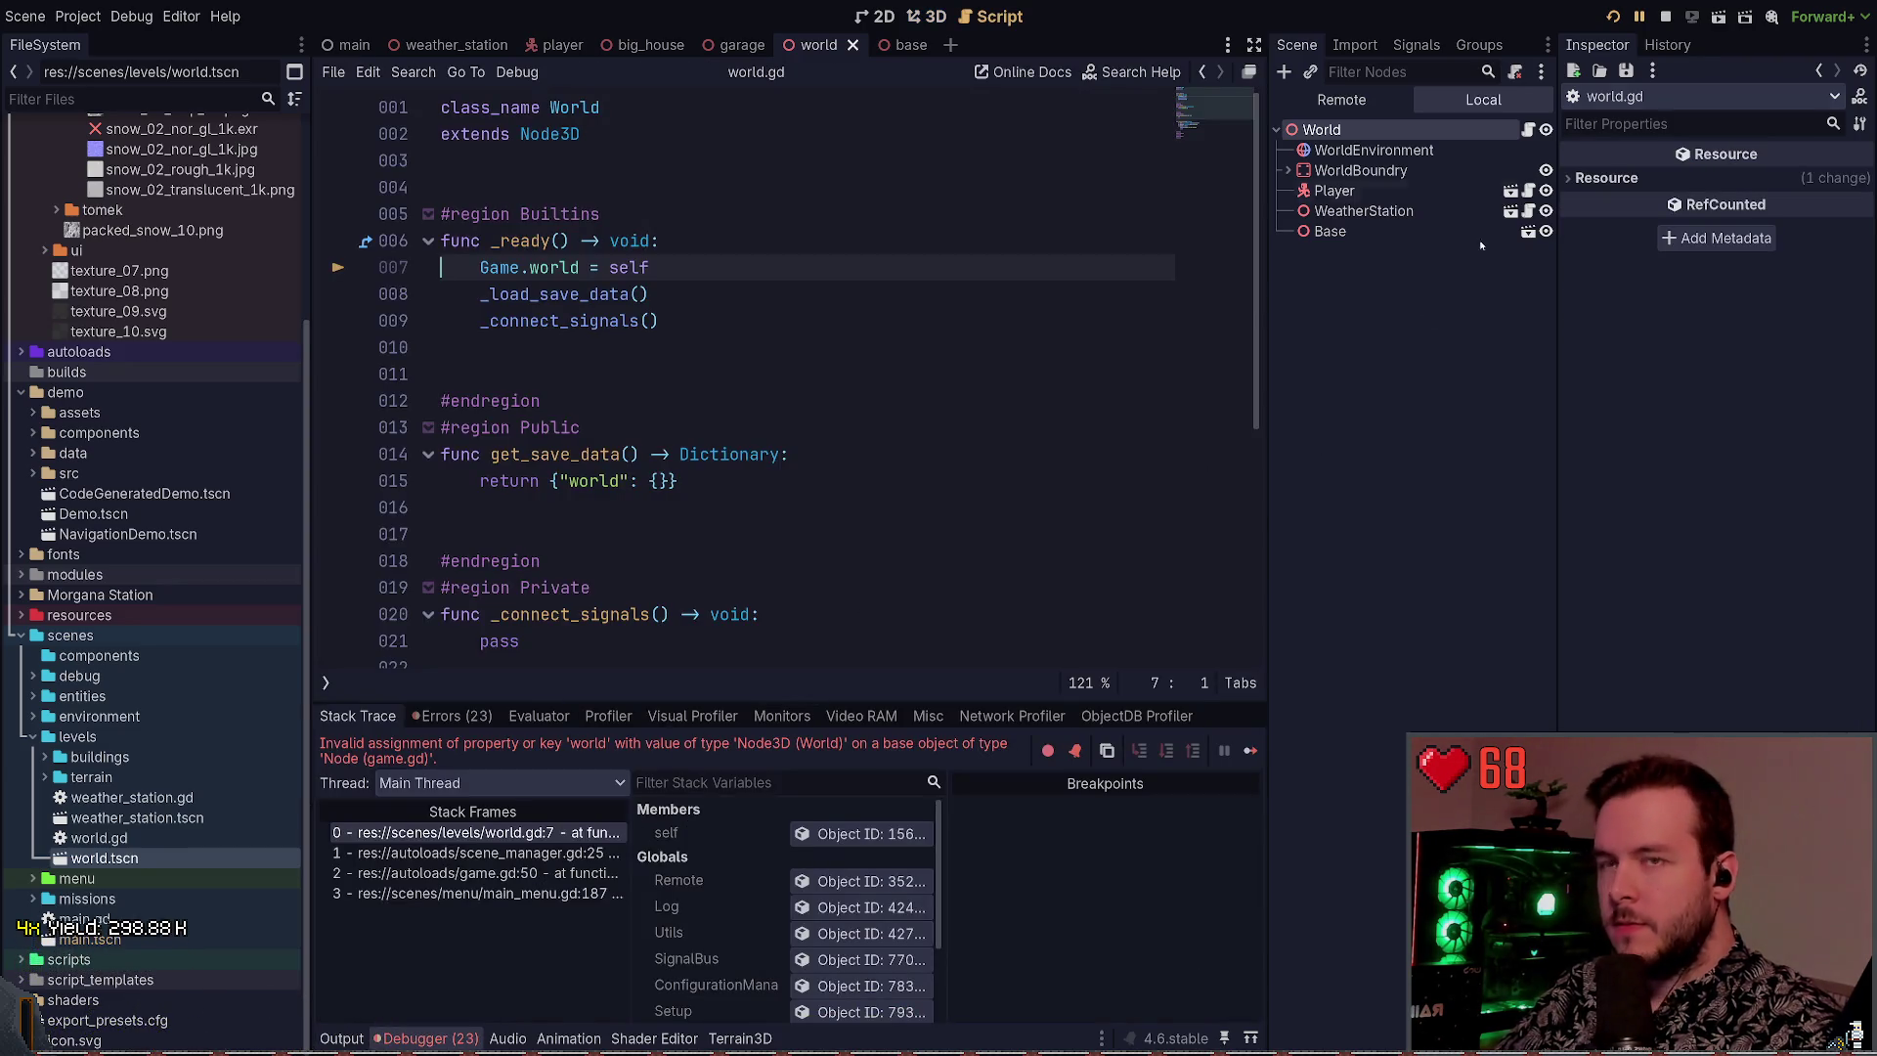
Stop the running game and add 'var world: World' to game.gd's game-specific variables
{"action": "key", "text": "F8"}
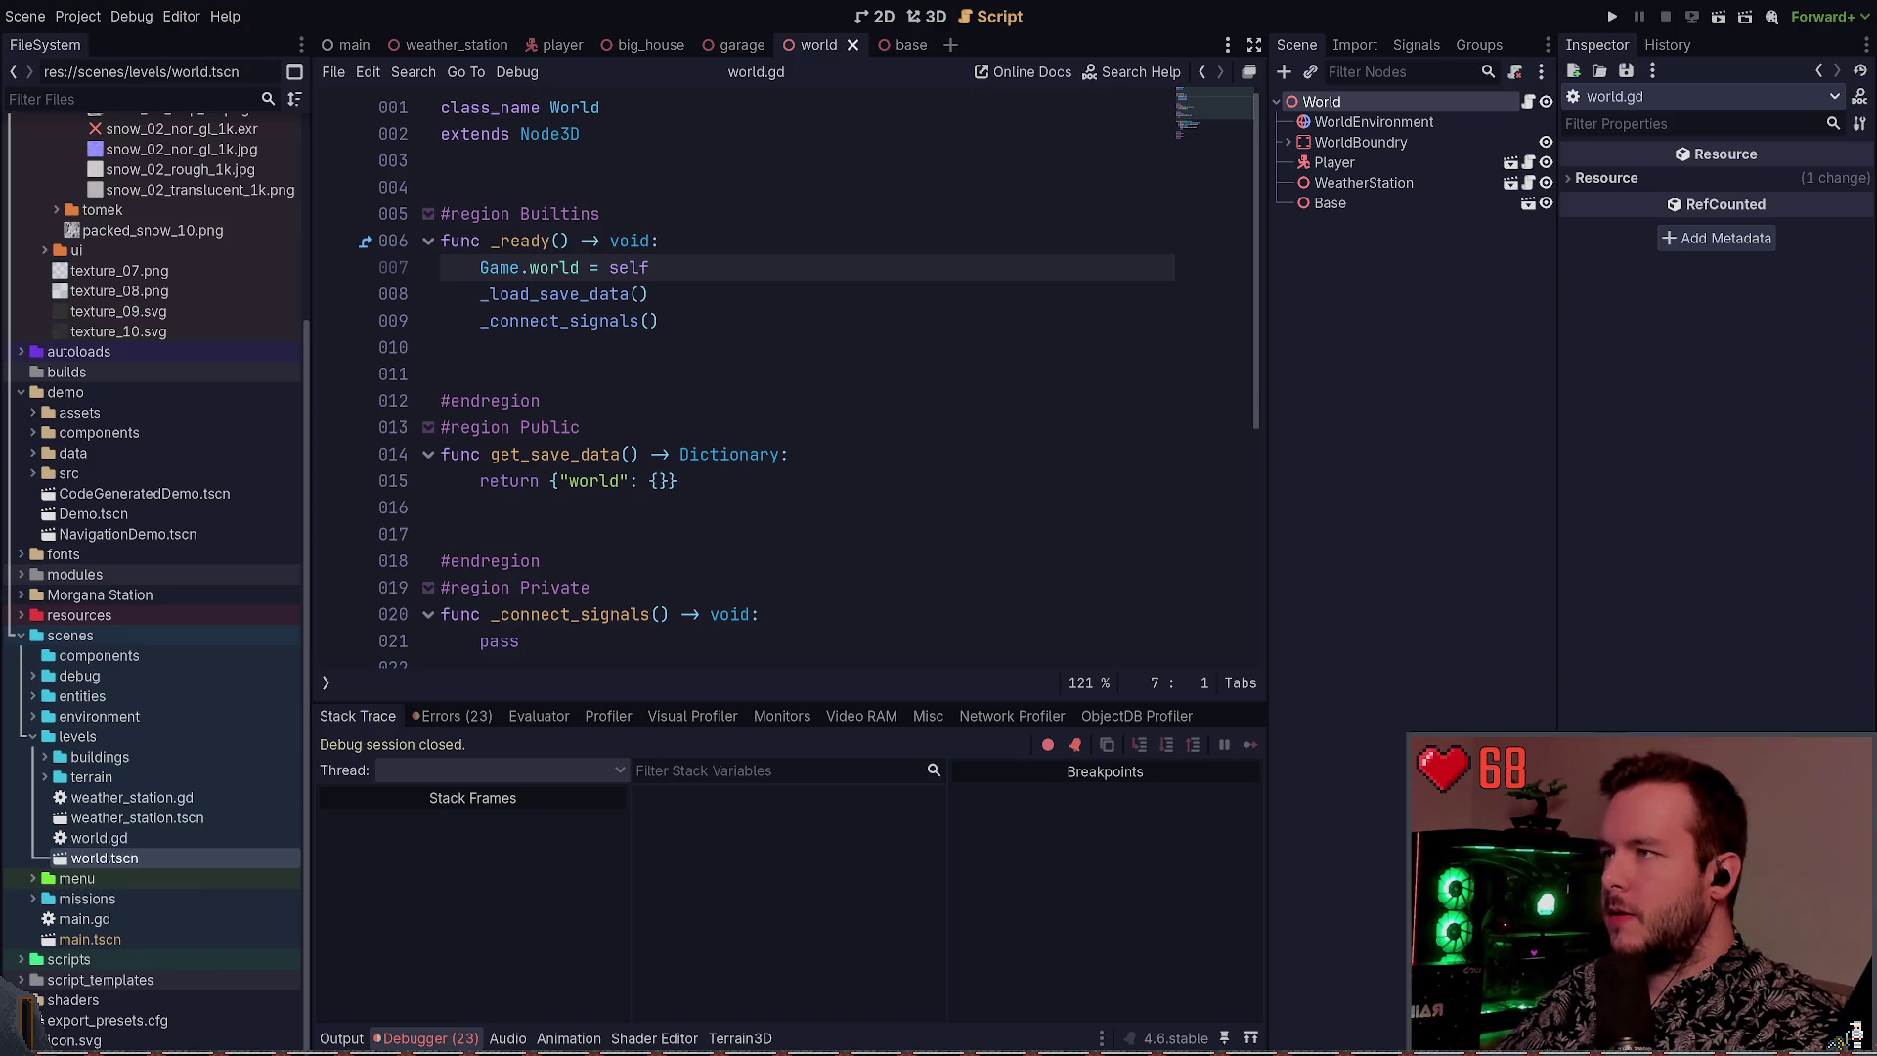
{"action": "key", "text": "alt+Tab"}
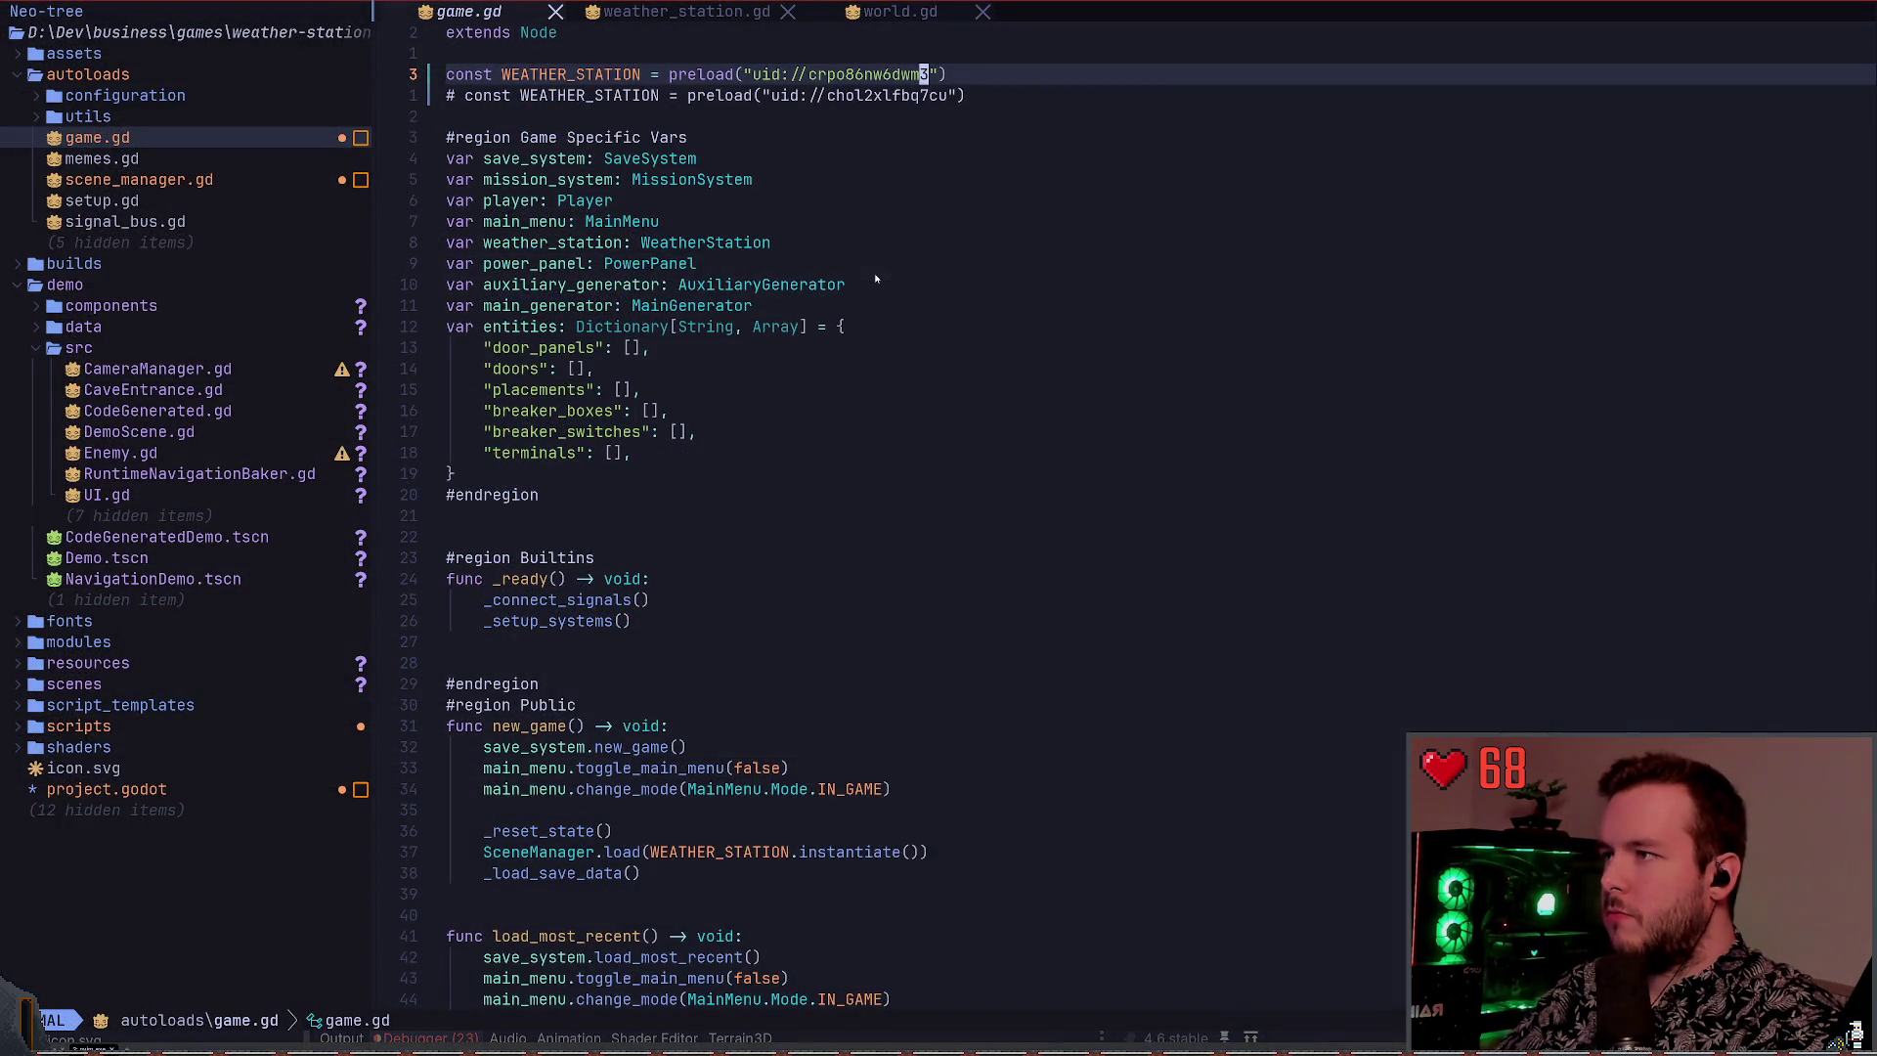
{"action": "key", "text": "j"}
{"action": "key", "text": "j"}
{"action": "key", "text": "j"}
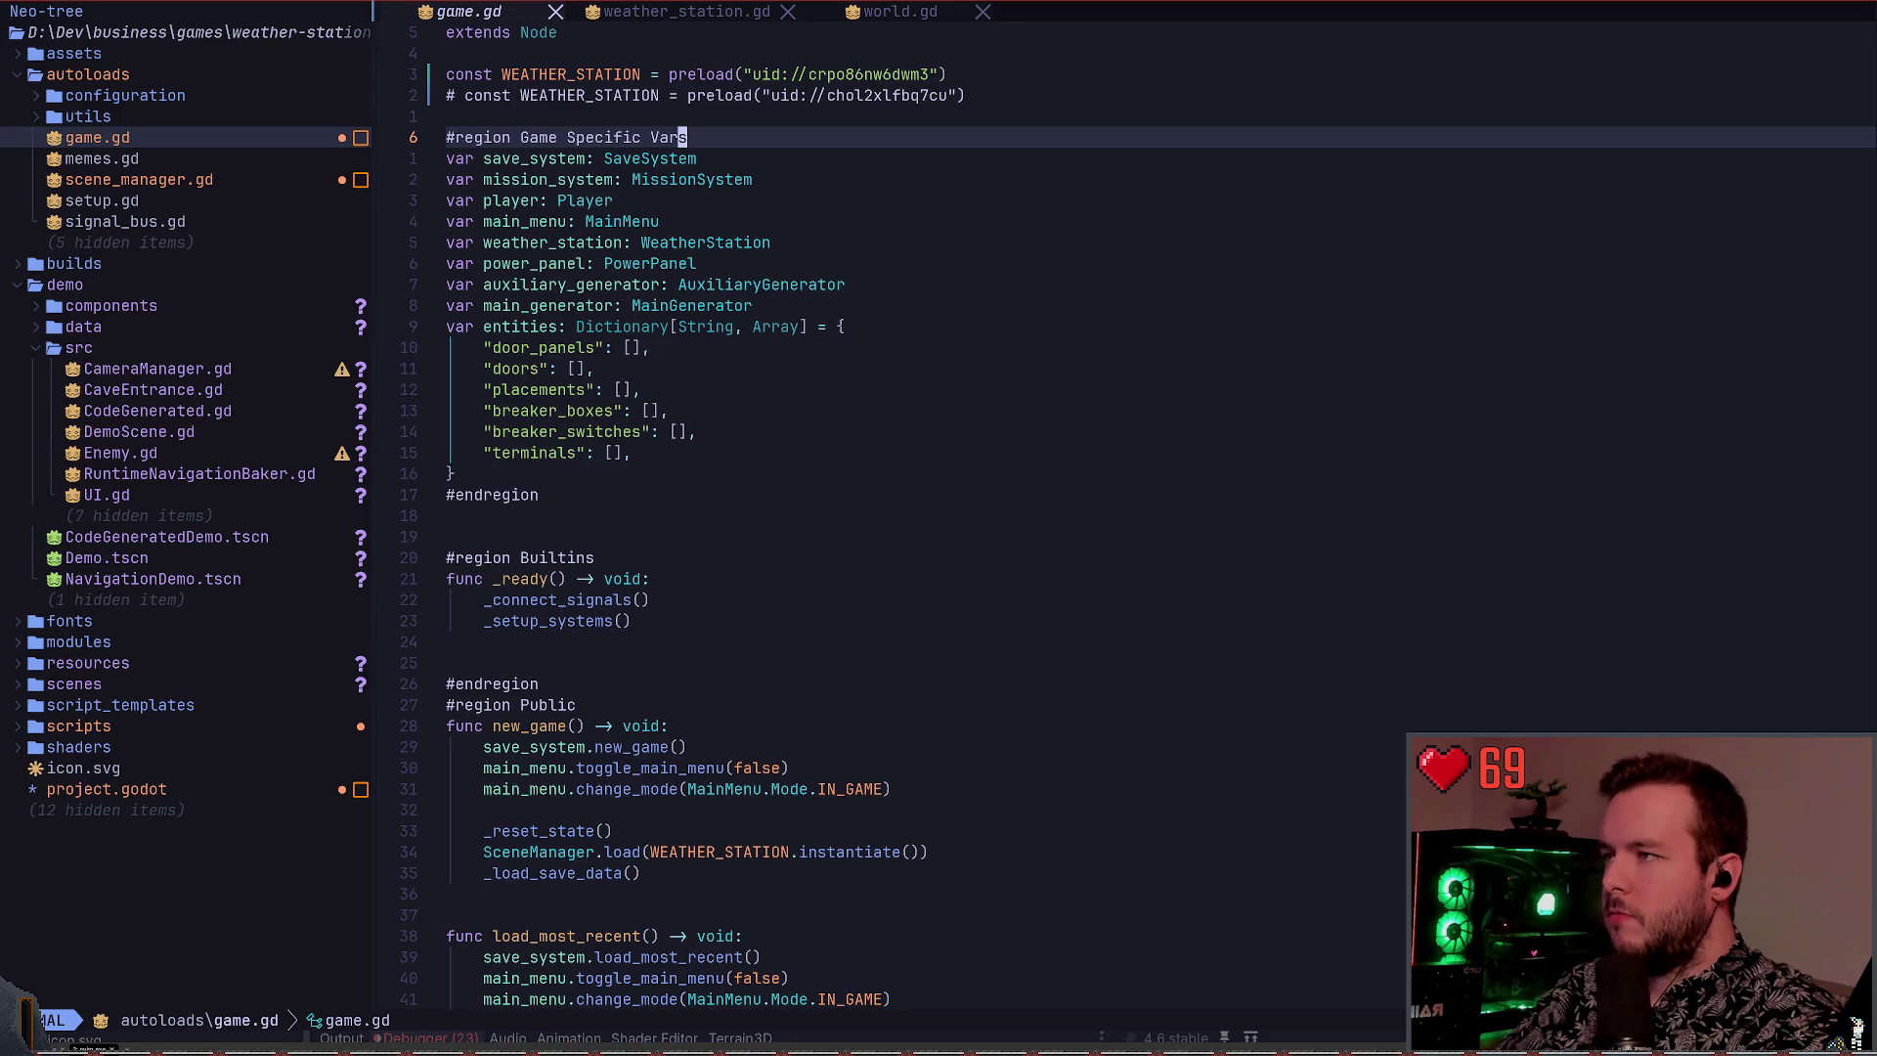
{"action": "key", "text": "j"}
{"action": "key", "text": "j"}
{"action": "key", "text": "j"}
{"action": "key", "text": "j"}
{"action": "type", "text": "o"}
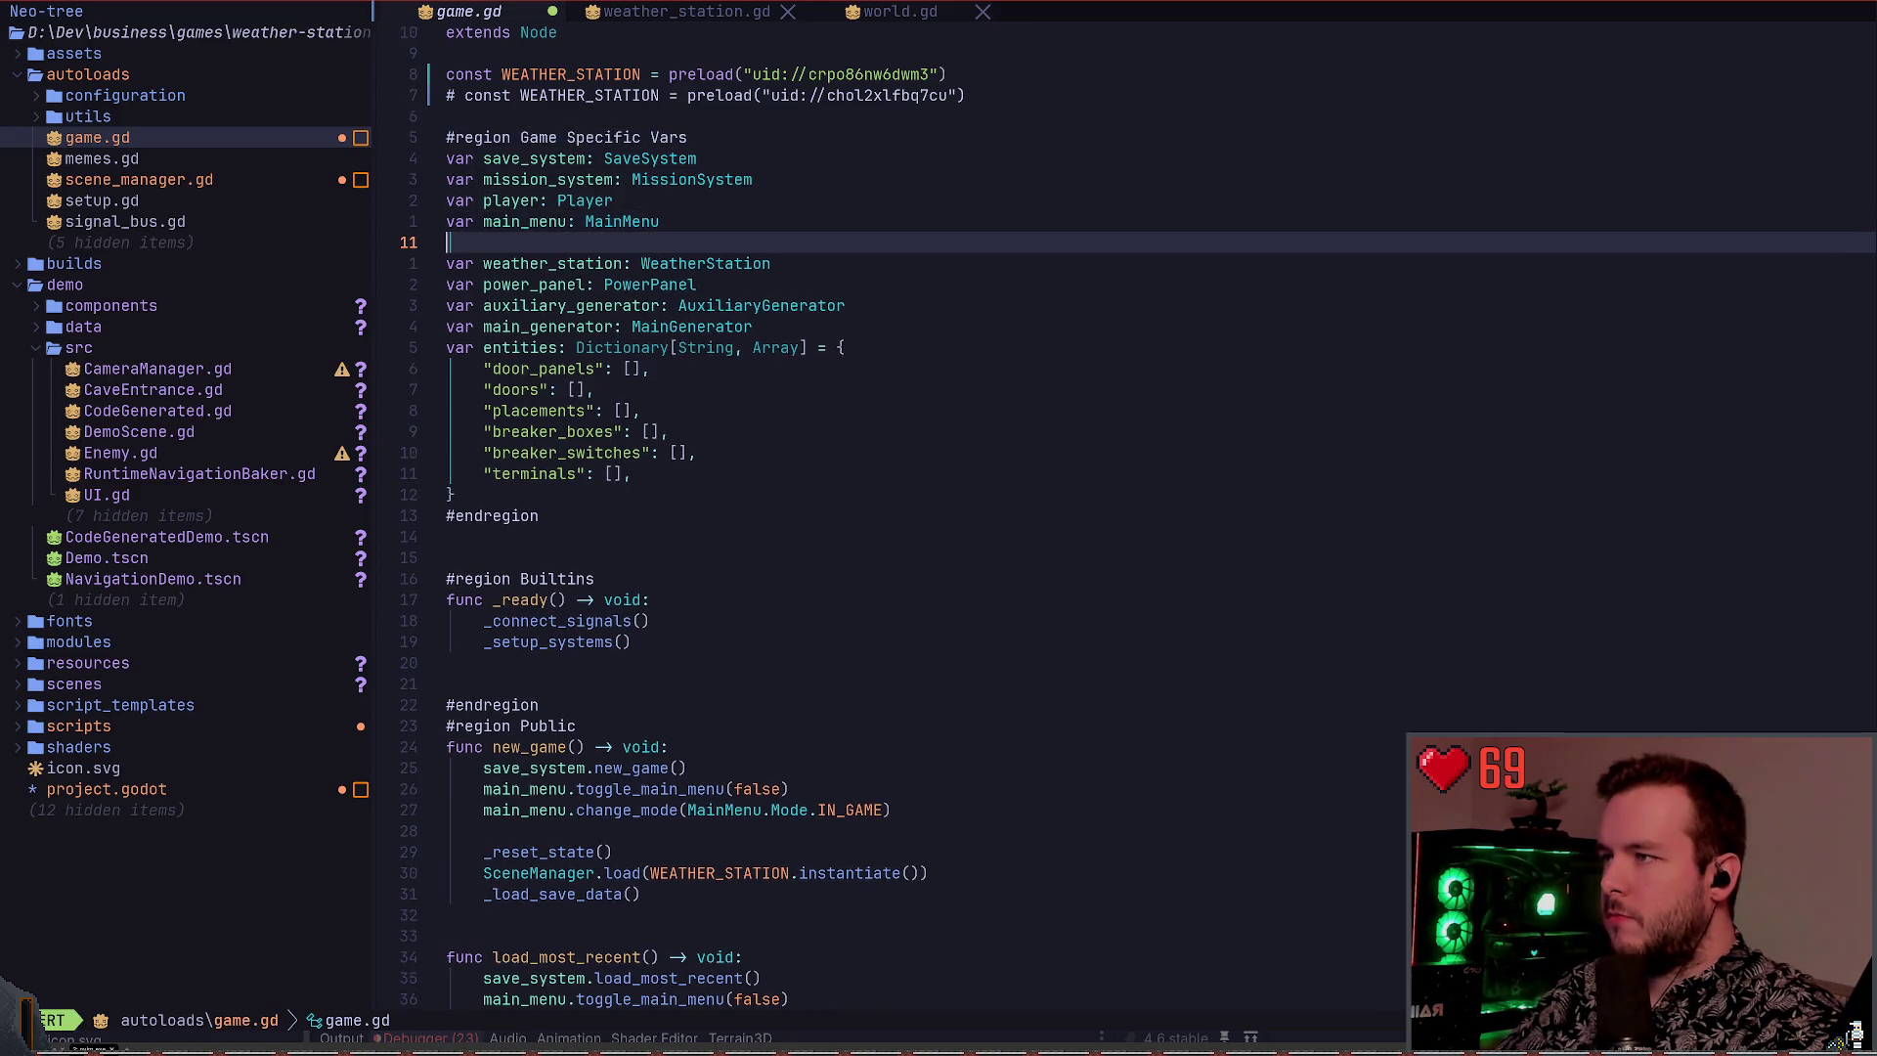
{"action": "type", "text": "var world: World"}
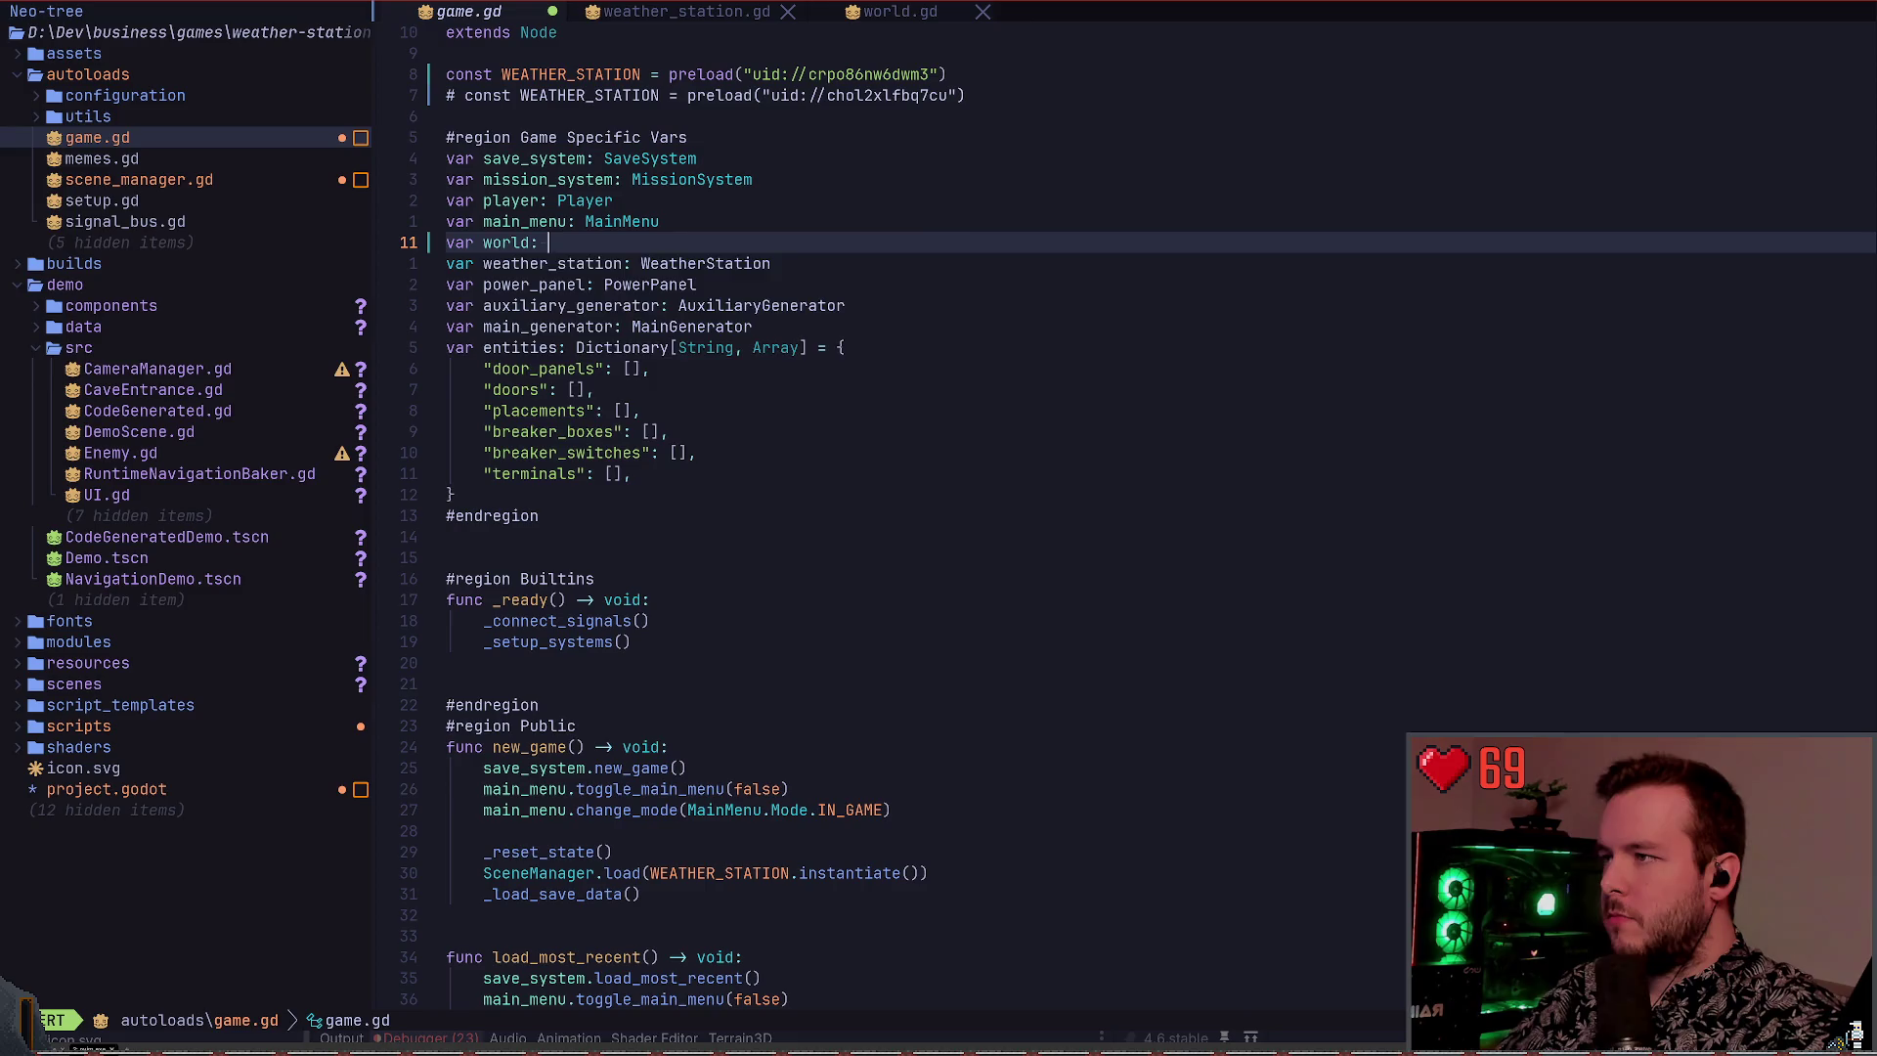
{"action": "key", "text": "Escape"}
Add a blank line above the world variable and change its type to GameWorld
{"action": "key", "text": "O"}
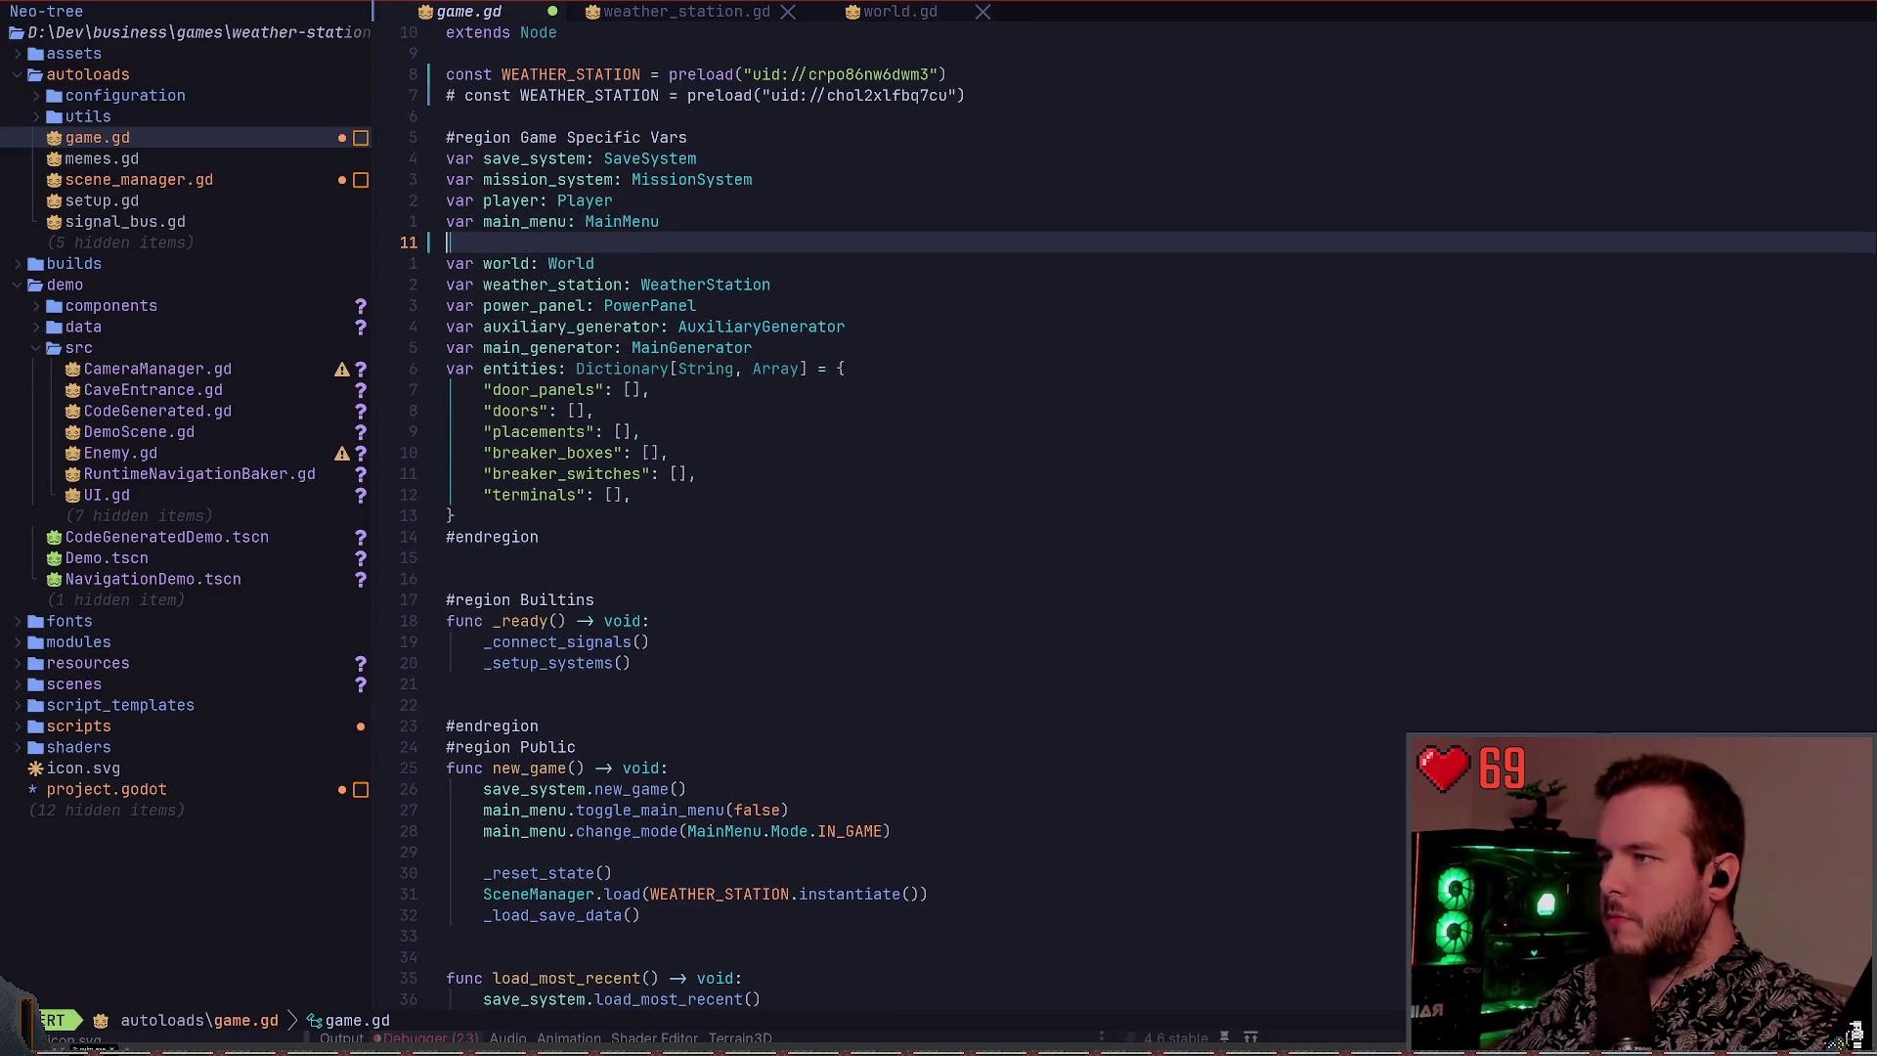
{"action": "key", "text": "Escape"}
{"action": "key", "text": "j"}
{"action": "key", "text": "w"}
{"action": "key", "text": "w"}
{"action": "type", "text": "wDa"}
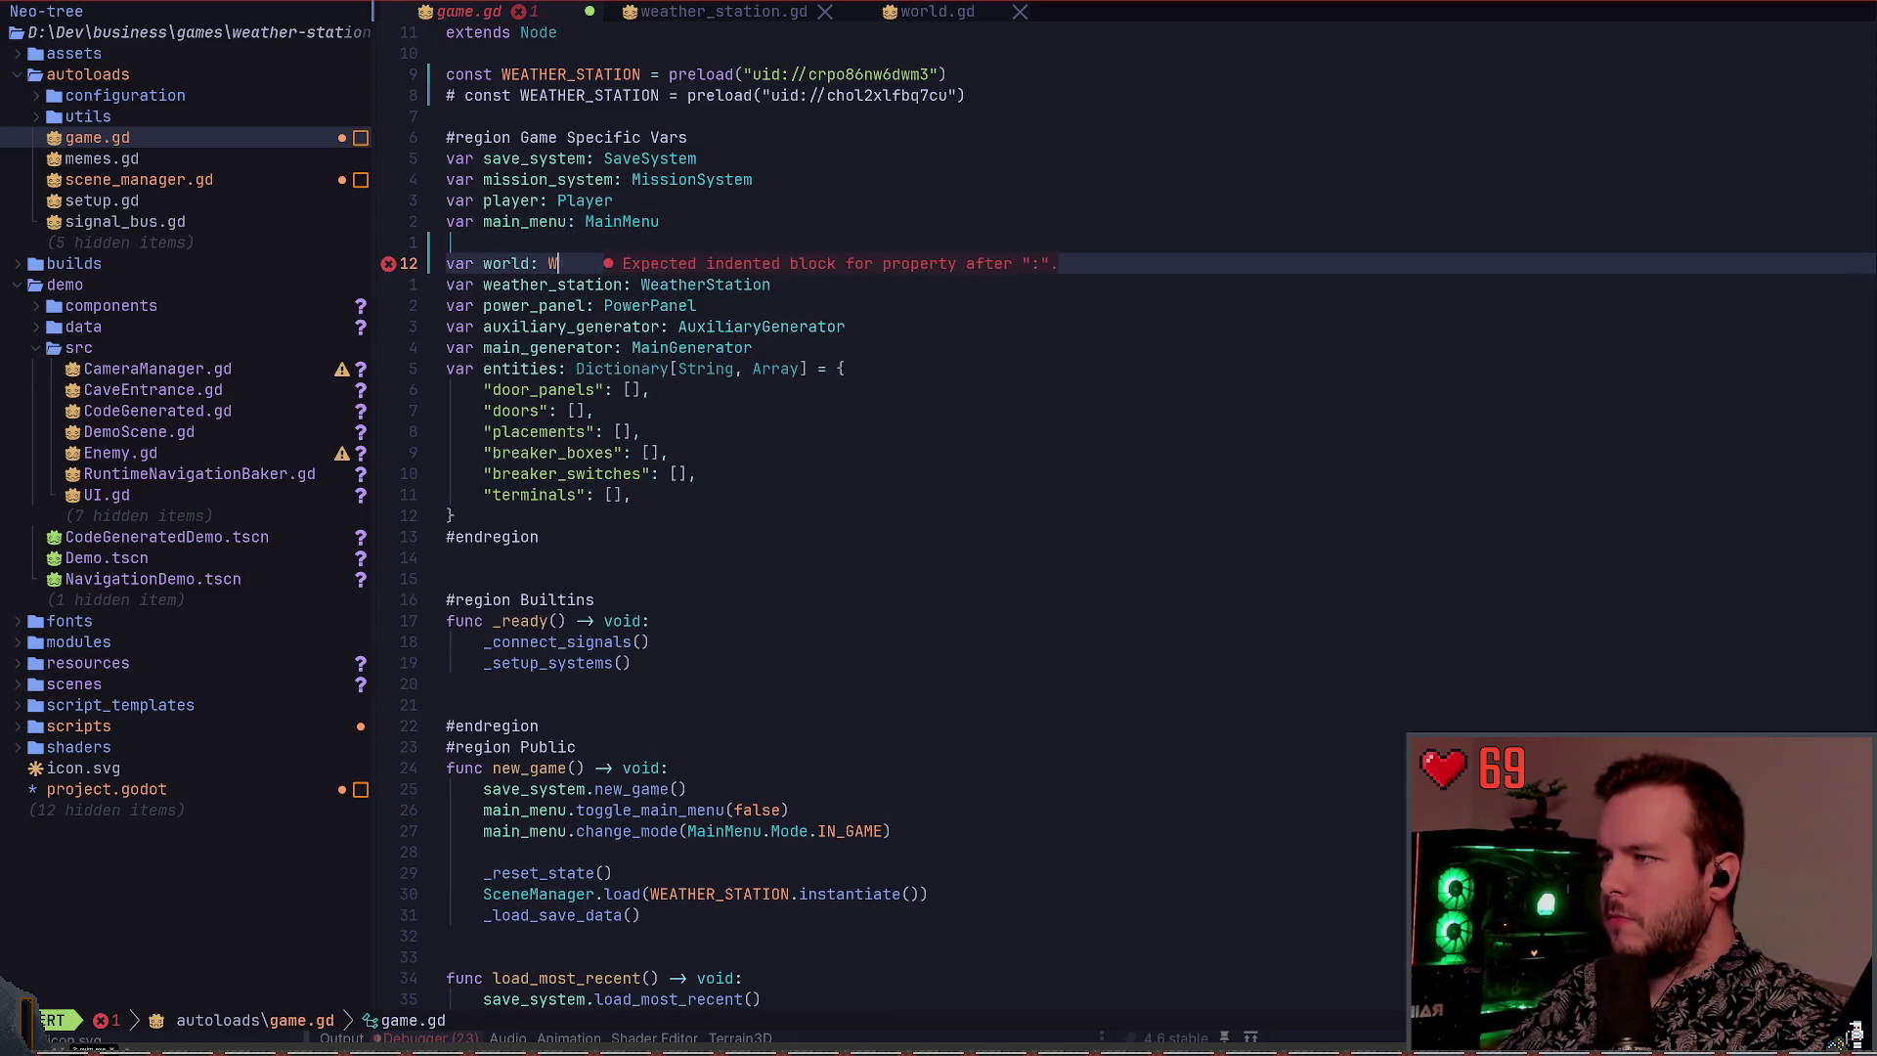
{"action": "type", "text": "GameWorld"}
{"action": "key", "text": "Escape"}
{"action": "key", "text": "ctrl+6"}
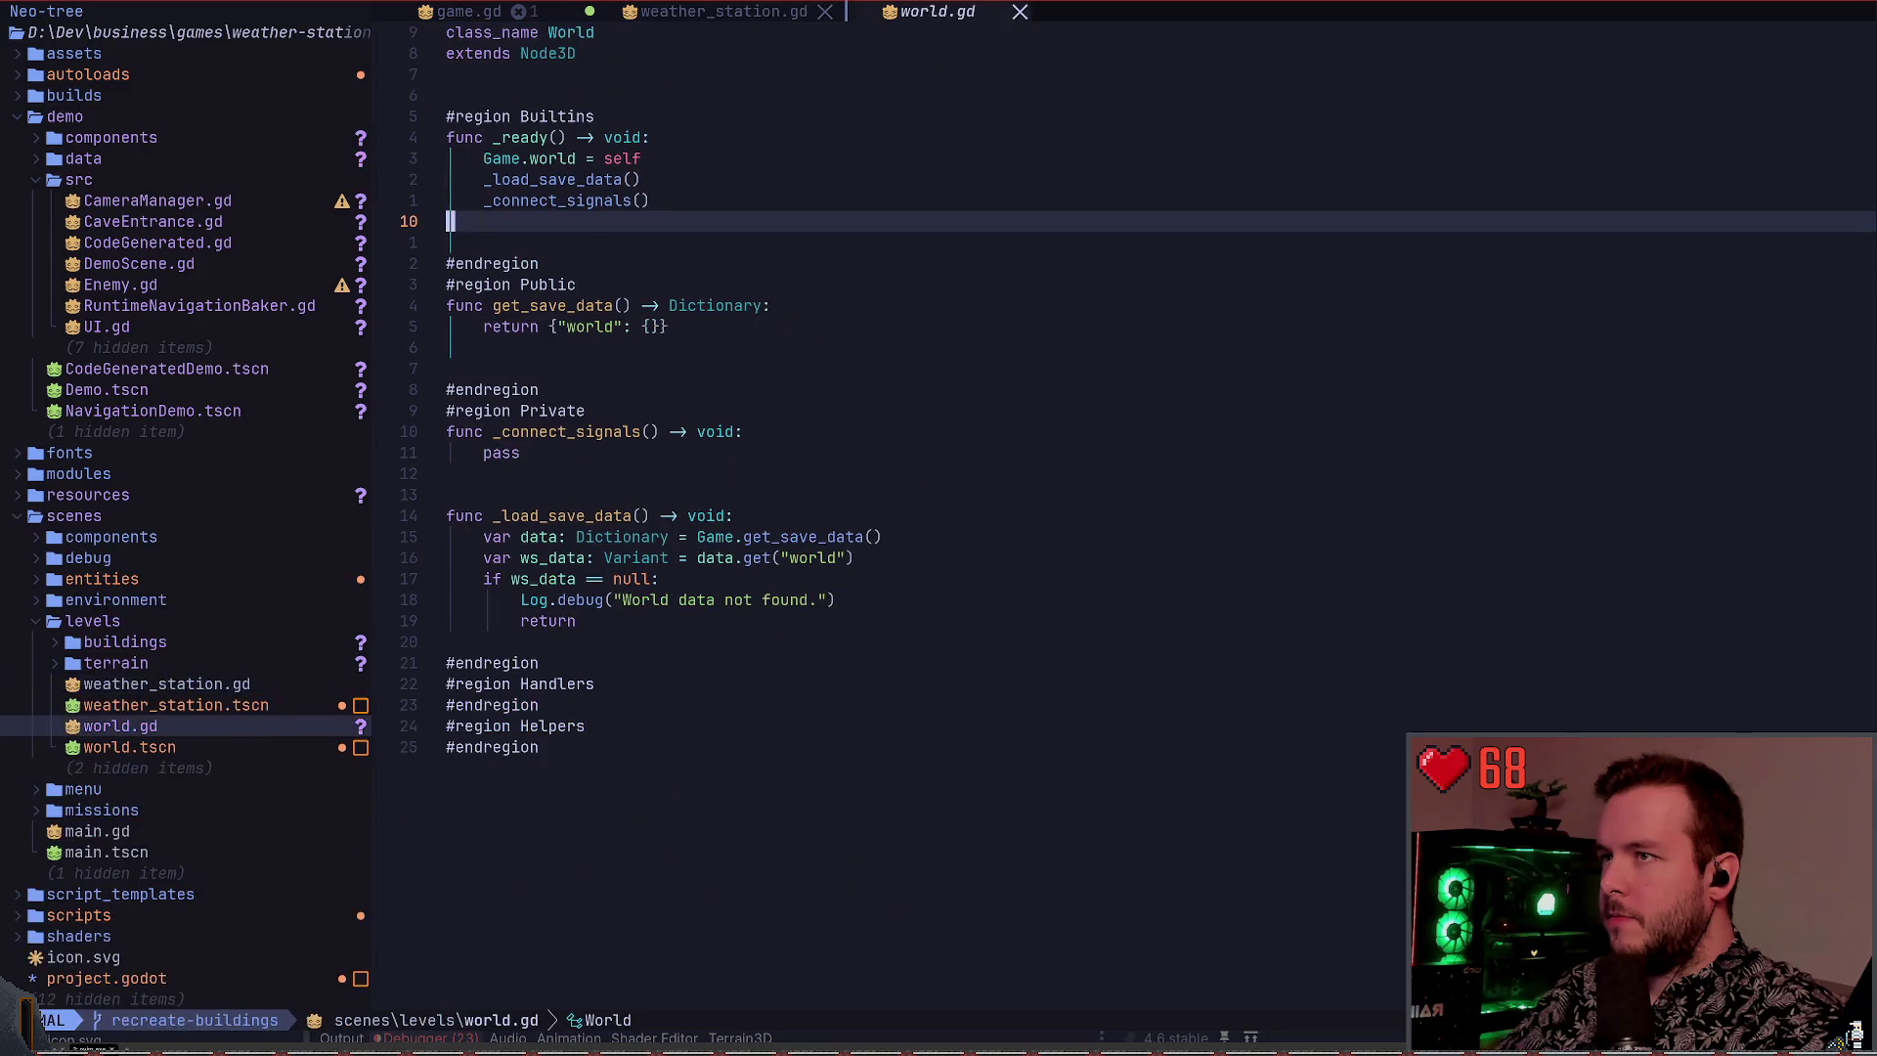
Change world.gd's class_name from World to GameWorld, save, and return to game.gd
{"action": "key", "text": "g"}
{"action": "key", "text": "g"}
{"action": "type", "text": "wiGame"}
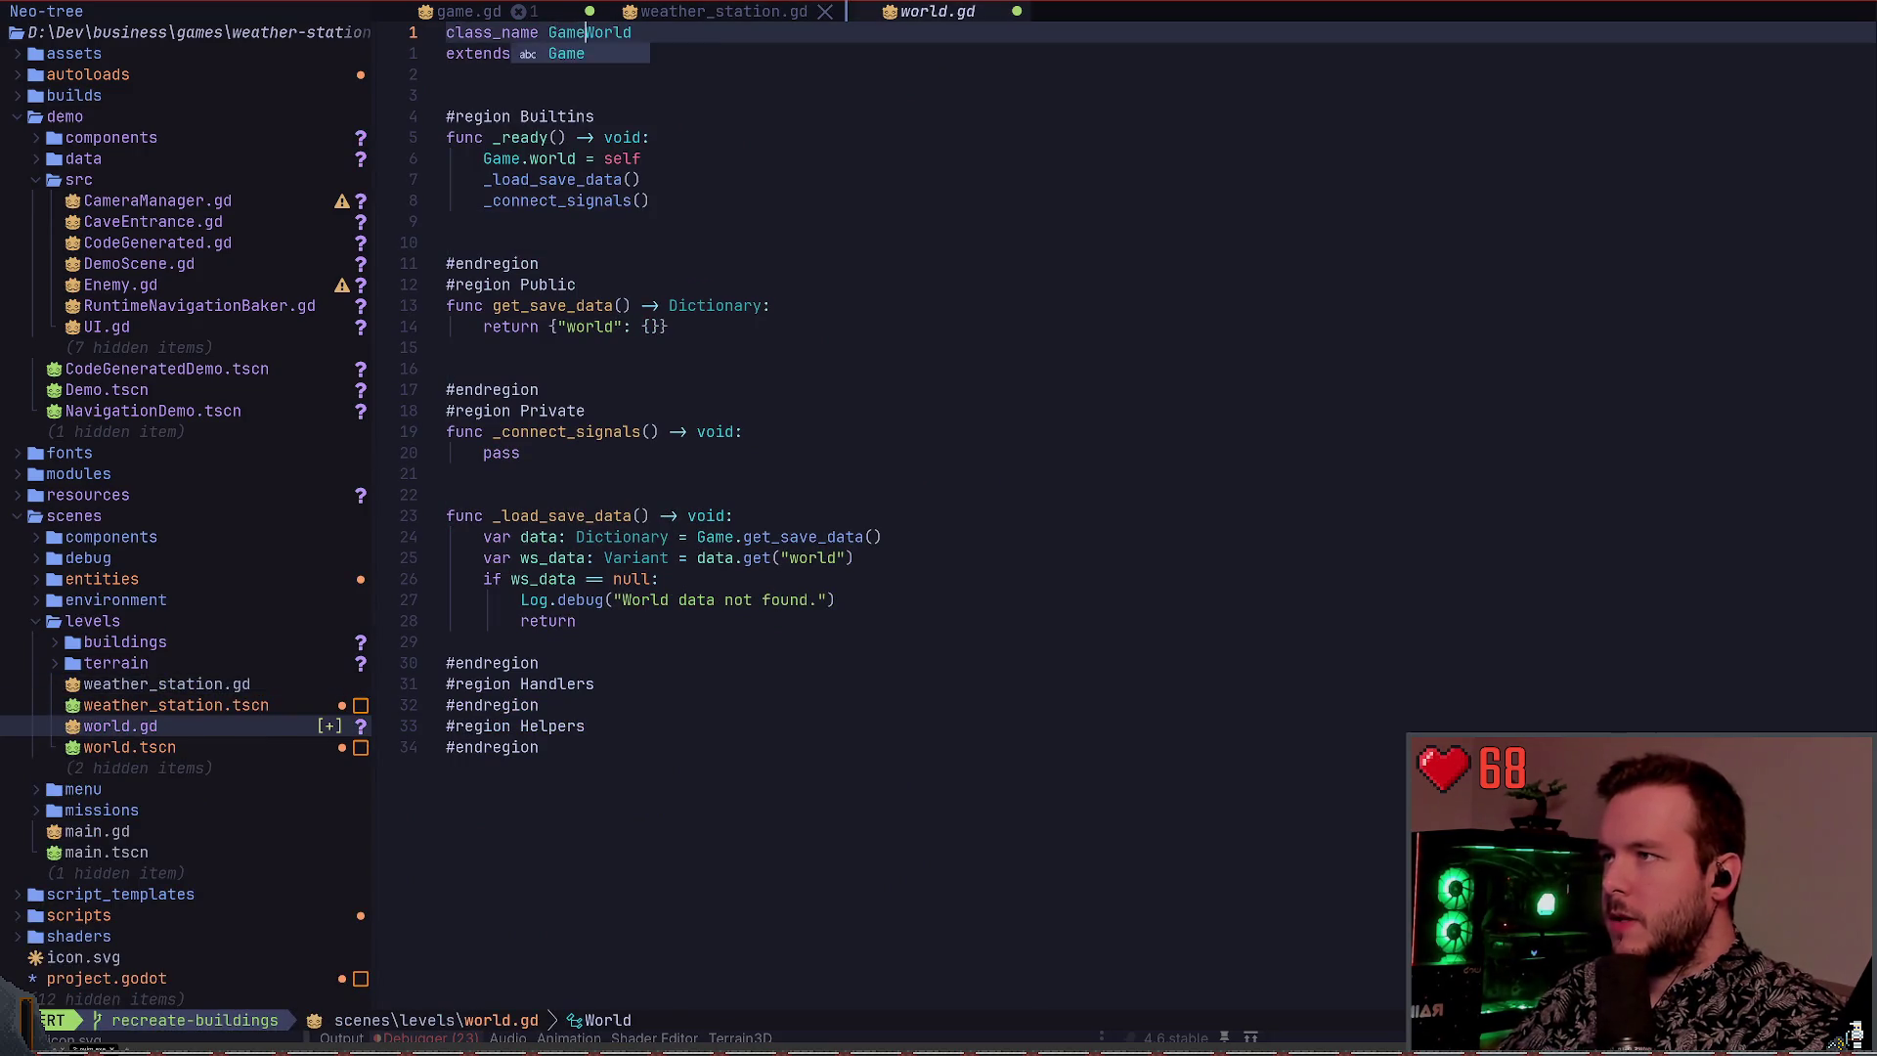
{"action": "key", "text": "Escape"}
{"action": "type", "text": ":w"}
{"action": "key", "text": "Return"}
{"action": "key", "text": "shift+h"}
{"action": "key", "text": "shift+h"}
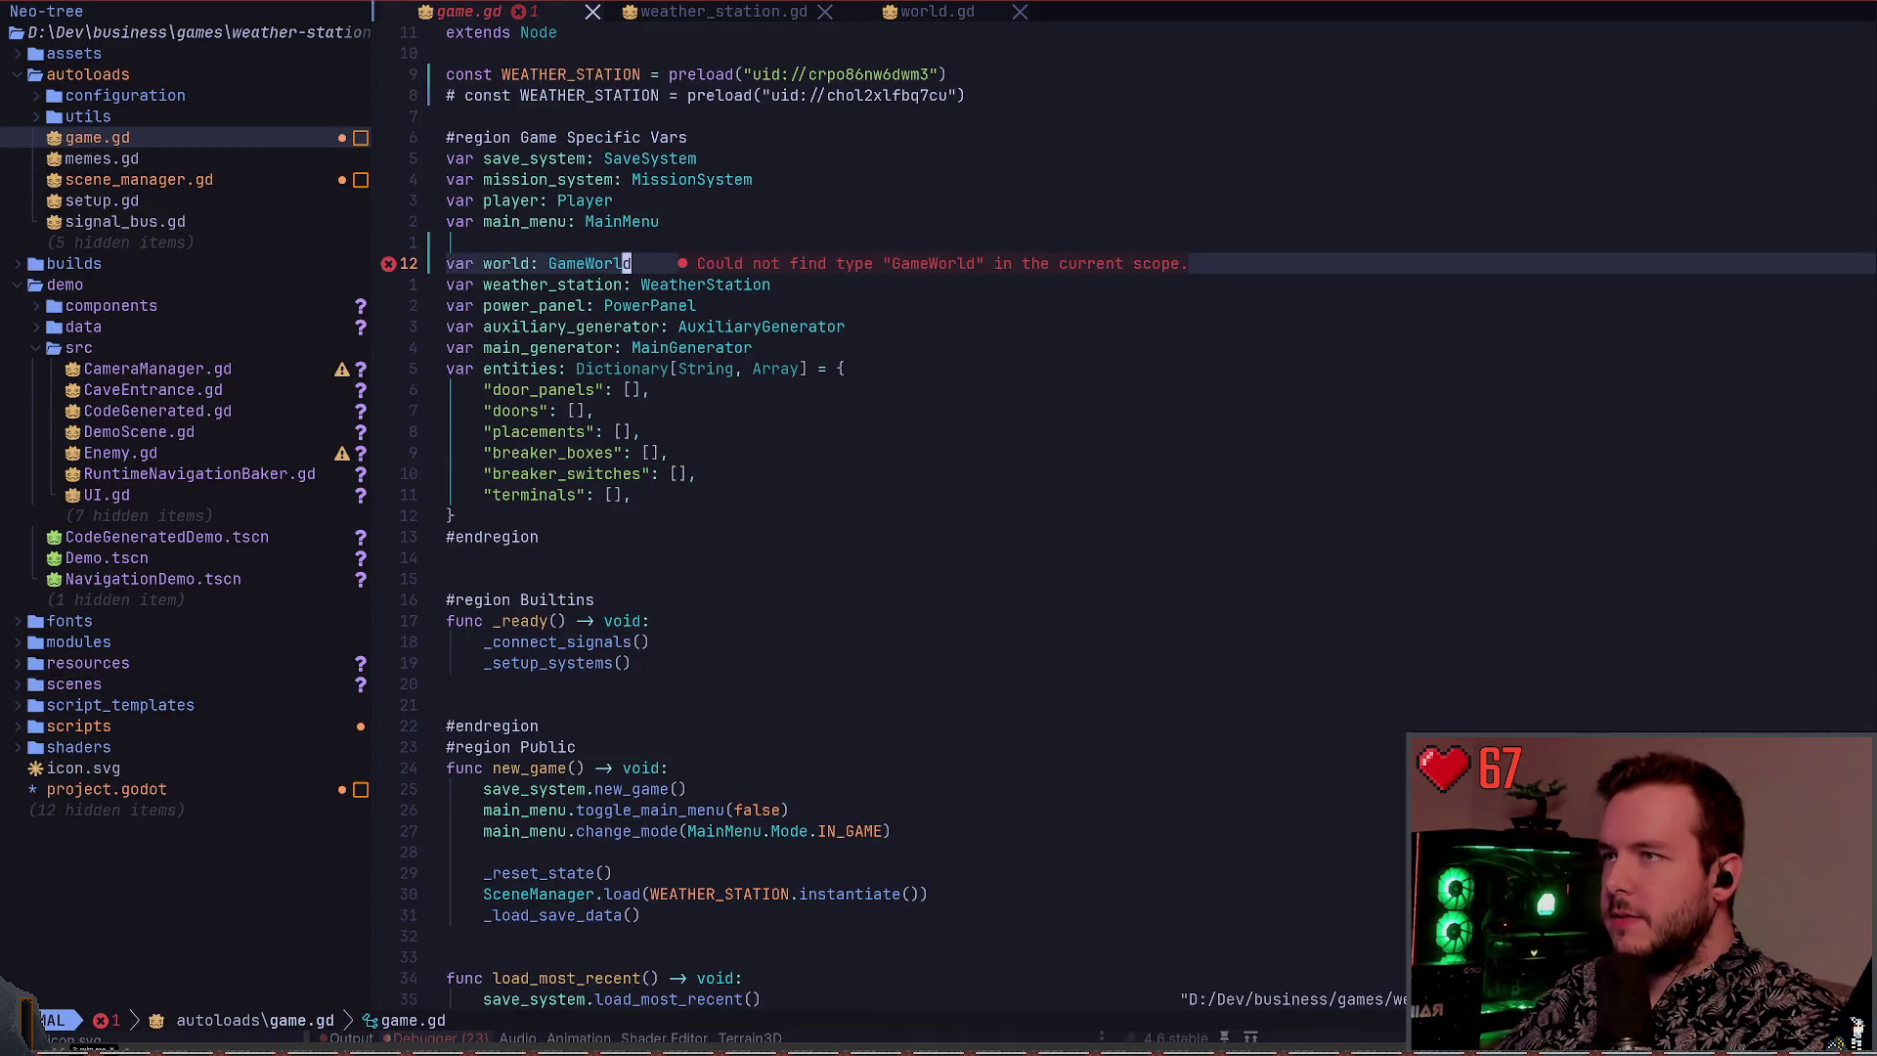
Inspect GameWorld's type and definition, then retype GameWorld in game.gd and save
{"action": "key", "text": "shift+l"}
{"action": "key", "text": "shift+l"}
{"action": "key", "text": "shift+h"}
{"action": "key", "text": "shift+h"}
{"action": "key", "text": "b"}
{"action": "key", "text": "shift+k"}
{"action": "key", "text": "g"}
{"action": "key", "text": "d"}
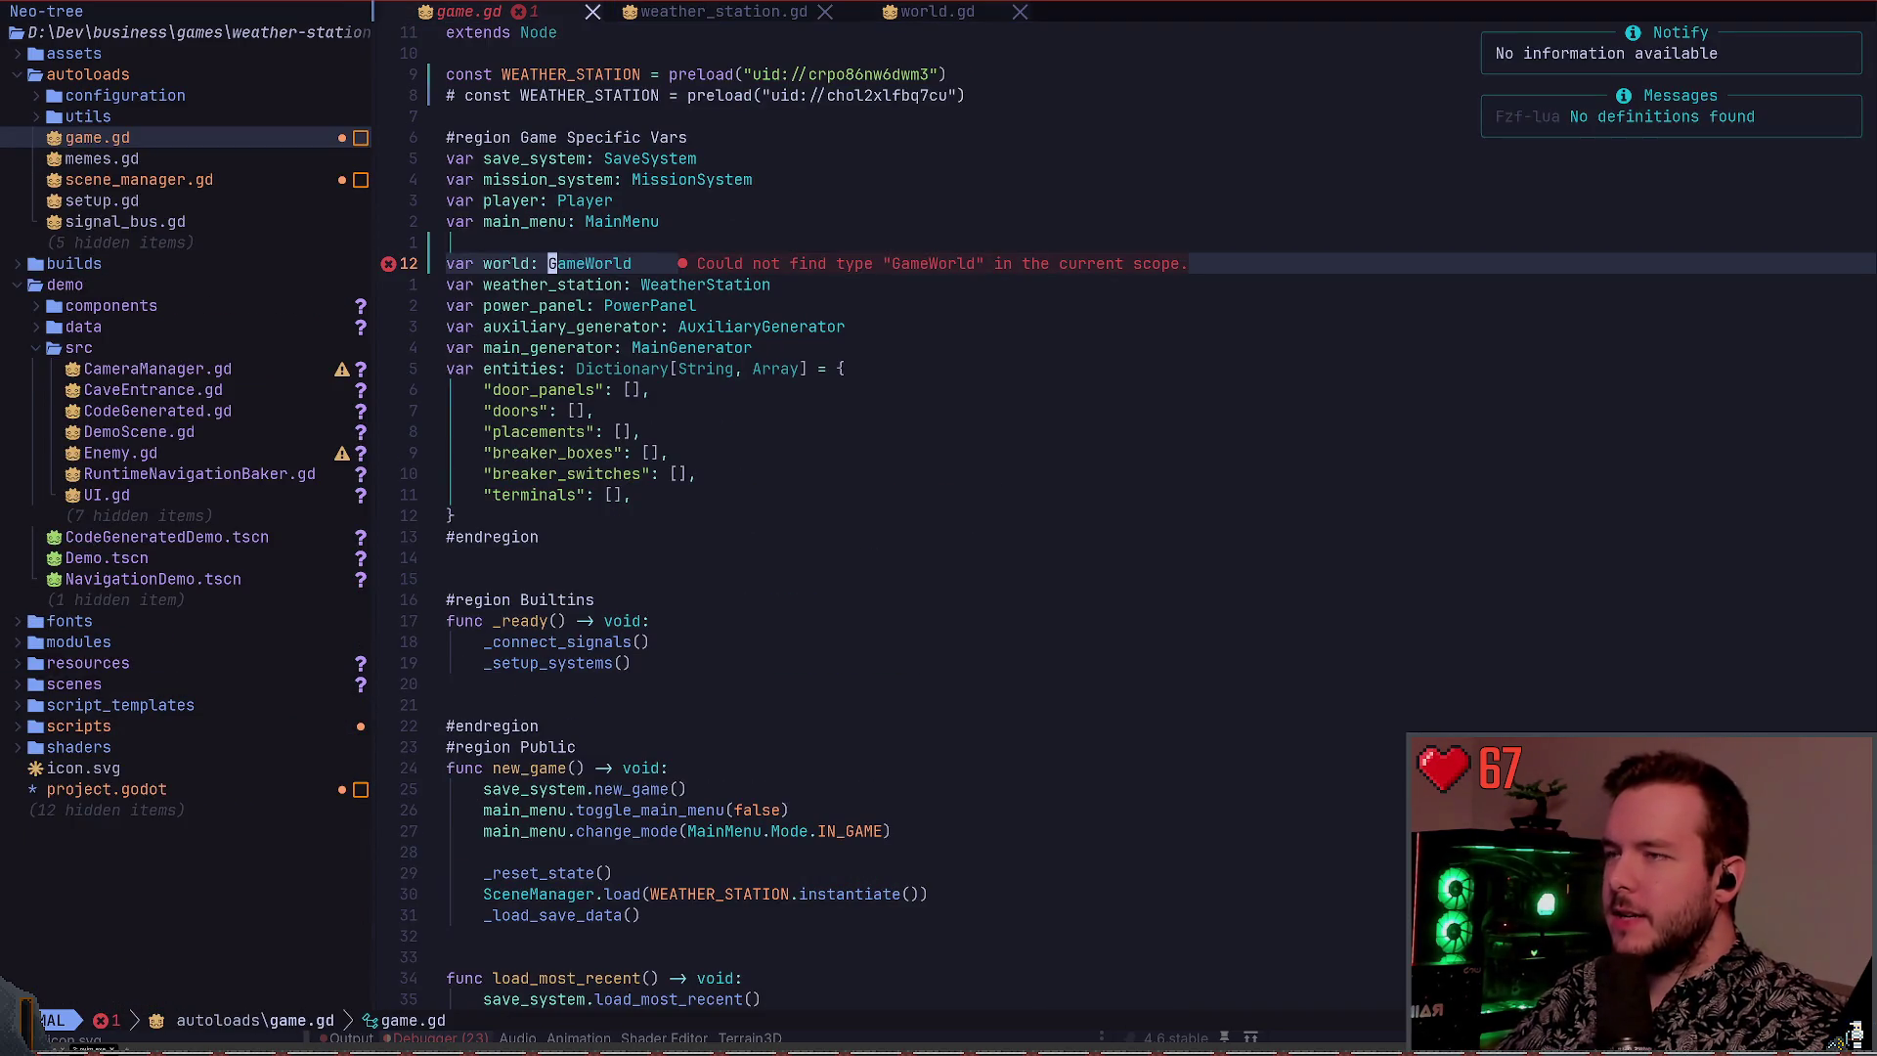
{"action": "key", "text": "shift+l"}
{"action": "key", "text": "shift+l"}
{"action": "key", "text": "shift+h"}
{"action": "key", "text": "shift+h"}
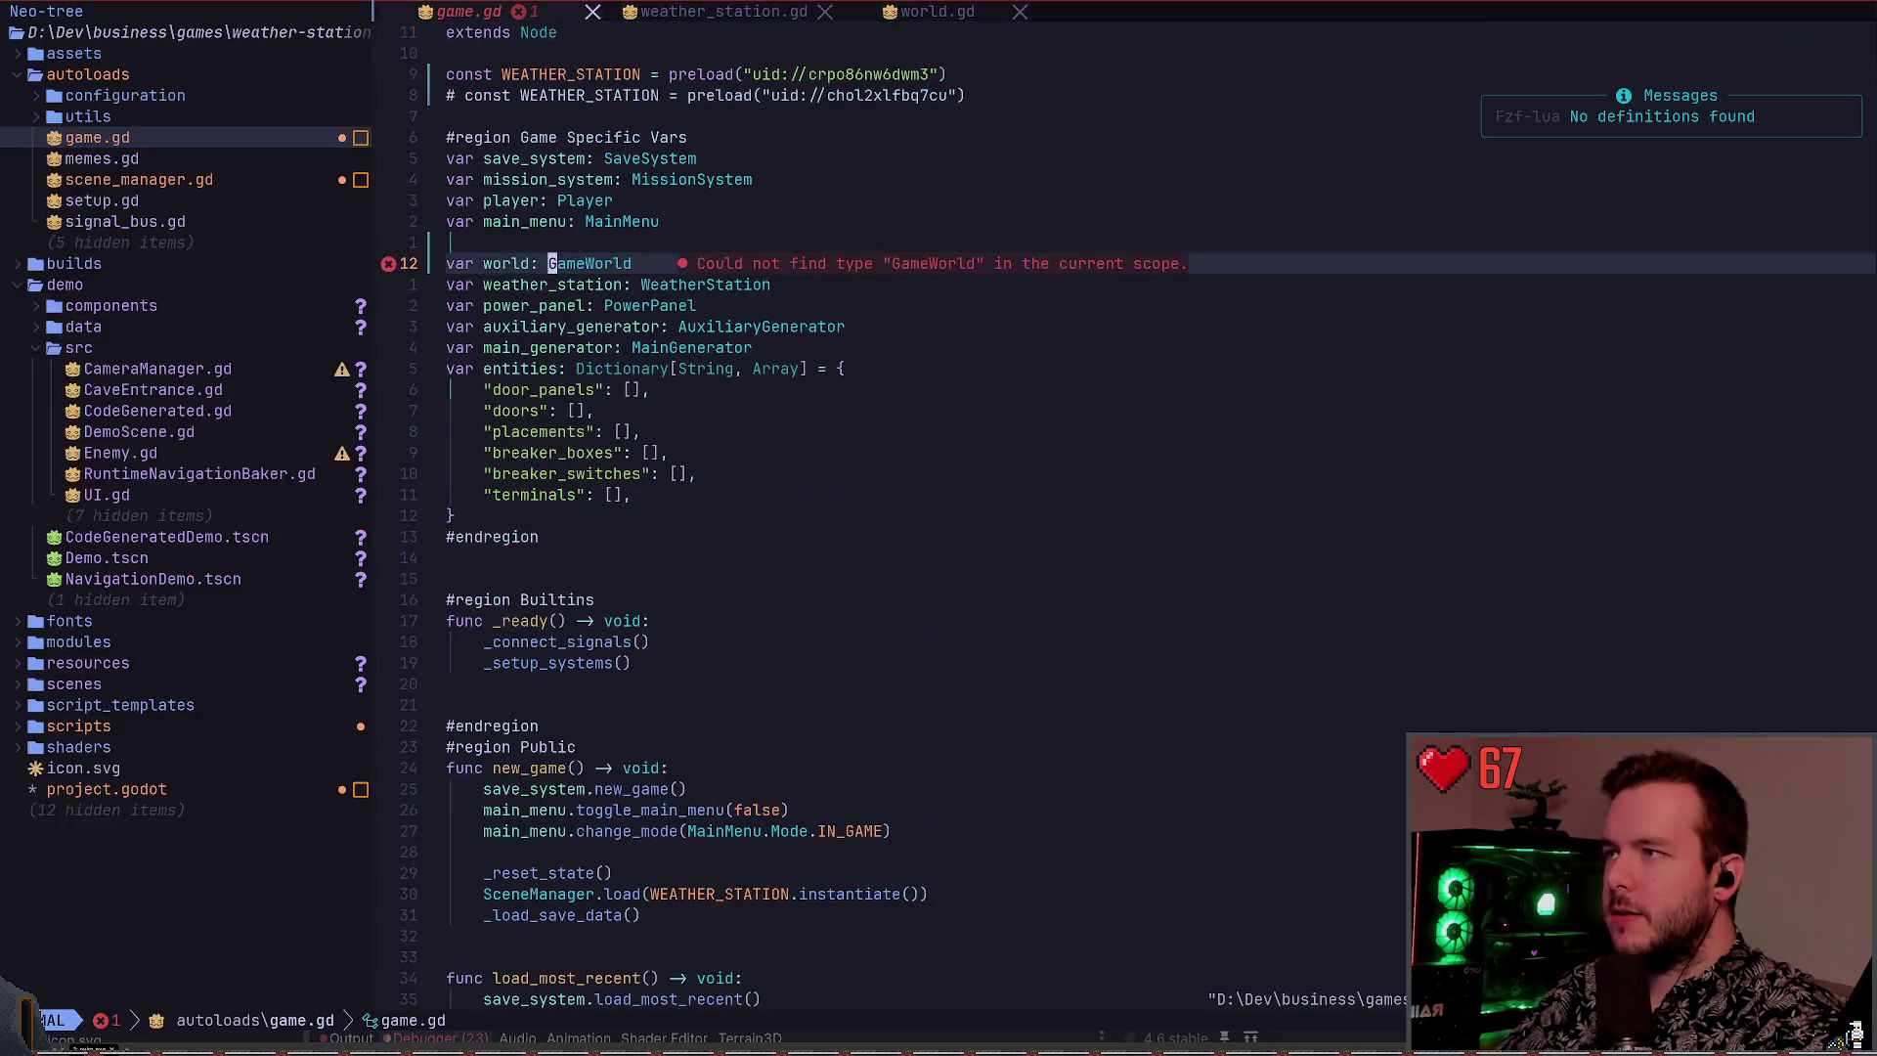
{"action": "type", "text": "cwGameWorld"}
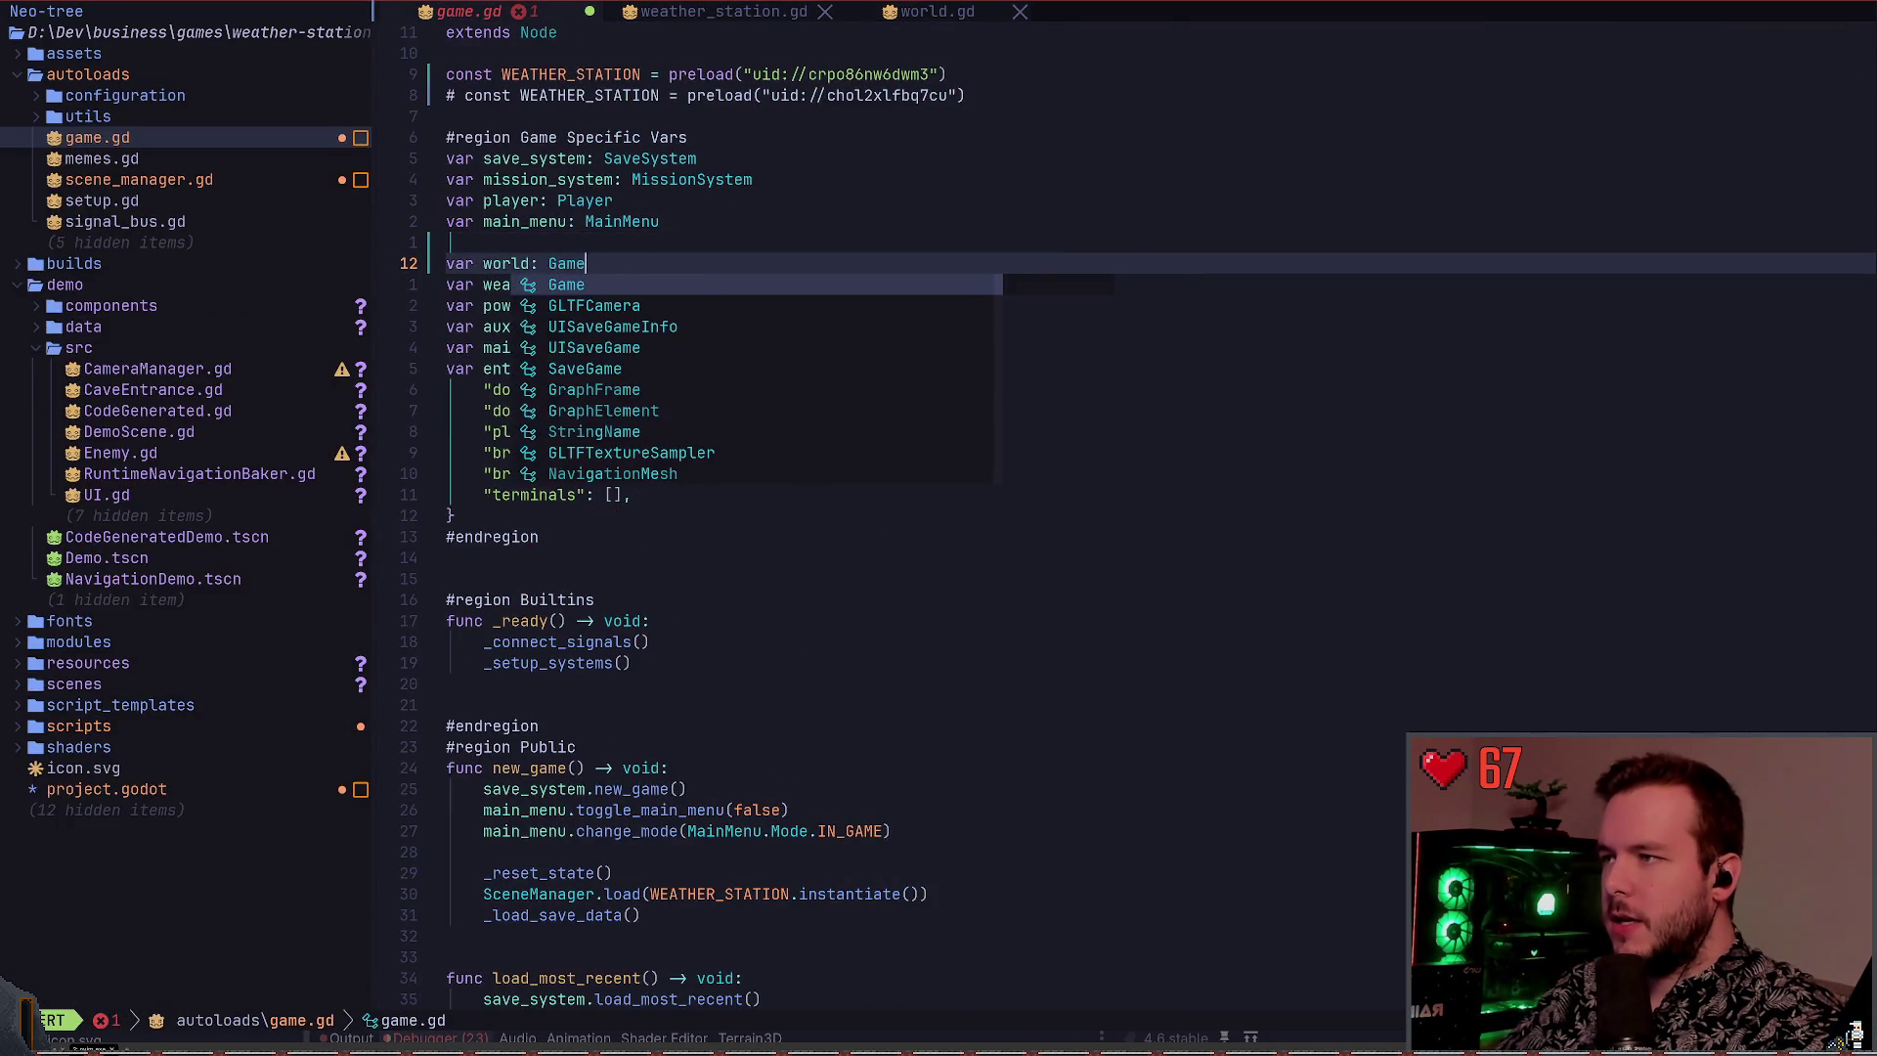
{"action": "key", "text": "Escape"}
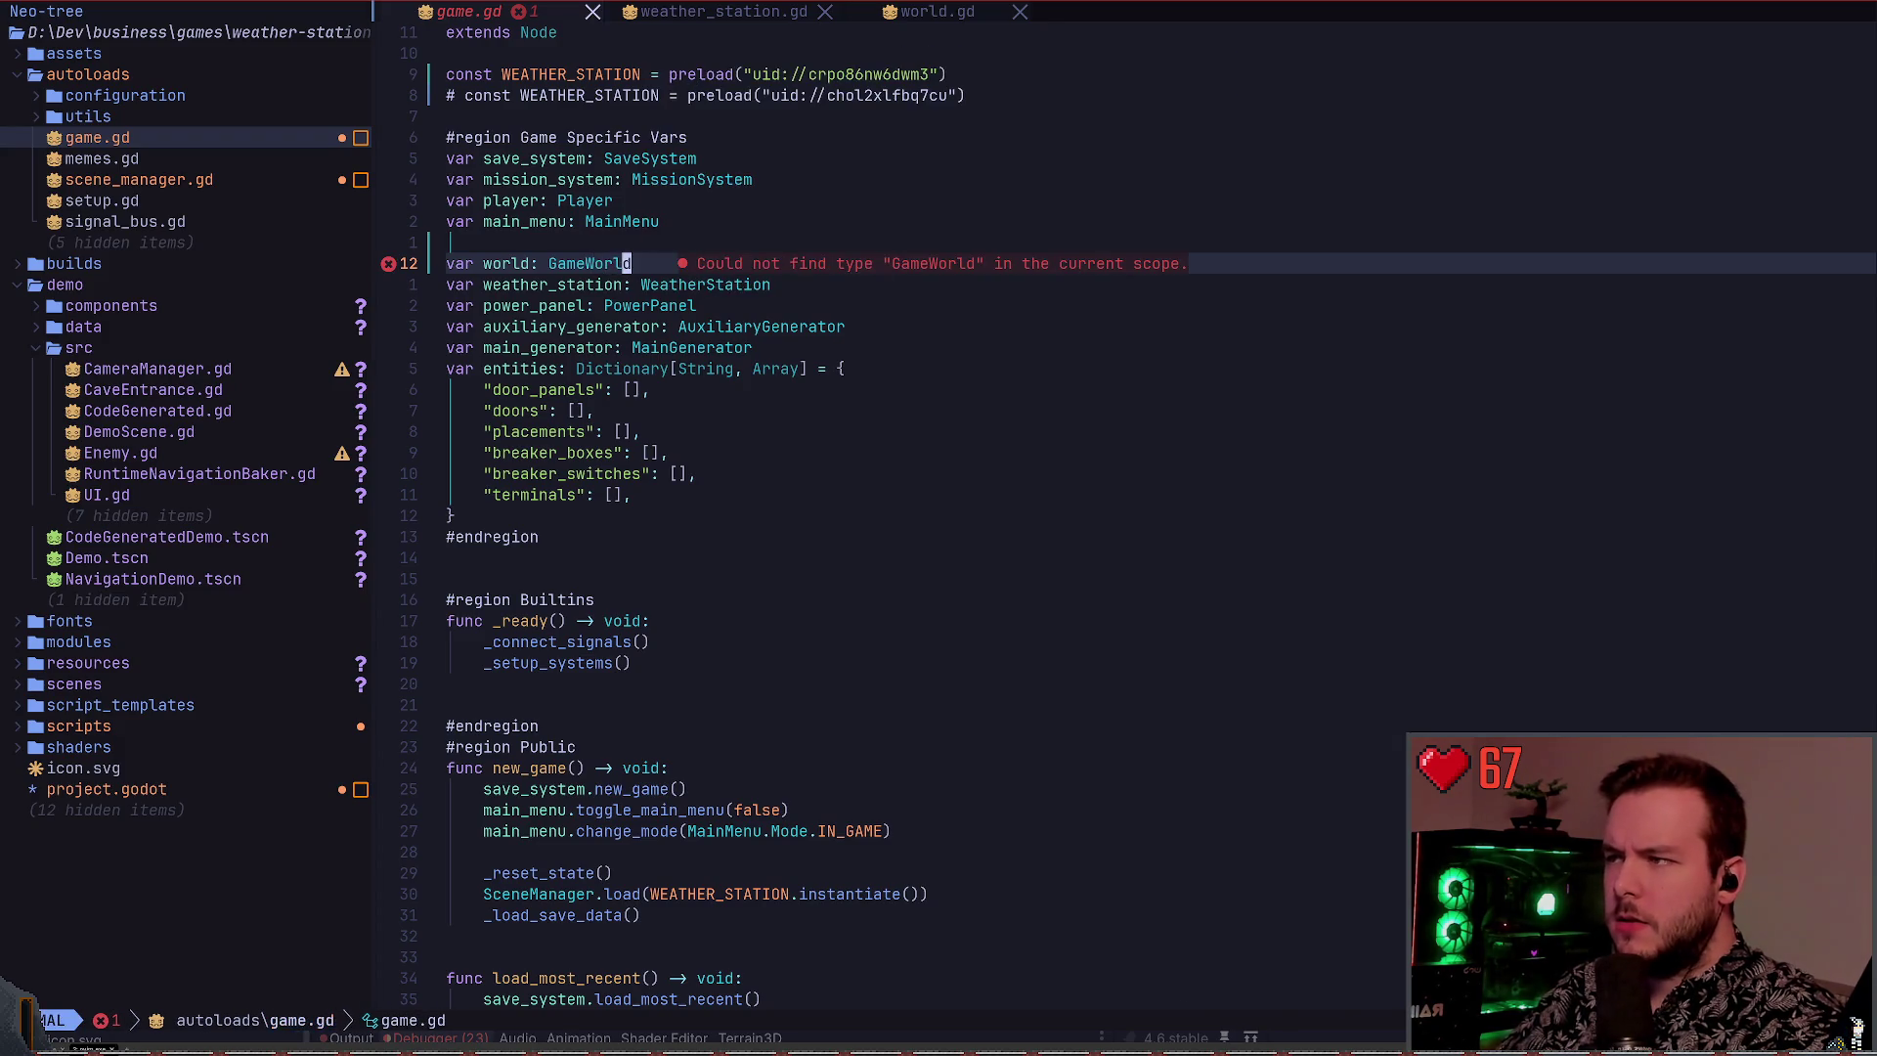
{"action": "key", "text": "ctrl+s"}
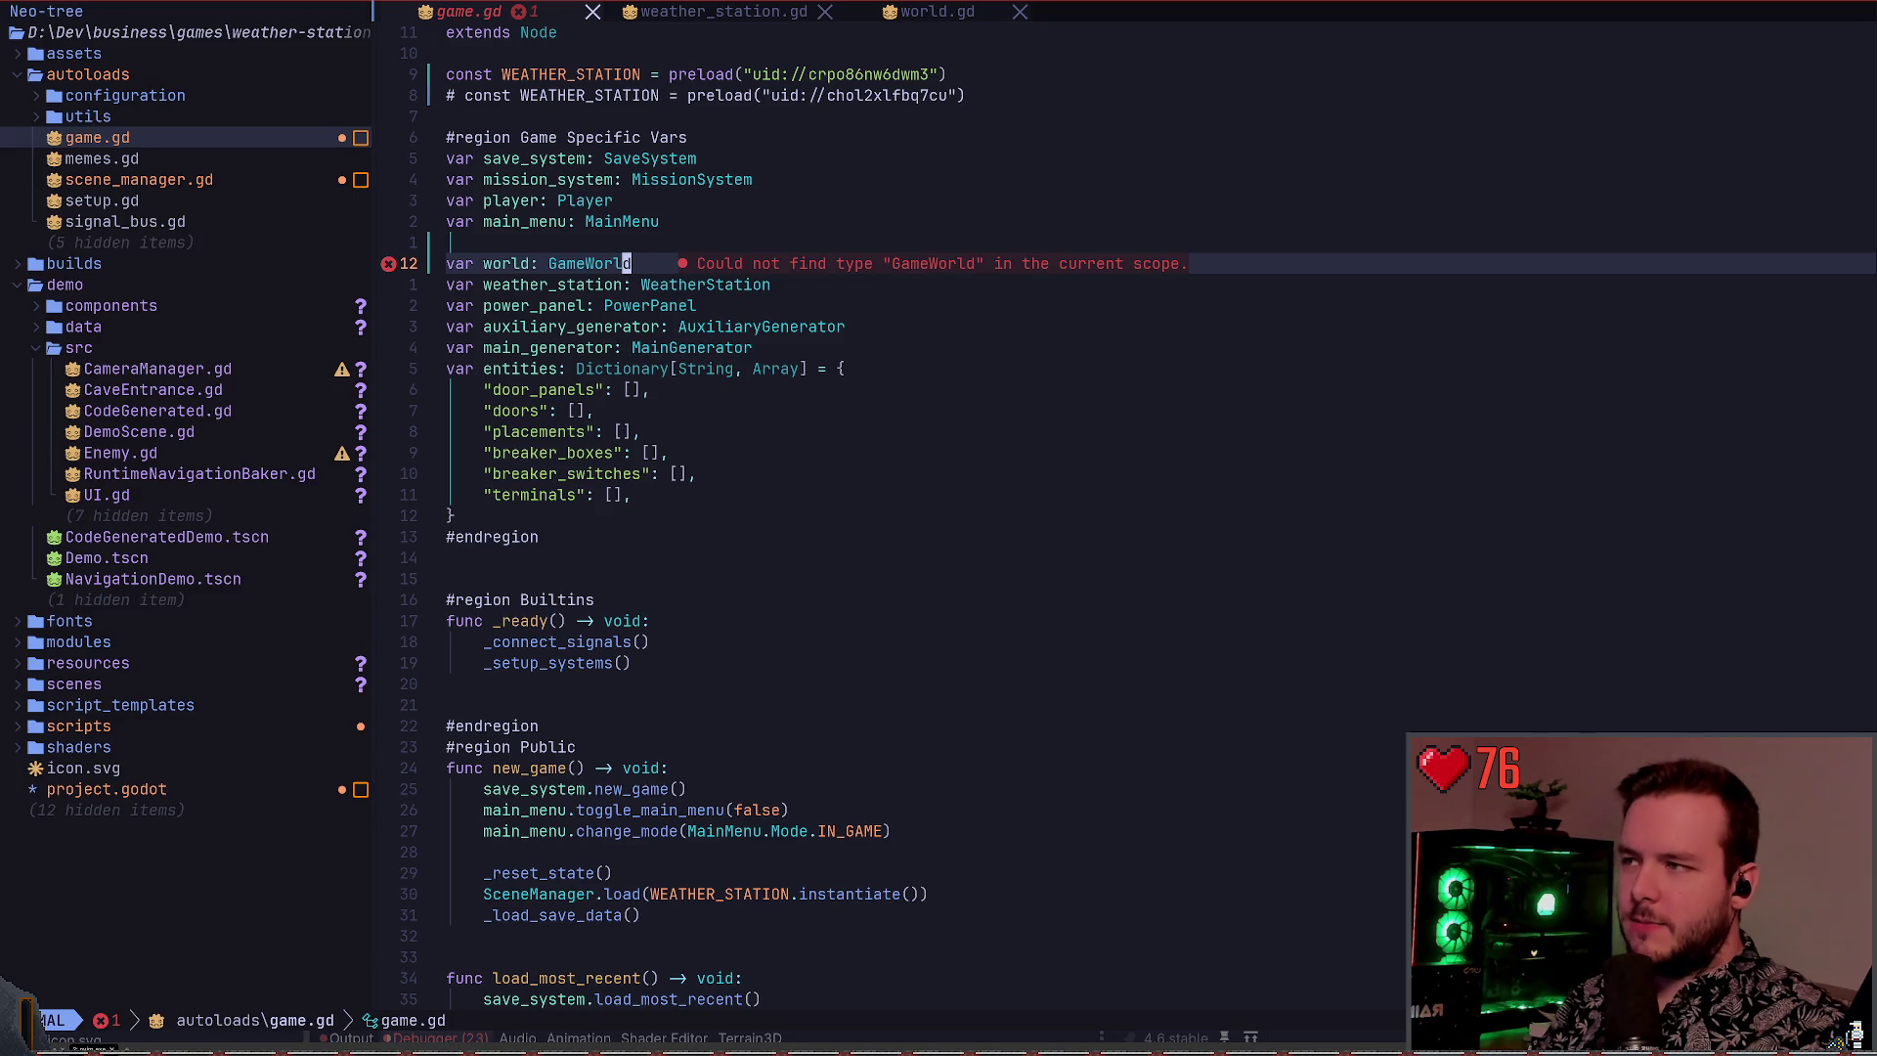
Reopen game.gd, then open and close scene_manager.gd via the fuzzy finder
{"action": "key", "text": "space"}
{"action": "key", "text": "space"}
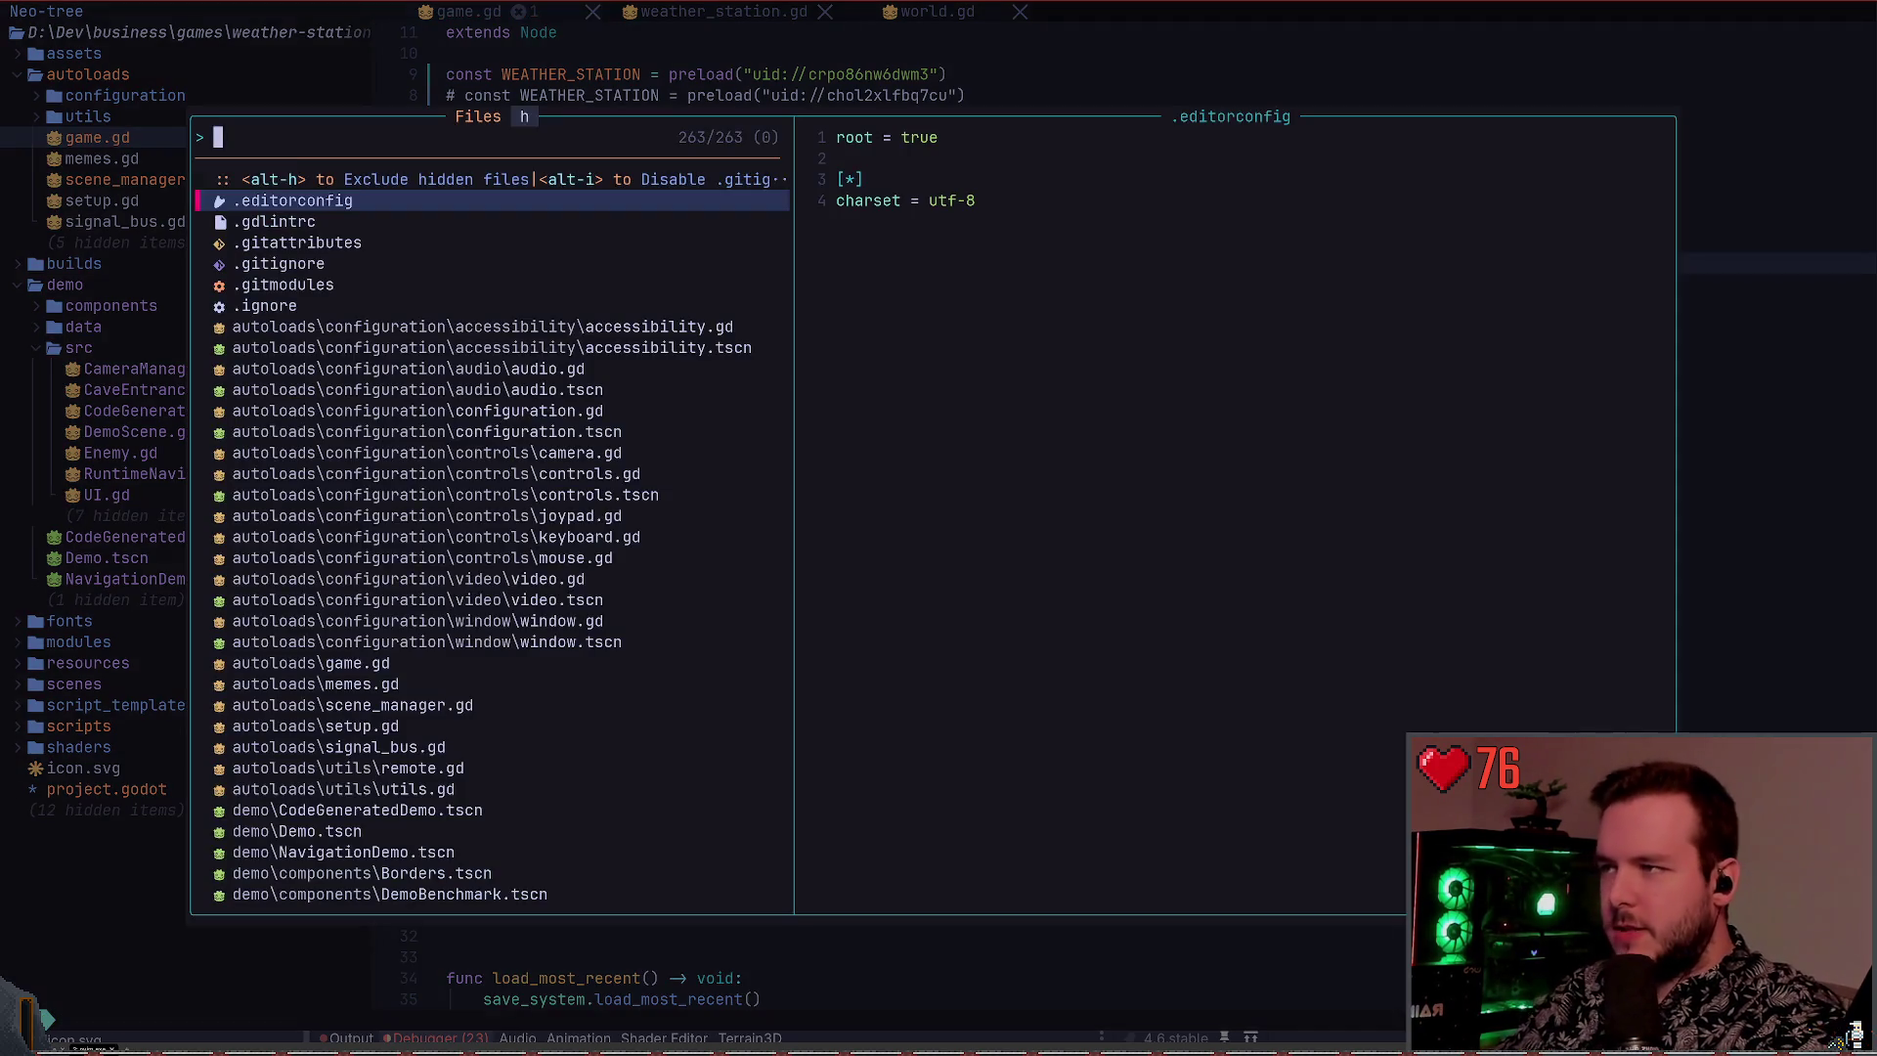
{"action": "type", "text": "gam"}
{"action": "key", "text": "Return"}
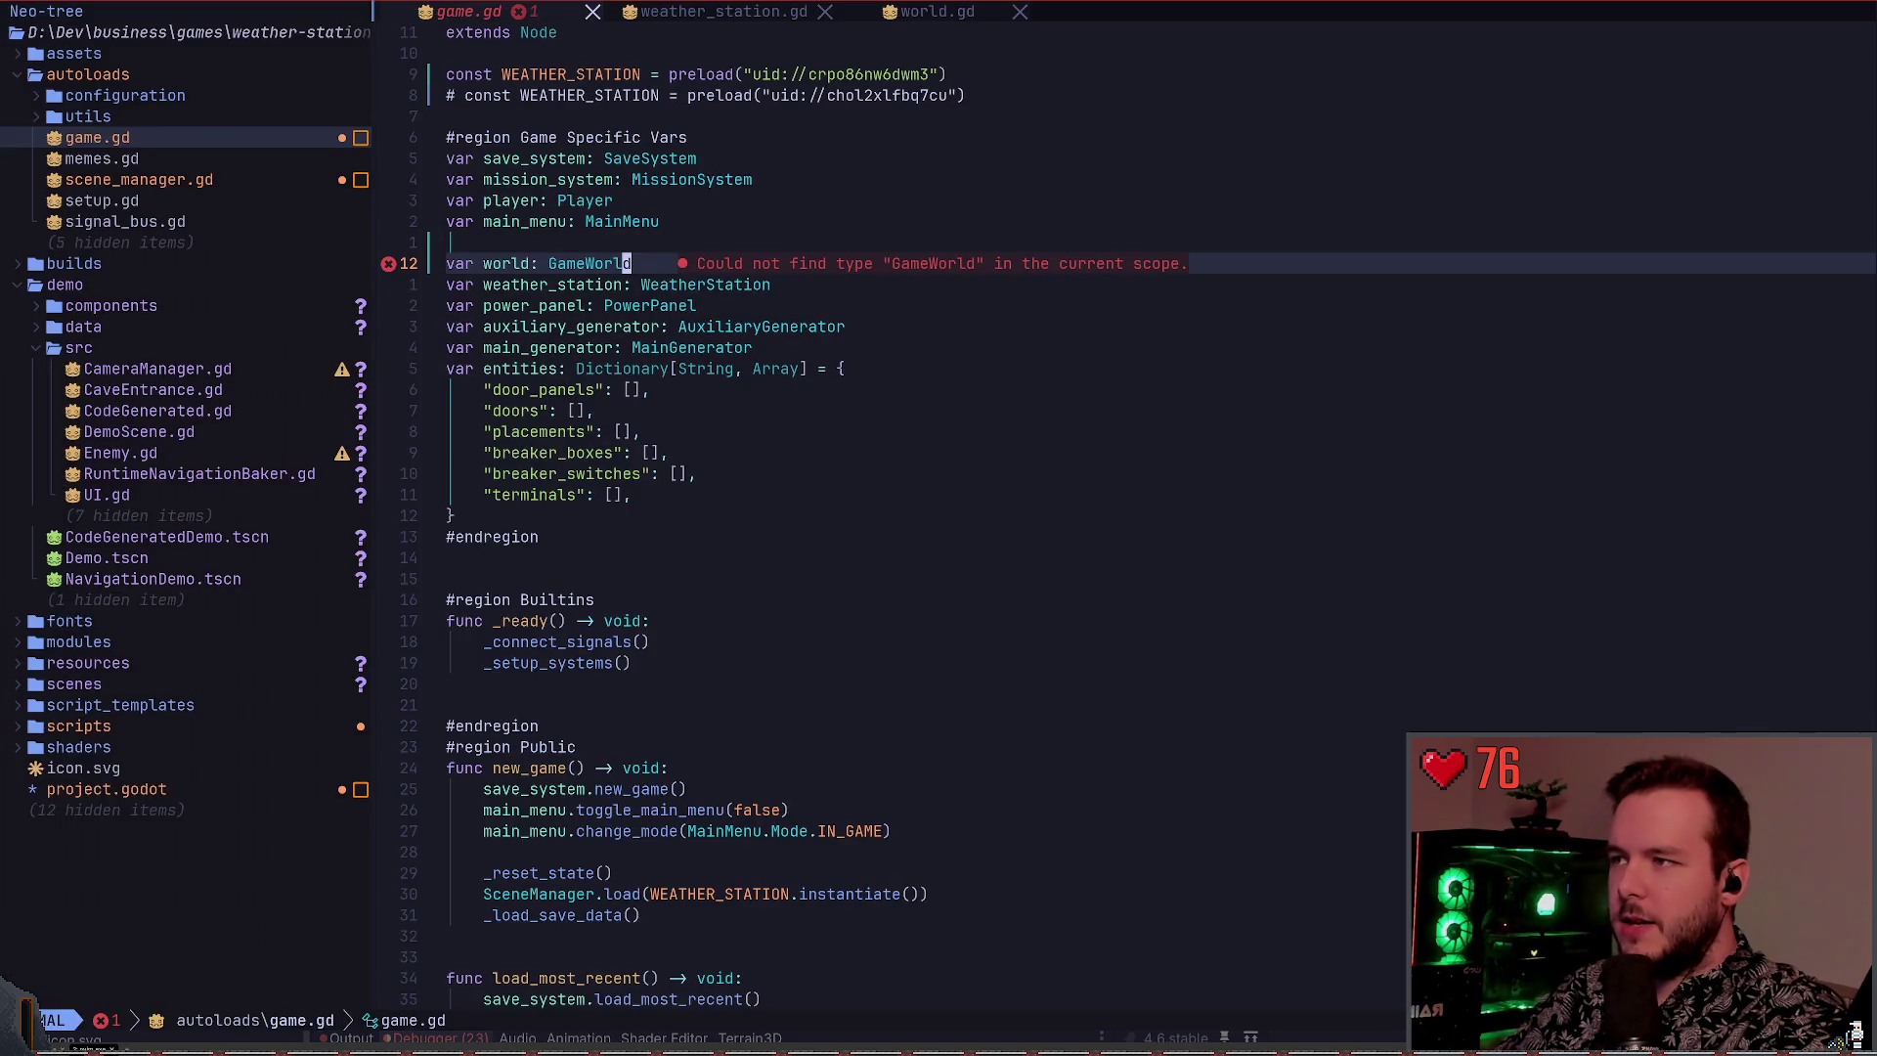
{"action": "key", "text": "space"}
{"action": "key", "text": "space"}
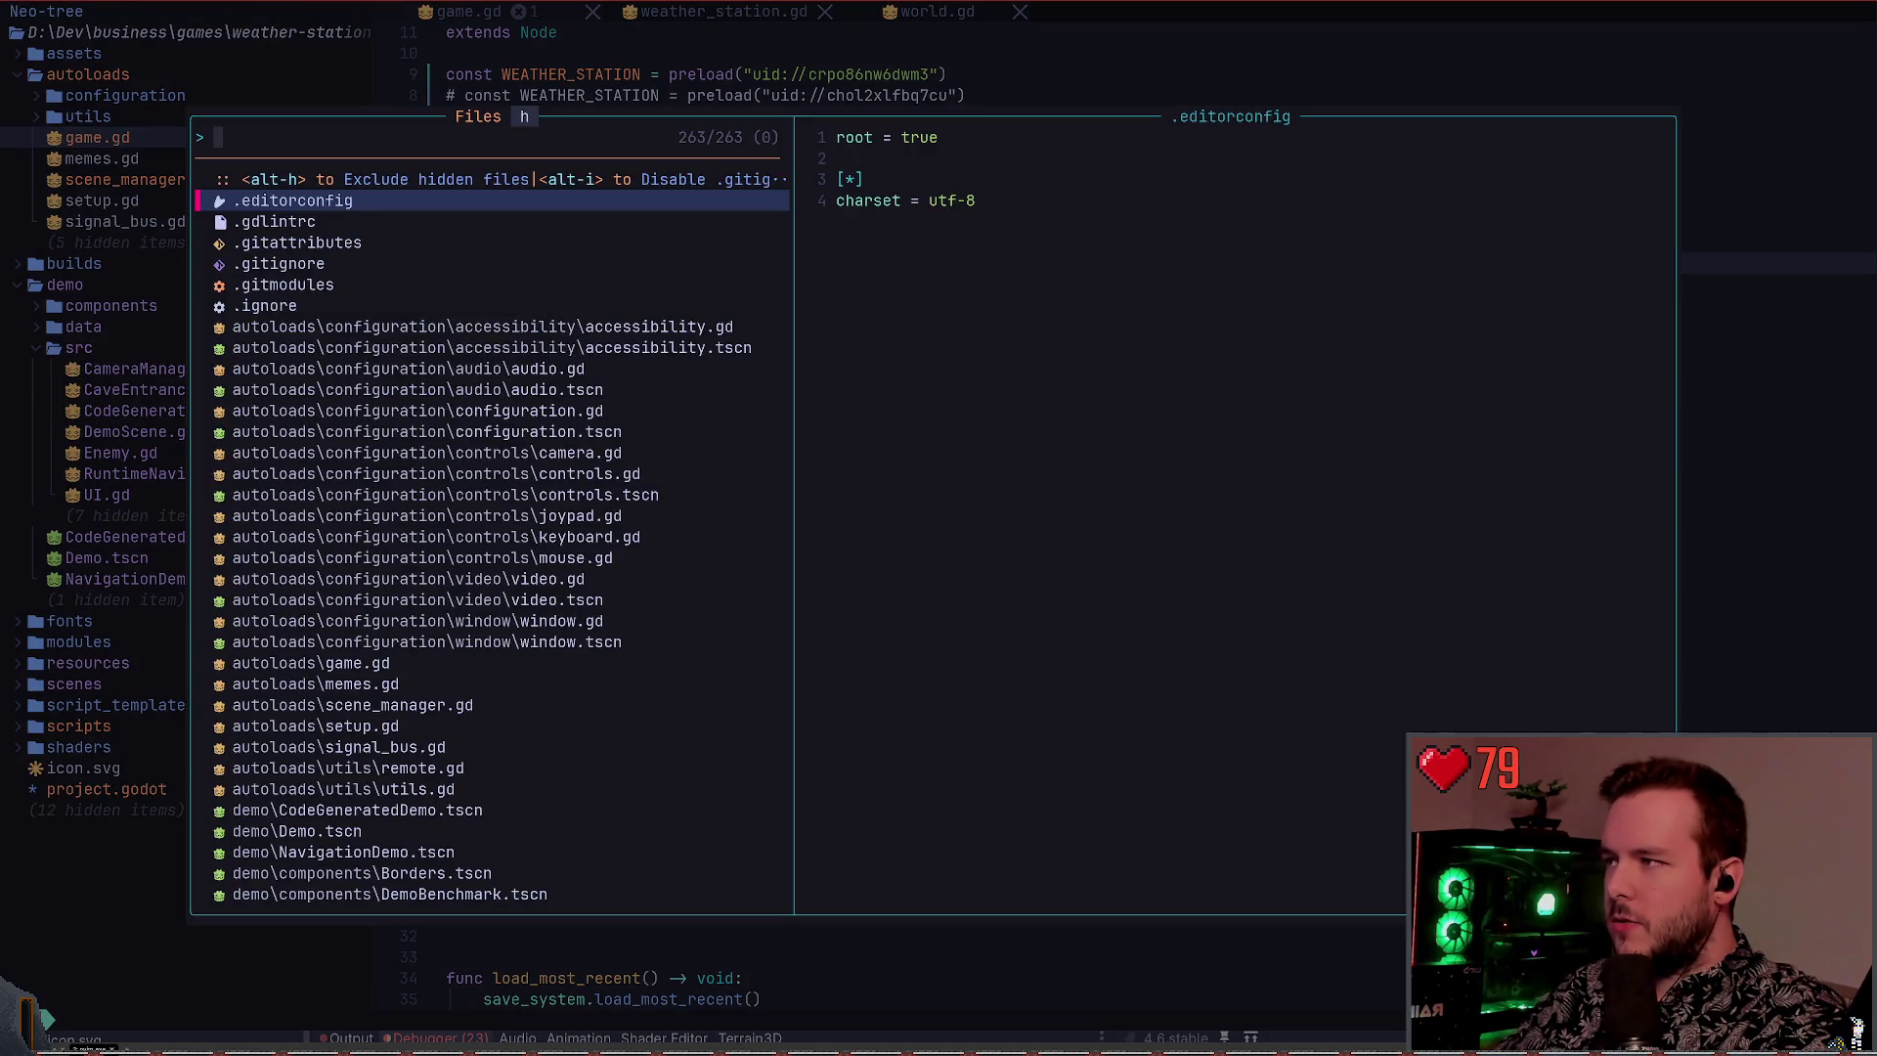
{"action": "type", "text": "scene"}
{"action": "type", "text": "m"}
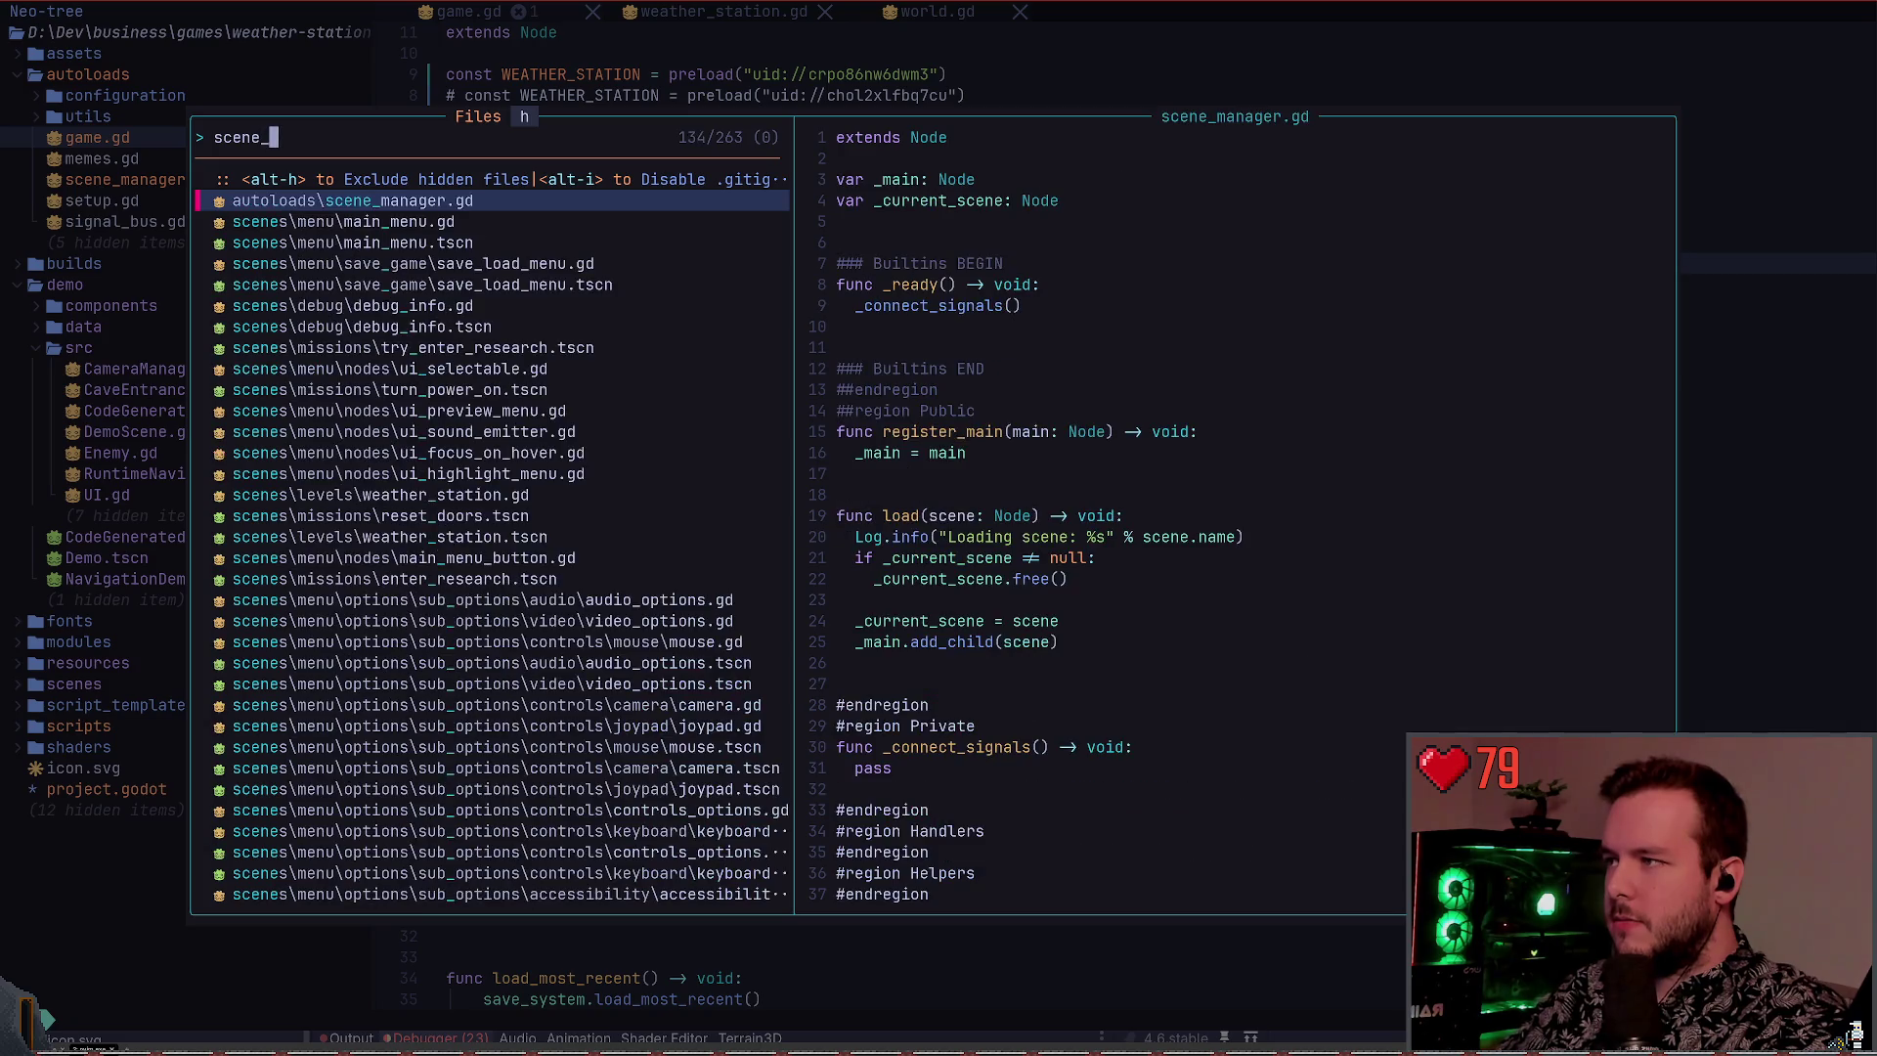
{"action": "key", "text": "Return"}
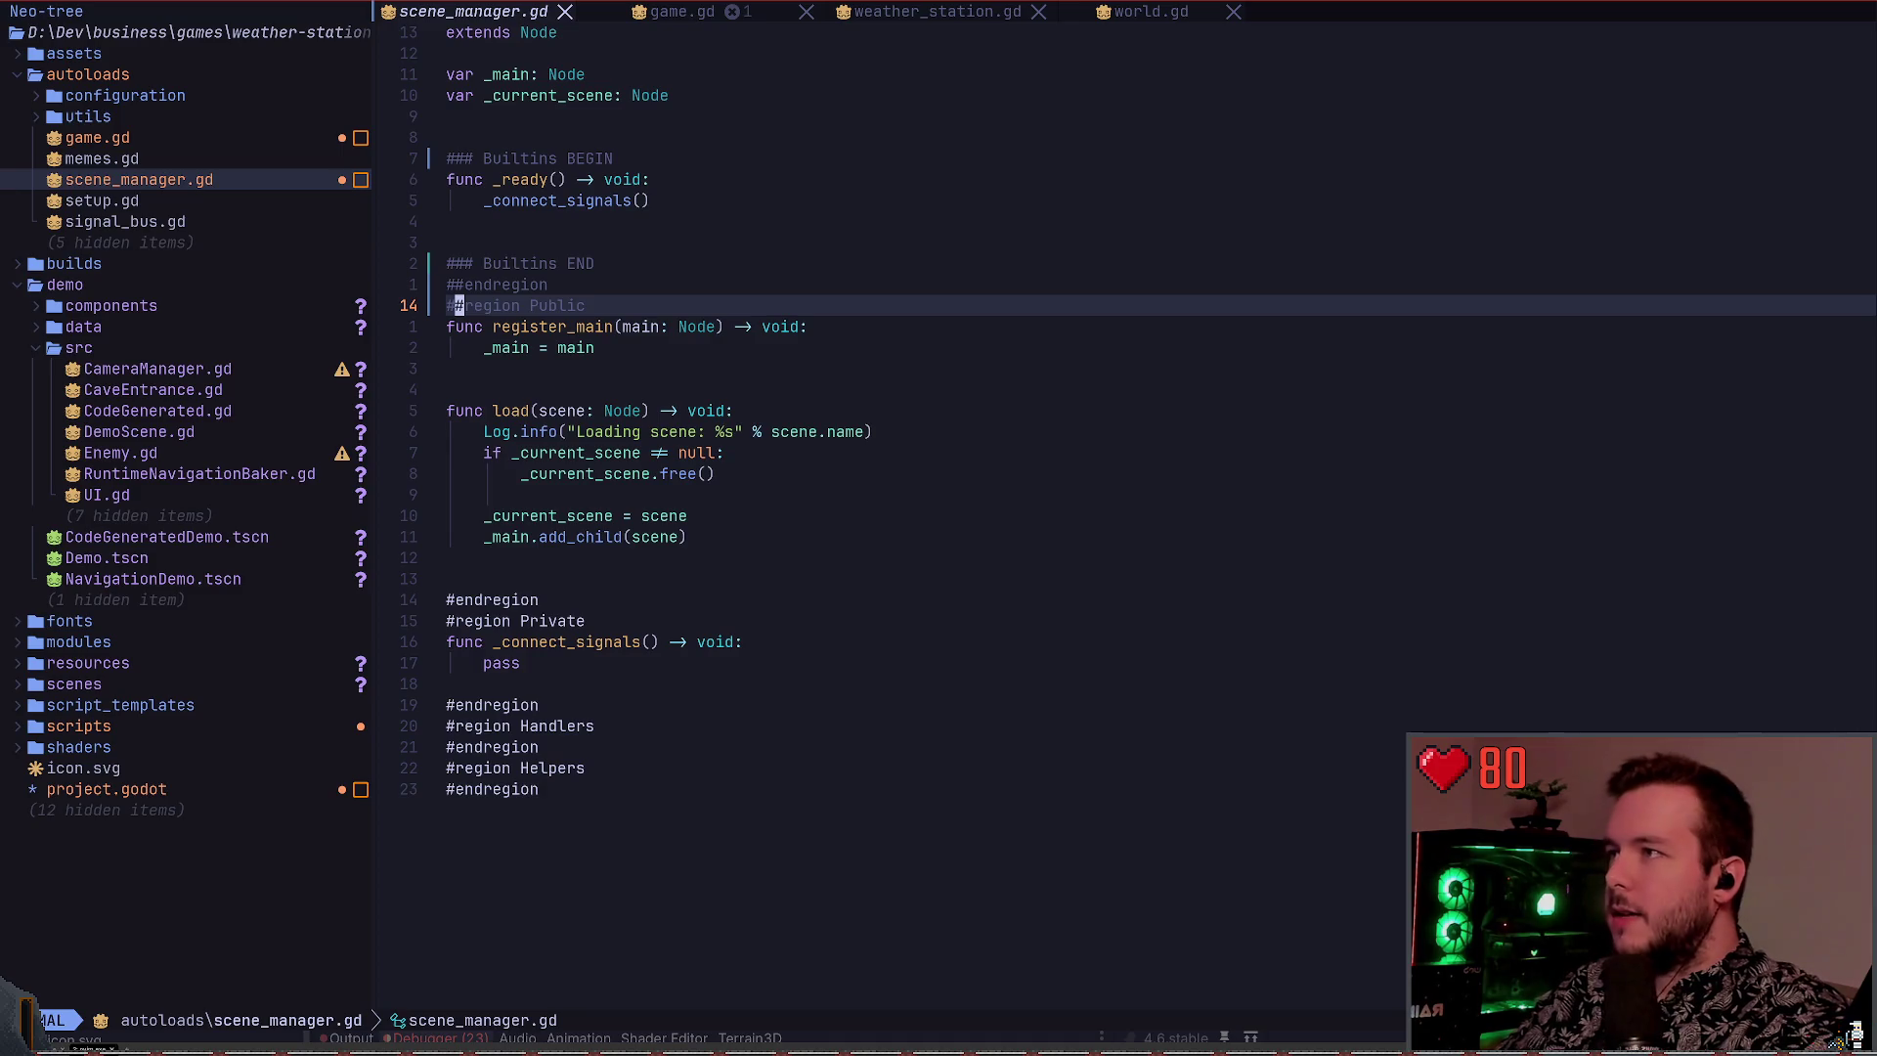
{"action": "key", "text": "space"}
{"action": "key", "text": "b"}
{"action": "key", "text": "d"}
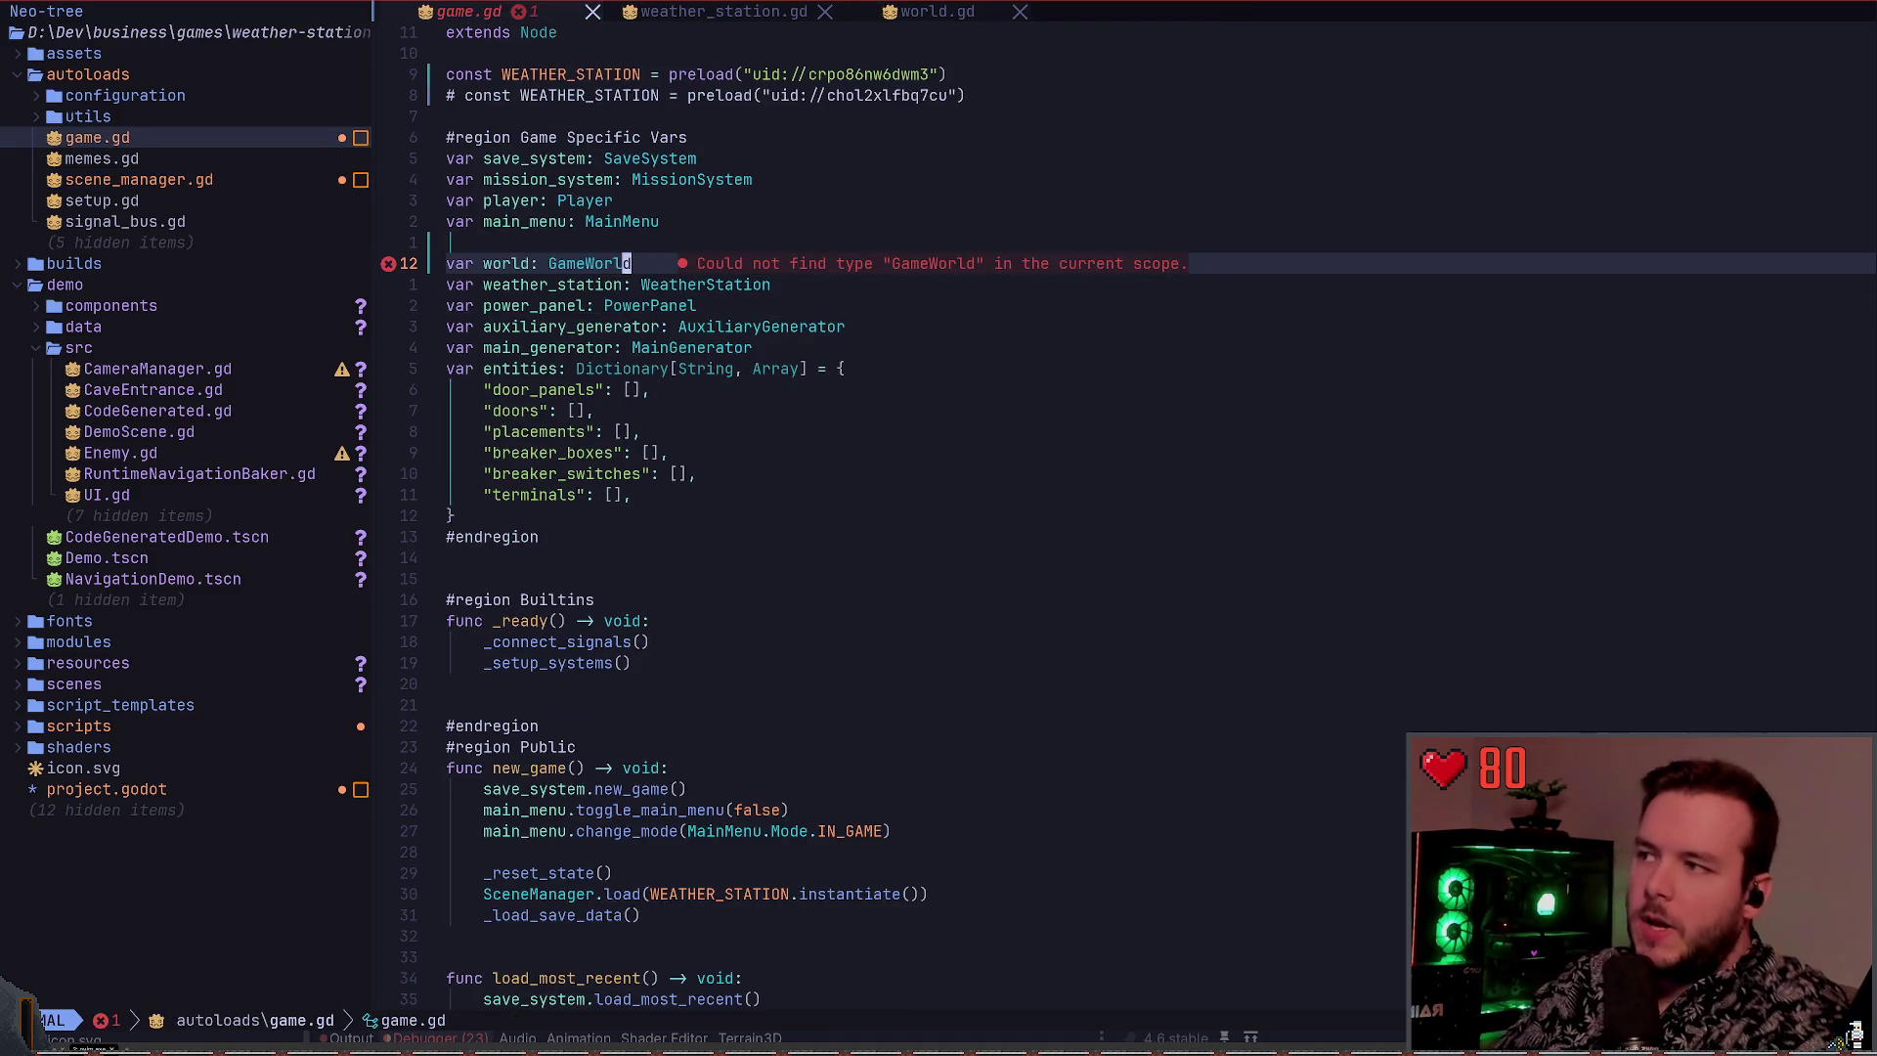
Jump to the WeatherStation class definition, return to game.gd, then switch back to Godot
{"action": "key", "text": "j"}
{"action": "key", "text": "w"}
{"action": "key", "text": "g"}
{"action": "key", "text": "d"}
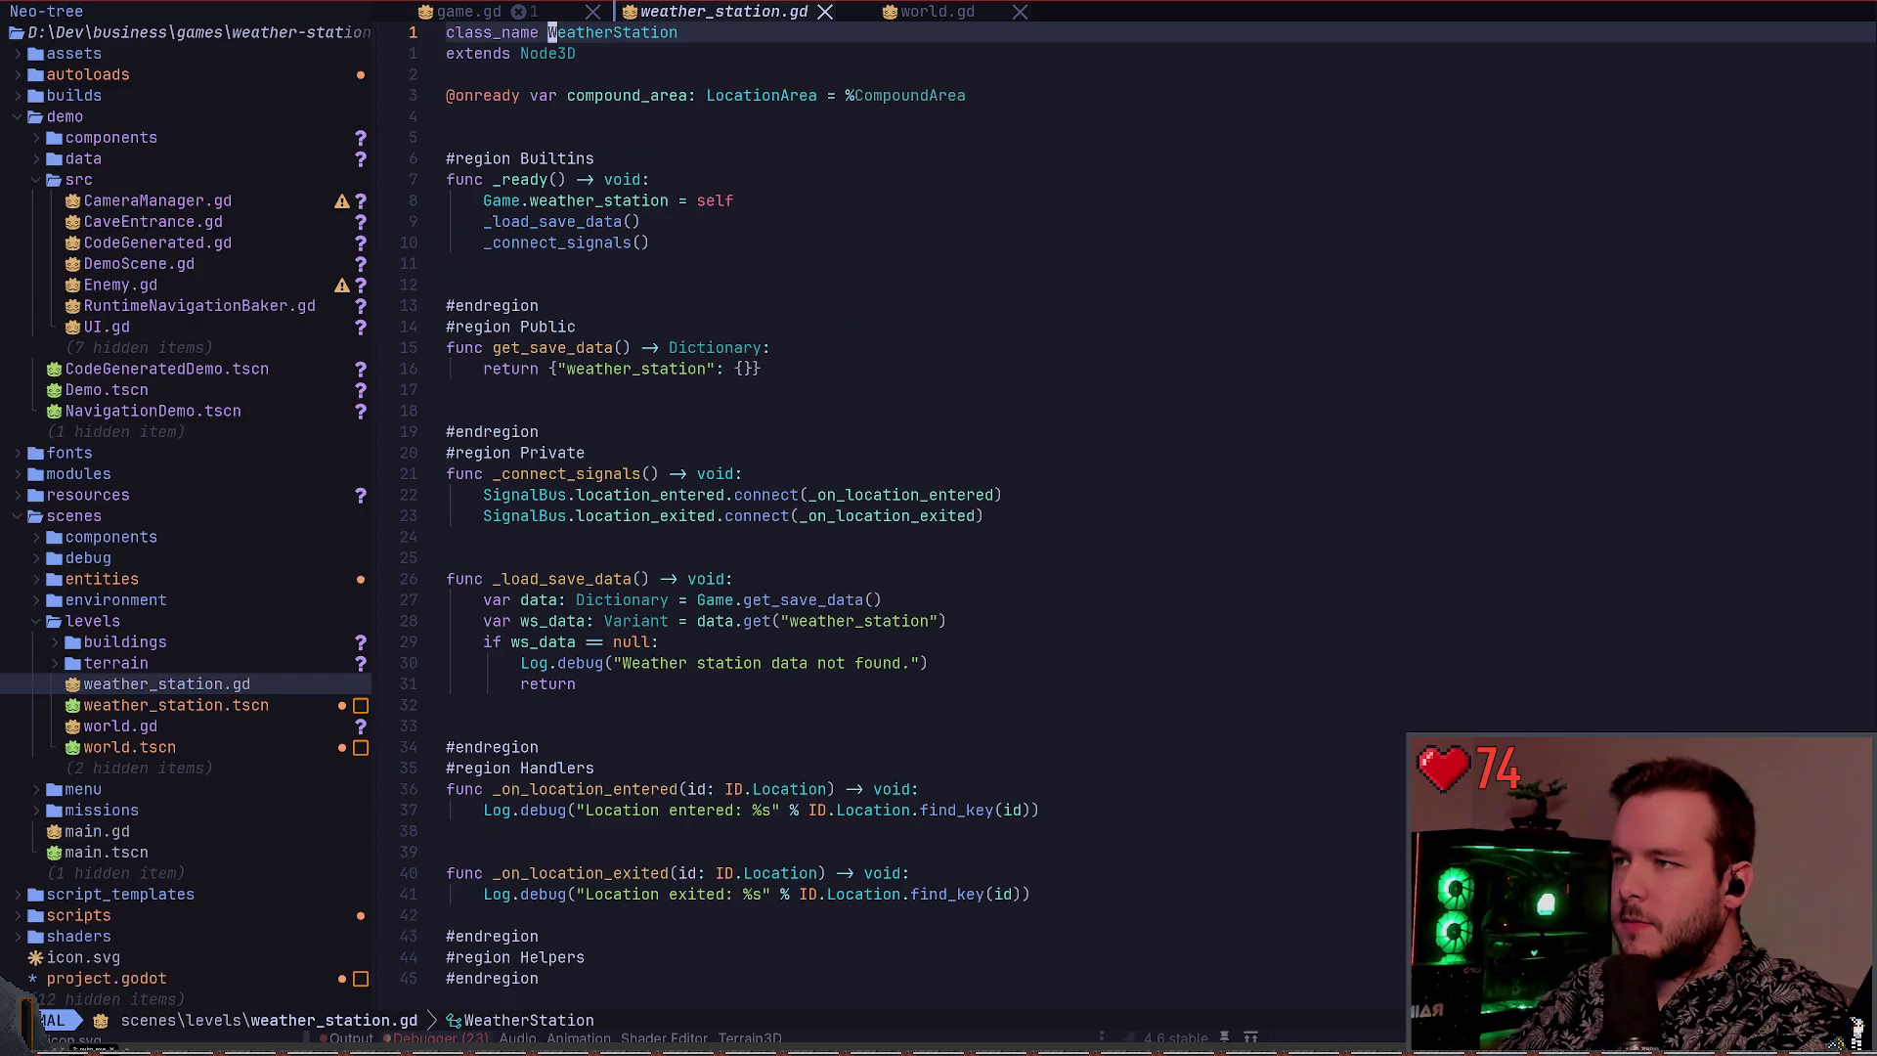
{"action": "key", "text": "j"}
{"action": "key", "text": "j"}
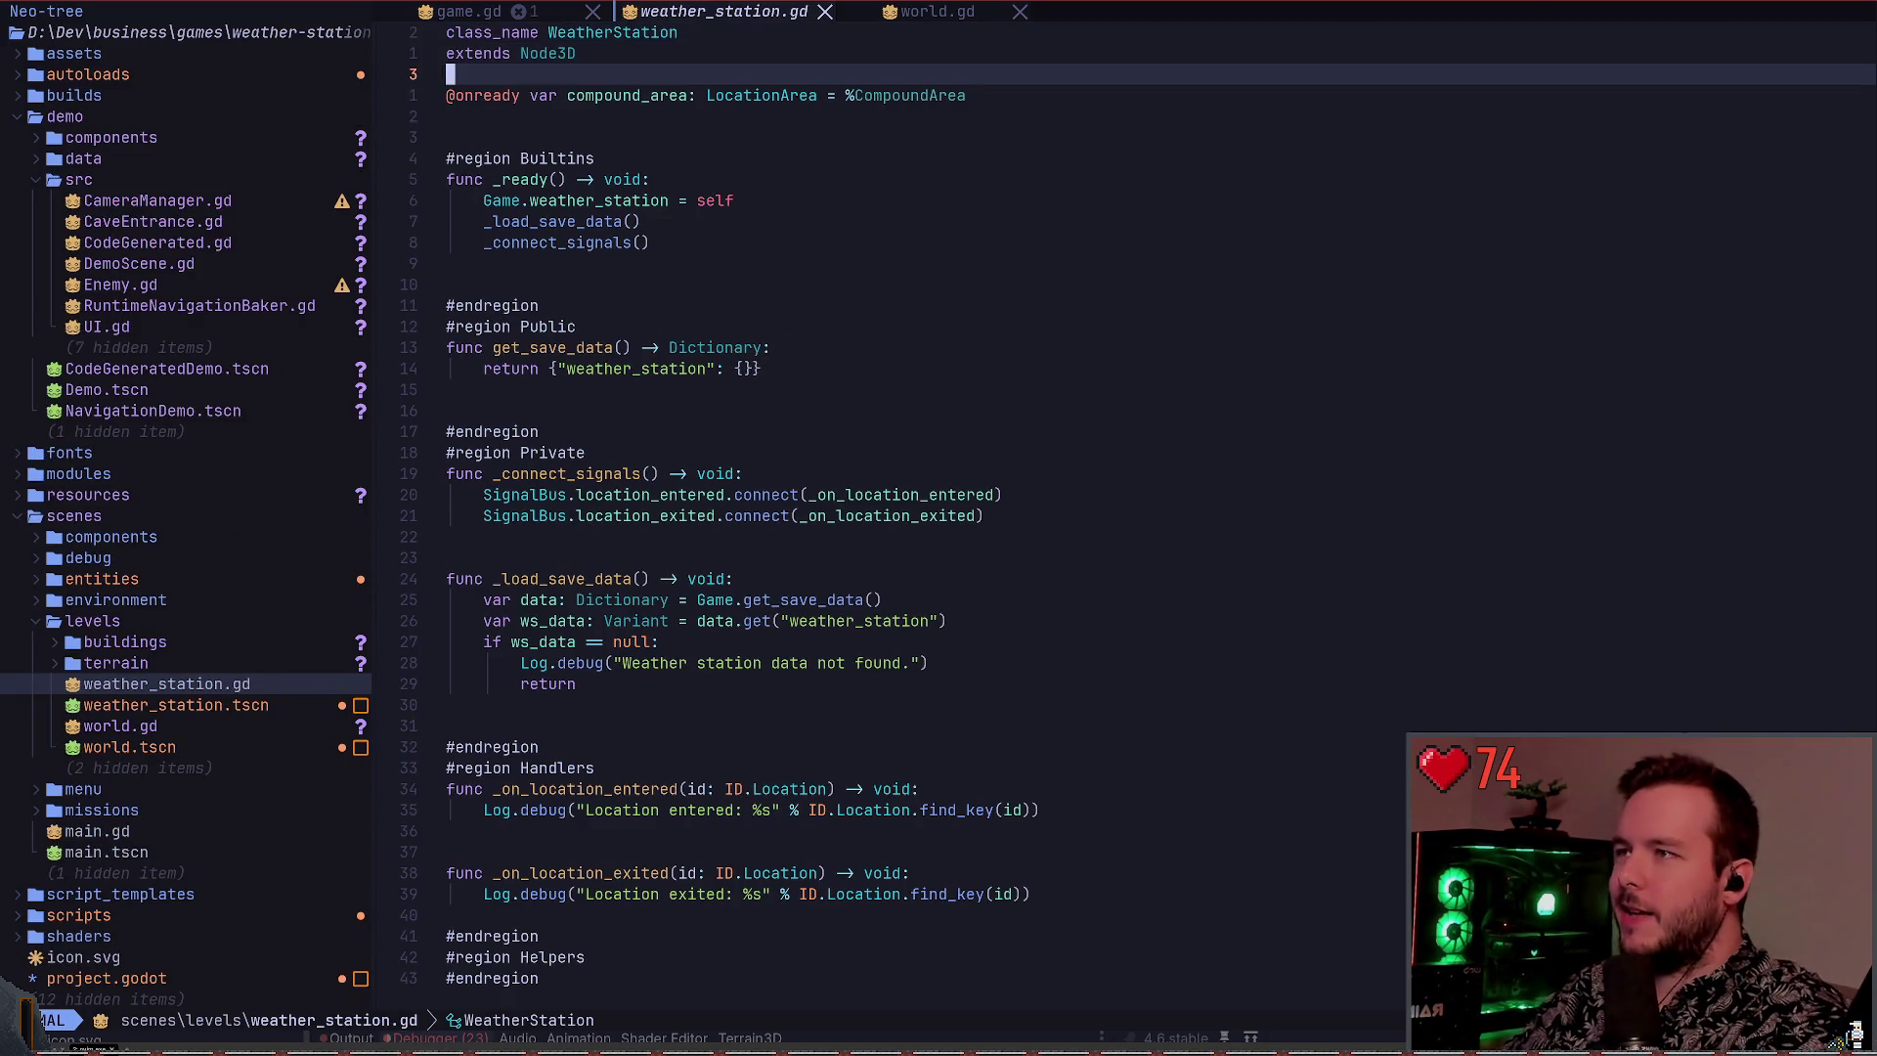
{"action": "key", "text": "ctrl+o"}
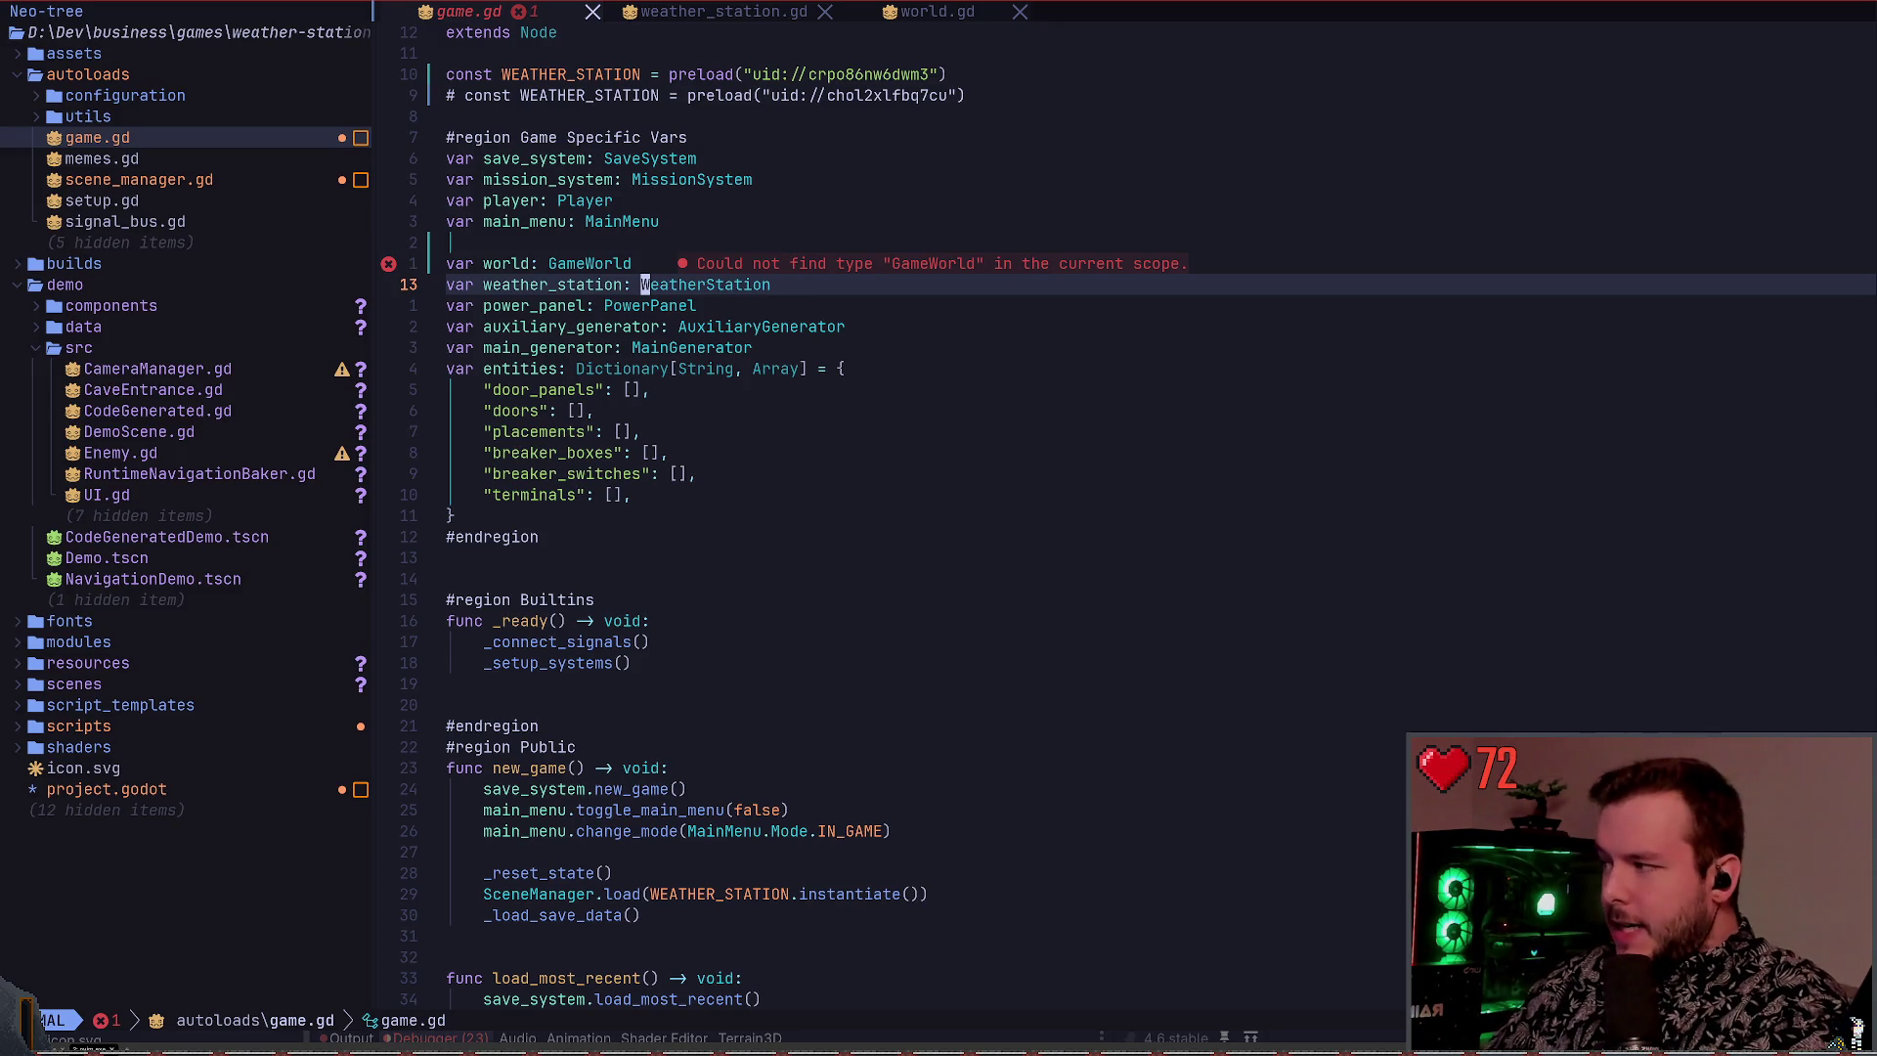
{"action": "key", "text": "alt+Tab"}
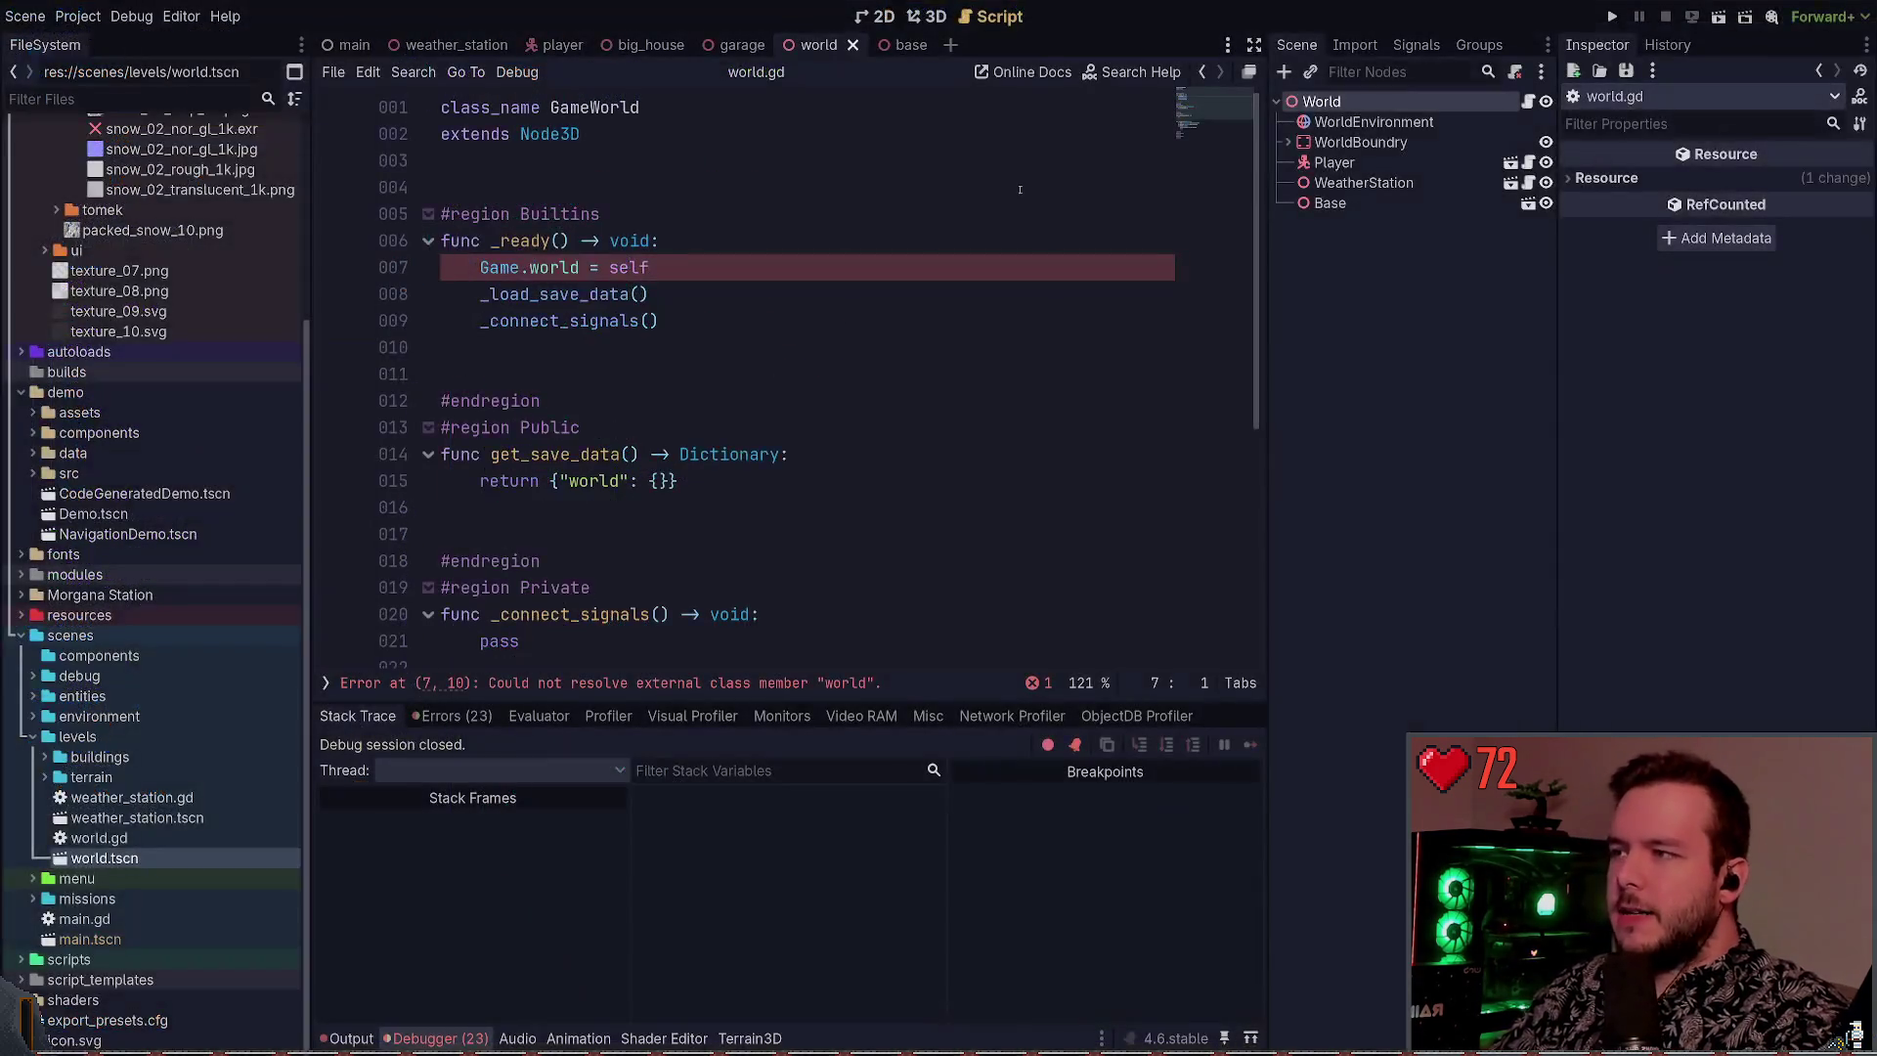
{"action": "left_click", "coordinate": [704, 272]}
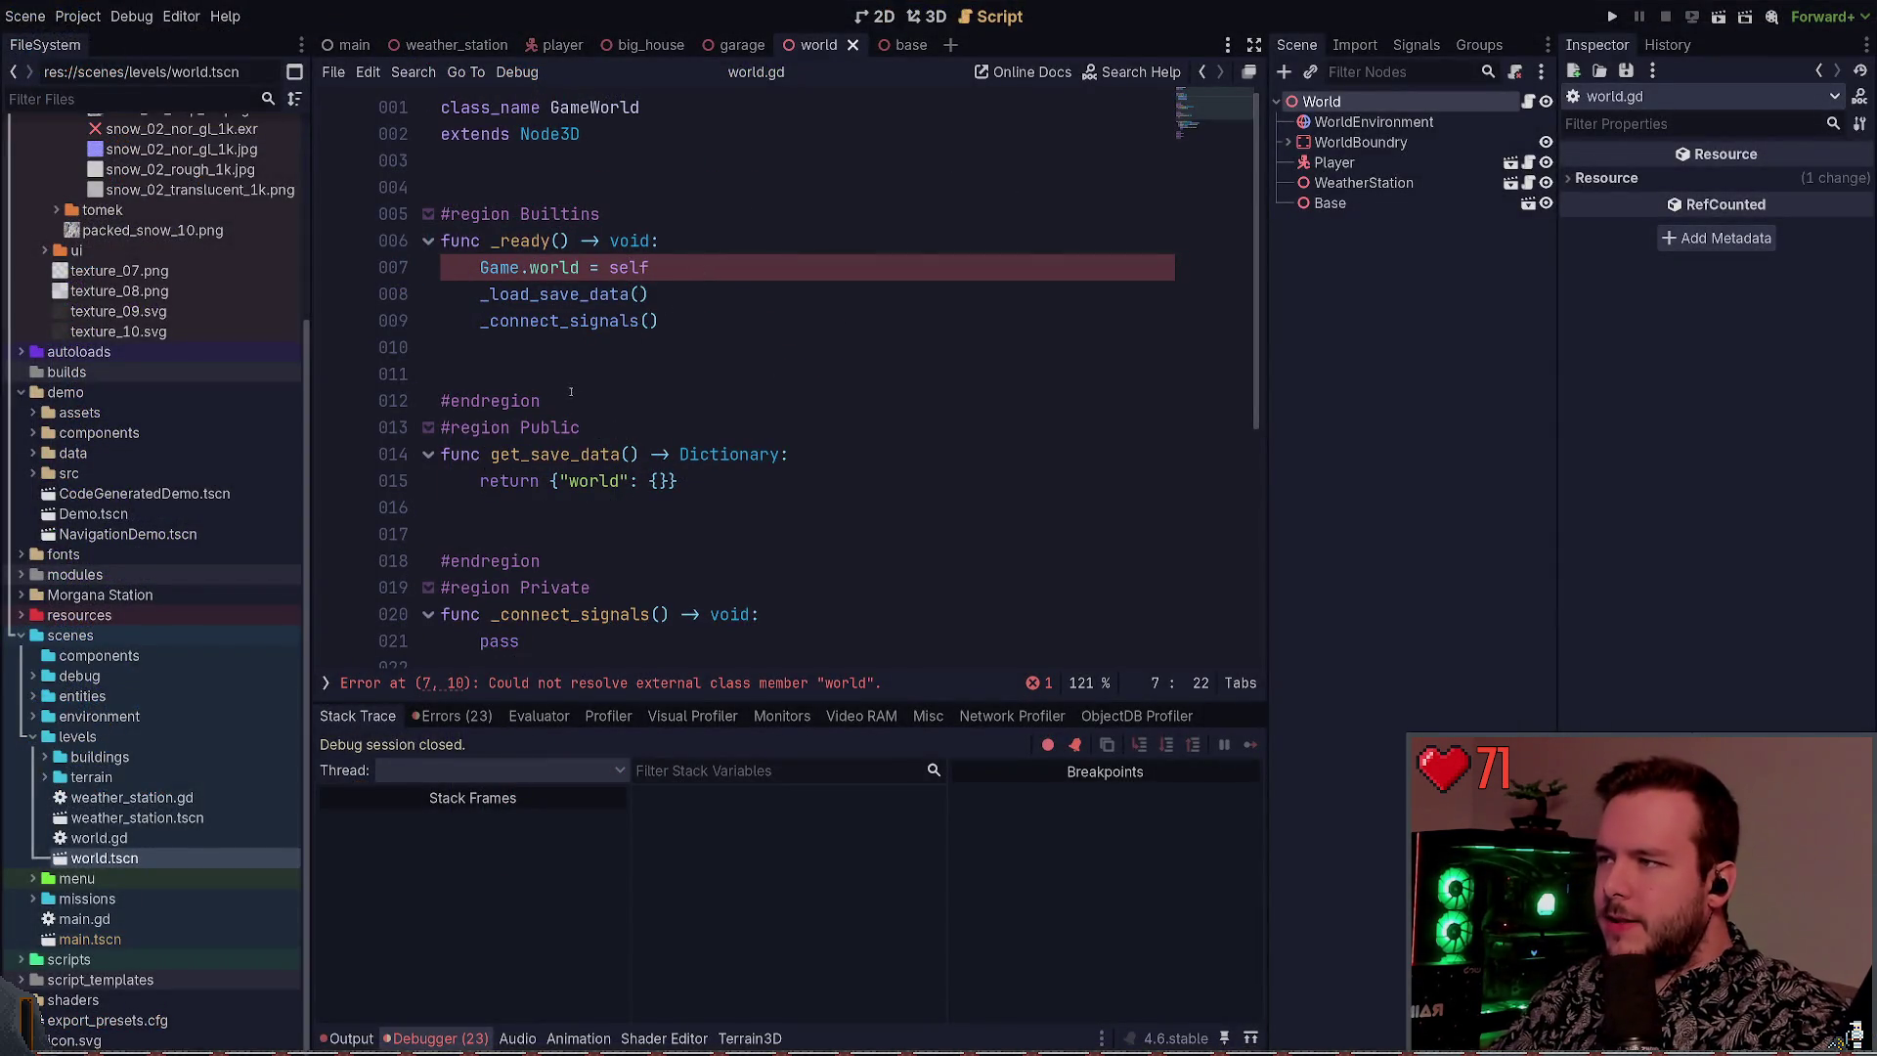
{"action": "left_click", "coordinate": [658, 212]}
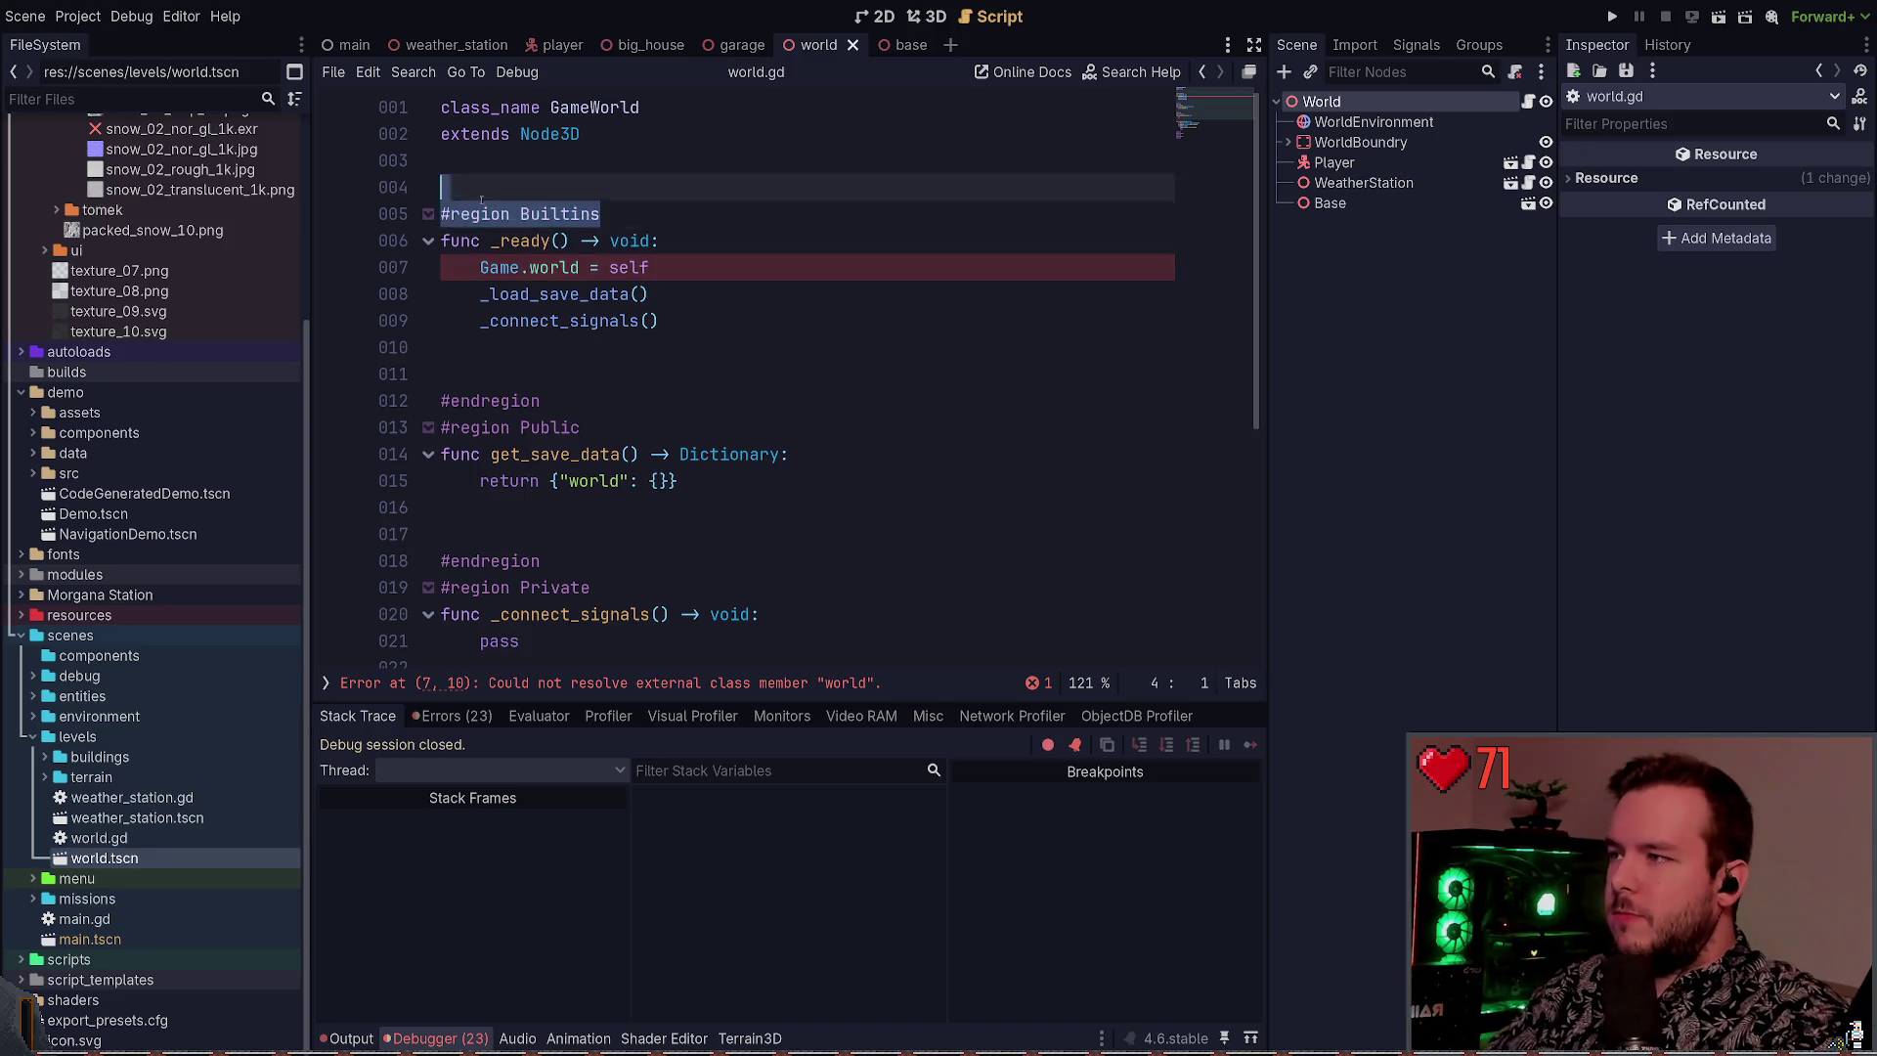
{"action": "left_click", "coordinate": [579, 294]}
{"action": "left_click", "coordinate": [580, 213]}
{"action": "left_click", "coordinate": [528, 240]}
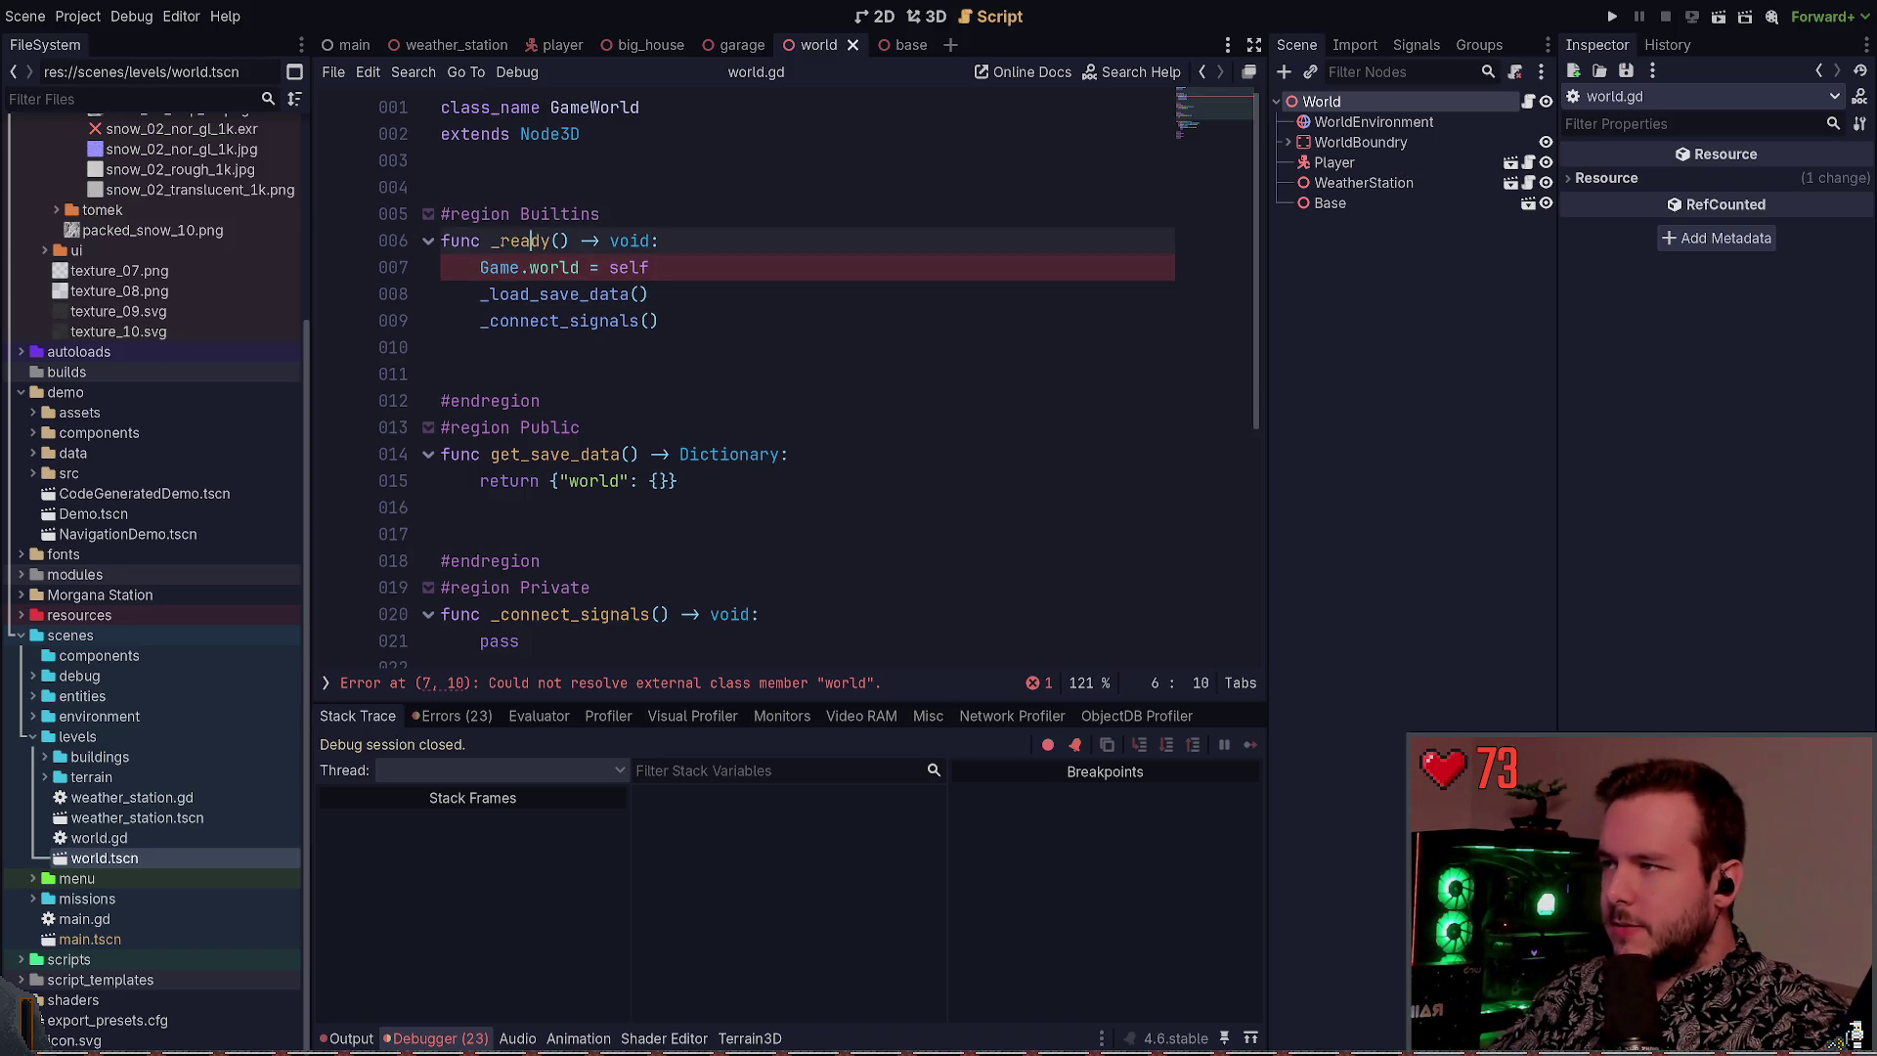
{"action": "left_click", "coordinate": [622, 213]}
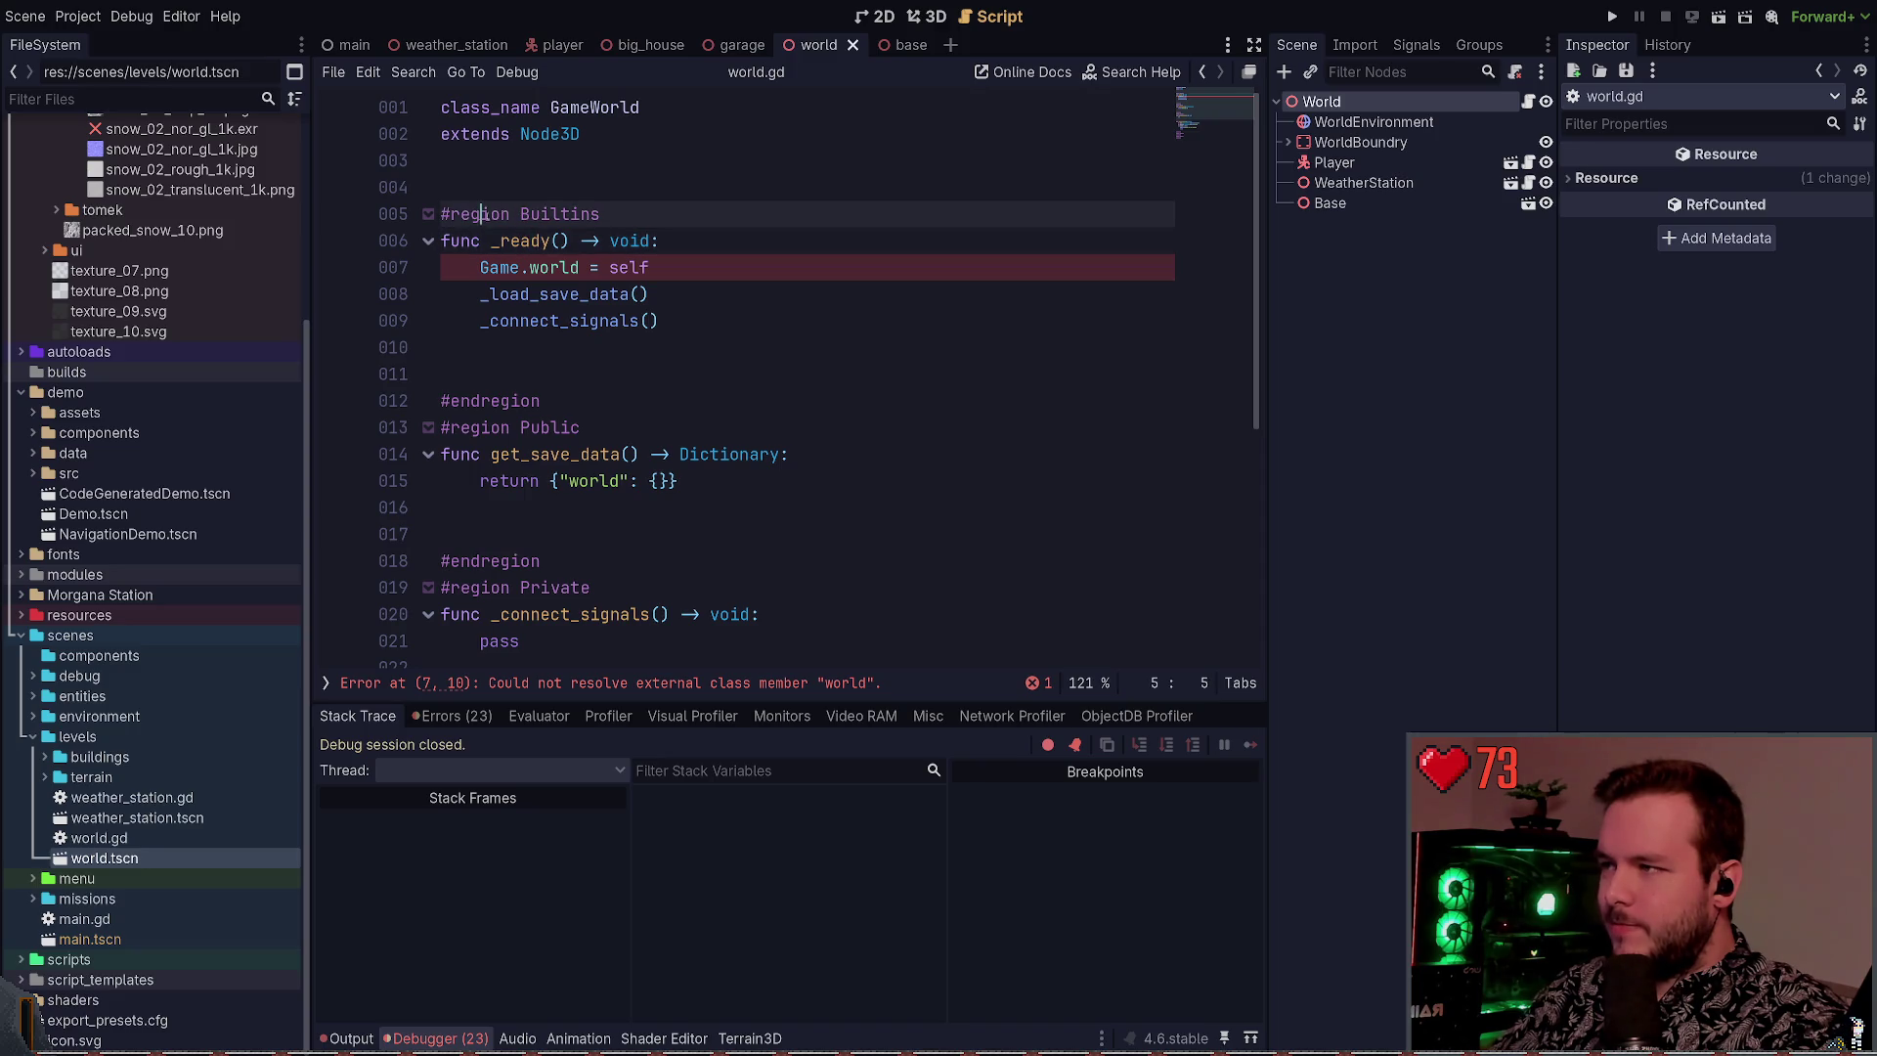
{"action": "key", "text": "ctrl+shift+Left"}
{"action": "key", "text": "ctrl+shift+Left"}
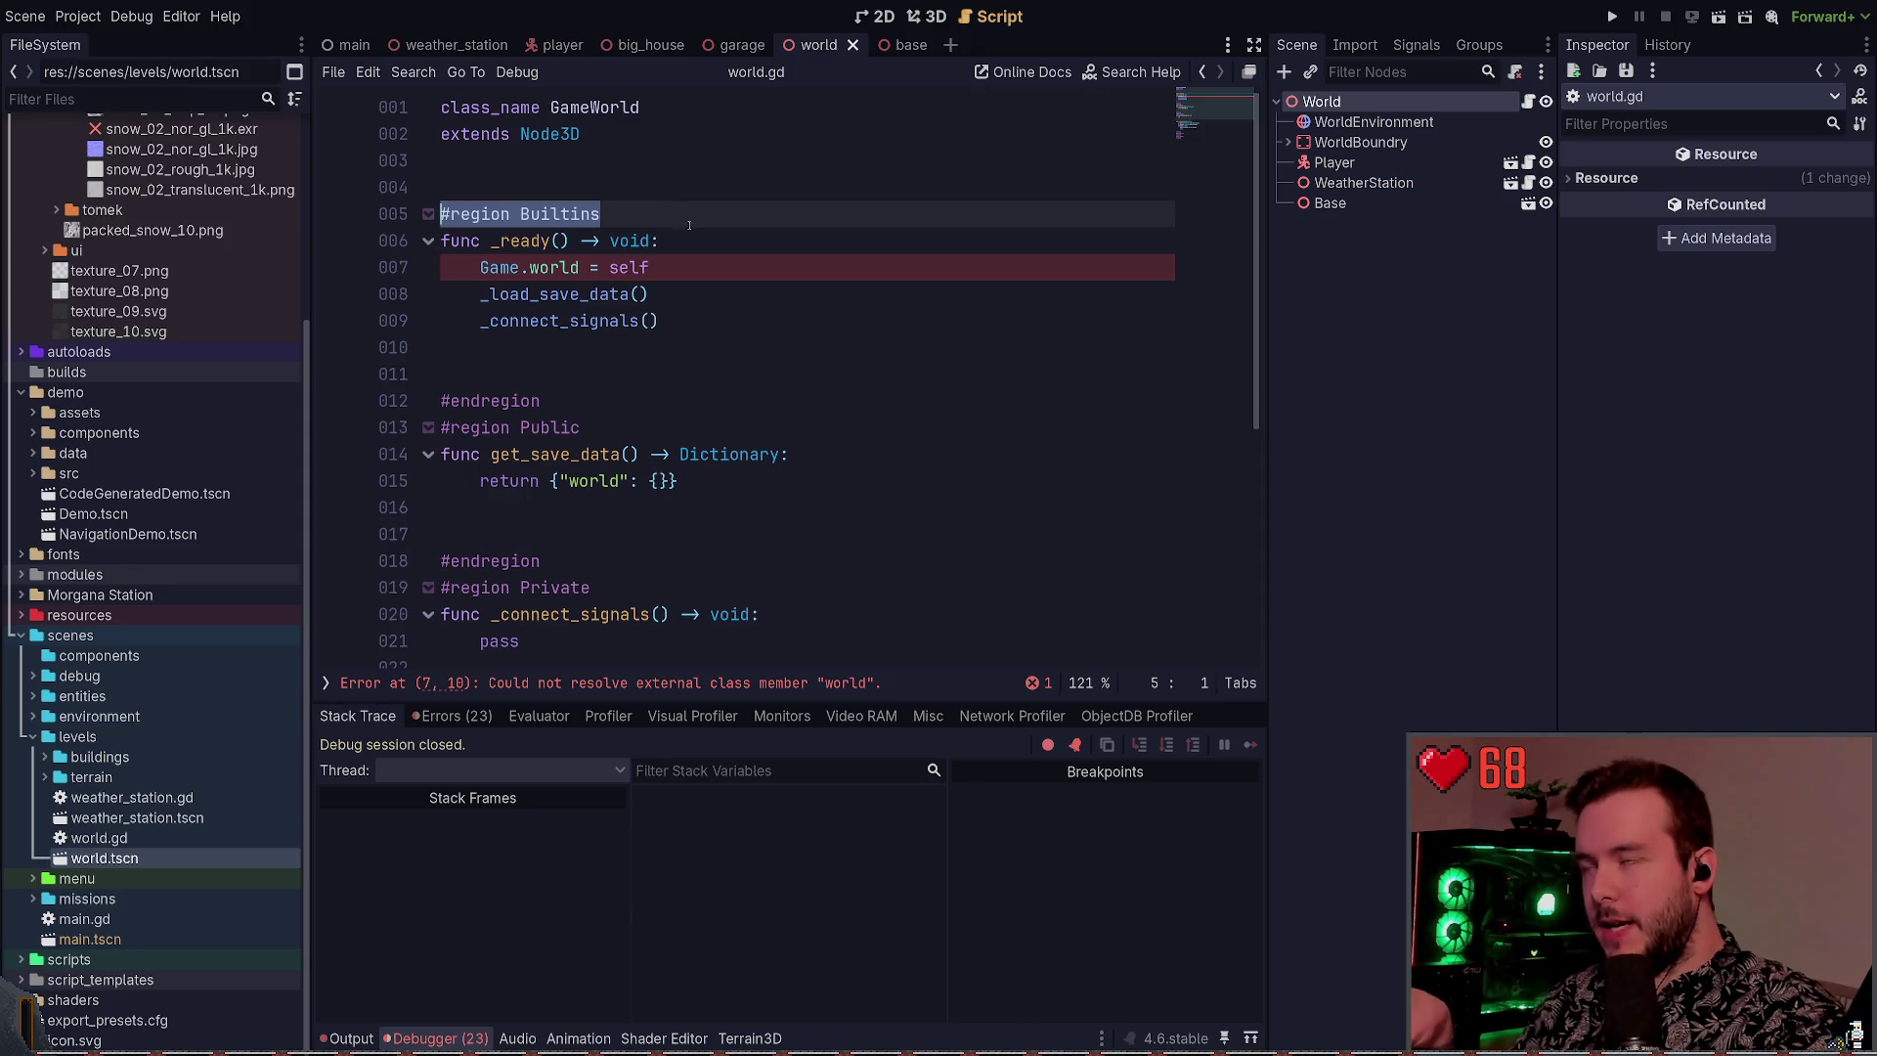
{"action": "left_click", "coordinate": [618, 214]}
{"action": "key", "text": "ctrl+shift+Left"}
{"action": "key", "text": "ctrl+shift+Left"}
{"action": "left_click", "coordinate": [618, 214]}
{"action": "key", "text": "shift+Home"}
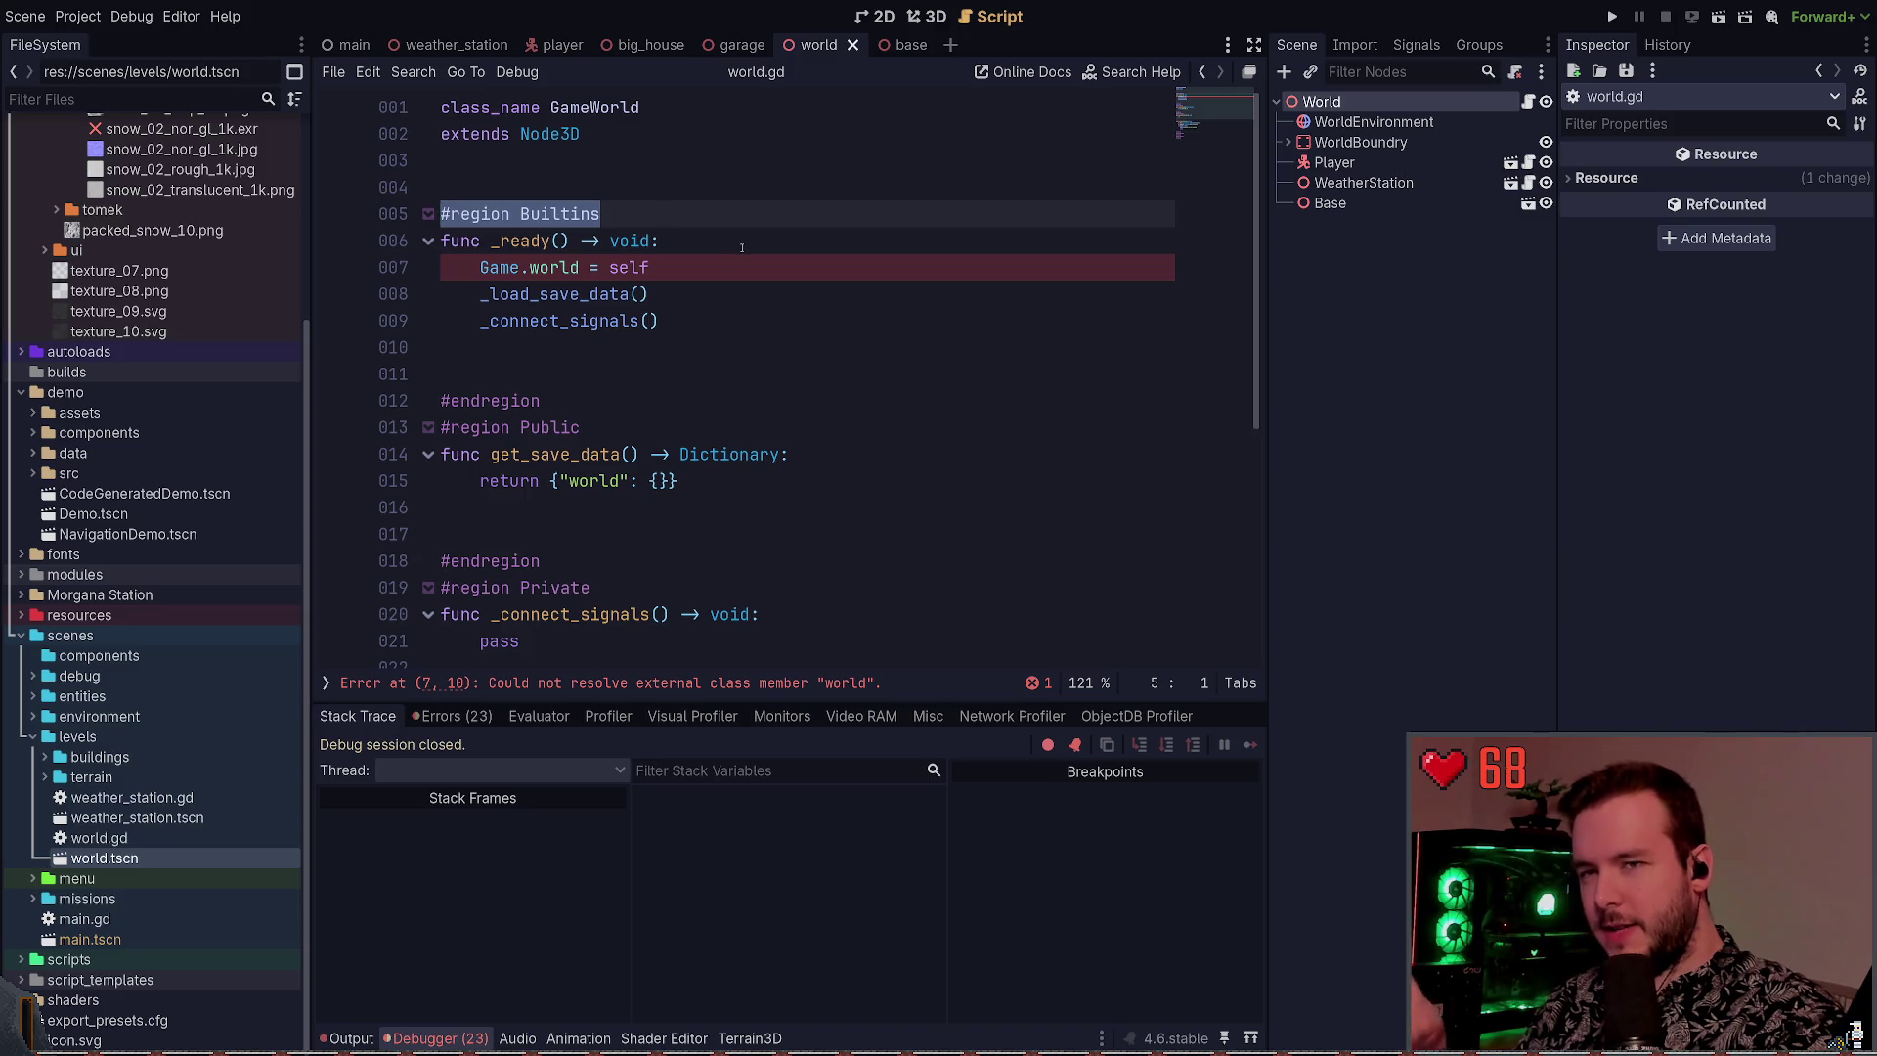
{"action": "left_click", "coordinate": [650, 215]}
{"action": "key", "text": "ctrl+shift+Left"}
{"action": "key", "text": "ctrl+shift+Left"}
{"action": "left_click", "coordinate": [651, 216]}
{"action": "key", "text": "ctrl+shift+Left"}
{"action": "key", "text": "ctrl+shift+Left"}
{"action": "left_click", "coordinate": [651, 215]}
{"action": "left_click", "coordinate": [632, 172]}
{"action": "left_click", "coordinate": [573, 215]}
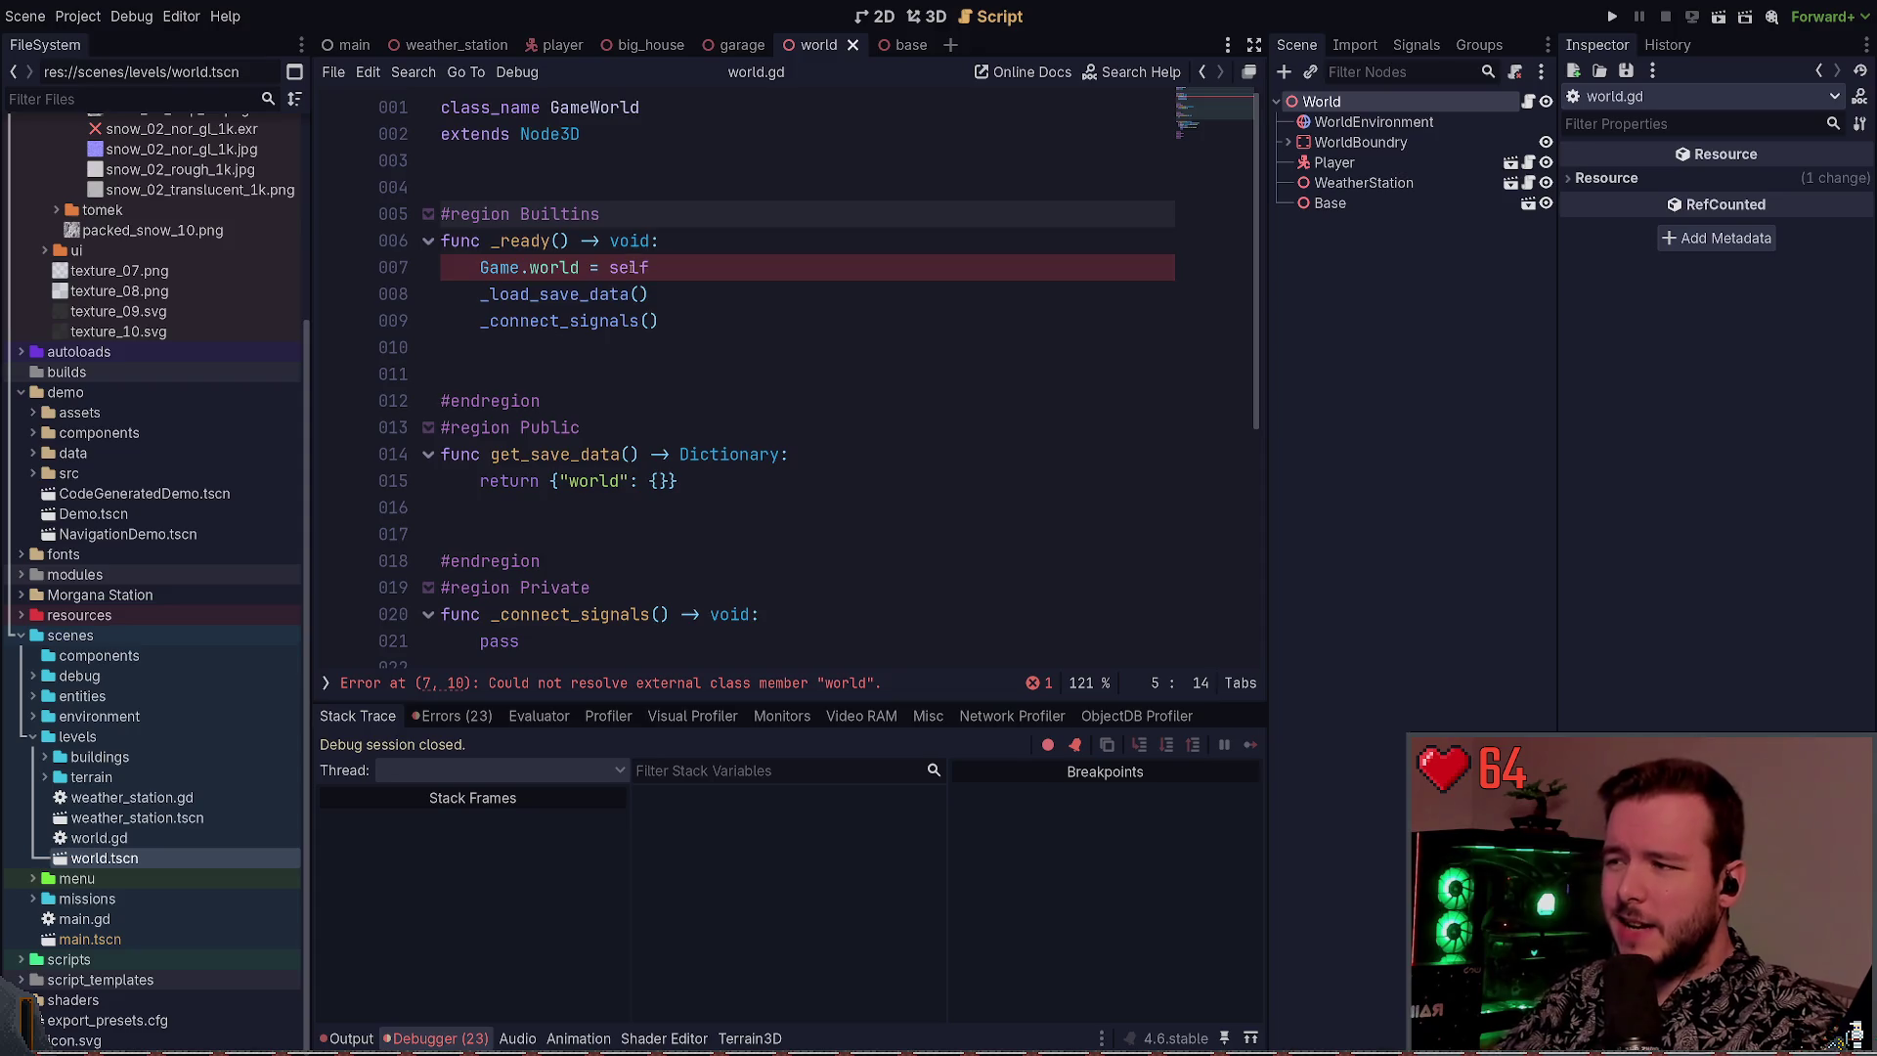
{"action": "scroll", "coordinate": [631, 266], "scroll_direction": "down", "scroll_amount": 4}
{"action": "scroll", "coordinate": [606, 391], "scroll_direction": "up", "scroll_amount": 4}
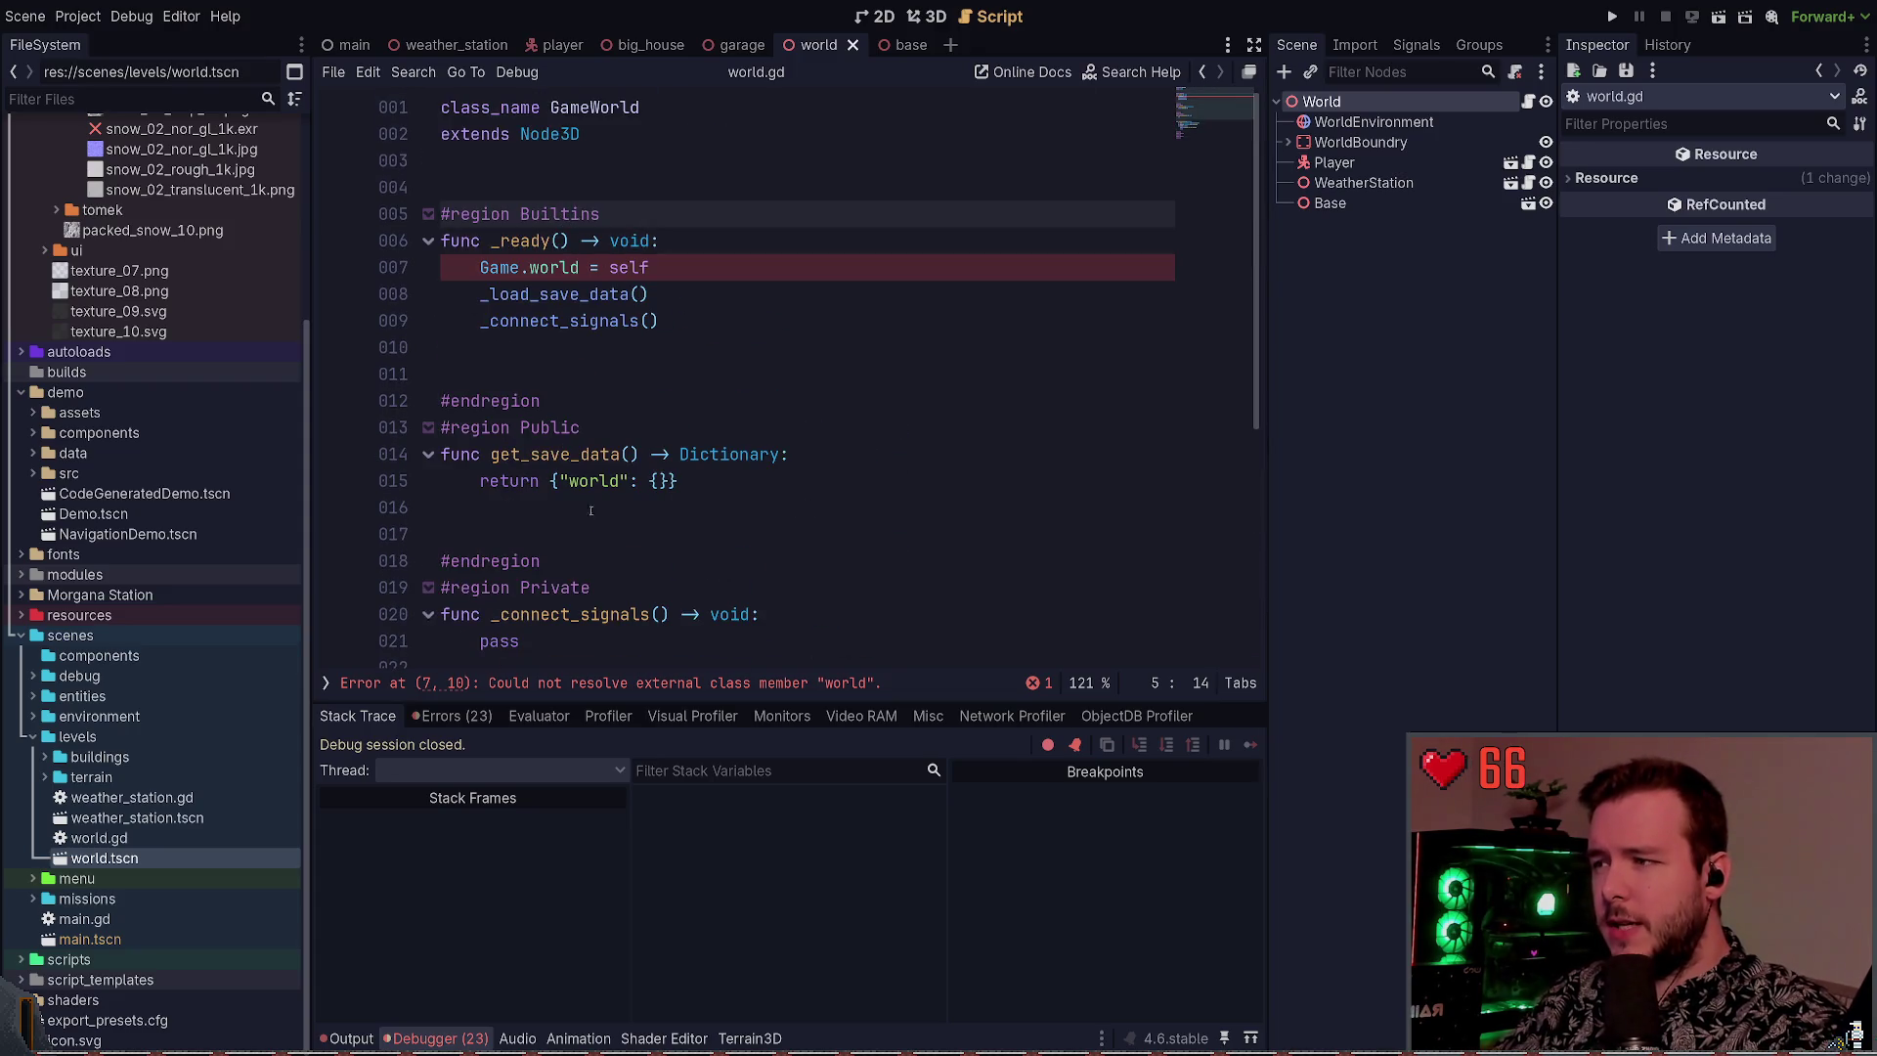
{"action": "scroll", "coordinate": [576, 504], "scroll_direction": "down", "scroll_amount": 5}
{"action": "scroll", "coordinate": [576, 504], "scroll_direction": "up", "scroll_amount": 5}
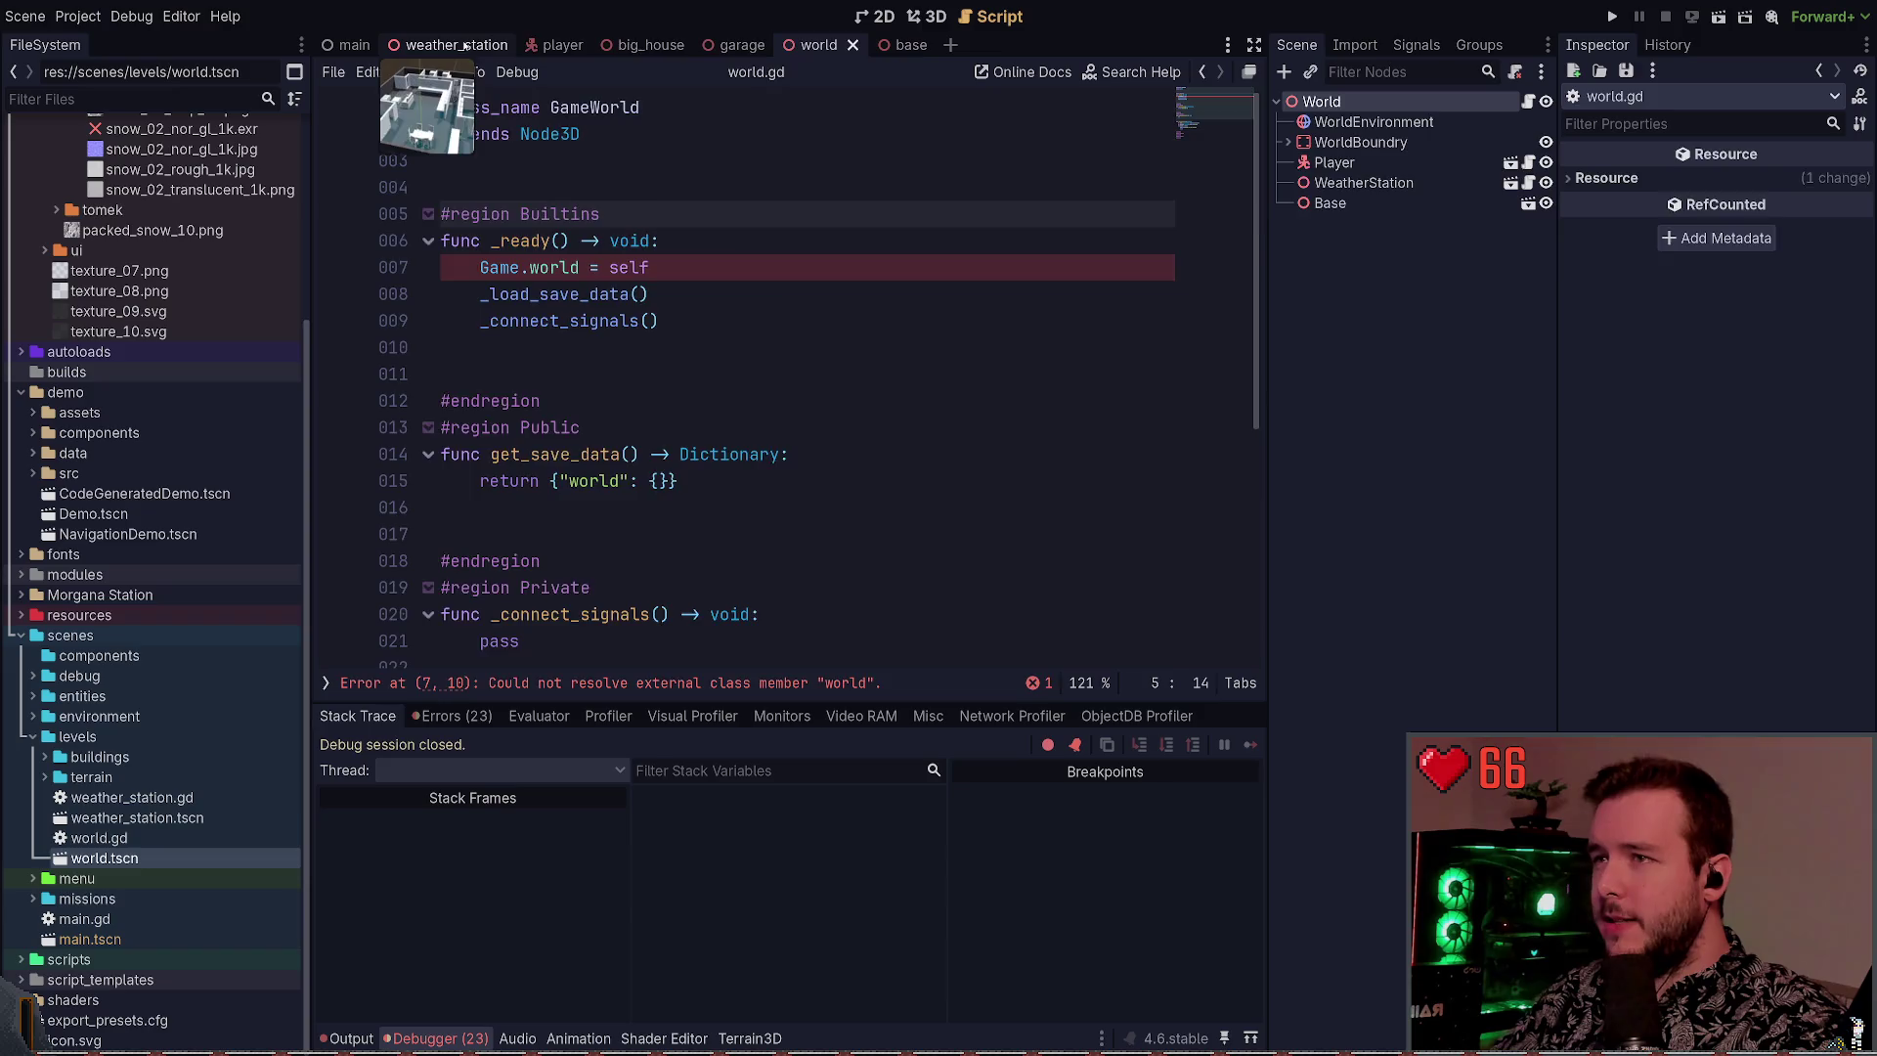
Run the game from the weather_station scene and verify world.gd's line 7 error is gone
{"action": "left_click", "coordinate": [466, 46]}
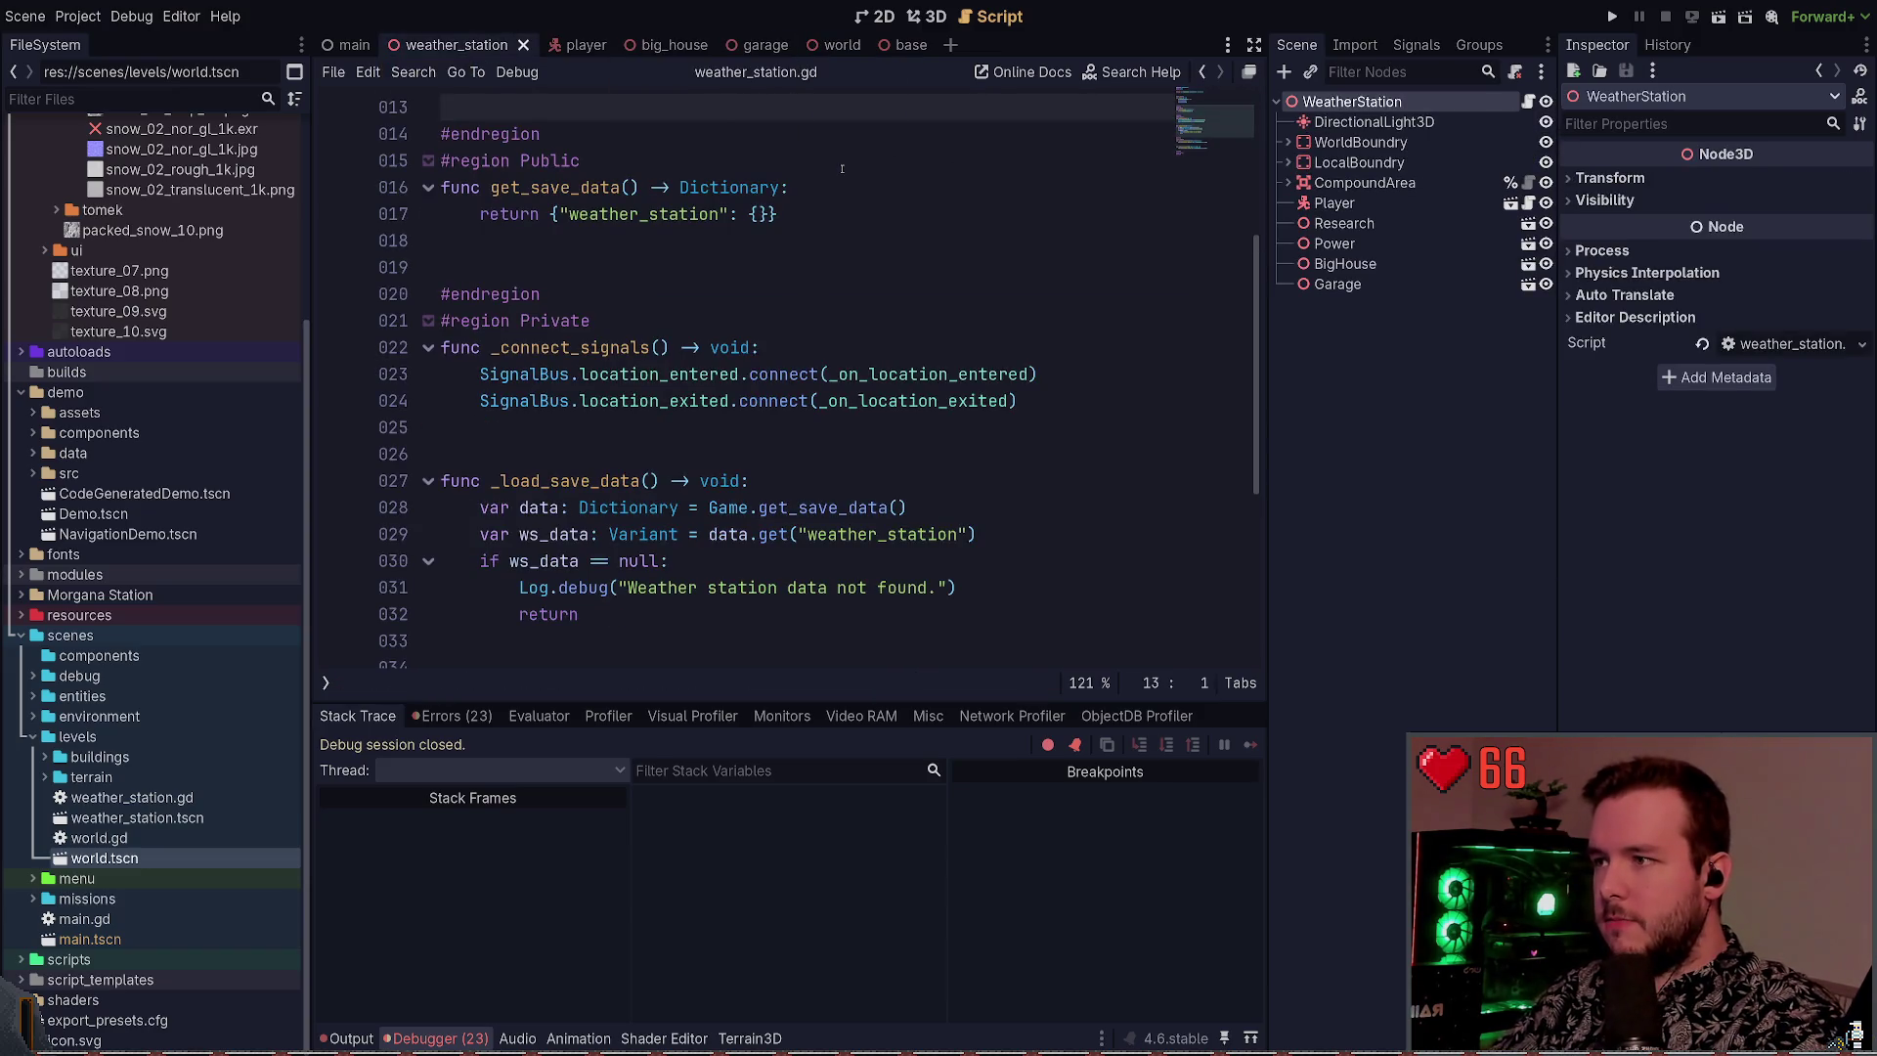
{"action": "key", "text": "F5"}
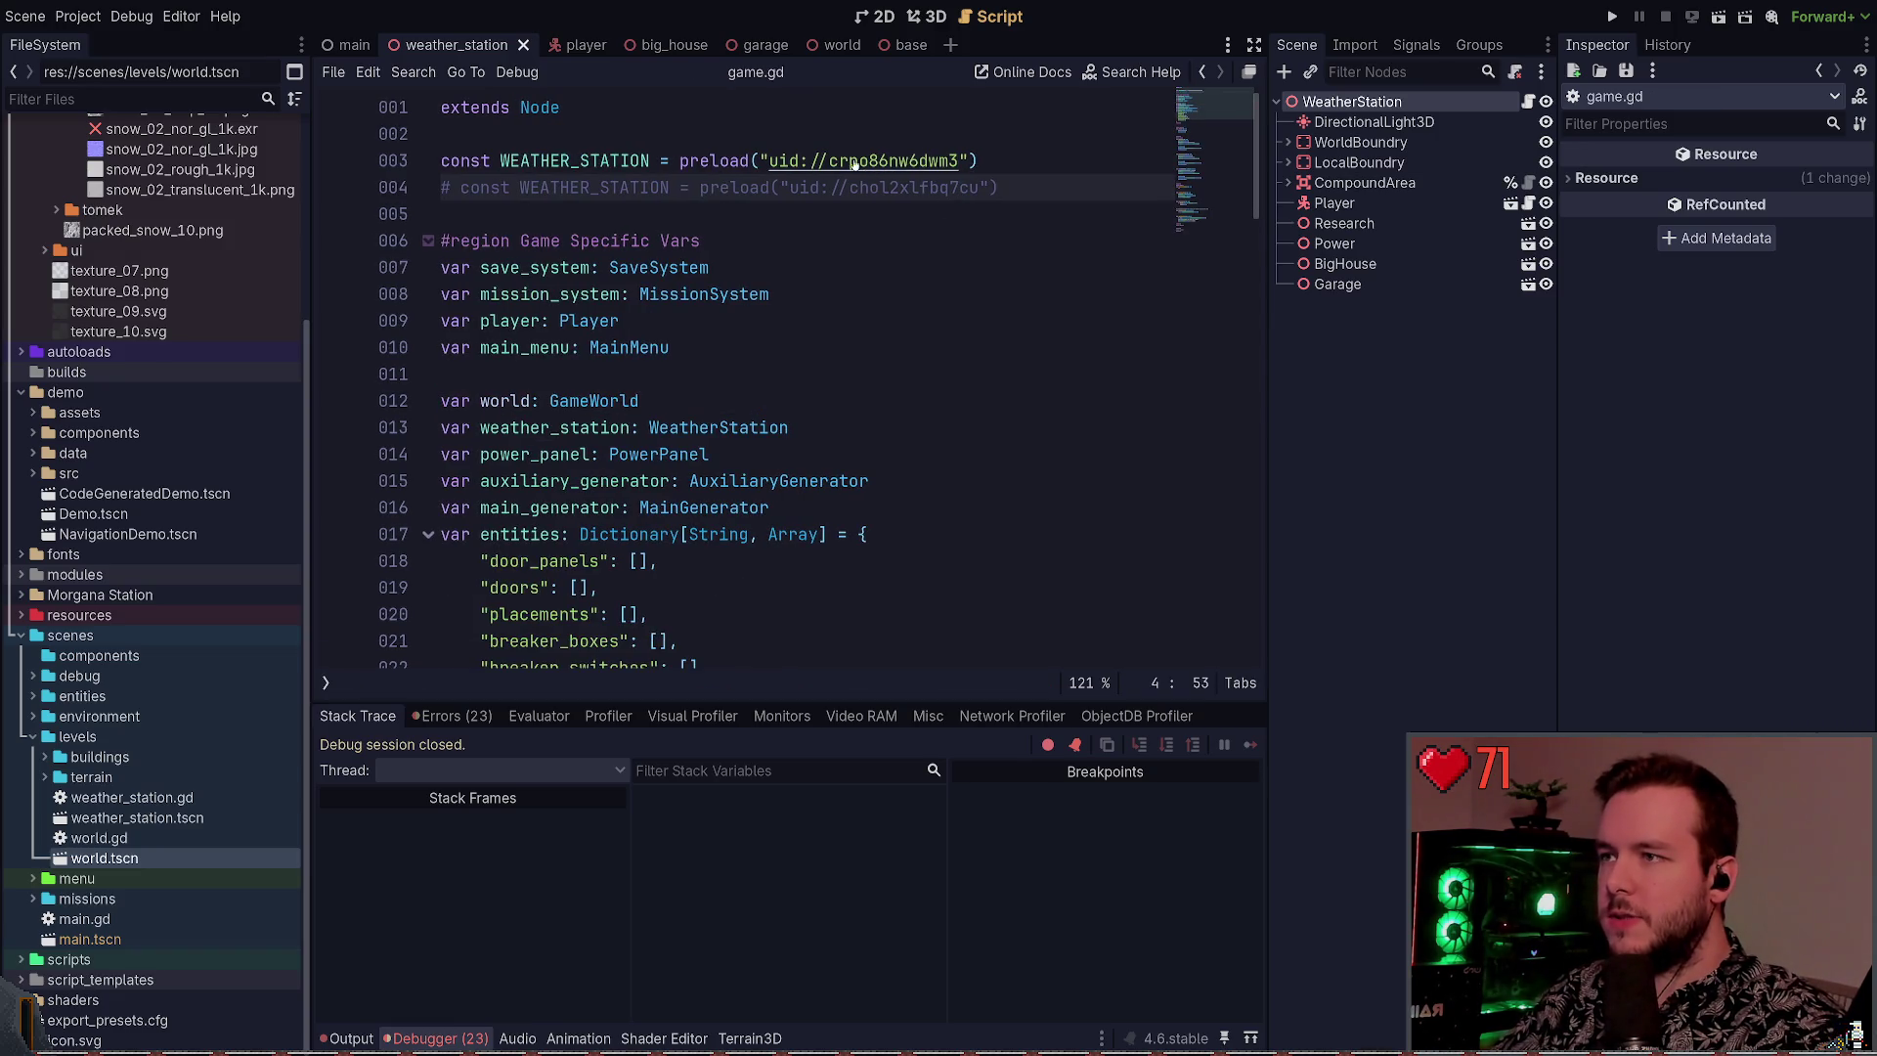
{"action": "left_click", "coordinate": [871, 160]}
{"action": "left_click", "coordinate": [871, 160], "text": "ctrl"}
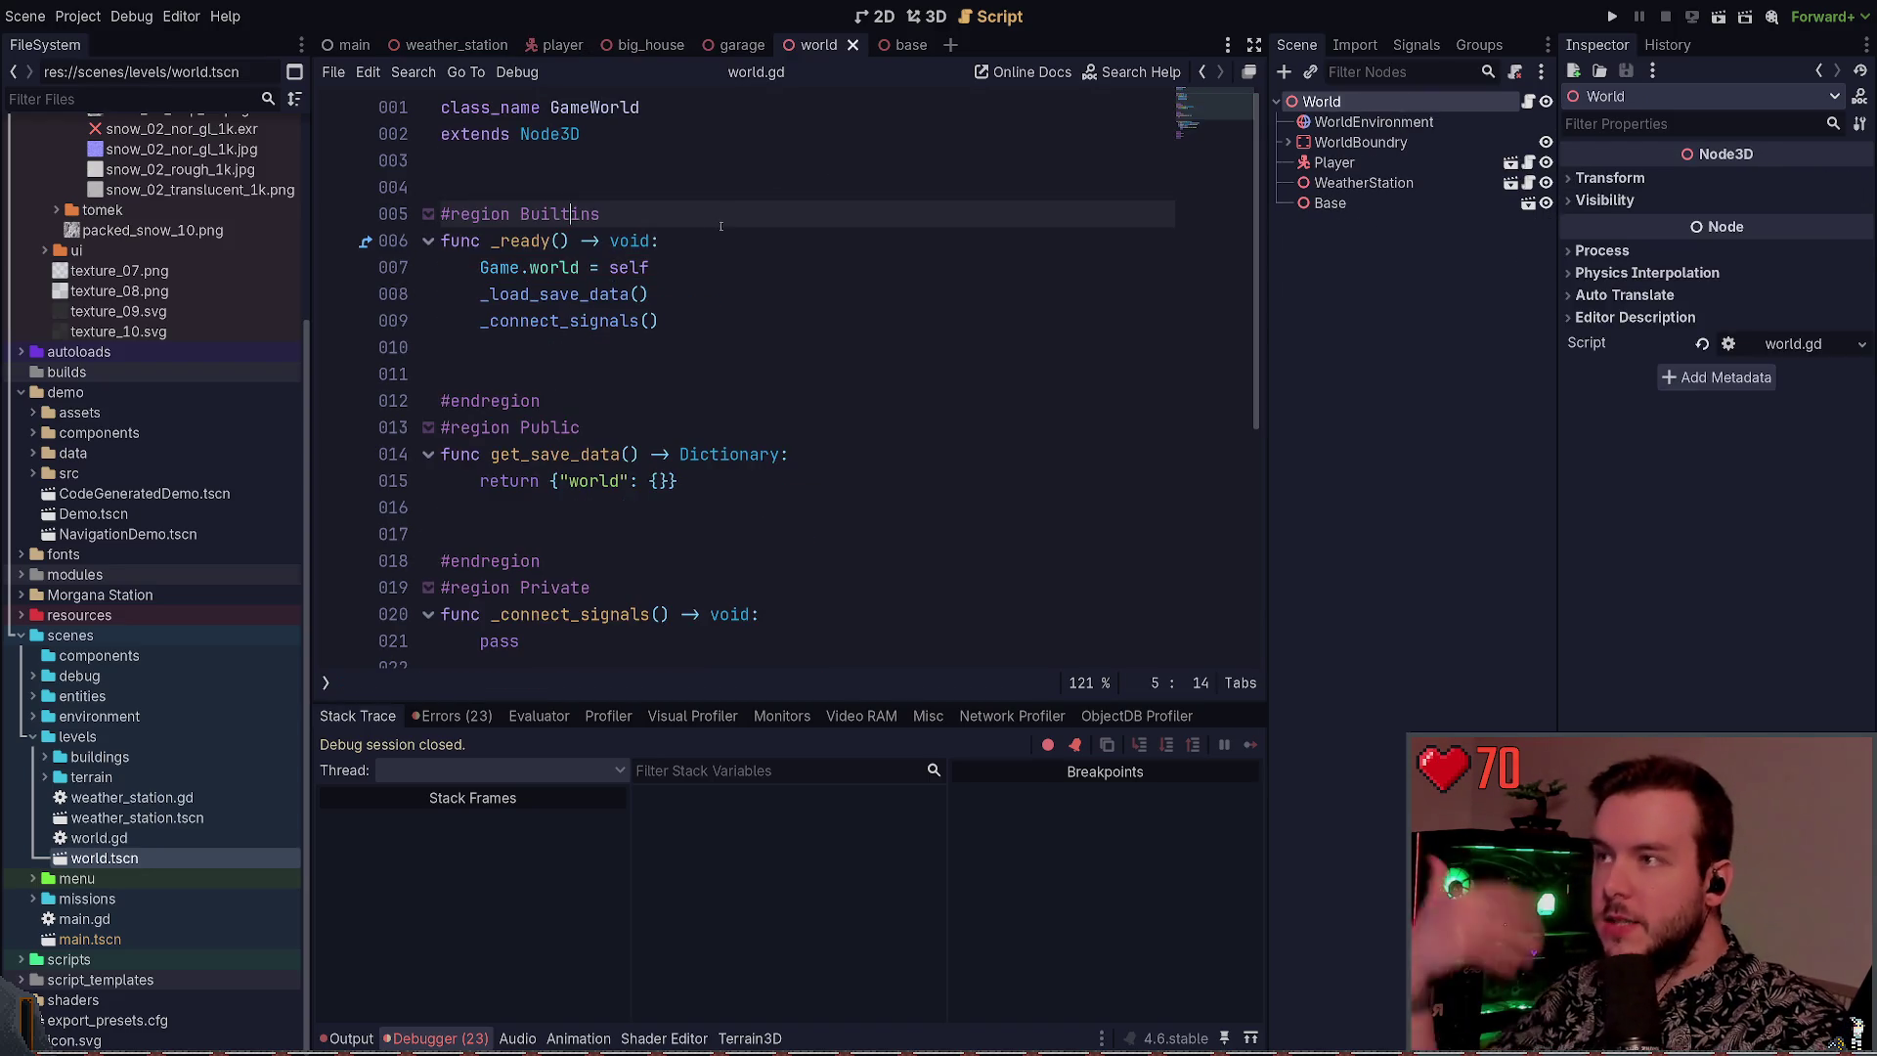
{"action": "left_click", "coordinate": [679, 182]}
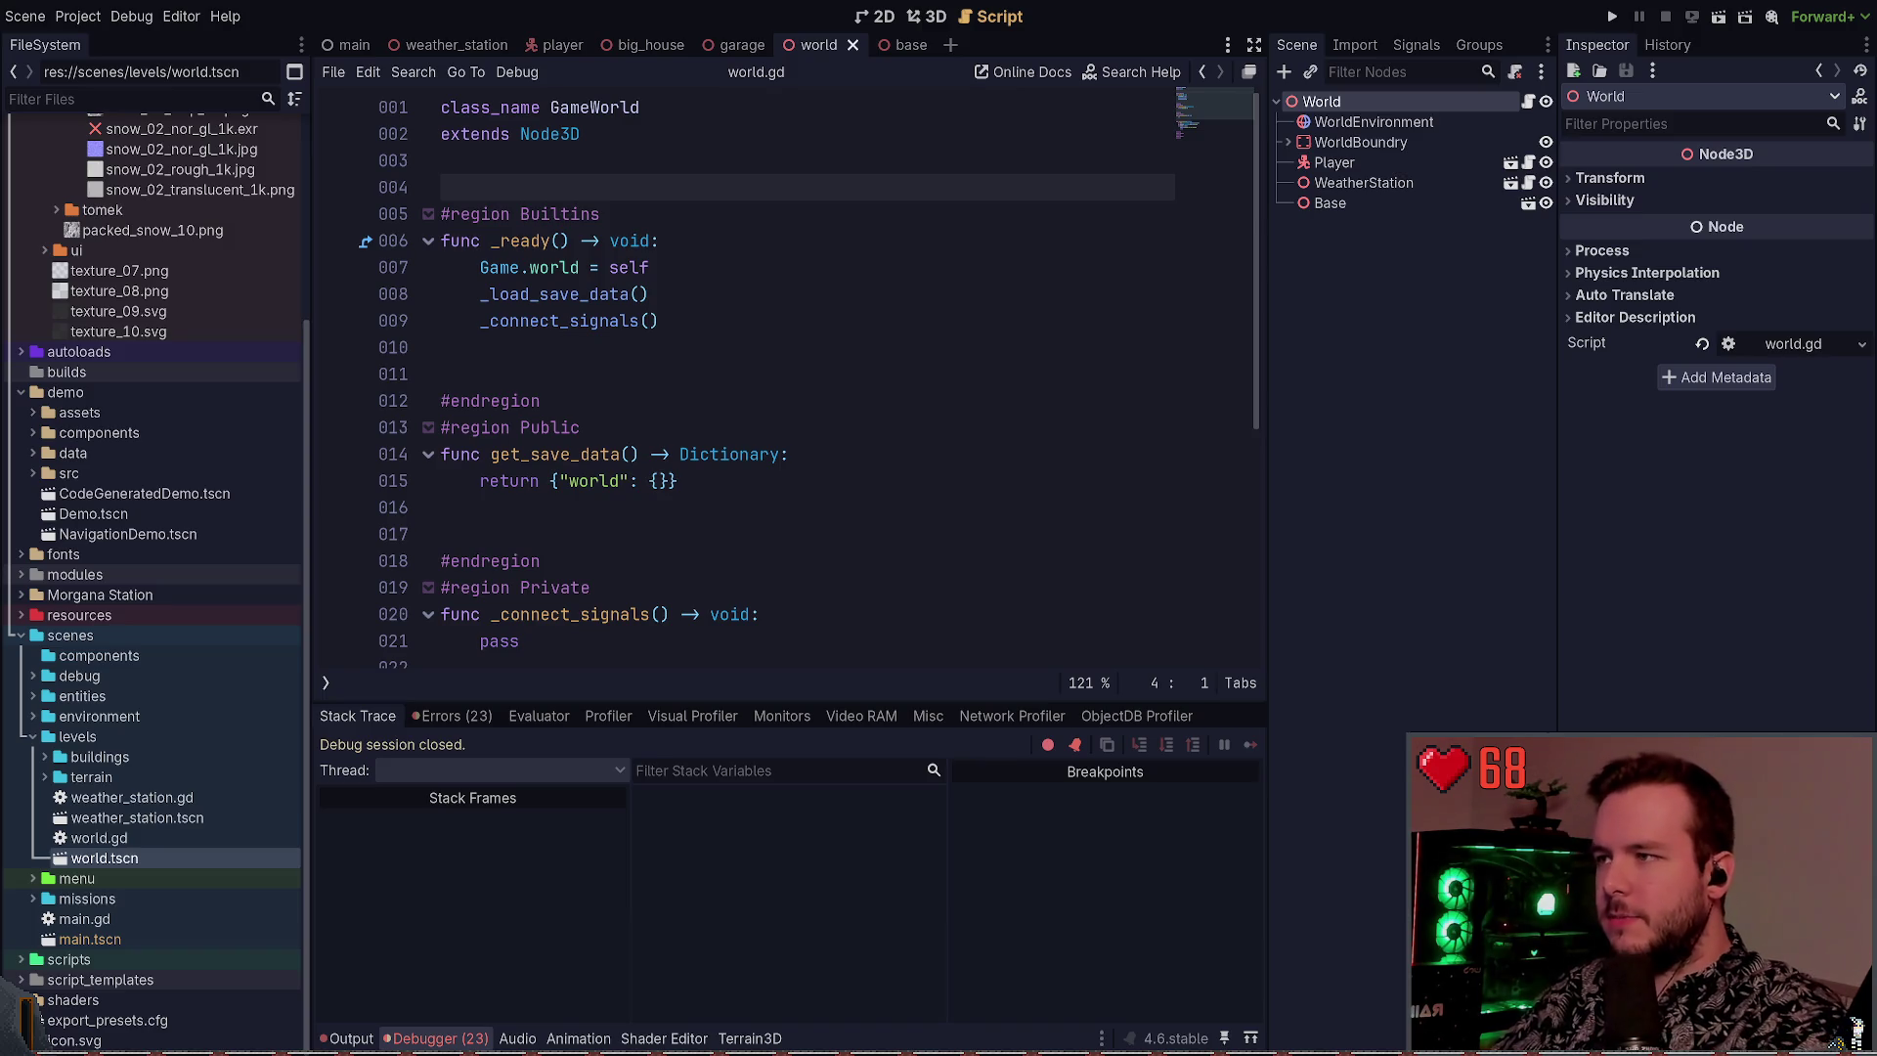
{"action": "key", "text": "alt+Tab"}
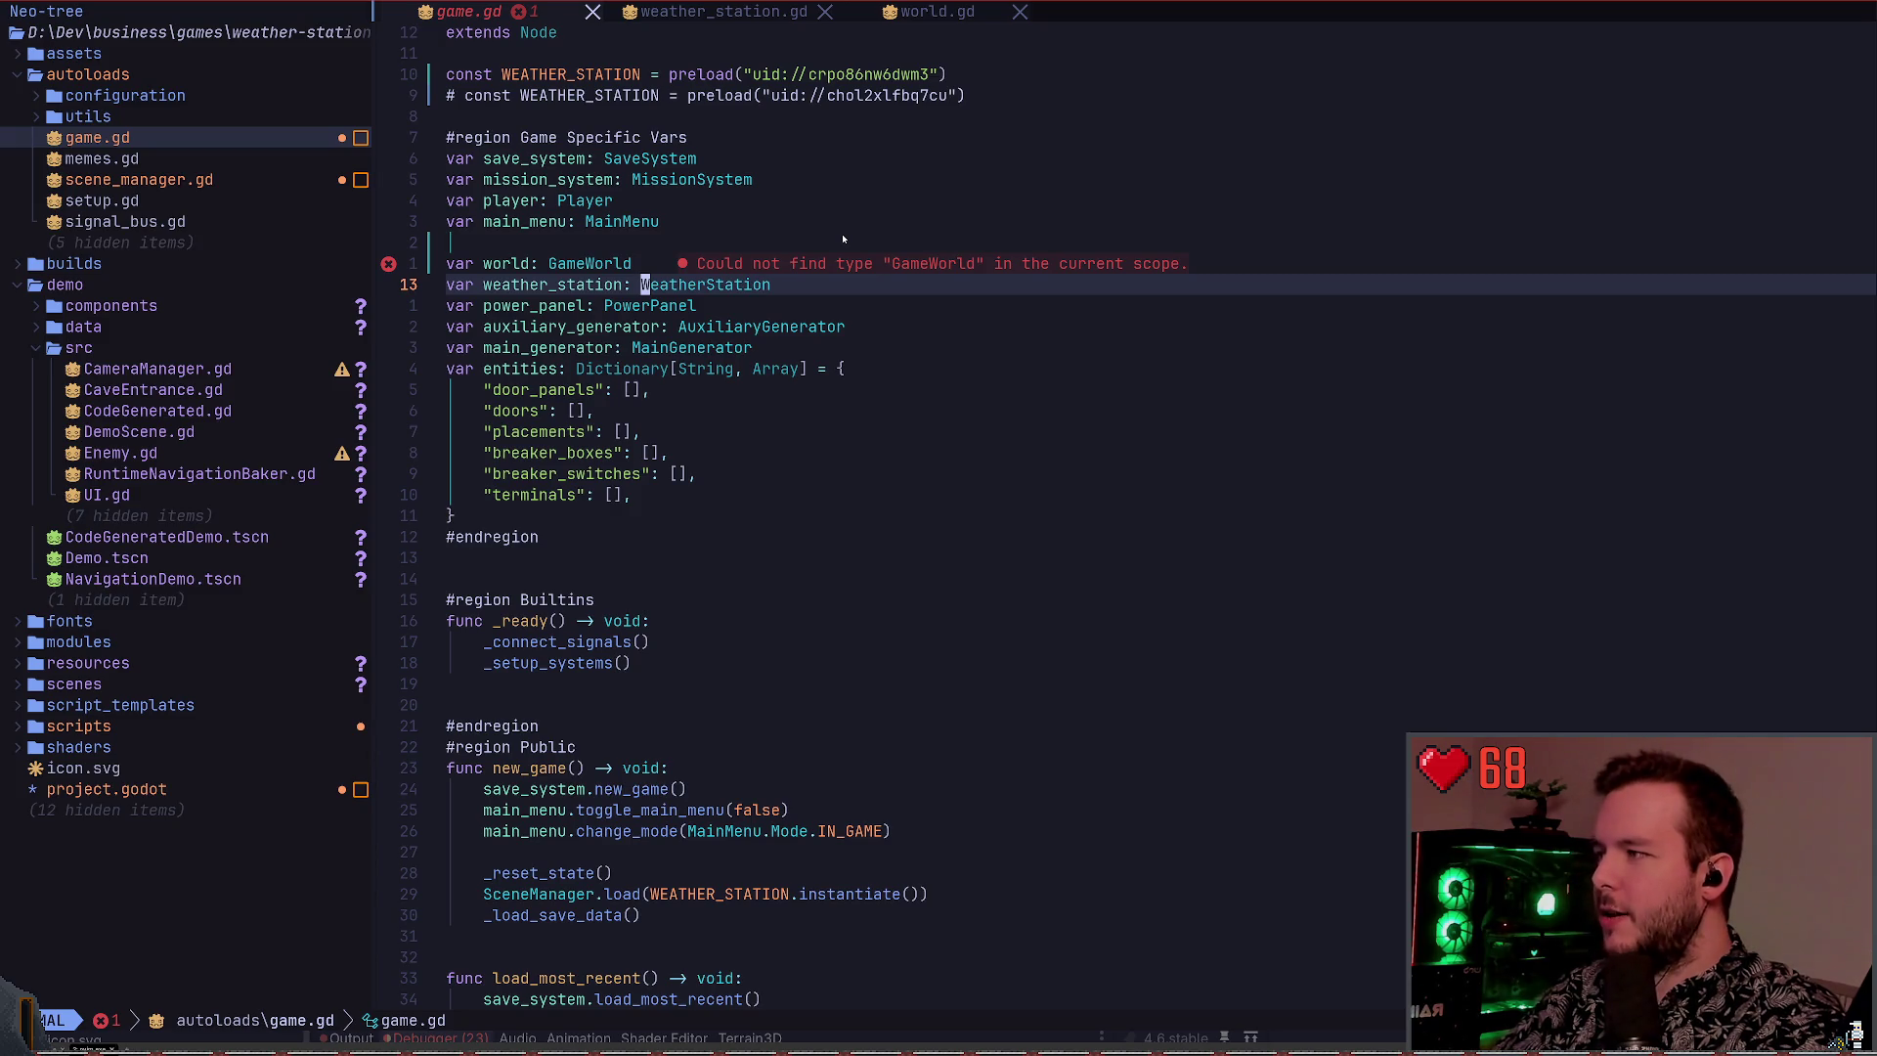
Open memes.gd from Neo-tree and browse to its #endregion and _connect_signals
{"action": "key", "text": "ctrl+h"}
{"action": "key", "text": "j"}
{"action": "key", "text": "k"}
{"action": "key", "text": "k"}
{"action": "key", "text": "k"}
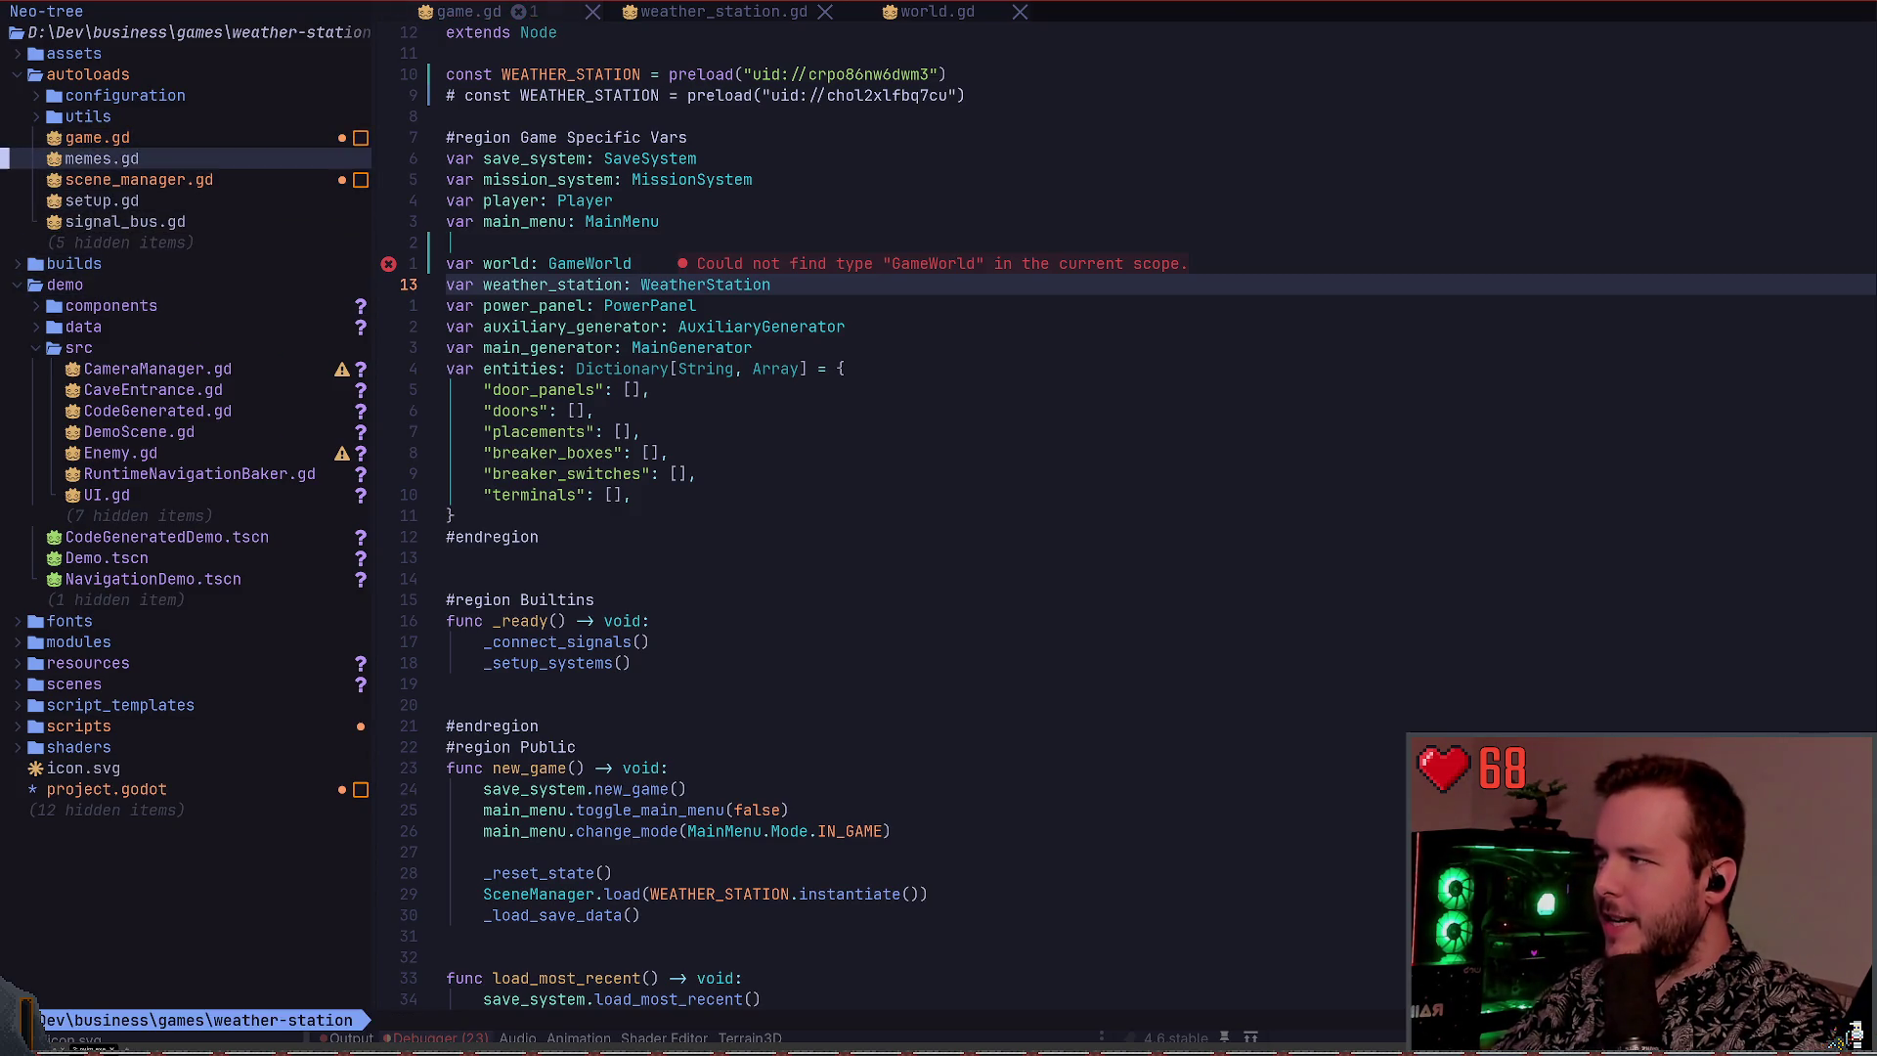
{"action": "key", "text": "Return"}
{"action": "key", "text": "shift+g"}
{"action": "key", "text": "k"}
{"action": "key", "text": "k"}
{"action": "key", "text": "k"}
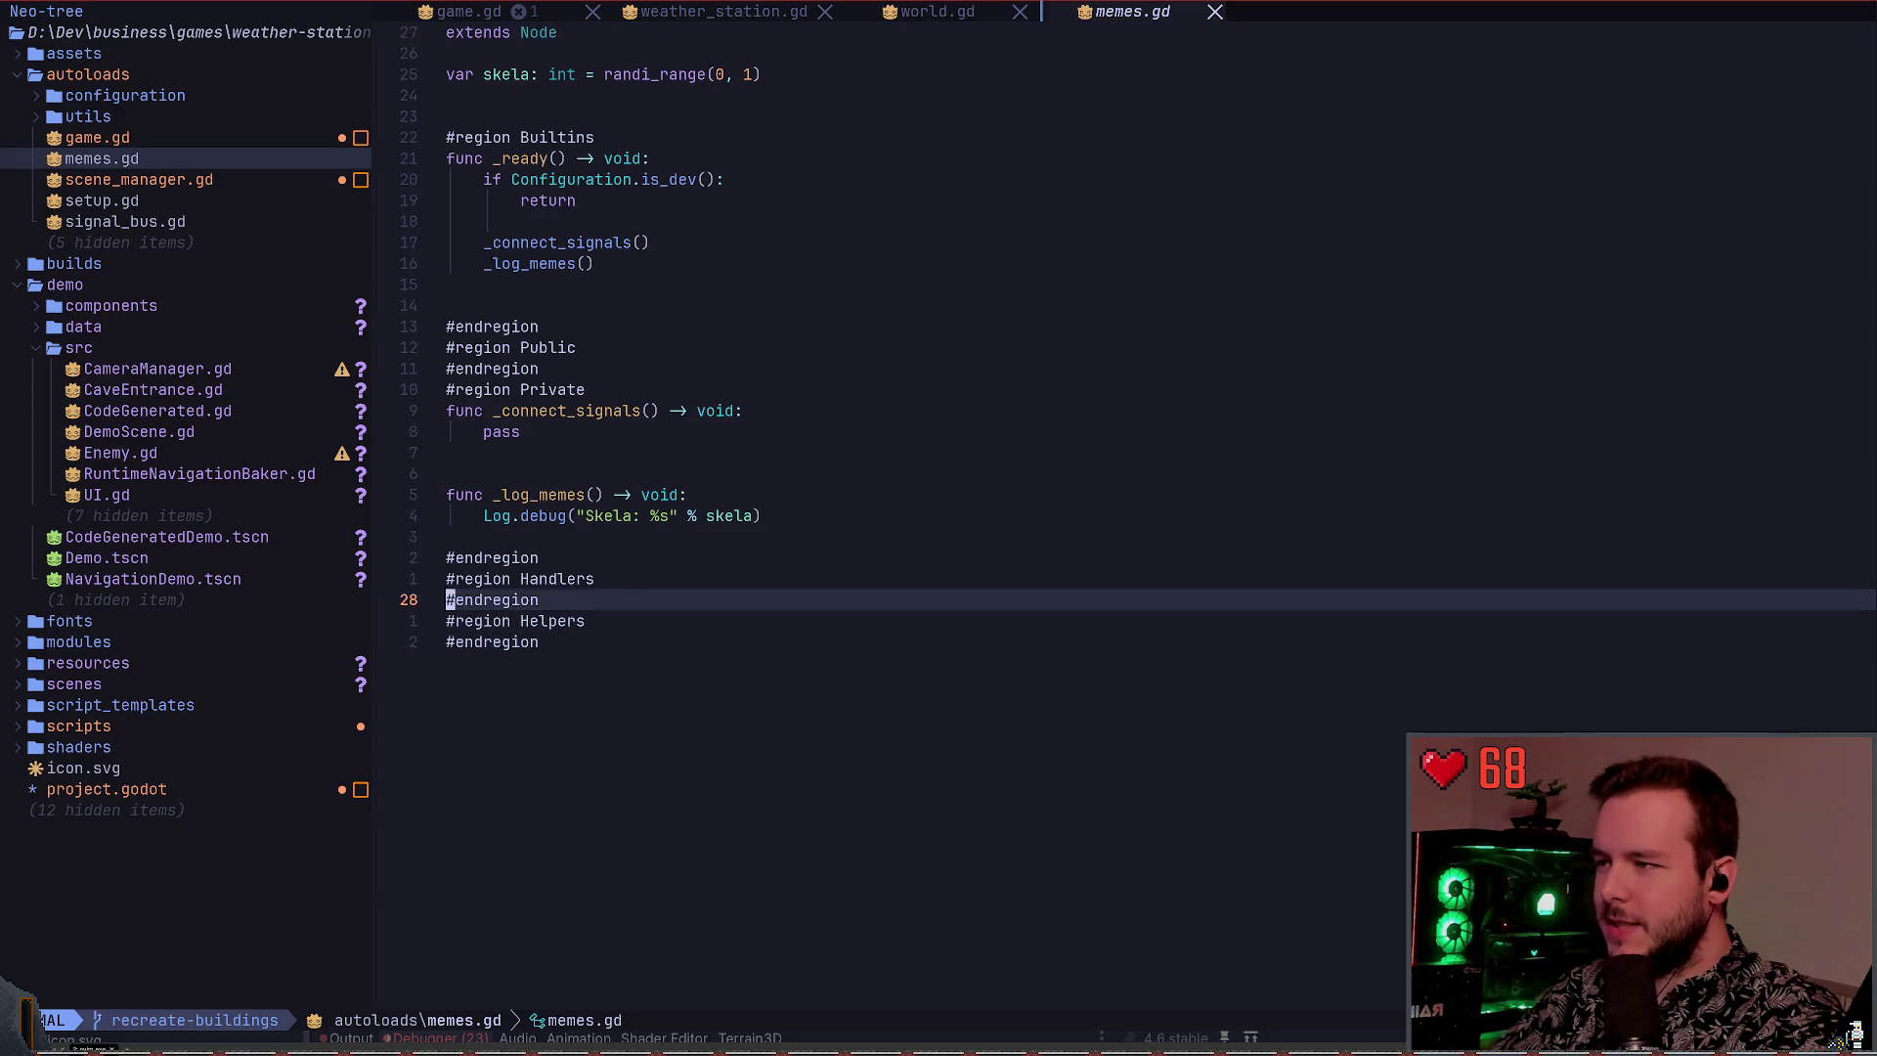
{"action": "key", "text": "k"}
{"action": "key", "text": "k"}
{"action": "key", "text": "k"}
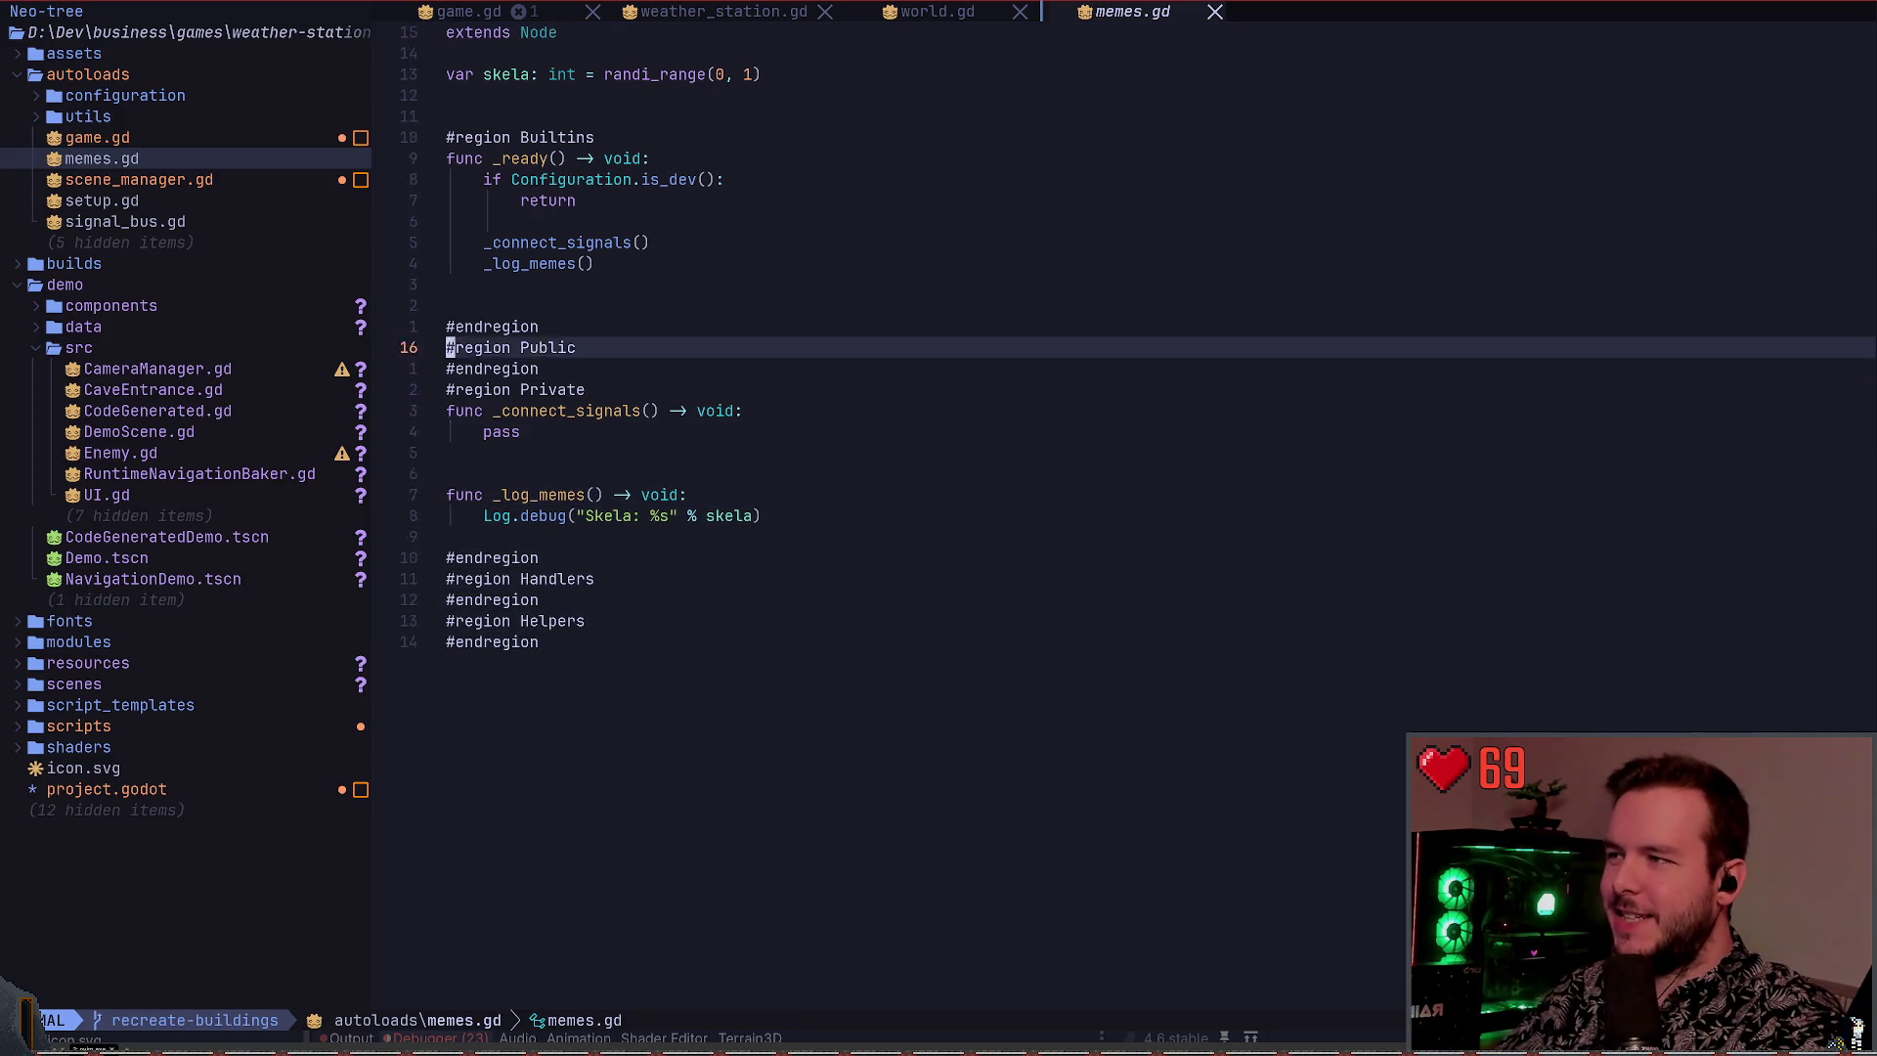
{"action": "key", "text": "j"}
{"action": "key", "text": "j"}
{"action": "key", "text": "j"}
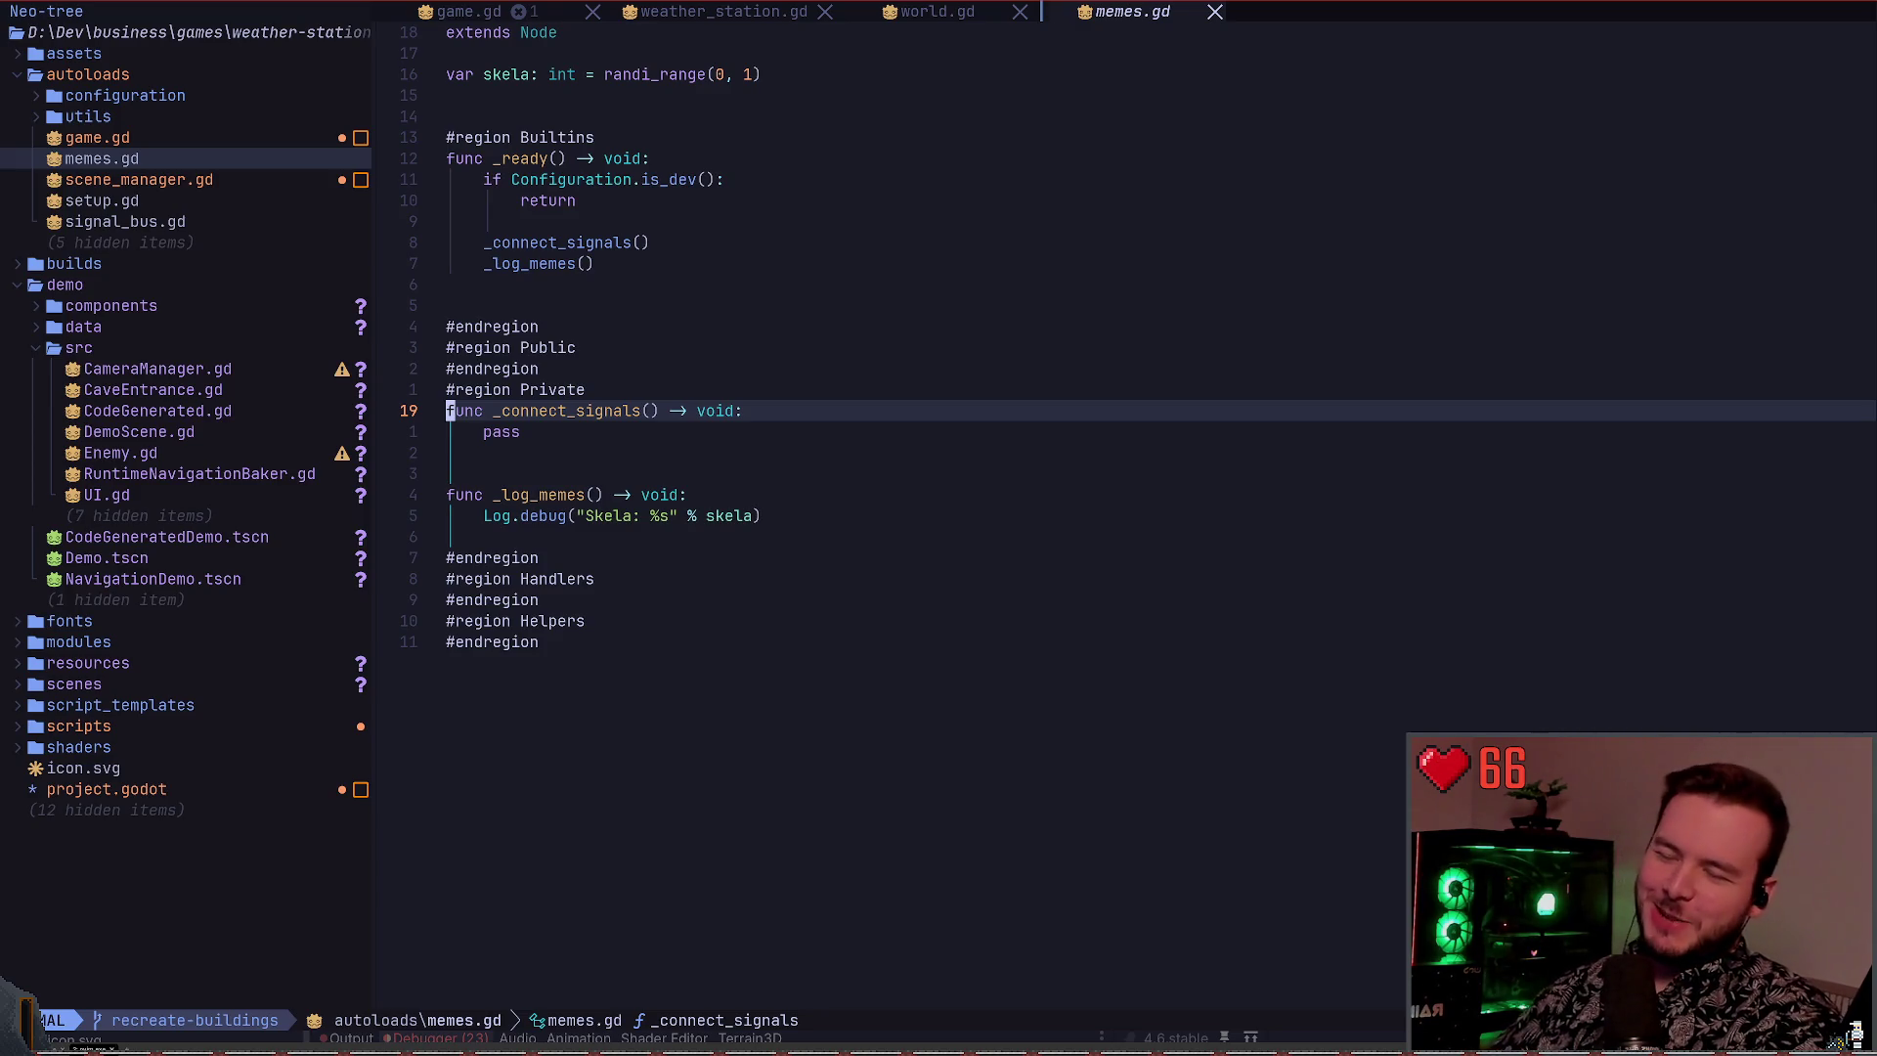
Copy the var skela line in memes.gd, then close the memes.gd buffer
{"action": "key", "text": "j"}
{"action": "key", "text": "k"}
{"action": "key", "text": "k"}
{"action": "key", "text": "k"}
{"action": "key", "text": "k"}
{"action": "key", "text": "shift+v"}
{"action": "key", "text": "y"}
{"action": "key", "text": "G"}
{"action": "key", "text": "k"}
{"action": "key", "text": "k"}
{"action": "key", "text": "k"}
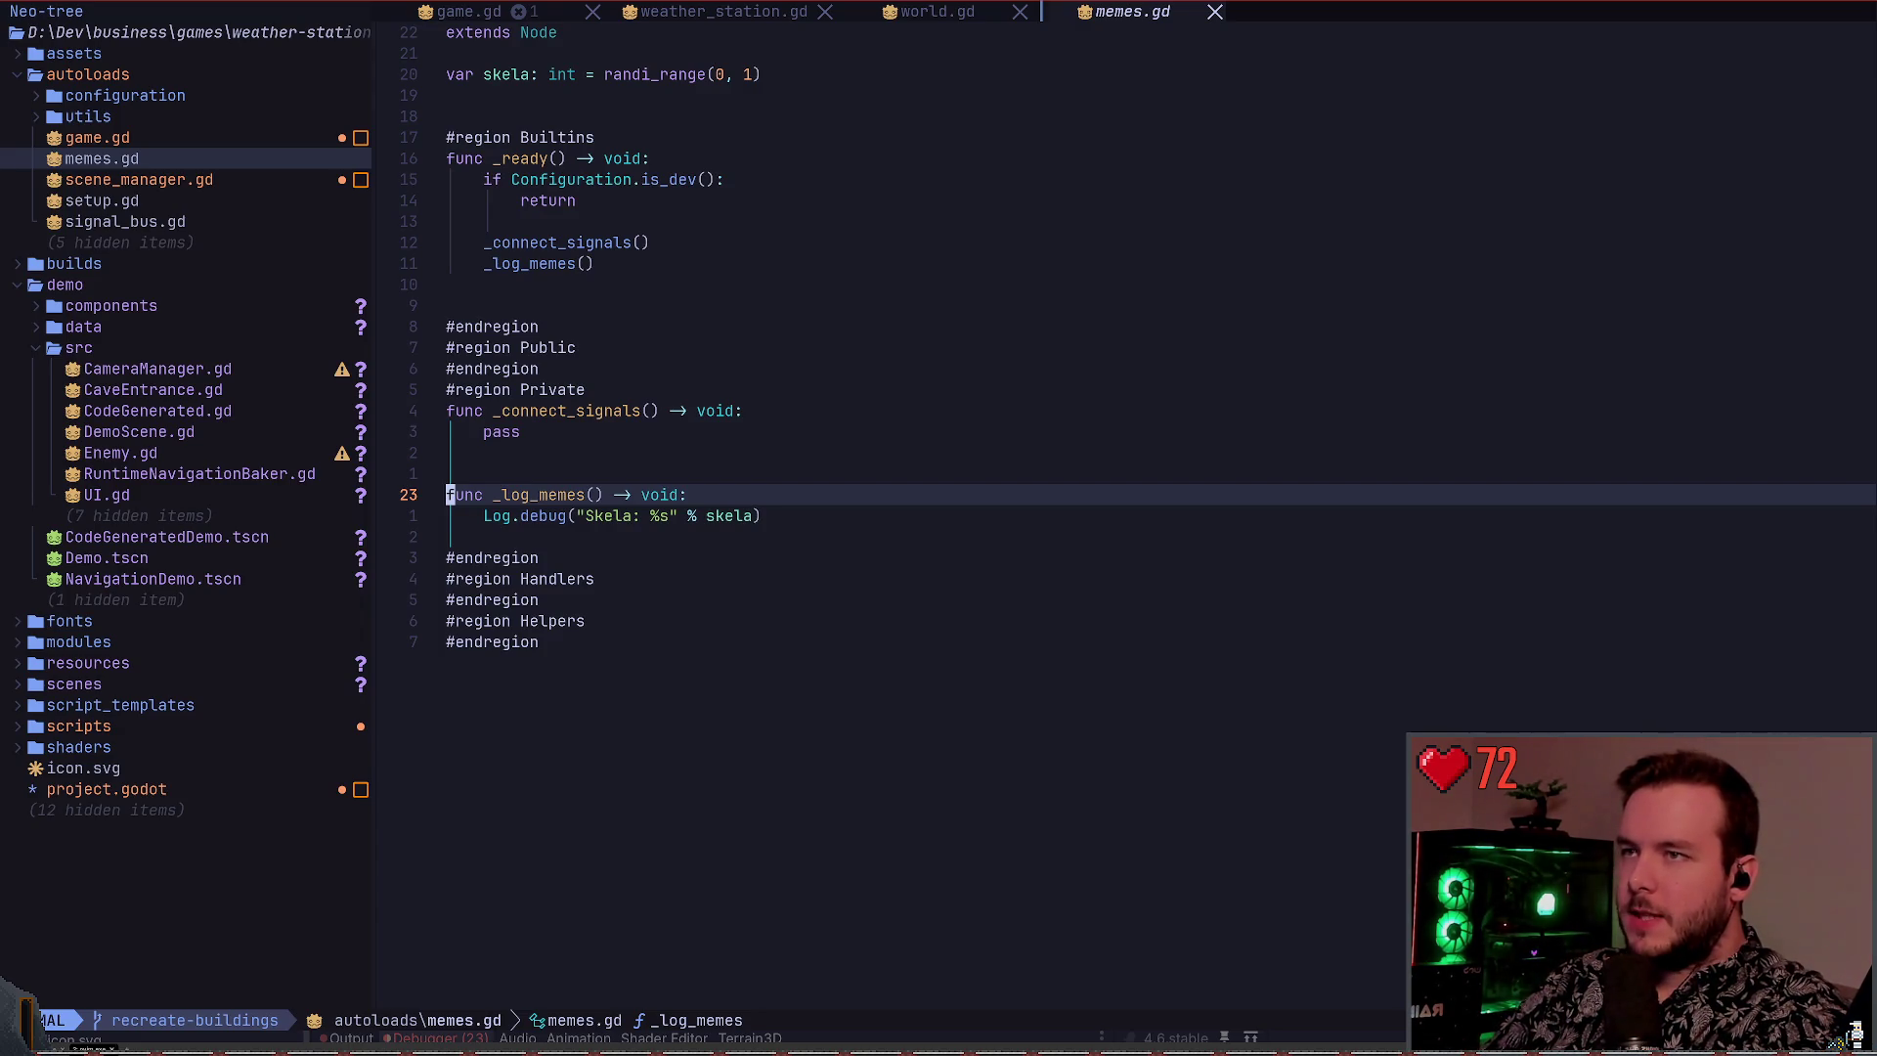
{"action": "key", "text": "space"}
{"action": "key", "text": "b"}
{"action": "key", "text": "d"}
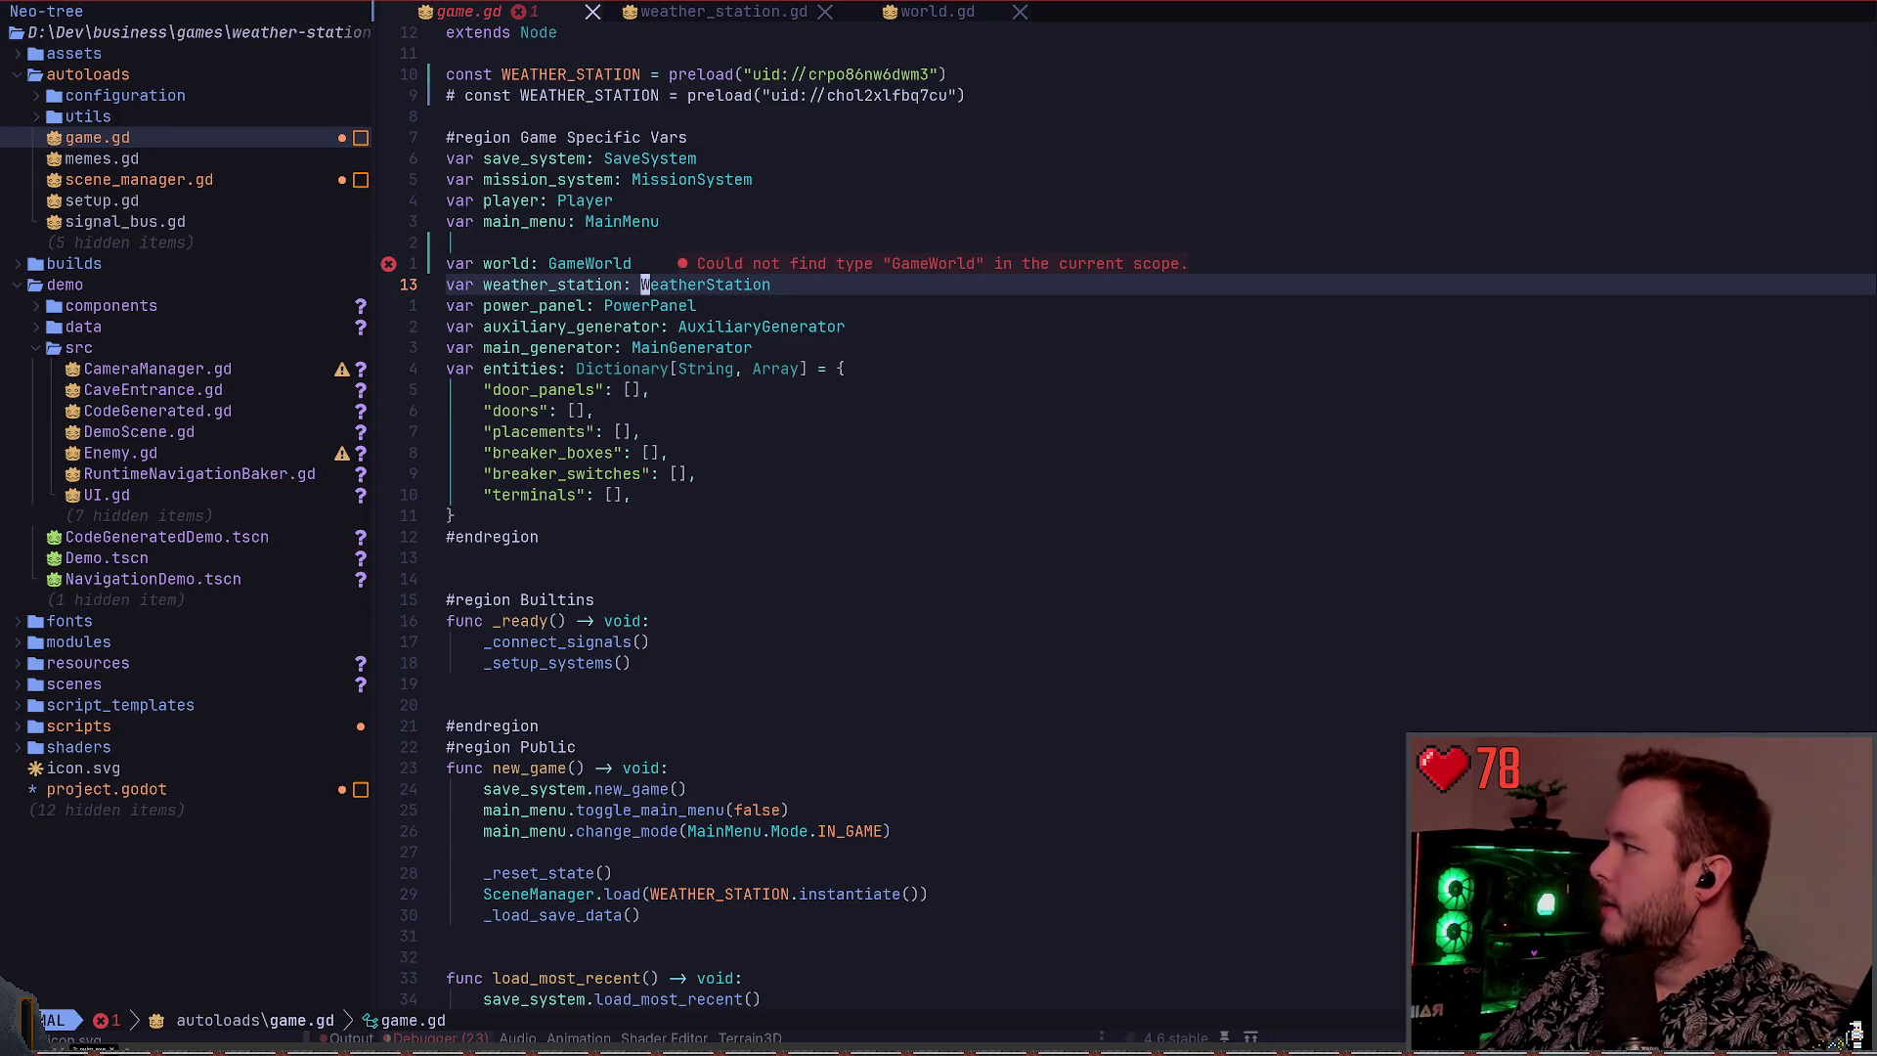
Go to GameWorld's definition in world.gd, return to game.gd, and switch to Godot
{"action": "key", "text": "j"}
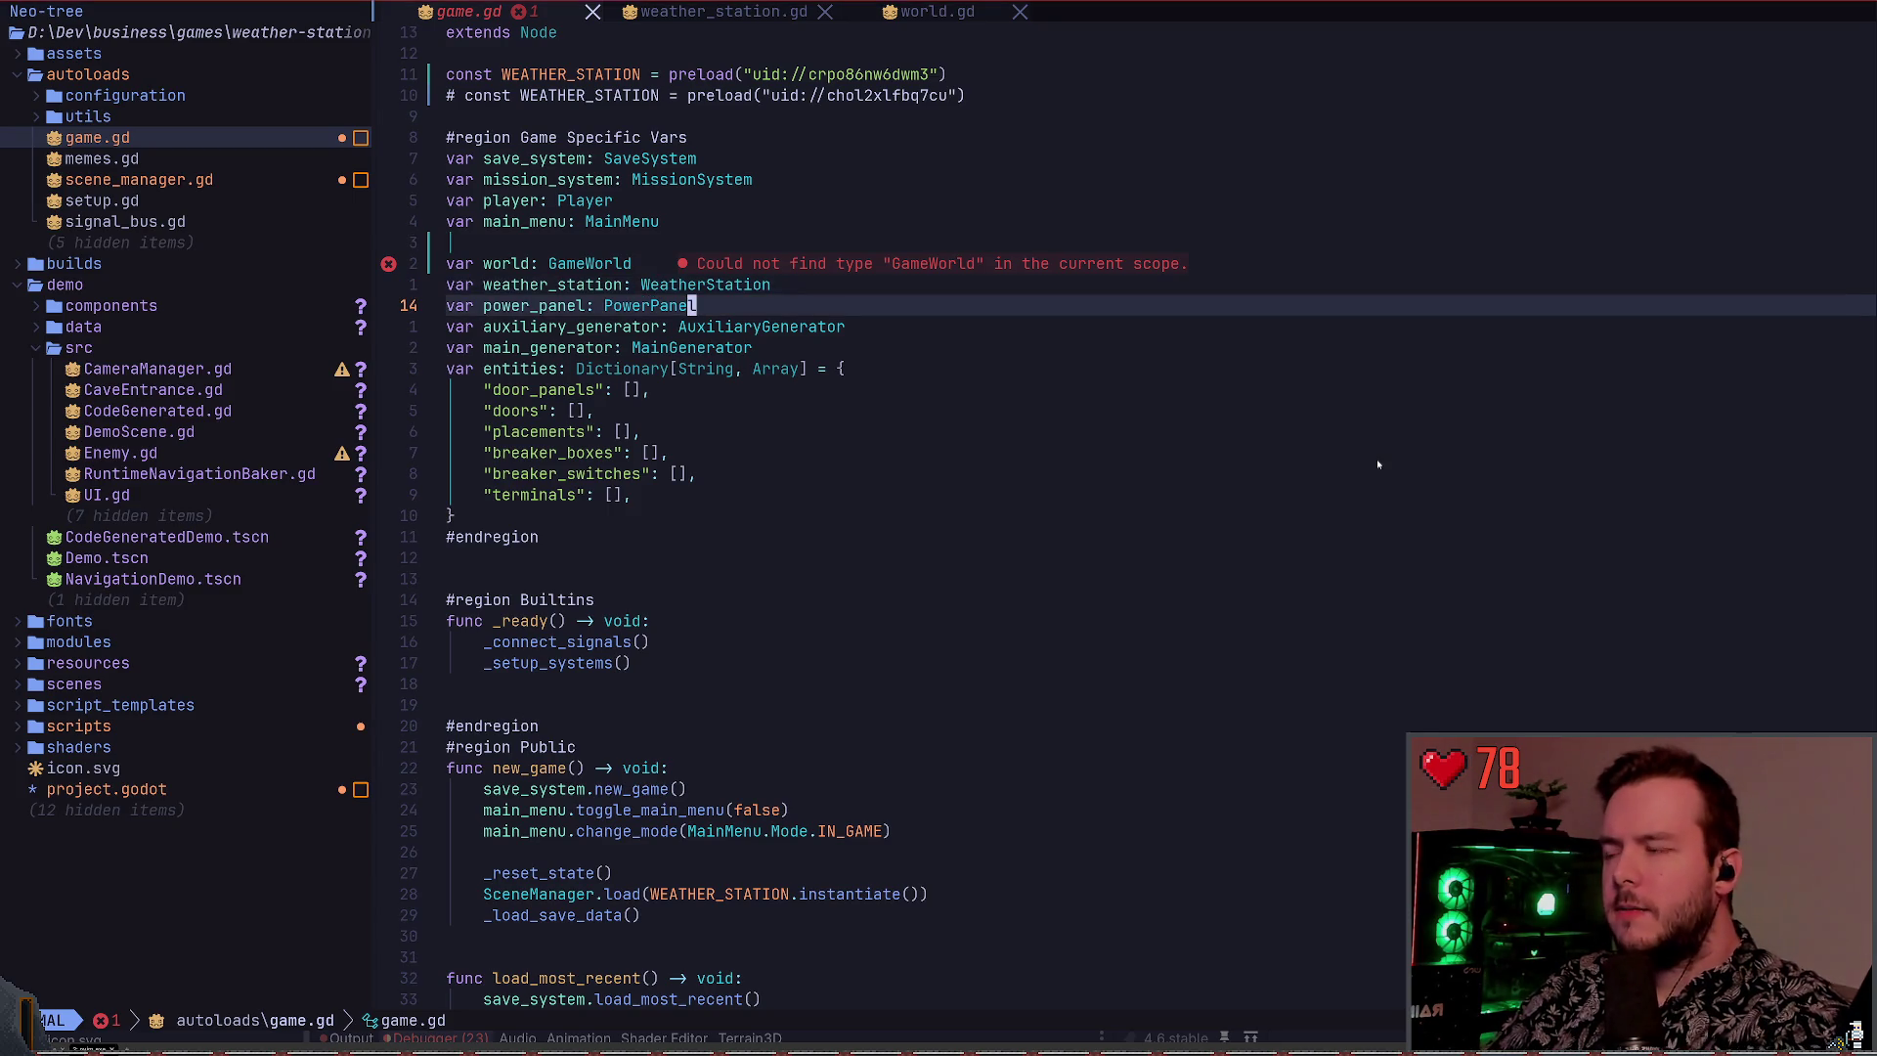
{"action": "key", "text": "k"}
{"action": "key", "text": "k"}
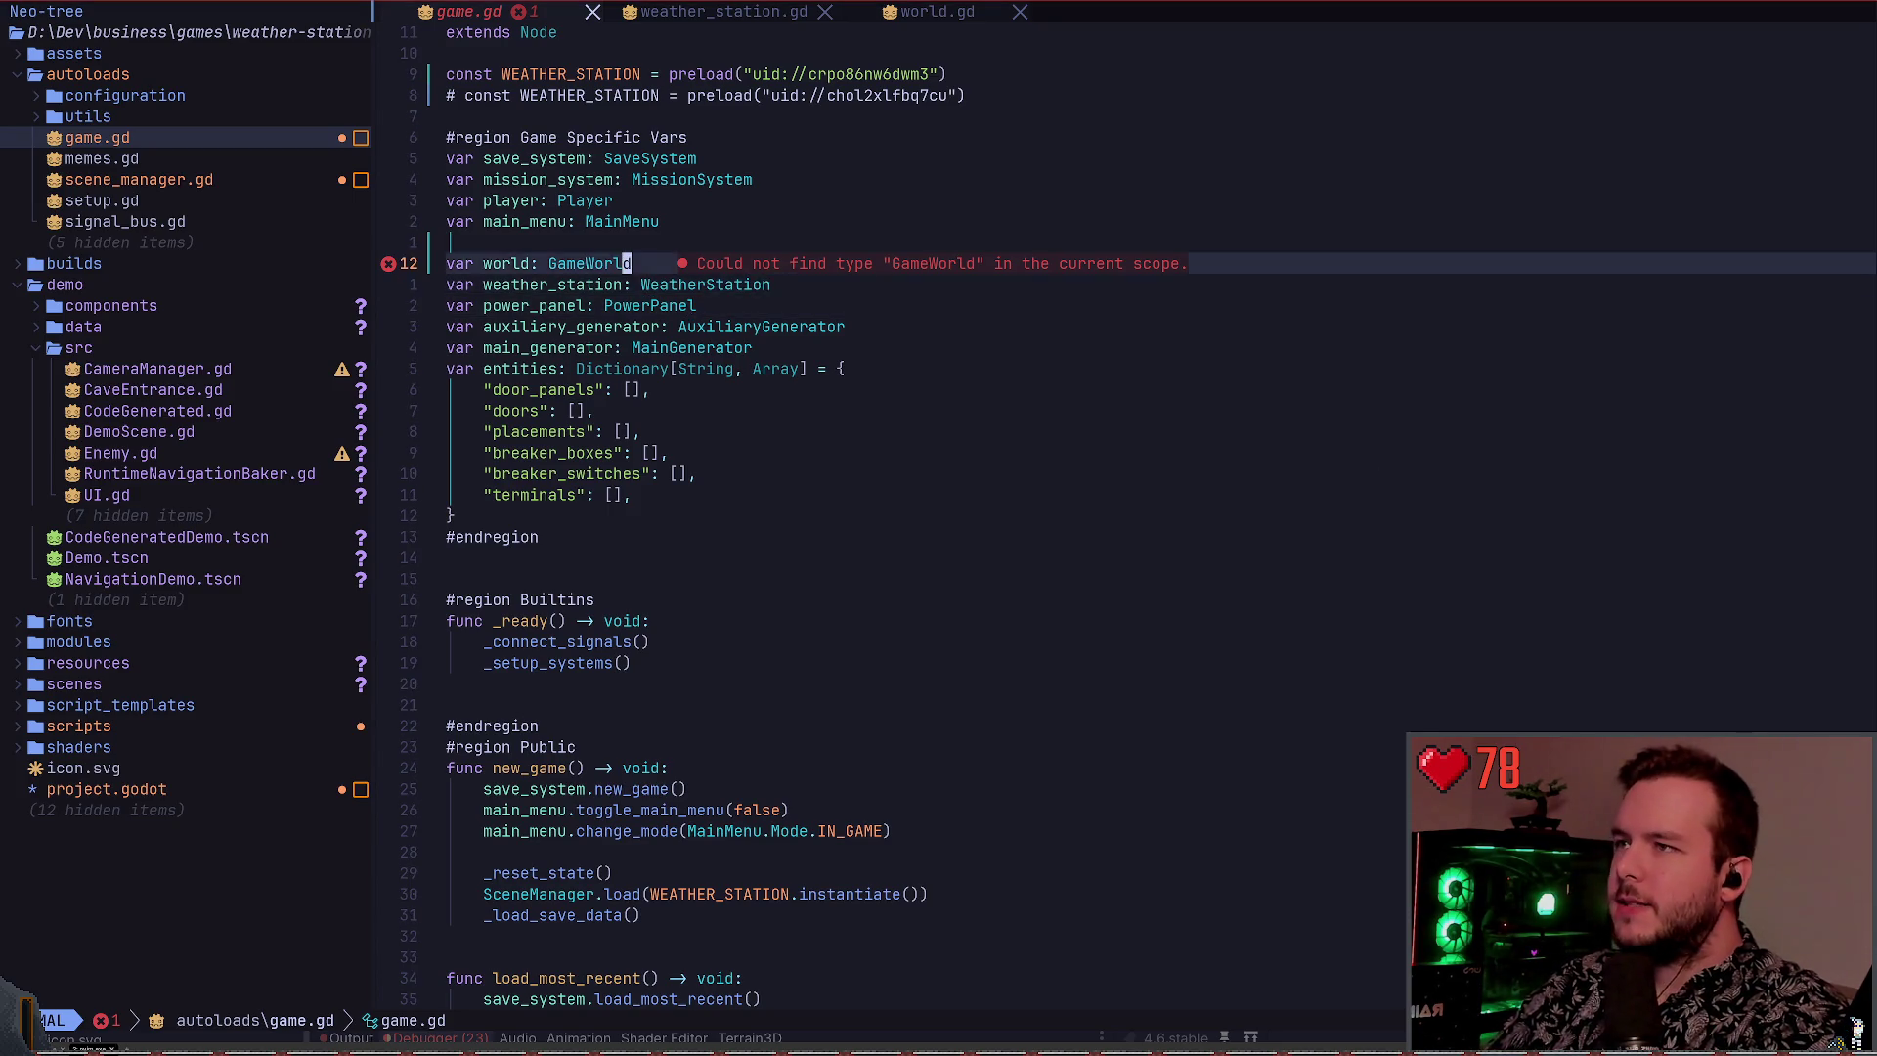
{"action": "key", "text": "g"}
{"action": "key", "text": "d"}
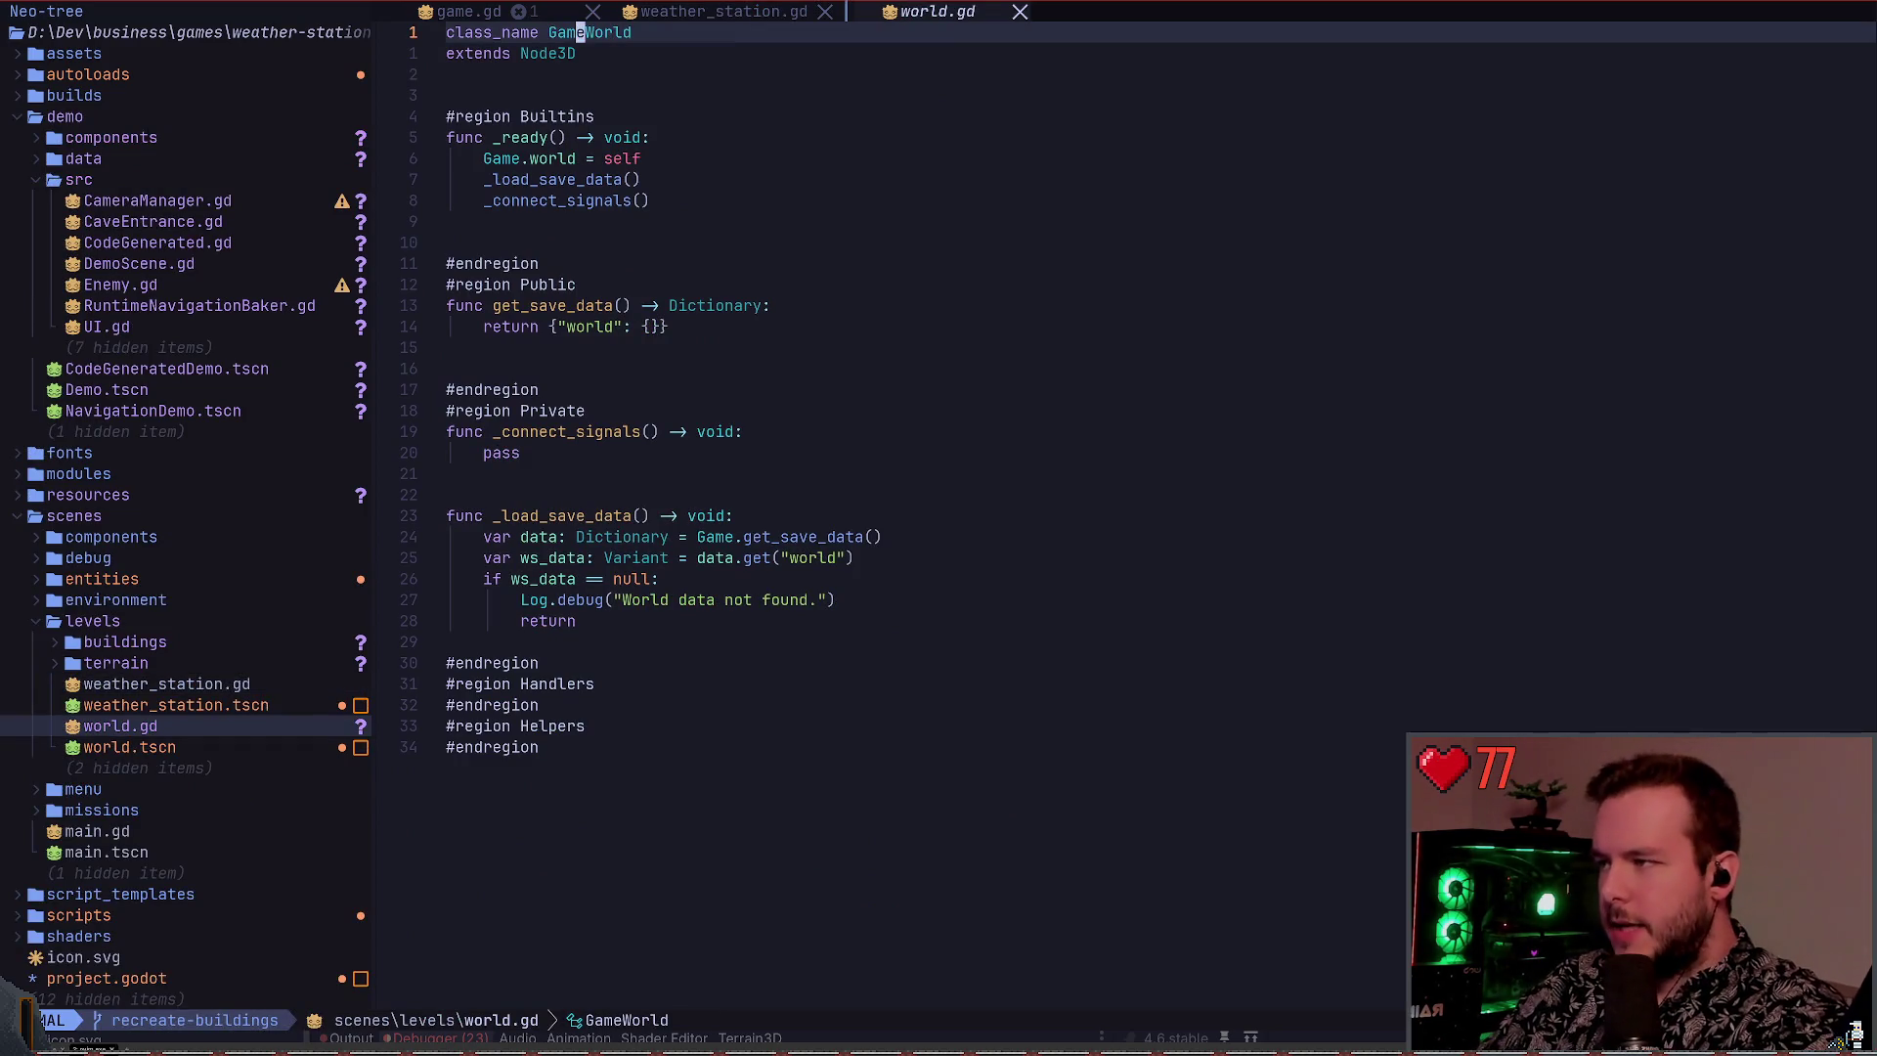
{"action": "key", "text": "j"}
{"action": "key", "text": "j"}
{"action": "key", "text": "j"}
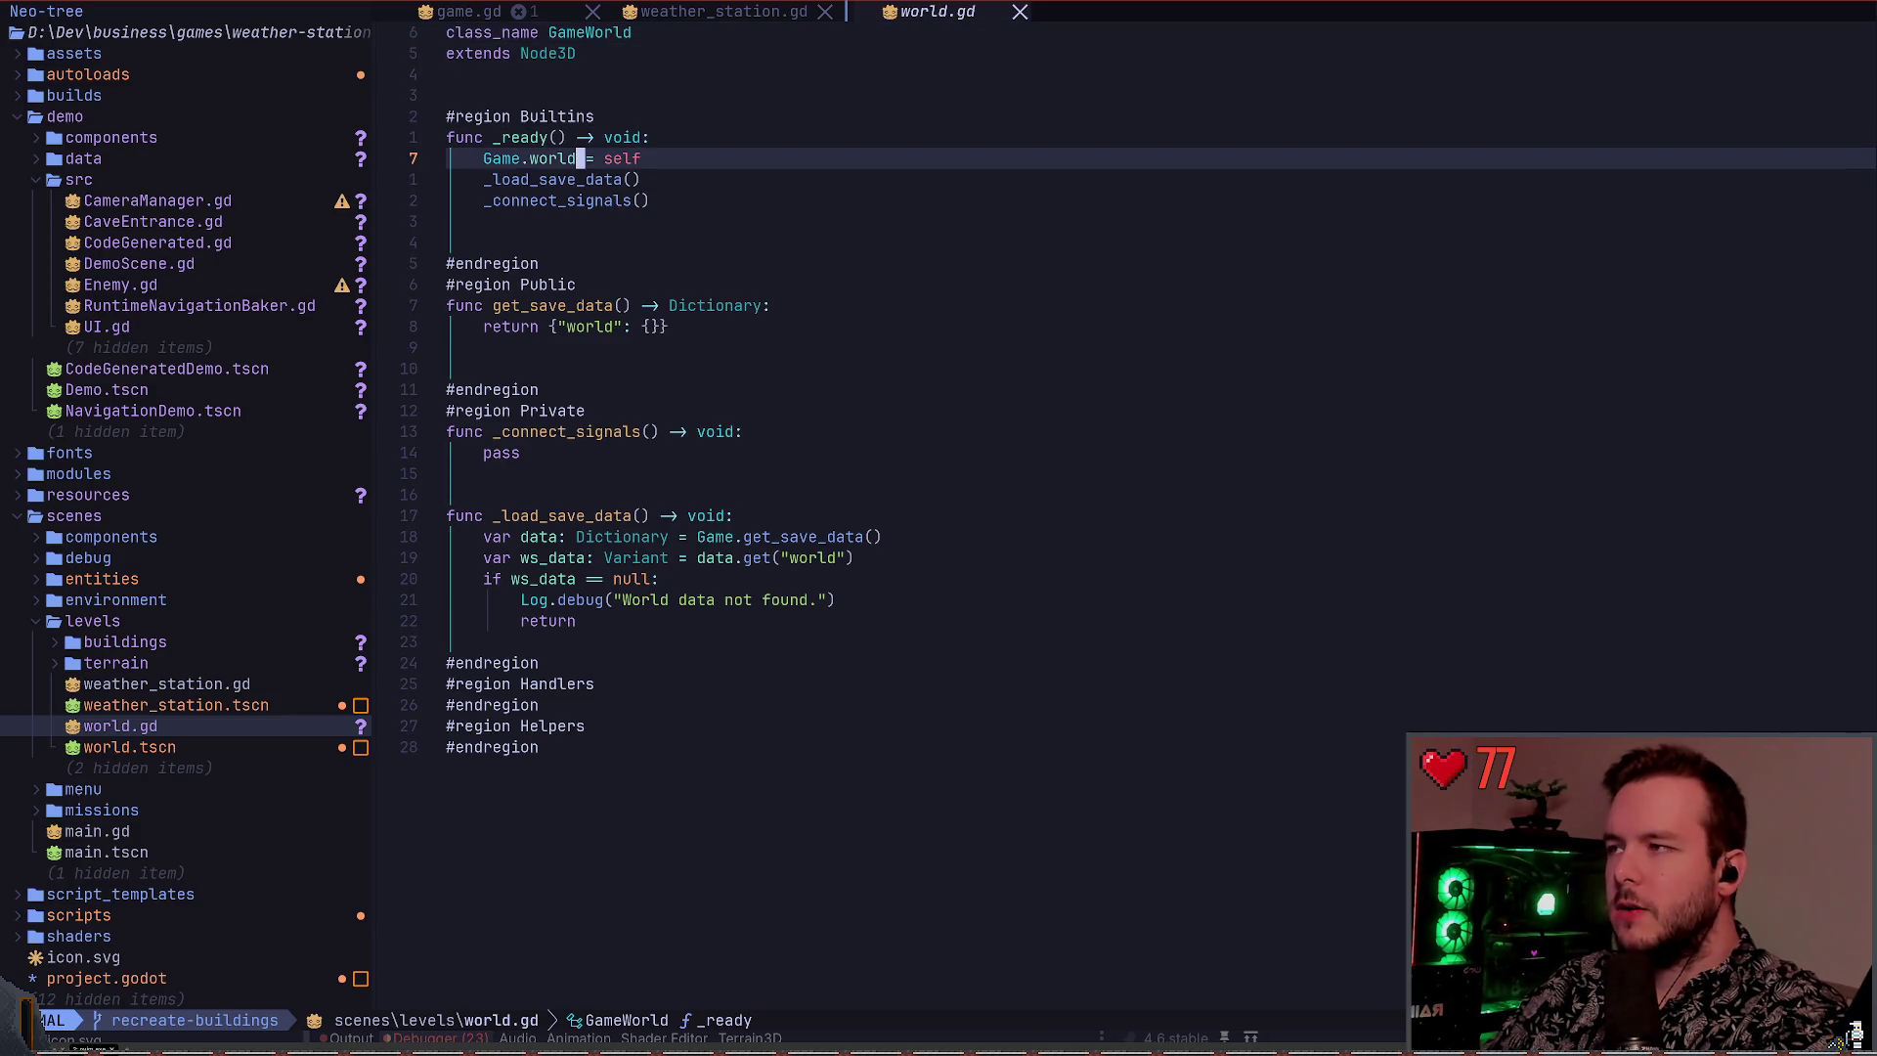
{"action": "key", "text": "shift+h"}
{"action": "key", "text": "shift+h"}
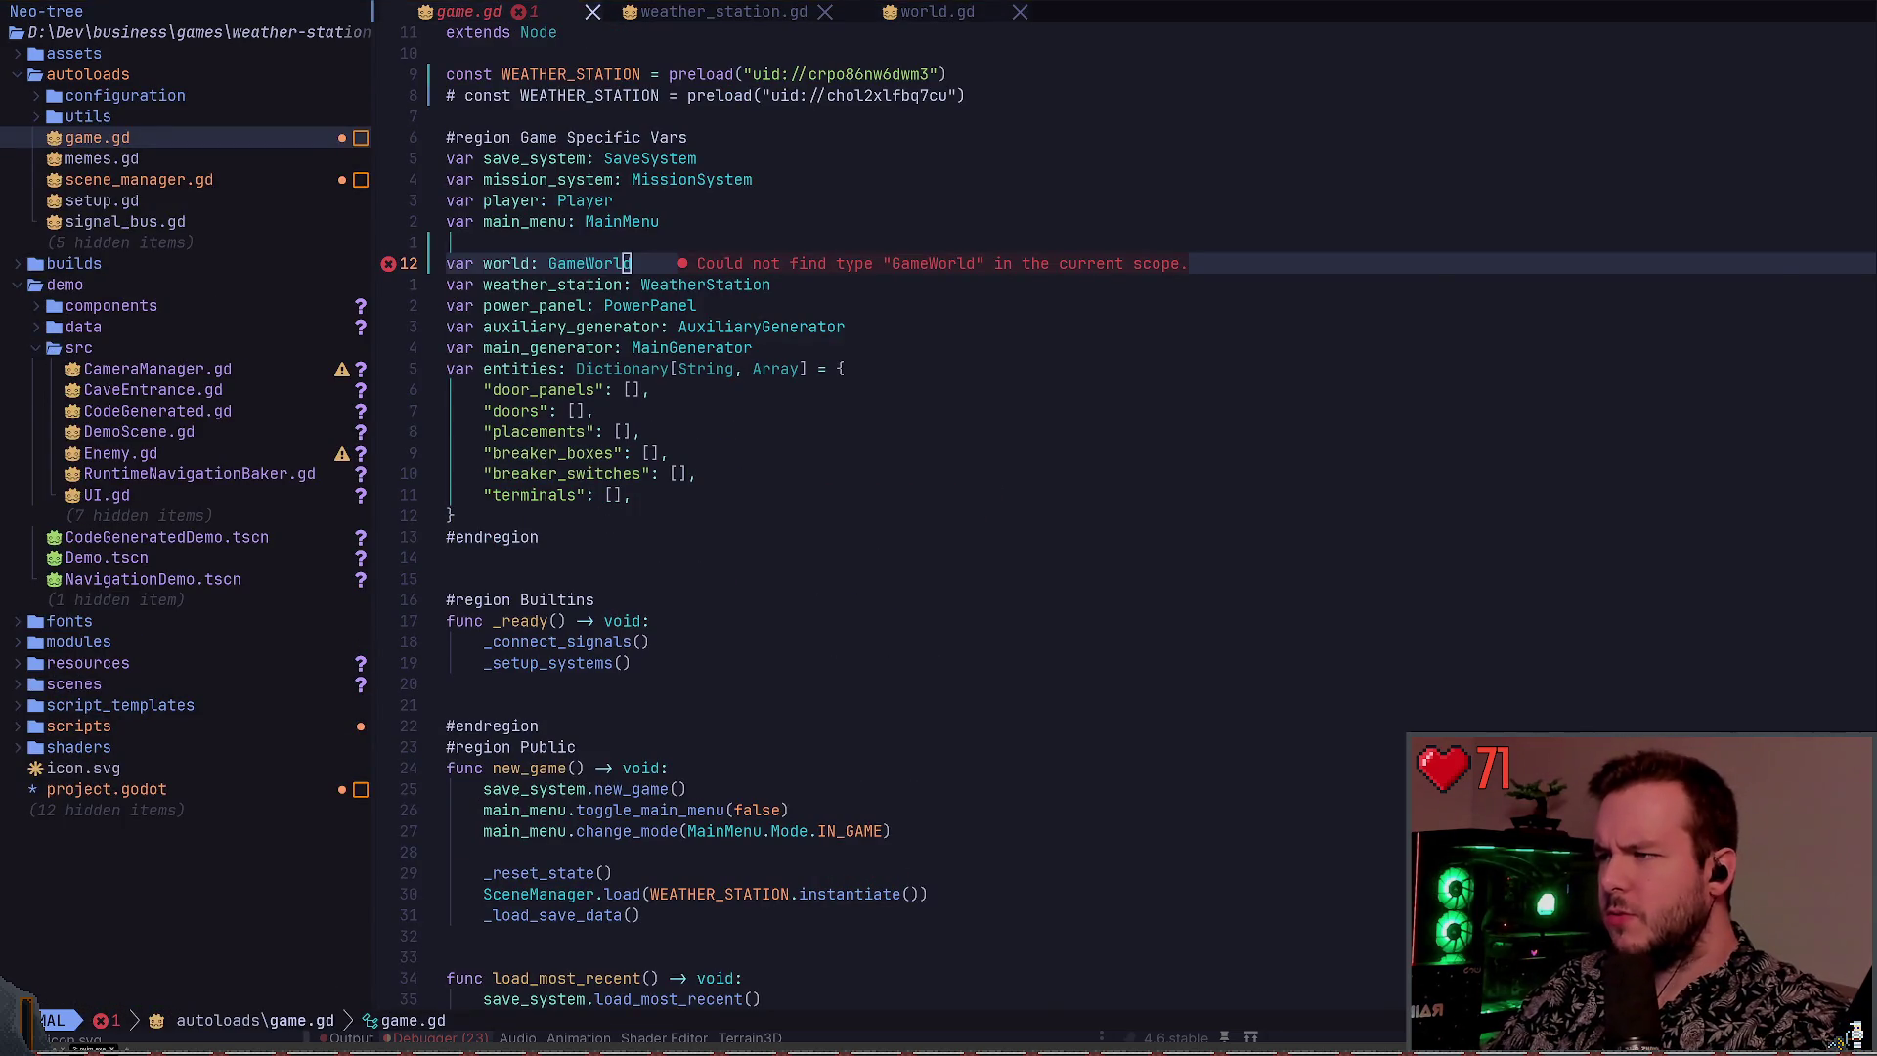
{"action": "key", "text": "alt+Tab"}
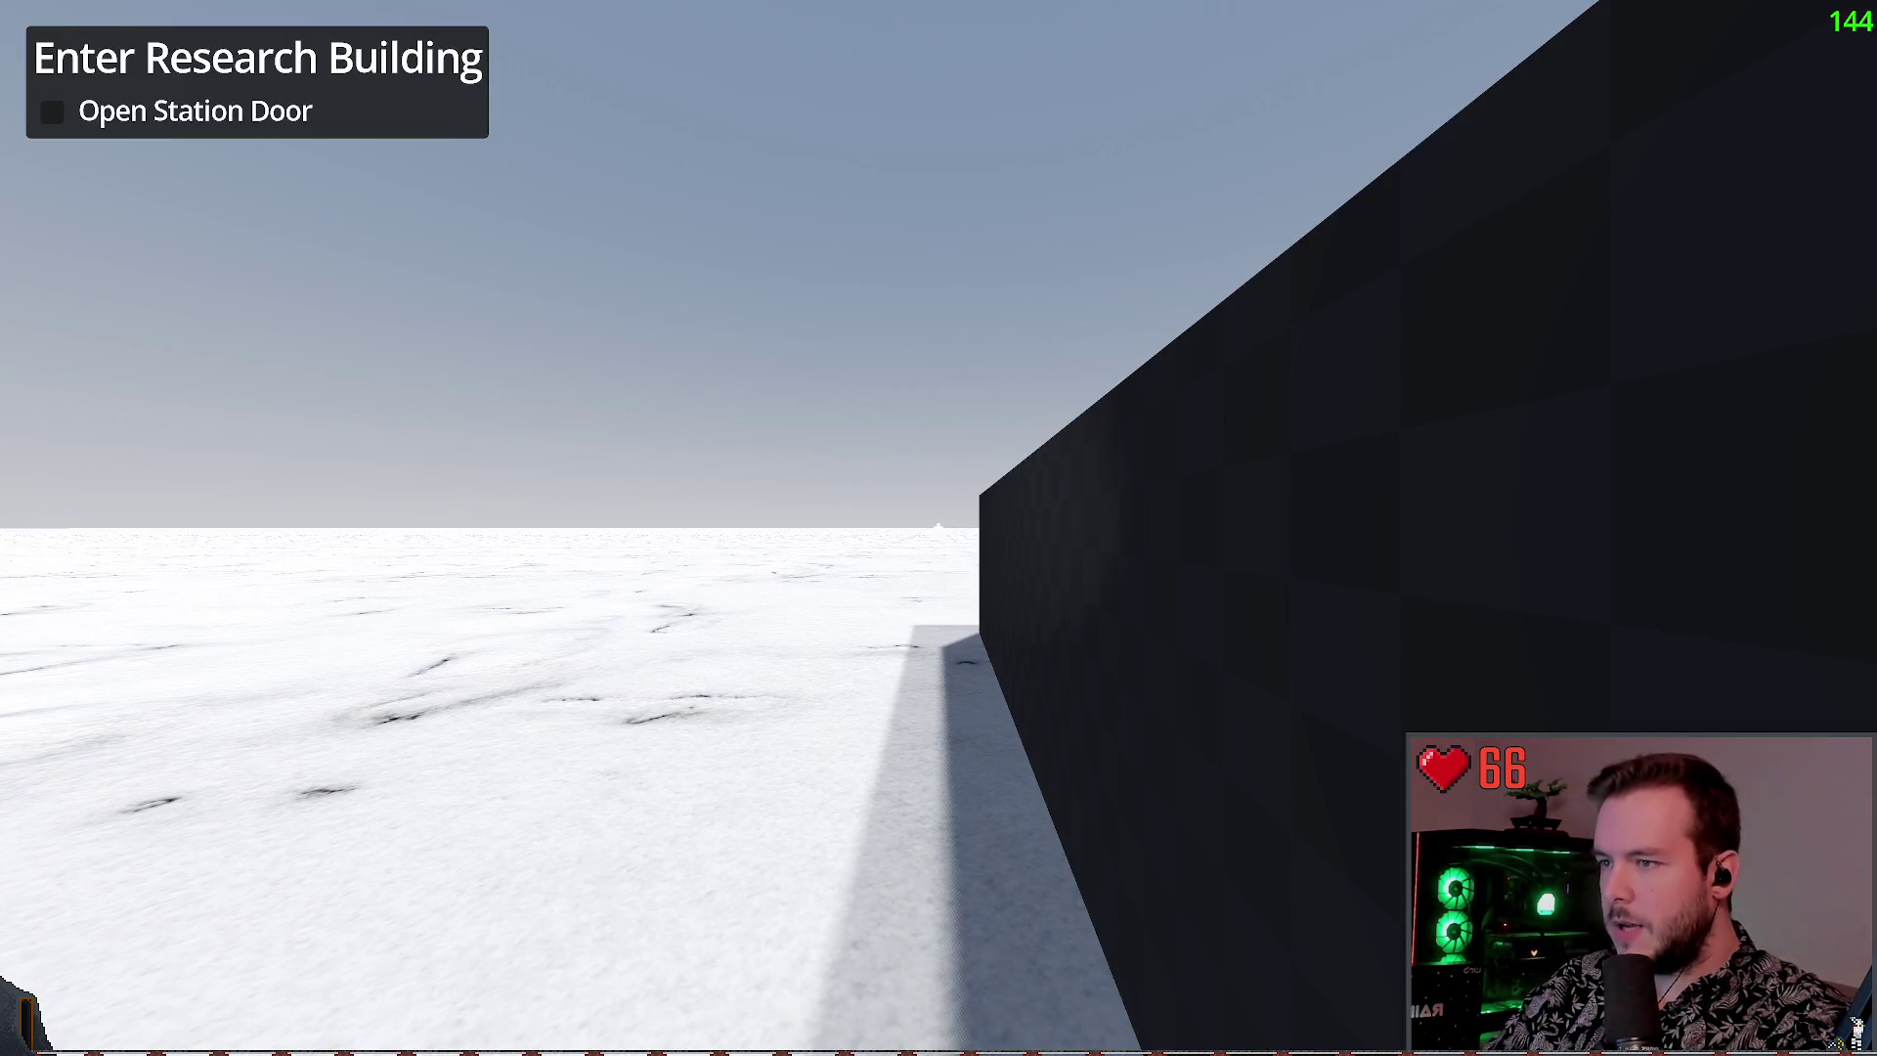
Quit the running game from the pause menu and confirm
{"action": "key", "text": "Escape"}
{"action": "left_click", "coordinate": [58, 673]}
{"action": "left_click", "coordinate": [838, 566]}
Delete the Player node from the weather_station scene and run the project again with F5
{"action": "left_click", "coordinate": [926, 17]}
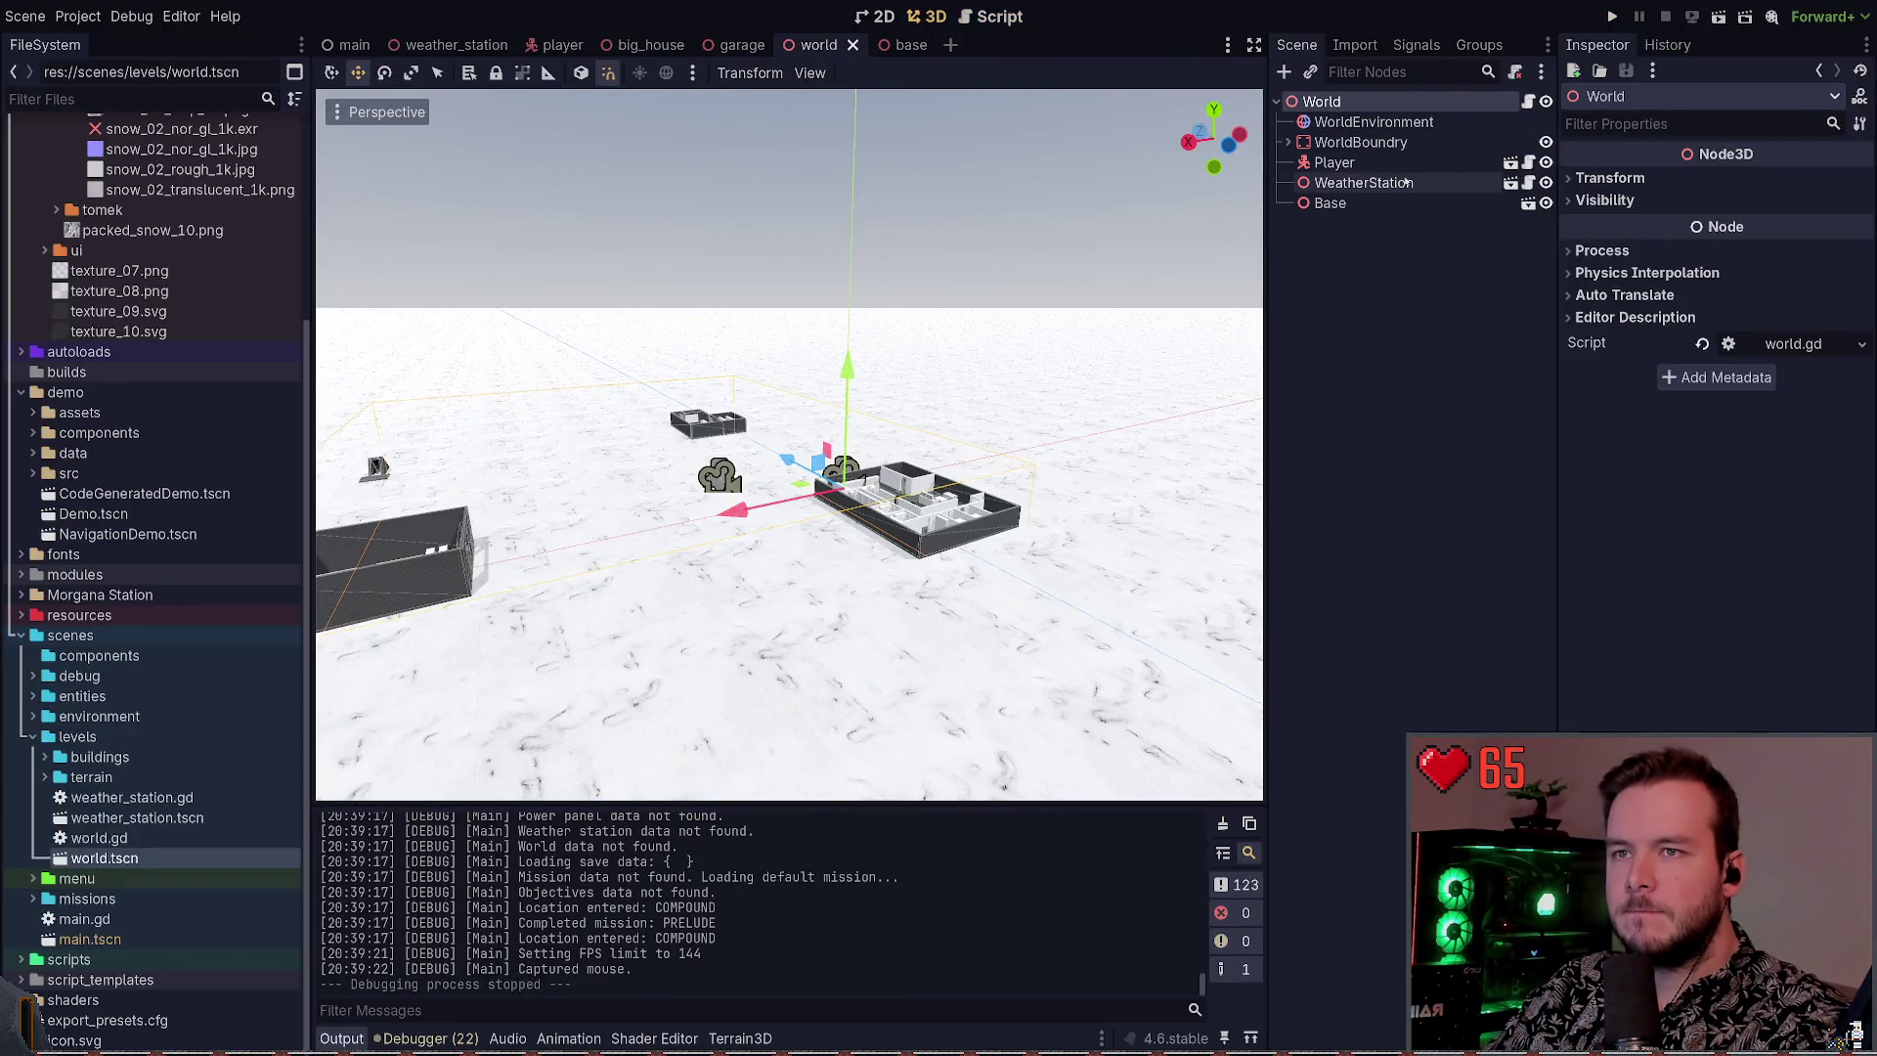
{"action": "left_click", "coordinate": [1511, 183]}
{"action": "left_click", "coordinate": [1389, 203]}
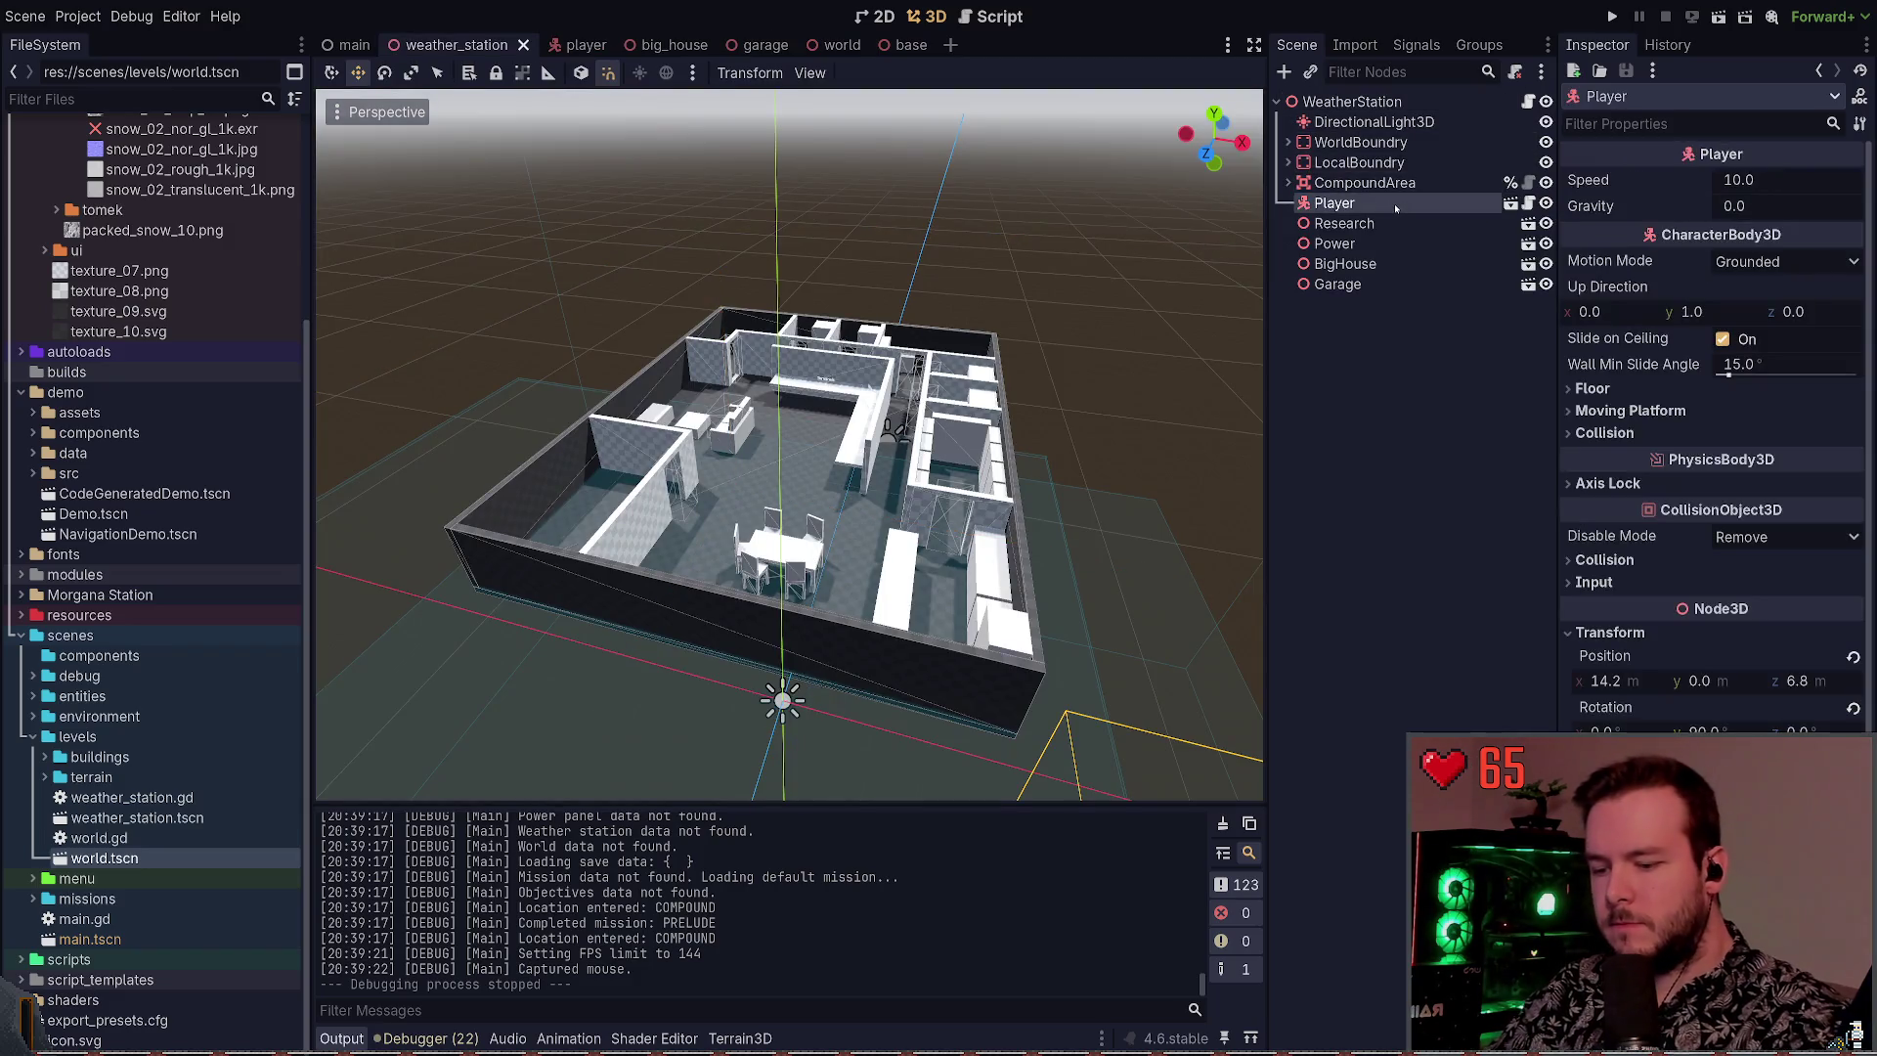
{"action": "key", "text": "Delete"}
{"action": "key", "text": "F5"}
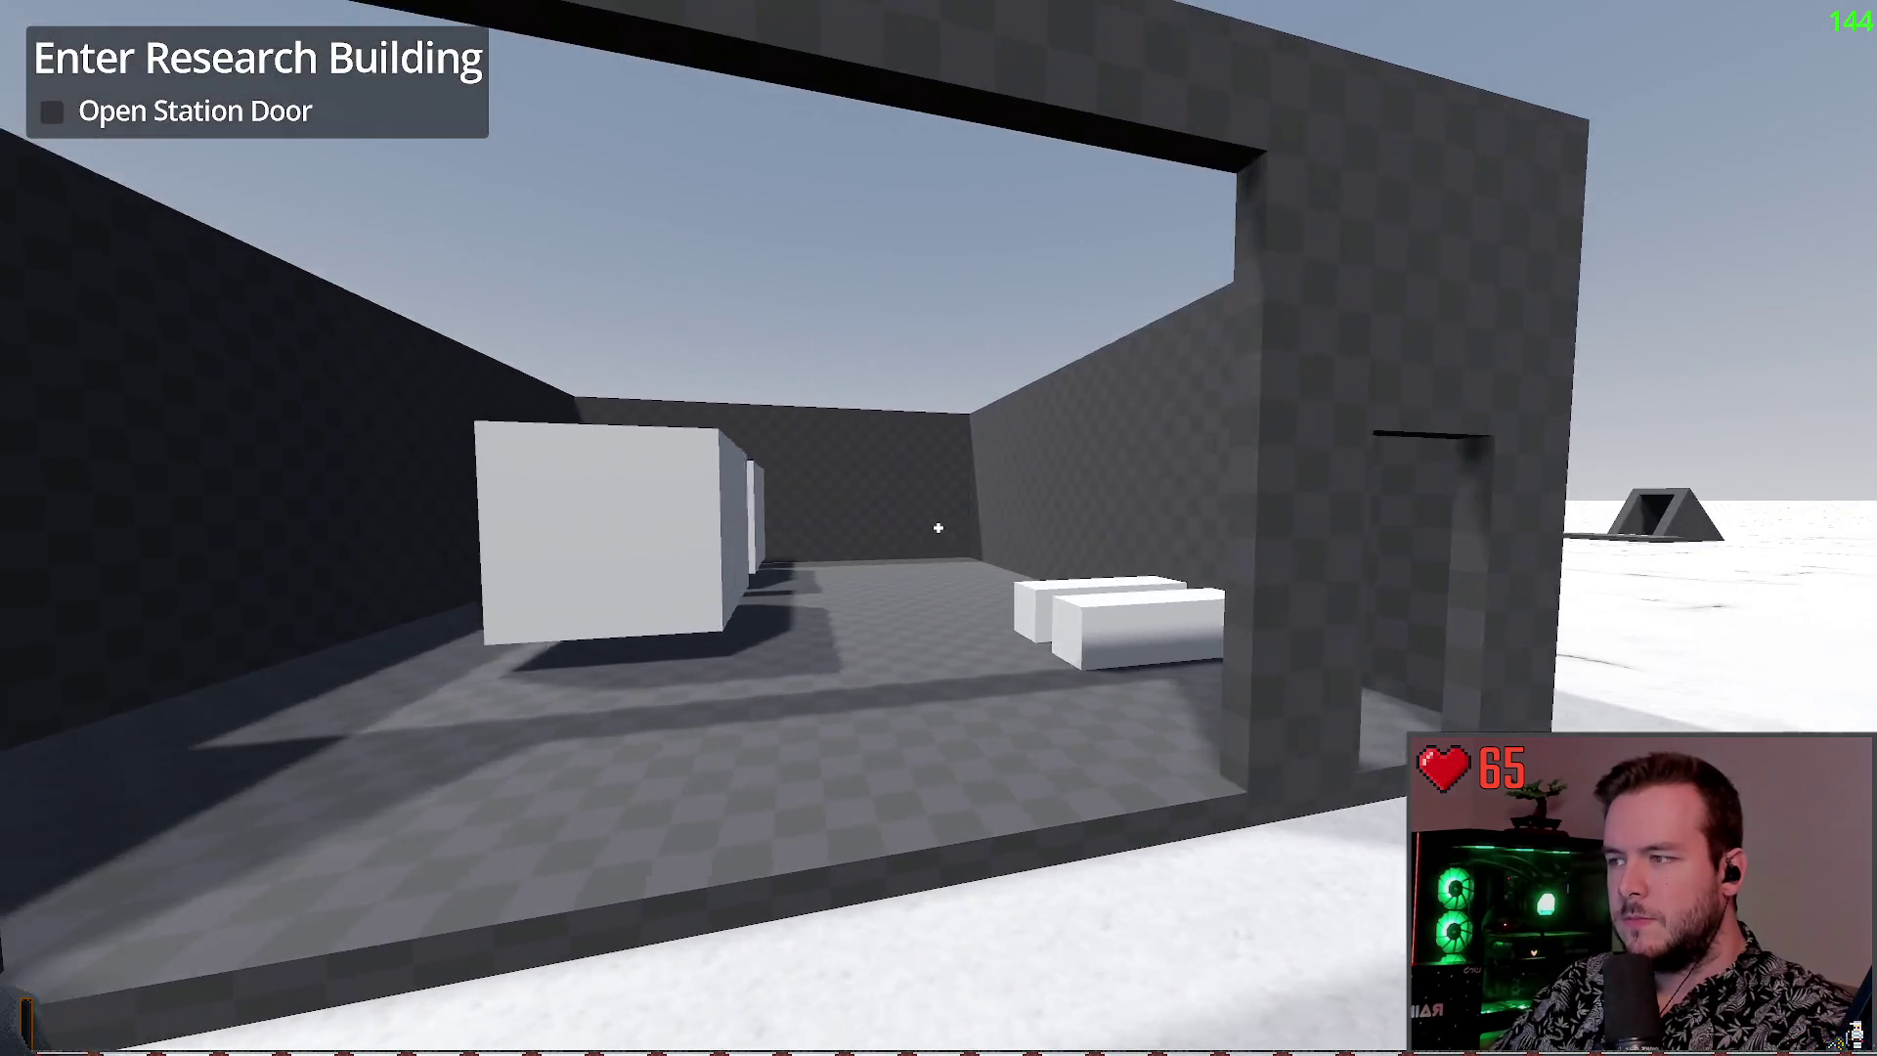
{"action": "key", "text": "Escape"}
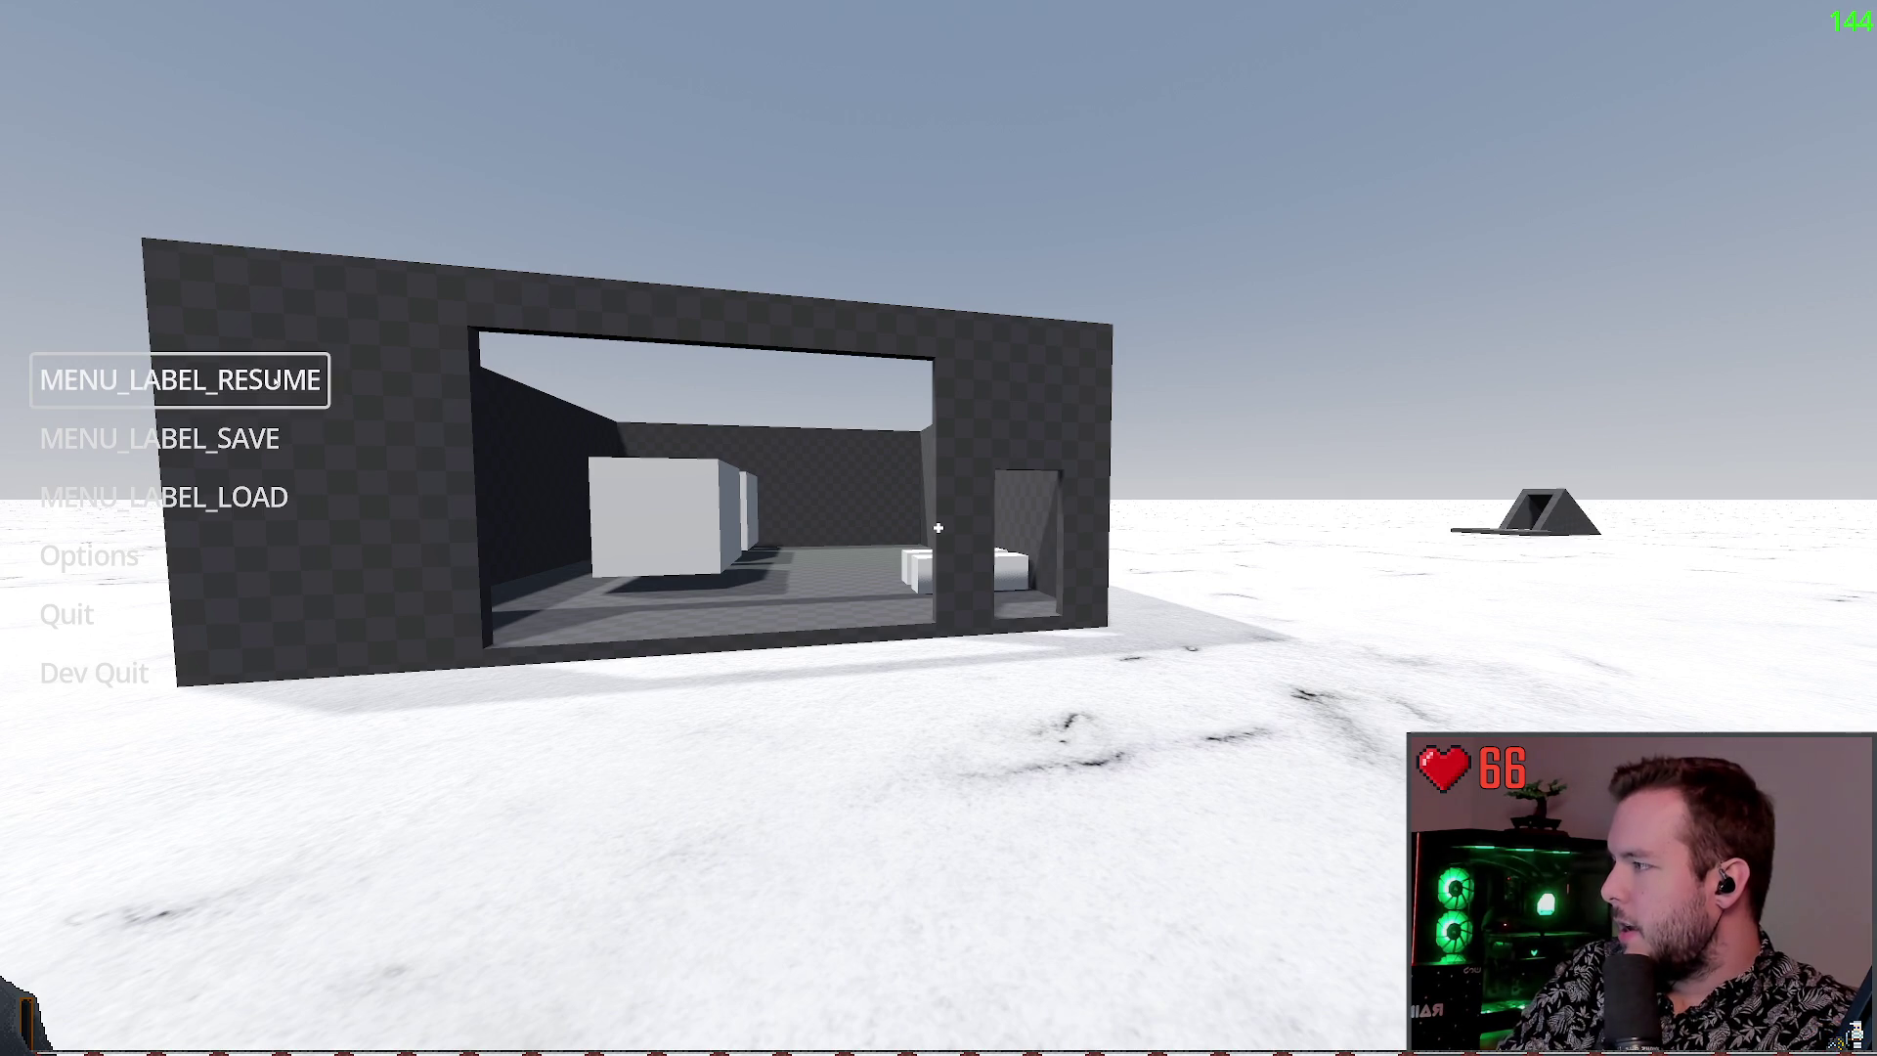
{"action": "left_click", "coordinate": [310, 382]}
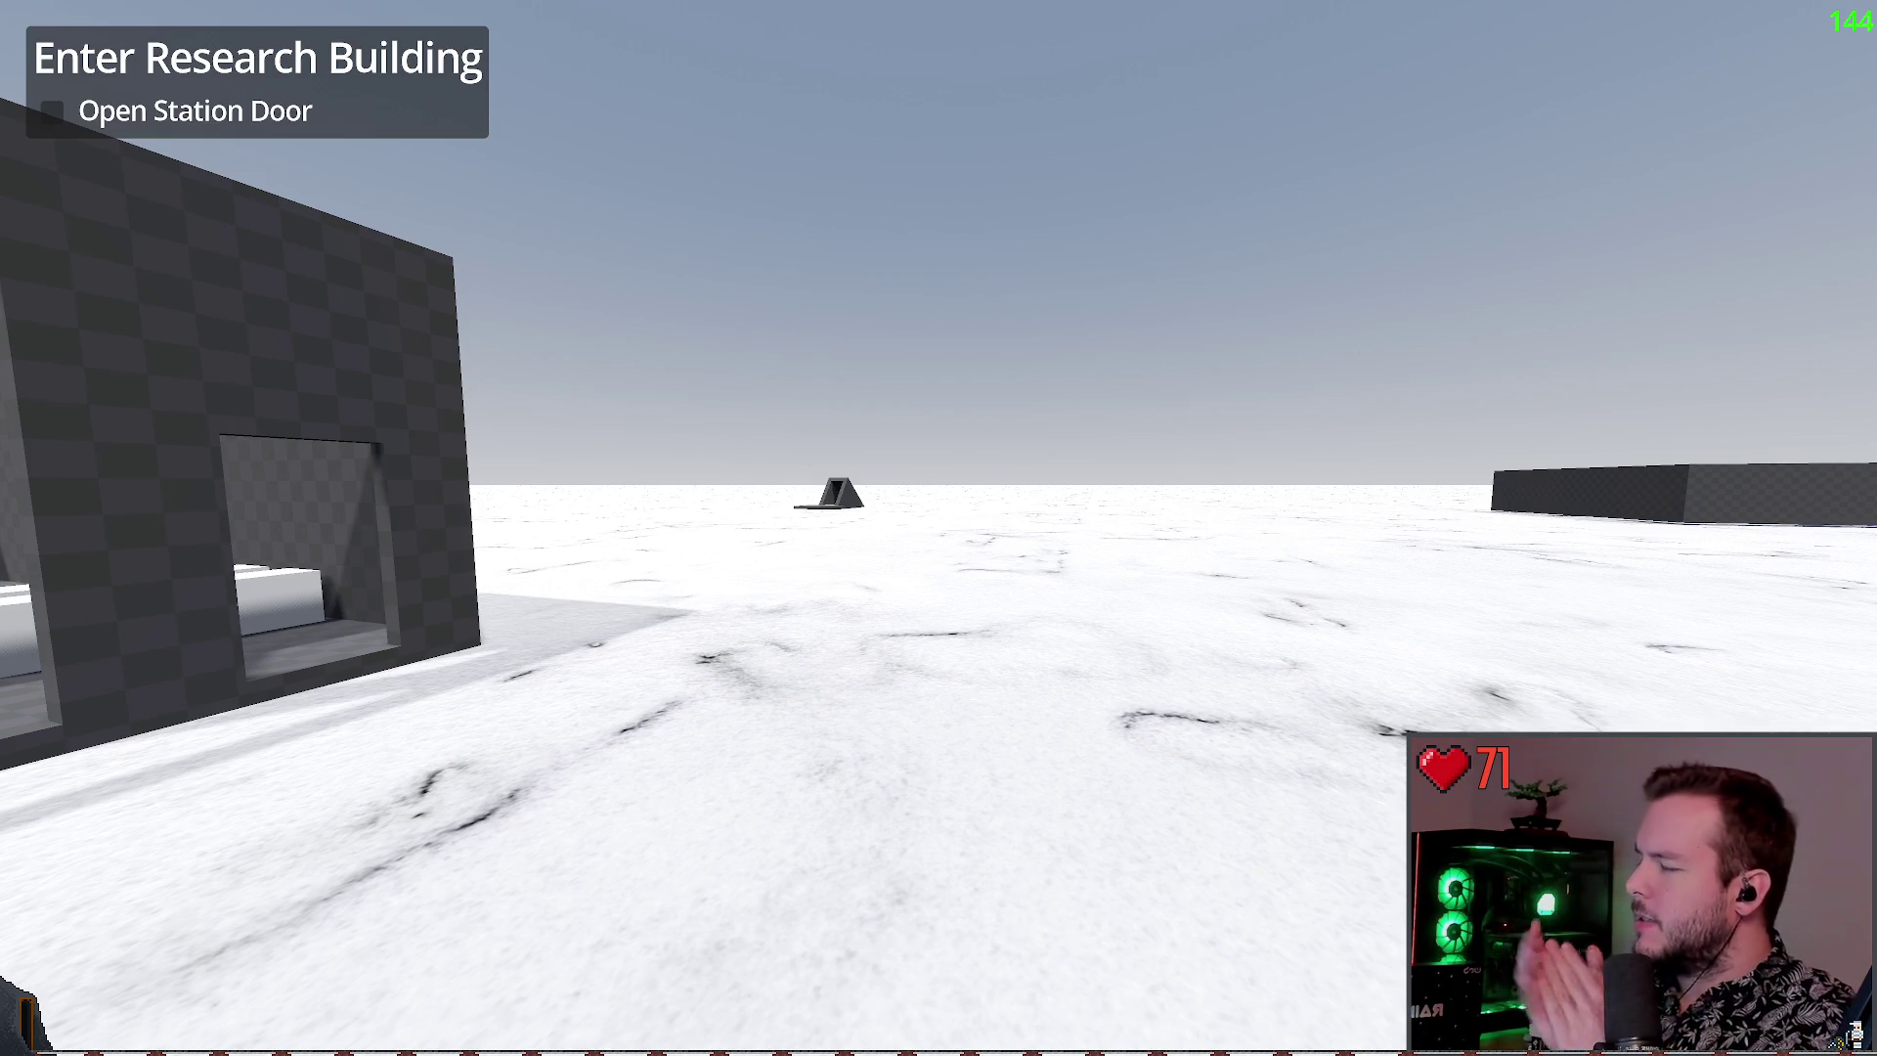
Turn toward the research building, sidestep along its front, and walk up to the doorway
{"action": "key", "text": "s"}
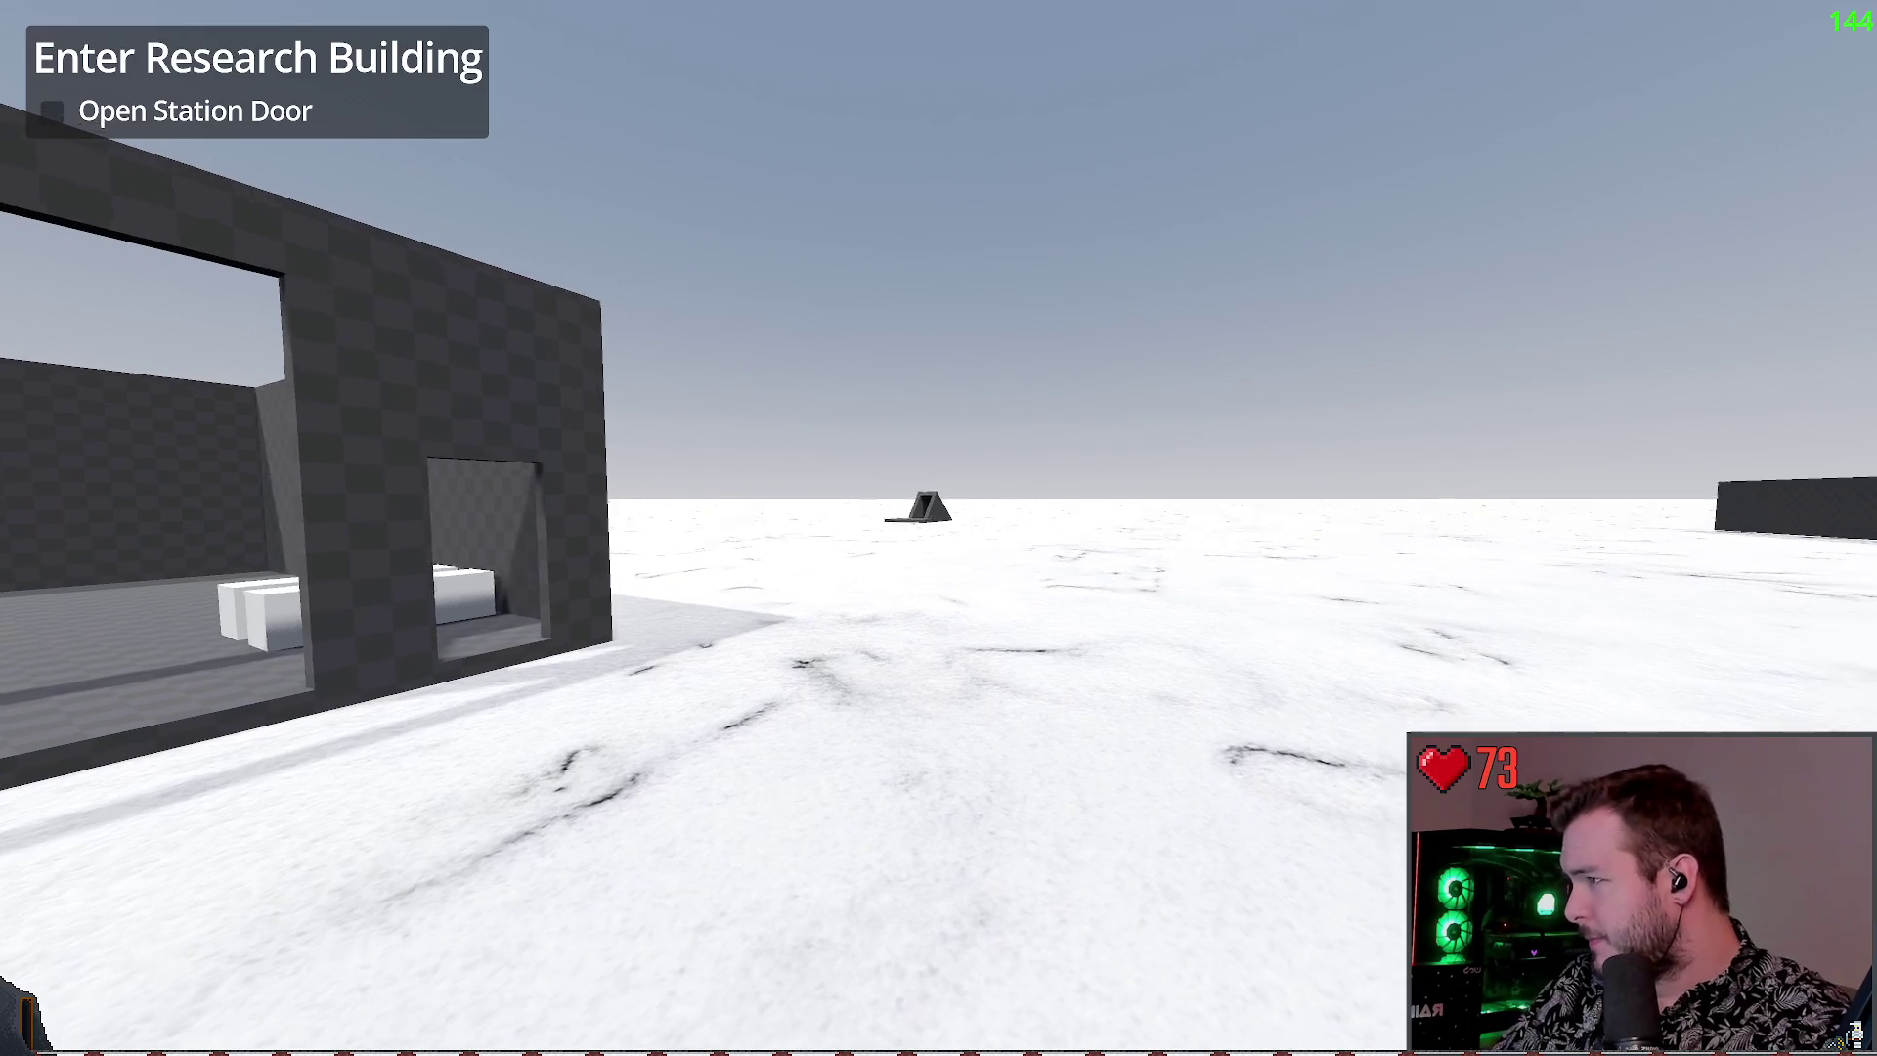
{"action": "key", "text": "a"}
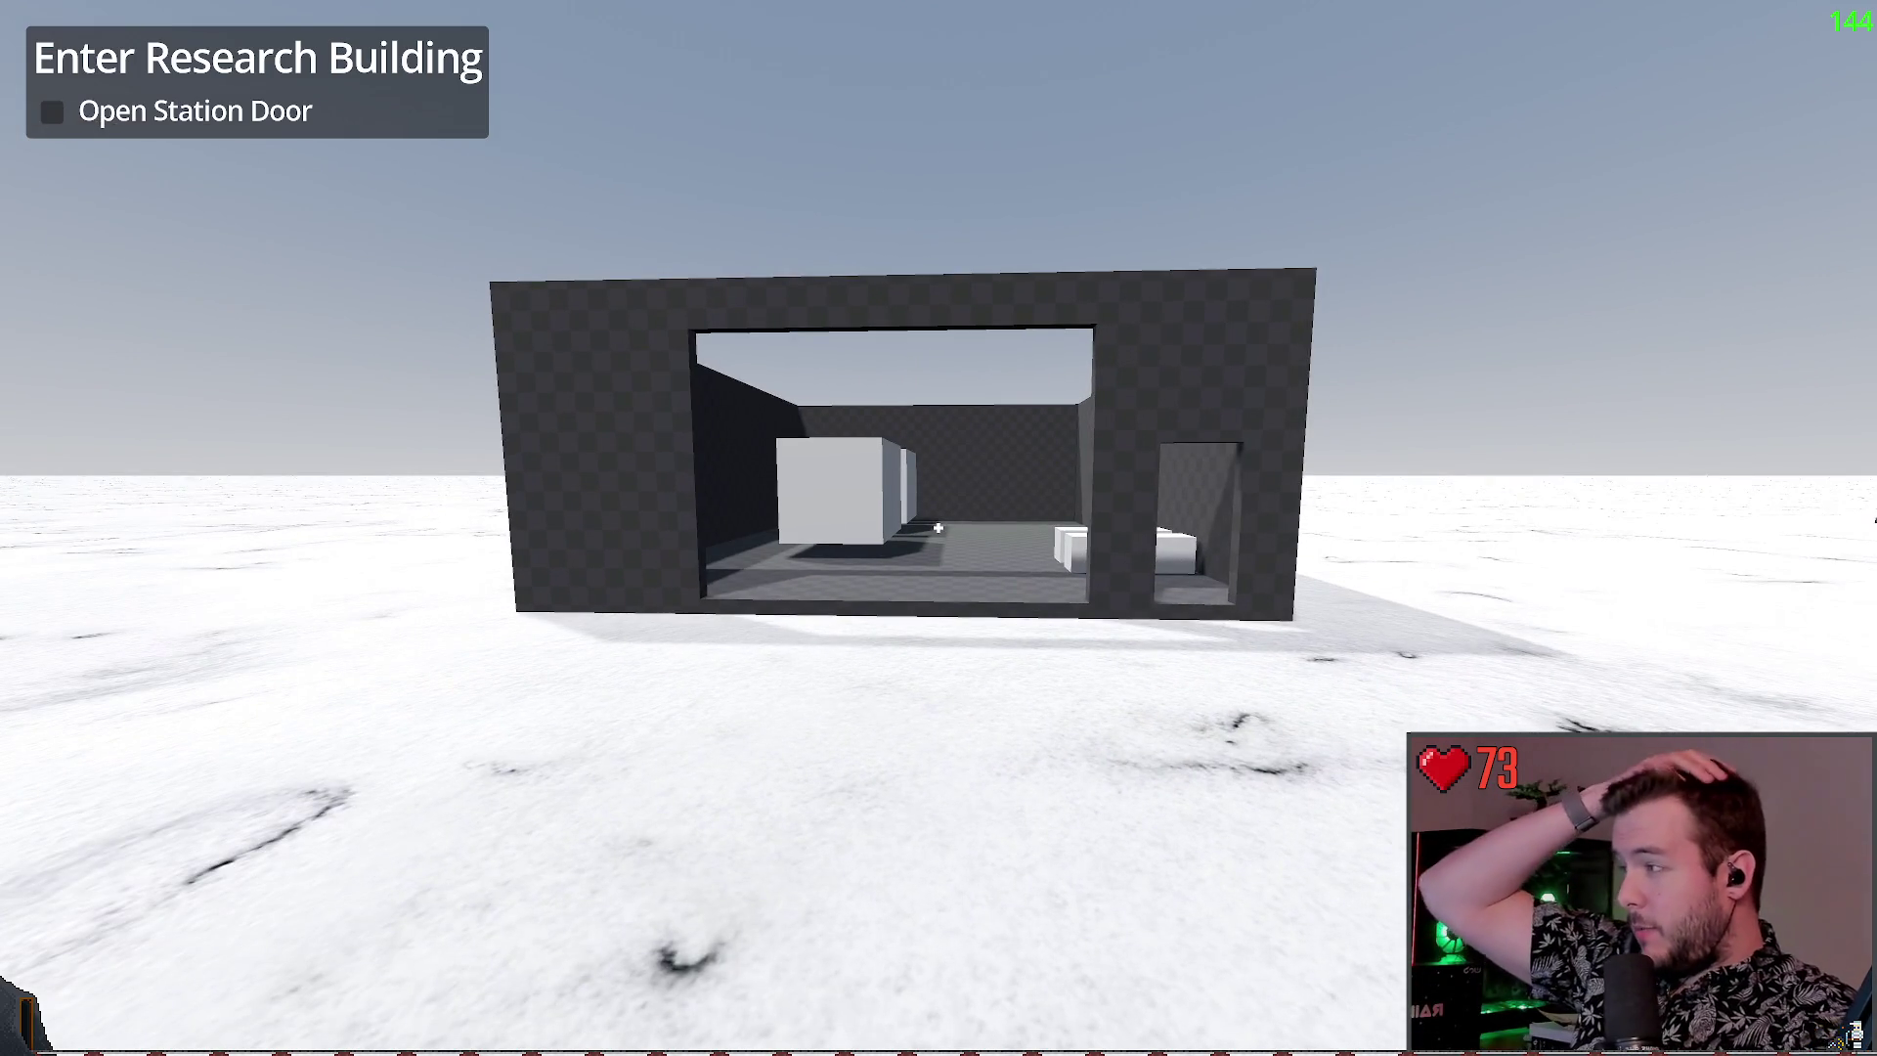
{"action": "key", "text": "w"}
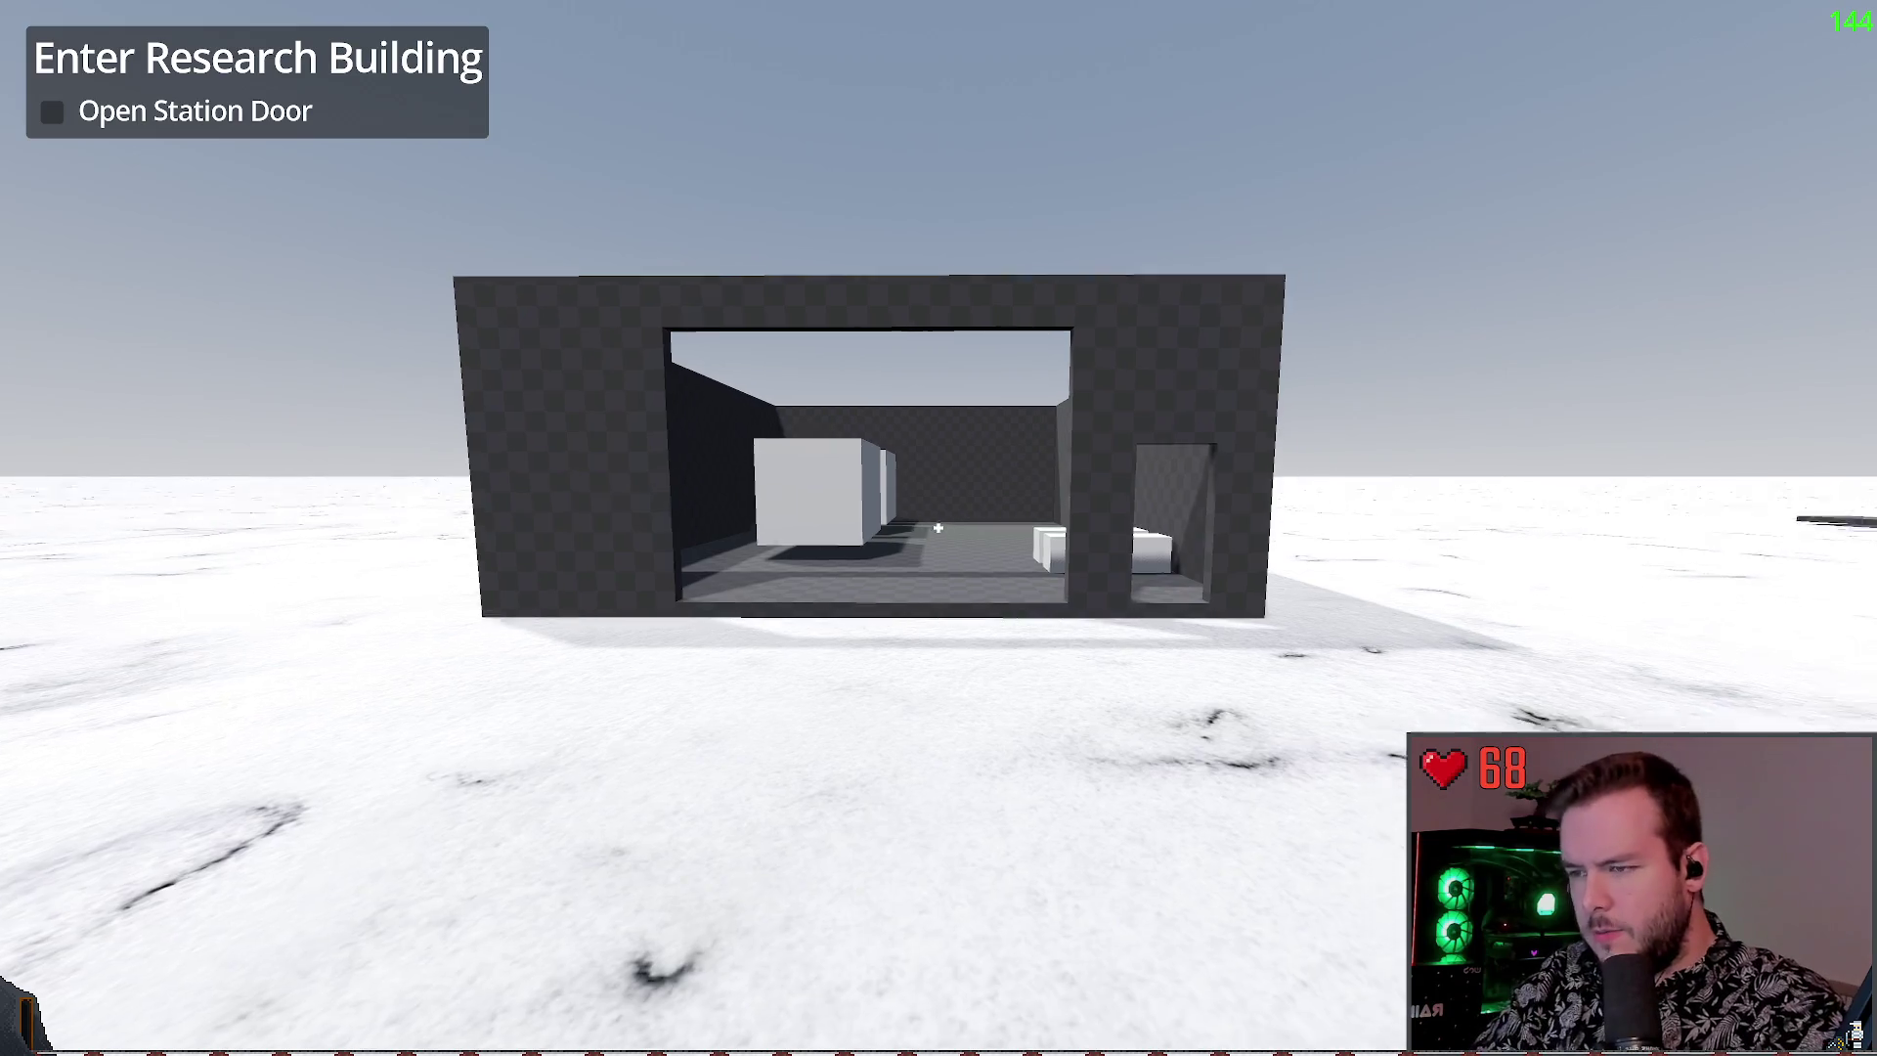
{"action": "key", "text": "w"}
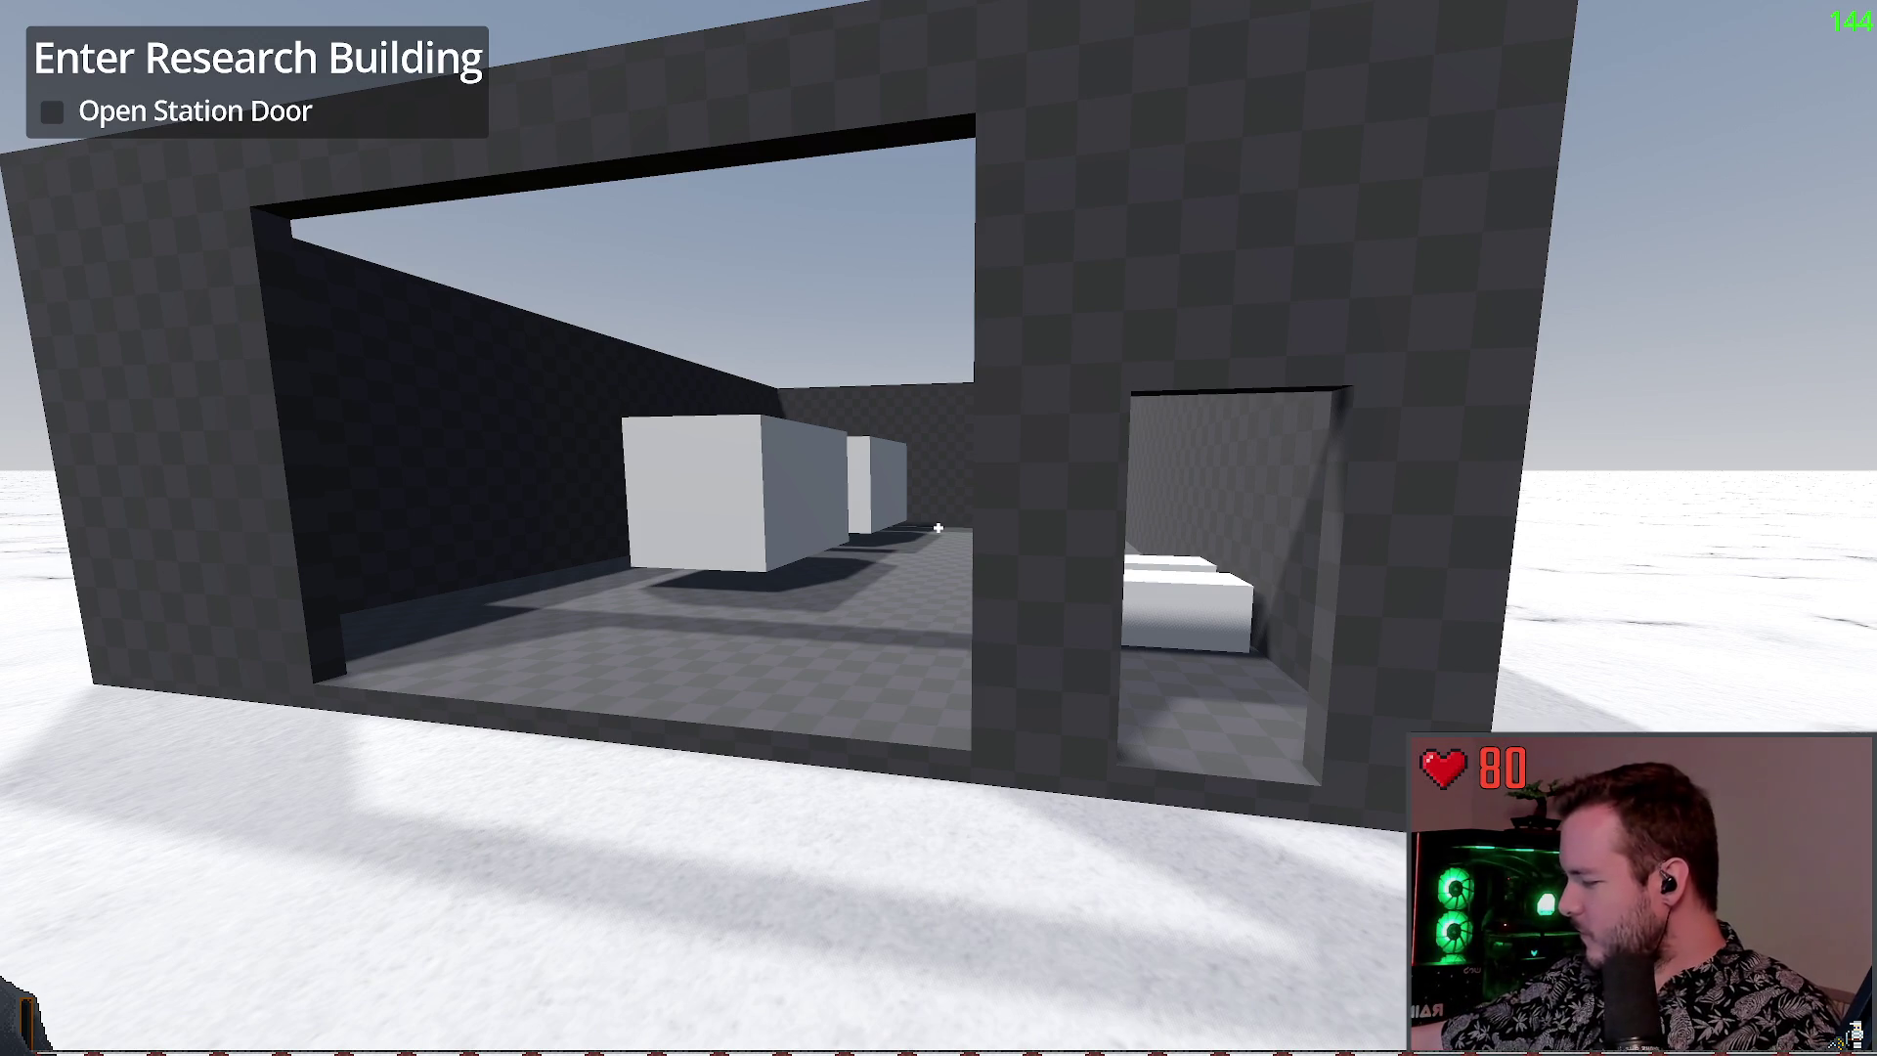
Walk back to the research building's doorway, then pause and quit the game to the editor
{"action": "key", "text": "w"}
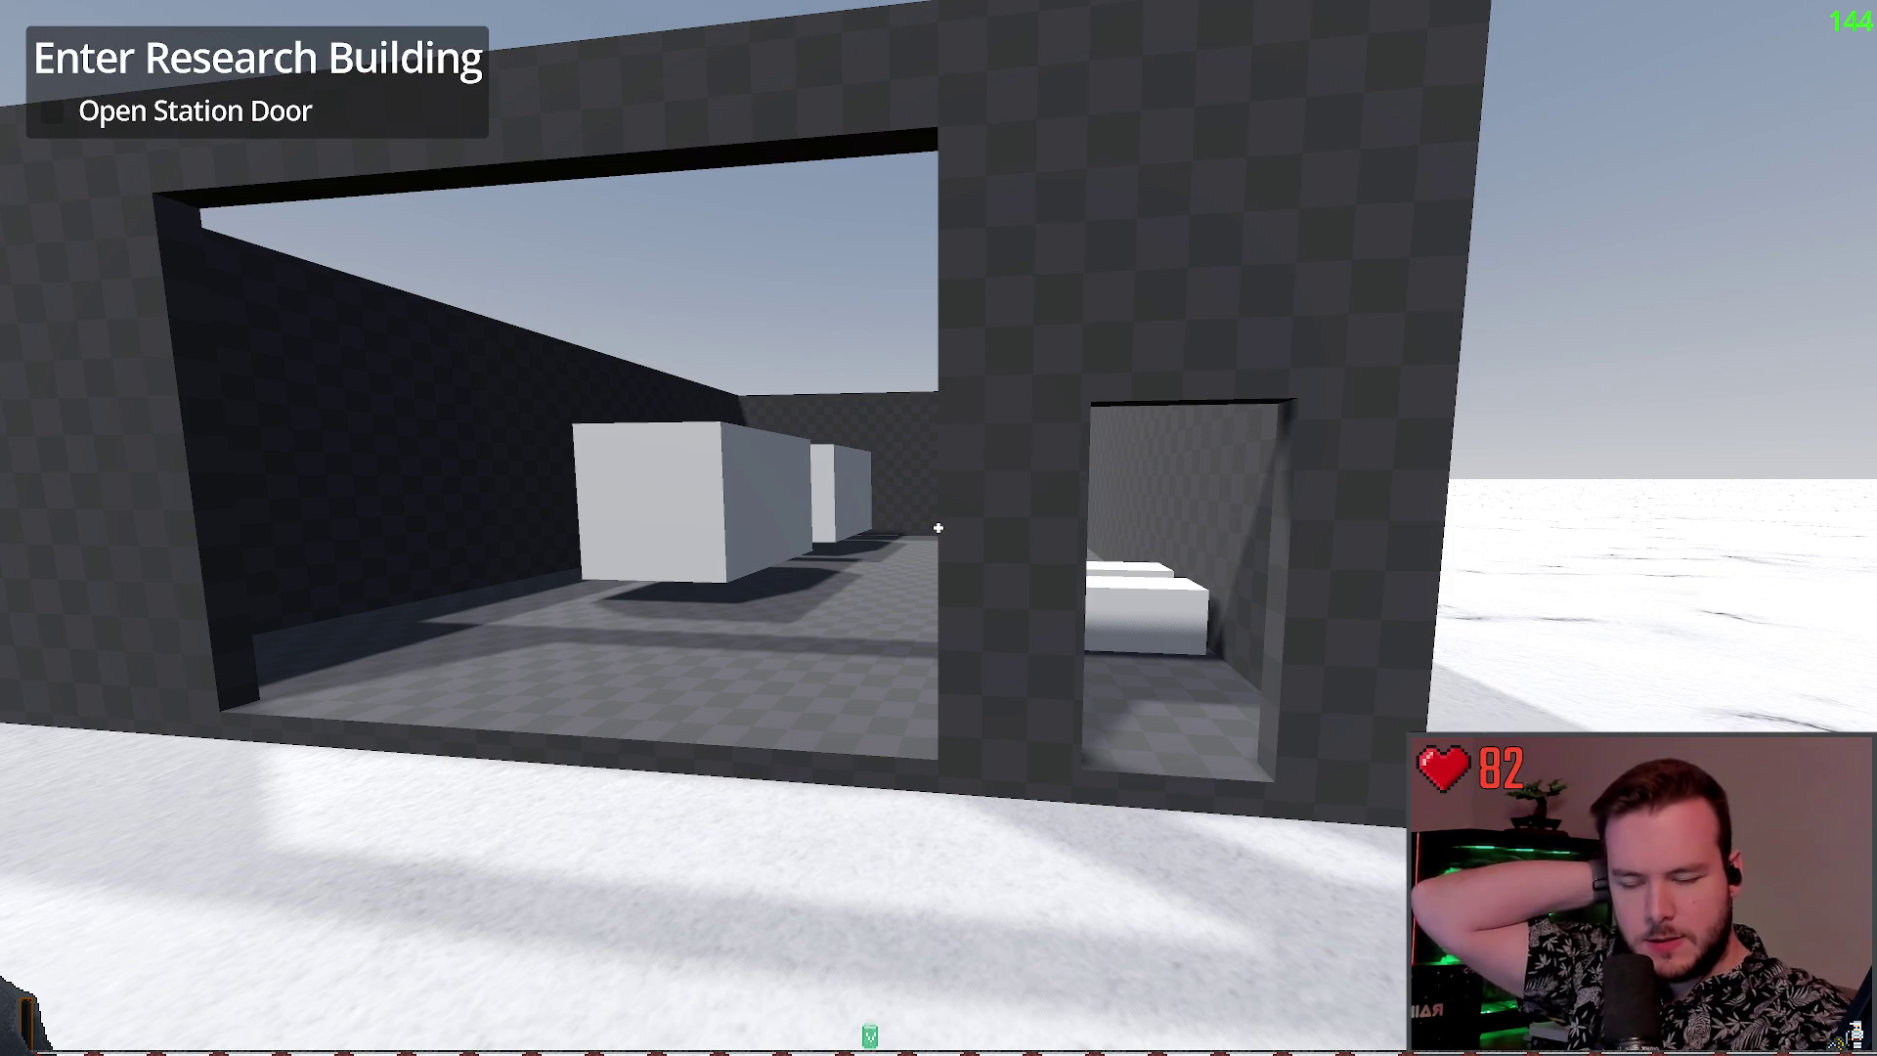
{"action": "mouse_move", "coordinate": [938, 528]}
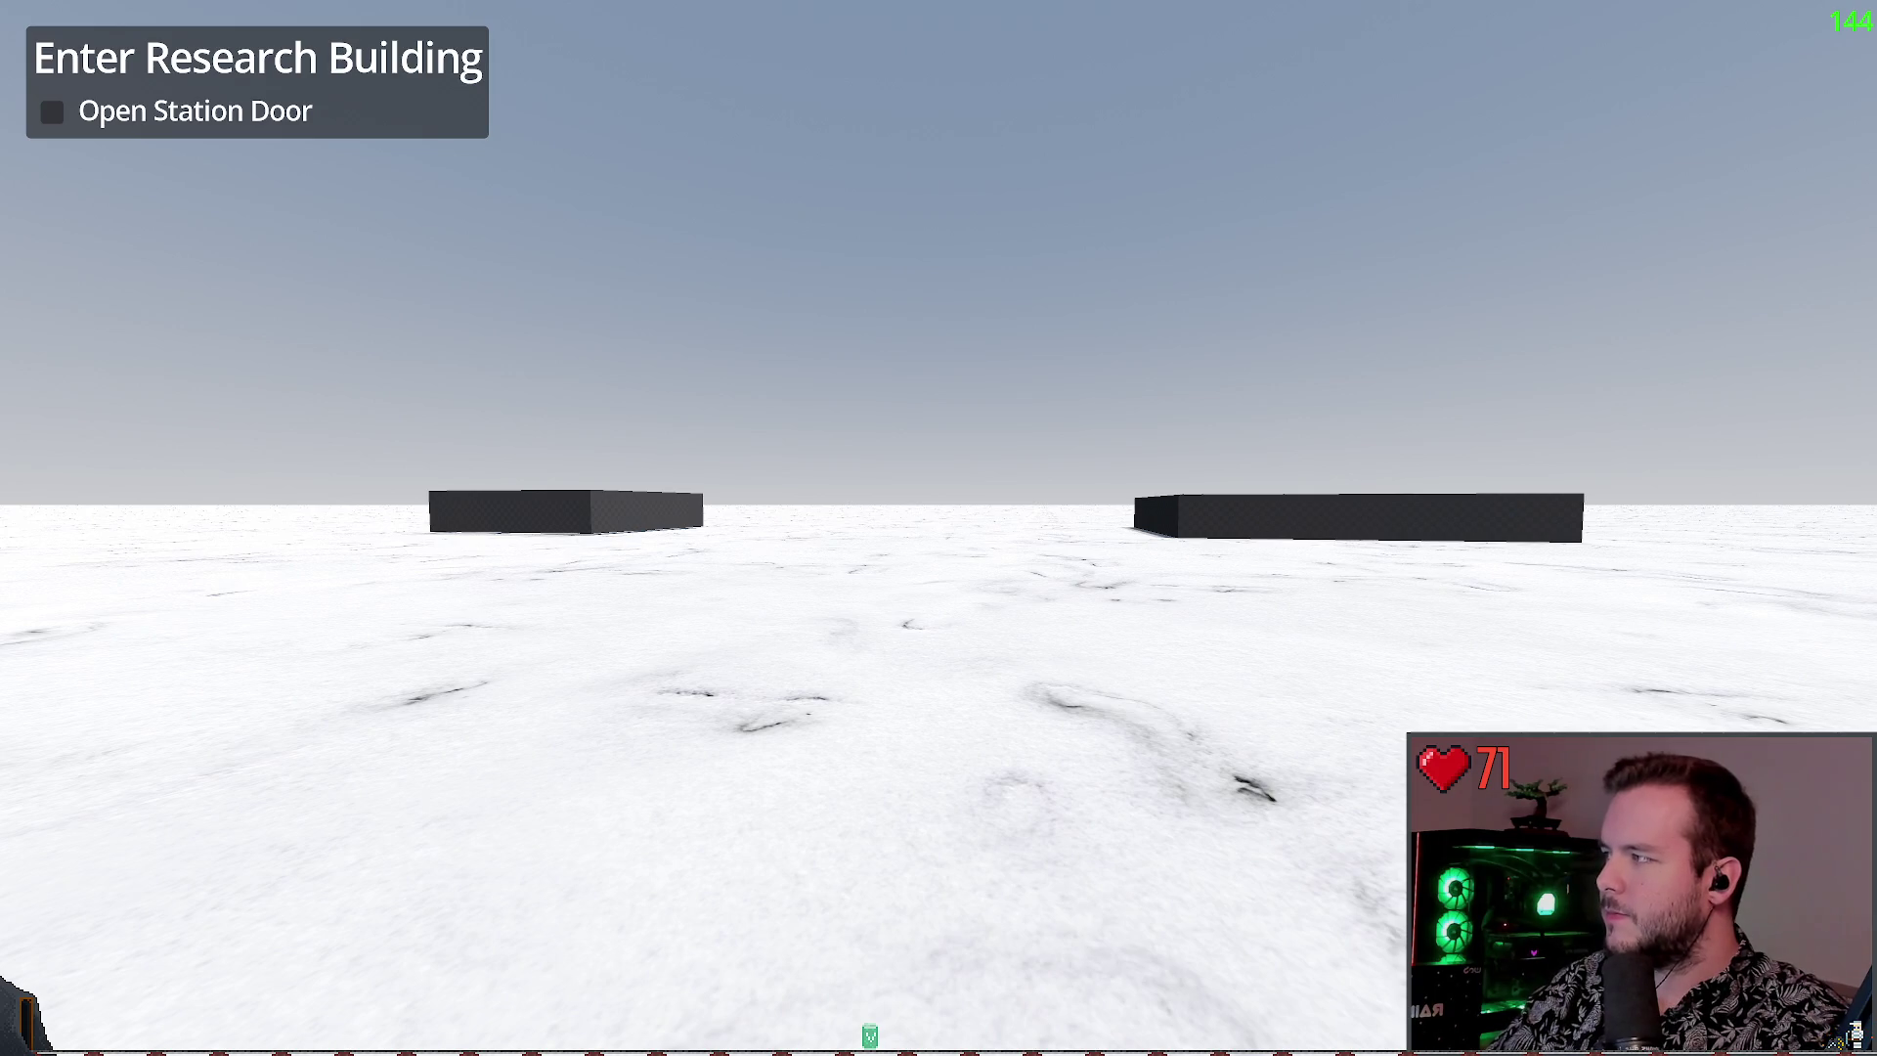
{"action": "key", "text": "w"}
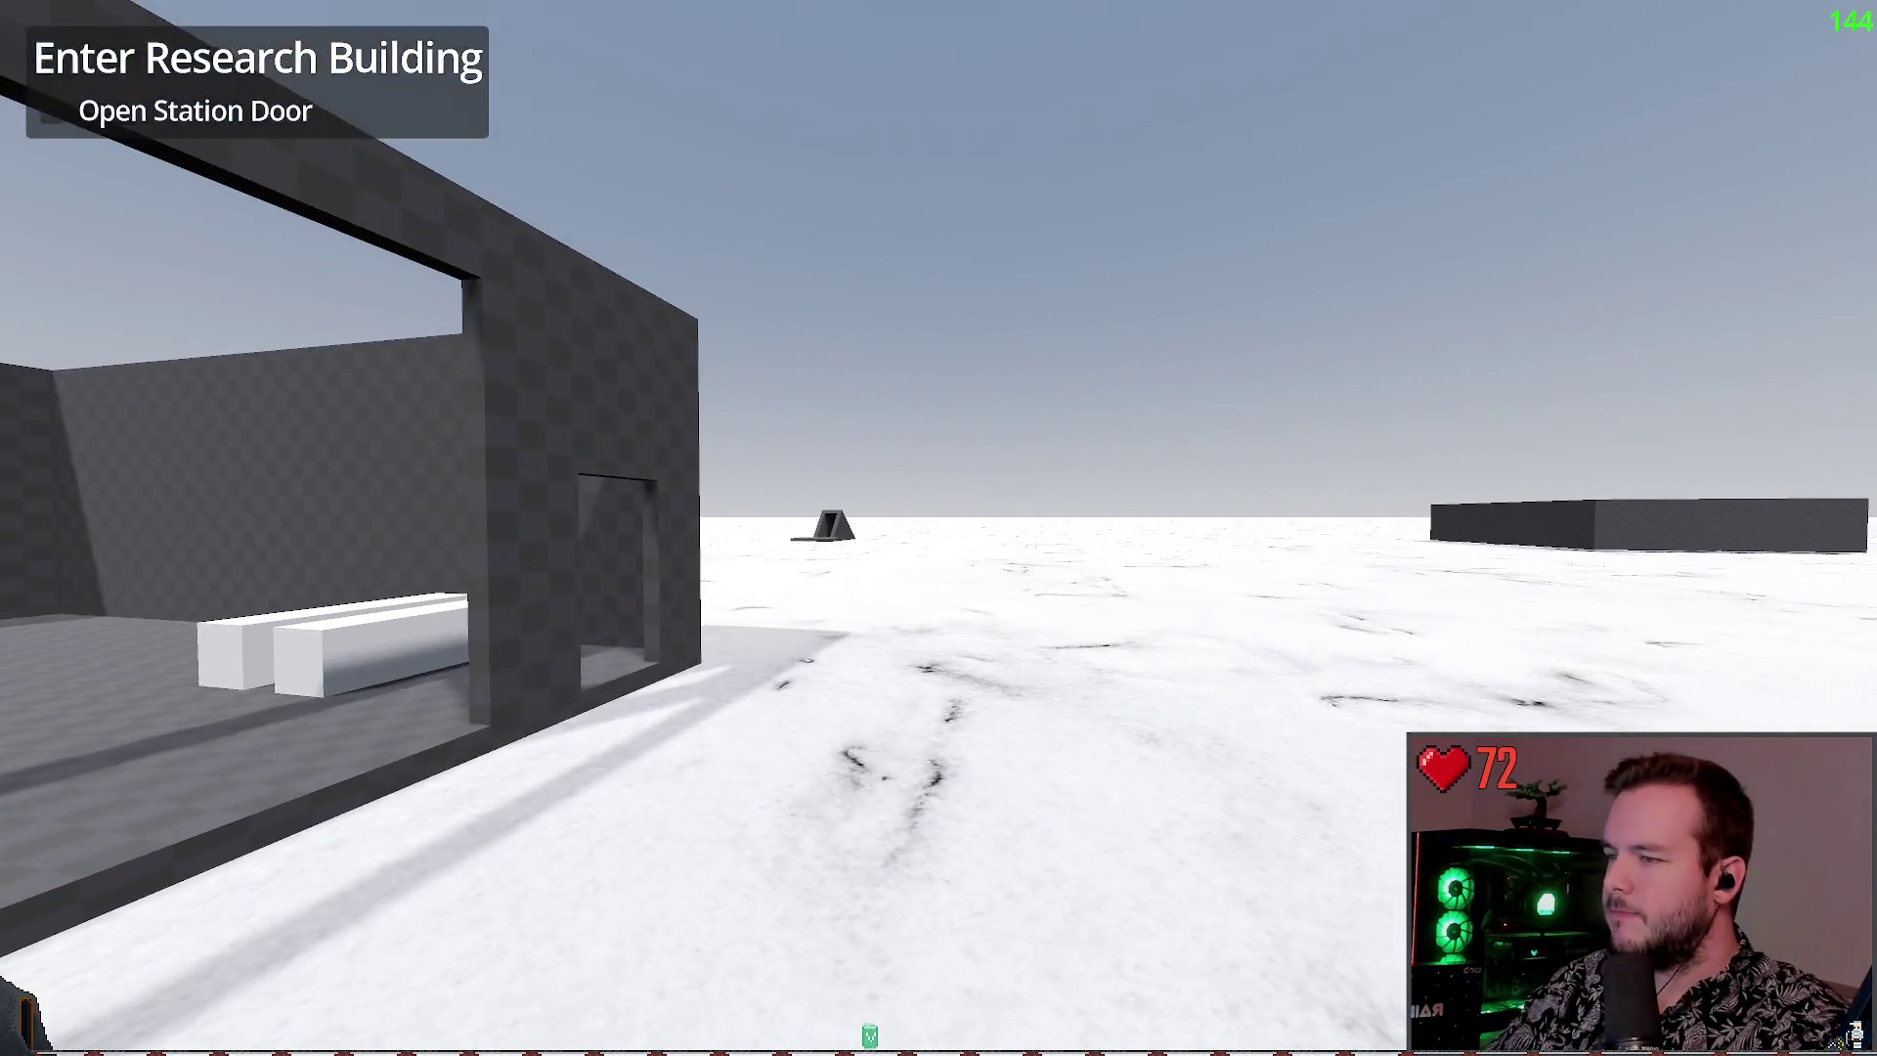
{"action": "key", "text": "Escape"}
{"action": "left_click", "coordinate": [91, 671]}
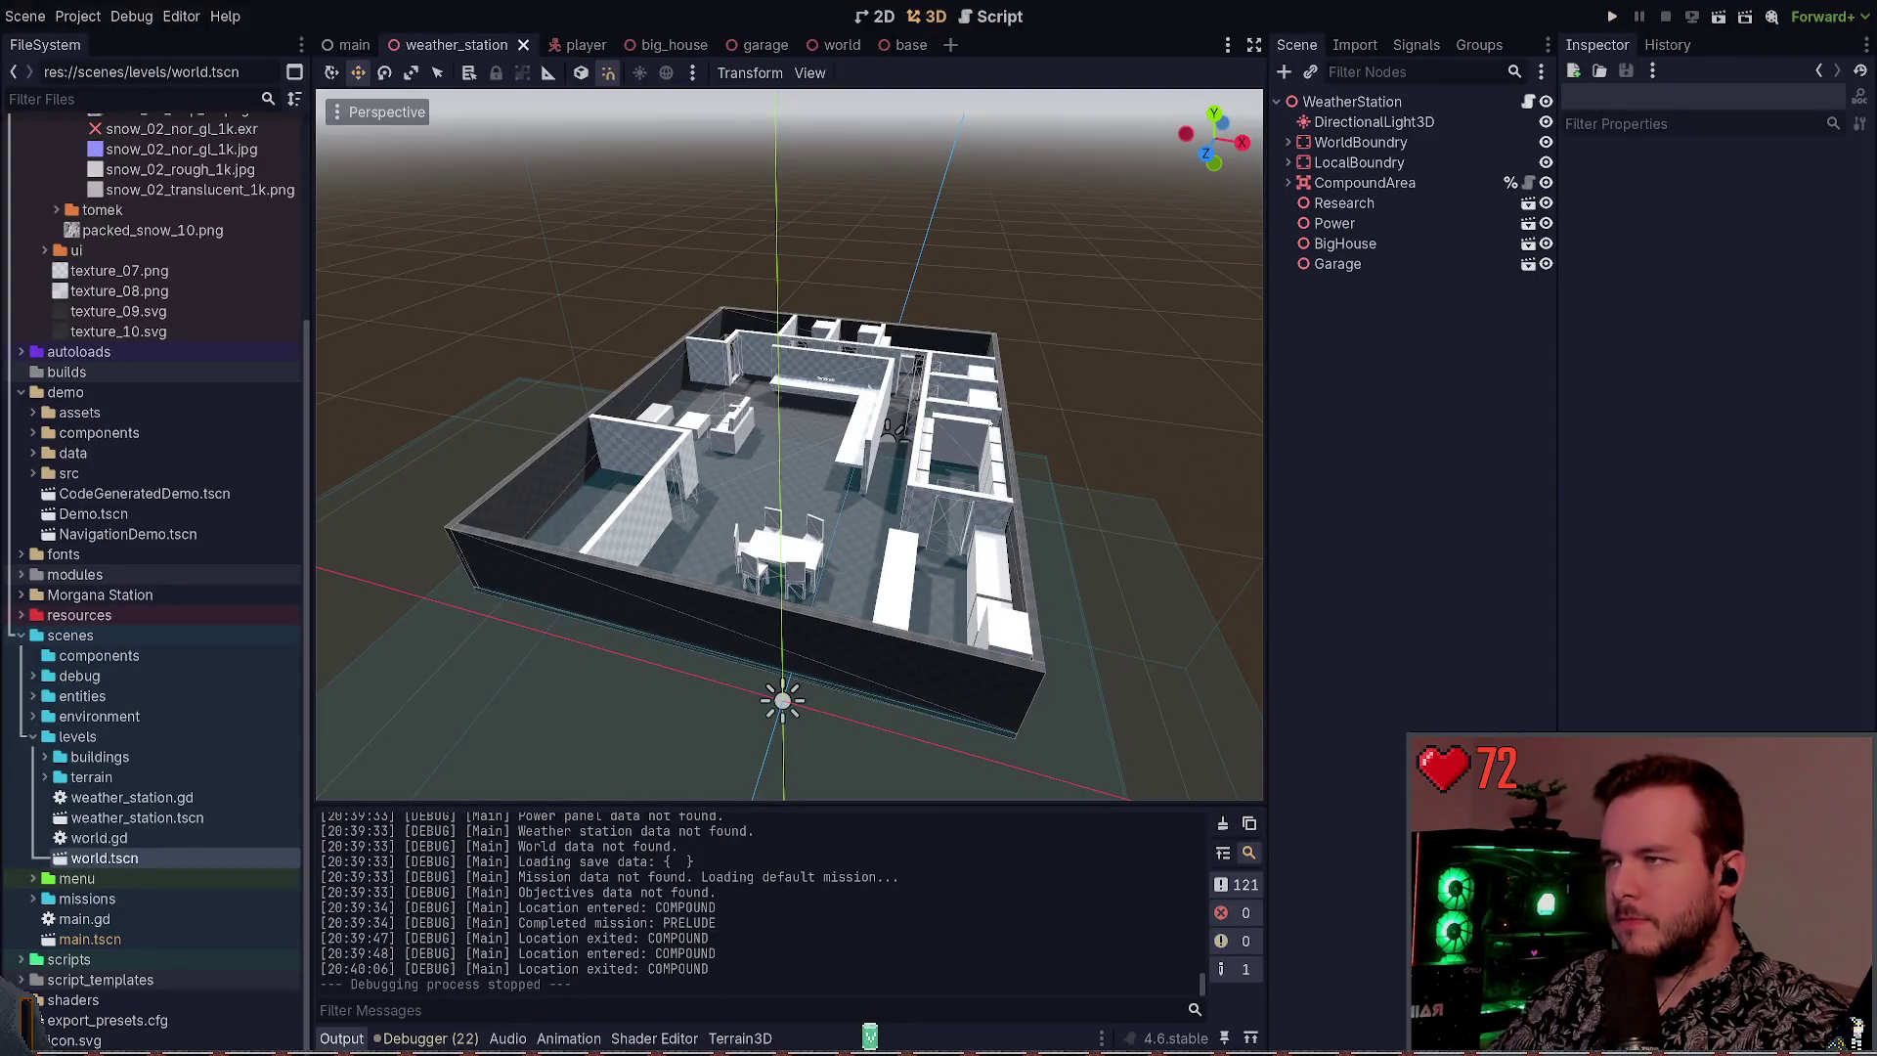
Show the base scene's snowy terrain, then switch to the Terrain3D Compression Format docs
{"action": "left_click", "coordinate": [888, 44]}
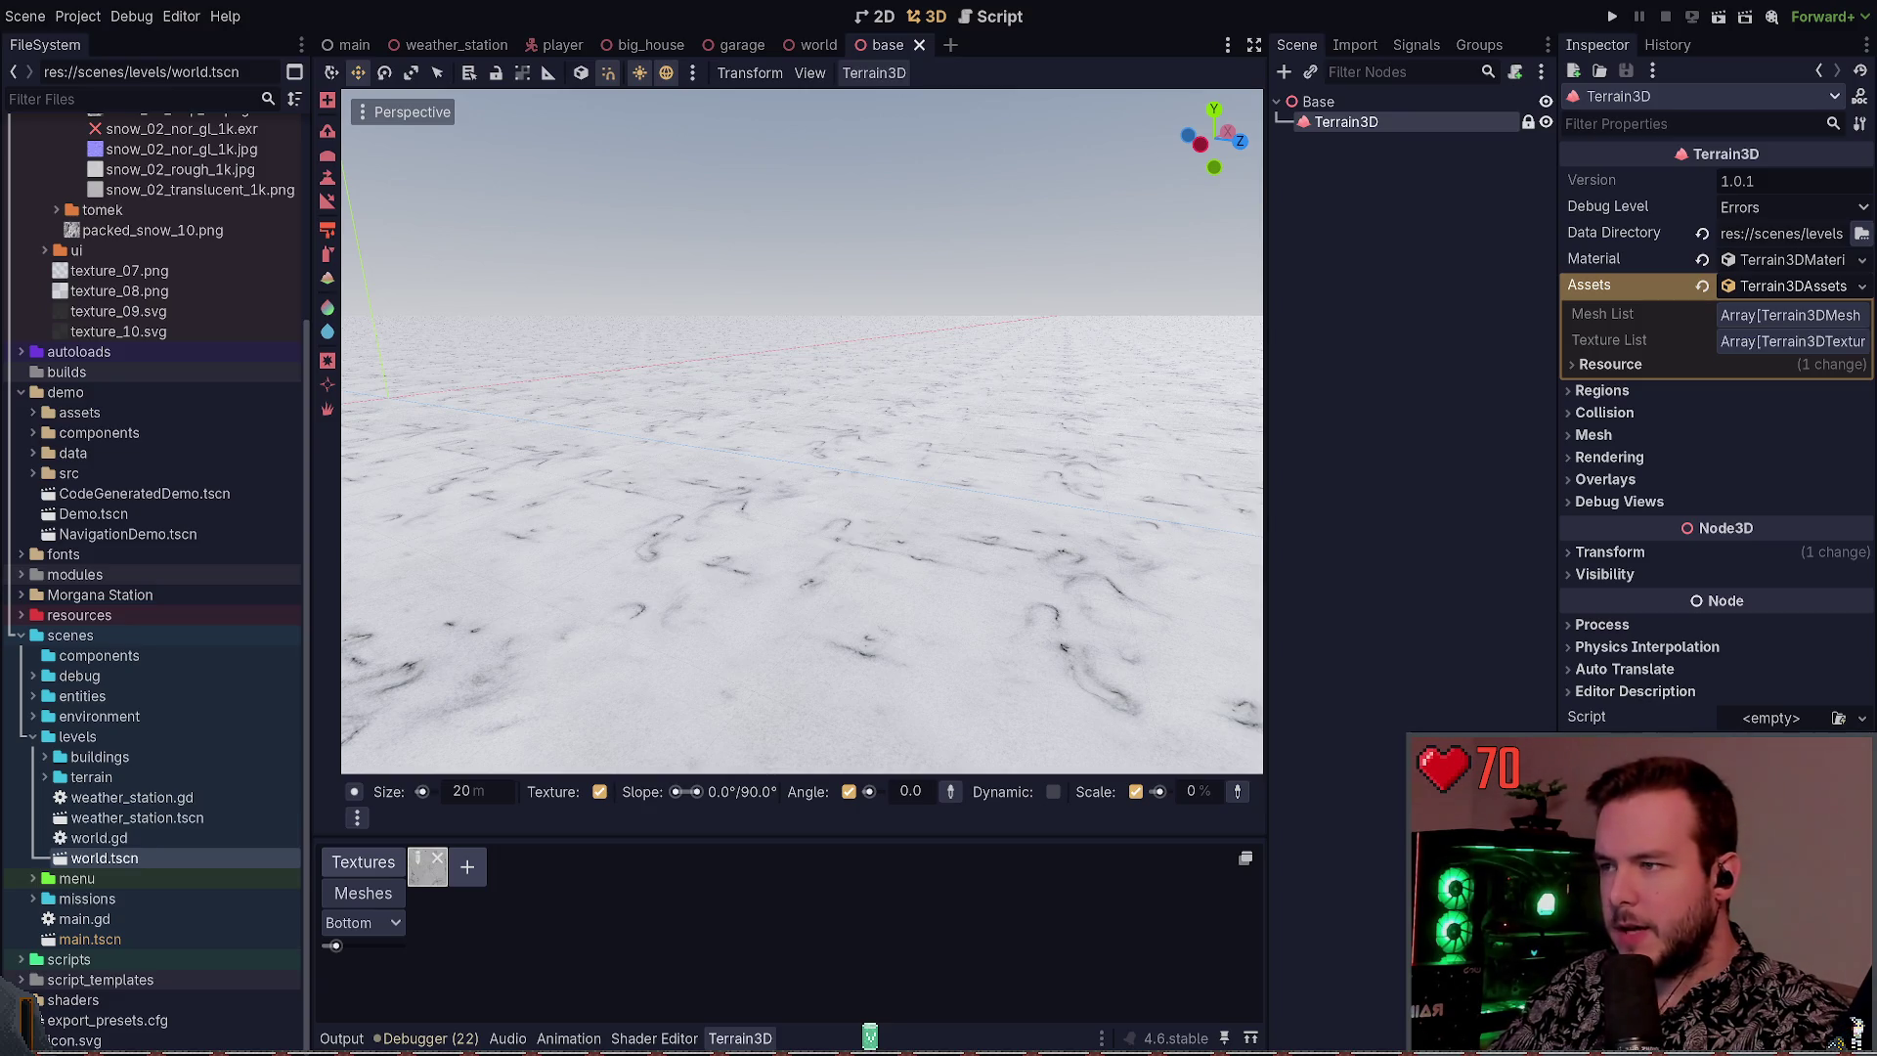
{"action": "key", "text": "alt+Tab"}
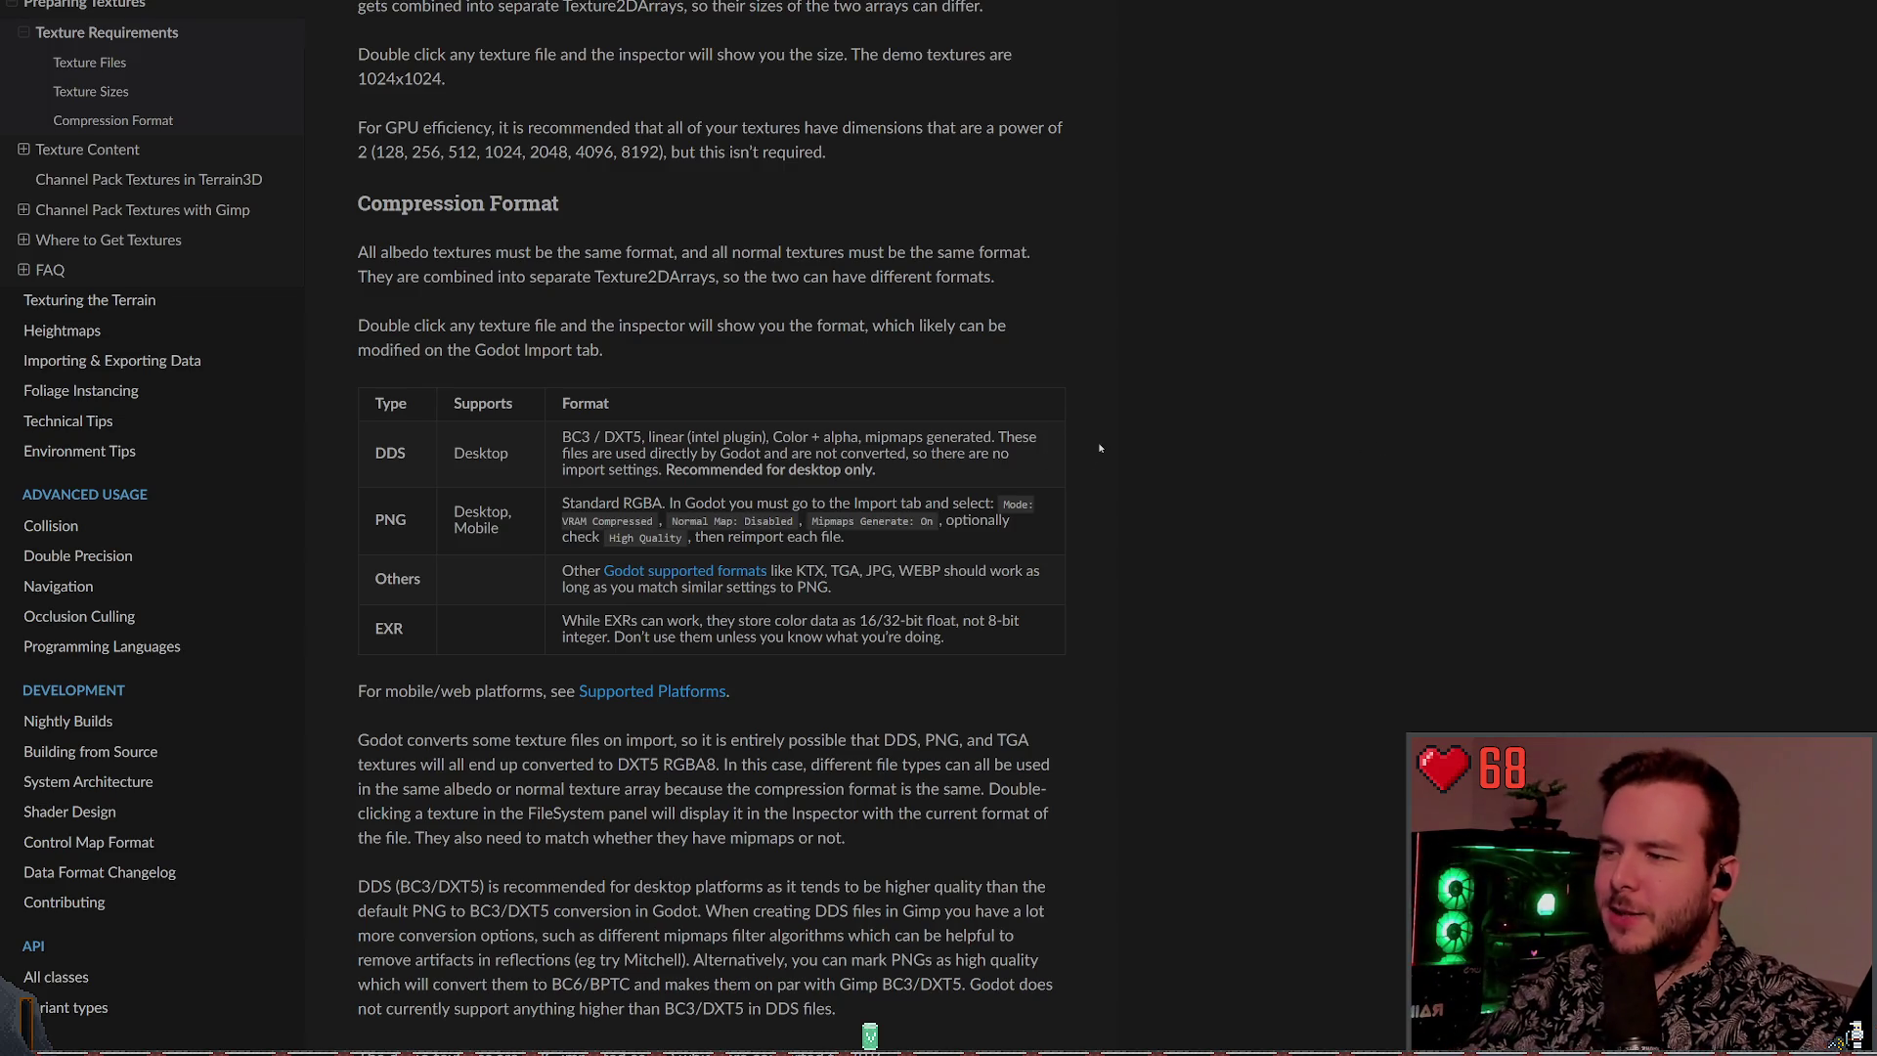
Skim the compression section, collapse Preparing Textures, and open the Texturing the Terrain page
{"action": "scroll", "coordinate": [594, 593], "scroll_direction": "down", "scroll_amount": 2}
{"action": "scroll", "coordinate": [876, 524], "scroll_direction": "up", "scroll_amount": 6}
{"action": "scroll", "coordinate": [845, 519], "scroll_direction": "down", "scroll_amount": 1}
{"action": "scroll", "coordinate": [845, 518], "scroll_direction": "down", "scroll_amount": 9}
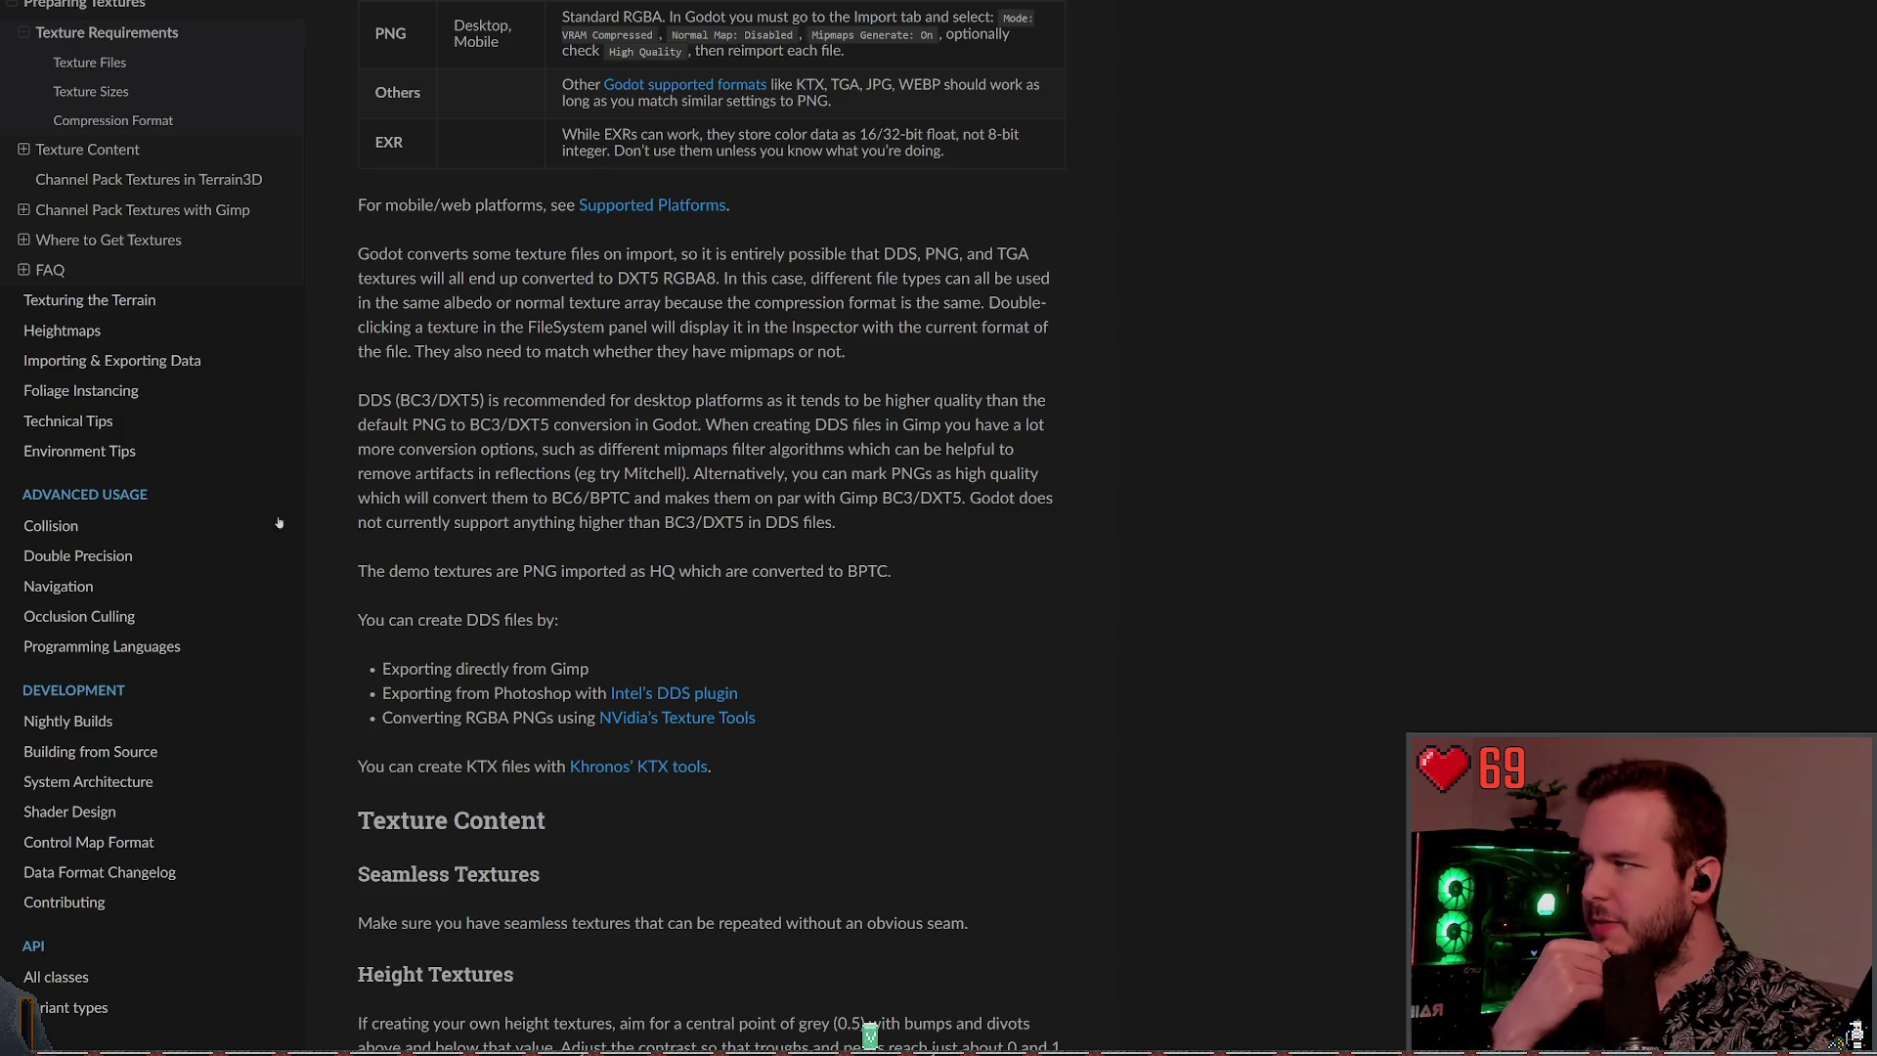
{"action": "scroll", "coordinate": [156, 460], "scroll_direction": "up", "scroll_amount": 5}
{"action": "scroll", "coordinate": [86, 489], "scroll_direction": "down", "scroll_amount": 2}
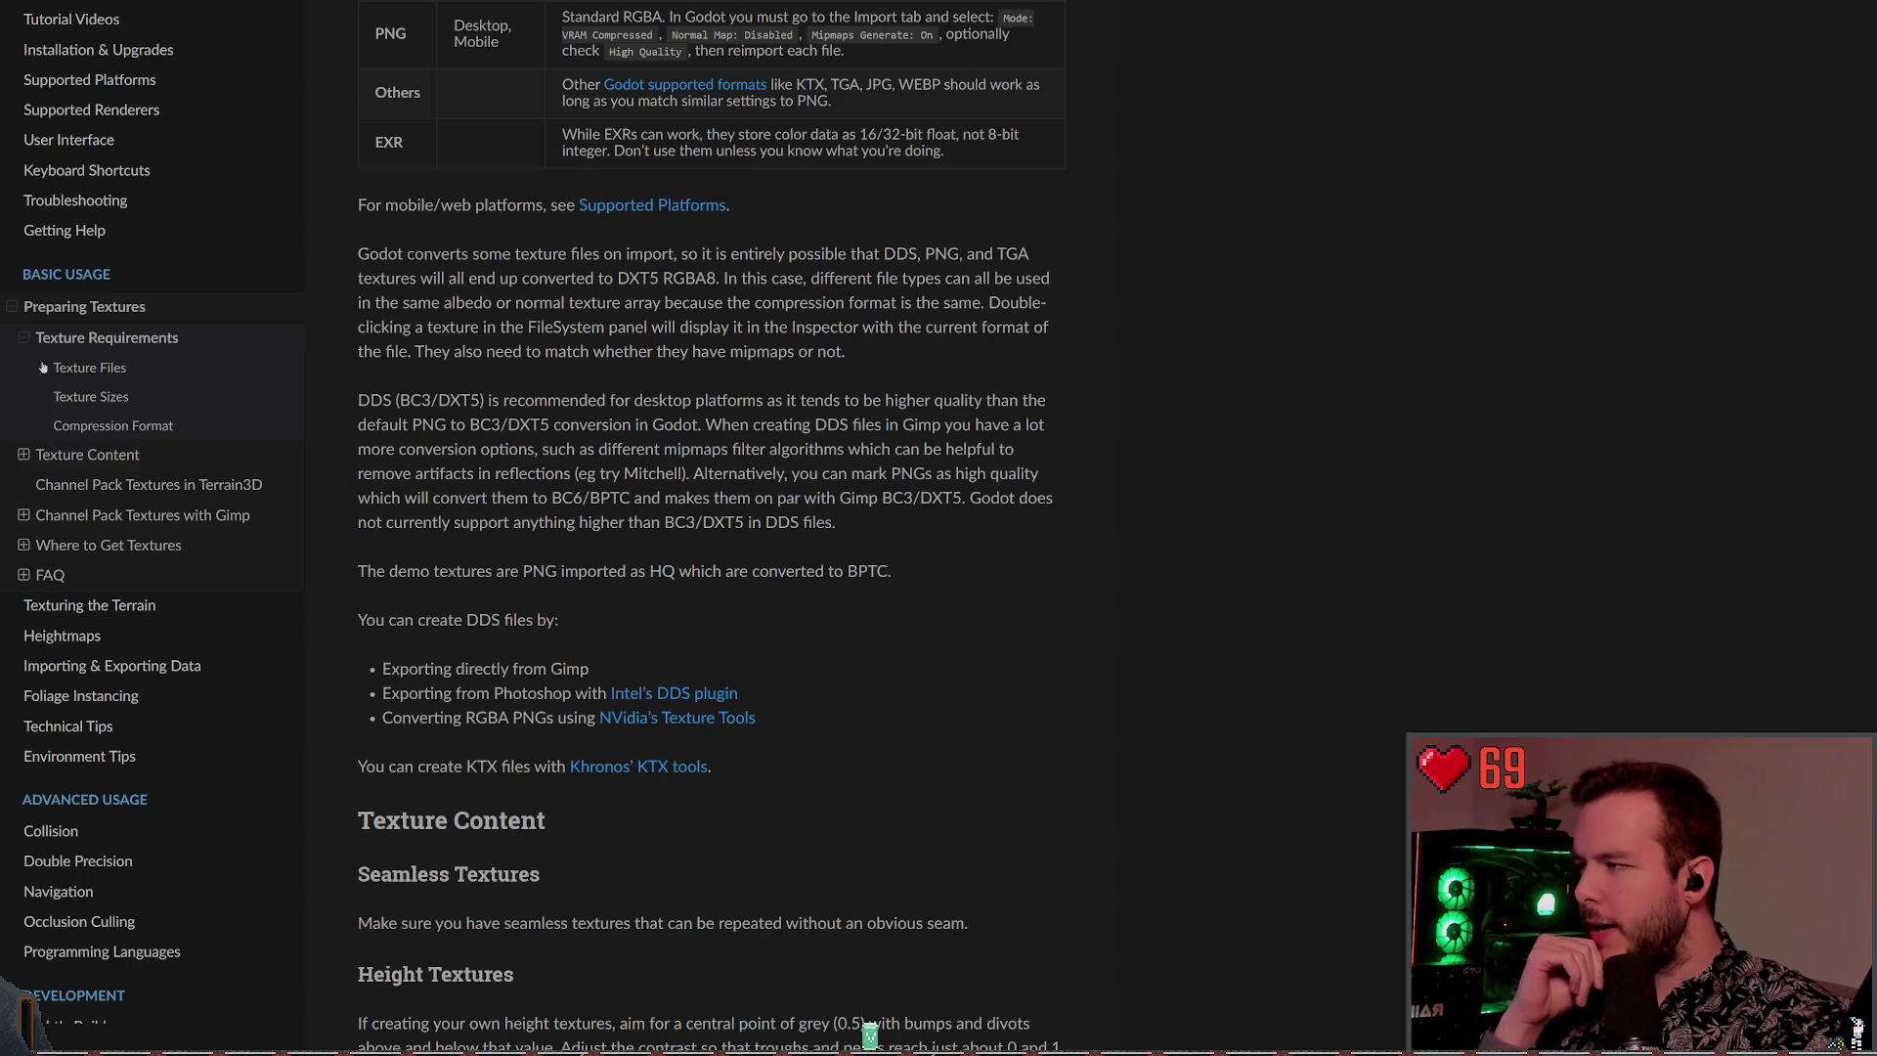
{"action": "left_click", "coordinate": [15, 309]}
{"action": "left_click", "coordinate": [86, 337]}
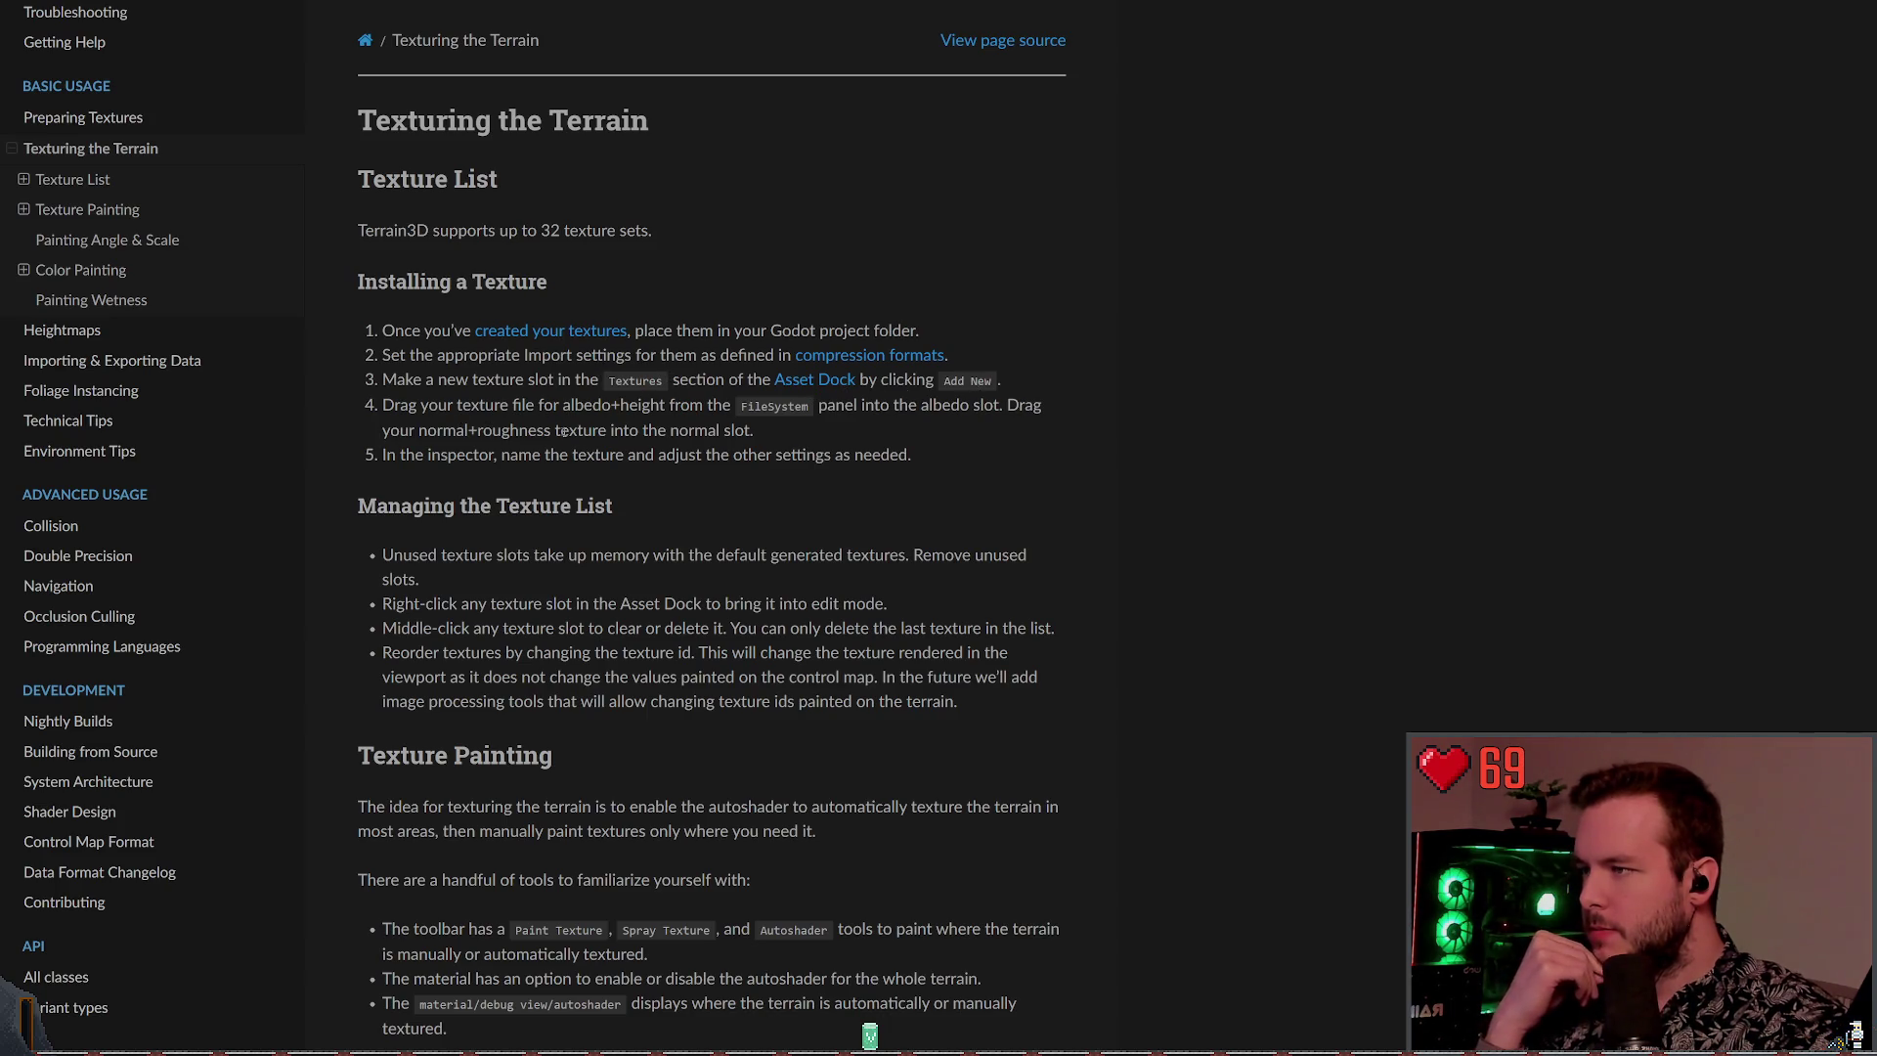
Highlight the Texture List bullet about removing unused texture slots
{"action": "scroll", "coordinate": [565, 433], "scroll_direction": "down", "scroll_amount": 1}
{"action": "scroll", "coordinate": [492, 355], "scroll_direction": "down", "scroll_amount": 1}
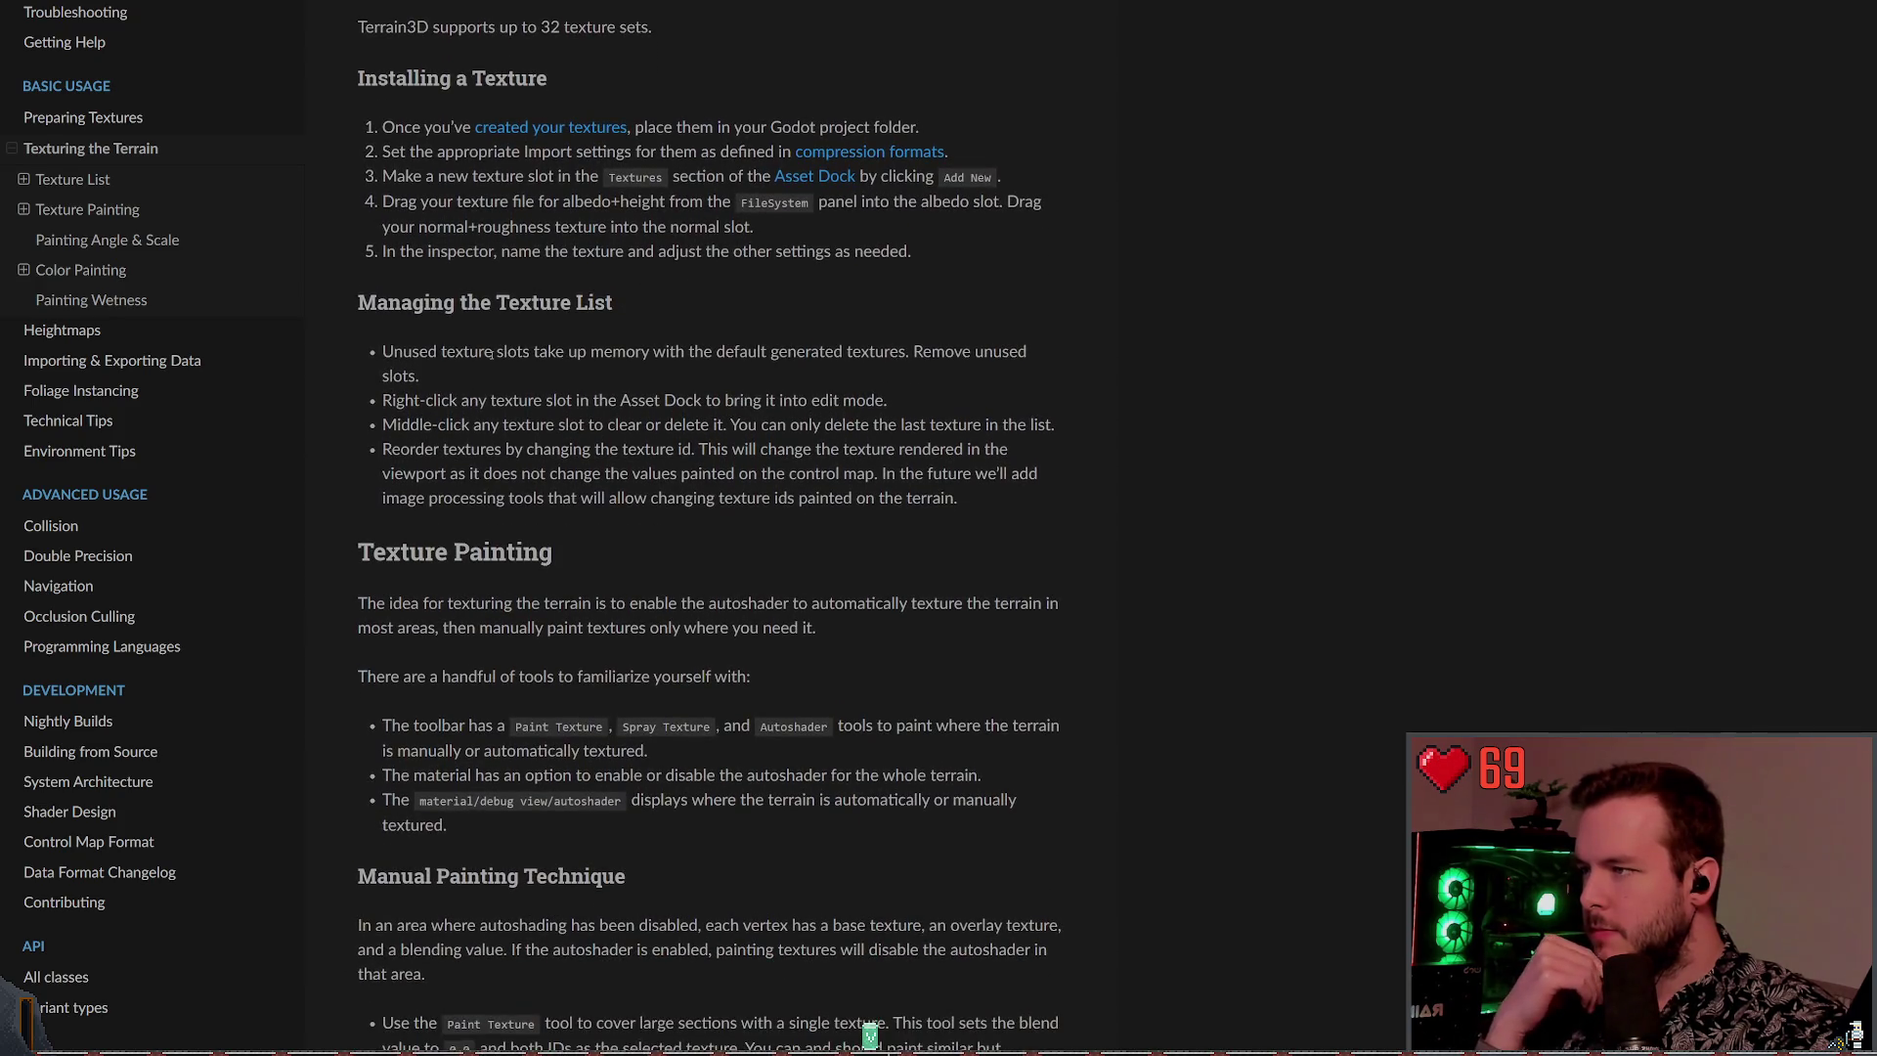
{"action": "triple_click", "coordinate": [492, 355]}
{"action": "left_click", "coordinate": [880, 357]}
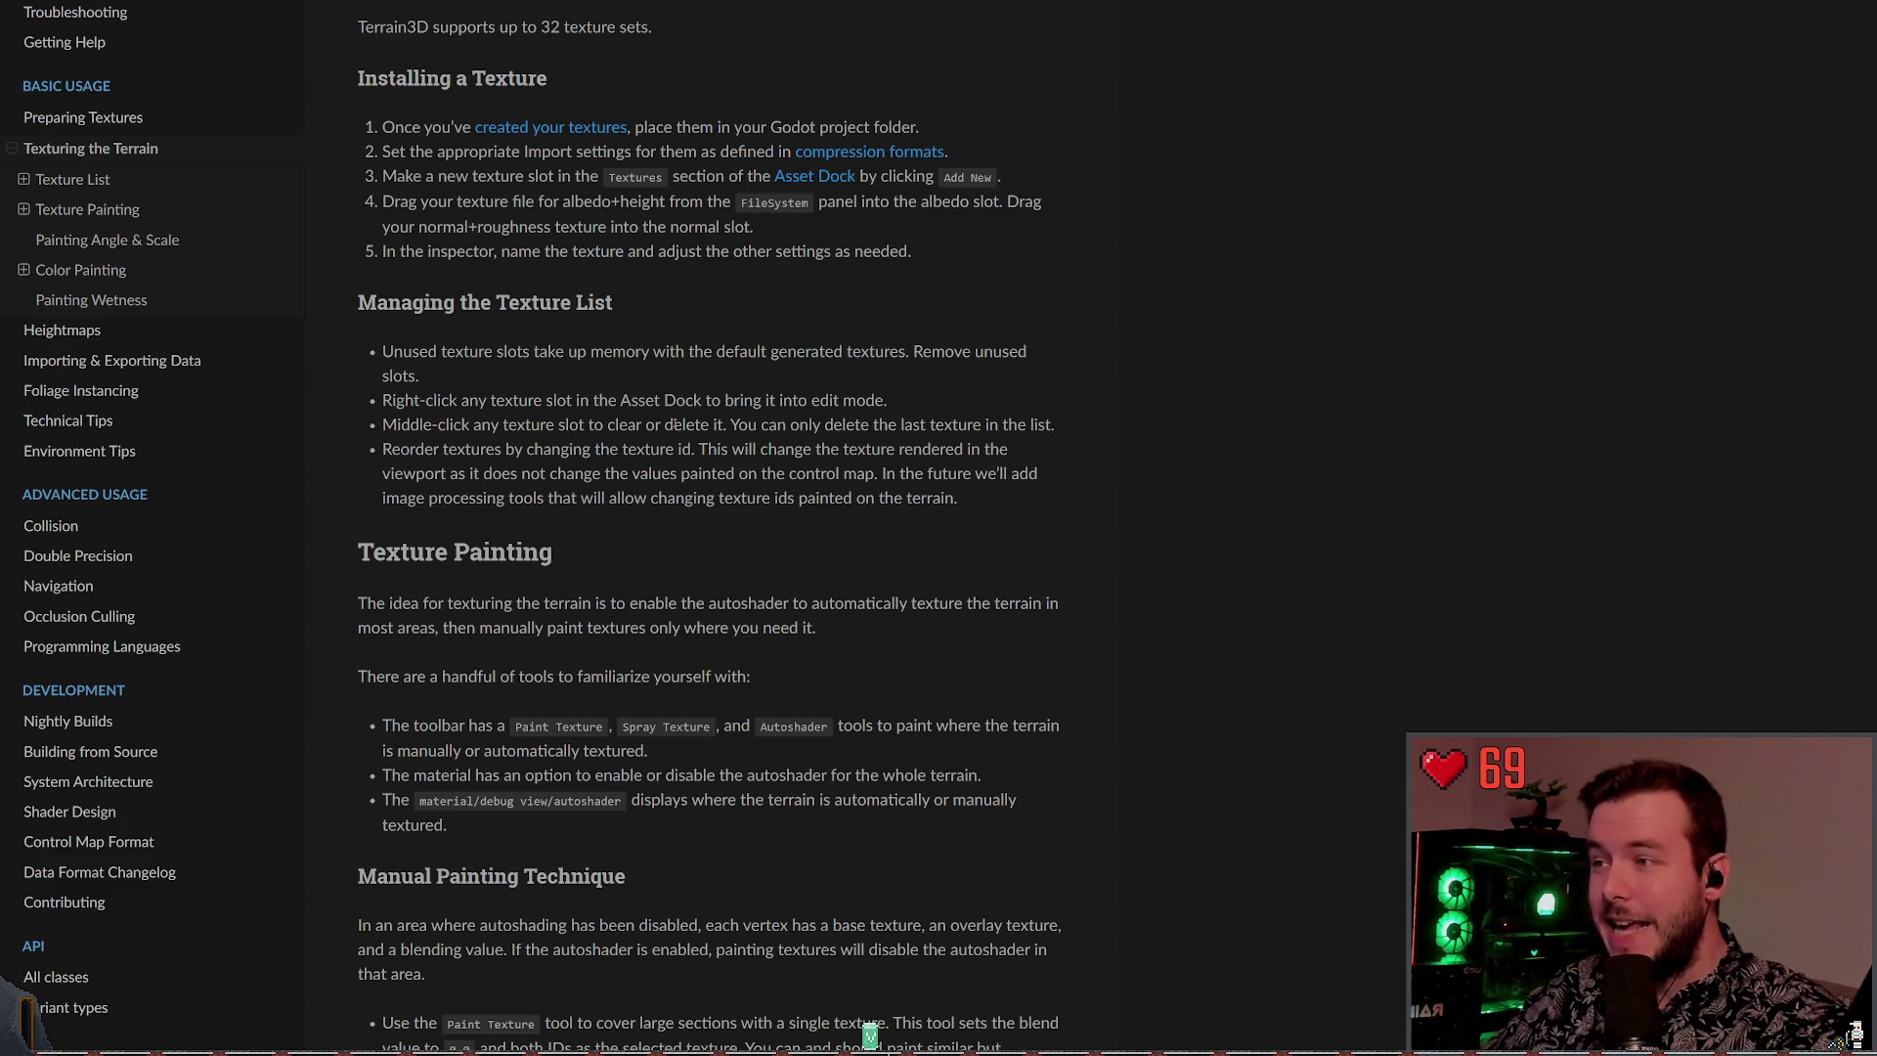
{"action": "mouse_move", "coordinate": [707, 379]}
{"action": "left_mouse_down"}
{"action": "mouse_move", "coordinate": [800, 352]}
{"action": "mouse_move", "coordinate": [716, 350]}
{"action": "left_mouse_up"}
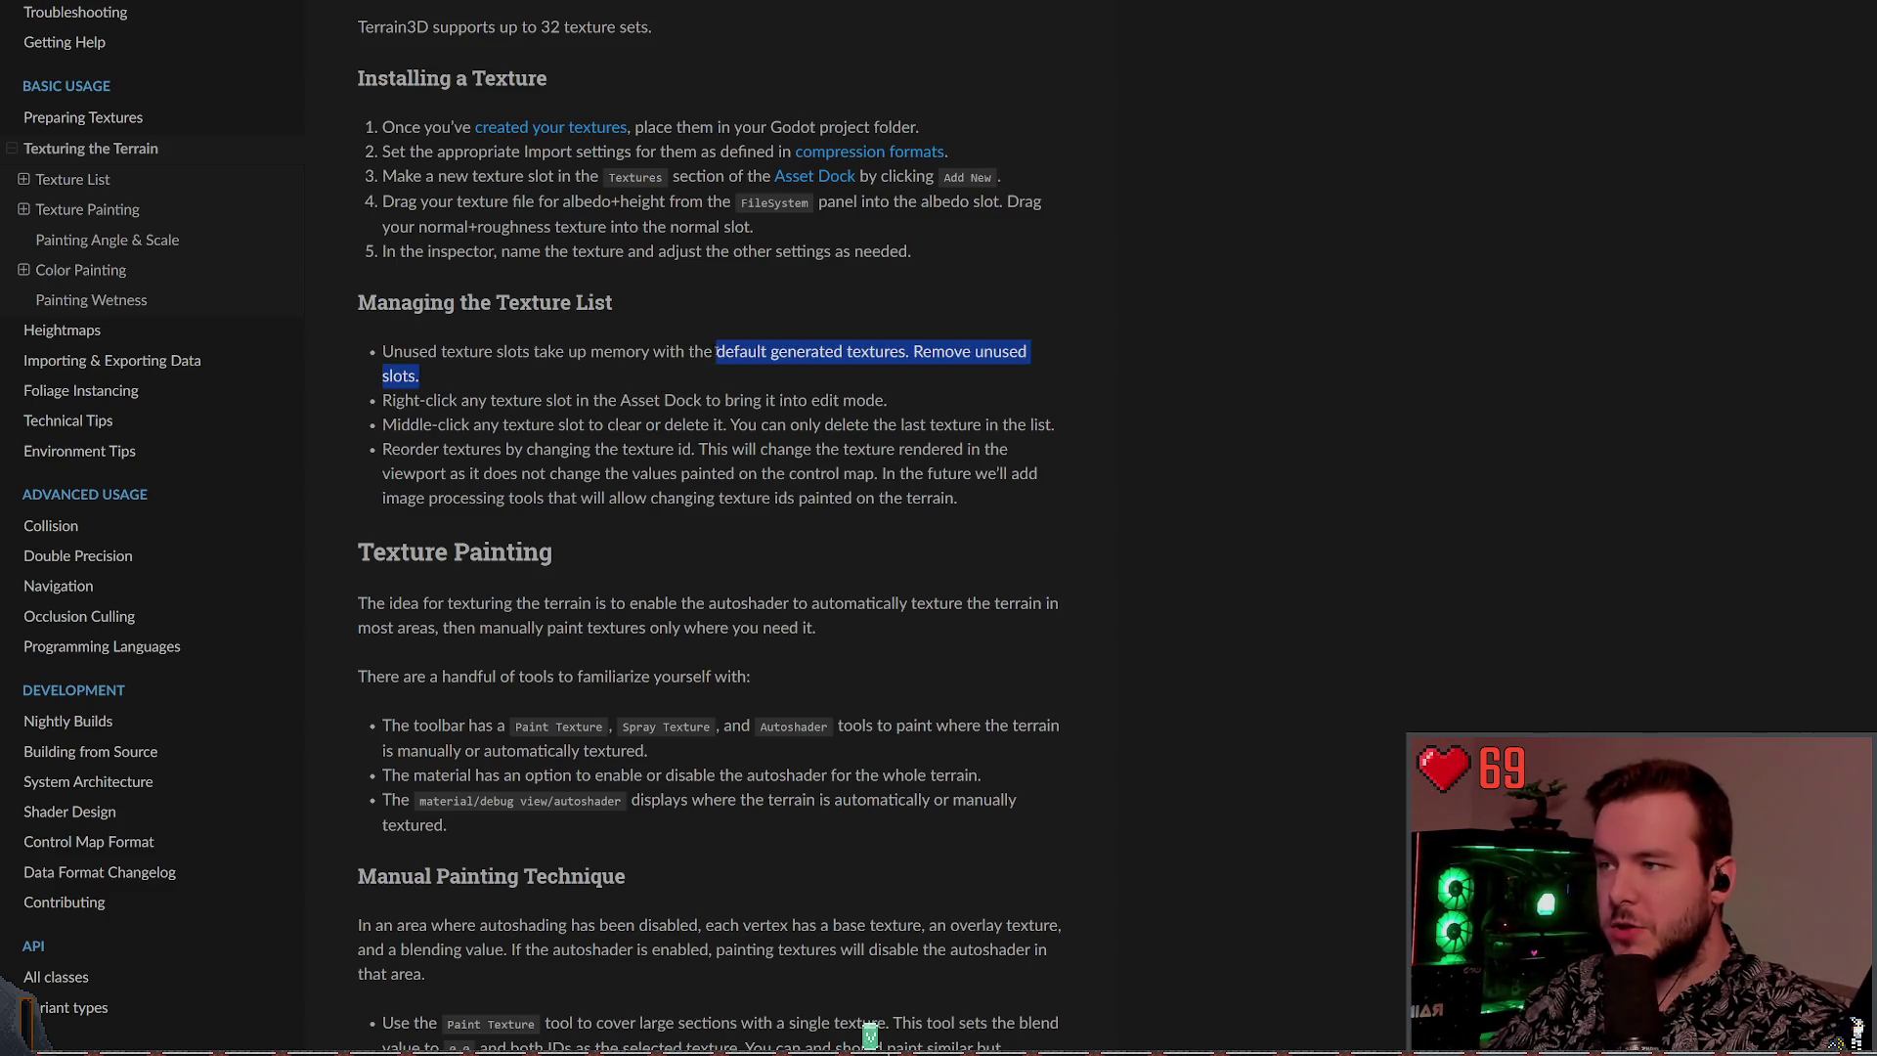
{"action": "left_click", "coordinate": [712, 378]}
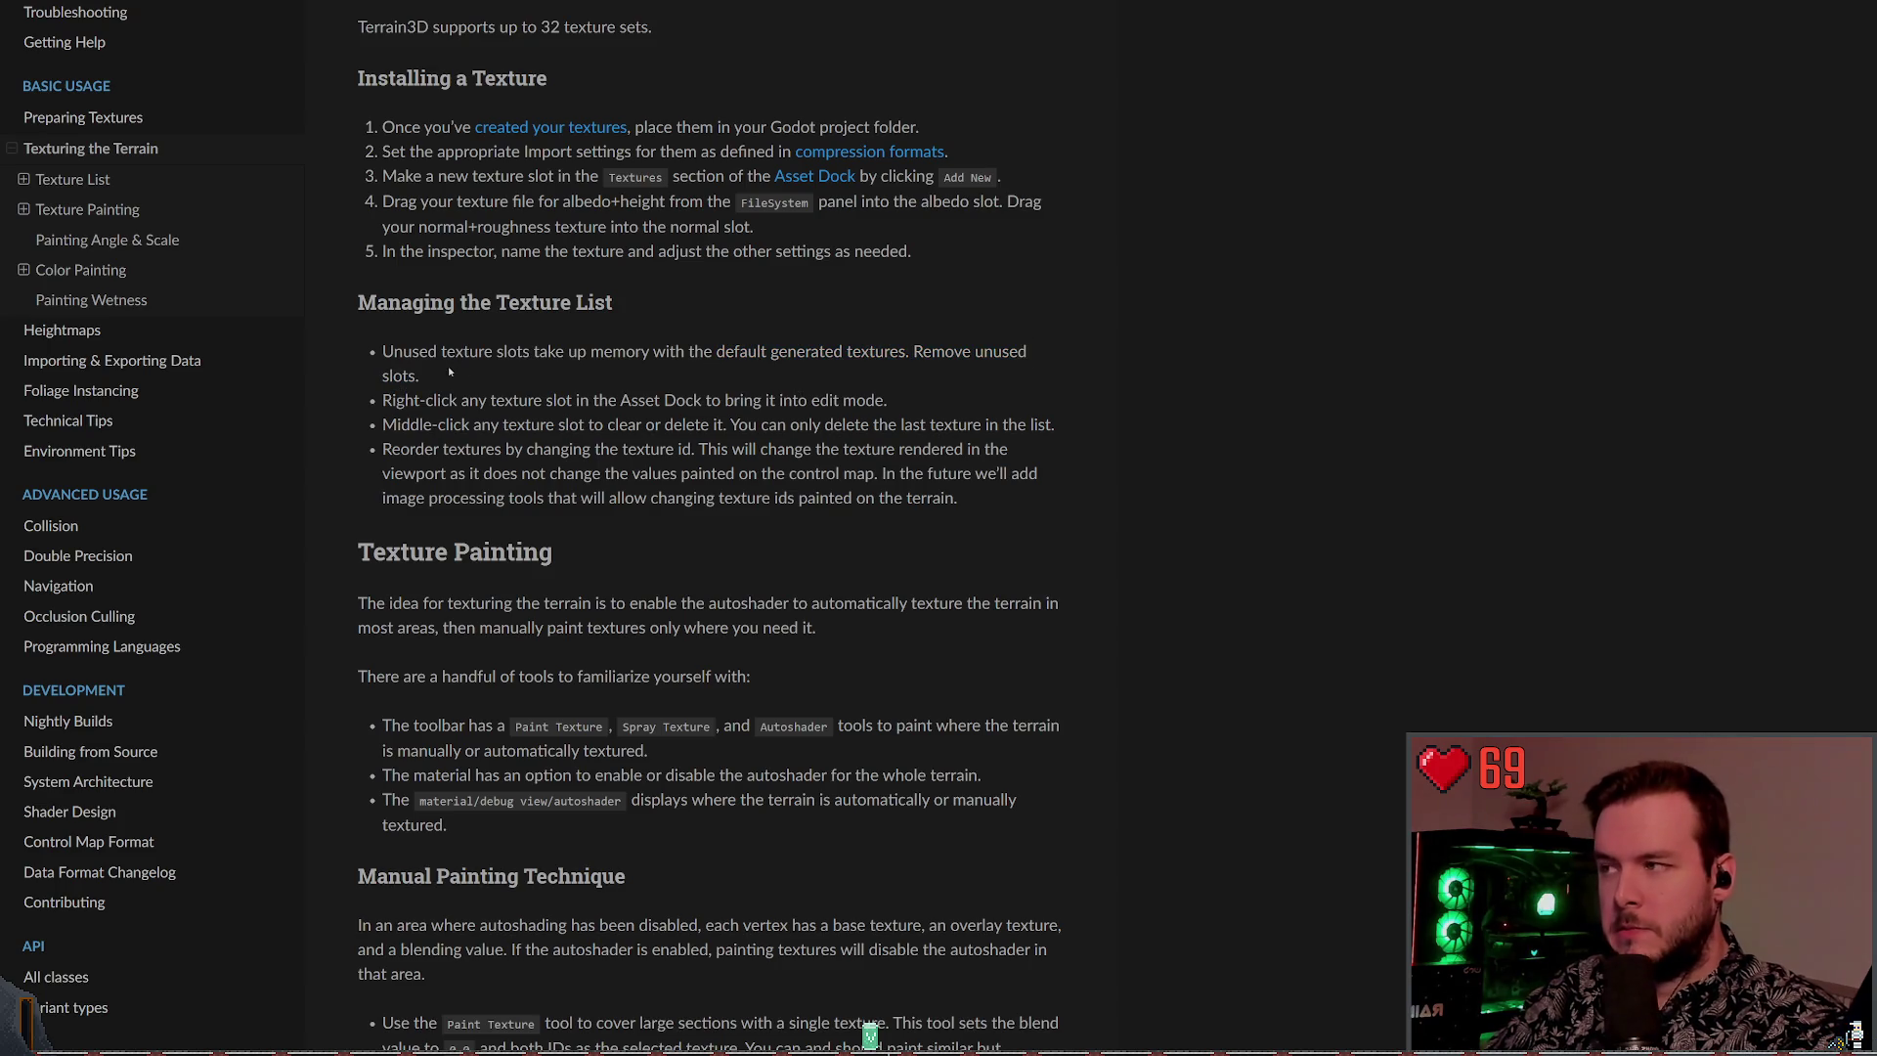
{"action": "triple_click", "coordinate": [448, 366]}
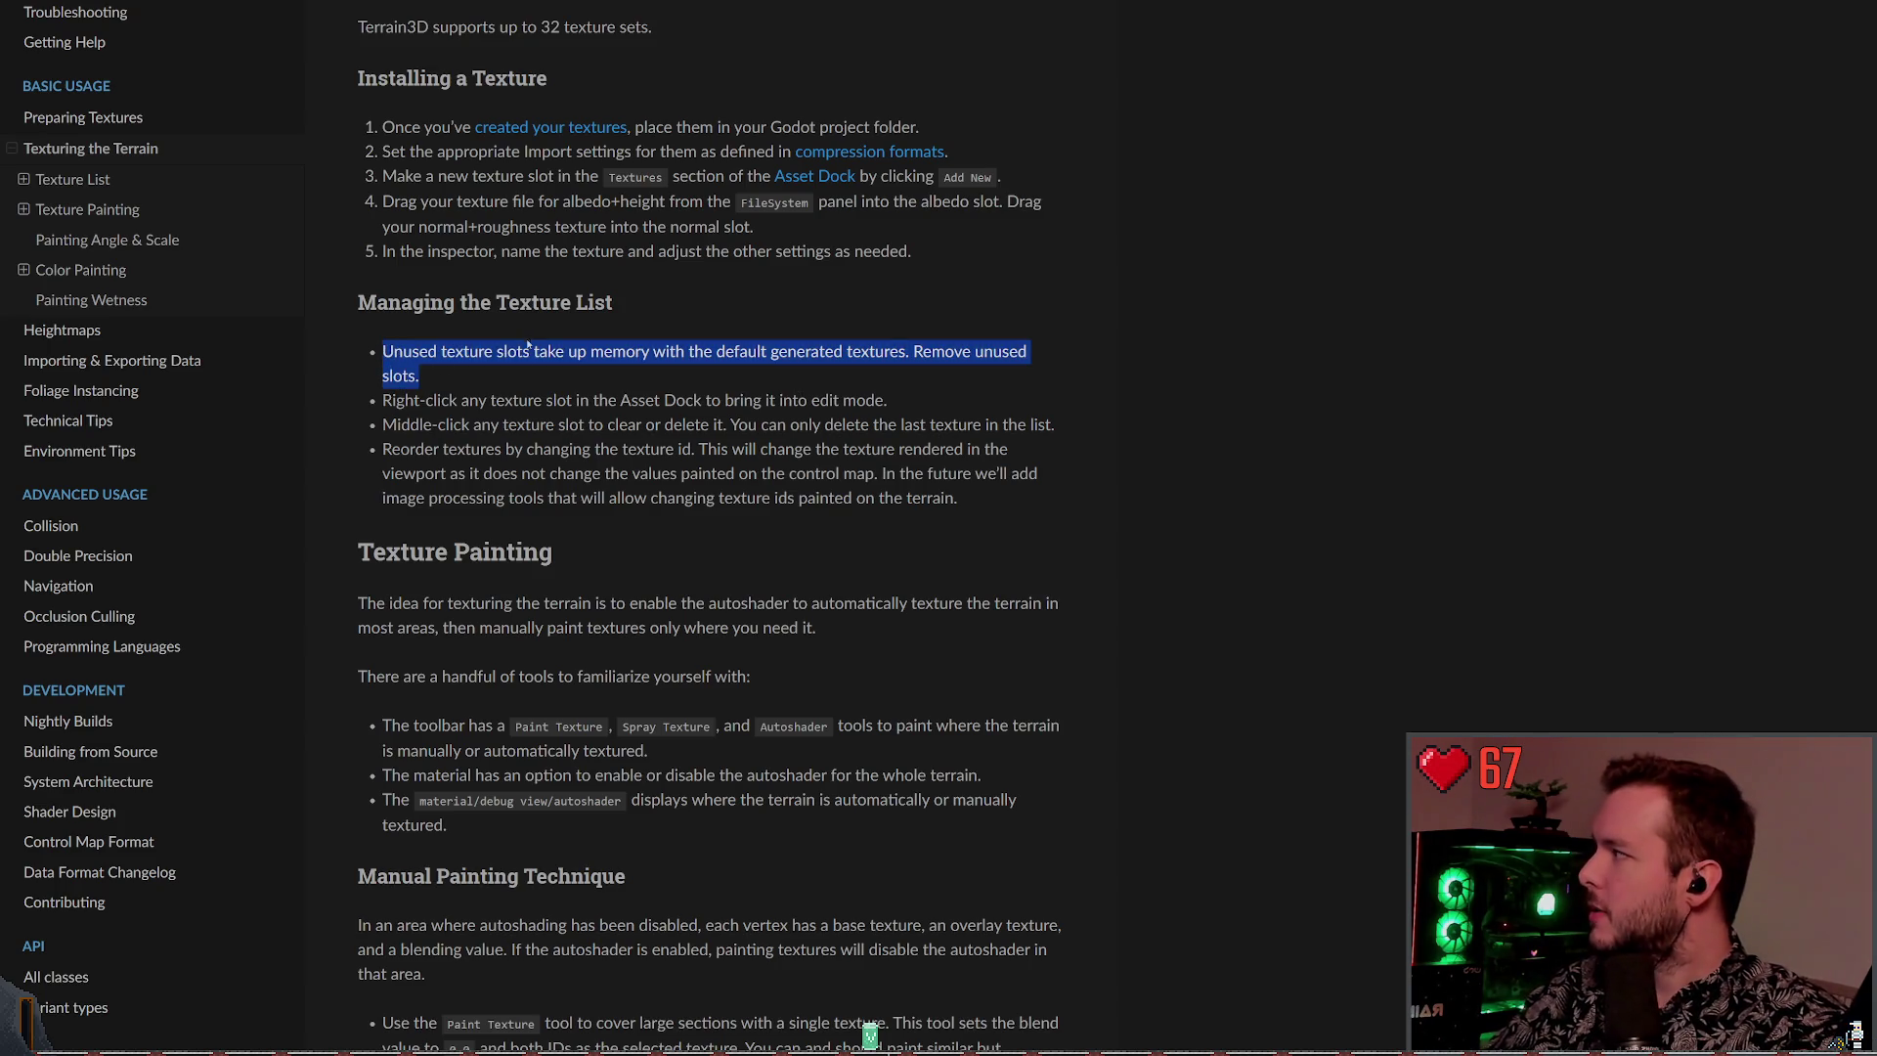
{"action": "left_click", "coordinate": [508, 389]}
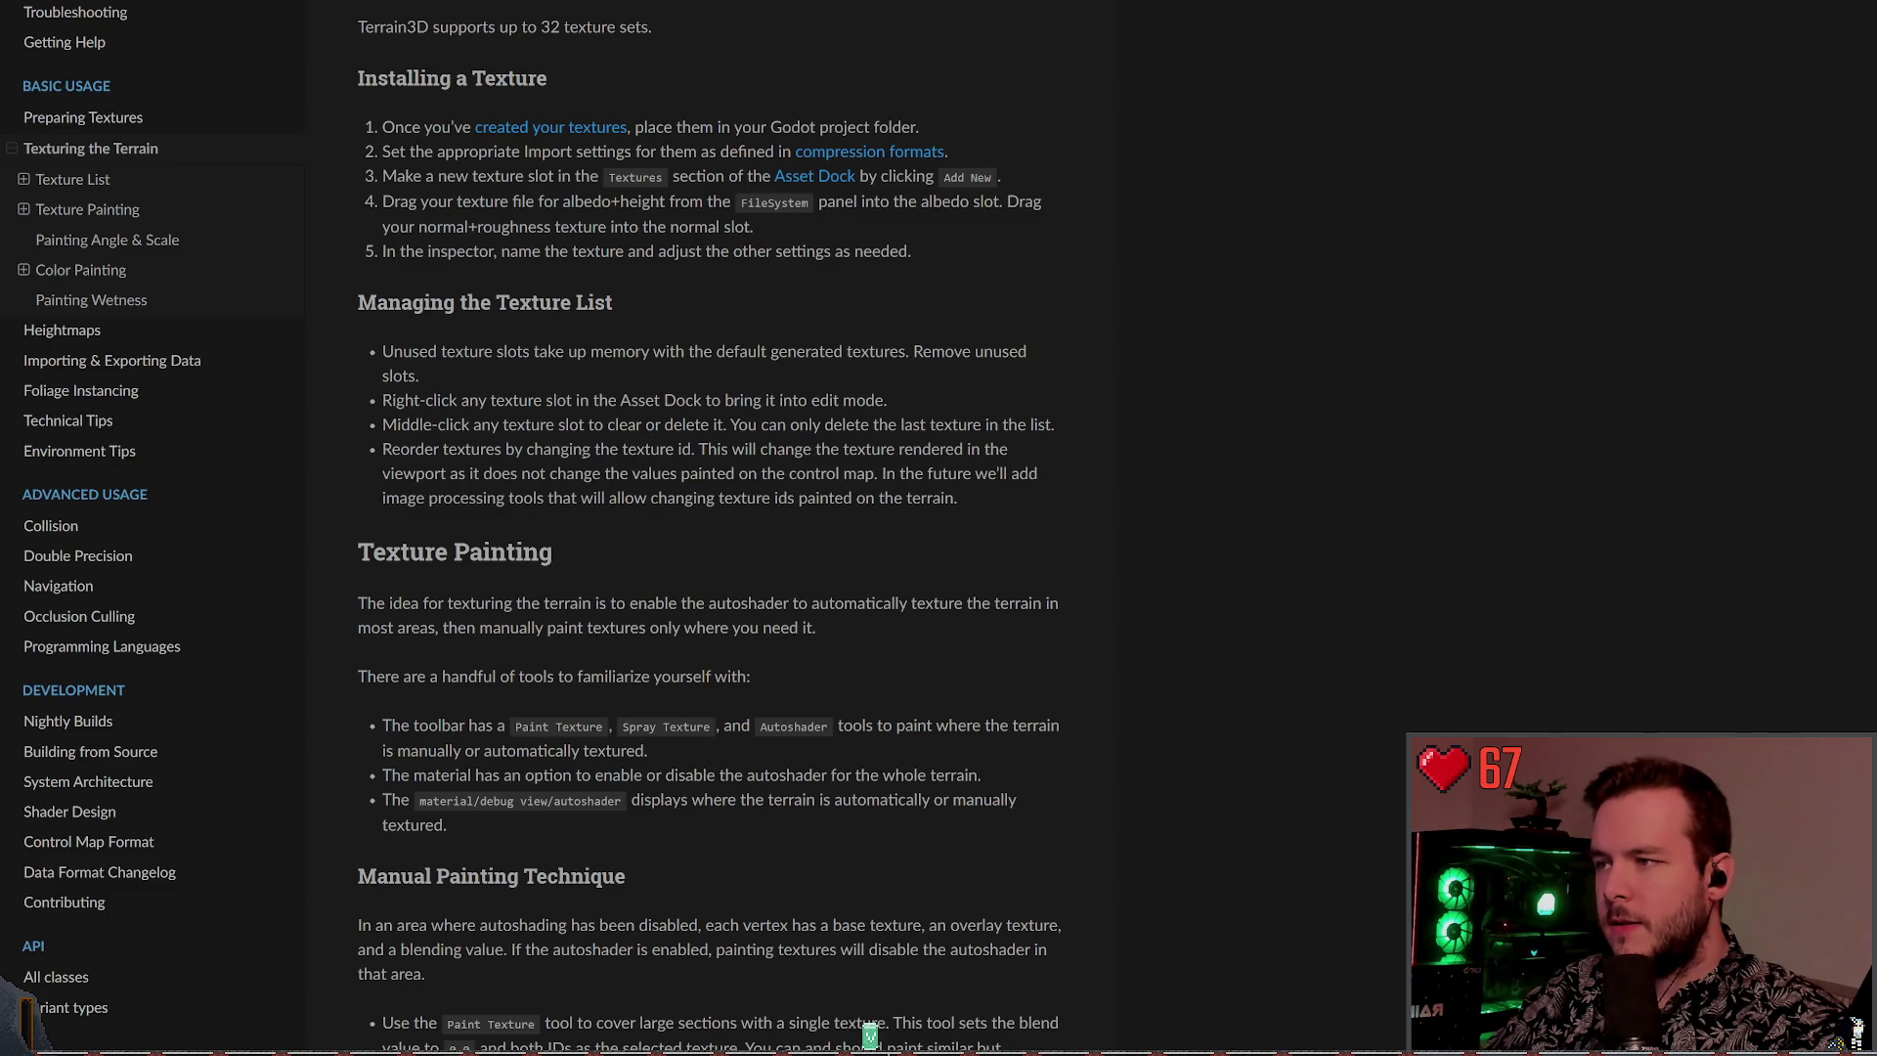
Read down through Texture Painting toward the Autoshading section
{"action": "scroll", "coordinate": [917, 449], "scroll_direction": "down", "scroll_amount": 1}
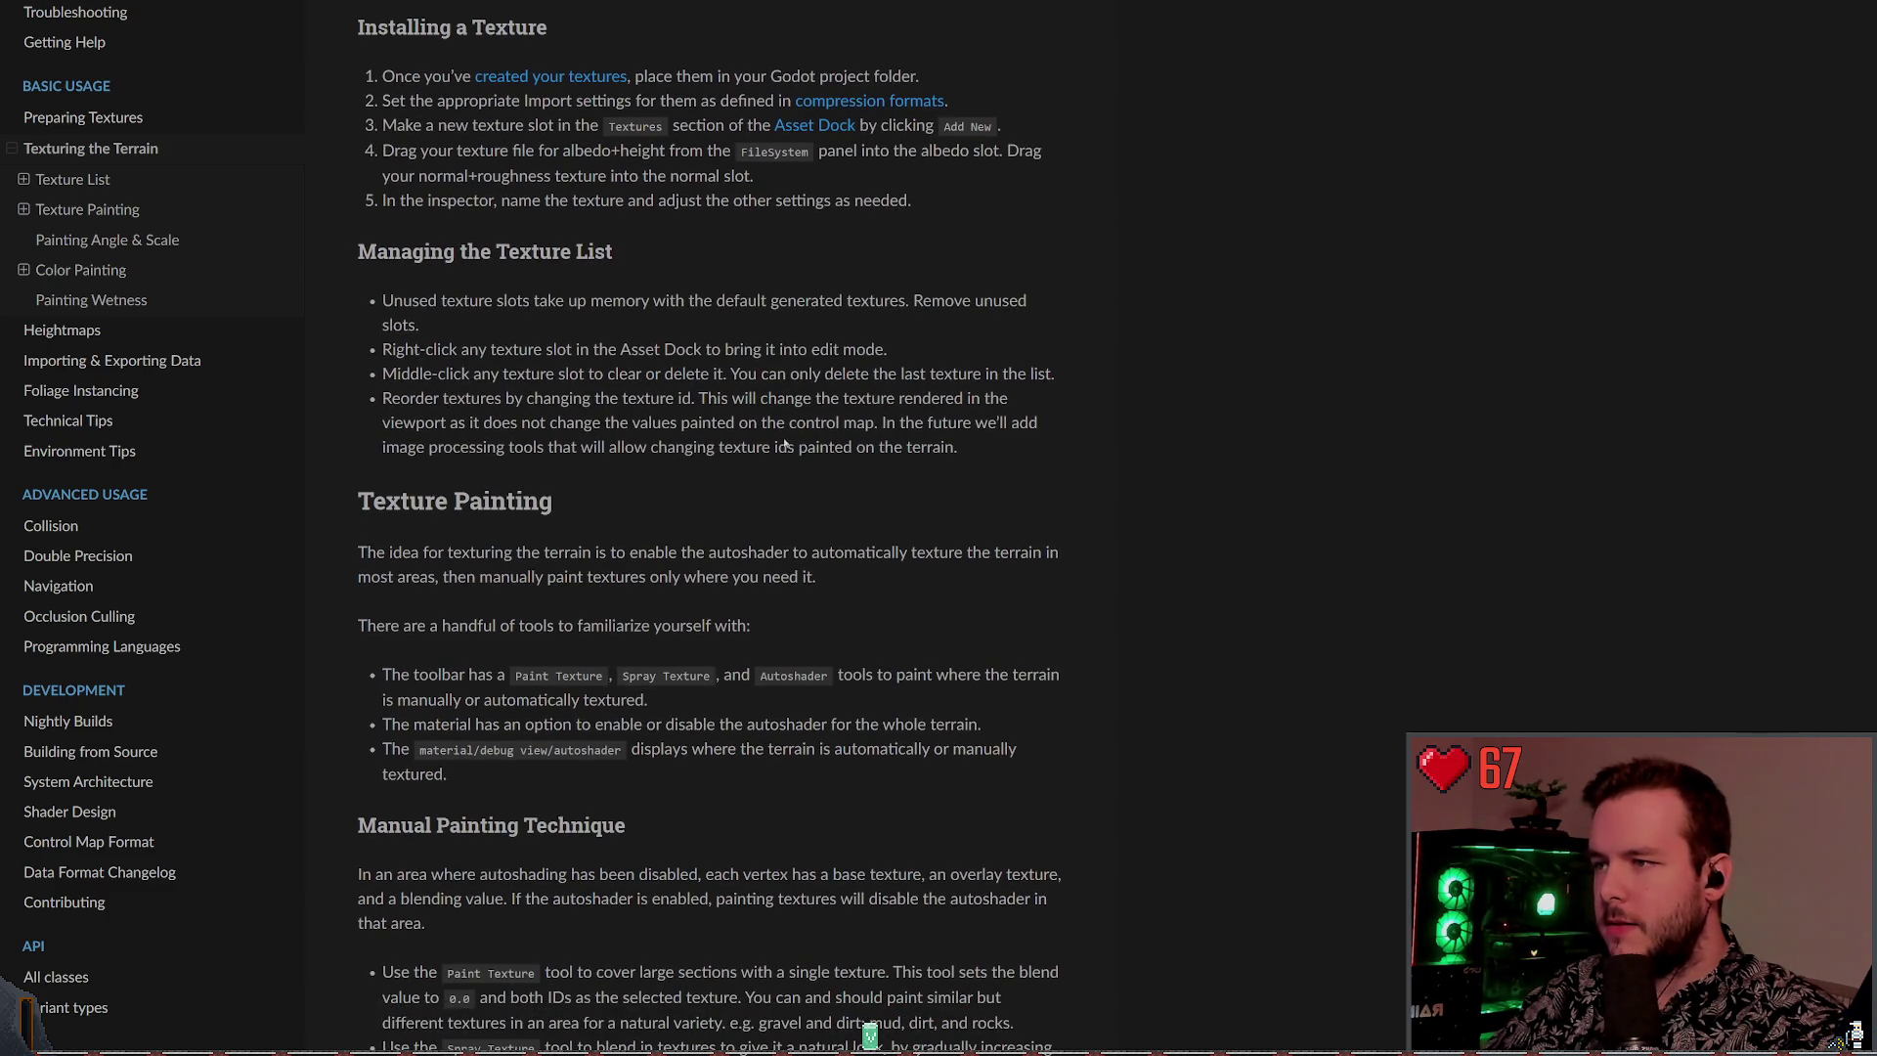
{"action": "scroll", "coordinate": [785, 445], "scroll_direction": "down", "scroll_amount": 2}
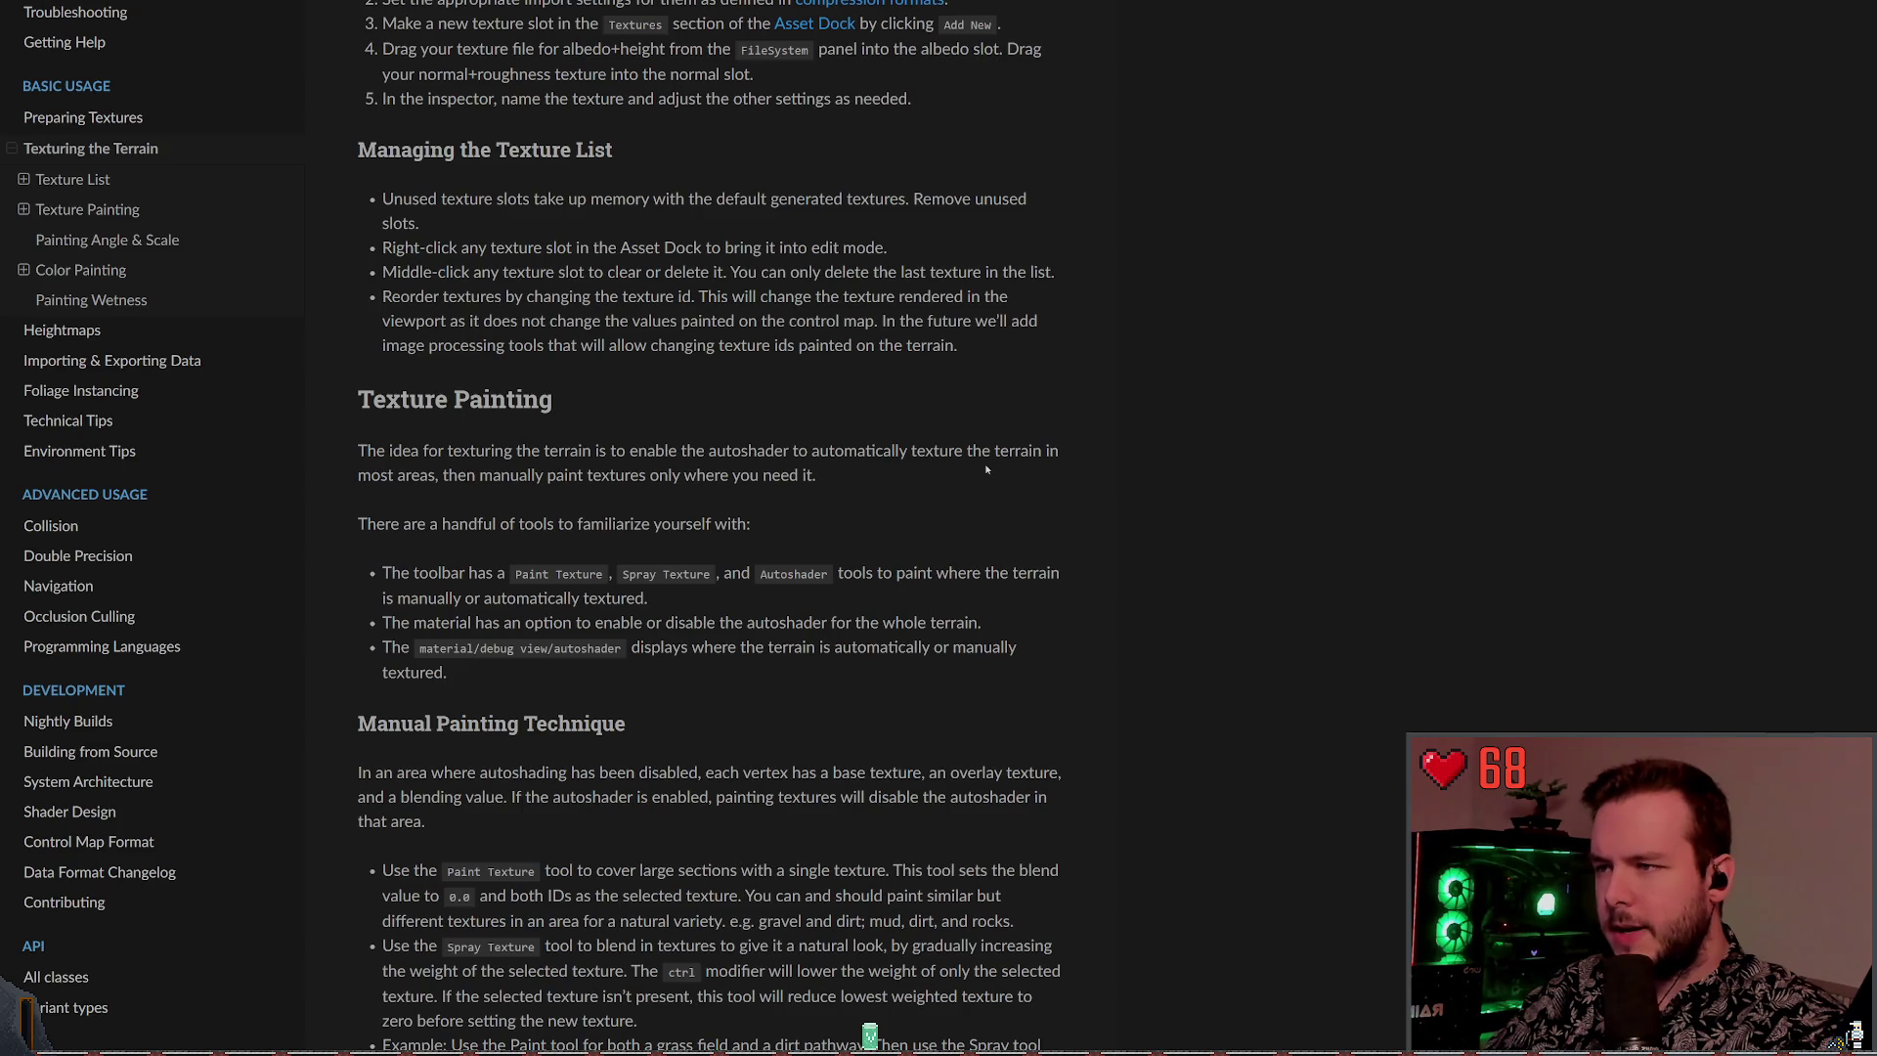
{"action": "scroll", "coordinate": [513, 468], "scroll_direction": "down", "scroll_amount": 2}
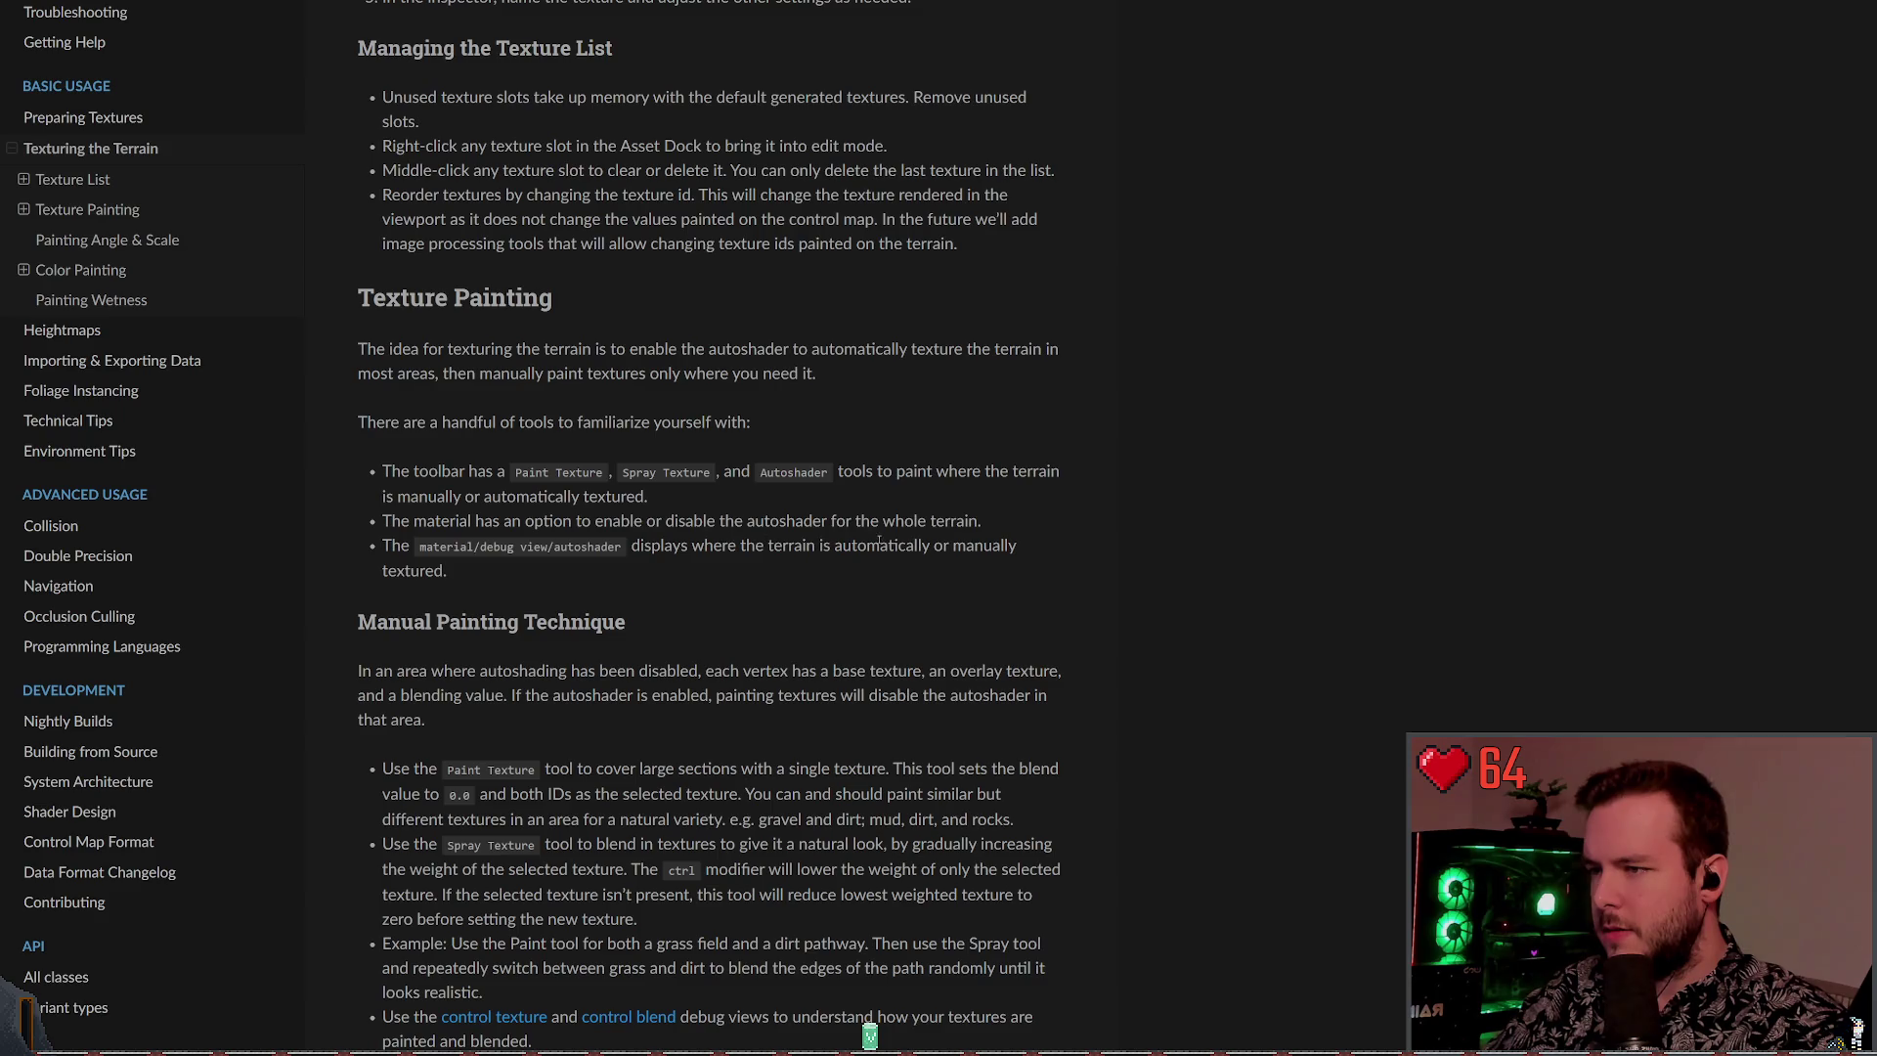
{"action": "scroll", "coordinate": [860, 541], "scroll_direction": "down", "scroll_amount": 3}
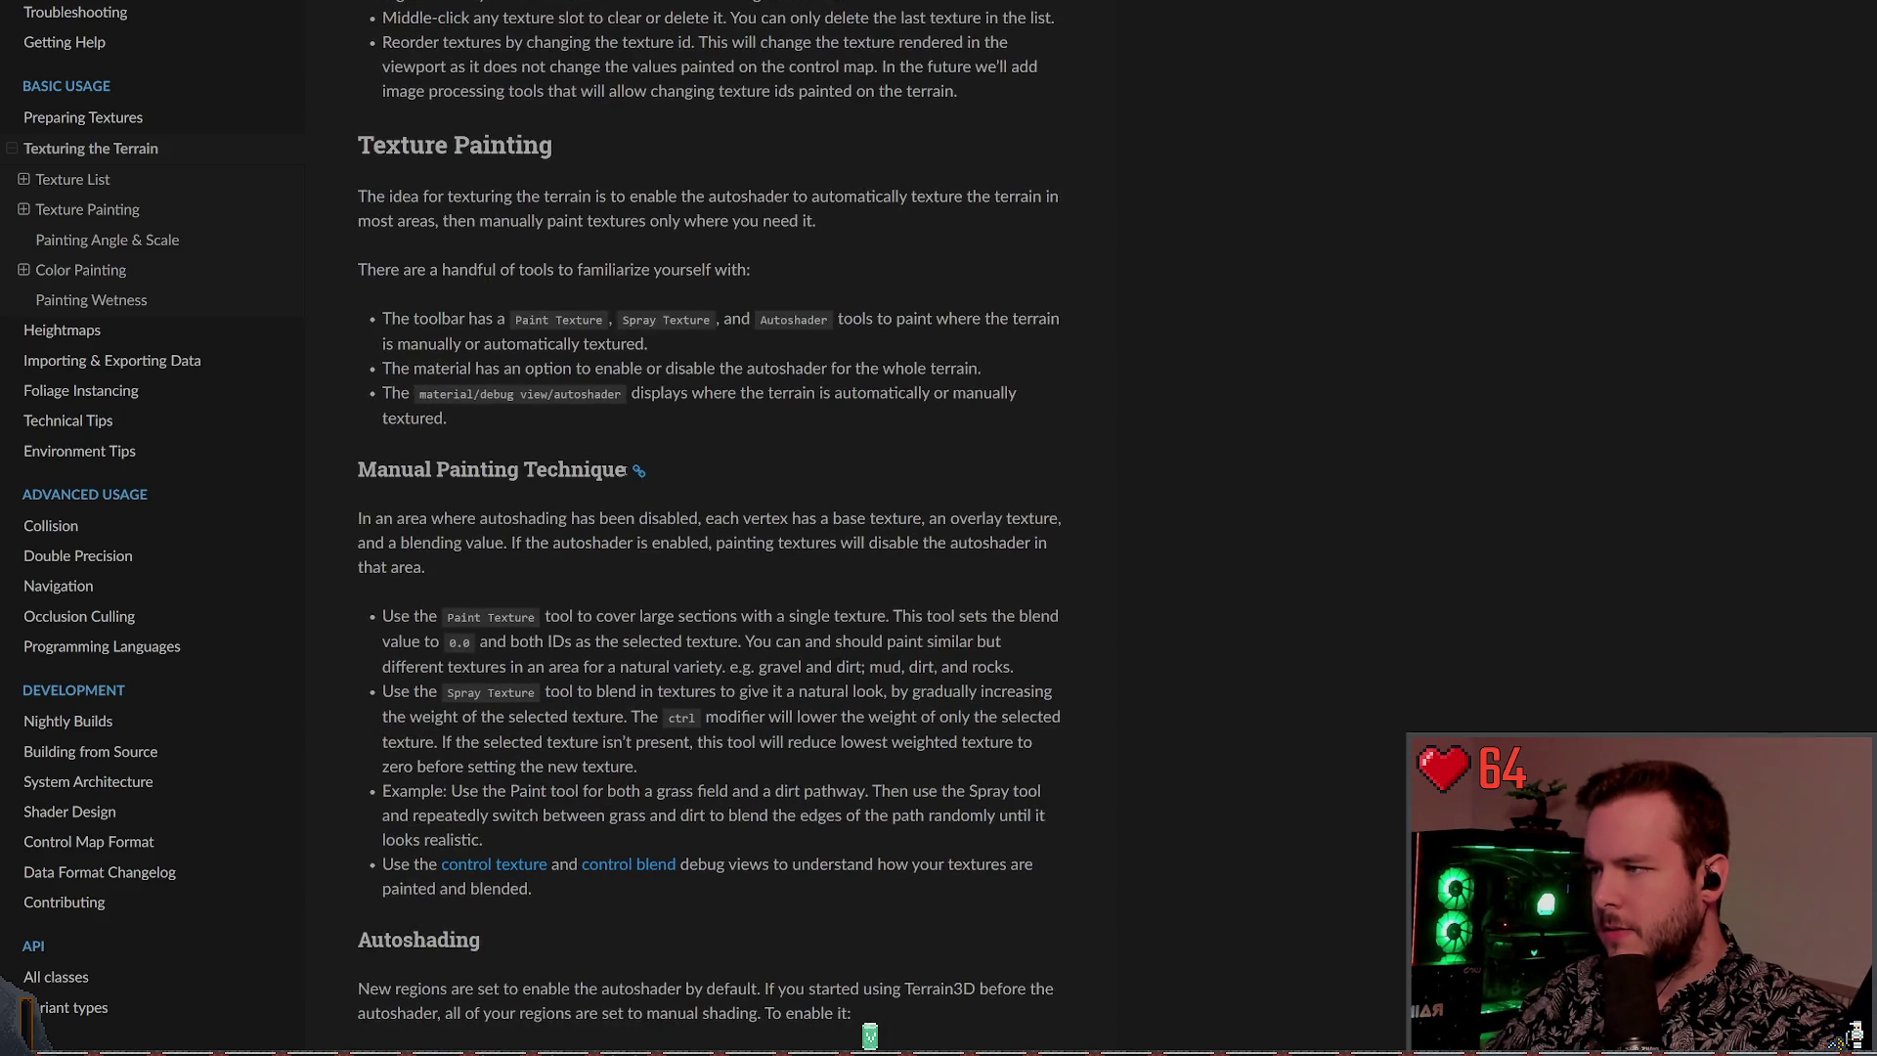
{"action": "scroll", "coordinate": [589, 336], "scroll_direction": "down", "scroll_amount": 4}
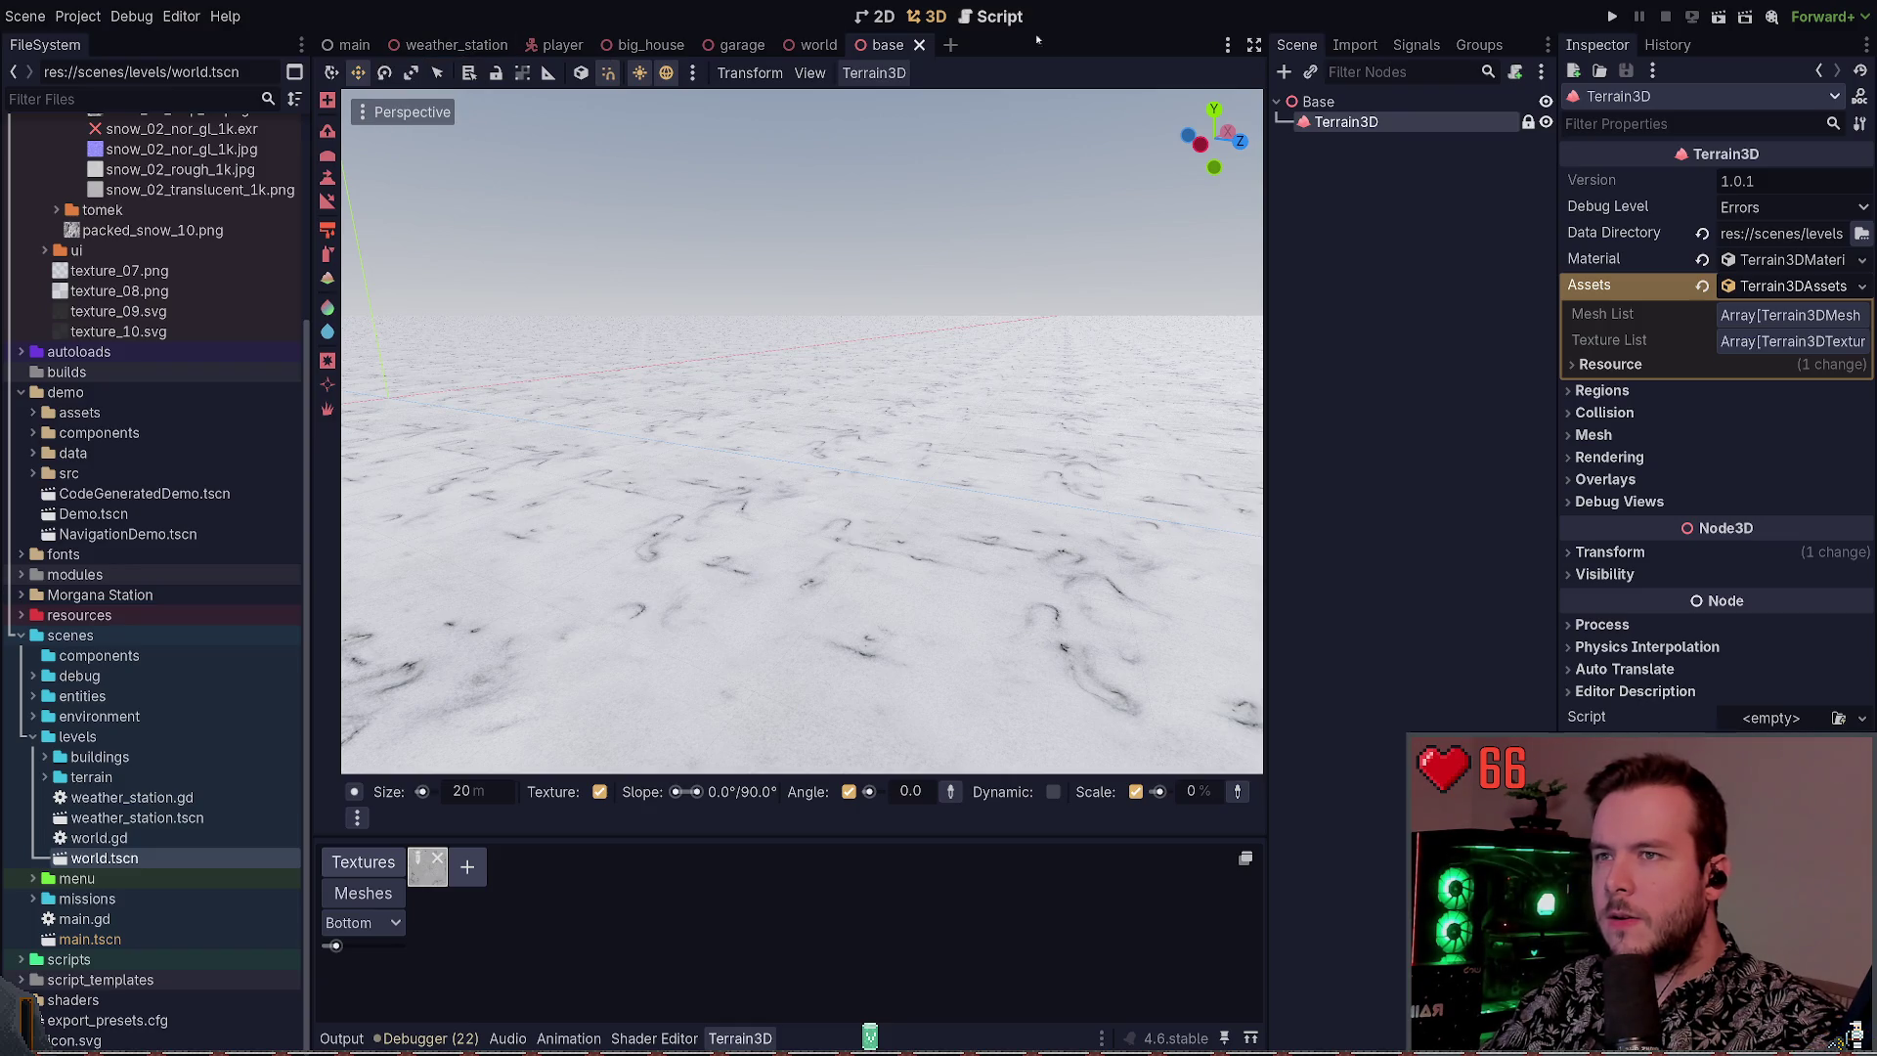
Expand and collapse the Terrain3D Regions, Collision, Mesh, Rendering, Overlays and Debug Views sections
{"action": "left_click", "coordinate": [1601, 391]}
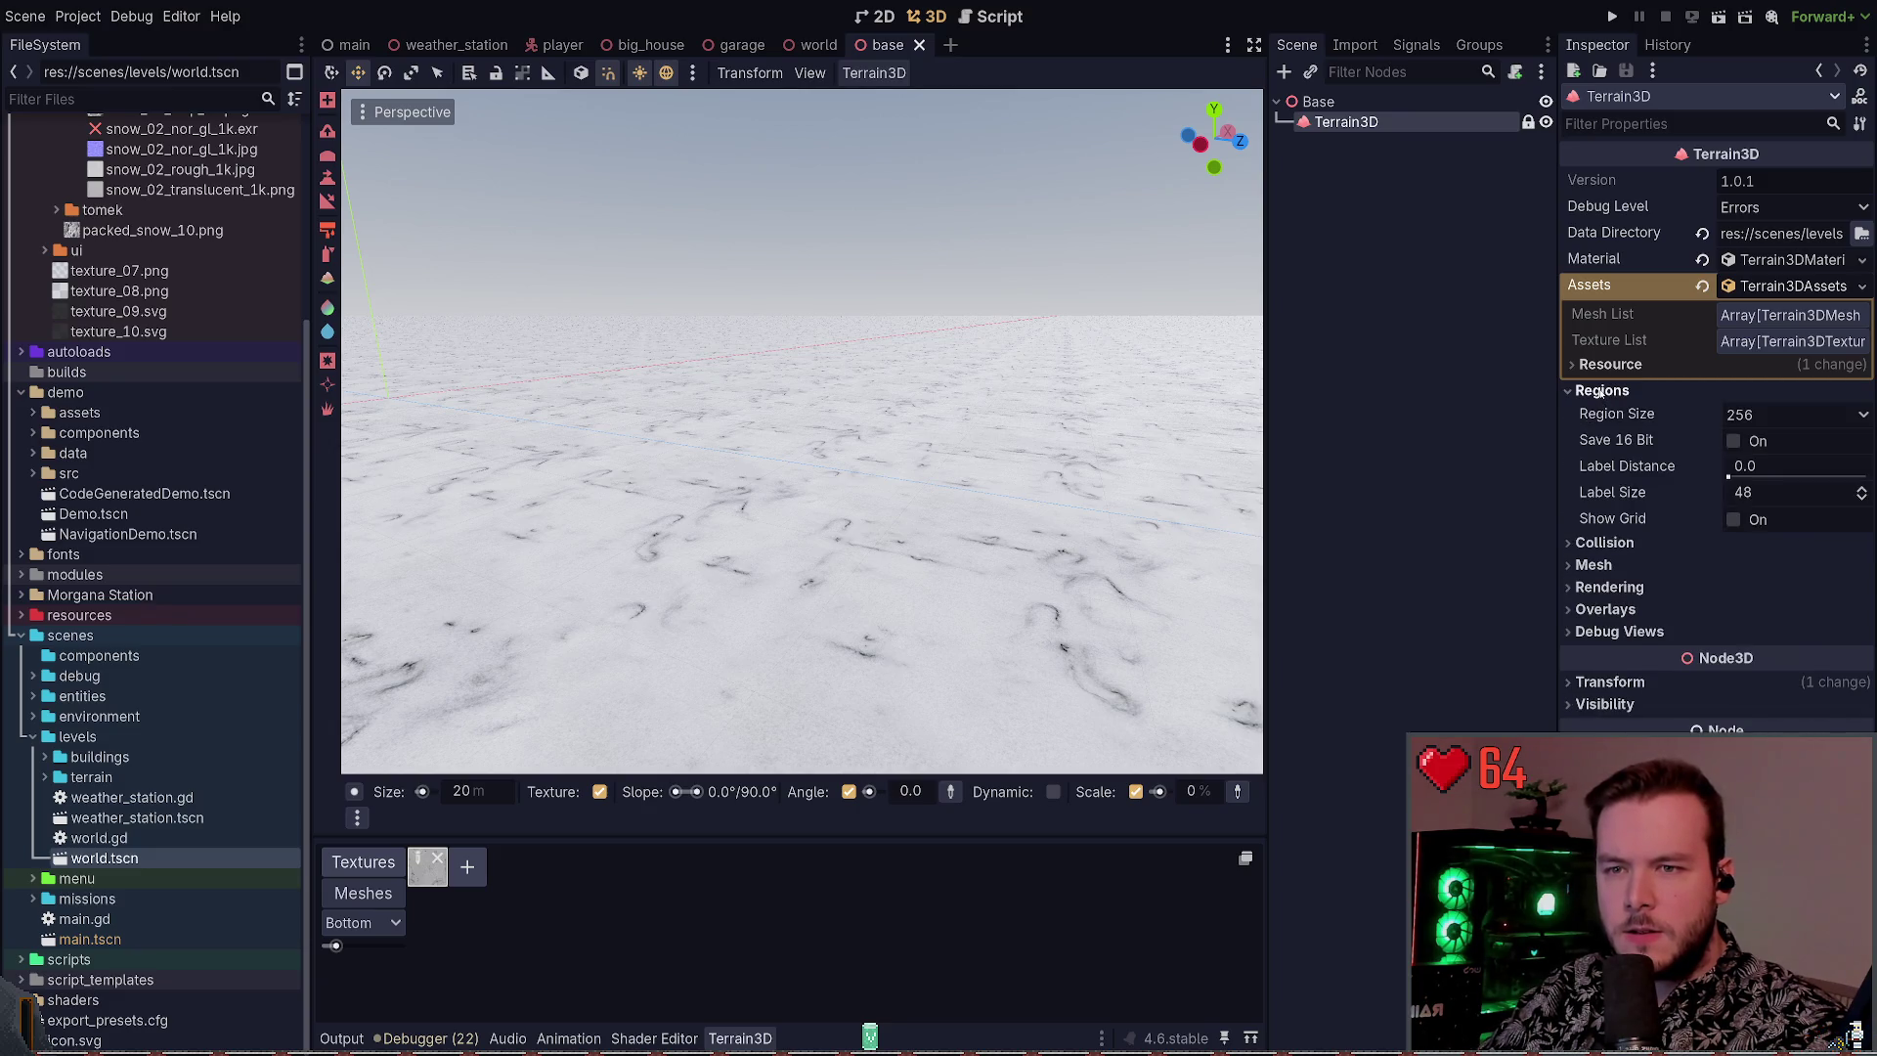
{"action": "left_click", "coordinate": [1603, 391]}
{"action": "left_click", "coordinate": [1599, 412]}
{"action": "left_click", "coordinate": [1599, 412]}
{"action": "left_click", "coordinate": [1594, 435]}
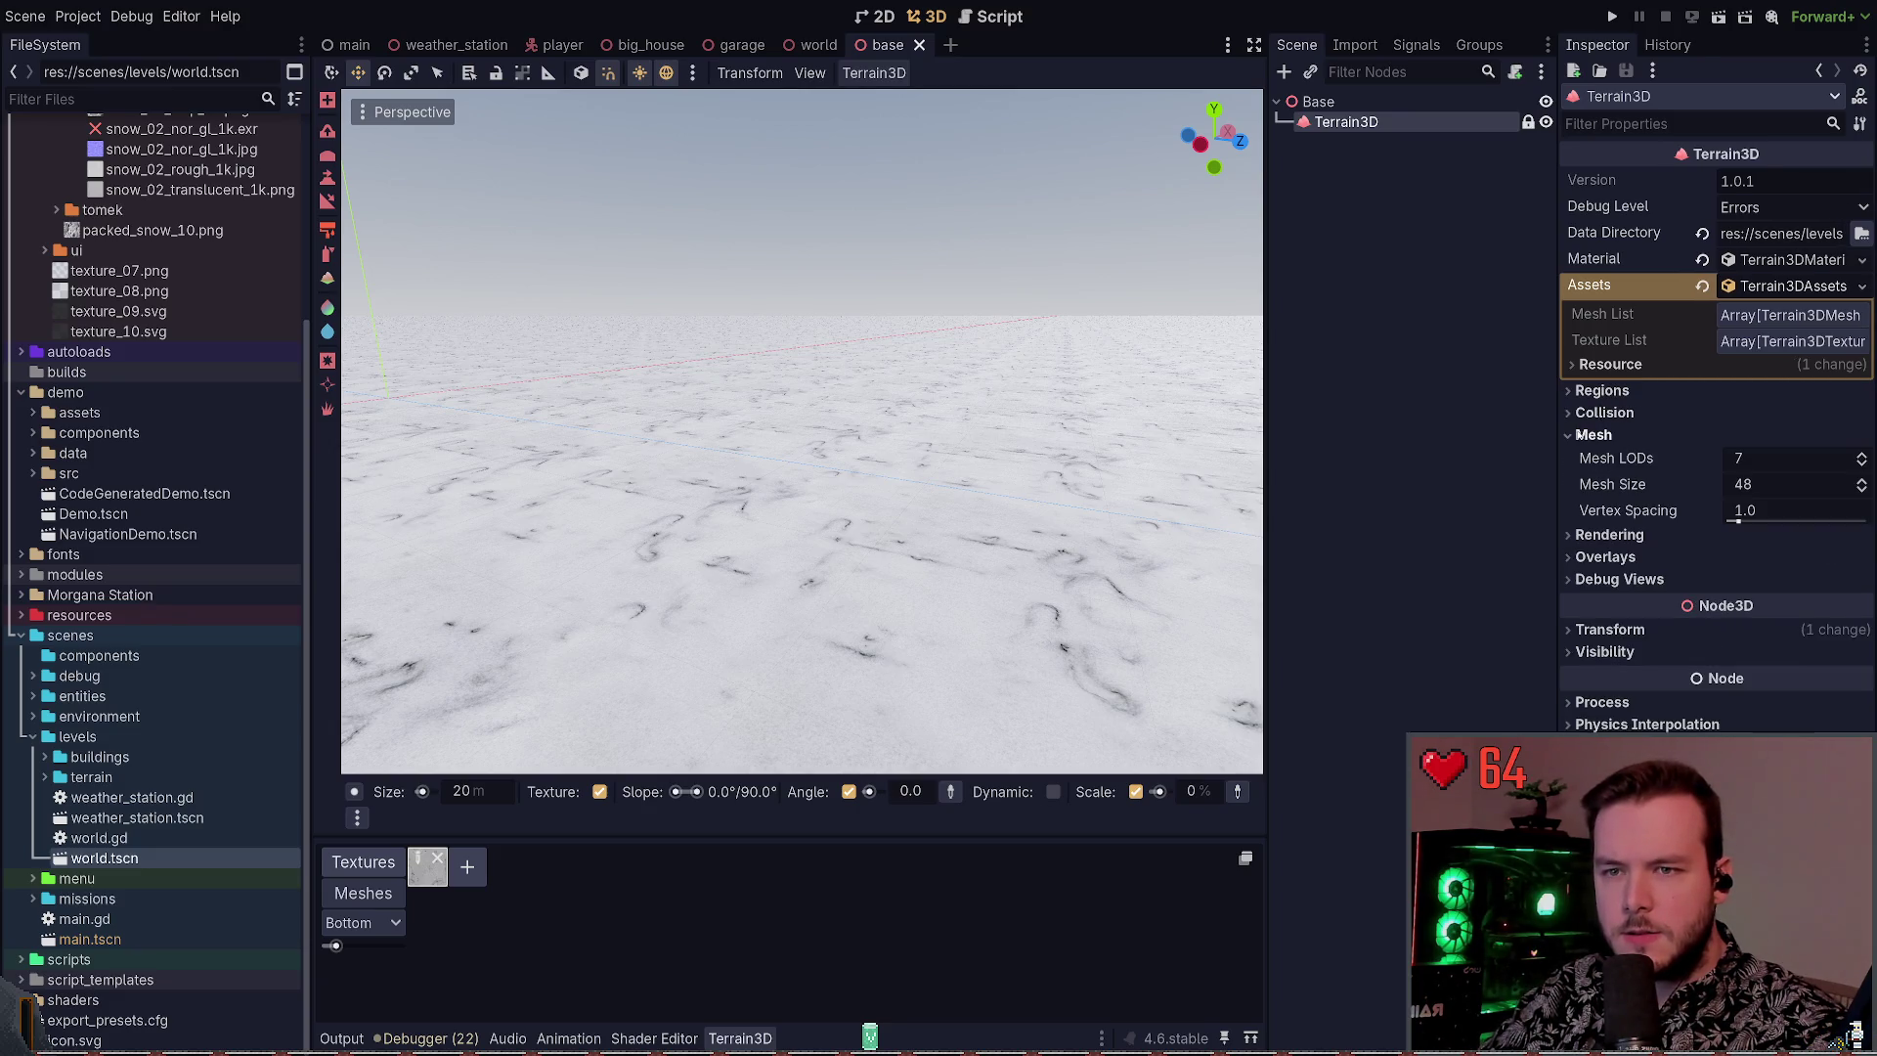
{"action": "left_click", "coordinate": [1594, 435]}
{"action": "left_click", "coordinate": [1603, 457]}
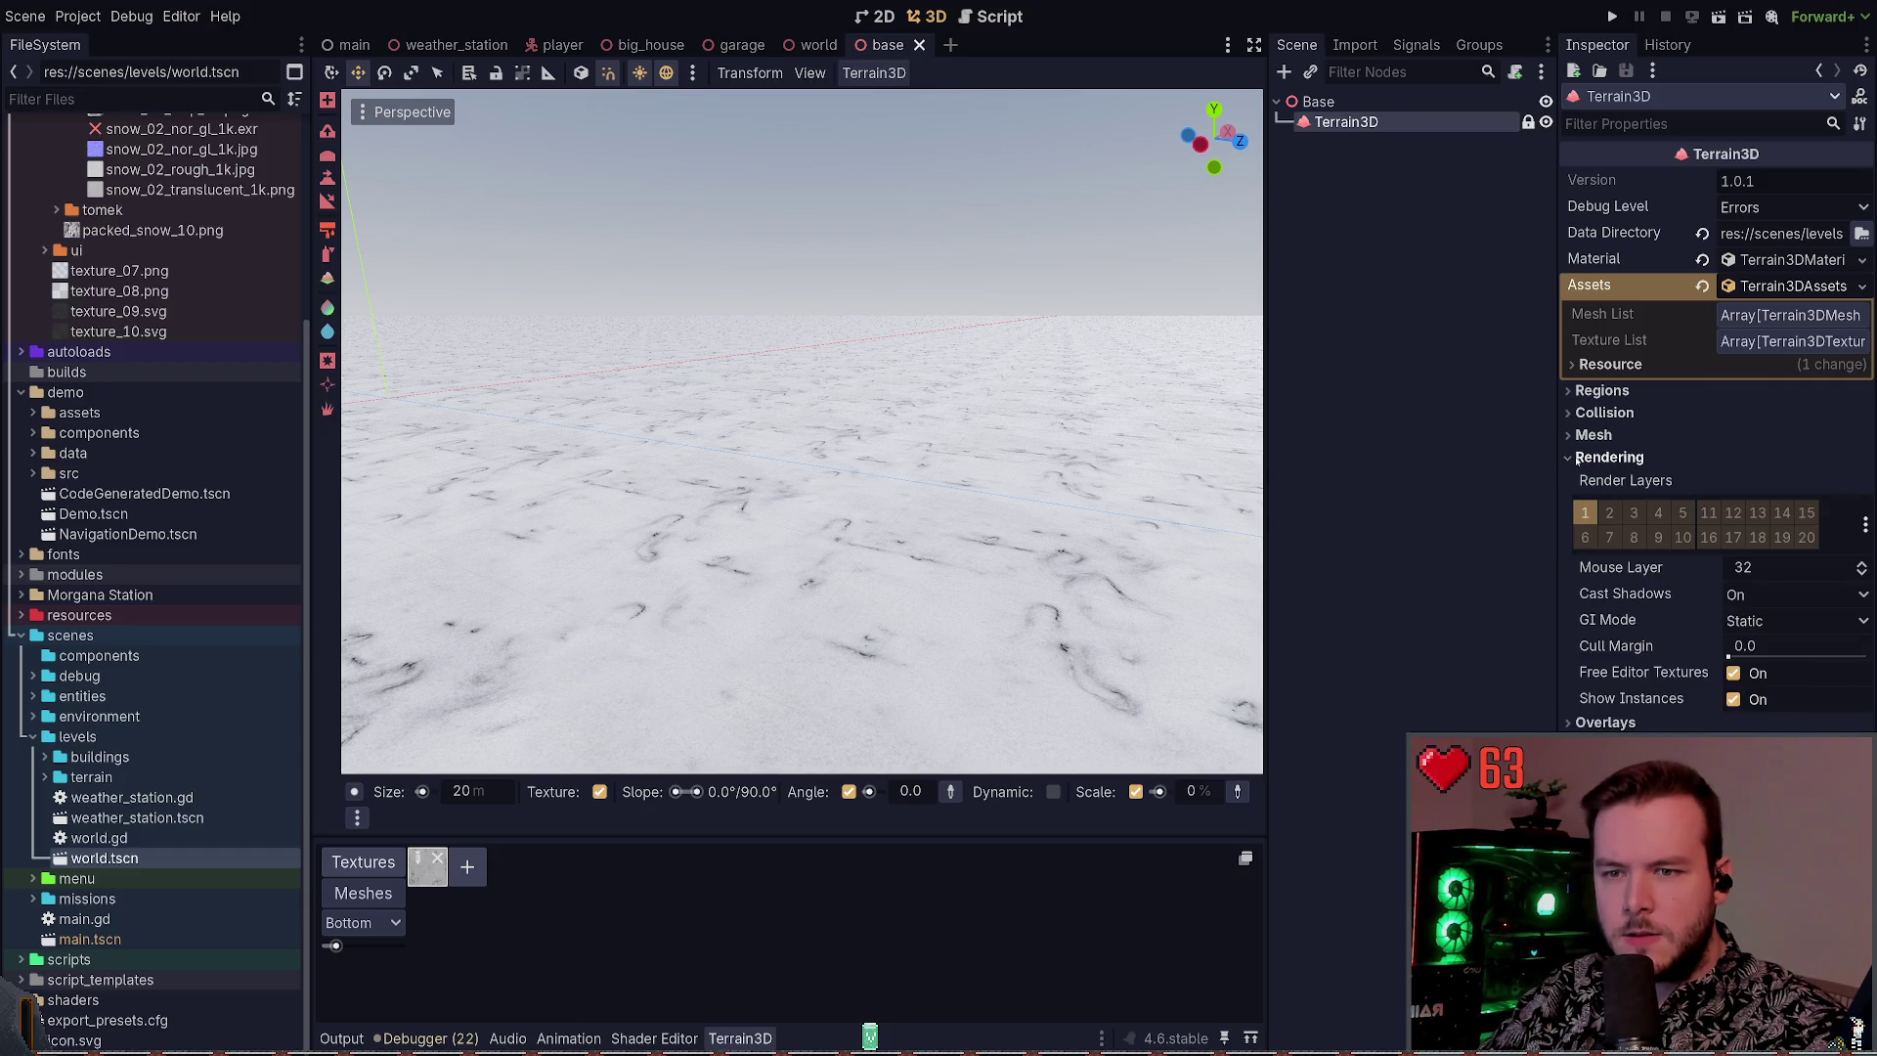
{"action": "left_click", "coordinate": [1576, 457]}
{"action": "left_click", "coordinate": [1578, 479]}
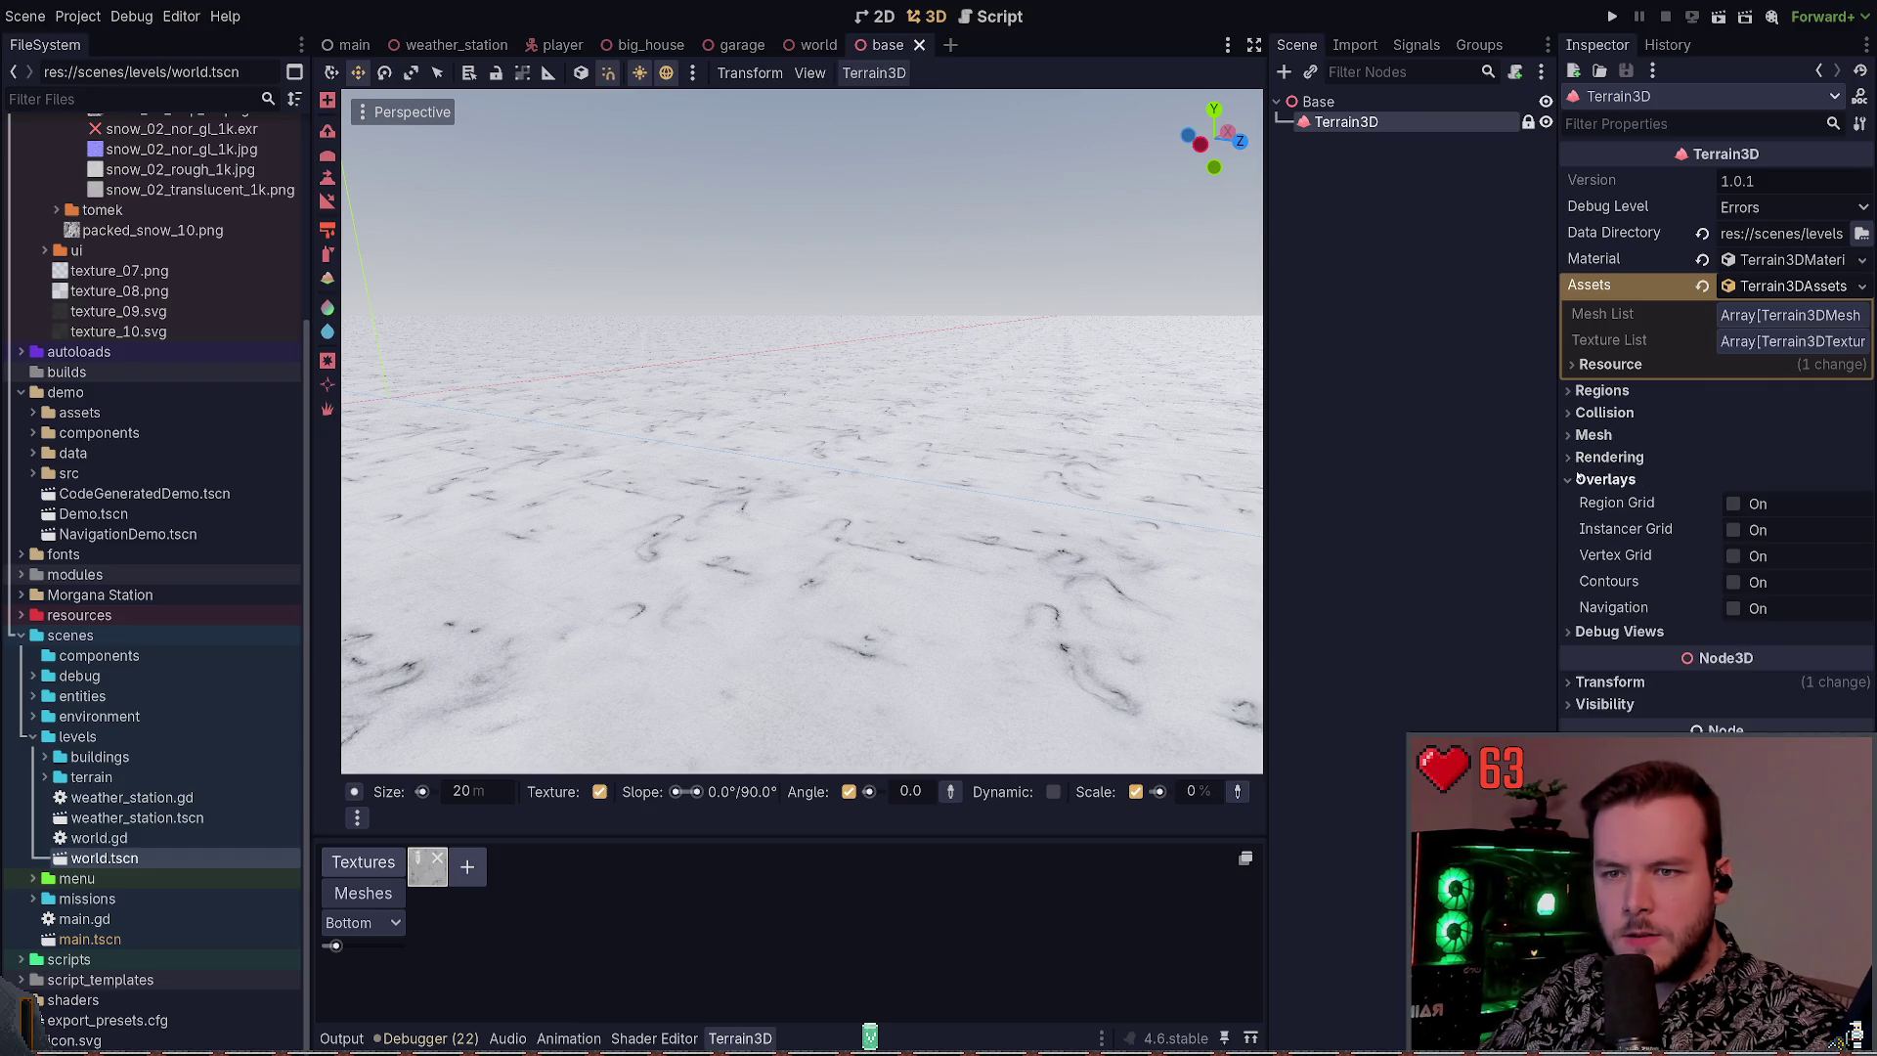
{"action": "left_click", "coordinate": [1578, 478]}
{"action": "left_click", "coordinate": [1584, 503]}
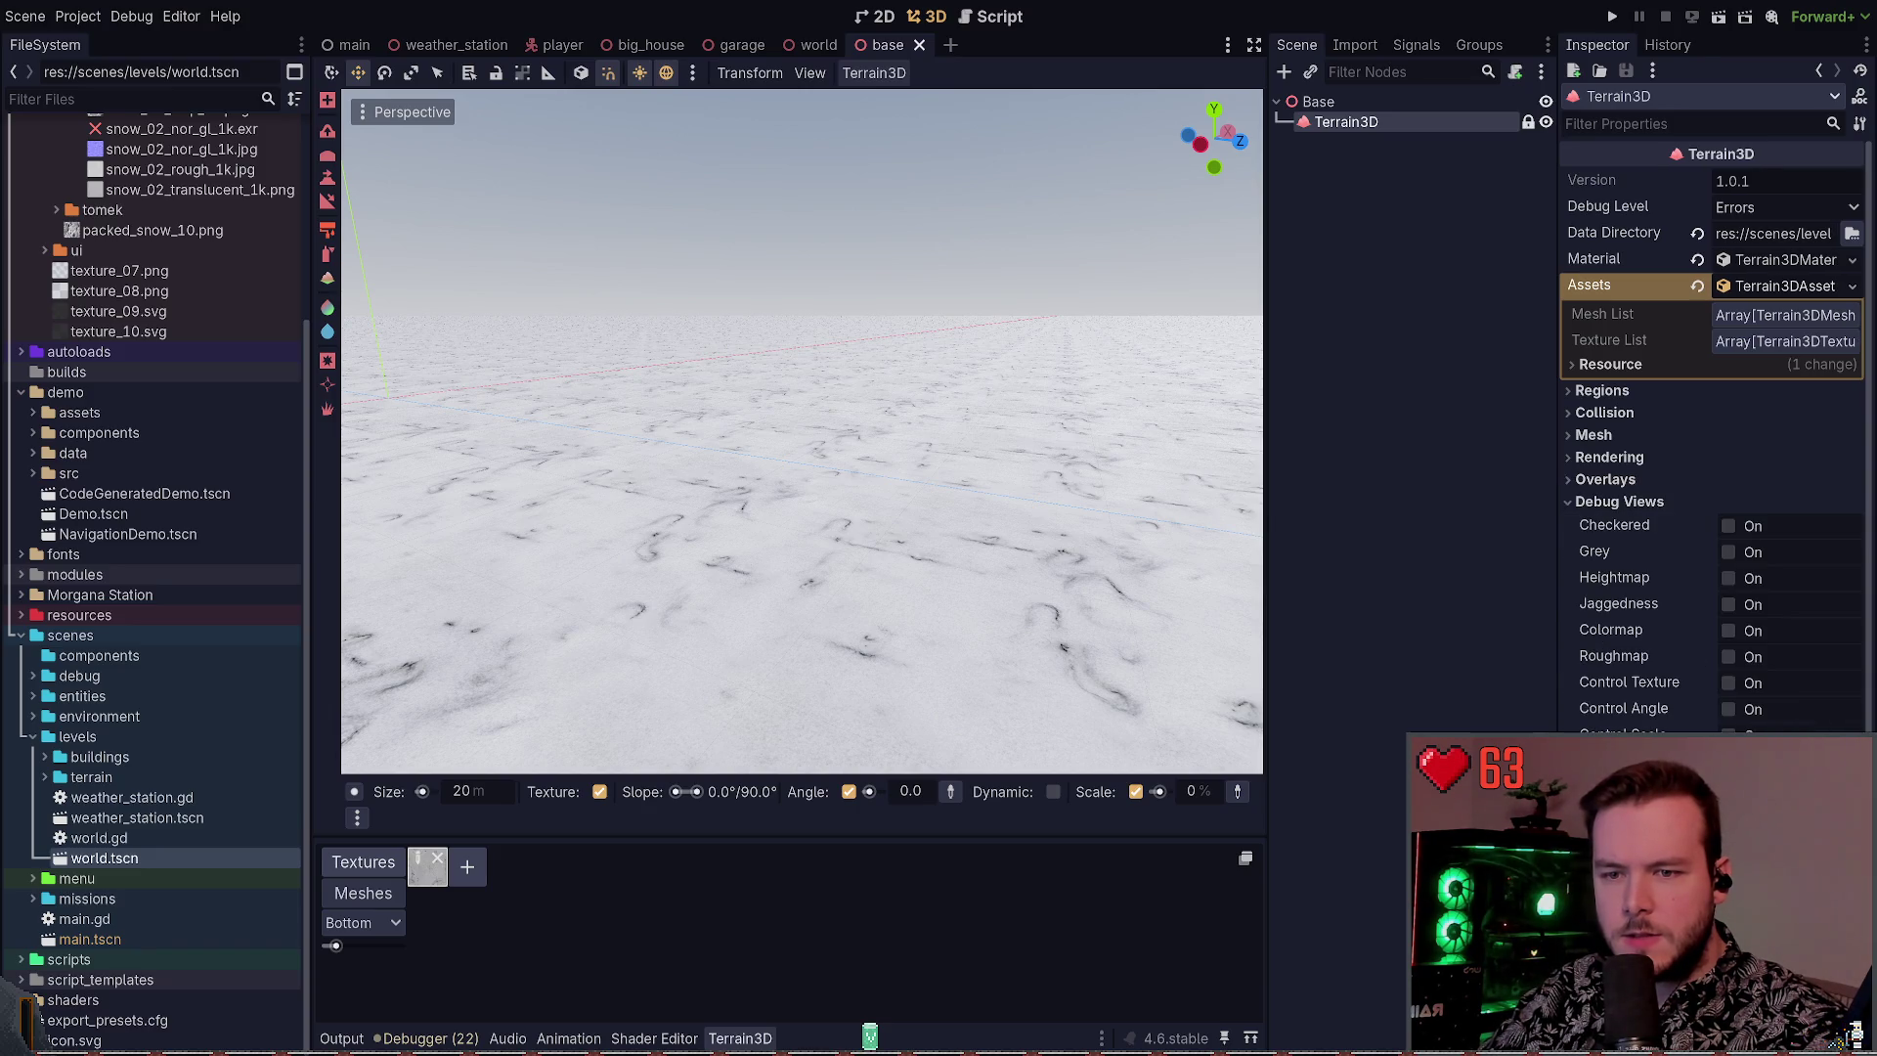
Open the packed_snow_10 texture, then switch between the Base and Terrain3D nodes
{"action": "left_click", "coordinate": [1729, 735]}
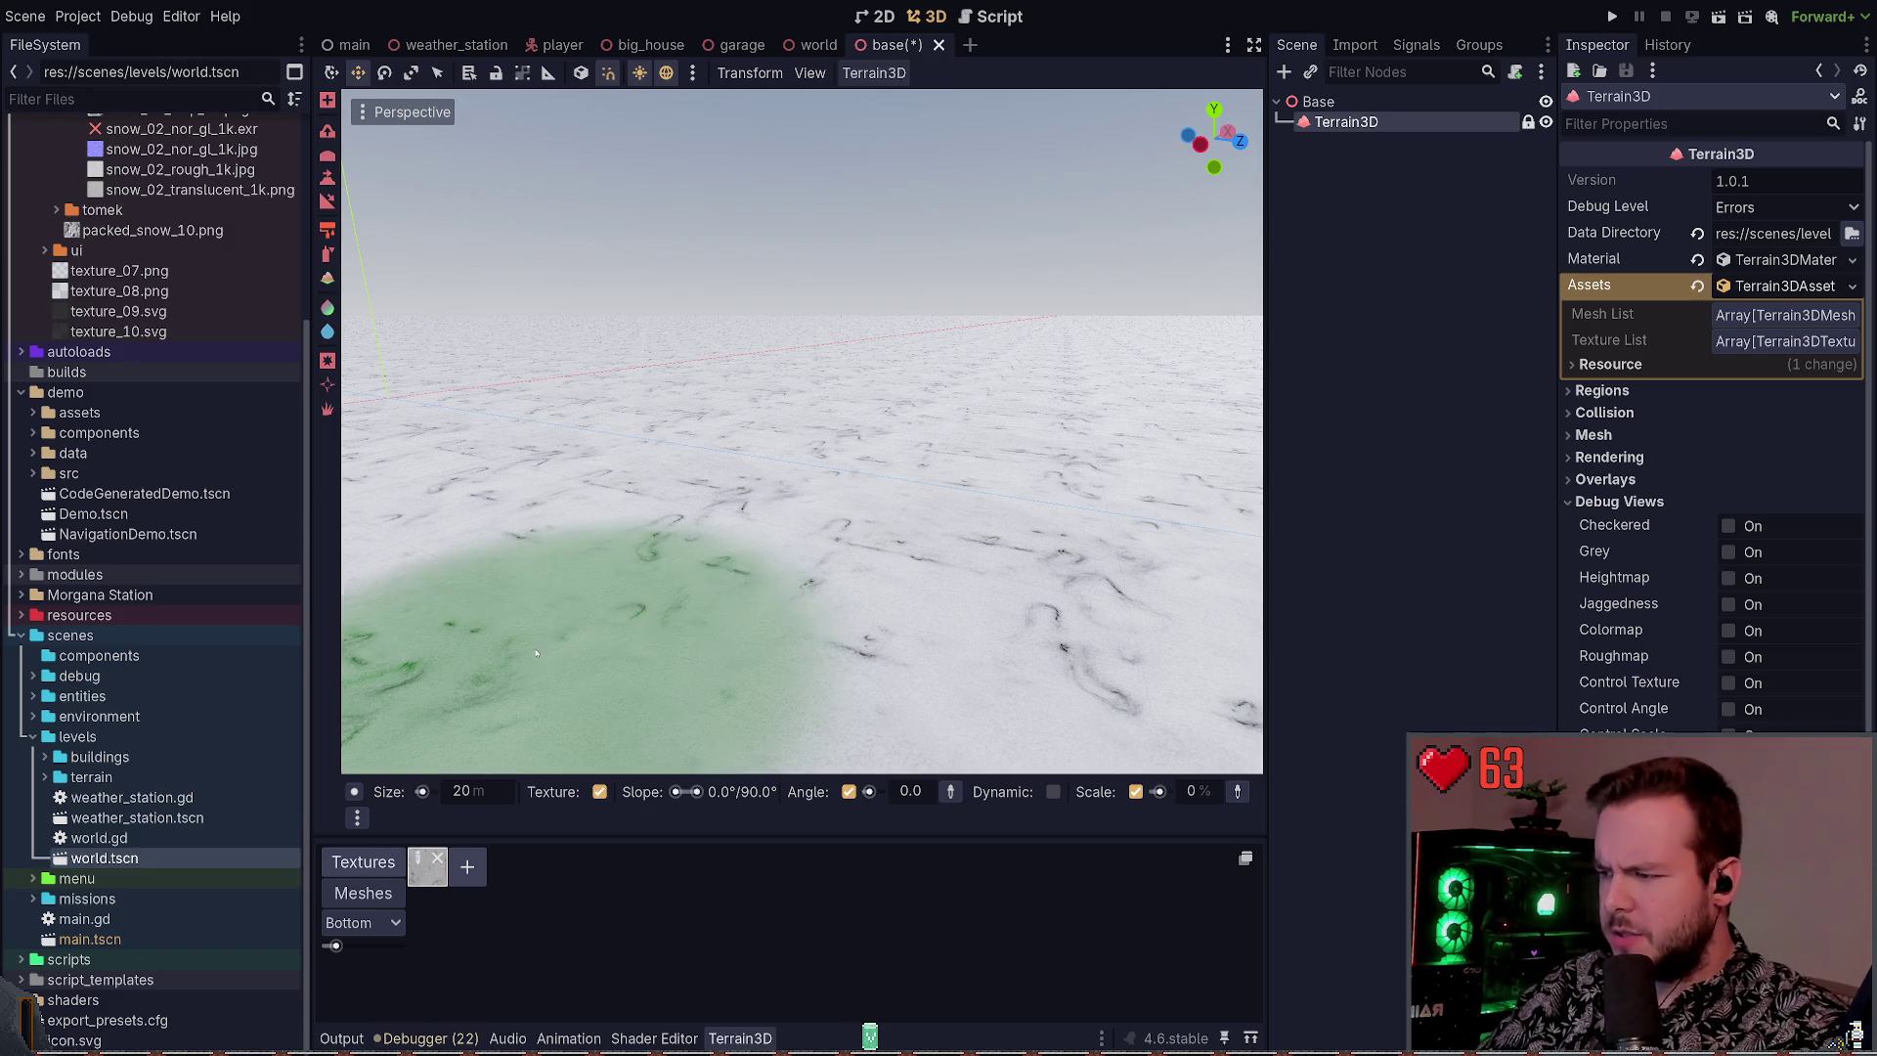
{"action": "left_click", "coordinate": [417, 858]}
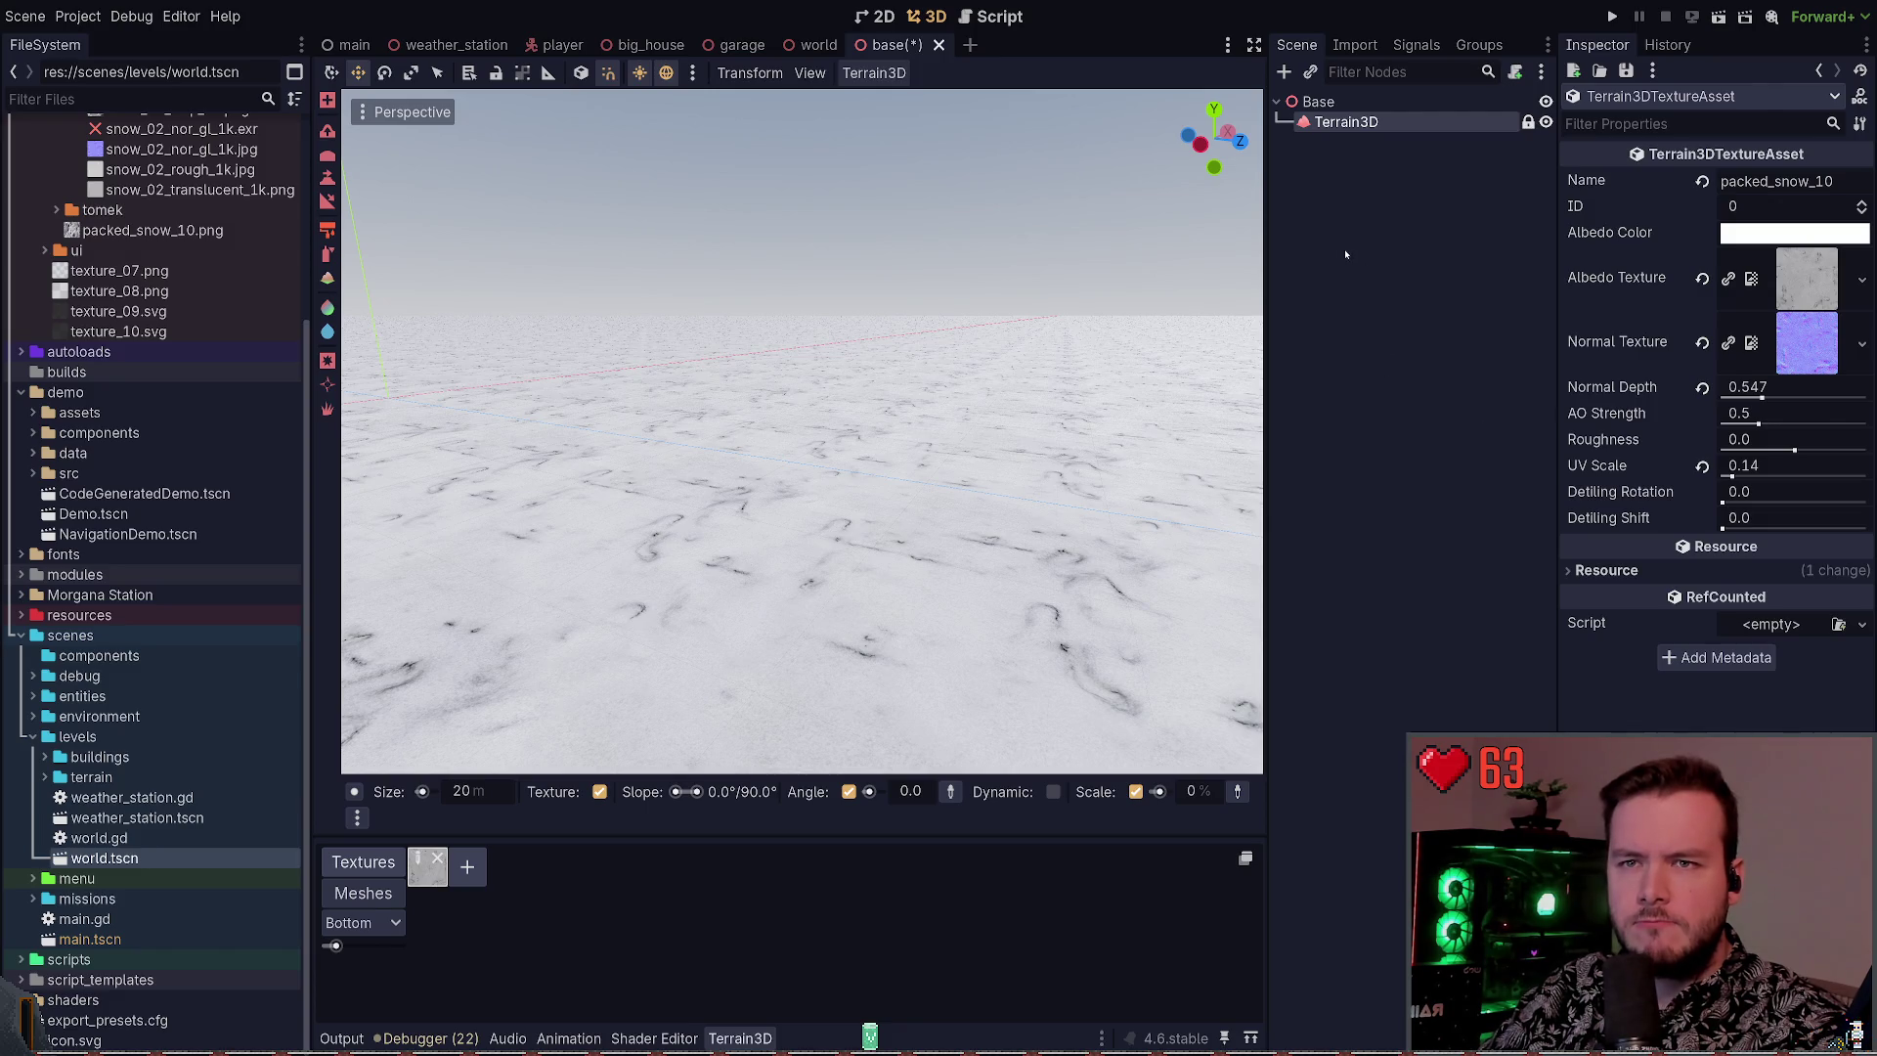
{"action": "left_click", "coordinate": [1320, 102]}
{"action": "left_click", "coordinate": [1347, 121]}
{"action": "left_click", "coordinate": [1364, 104]}
{"action": "left_click", "coordinate": [1354, 122]}
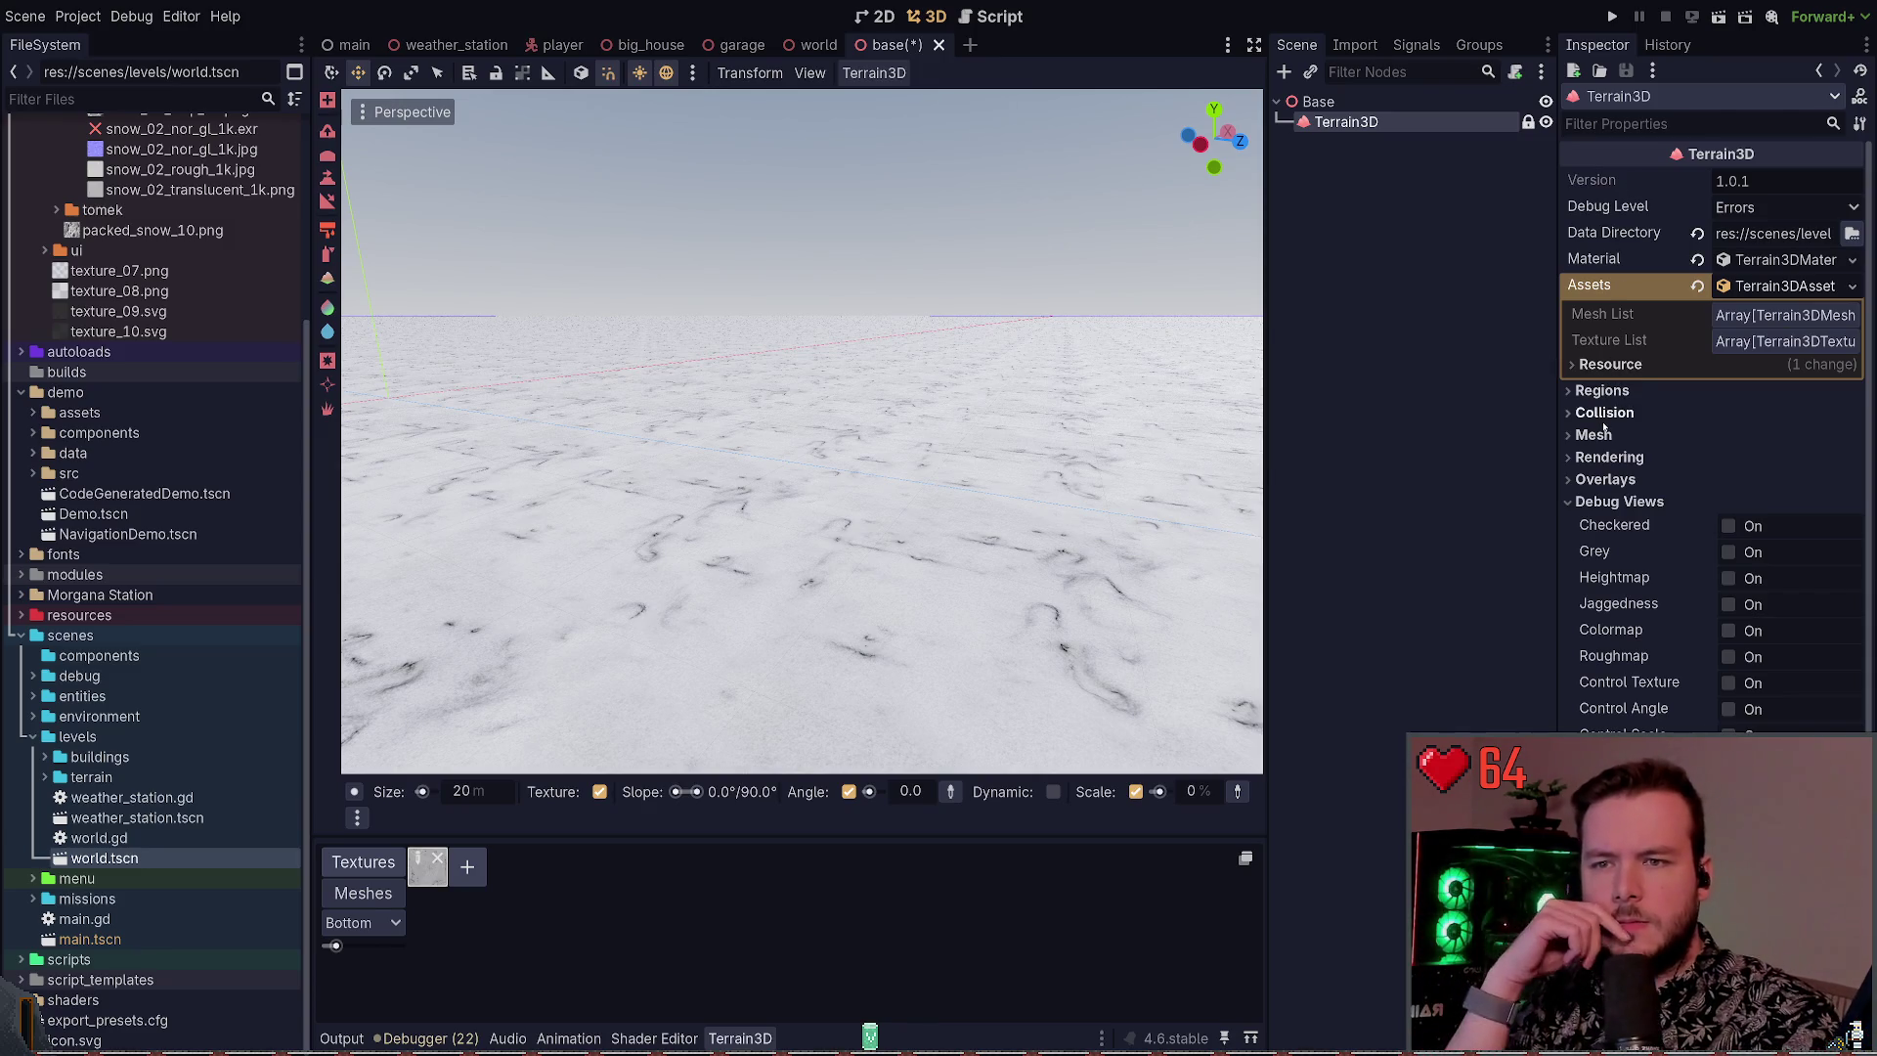
Review the Terrain3D Regions, Overlays, Rendering, Mesh and Collision settings again without changes
{"action": "left_click", "coordinate": [1604, 390]}
{"action": "left_click", "coordinate": [1603, 390]}
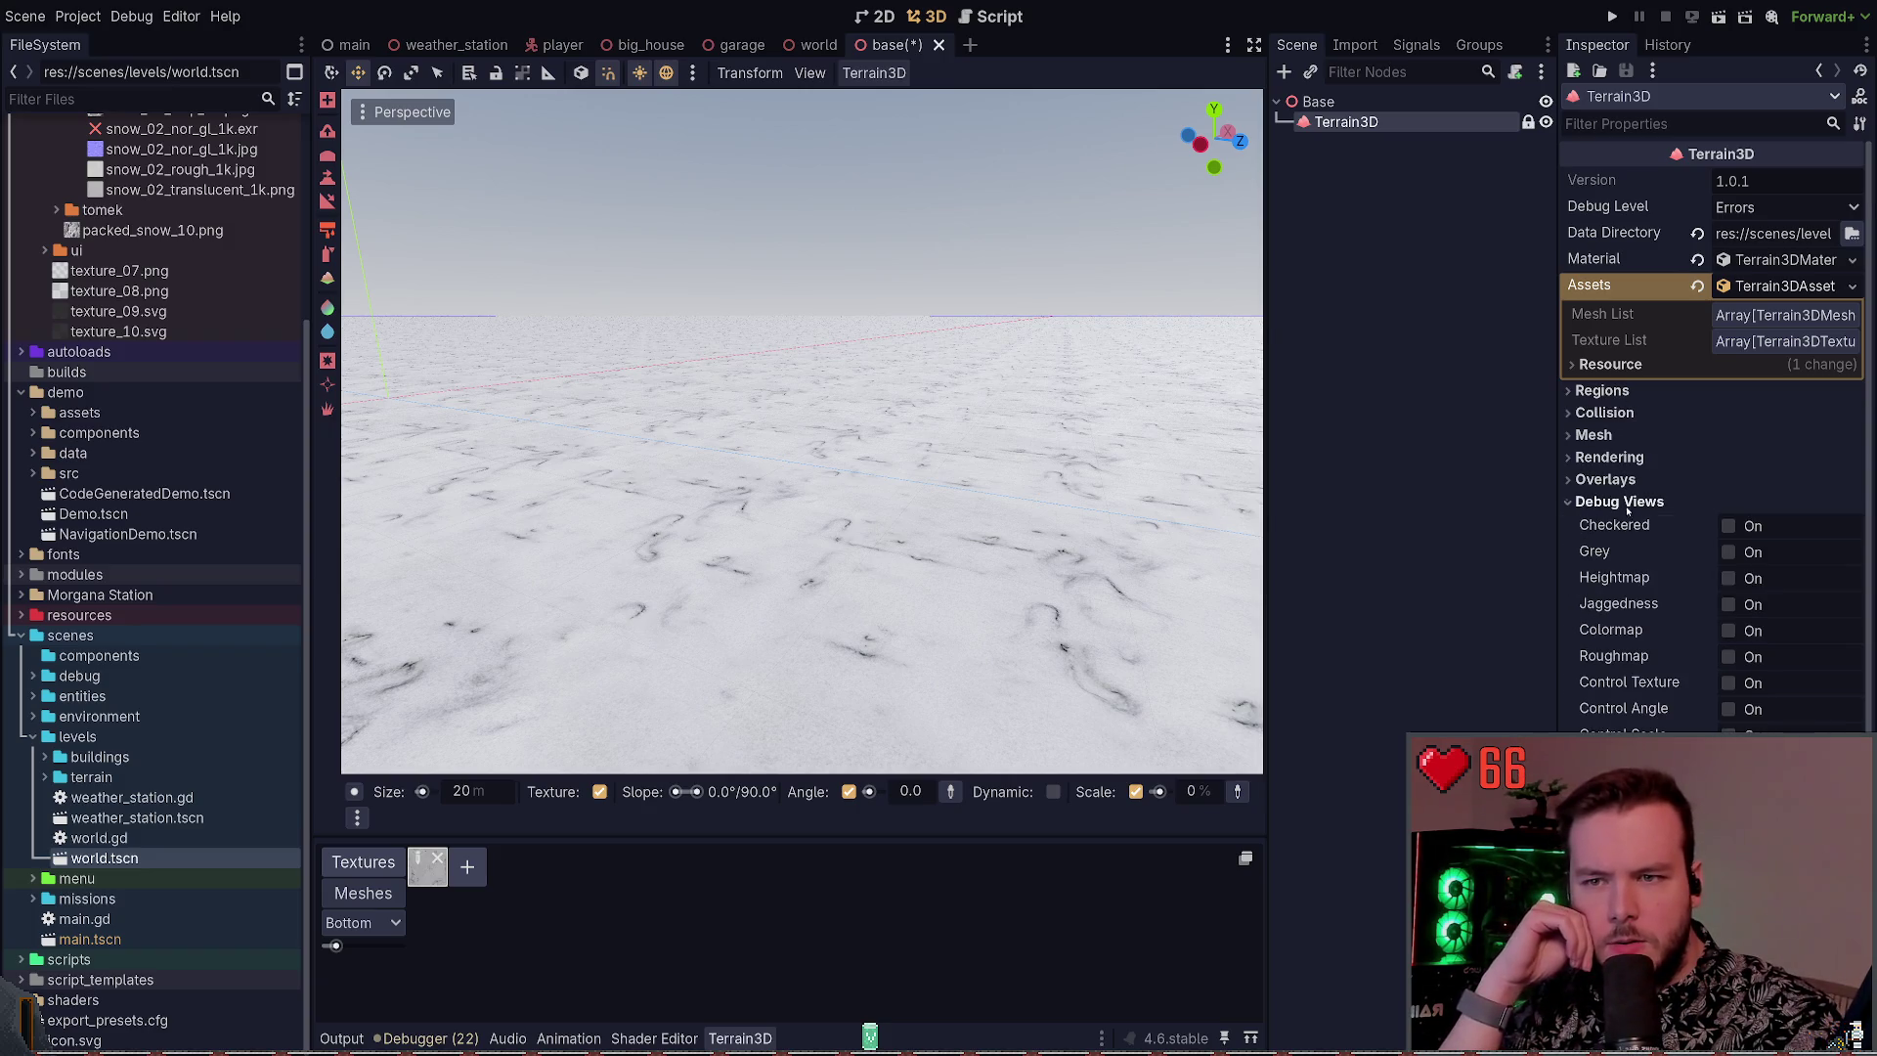
{"action": "left_click", "coordinate": [1619, 502]}
{"action": "left_click", "coordinate": [1604, 480]}
{"action": "left_click", "coordinate": [1606, 479]}
{"action": "left_click", "coordinate": [1610, 458]}
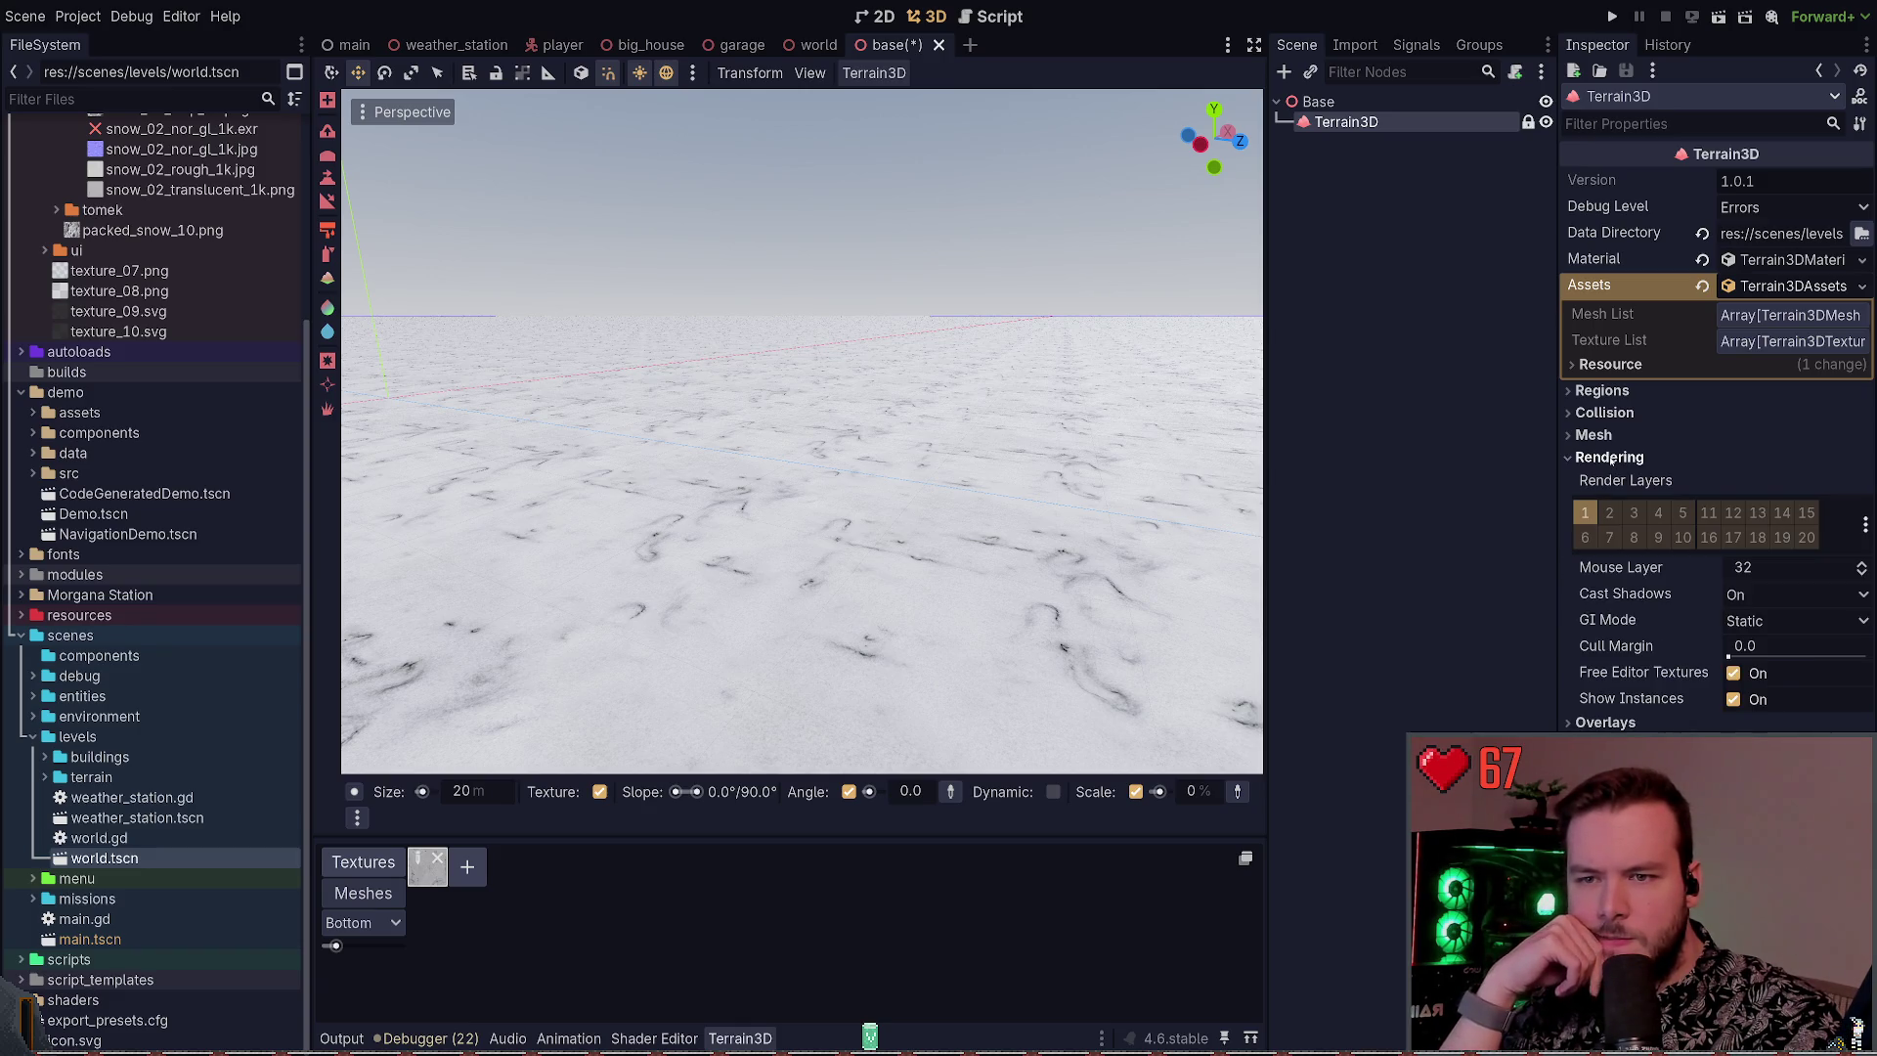
{"action": "left_click", "coordinate": [1609, 457]}
{"action": "left_click", "coordinate": [1594, 435]}
{"action": "left_click", "coordinate": [1594, 435]}
{"action": "left_click", "coordinate": [1604, 413]}
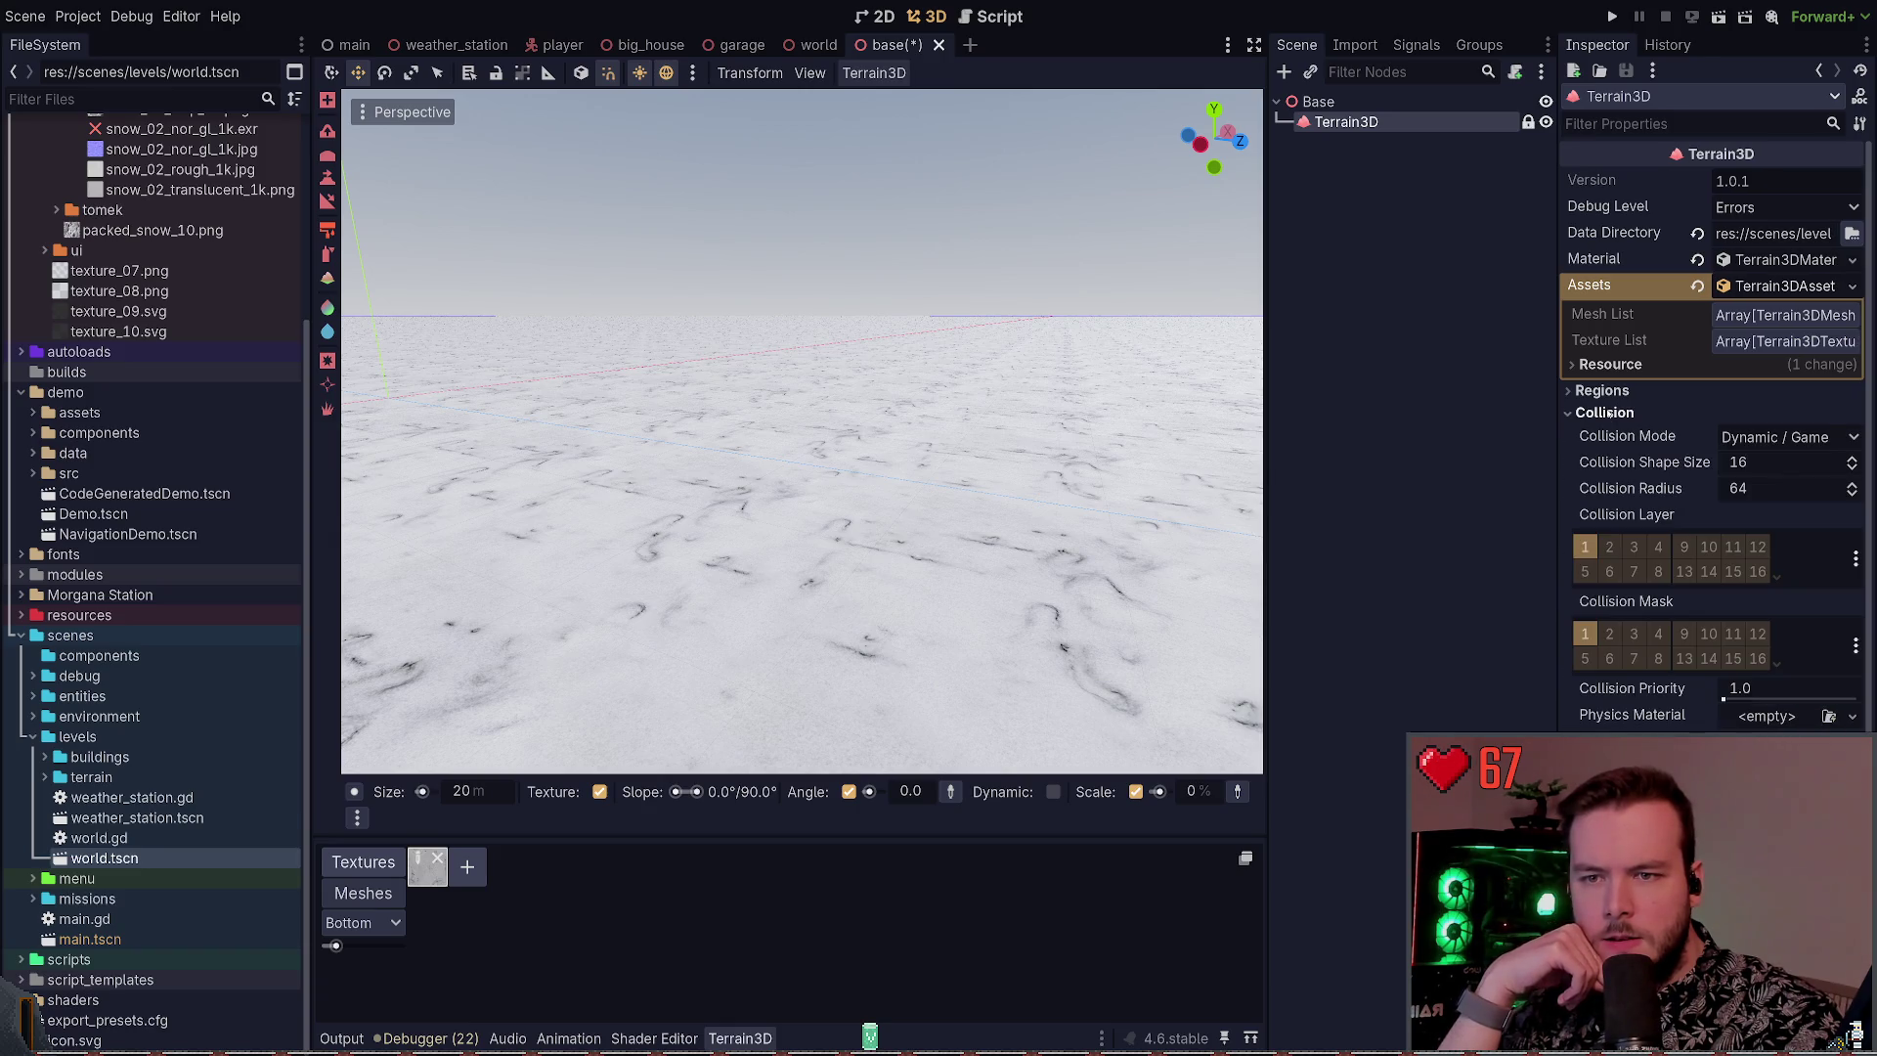
{"action": "left_click", "coordinate": [1608, 412]}
{"action": "left_click", "coordinate": [1607, 393]}
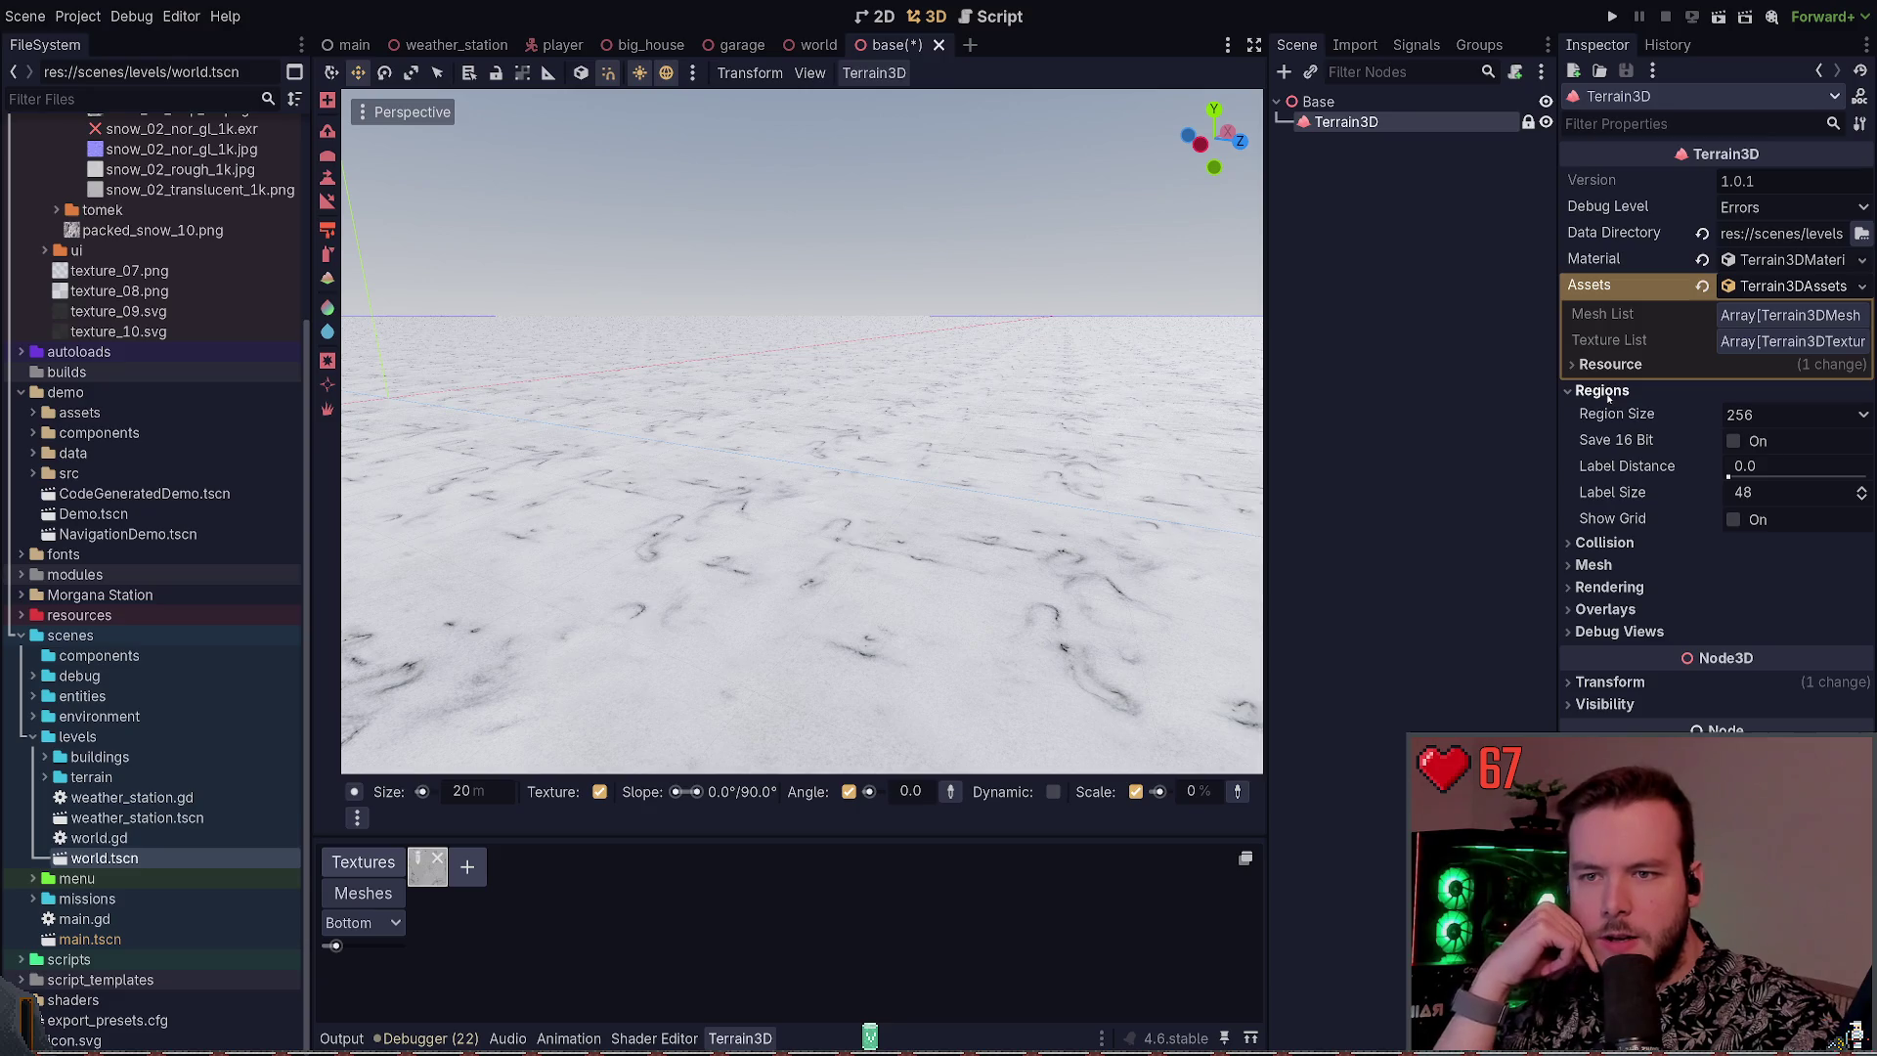
Toggle Regions > Show Grid on and back off, collapse Regions, and deselect Terrain3D
{"action": "left_click", "coordinate": [1734, 519]}
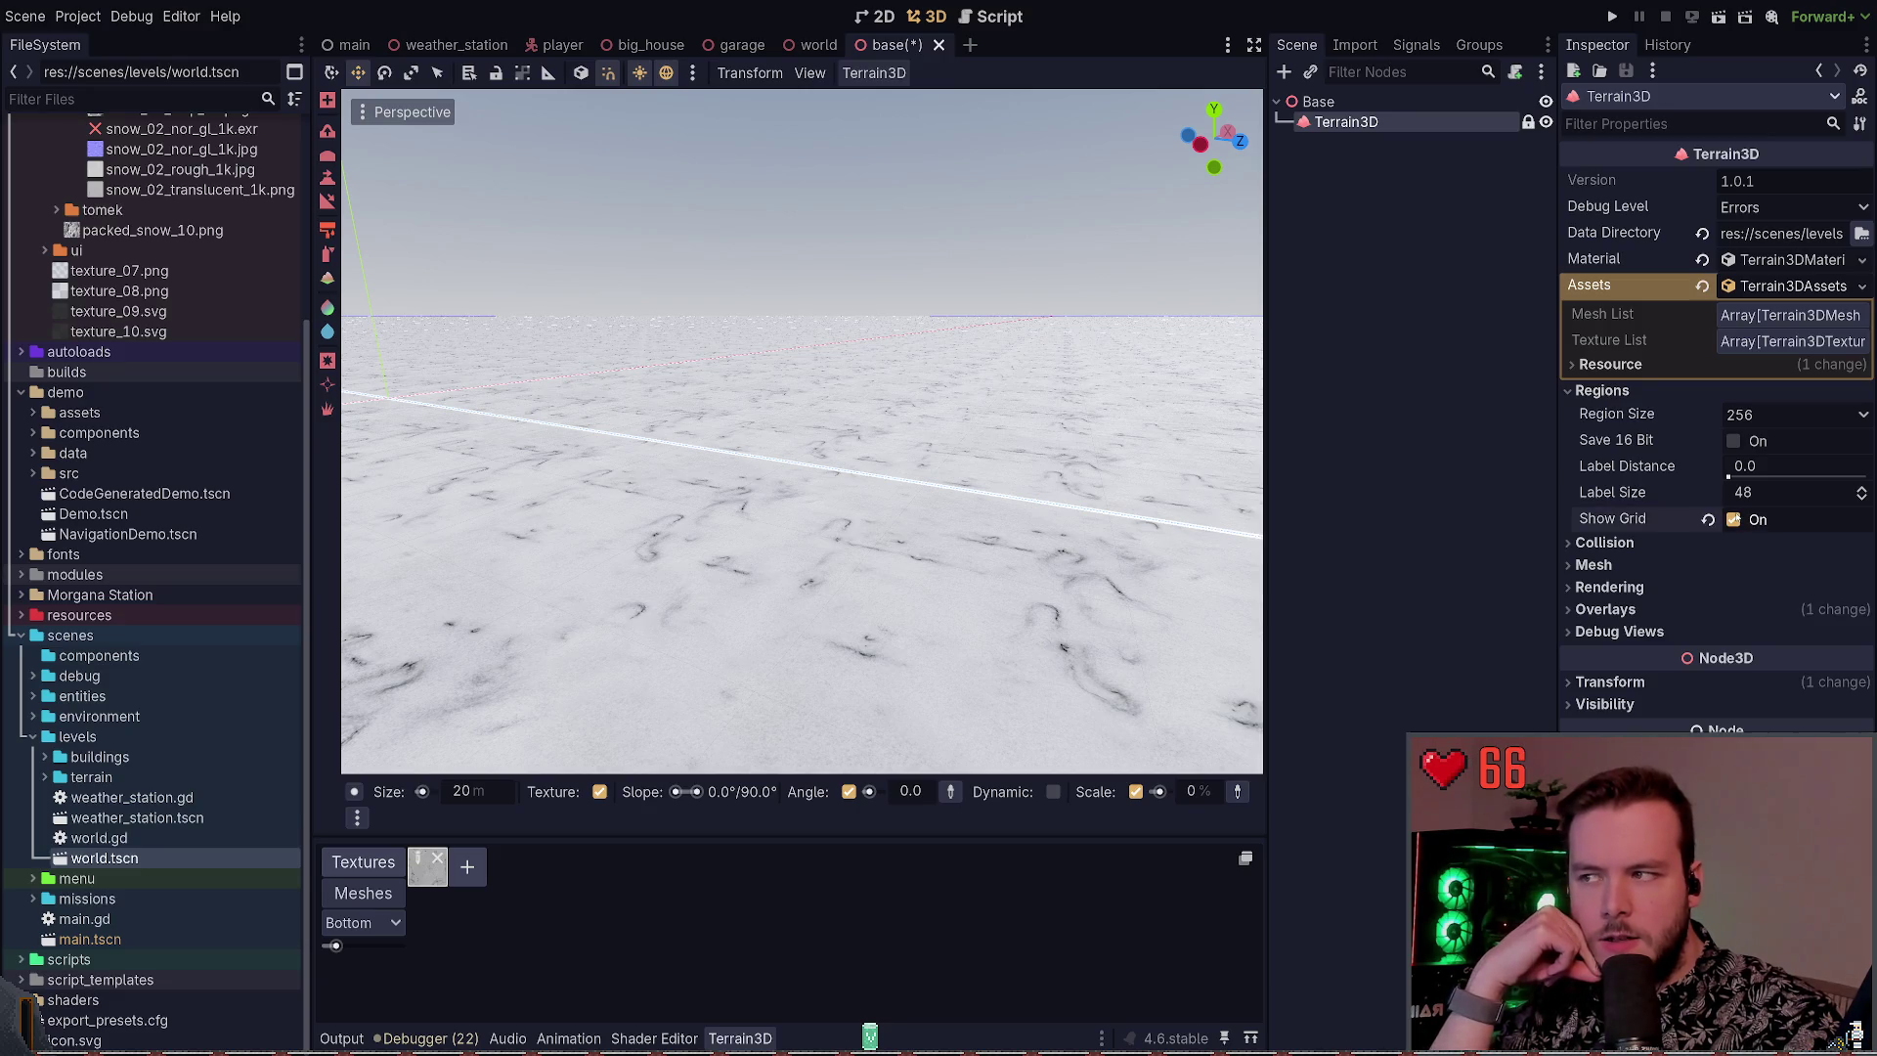
{"action": "left_click", "coordinate": [1734, 519]}
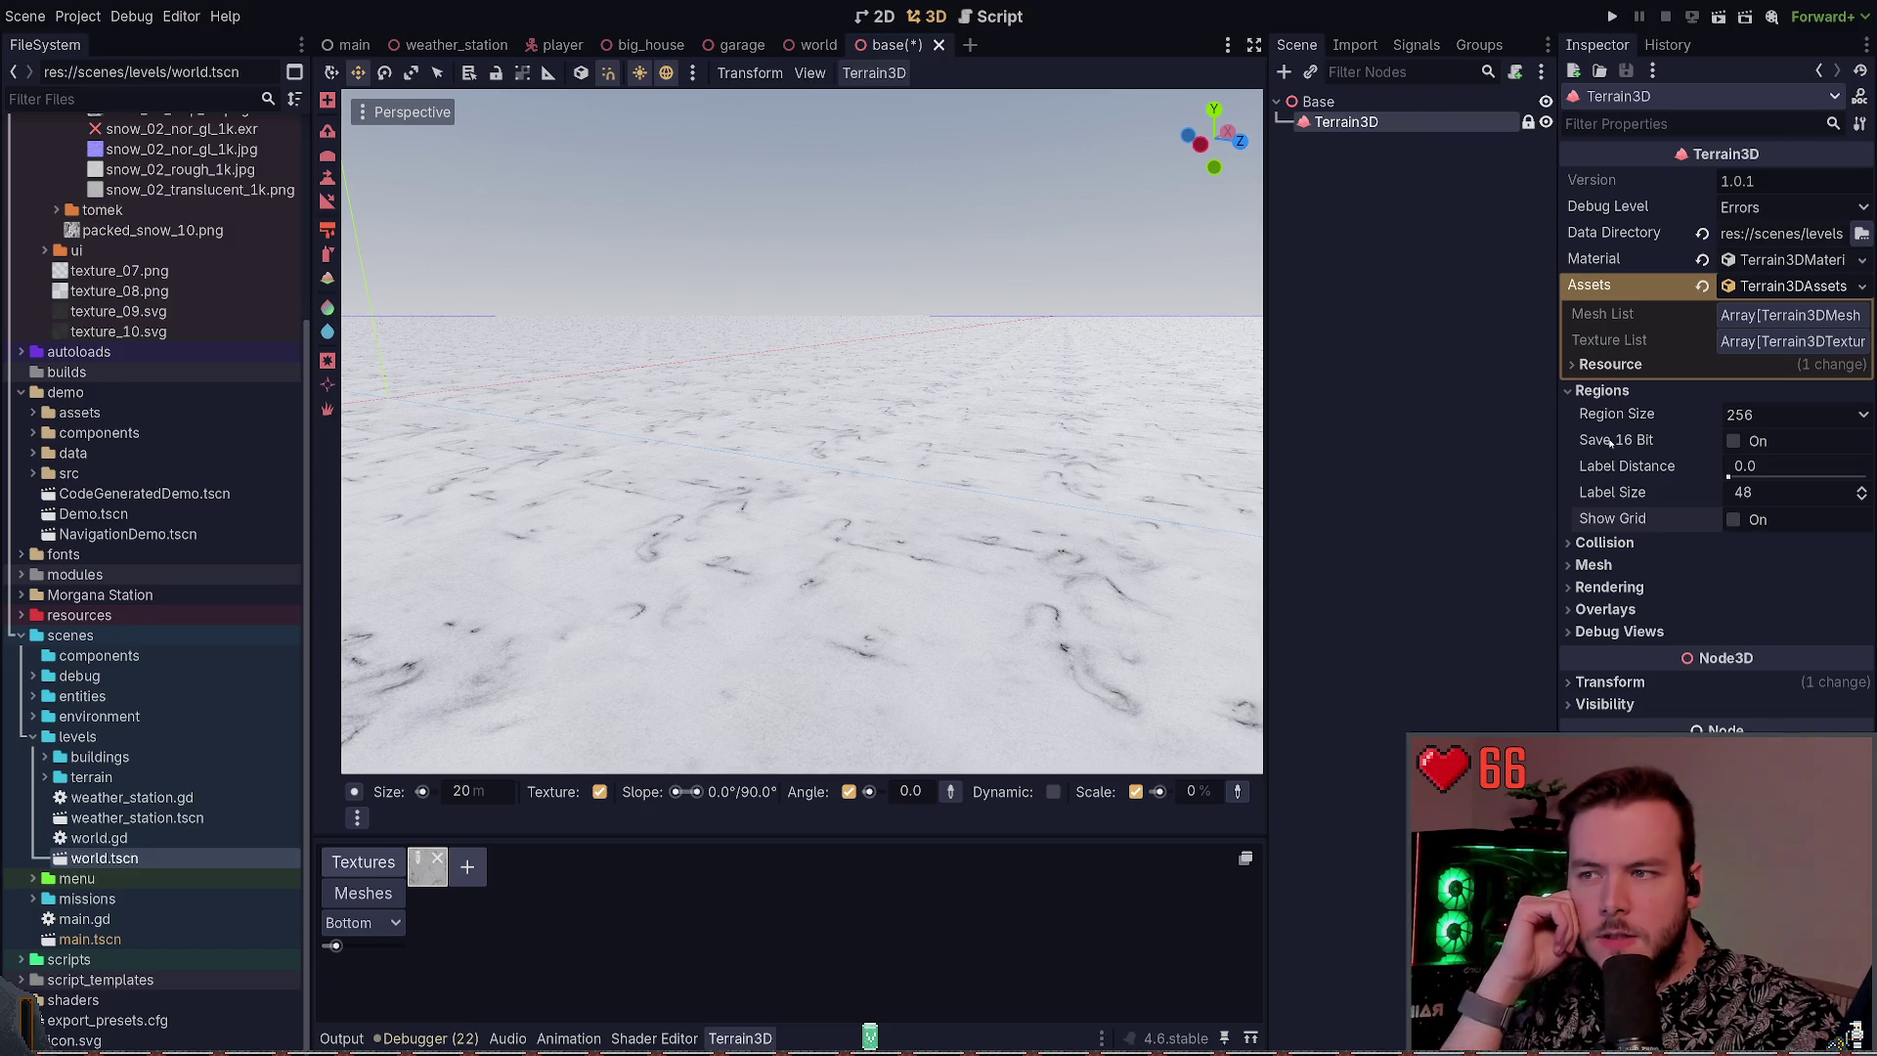
{"action": "left_click", "coordinate": [1625, 392]}
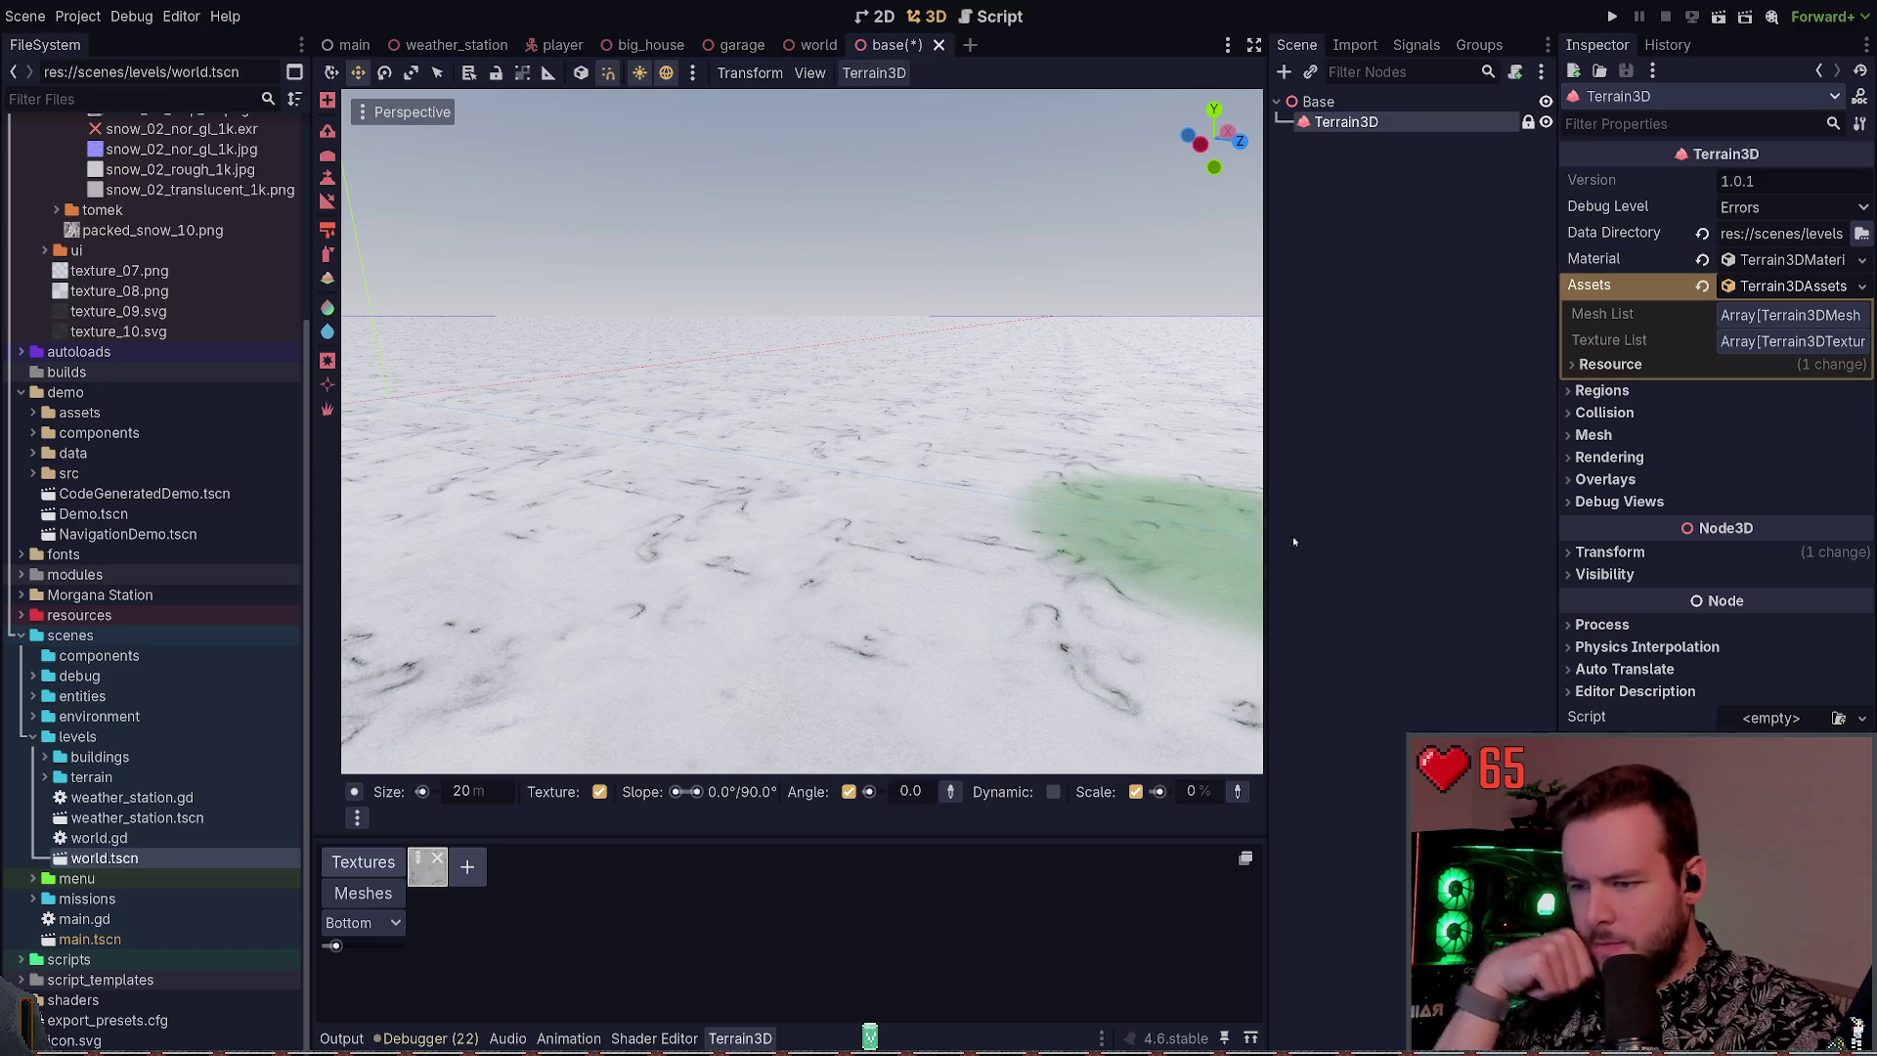
{"action": "left_click", "coordinate": [1374, 156]}
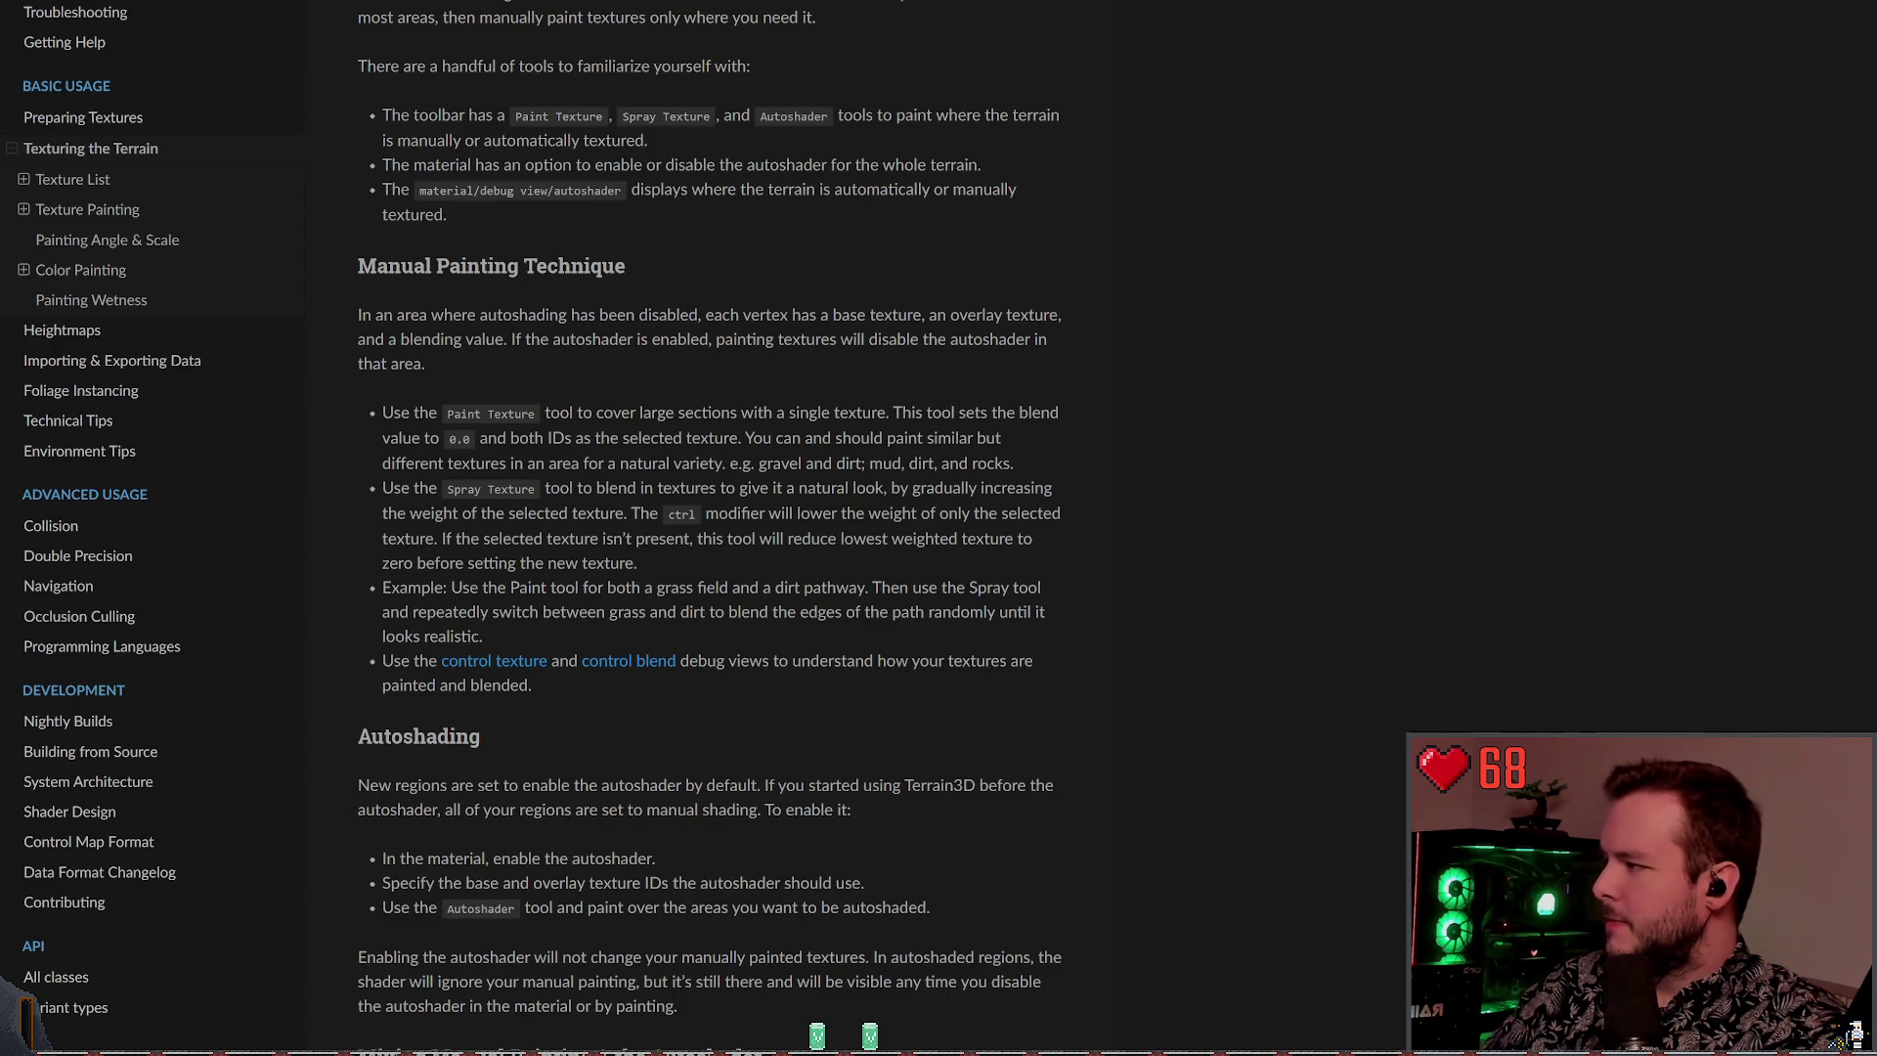
Scroll to Autoshading, highlight the line about enabling the autoshader, then reselect Terrain3D in Godot
{"action": "scroll", "coordinate": [463, 460], "scroll_direction": "down", "scroll_amount": 2}
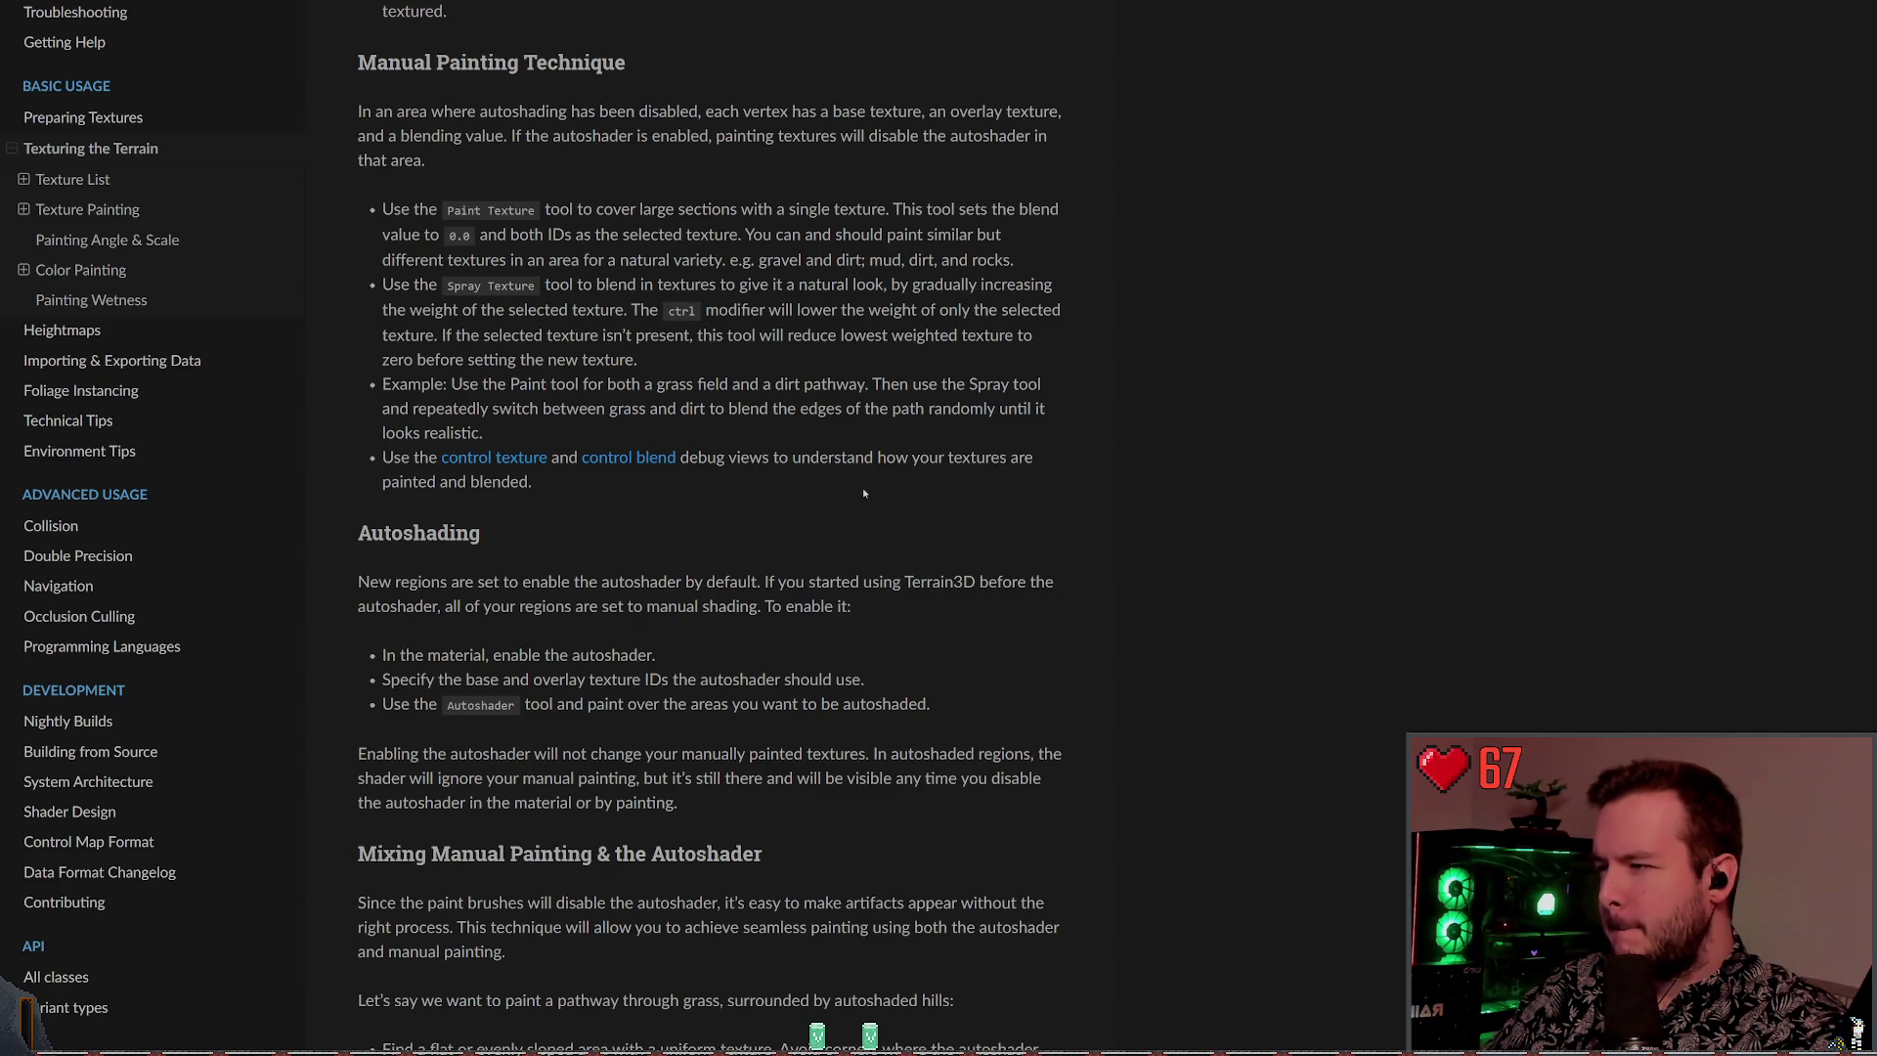
{"action": "scroll", "coordinate": [864, 493], "scroll_direction": "down", "scroll_amount": 2}
{"action": "scroll", "coordinate": [438, 434], "scroll_direction": "up", "scroll_amount": 1}
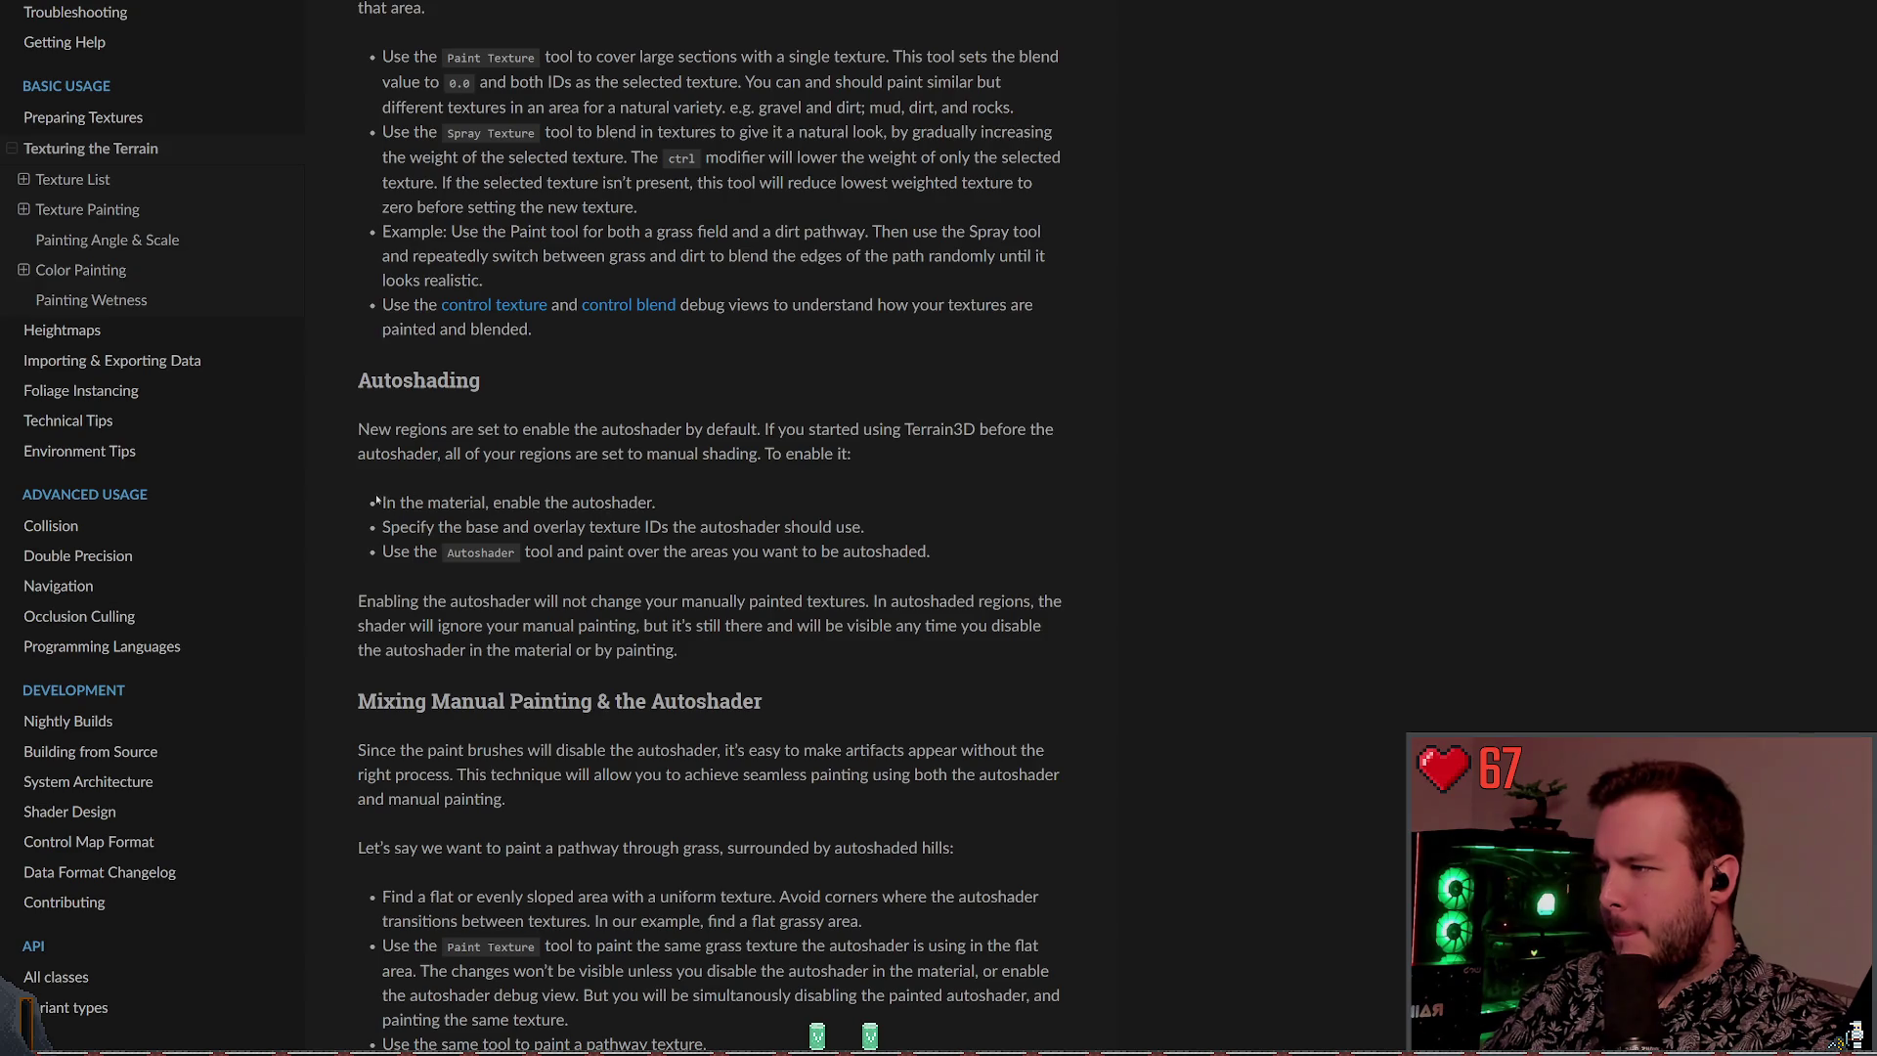
{"action": "left_click_drag", "start_coordinate": [379, 502], "coordinate": [657, 503]}
{"action": "left_click", "coordinate": [676, 497]}
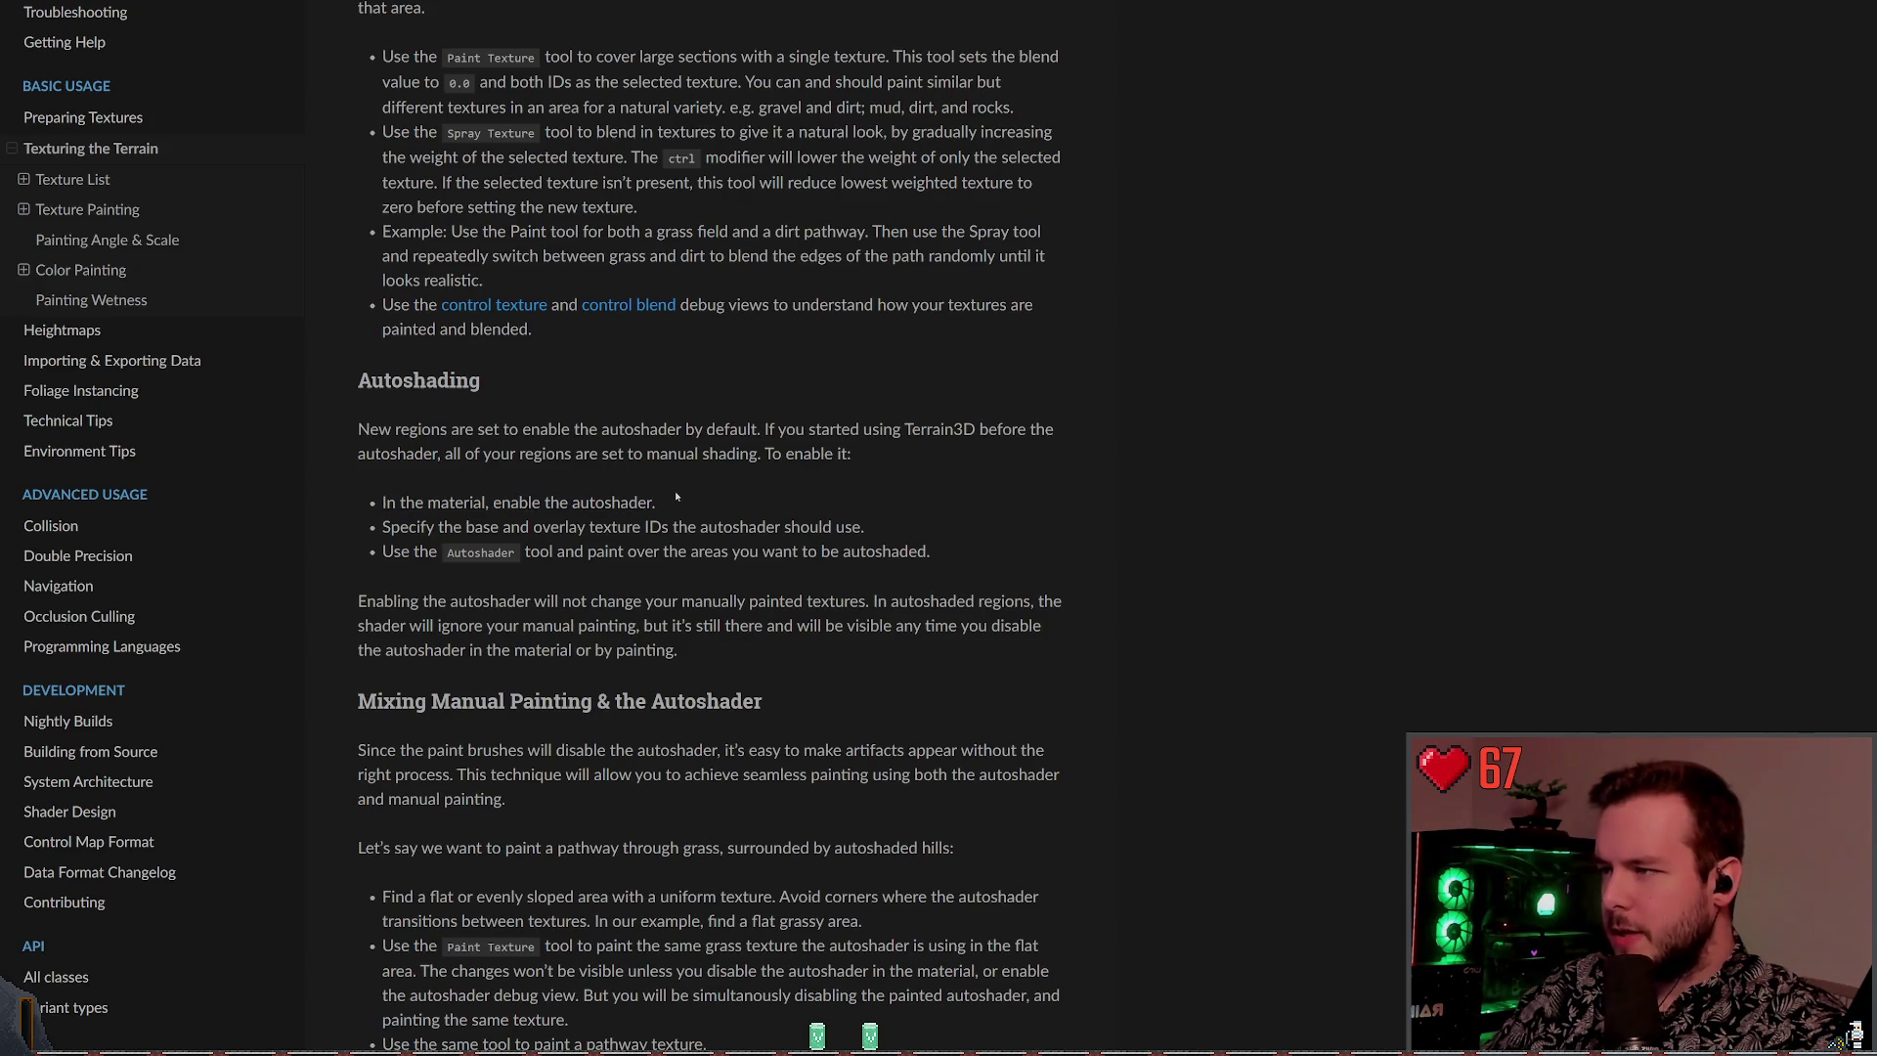
{"action": "scroll", "coordinate": [635, 489], "scroll_direction": "down", "scroll_amount": 1}
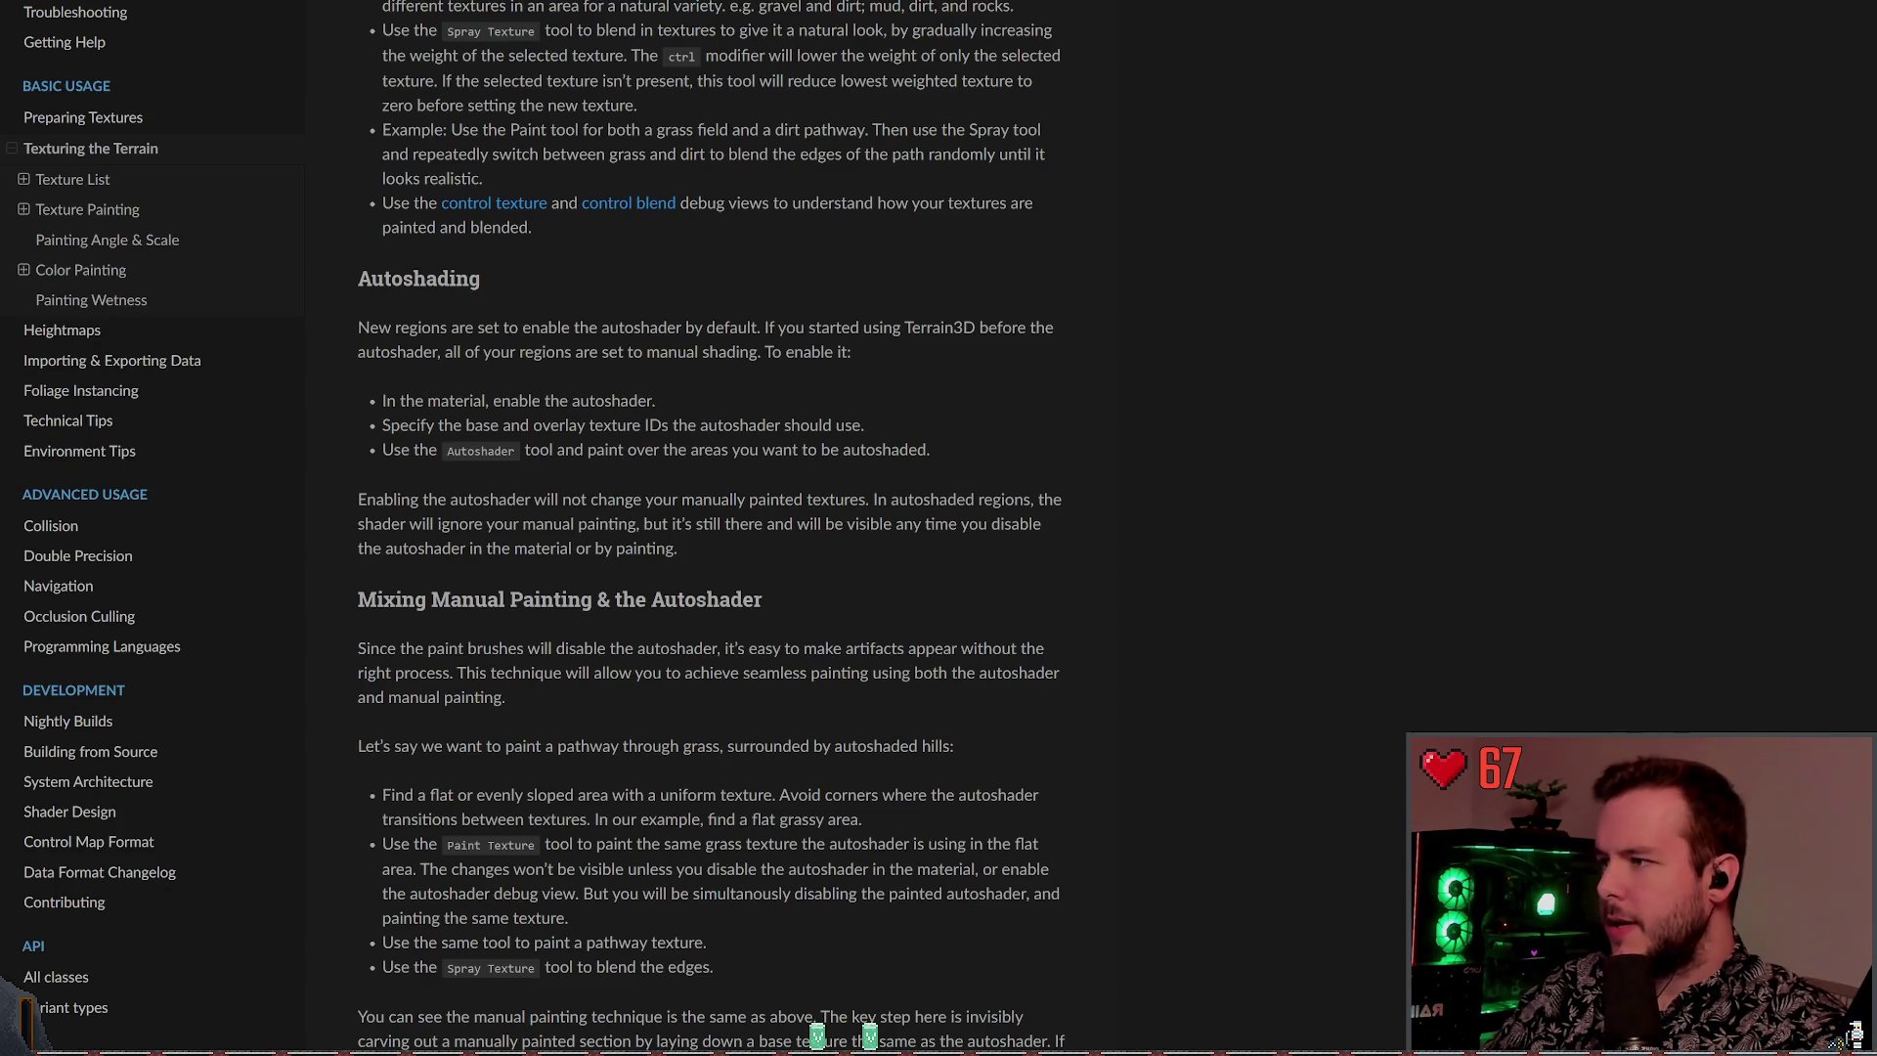
{"action": "key", "text": "alt+Tab"}
{"action": "left_click", "coordinate": [1387, 122]}
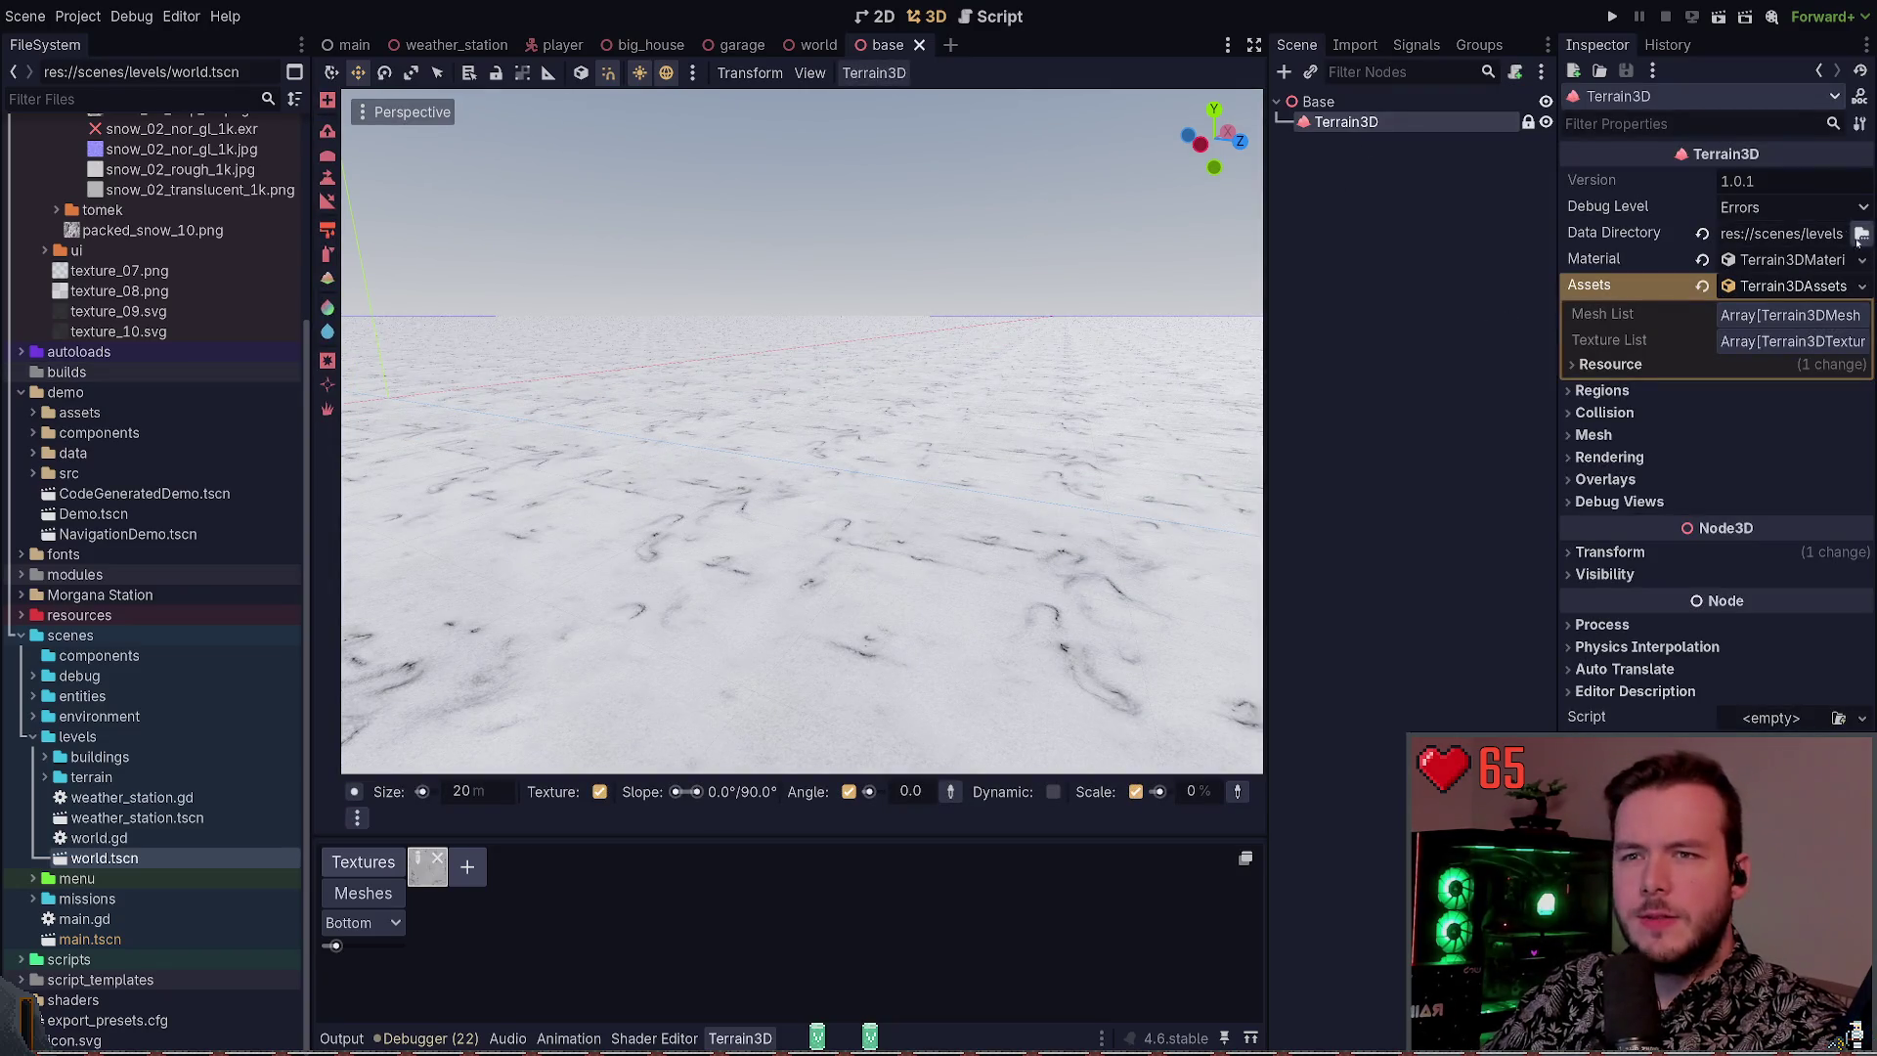
Expand the Terrain3D Assets Texture List and inspect the first texture entry
{"action": "left_click", "coordinate": [1693, 364]}
{"action": "left_click", "coordinate": [1694, 364]}
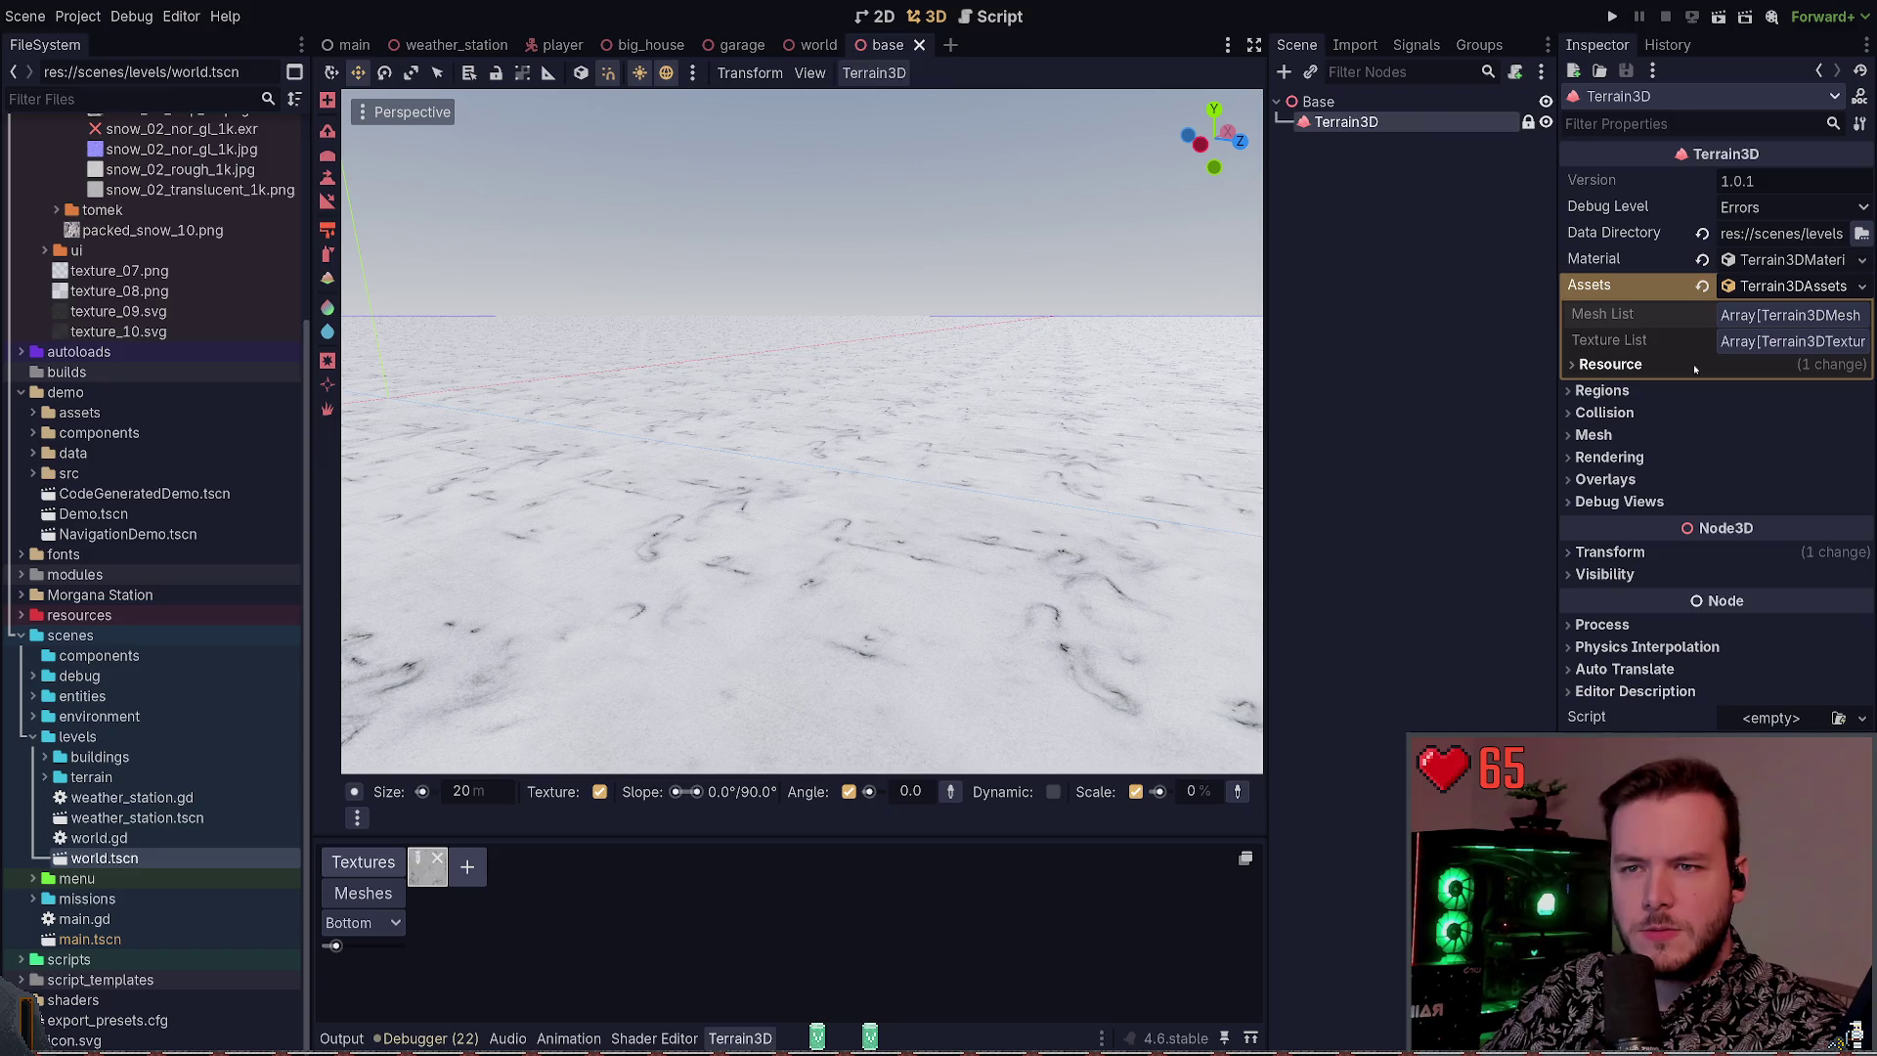
{"action": "left_click", "coordinate": [1760, 315]}
{"action": "left_click", "coordinate": [1759, 314]}
{"action": "left_click", "coordinate": [1761, 341]}
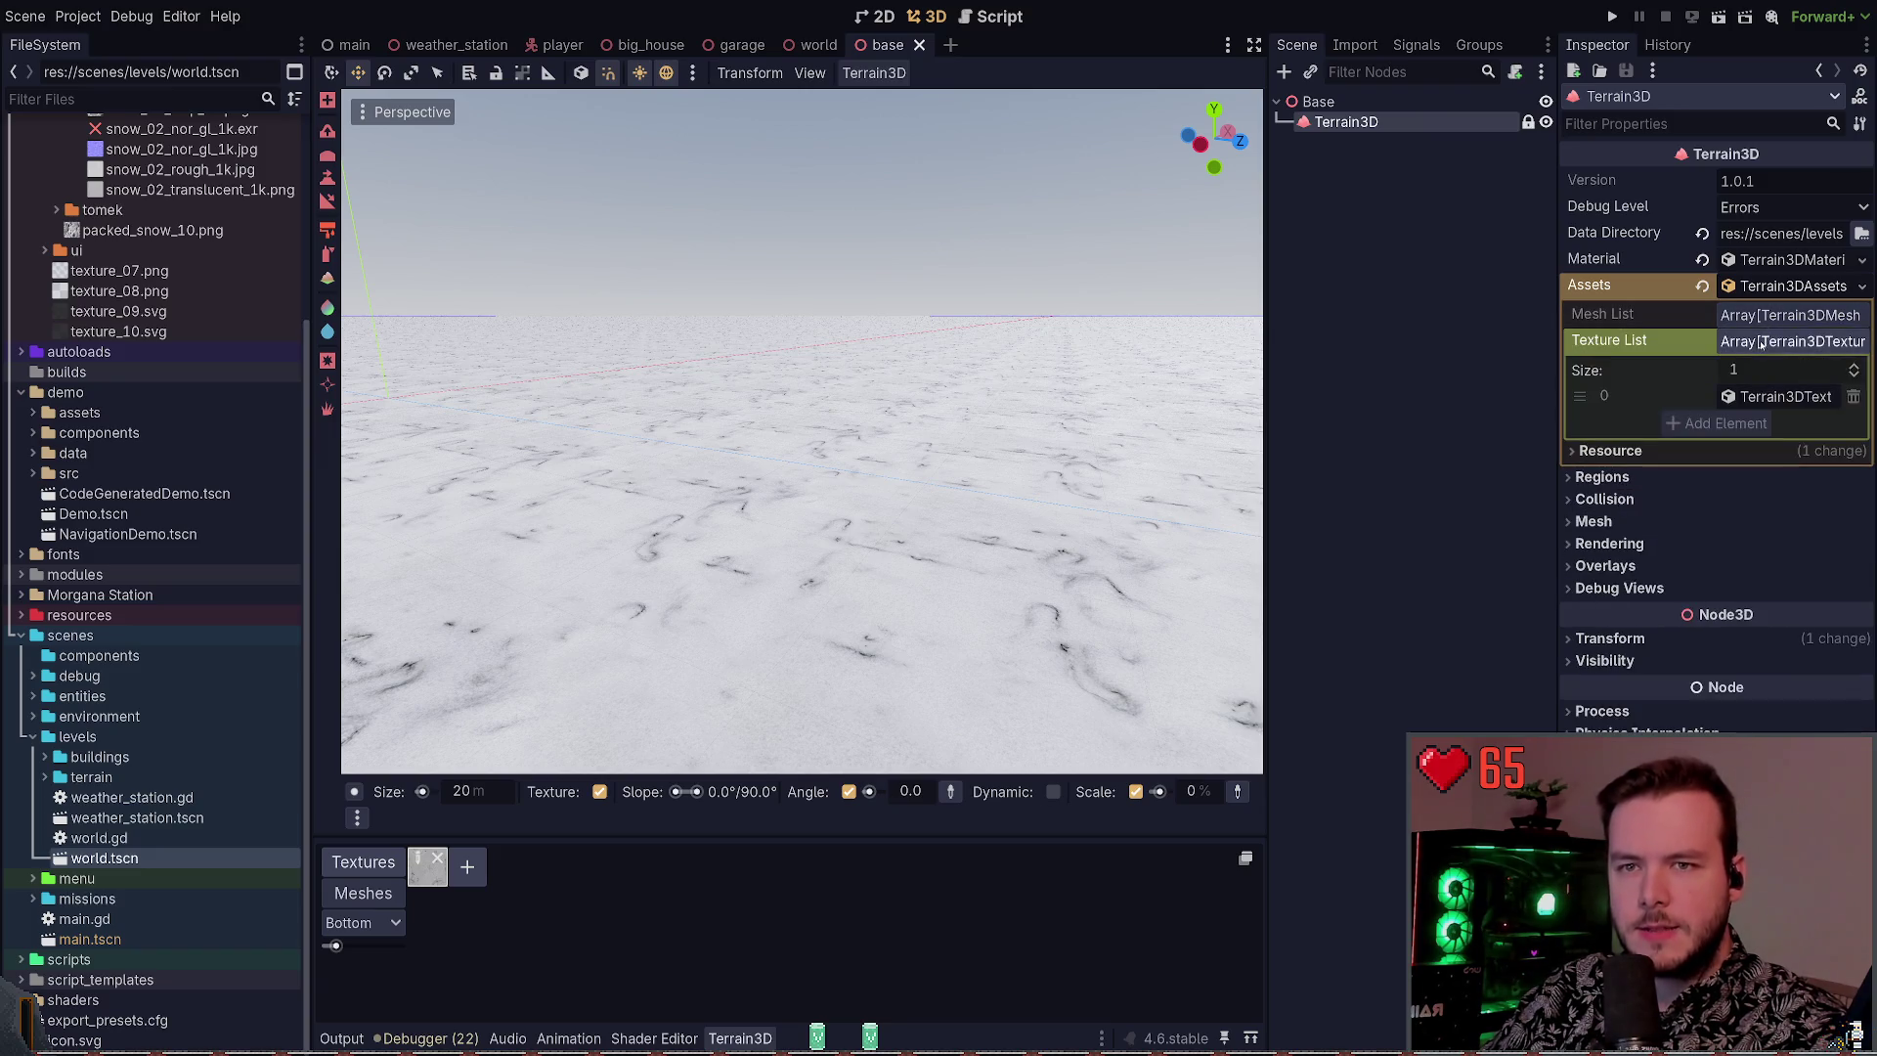
{"action": "left_click", "coordinate": [1763, 397]}
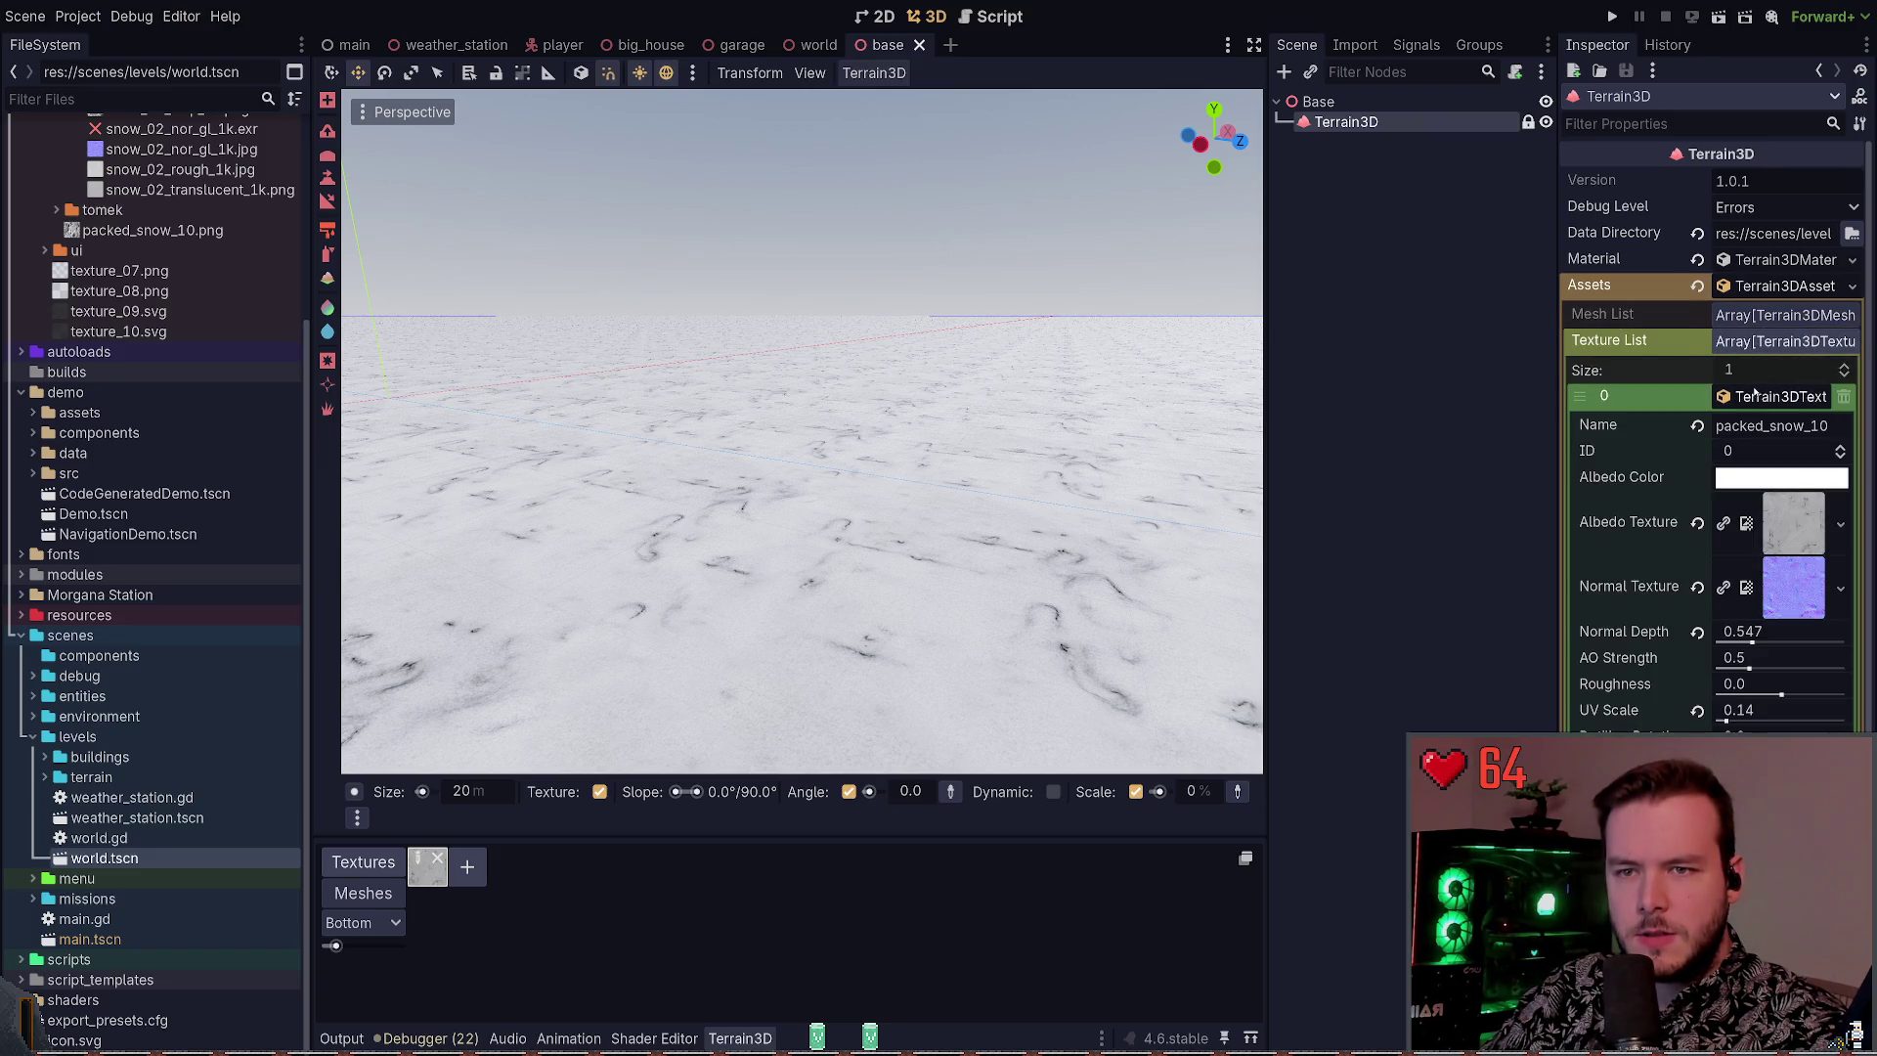
{"action": "left_click", "coordinate": [1762, 341]}
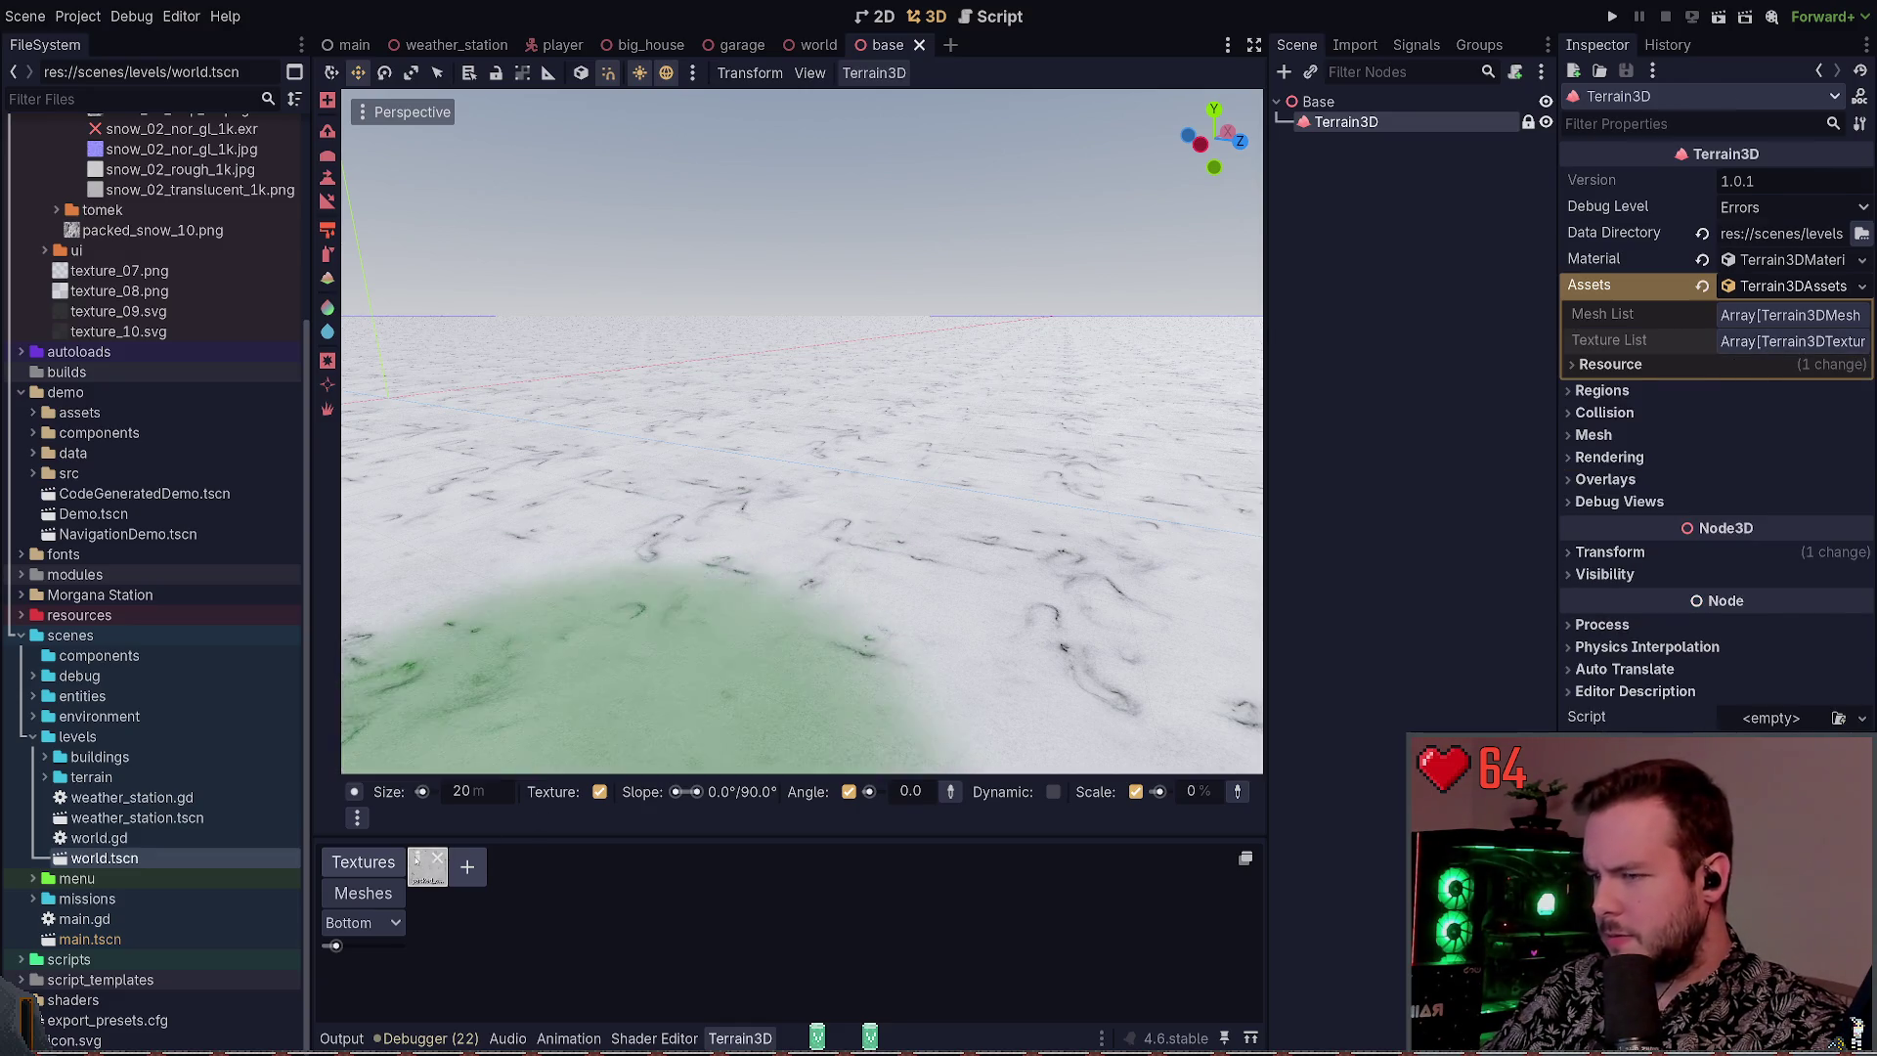
Open the packed_snow_10 texture and preview its snow albedo and normal maps
{"action": "left_click", "coordinate": [428, 867]}
{"action": "left_click", "coordinate": [1806, 277]}
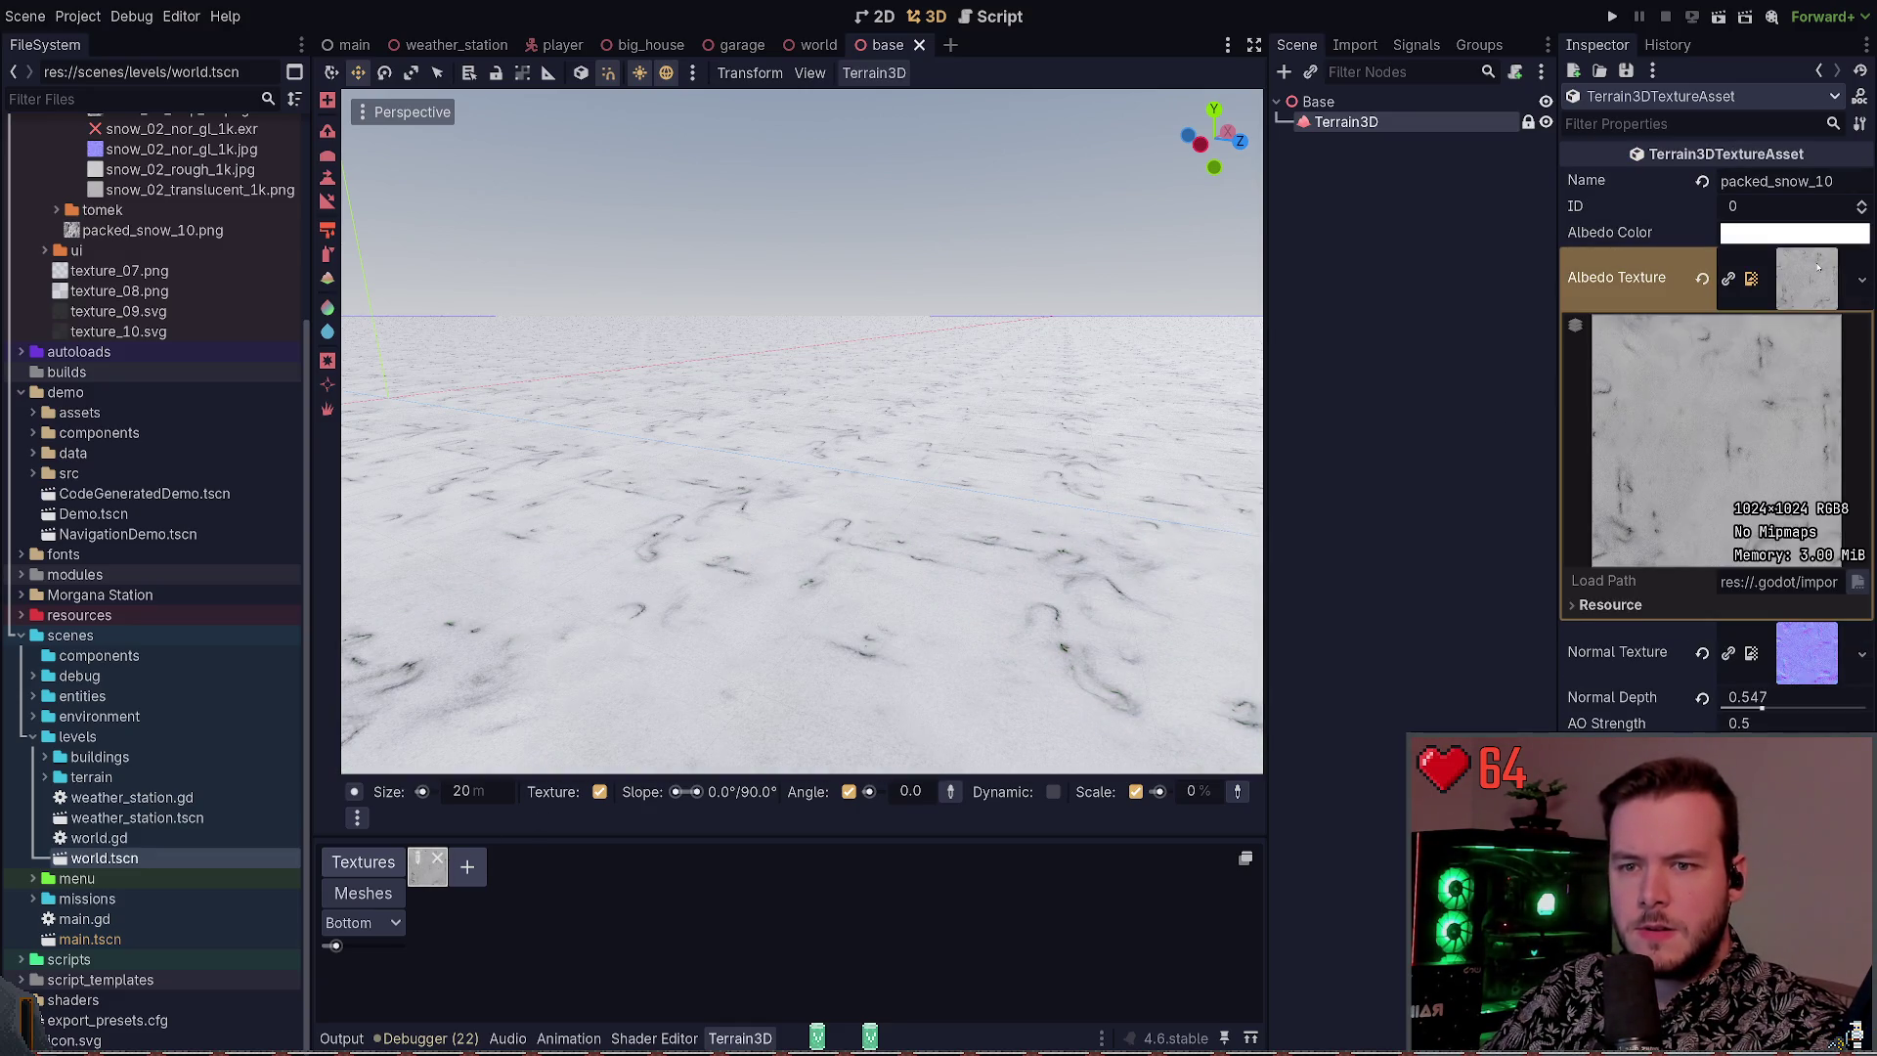
{"action": "left_click", "coordinate": [1818, 268]}
{"action": "left_click", "coordinate": [1807, 343]}
{"action": "left_click", "coordinate": [1799, 337]}
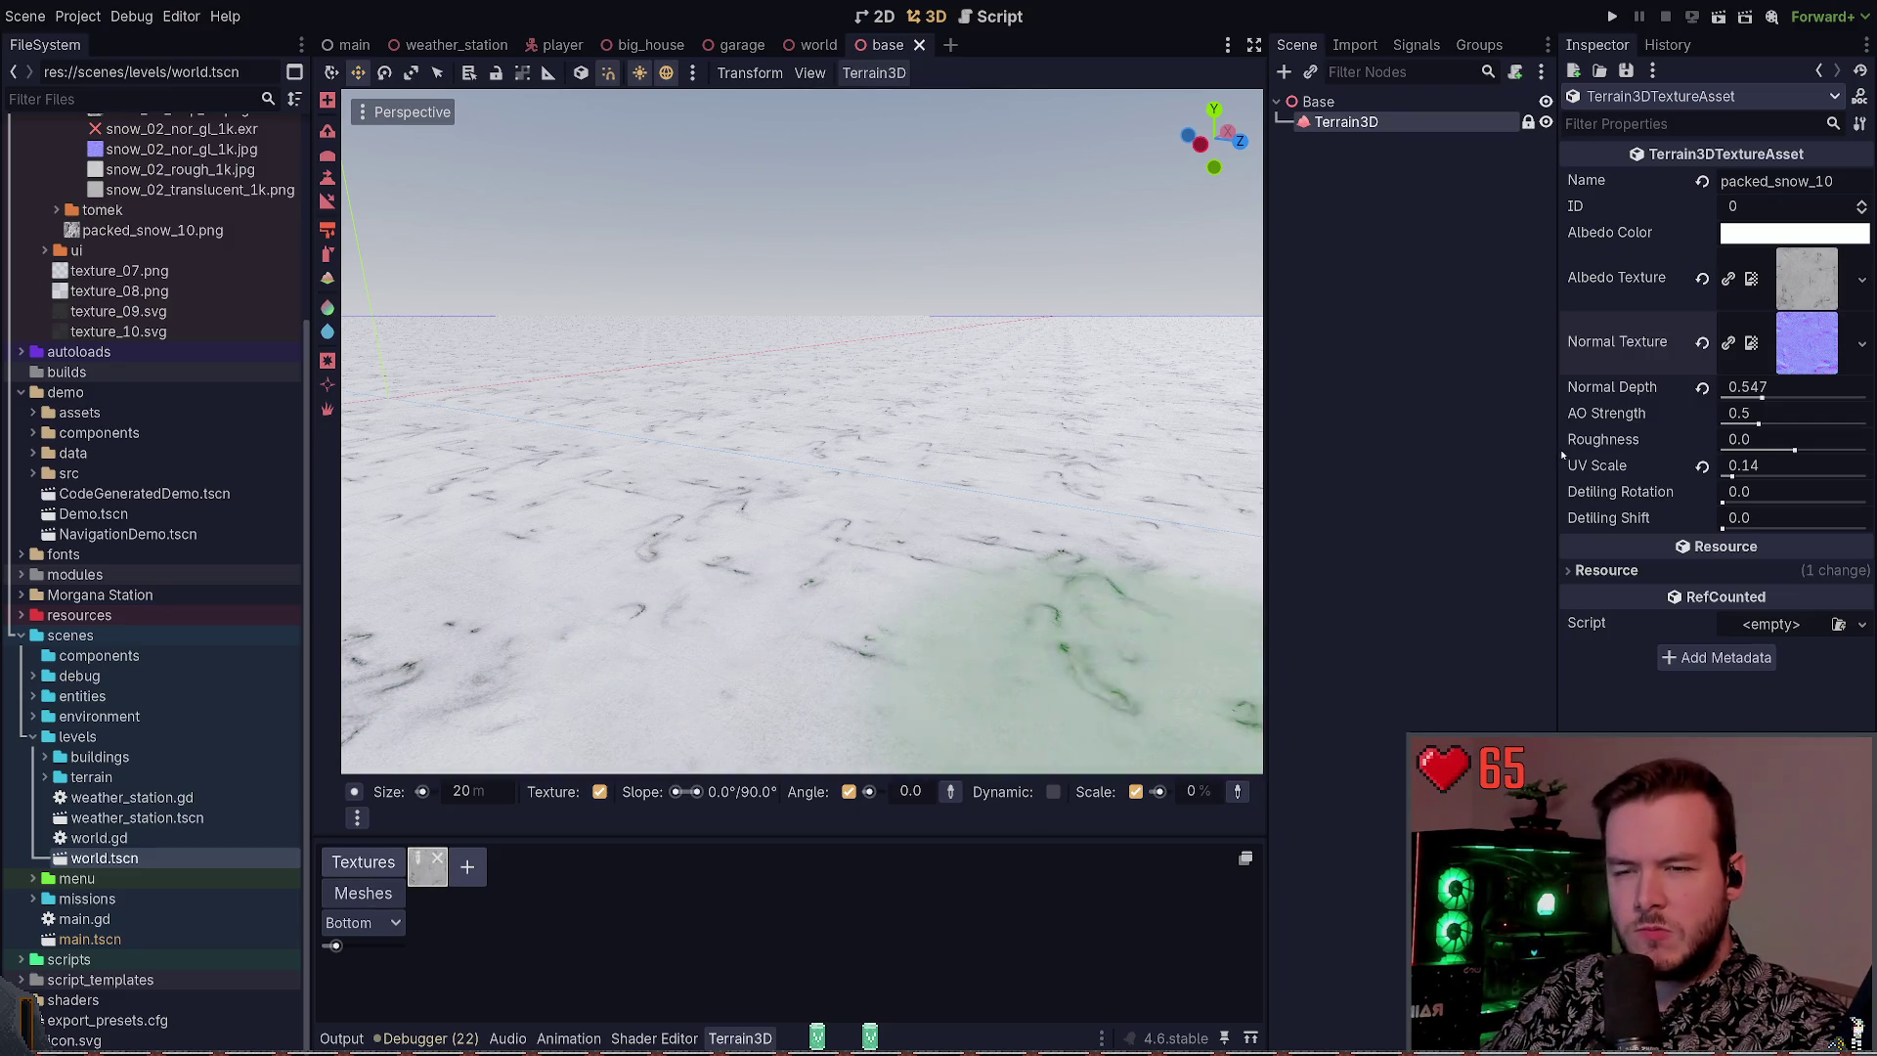
{"action": "left_click", "coordinate": [1802, 262]}
{"action": "left_click", "coordinate": [1802, 264]}
{"action": "left_click", "coordinate": [1803, 330]}
{"action": "left_click", "coordinate": [1803, 330]}
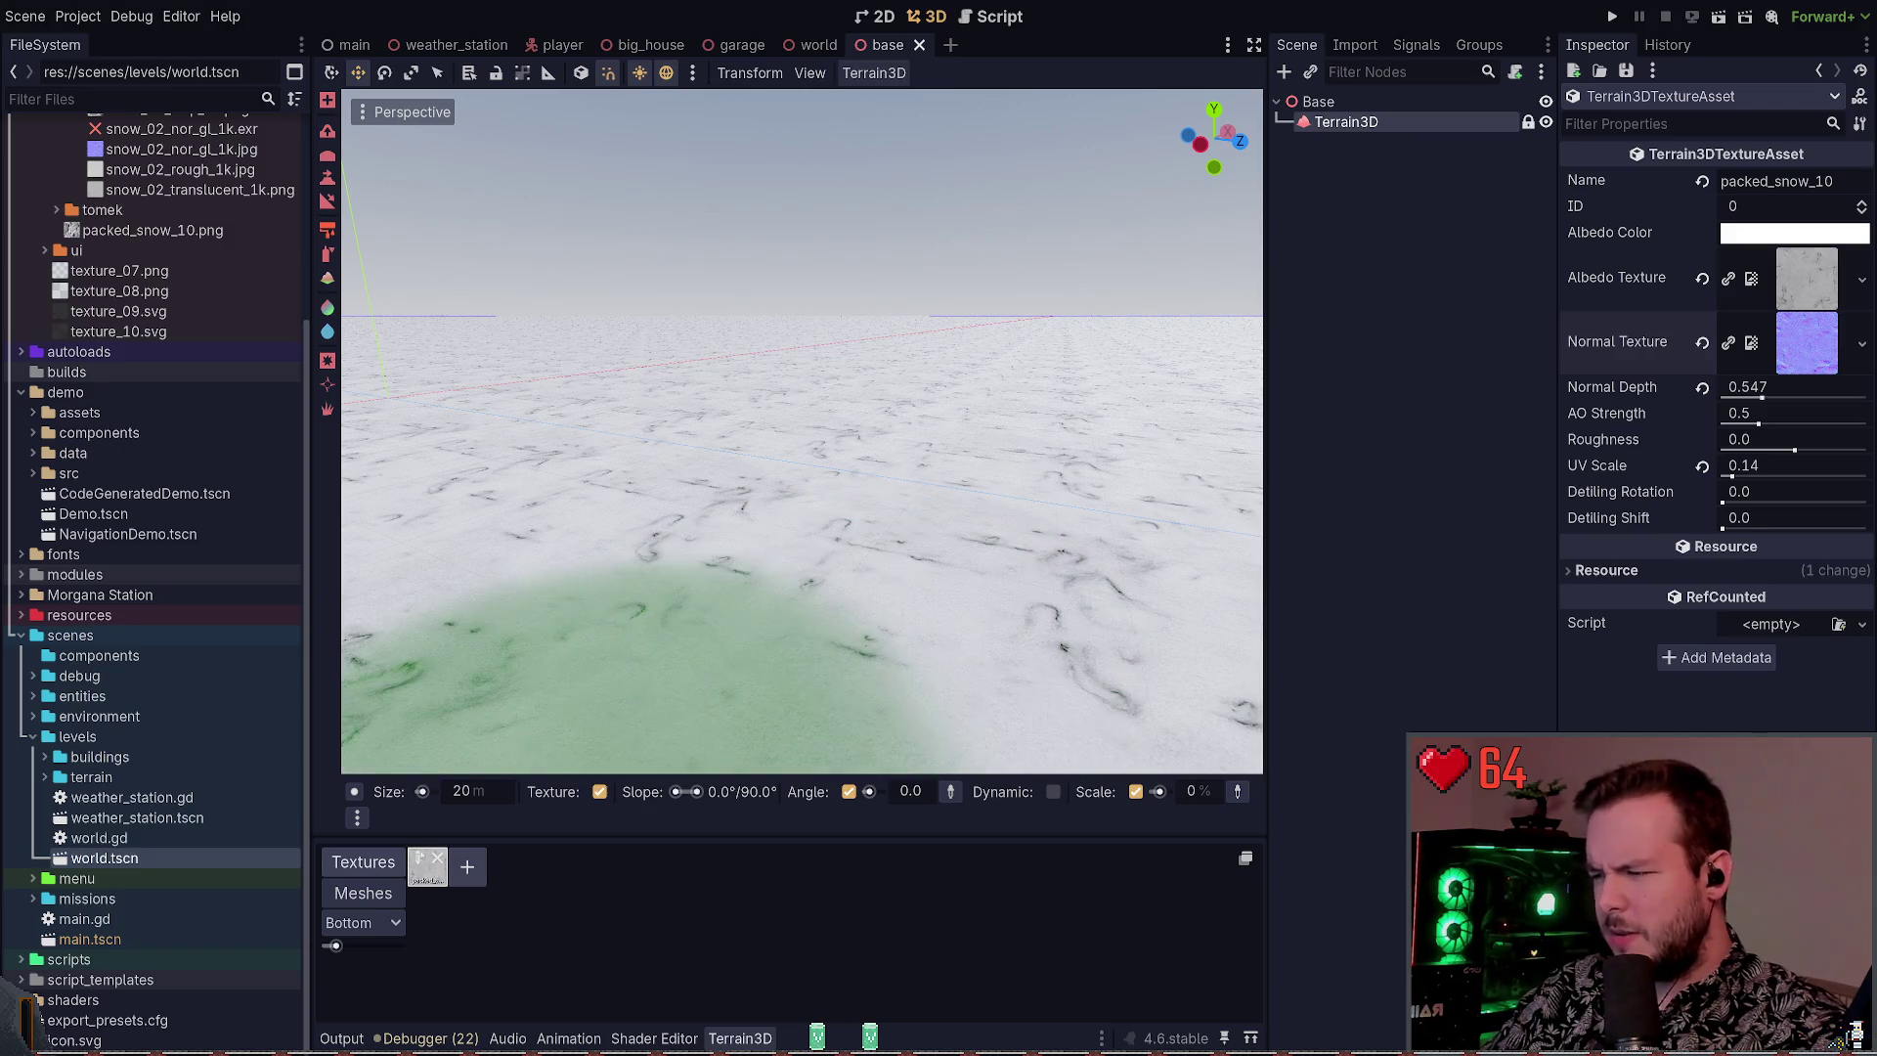
Reselect Terrain3D and check its Mesh, Rendering, Overlays and Regions settings unchanged
{"action": "left_click", "coordinate": [1393, 121]}
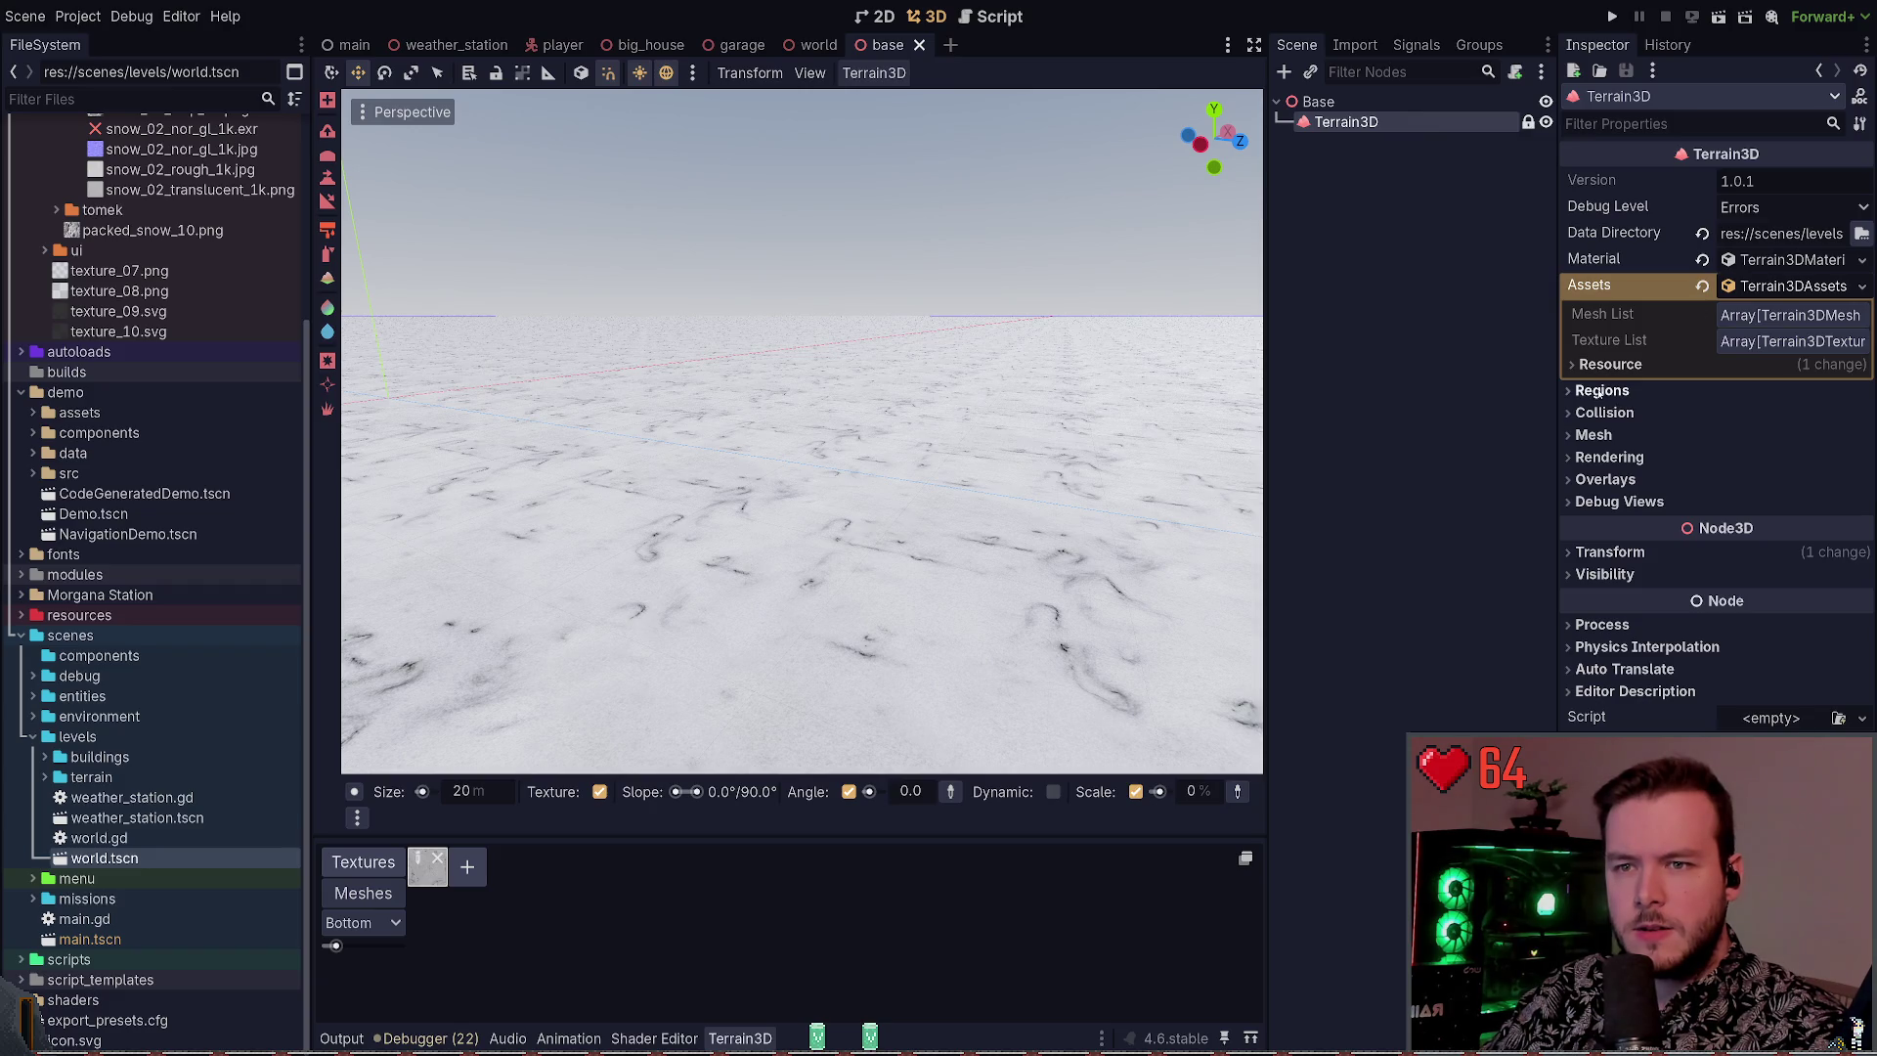
{"action": "left_click", "coordinate": [1628, 440]}
{"action": "left_click", "coordinate": [1628, 440]}
{"action": "left_click", "coordinate": [1636, 457]}
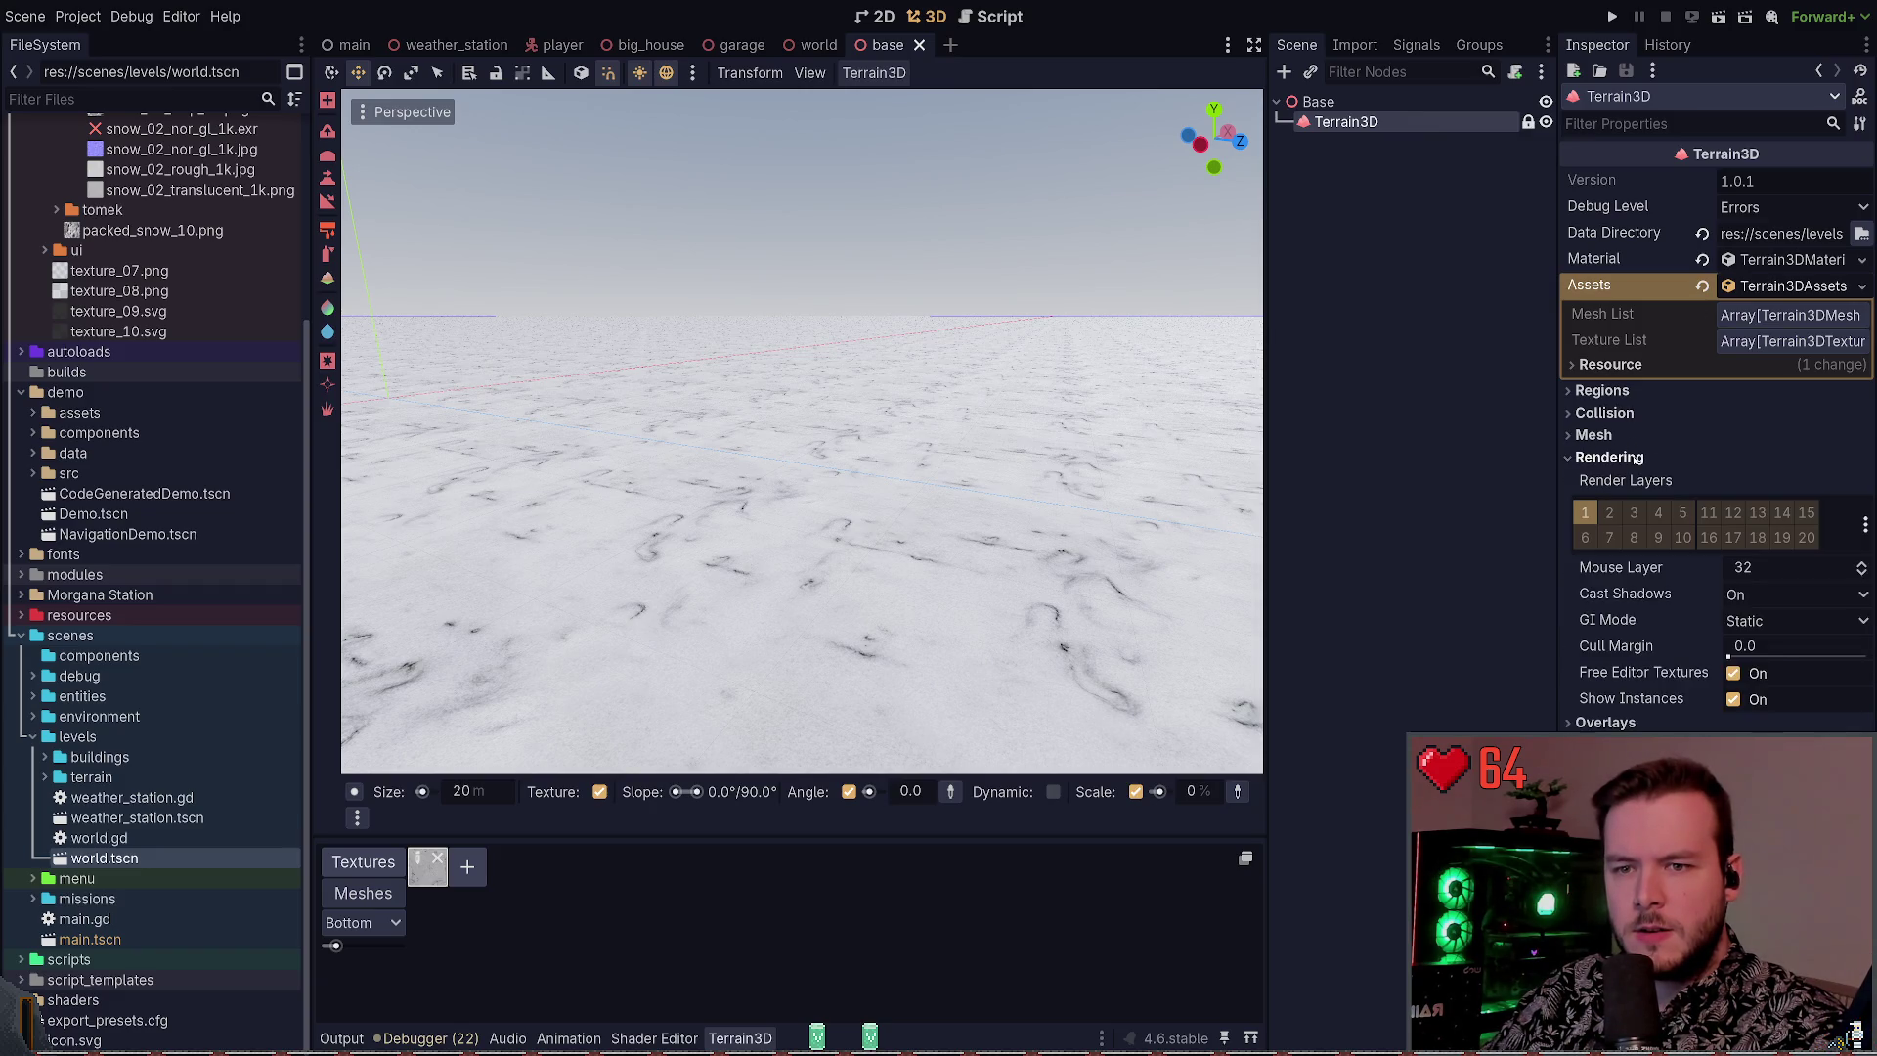
{"action": "left_click", "coordinate": [1636, 457]}
{"action": "left_click", "coordinate": [1623, 480]}
{"action": "left_click", "coordinate": [1623, 480]}
{"action": "left_click", "coordinate": [1613, 391]}
{"action": "left_click", "coordinate": [1614, 392]}
Inspect the first Mesh List entry, then expand the terrain's Material settings
{"action": "left_click", "coordinate": [1788, 314]}
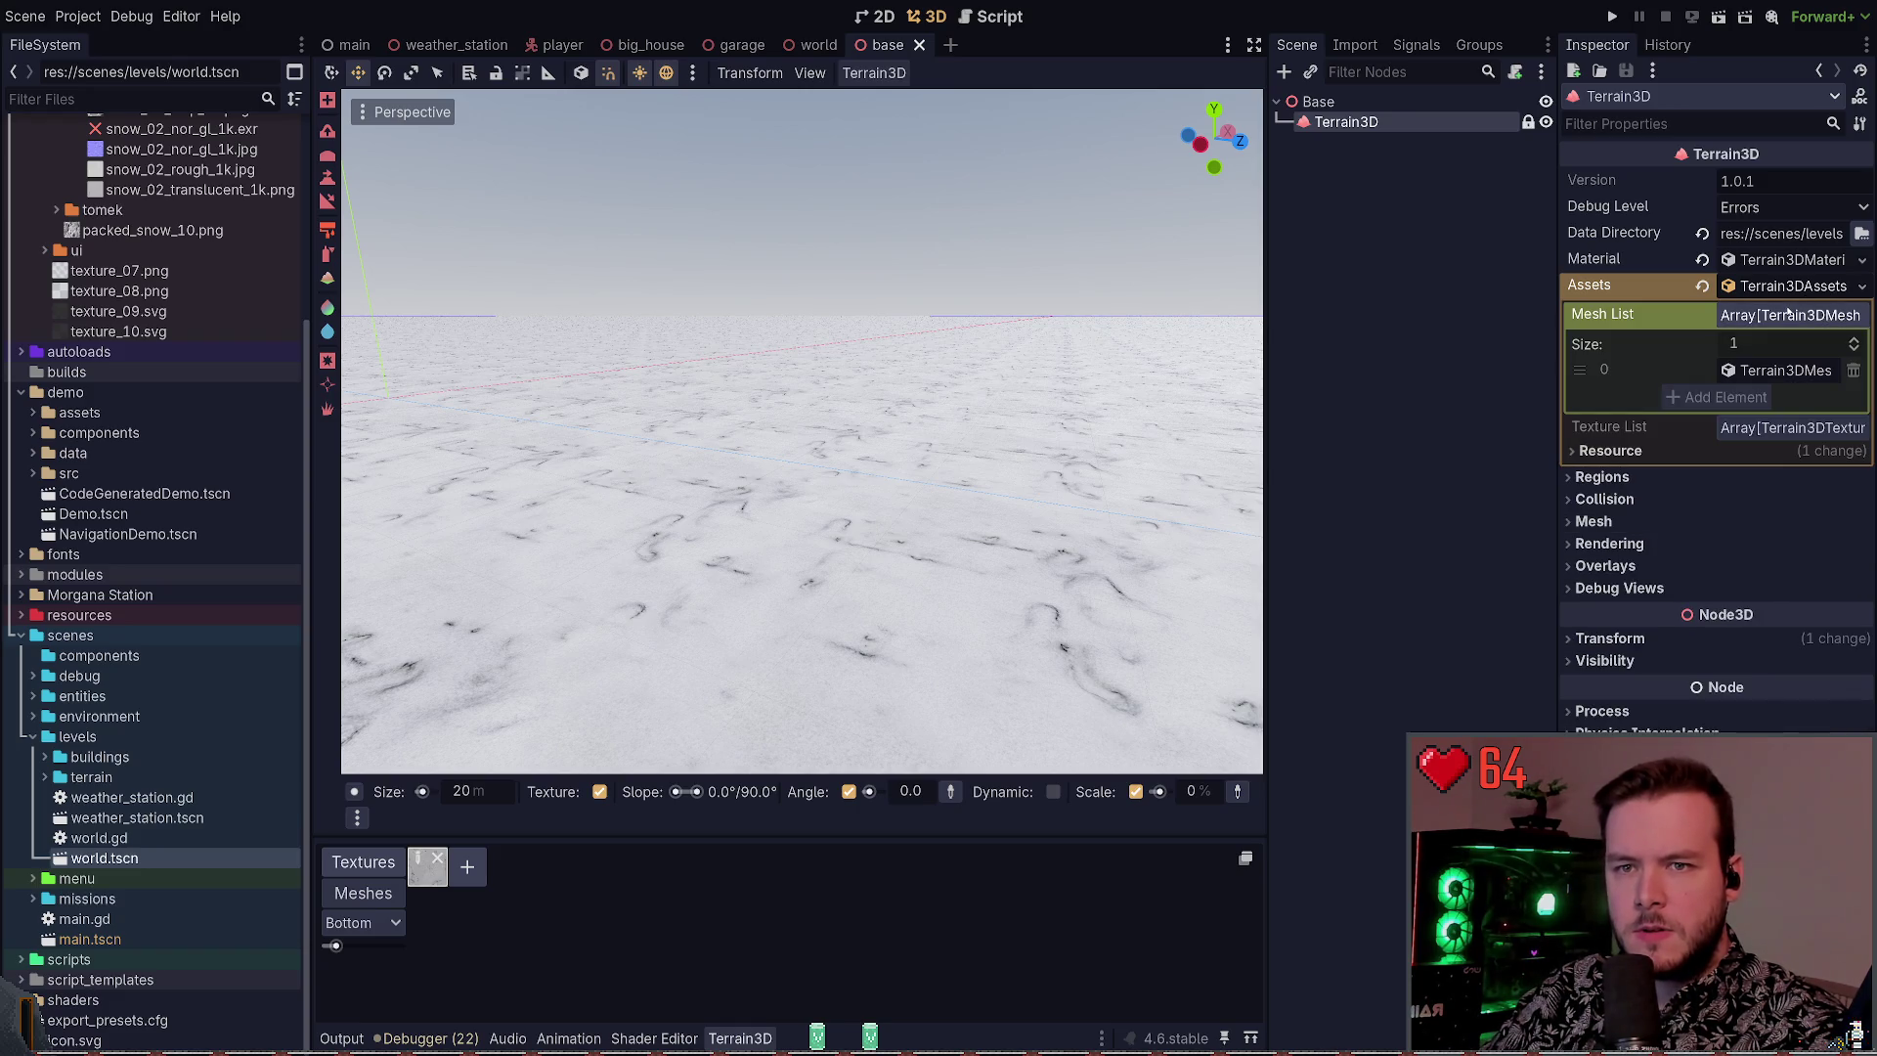
{"action": "left_click", "coordinate": [1770, 368]}
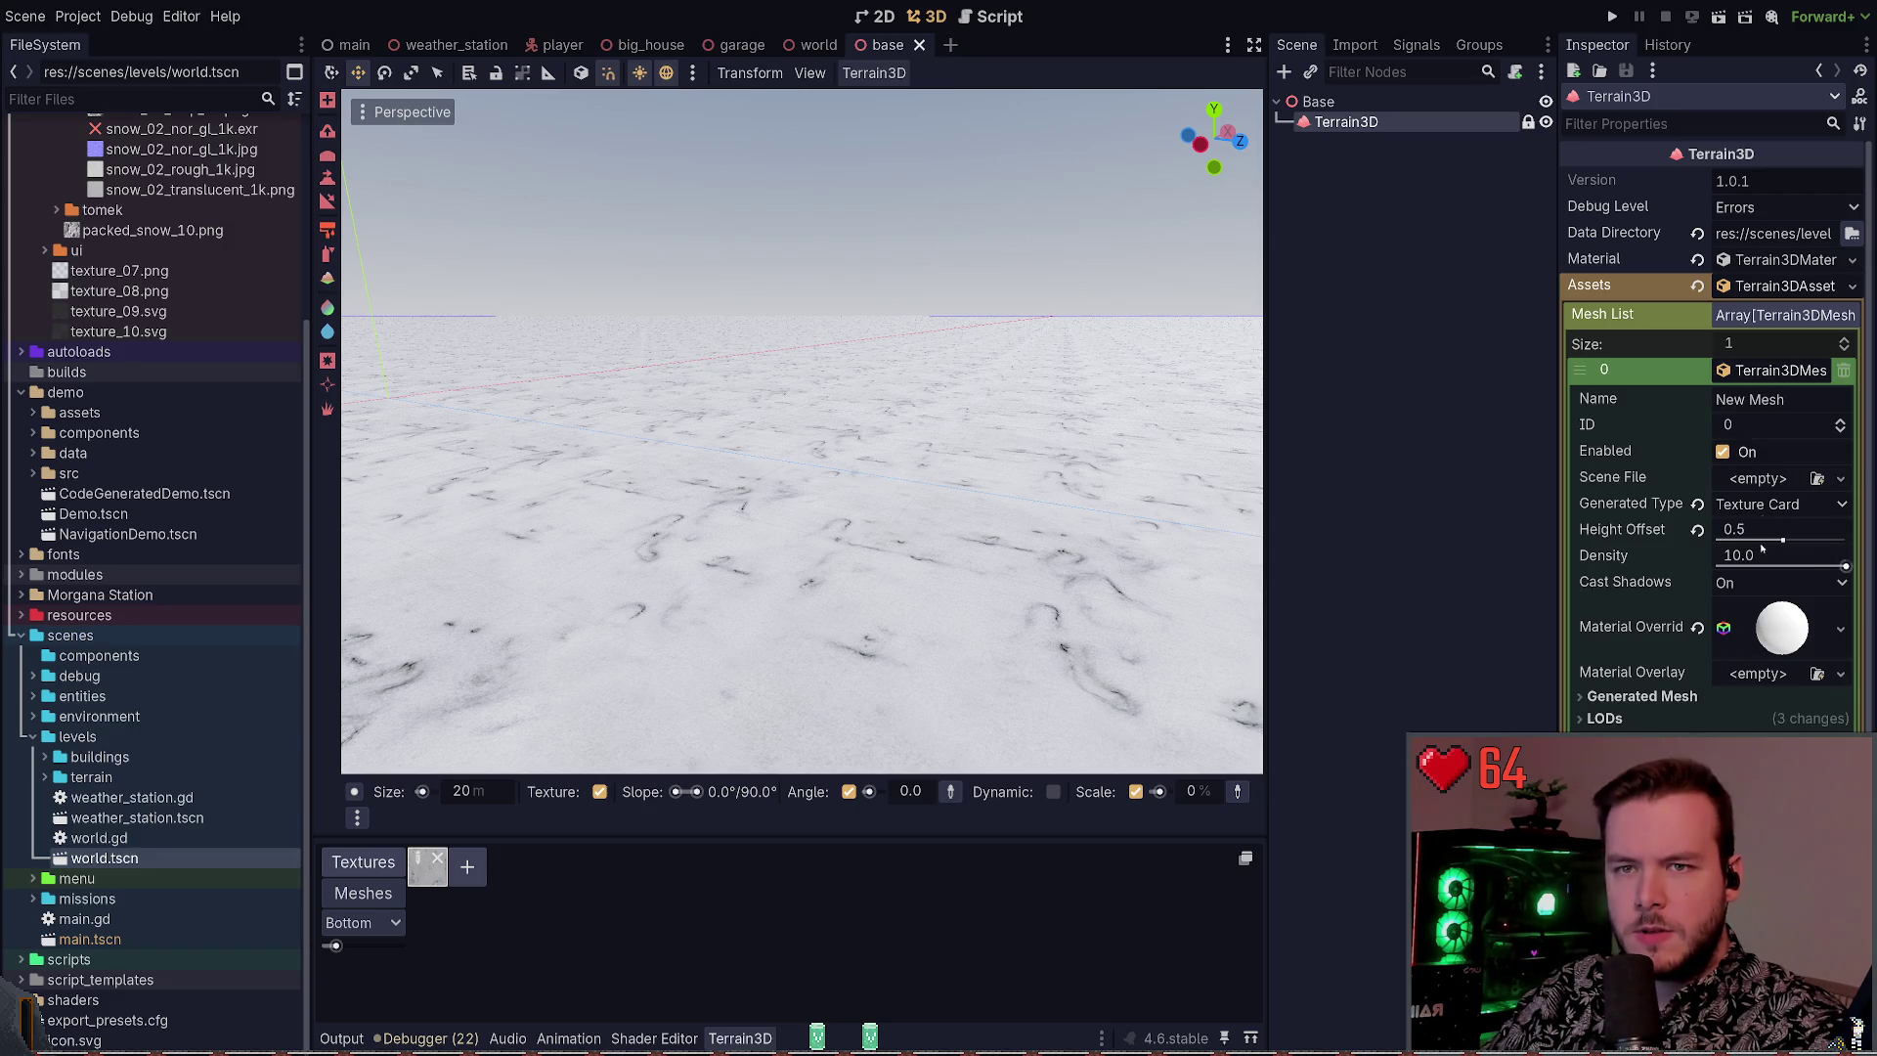
{"action": "left_click", "coordinate": [1775, 286]}
{"action": "left_click", "coordinate": [1760, 260]}
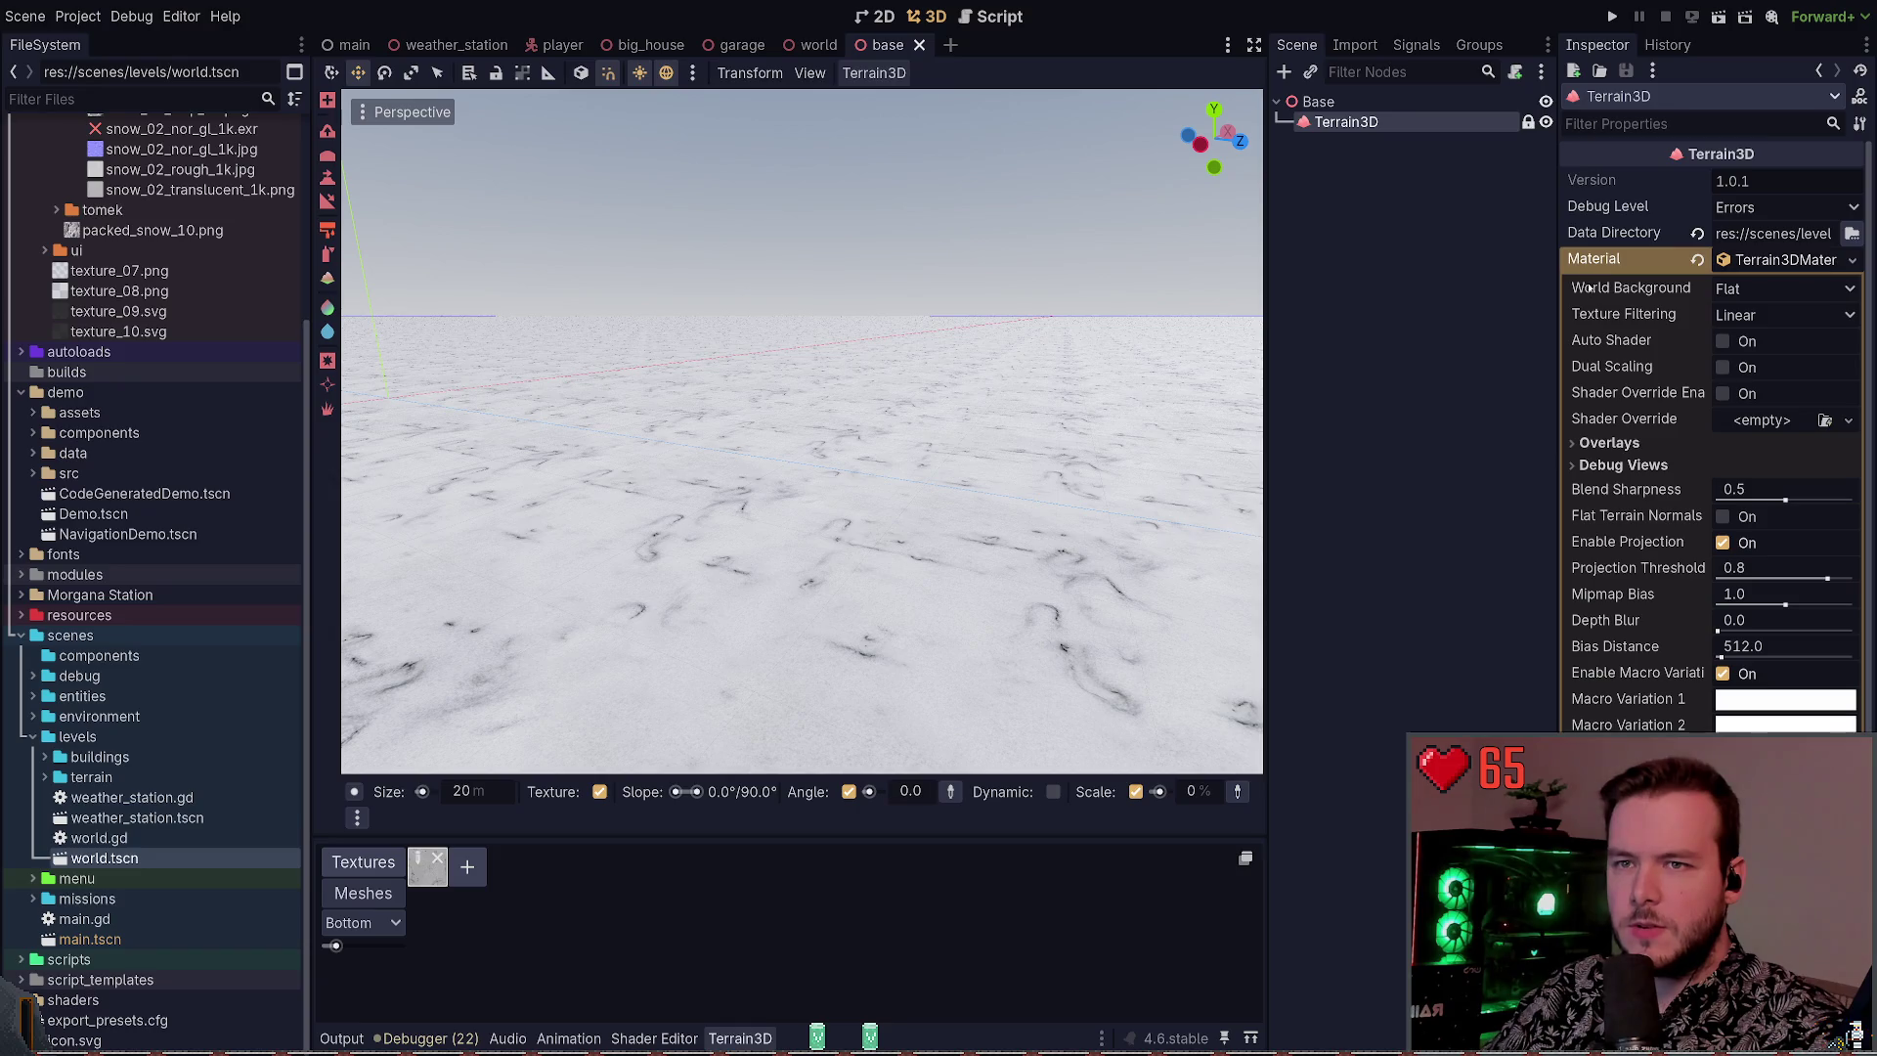
{"action": "left_click", "coordinate": [1724, 340]}
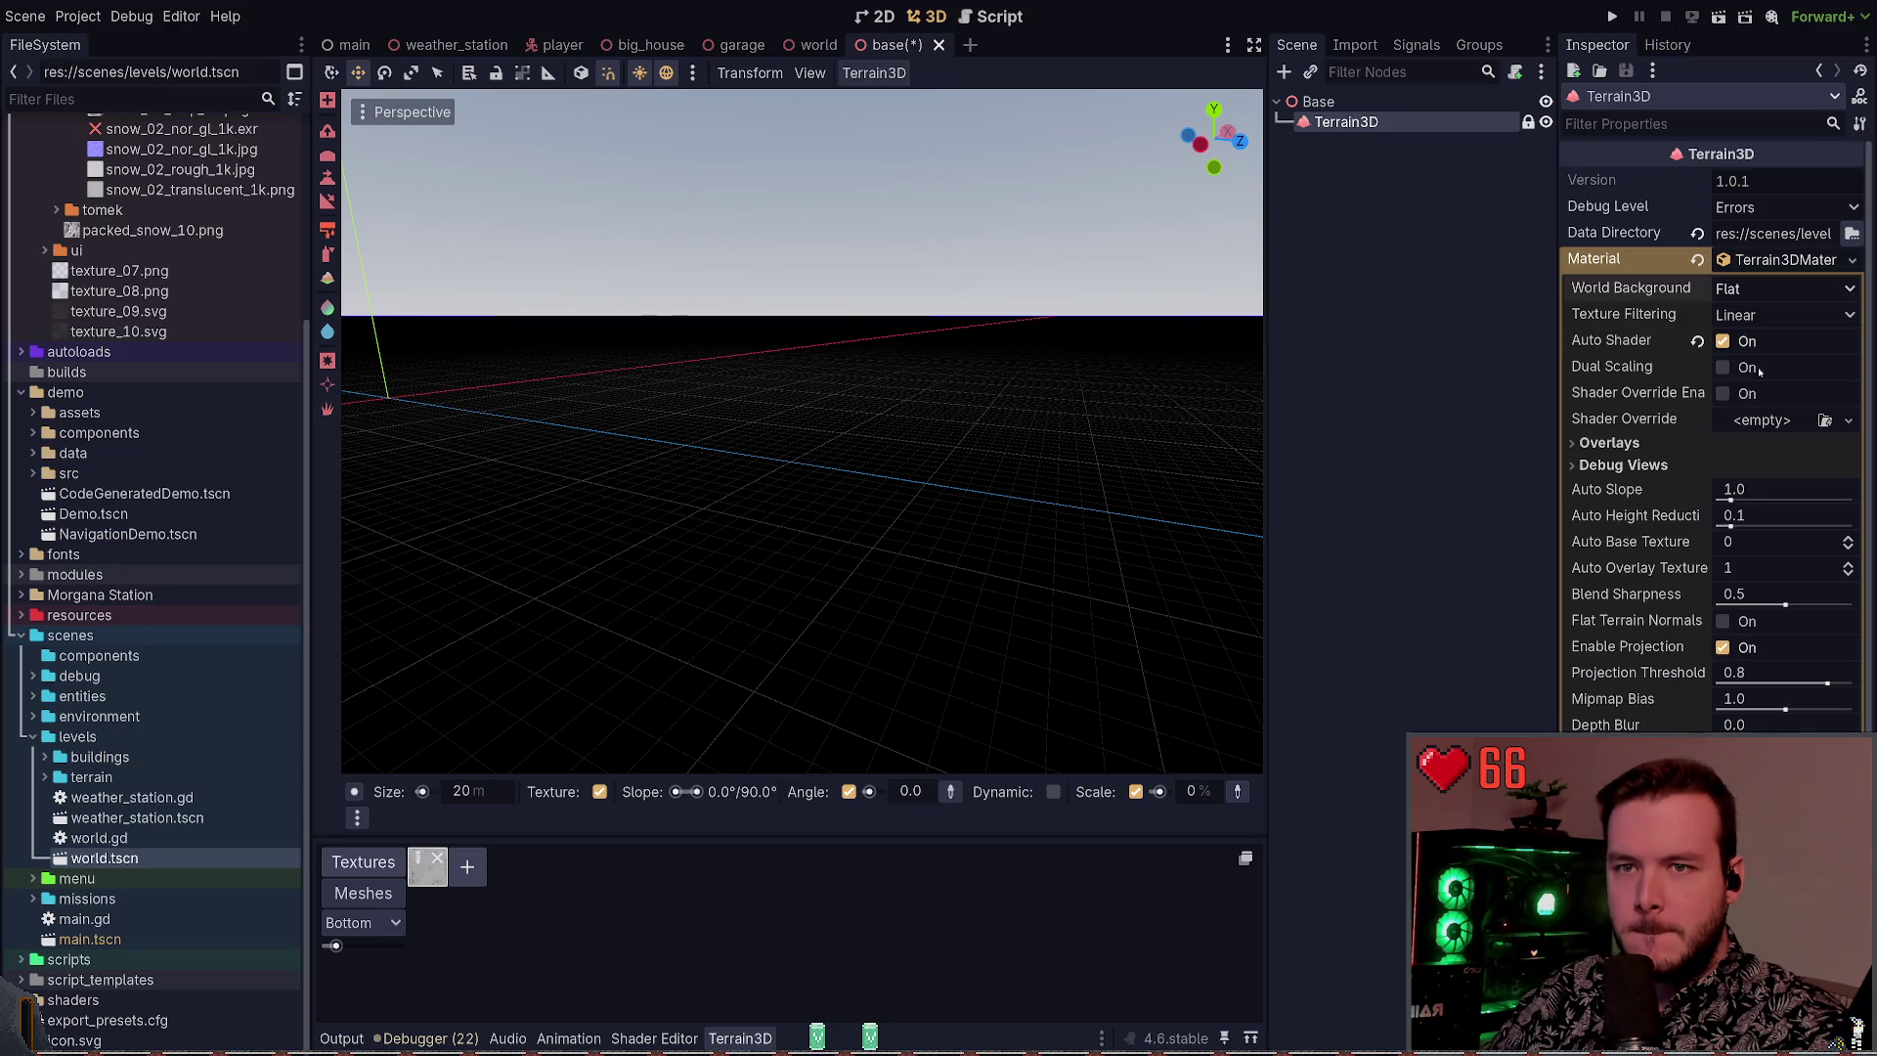
{"action": "left_click", "coordinate": [1714, 351]}
{"action": "left_click_drag", "start_coordinate": [801, 430], "coordinate": [802, 430]}
{"action": "left_click", "coordinate": [1759, 334]}
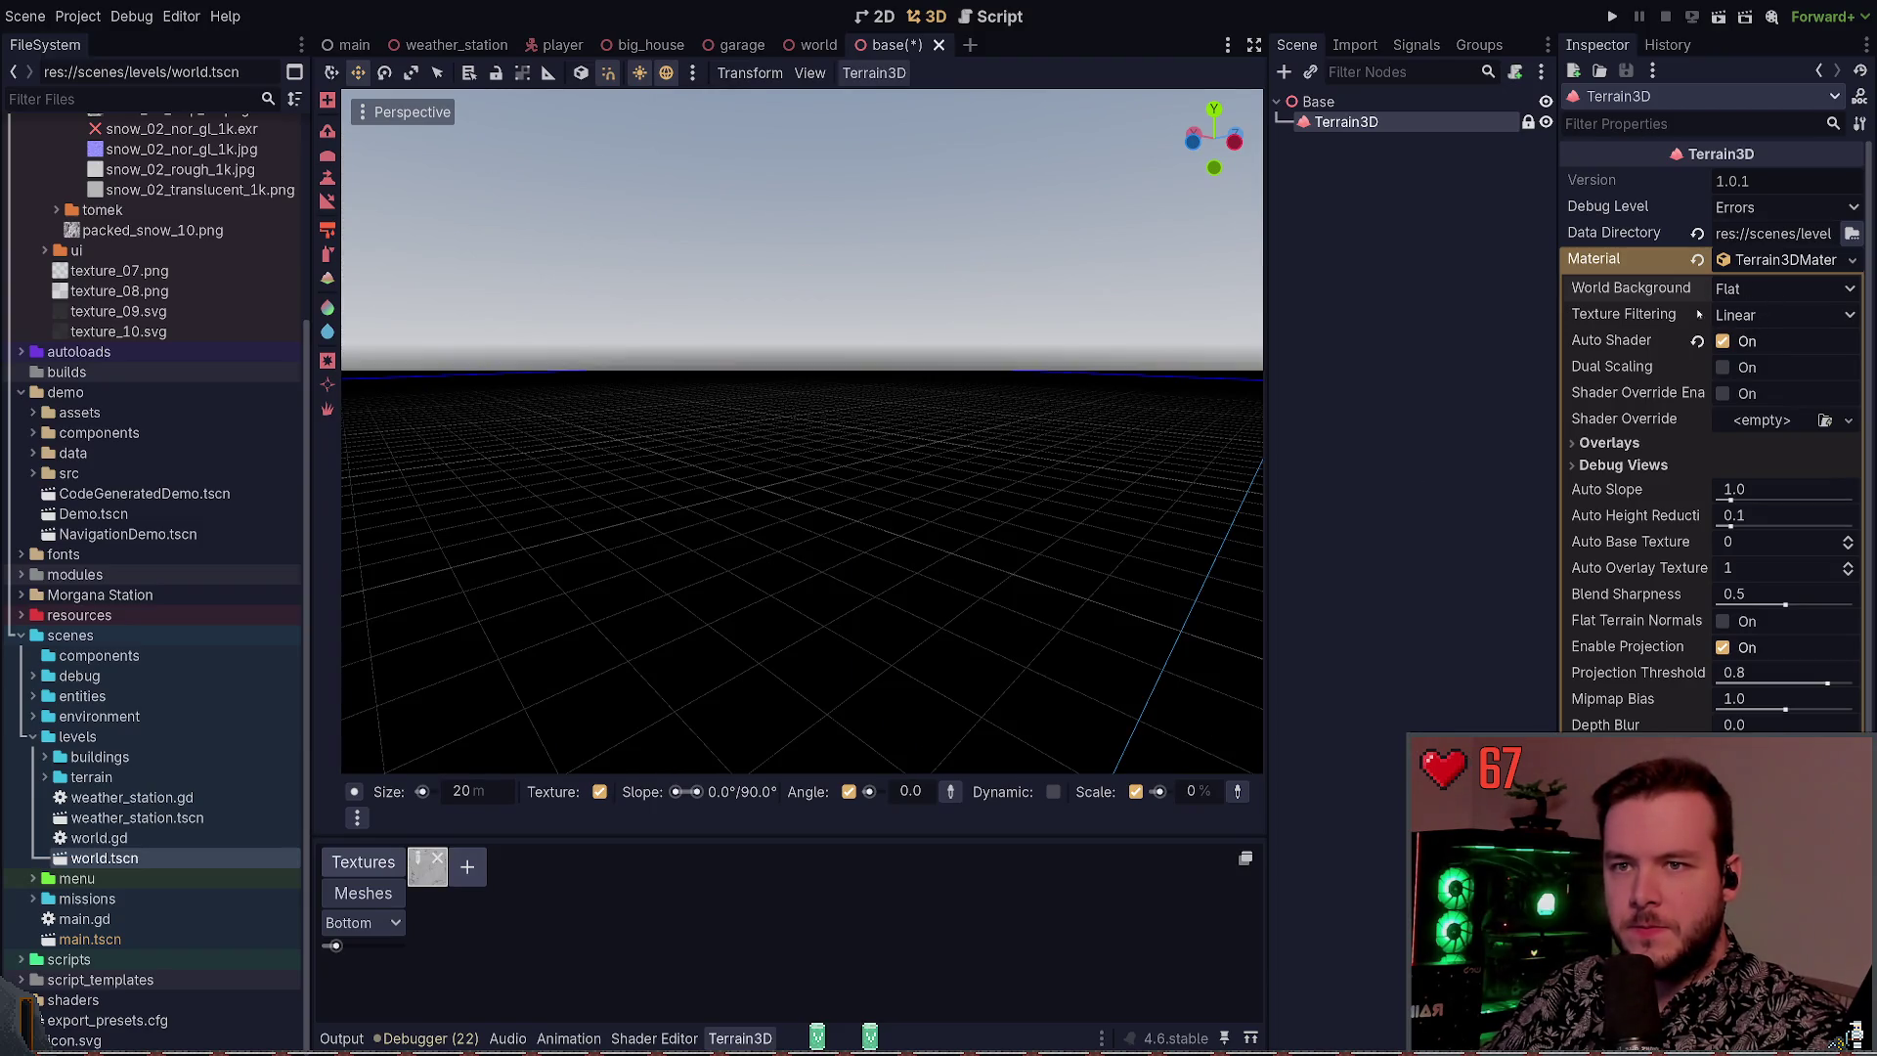
{"action": "left_click", "coordinate": [1698, 342]}
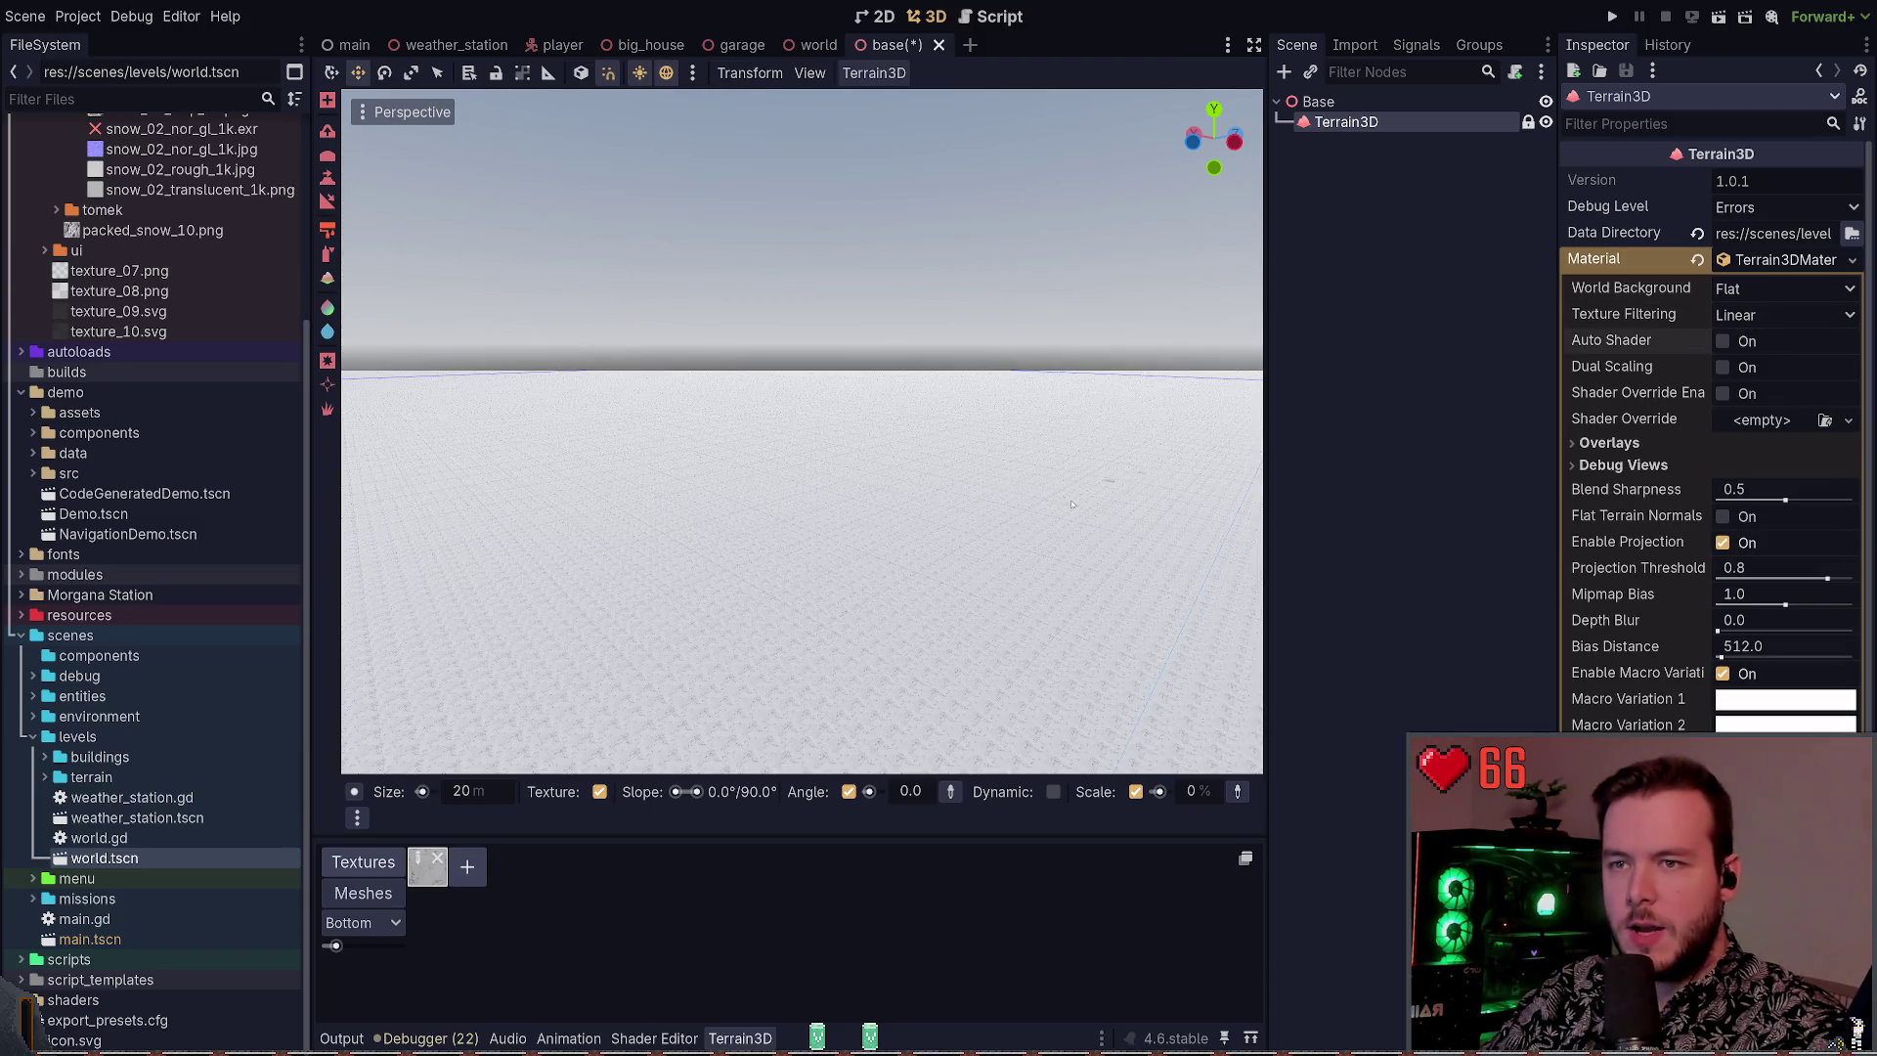